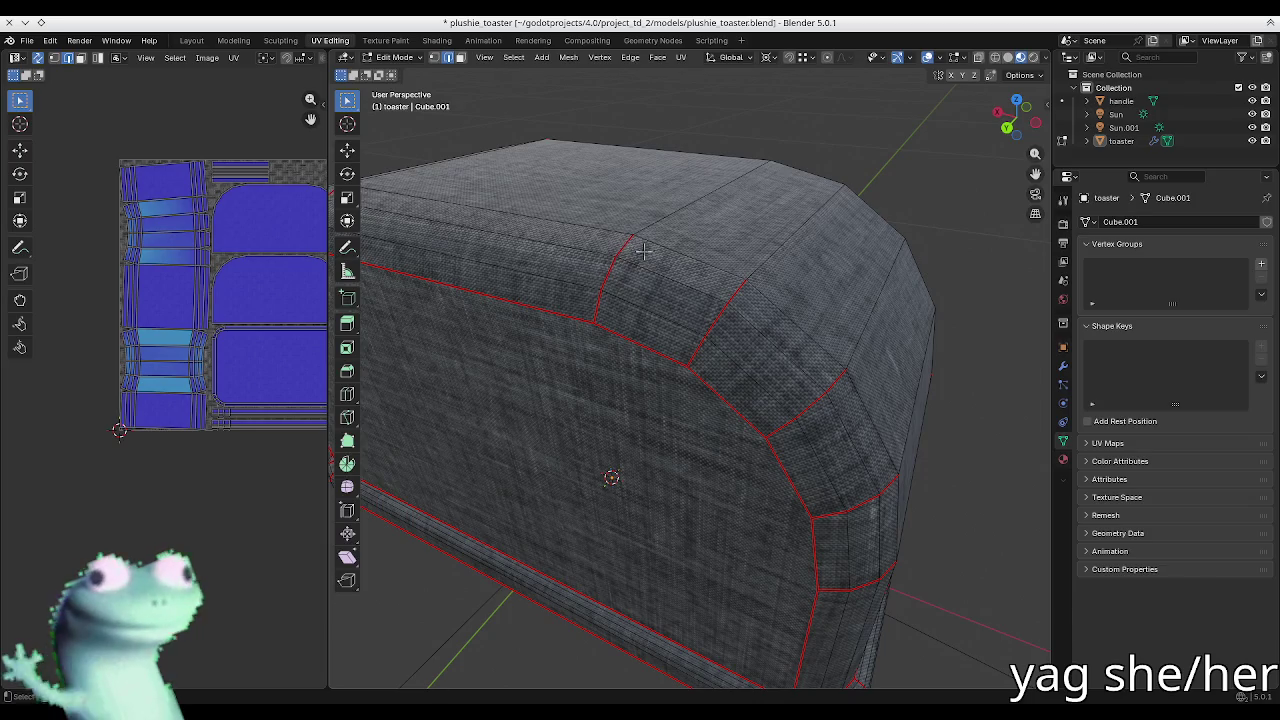
Step: Brush-select the faces of the rounded corner strip and unwrap them with minimum stretch
{"action": "left_click", "coordinate": [628, 243]}
{"action": "key", "text": "c"}
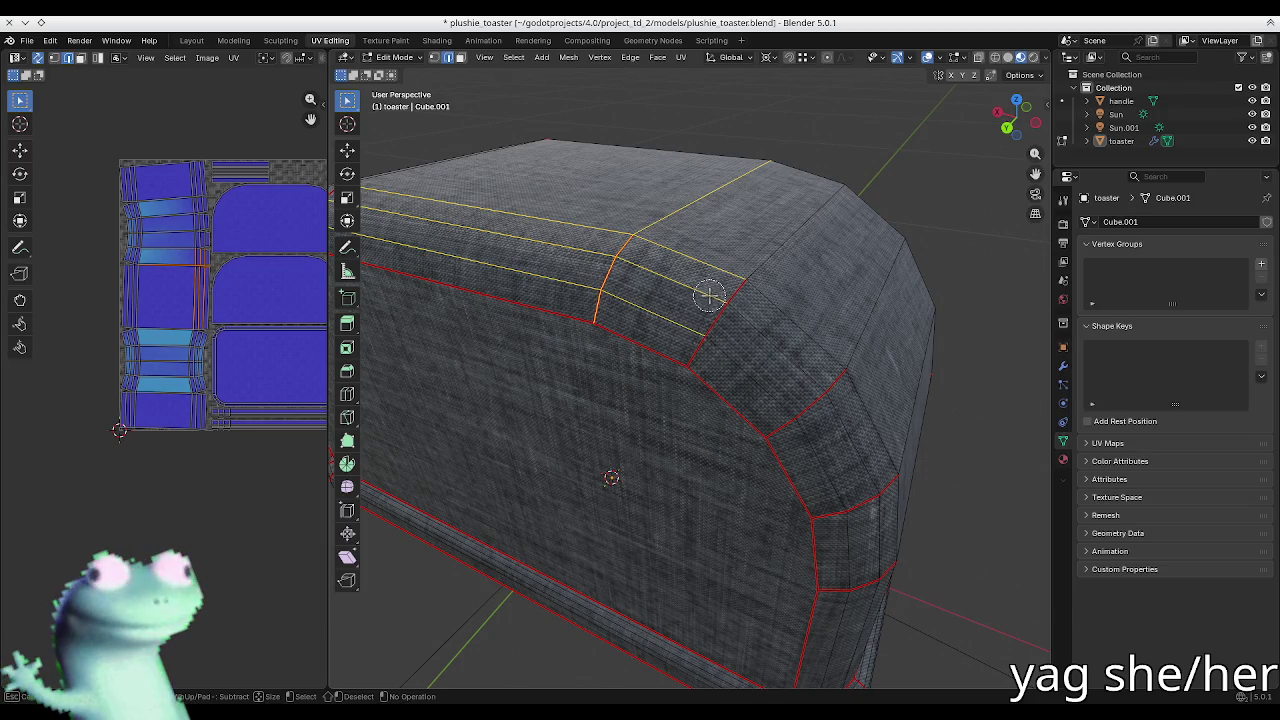
{"action": "left_click_drag", "start_coordinate": [711, 296], "coordinate": [708, 328]}
{"action": "mouse_move", "coordinate": [790, 409]}
{"action": "left_mouse_down"}
{"action": "mouse_move", "coordinate": [850, 520]}
{"action": "mouse_move", "coordinate": [870, 600]}
{"action": "left_mouse_up"}
{"action": "key", "text": "Escape"}
{"action": "mouse_move", "coordinate": [908, 514]}
{"action": "middle_mouse_down"}
{"action": "mouse_move", "coordinate": [845, 450]}
{"action": "mouse_move", "coordinate": [763, 249]}
{"action": "mouse_move", "coordinate": [680, 241]}
{"action": "middle_mouse_up"}
{"action": "key", "text": "u"}
{"action": "left_click", "coordinate": [845, 443]}
{"action": "key", "text": "alt+a"}
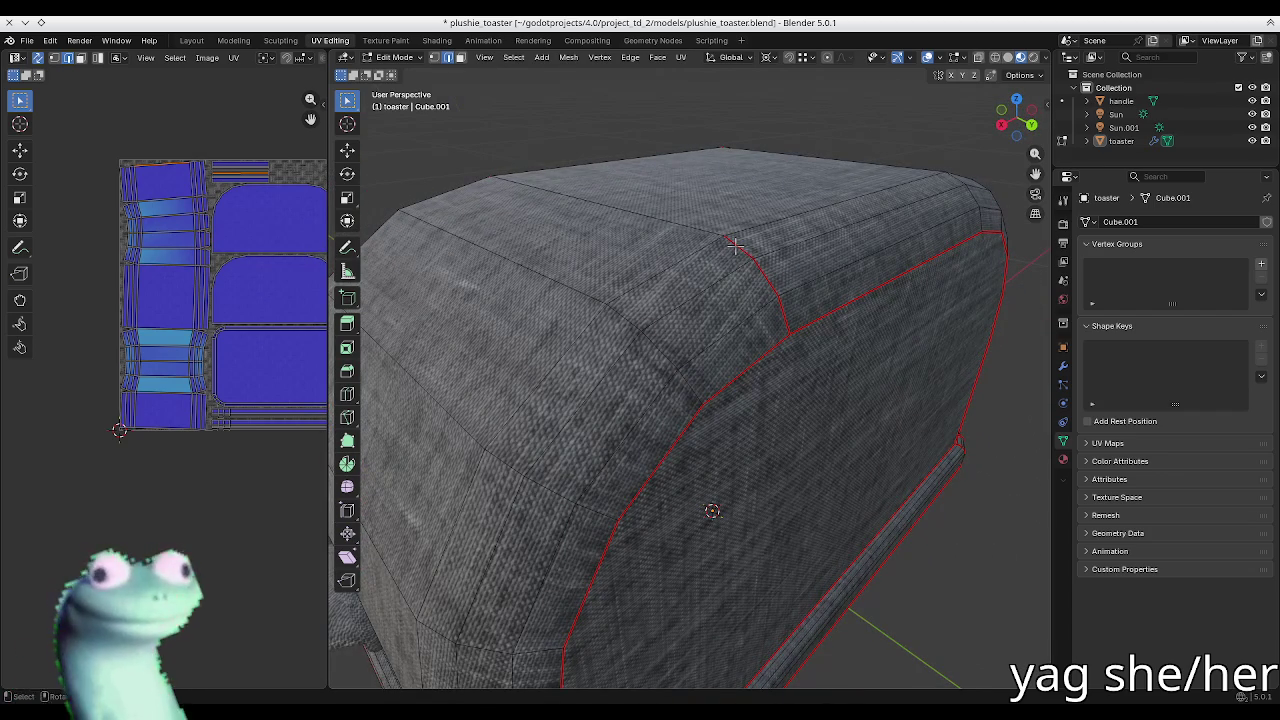
Step: Select the vertical edge loop down the corner and apply a minimum-stretch unwrap
{"action": "scroll", "coordinate": [785, 310], "scroll_direction": "down", "scroll_amount": 5}
{"action": "middle_click_drag", "start_coordinate": [785, 310], "coordinate": [648, 428]}
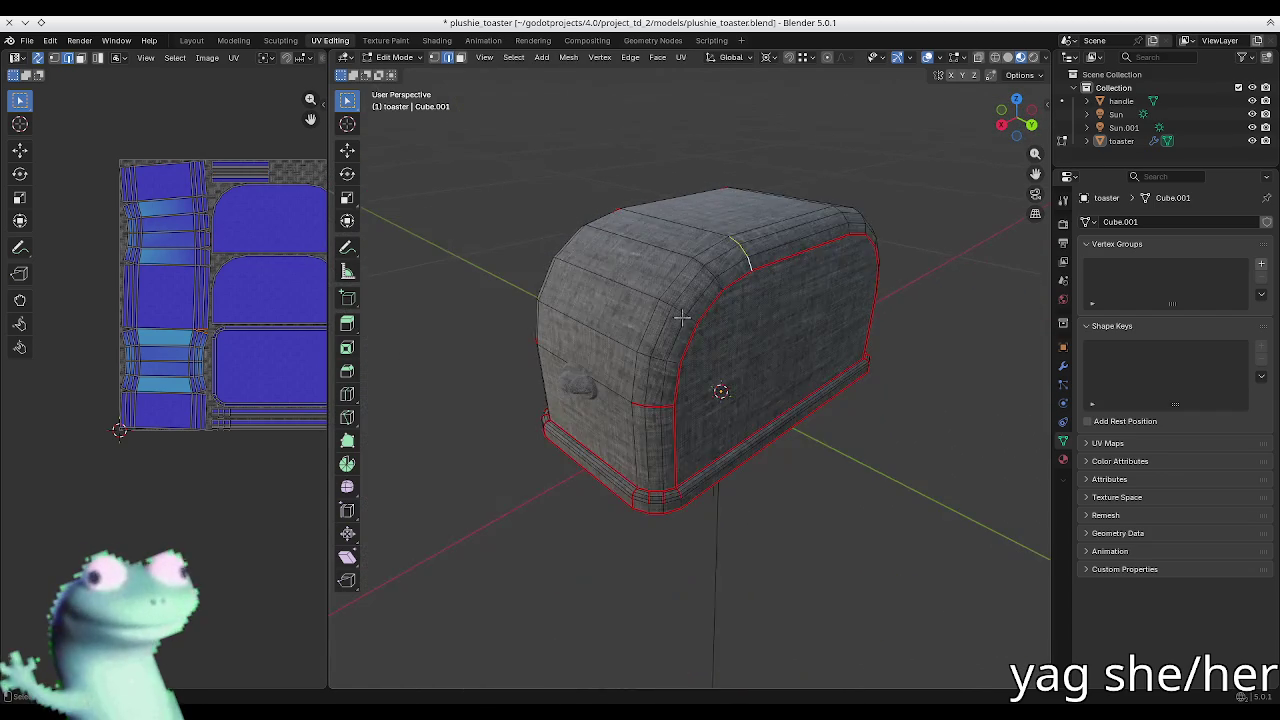
{"action": "scroll", "coordinate": [648, 428], "scroll_direction": "up", "scroll_amount": 2}
{"action": "right_click", "coordinate": [678, 422]}
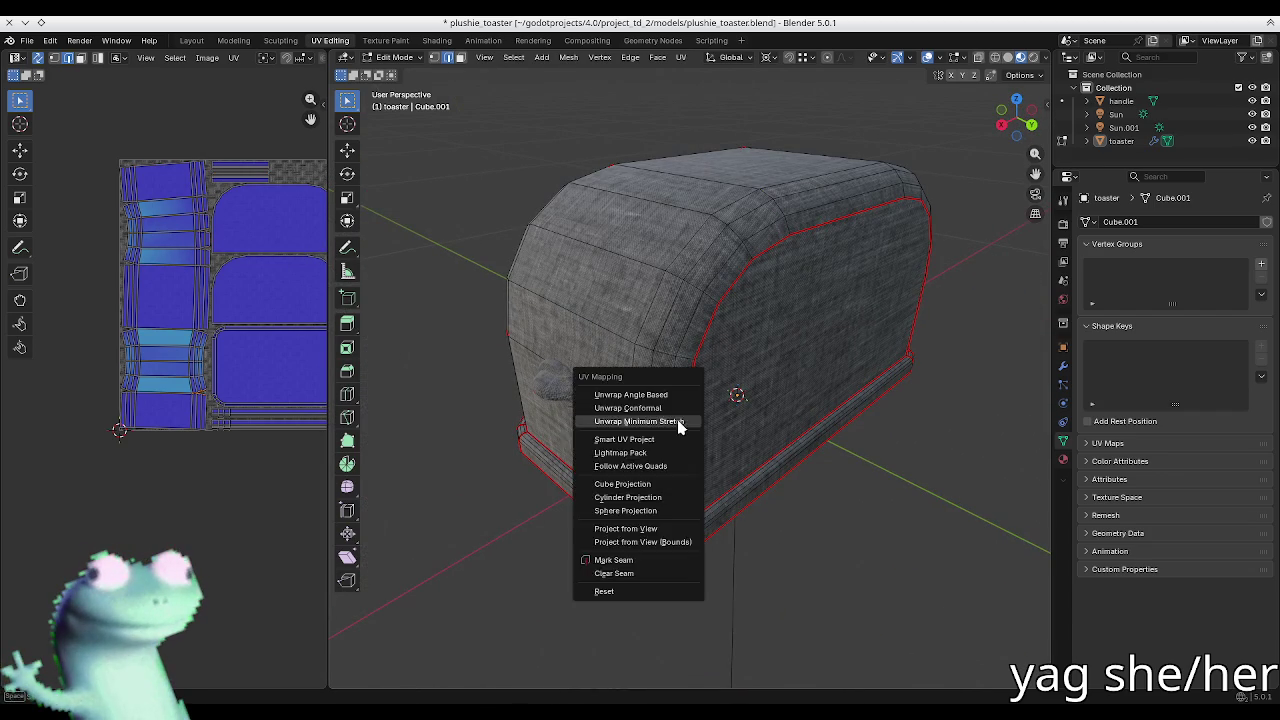
{"action": "left_click", "coordinate": [680, 423]}
{"action": "left_click", "coordinate": [630, 437], "text": "alt"}
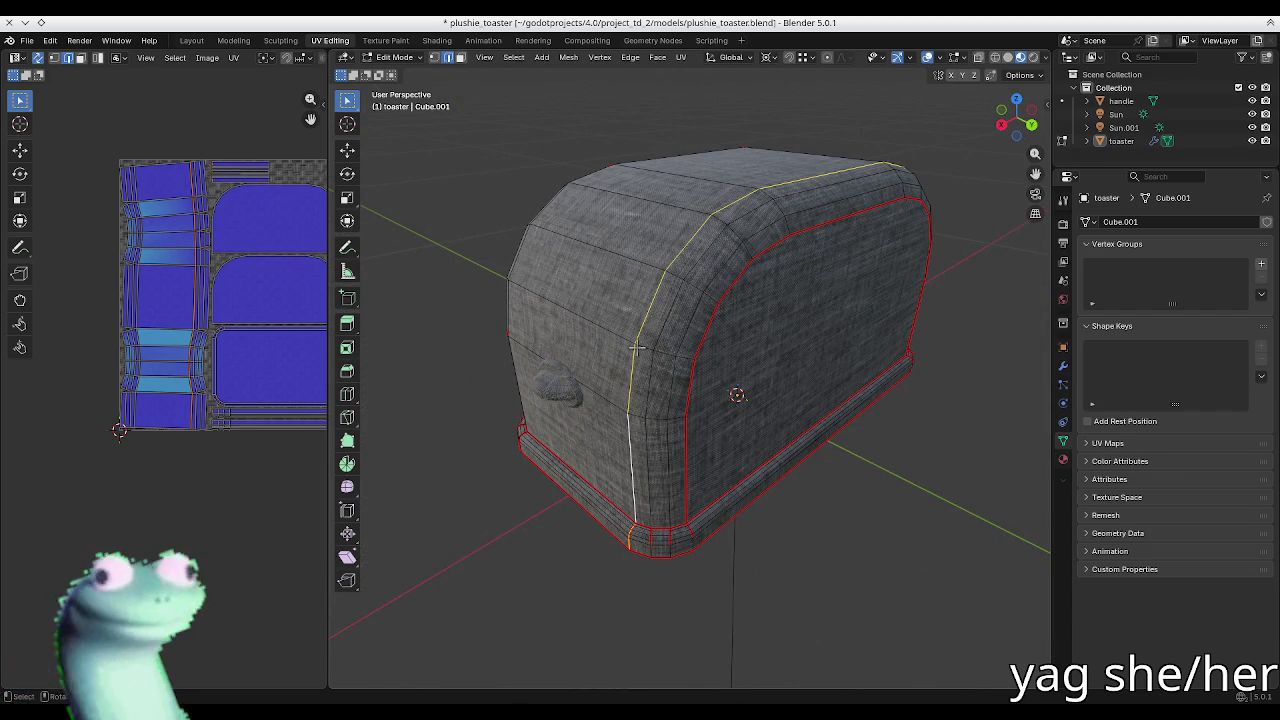
{"action": "scroll", "coordinate": [632, 460], "scroll_direction": "up", "scroll_amount": 2}
{"action": "scroll", "coordinate": [632, 500], "scroll_direction": "up", "scroll_amount": 2}
{"action": "key", "text": "u"}
{"action": "left_click", "coordinate": [632, 511]}
Step: Mark the vertical corner edge loops on two sides of the toaster as seams
{"action": "left_click", "coordinate": [674, 656]}
{"action": "left_click", "coordinate": [648, 498], "text": "alt"}
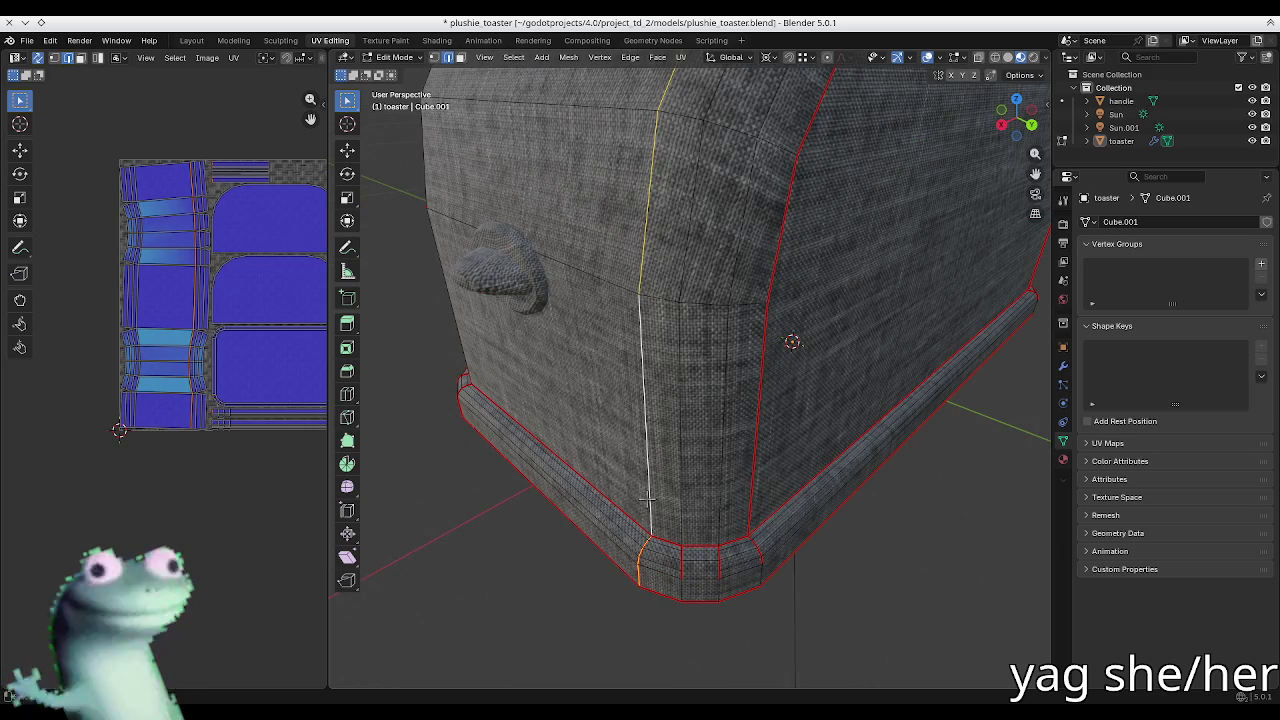
{"action": "key", "text": "u"}
{"action": "left_click", "coordinate": [649, 503]}
{"action": "middle_click_drag", "start_coordinate": [553, 317], "coordinate": [555, 317]}
{"action": "left_click", "coordinate": [631, 376], "text": "alt"}
{"action": "key", "text": "u"}
{"action": "left_click", "coordinate": [580, 508]}
Step: Mark the short side edges toward the bottom corner as a seam
{"action": "left_click", "coordinate": [594, 266]}
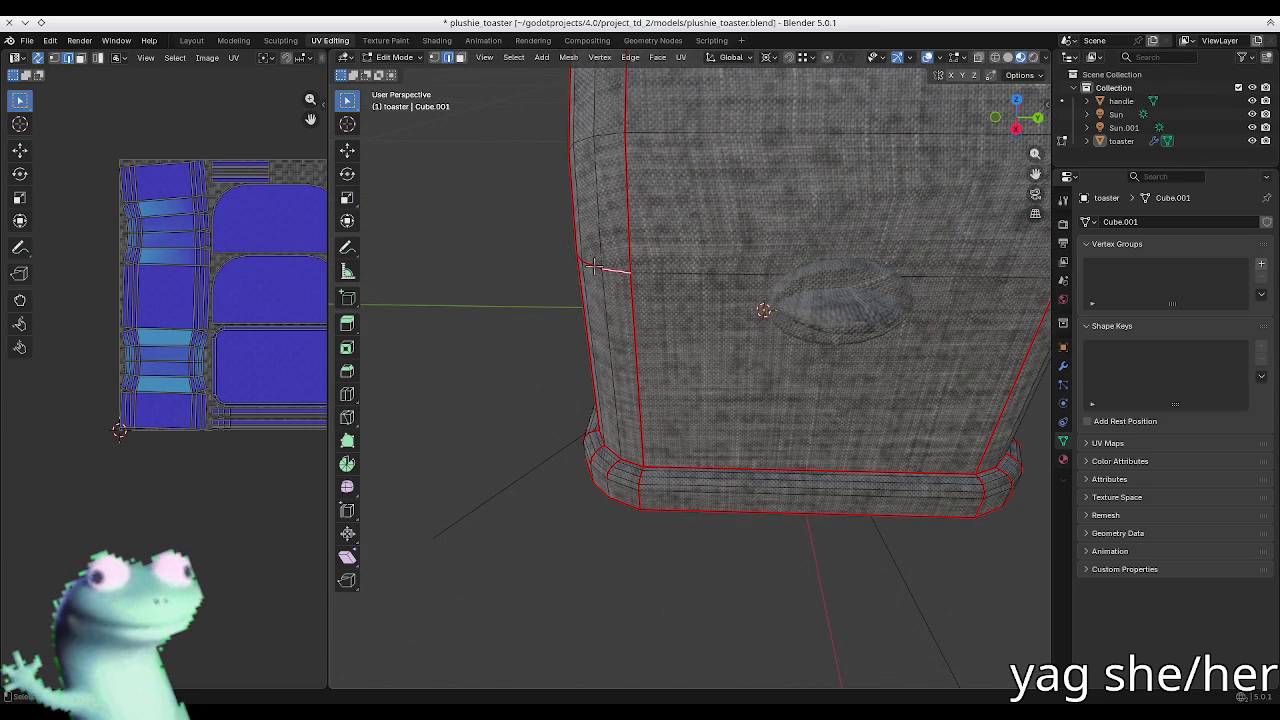
{"action": "mouse_move", "coordinate": [577, 262]}
{"action": "middle_mouse_down"}
{"action": "mouse_move", "coordinate": [620, 266]}
{"action": "mouse_move", "coordinate": [691, 351]}
{"action": "middle_mouse_up"}
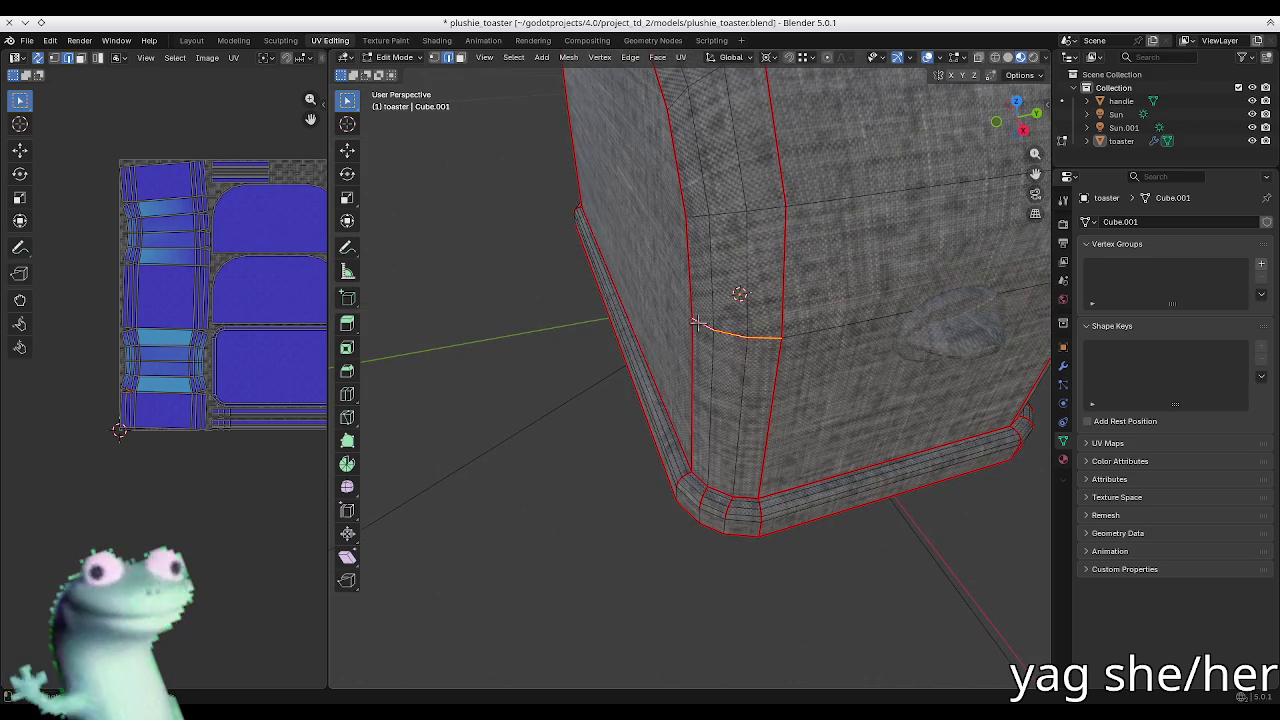
{"action": "mouse_move", "coordinate": [748, 210]}
{"action": "middle_mouse_down"}
{"action": "mouse_move", "coordinate": [700, 187]}
{"action": "mouse_move", "coordinate": [699, 229]}
{"action": "mouse_move", "coordinate": [700, 163]}
{"action": "mouse_move", "coordinate": [424, 178]}
{"action": "middle_mouse_up"}
{"action": "key", "text": "u"}
{"action": "left_click", "coordinate": [737, 200]}
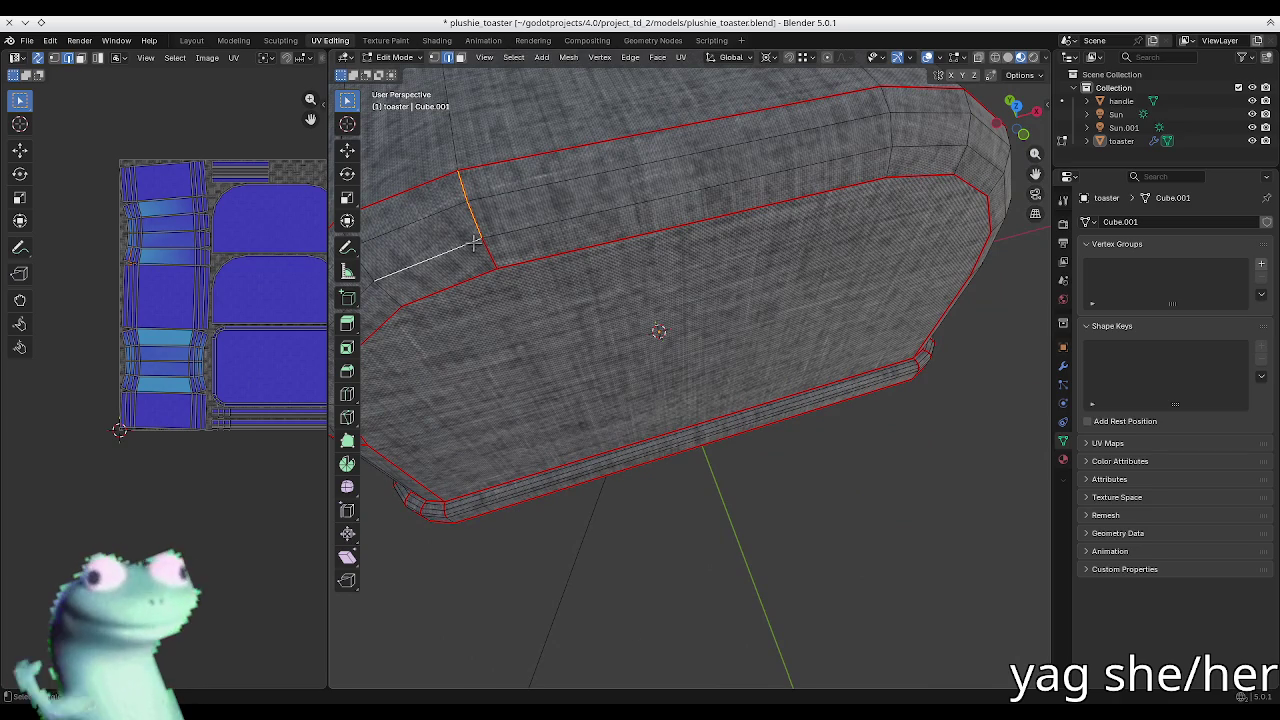
Step: Select the whole toaster mesh and unwrap it along the new seams
{"action": "middle_click_drag", "start_coordinate": [490, 250], "coordinate": [513, 481]}
{"action": "left_click", "coordinate": [495, 474]}
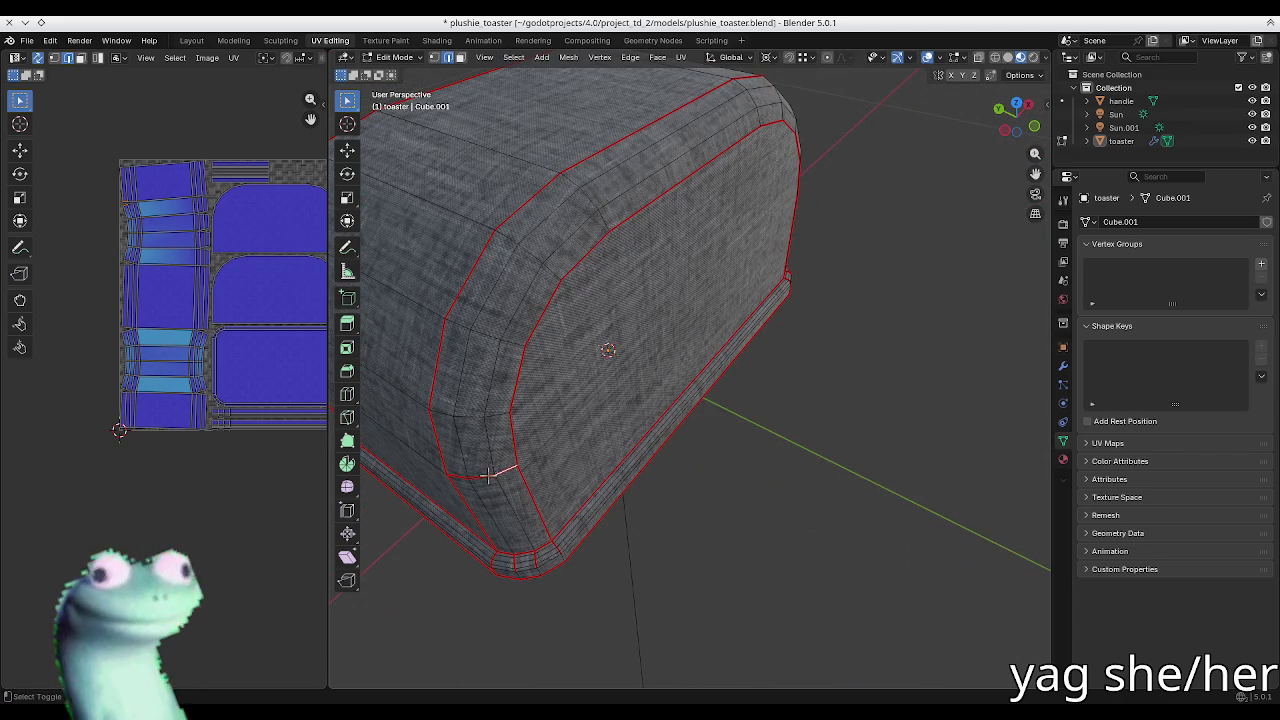
{"action": "left_click", "coordinate": [455, 476], "text": "shift"}
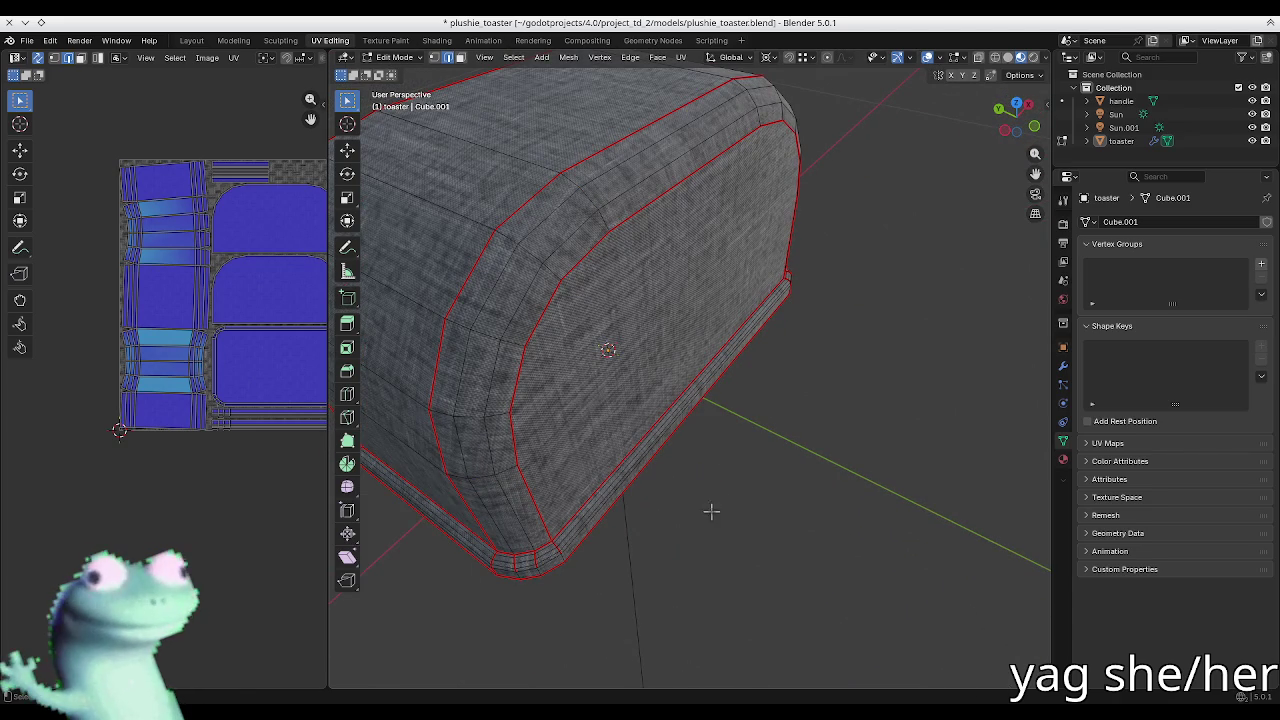
{"action": "key", "text": "a"}
{"action": "key", "text": "u"}
{"action": "left_click", "coordinate": [559, 373]}
{"action": "mouse_move", "coordinate": [450, 320]}
{"action": "middle_mouse_down"}
{"action": "mouse_move", "coordinate": [531, 343]}
{"action": "mouse_move", "coordinate": [497, 303]}
{"action": "mouse_move", "coordinate": [509, 274]}
{"action": "mouse_move", "coordinate": [549, 297]}
{"action": "mouse_move", "coordinate": [563, 290]}
{"action": "mouse_move", "coordinate": [514, 266]}
{"action": "mouse_move", "coordinate": [466, 277]}
{"action": "mouse_move", "coordinate": [491, 274]}
{"action": "middle_mouse_up"}
{"action": "key", "text": "Tab"}
{"action": "key", "text": "Tab"}
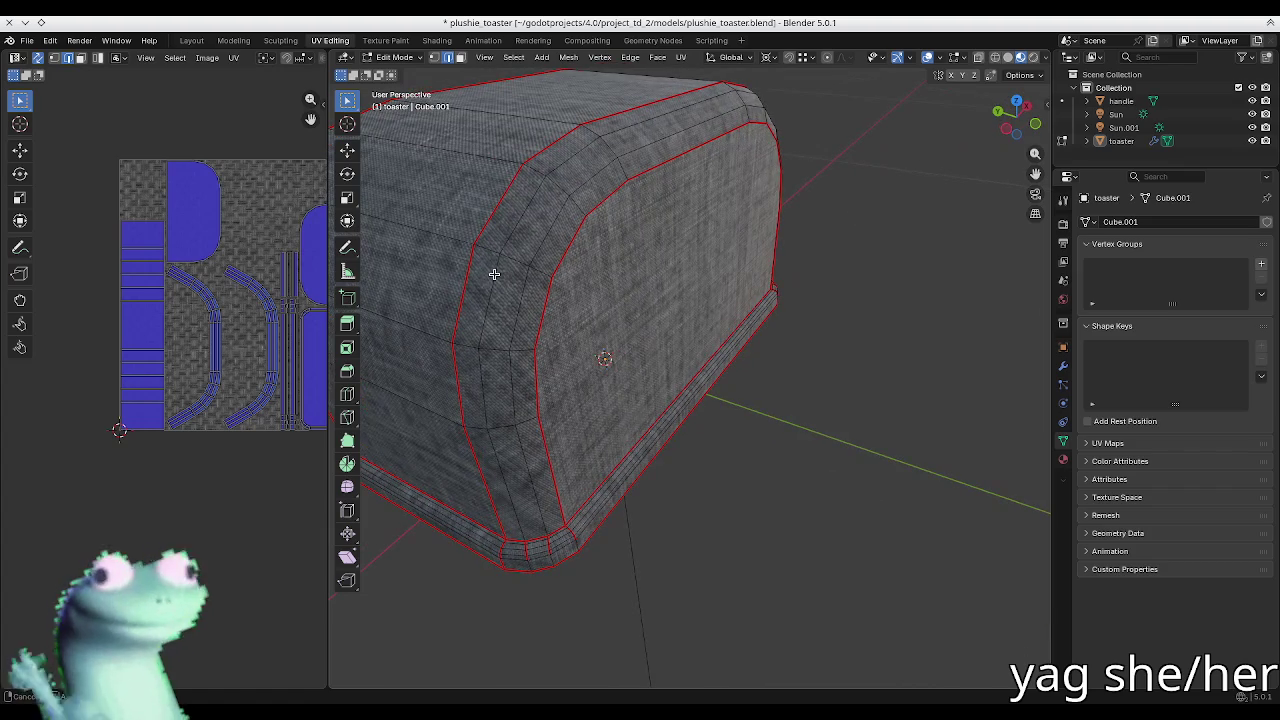
Step: In face mode, select the top strip in the UV layout and re-unwrap it
{"action": "scroll", "coordinate": [275, 305], "scroll_direction": "up", "scroll_amount": 3}
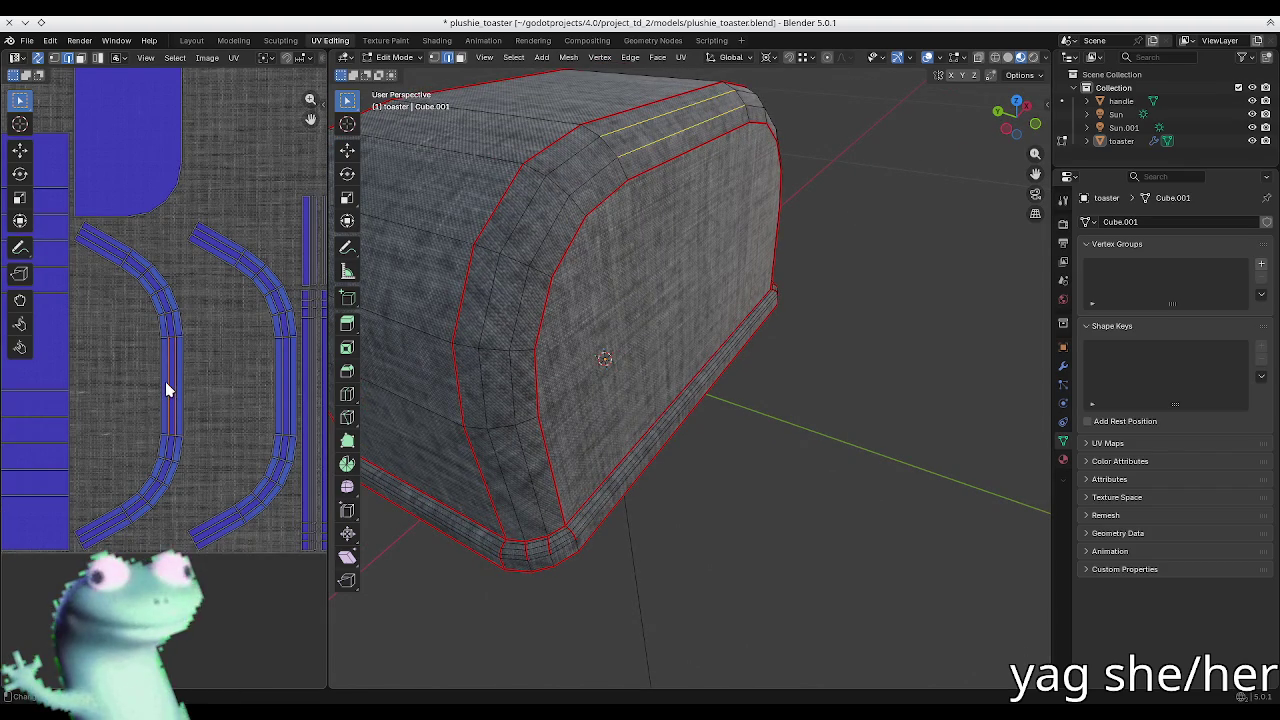
{"action": "key", "text": "3"}
{"action": "left_click", "coordinate": [172, 403]}
{"action": "right_click", "coordinate": [165, 385]}
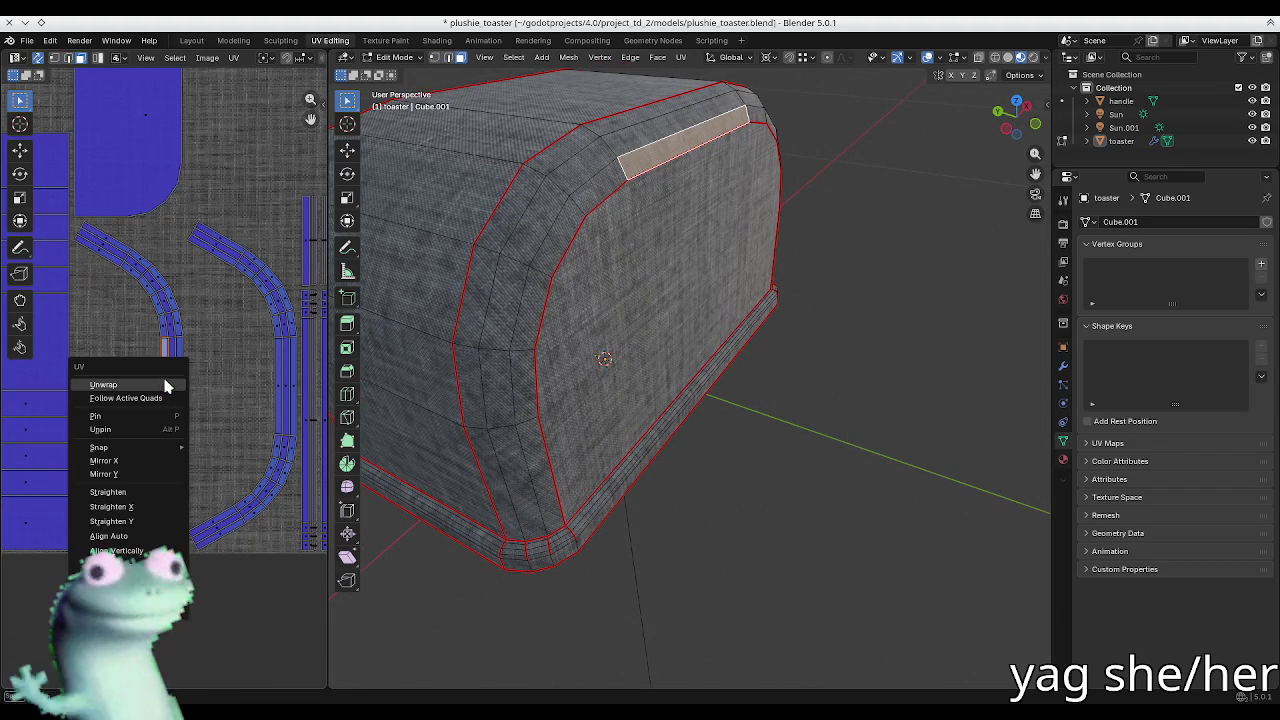
{"action": "left_click", "coordinate": [166, 406]}
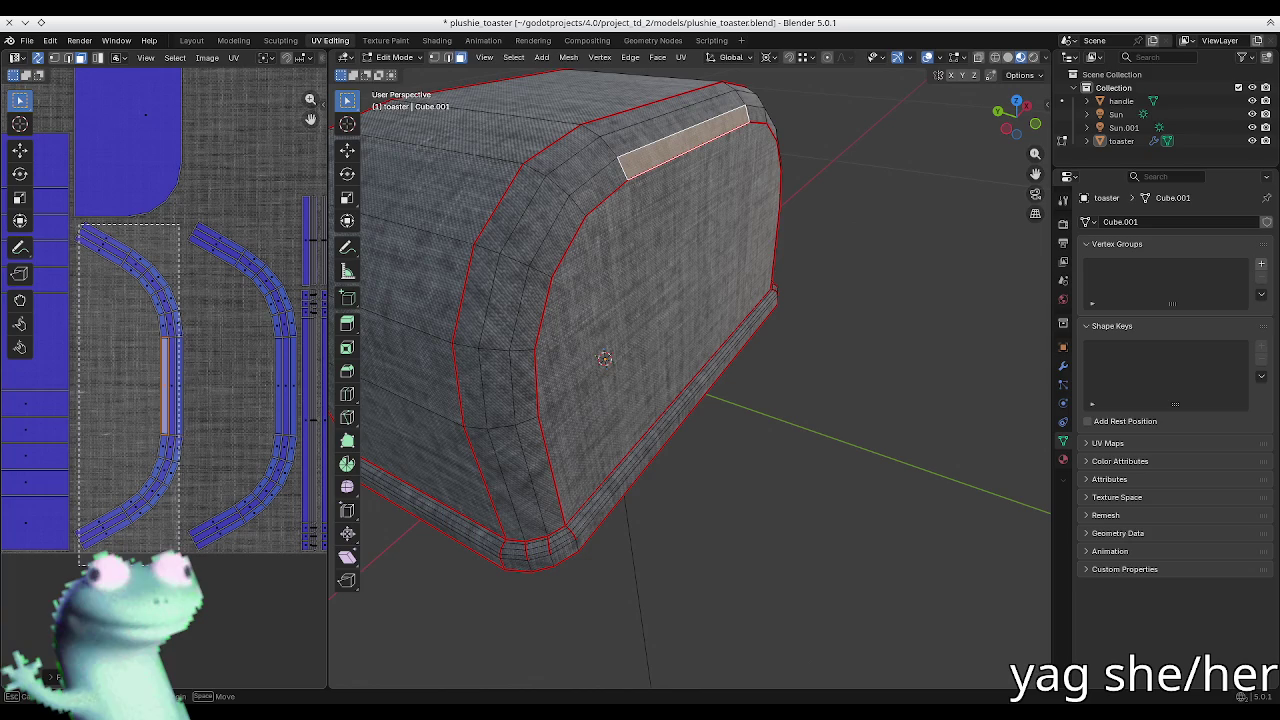
Step: Straighten the left curved UV strip into a vertical column and preview the fabric
{"action": "left_click", "coordinate": [168, 427]}
{"action": "right_click", "coordinate": [166, 395]}
{"action": "left_click", "coordinate": [166, 394]}
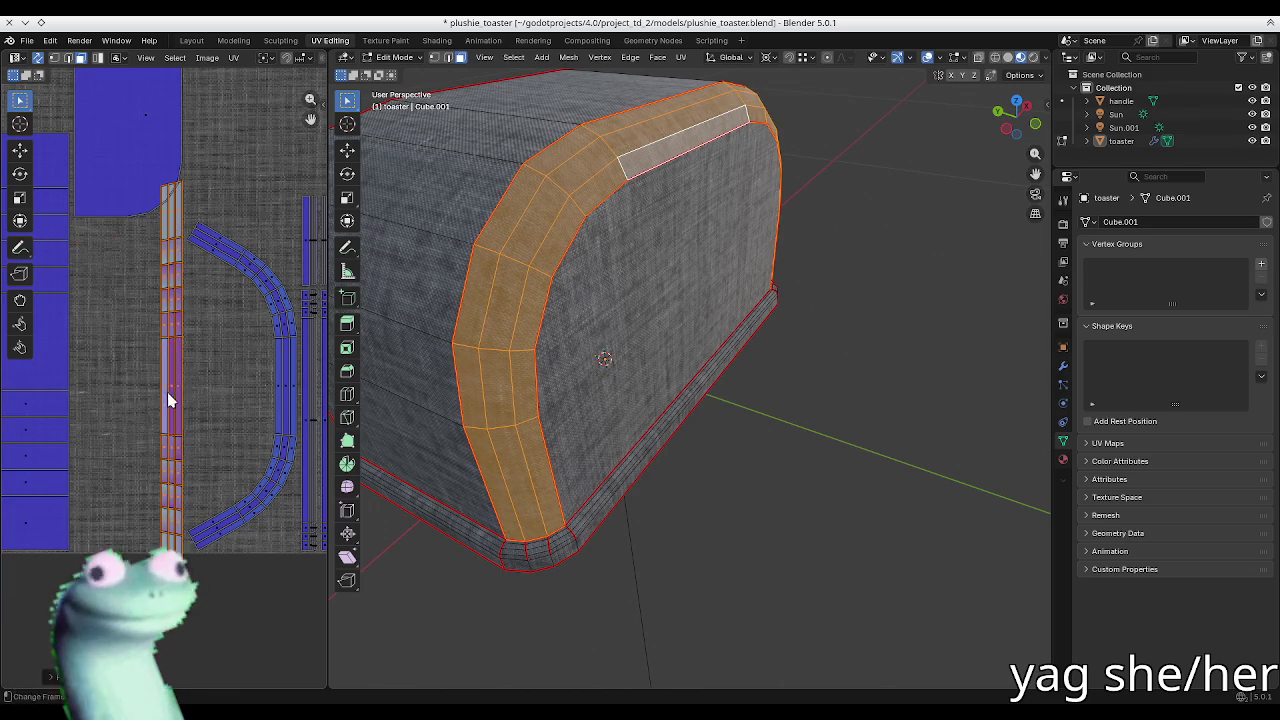
{"action": "left_click", "coordinate": [210, 394]}
{"action": "key", "text": "Tab"}
{"action": "mouse_move", "coordinate": [528, 294]}
{"action": "middle_mouse_down"}
{"action": "mouse_move", "coordinate": [528, 243]}
{"action": "mouse_move", "coordinate": [554, 237]}
{"action": "mouse_move", "coordinate": [509, 272]}
{"action": "middle_mouse_up"}
{"action": "key", "text": "Tab"}
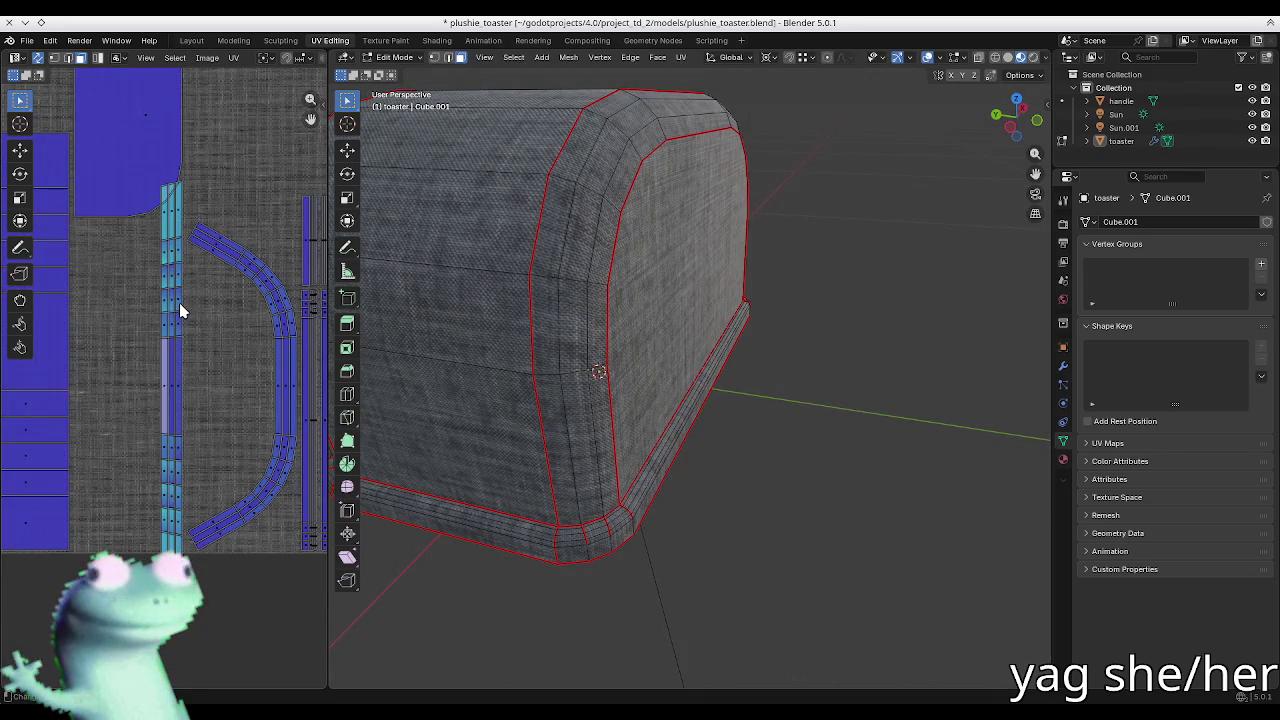
{"action": "key", "text": "Tab"}
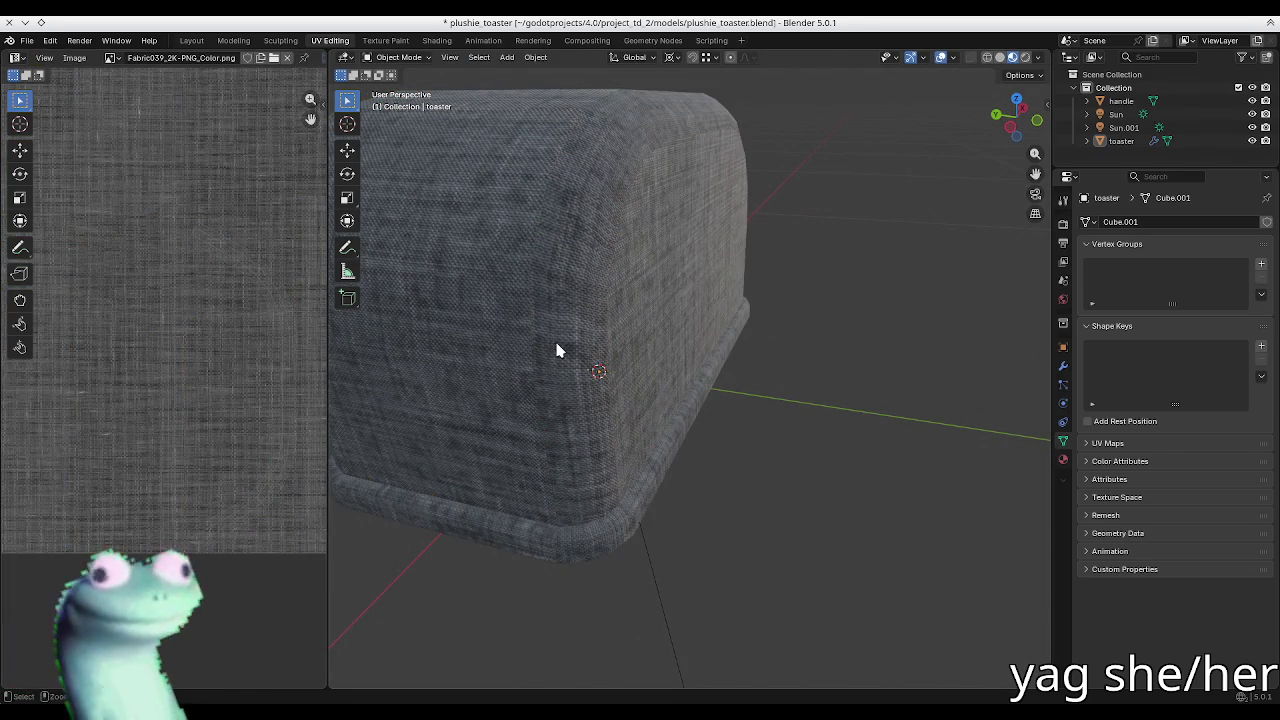
Step: Straighten the front-band UV strip with Follow Active Quads and preview the result
{"action": "key", "text": "Tab"}
{"action": "left_click", "coordinate": [176, 368]}
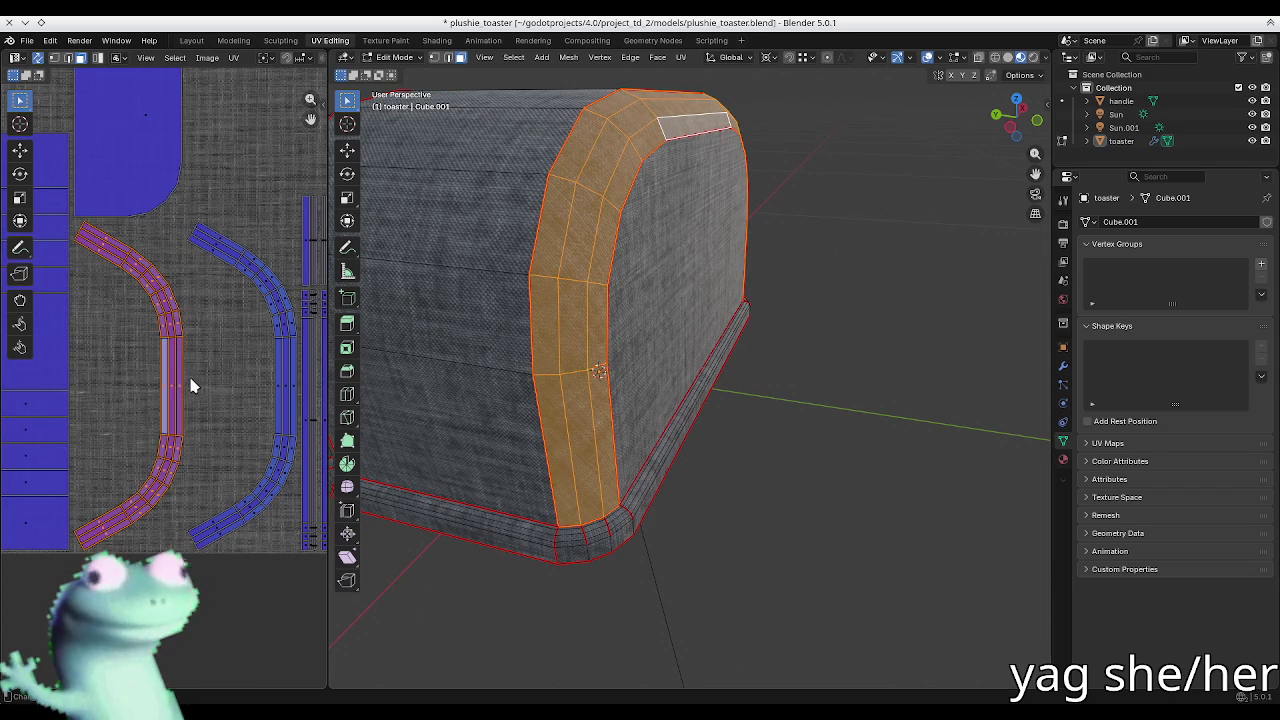
{"action": "left_click", "coordinate": [175, 384]}
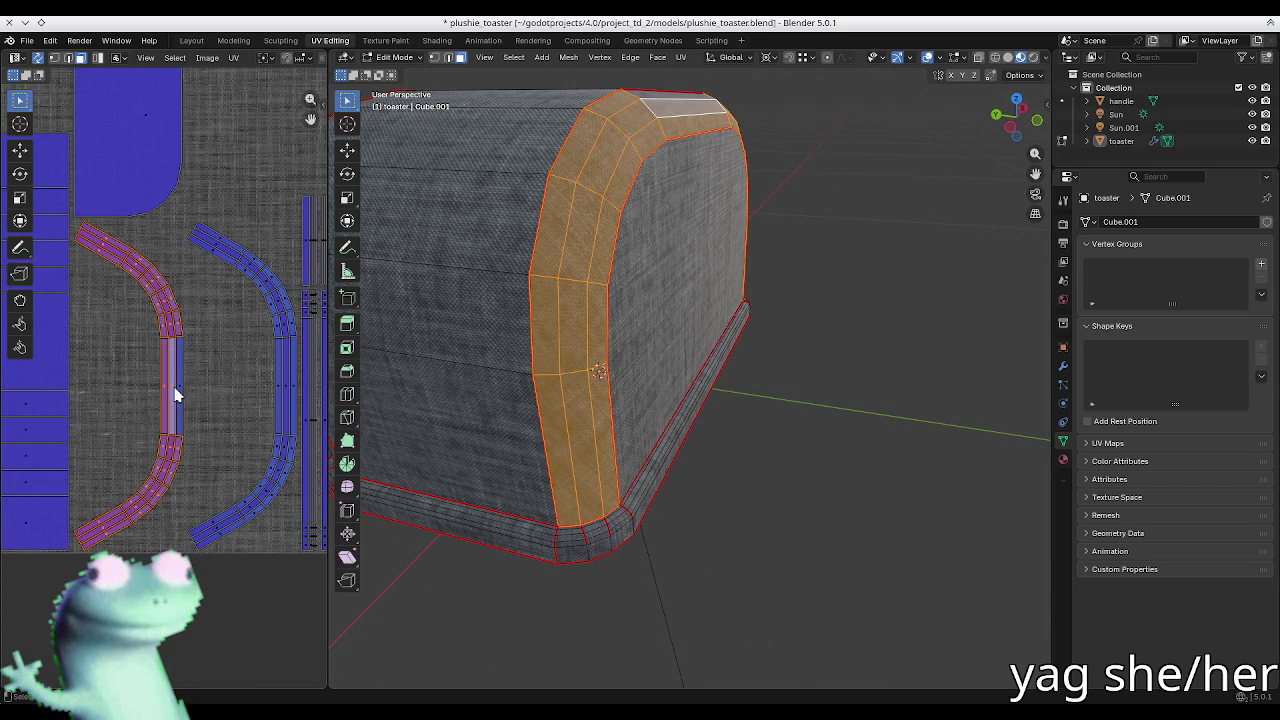
{"action": "right_click", "coordinate": [173, 392]}
{"action": "left_click", "coordinate": [173, 387]}
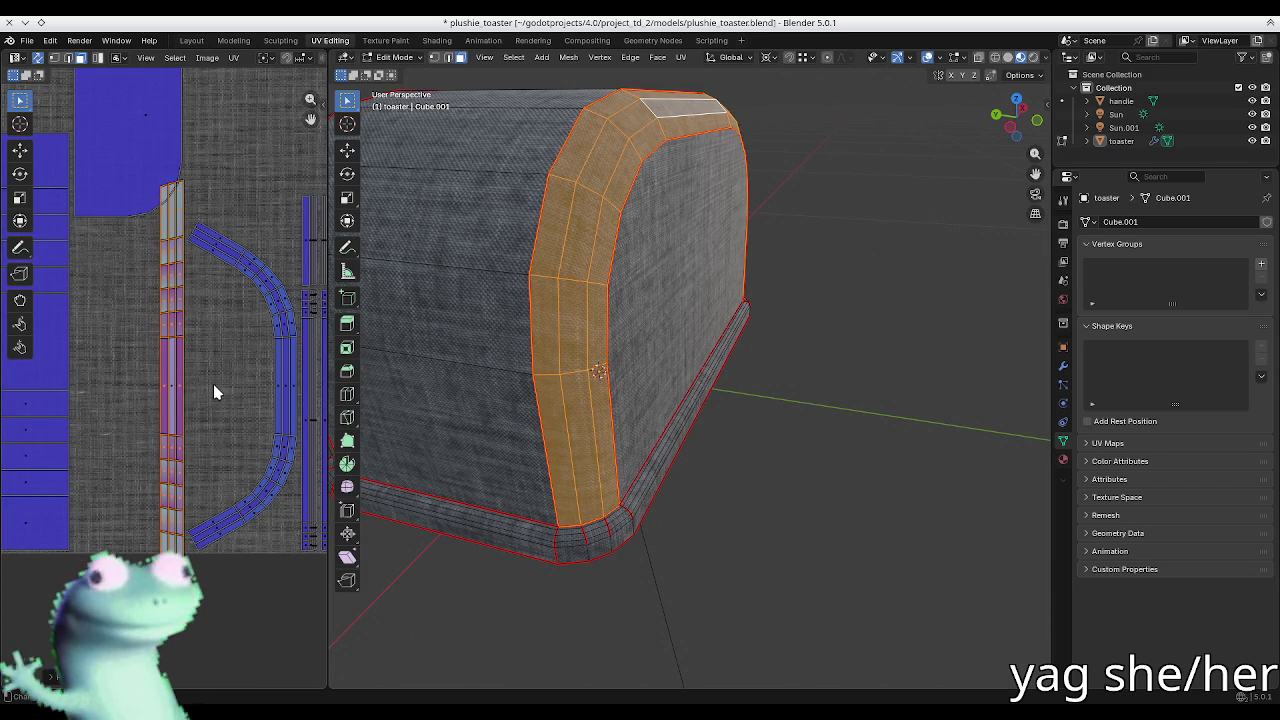
{"action": "scroll", "coordinate": [213, 384], "scroll_direction": "up", "scroll_amount": 3}
{"action": "left_click", "coordinate": [197, 397]}
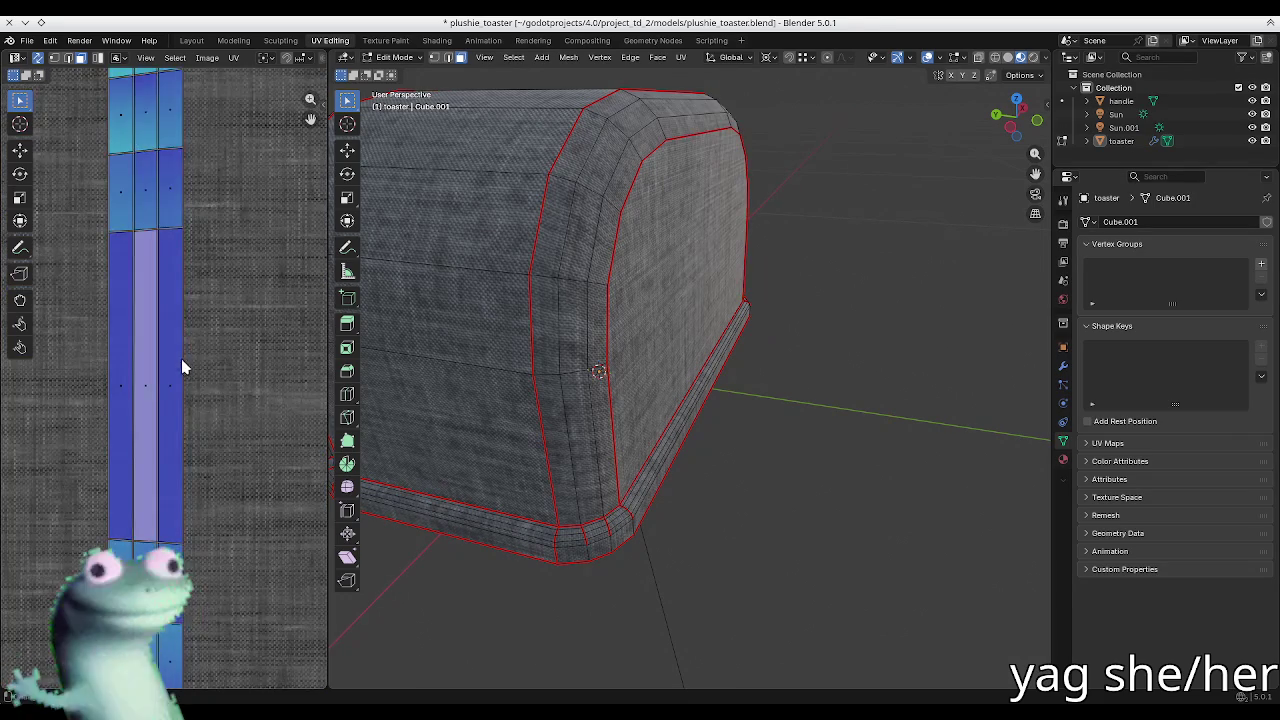
{"action": "scroll", "coordinate": [175, 322], "scroll_direction": "down", "scroll_amount": 3}
{"action": "scroll", "coordinate": [190, 385], "scroll_direction": "up", "scroll_amount": 3}
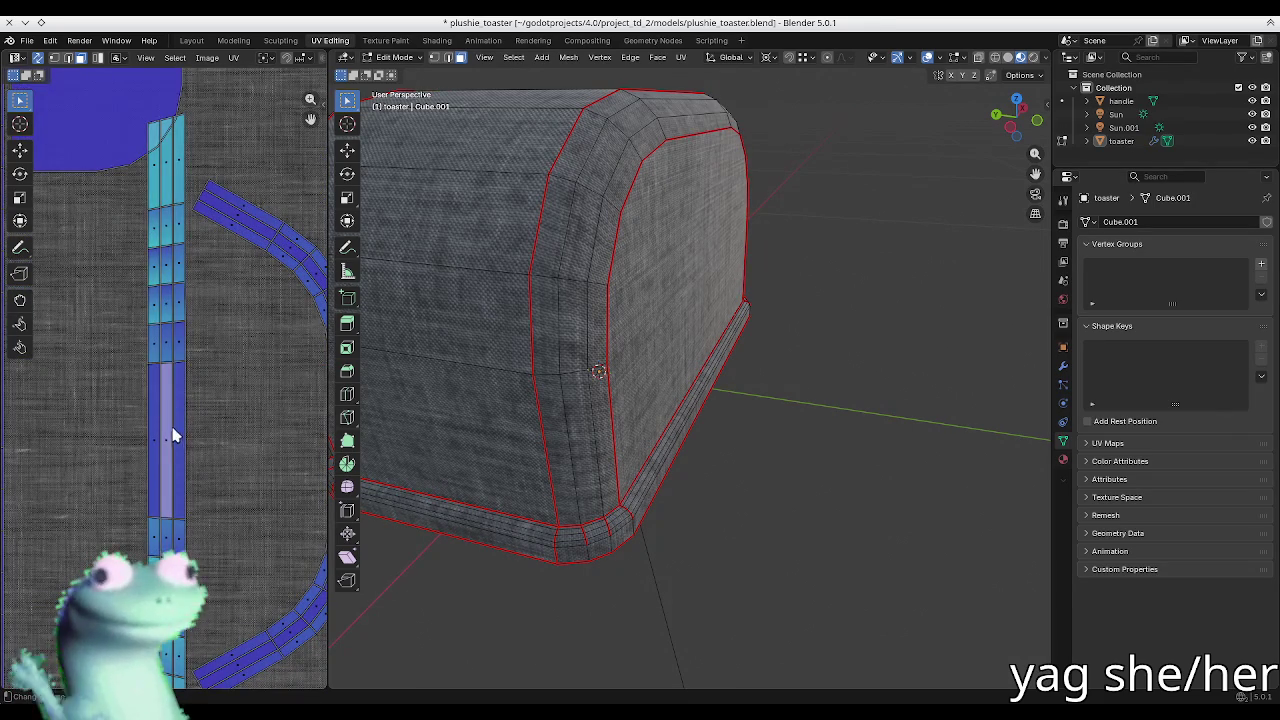
{"action": "scroll", "coordinate": [583, 323], "scroll_direction": "up", "scroll_amount": 4}
{"action": "mouse_move", "coordinate": [583, 323]}
{"action": "middle_mouse_down"}
{"action": "mouse_move", "coordinate": [558, 280]}
{"action": "mouse_move", "coordinate": [574, 223]}
{"action": "mouse_move", "coordinate": [591, 227]}
{"action": "middle_mouse_up"}
{"action": "key", "text": "Tab"}
{"action": "key", "text": "Tab"}
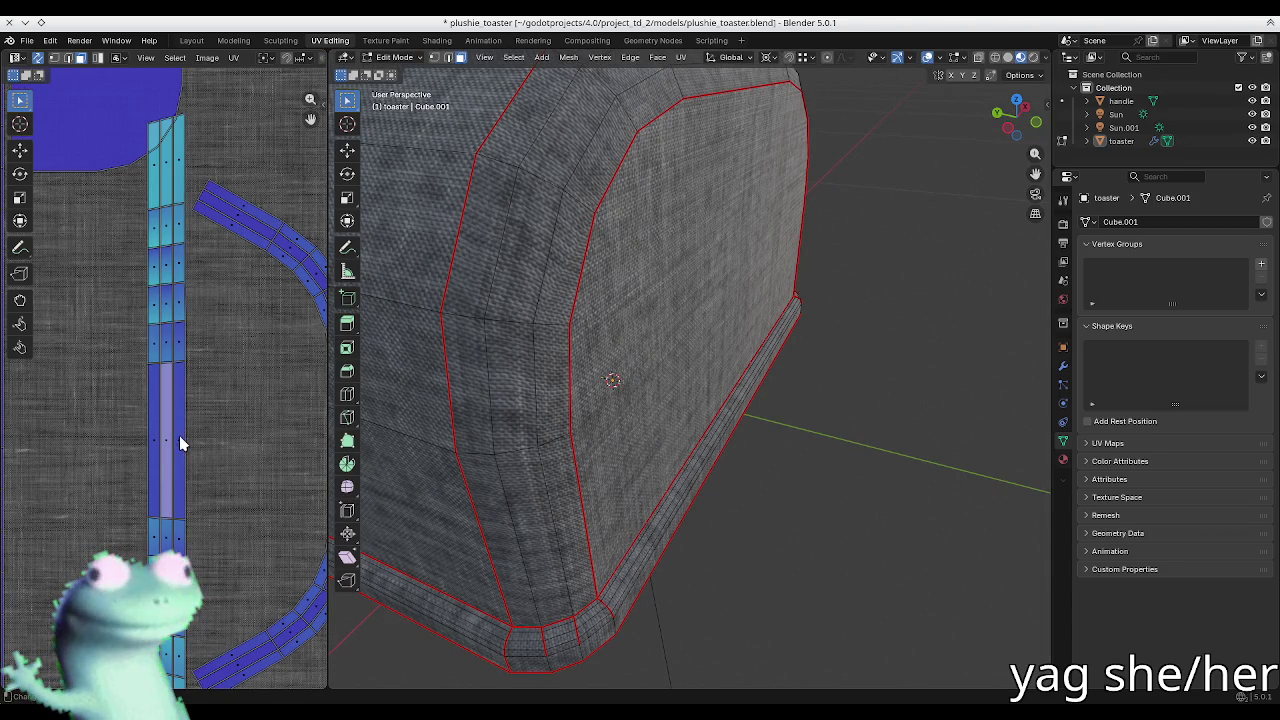
Step: Select the linked front-band strip, straighten it again, then re-unwrap the band
{"action": "scroll", "coordinate": [179, 435], "scroll_direction": "down", "scroll_amount": 2}
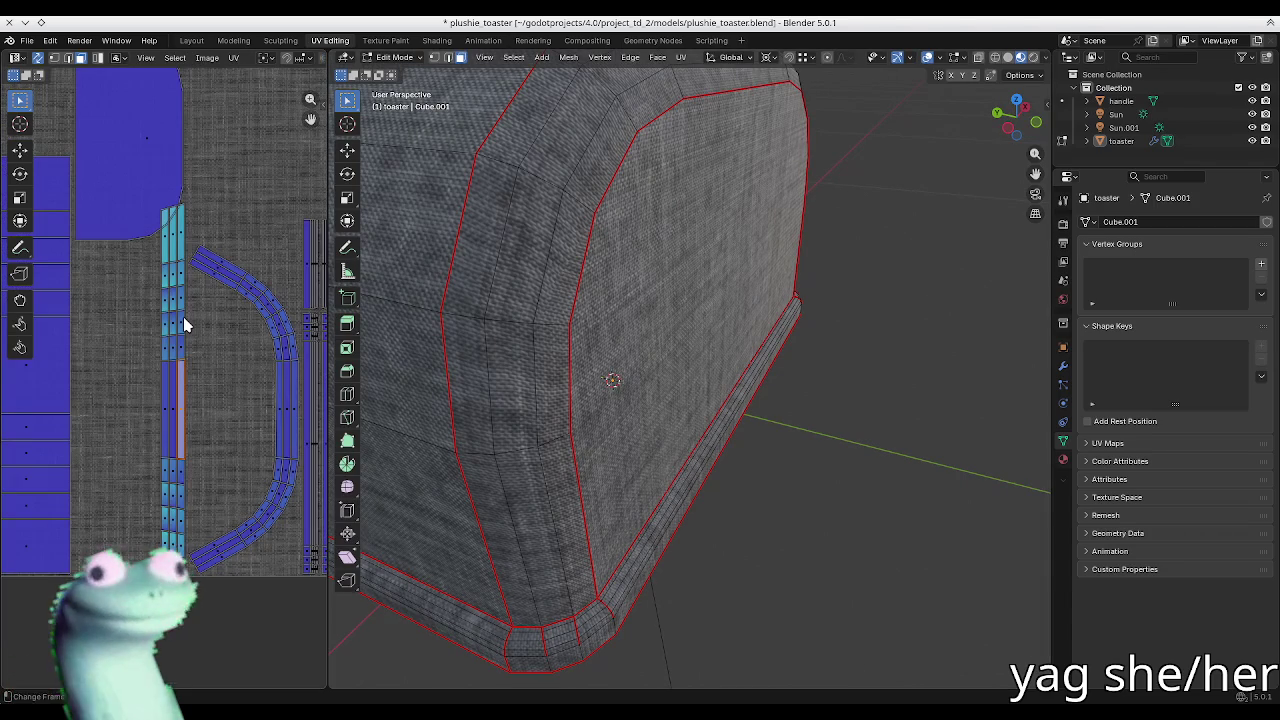
{"action": "key", "text": "l"}
{"action": "key", "text": "u"}
{"action": "left_click", "coordinate": [171, 403]}
{"action": "left_click", "coordinate": [168, 412]}
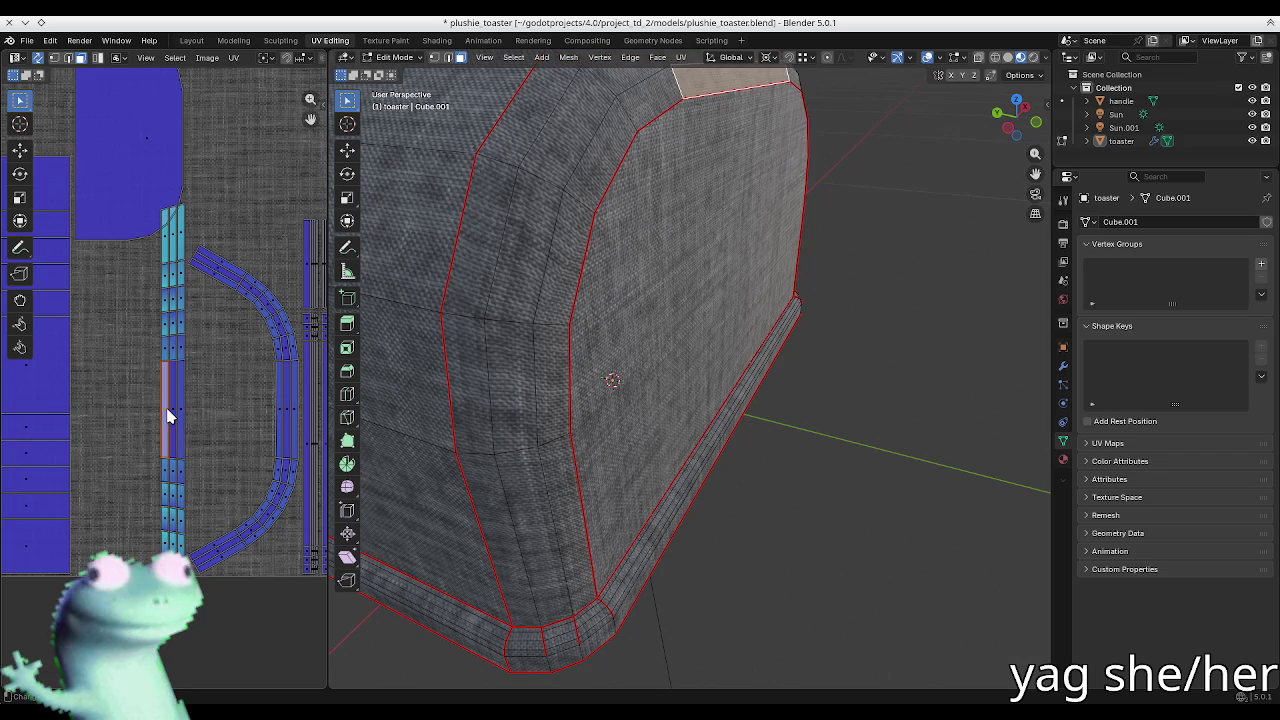
{"action": "key", "text": "l"}
{"action": "key", "text": "u"}
{"action": "left_click", "coordinate": [167, 414]}
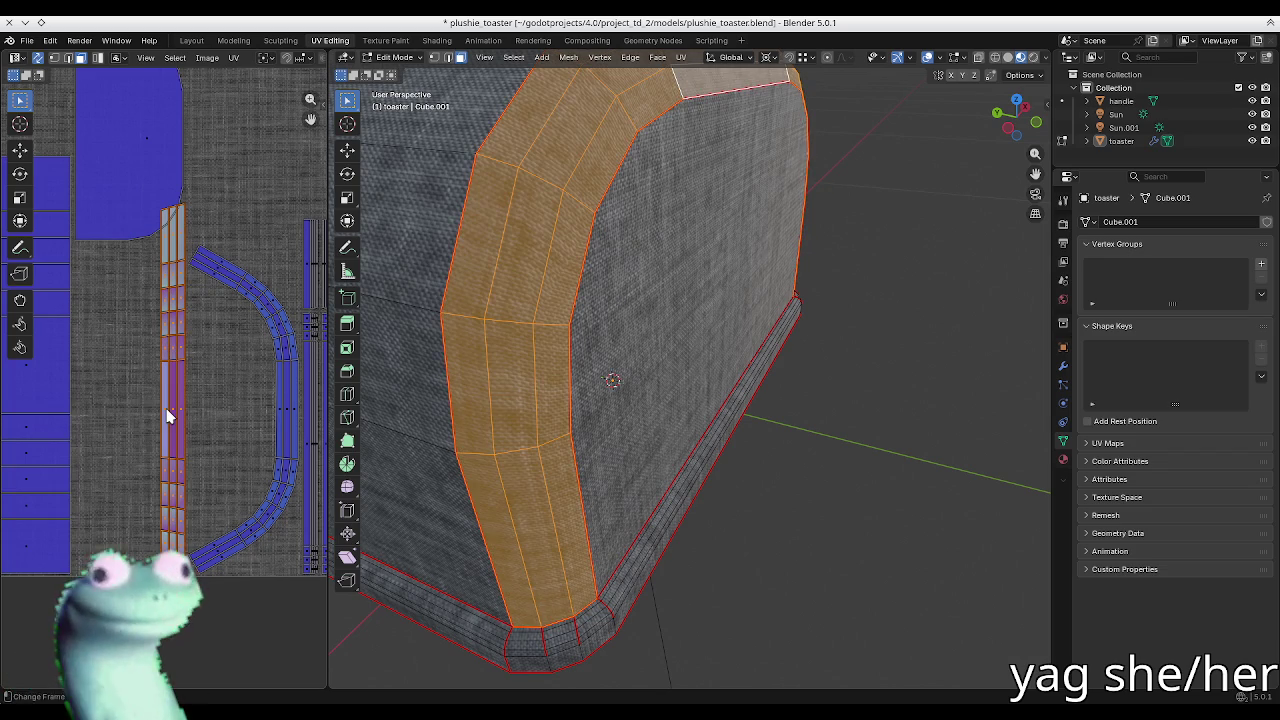
{"action": "key", "text": "u"}
{"action": "left_click", "coordinate": [166, 410]}
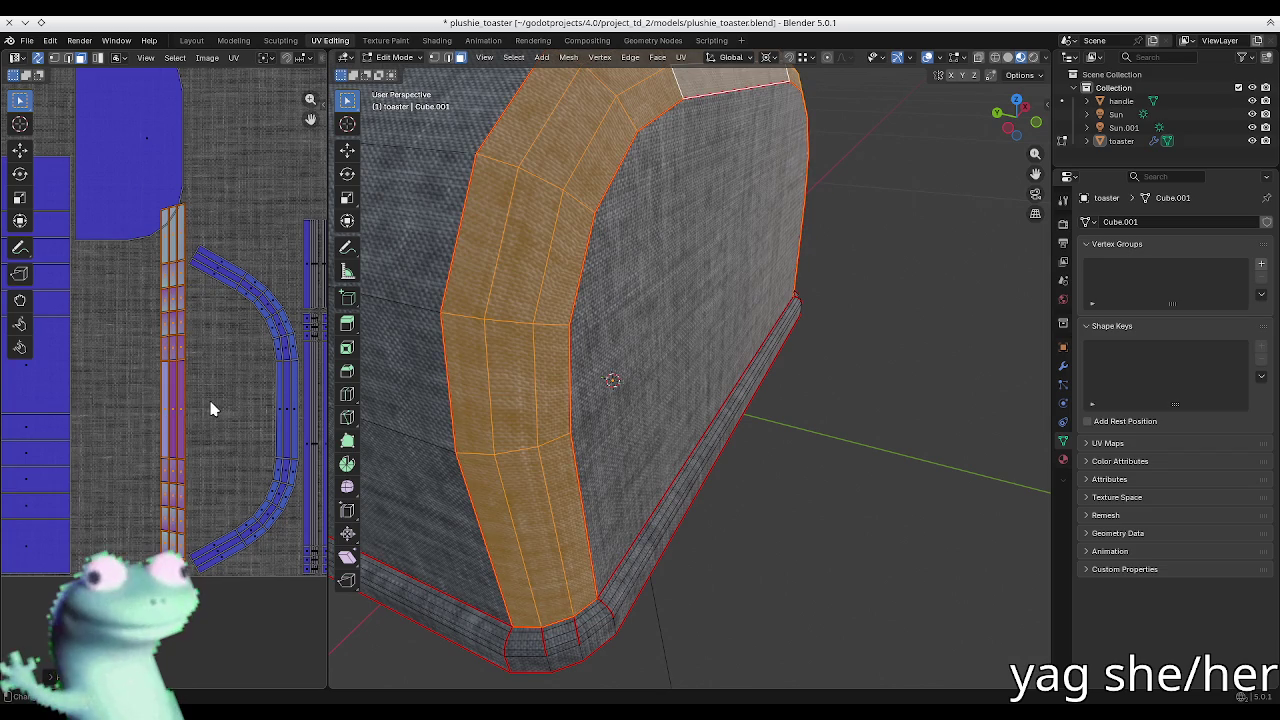
Step: Undo the UV changes to restore the curved band, then select a curved-strip face
{"action": "key", "text": "ctrl+z"}
{"action": "key", "text": "ctrl+shift+z"}
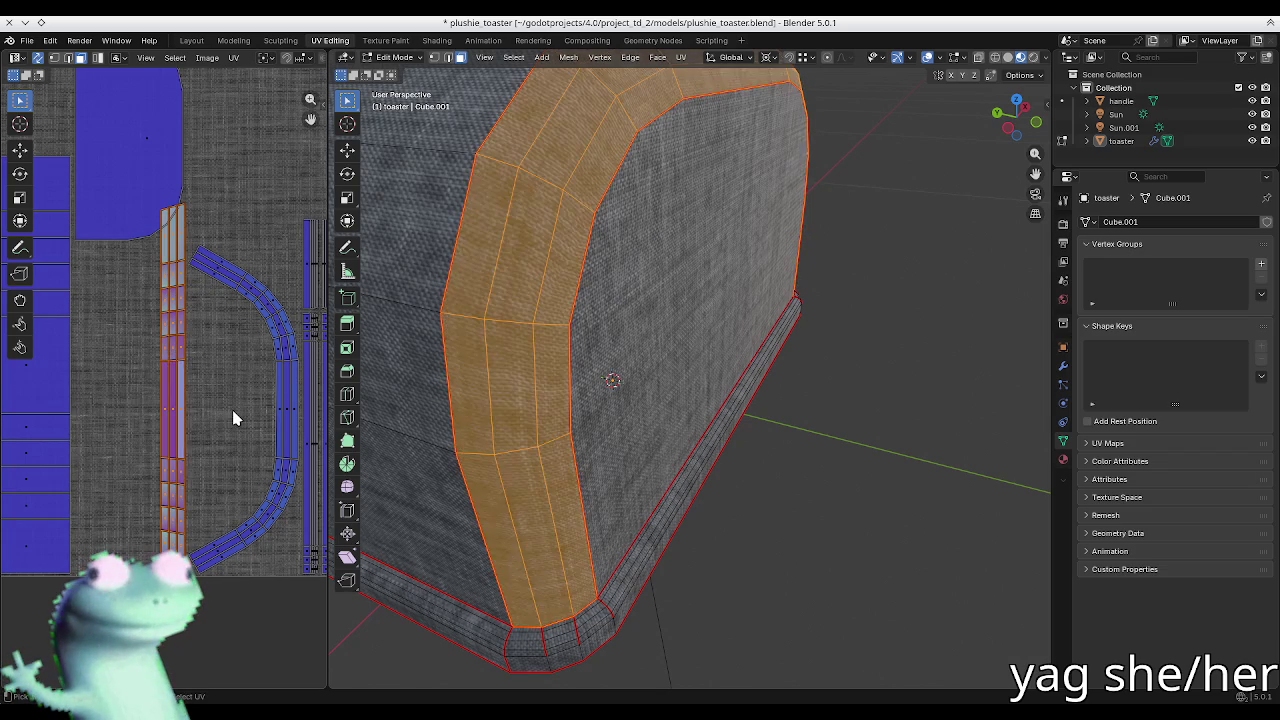
{"action": "key", "text": "ctrl+z"}
{"action": "key", "text": "ctrl+z"}
{"action": "key", "text": "ctrl+shift+z"}
{"action": "key", "text": "ctrl+shift+z"}
{"action": "left_click_drag", "start_coordinate": [225, 406], "coordinate": [210, 414]}
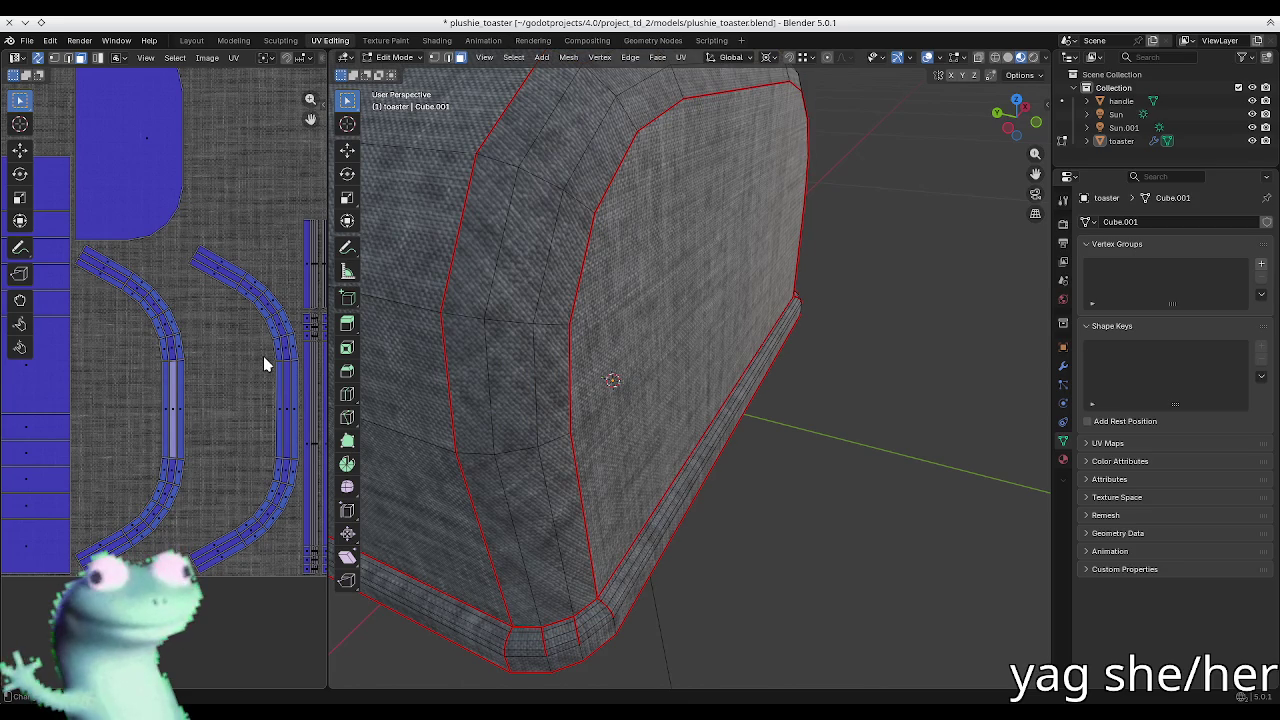
{"action": "left_click", "coordinate": [110, 270]}
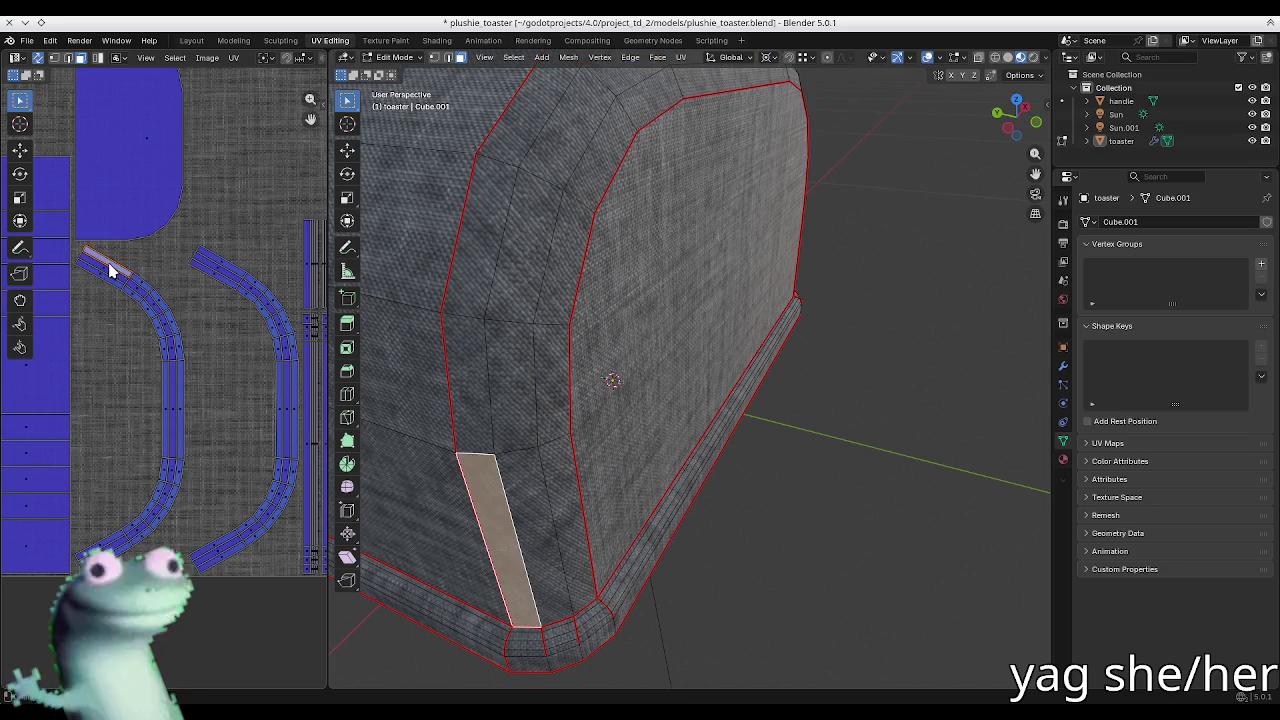
{"action": "right_click", "coordinate": [108, 265]}
{"action": "key", "text": "Escape"}
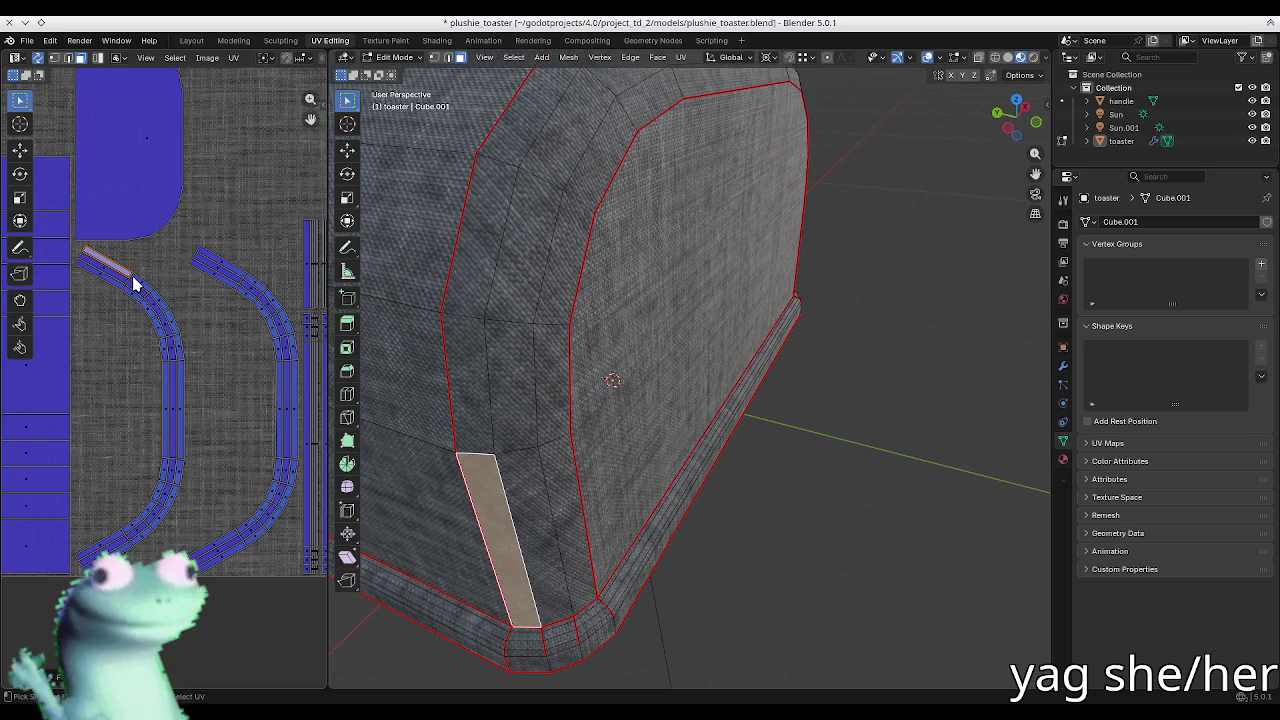
{"action": "key", "text": "l"}
{"action": "right_click", "coordinate": [116, 272]}
{"action": "left_click", "coordinate": [122, 274]}
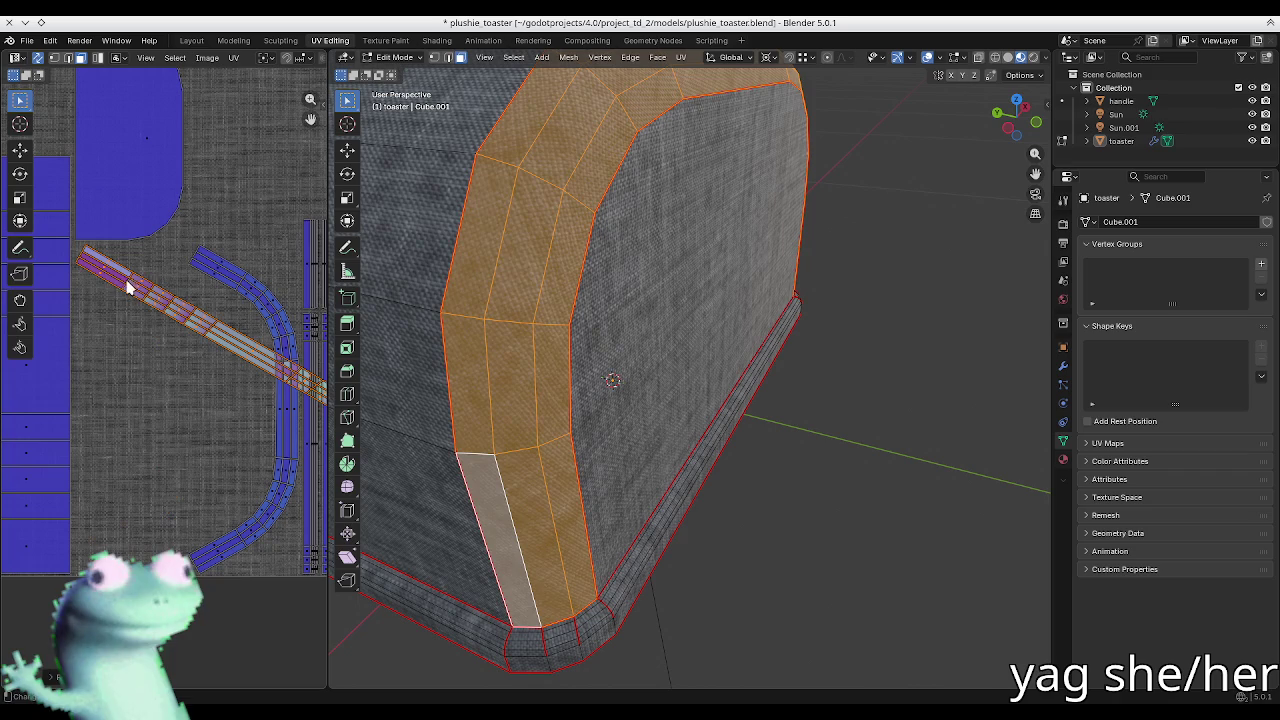
{"action": "key", "text": "alt+a"}
{"action": "middle_click_drag", "start_coordinate": [209, 392], "coordinate": [190, 402]}
{"action": "middle_click_drag", "start_coordinate": [558, 331], "coordinate": [573, 299]}
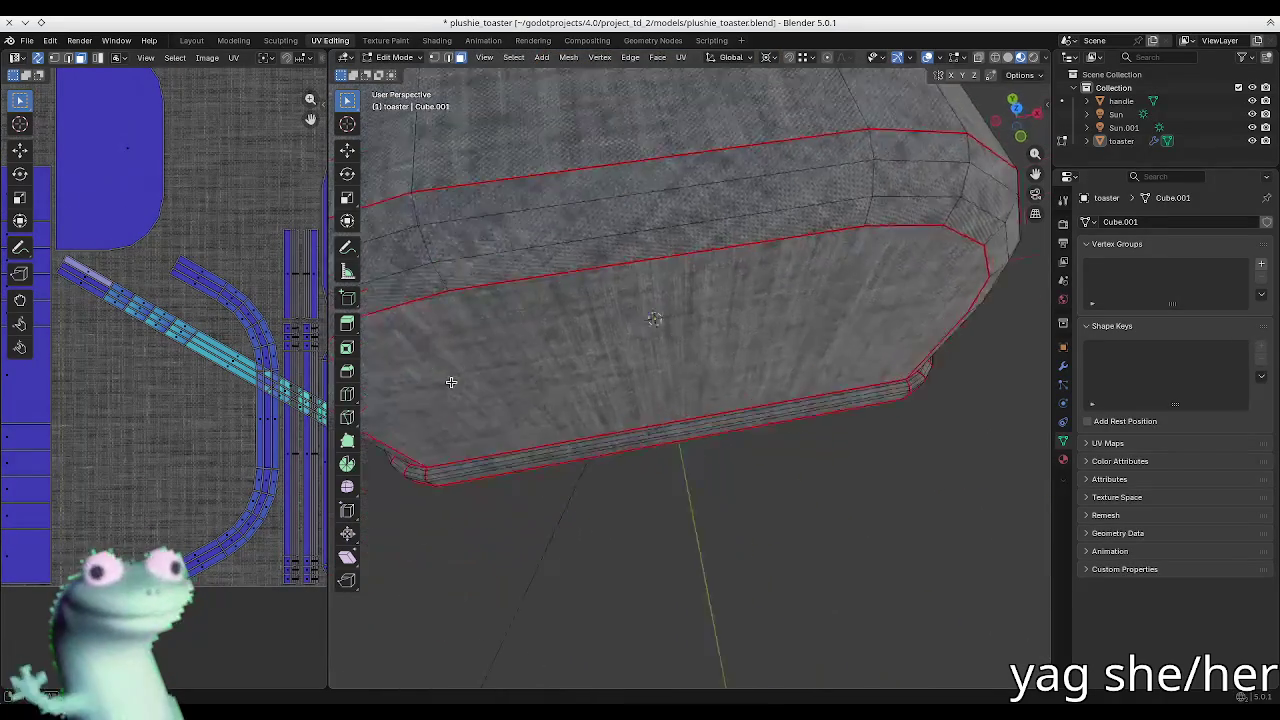
{"action": "key", "text": "Tab"}
{"action": "middle_click_drag", "start_coordinate": [657, 256], "coordinate": [601, 191]}
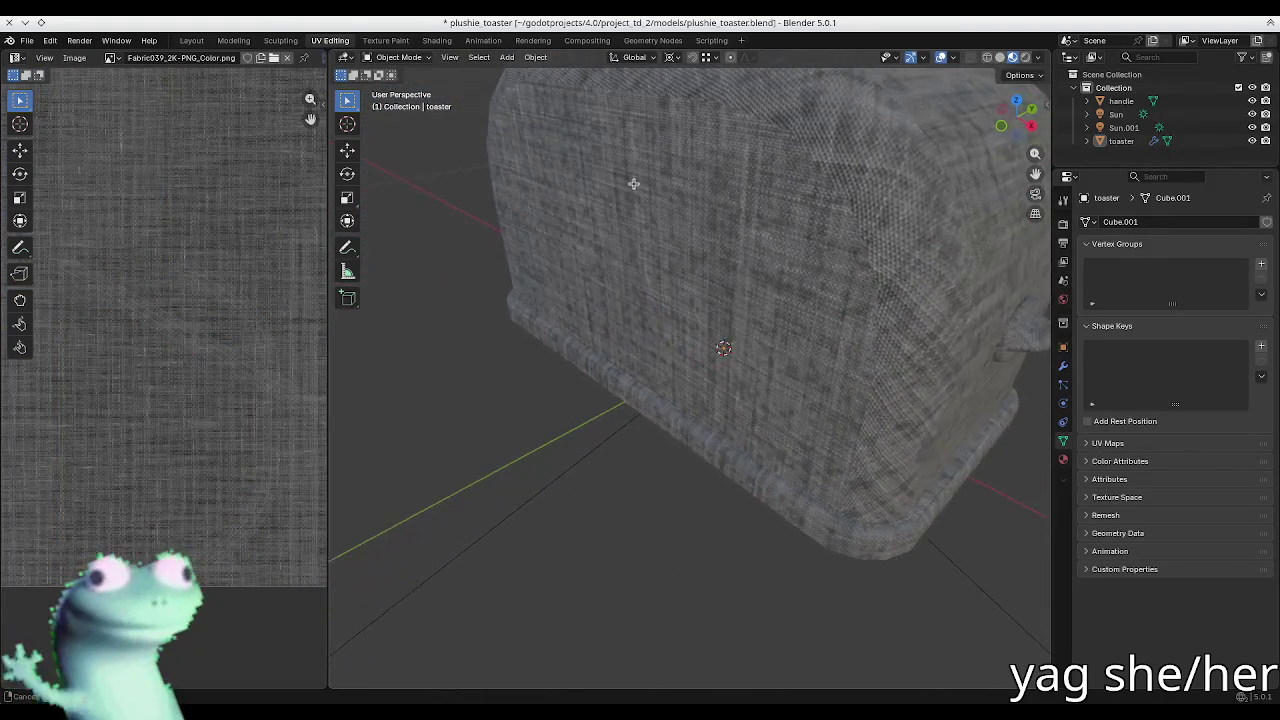
{"action": "scroll", "coordinate": [717, 229], "scroll_direction": "up", "scroll_amount": 2}
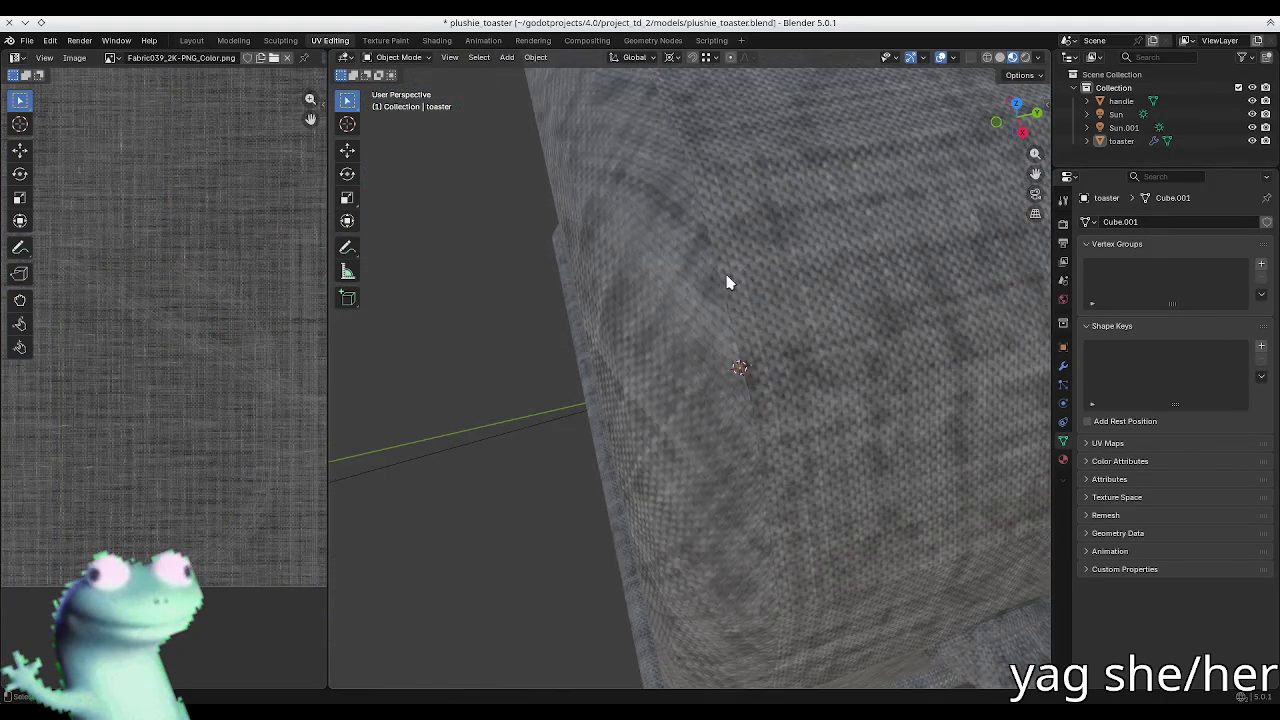
{"action": "scroll", "coordinate": [737, 277], "scroll_direction": "up", "scroll_amount": 3}
{"action": "scroll", "coordinate": [717, 288], "scroll_direction": "down", "scroll_amount": 2}
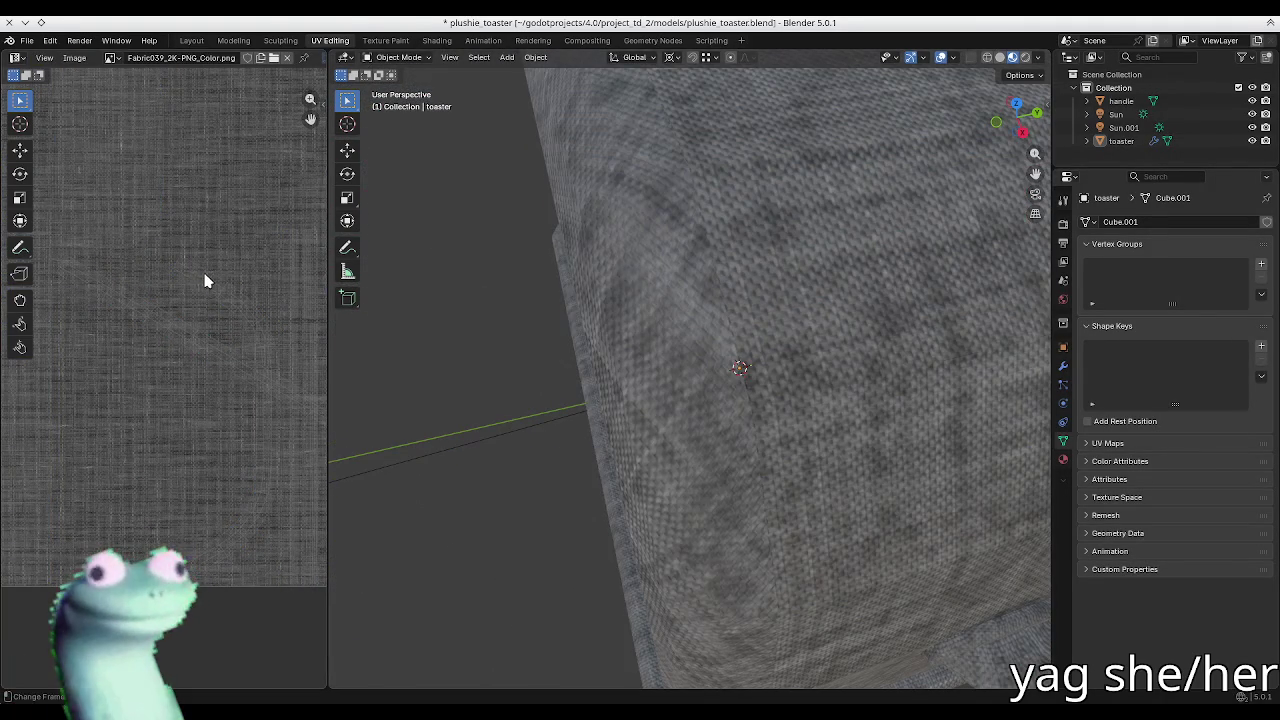
{"action": "key", "text": "Tab"}
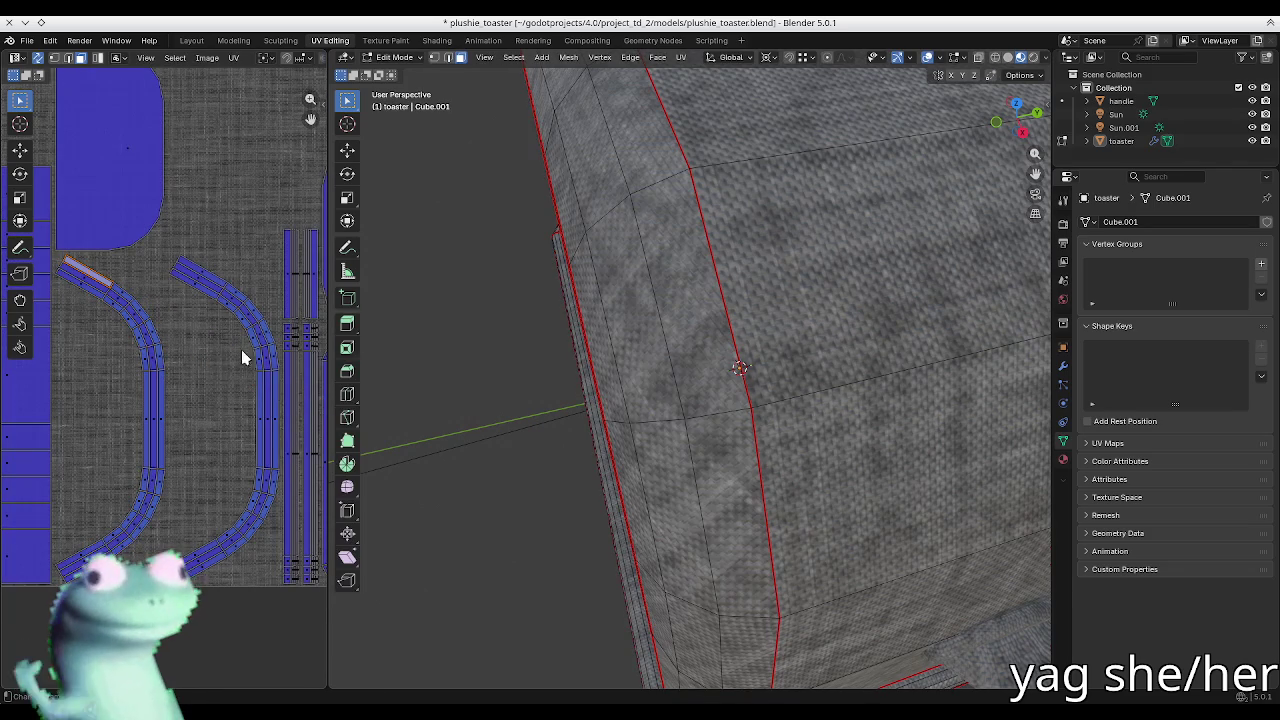
Step: Mark the front panel's edge loop as a seam and unwrap the whole toaster
{"action": "key", "text": "2"}
{"action": "scroll", "coordinate": [632, 235], "scroll_direction": "down", "scroll_amount": 5}
{"action": "mouse_move", "coordinate": [667, 250]}
{"action": "middle_mouse_down"}
{"action": "mouse_move", "coordinate": [693, 310]}
{"action": "mouse_move", "coordinate": [744, 288]}
{"action": "middle_mouse_up"}
{"action": "scroll", "coordinate": [677, 316], "scroll_direction": "up", "scroll_amount": 2}
{"action": "left_click", "coordinate": [746, 266], "text": "alt"}
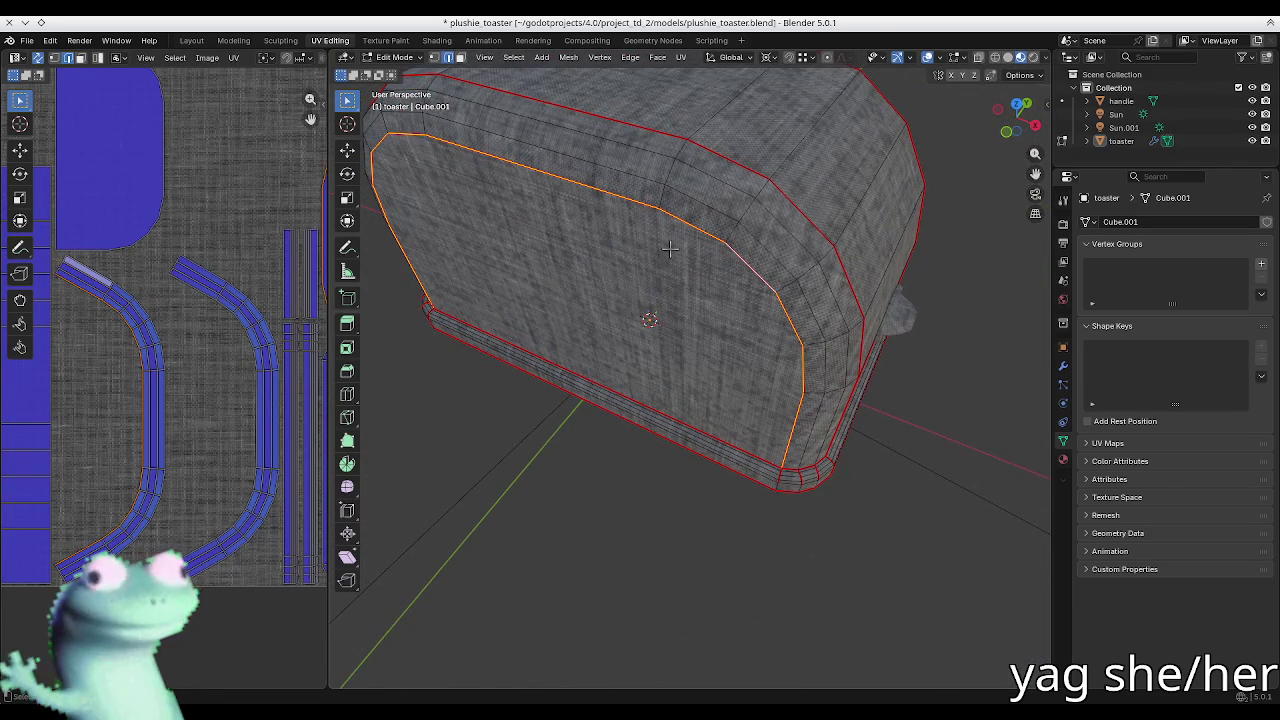
{"action": "right_click", "coordinate": [675, 282]}
{"action": "left_click", "coordinate": [677, 283]}
{"action": "key", "text": "a"}
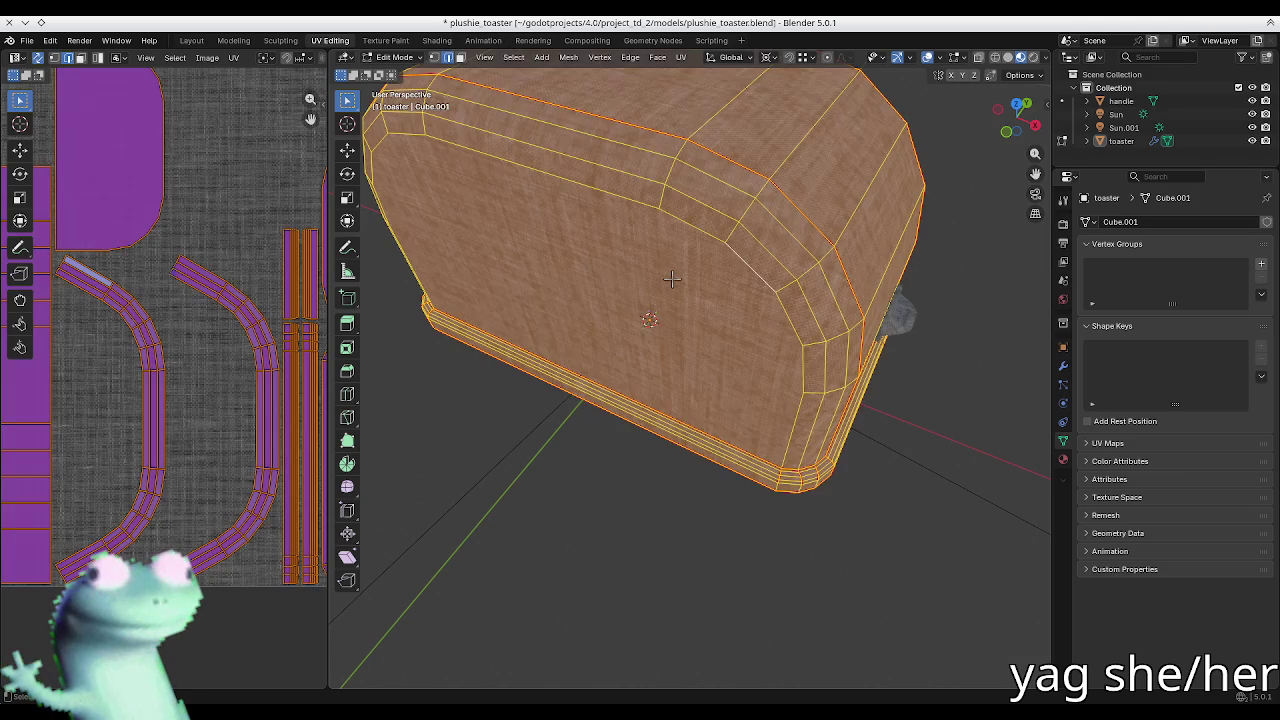
{"action": "key", "text": "u"}
{"action": "left_click", "coordinate": [670, 278]}
{"action": "scroll", "coordinate": [305, 300], "scroll_direction": "down", "scroll_amount": 2}
{"action": "key", "text": "alt+a"}
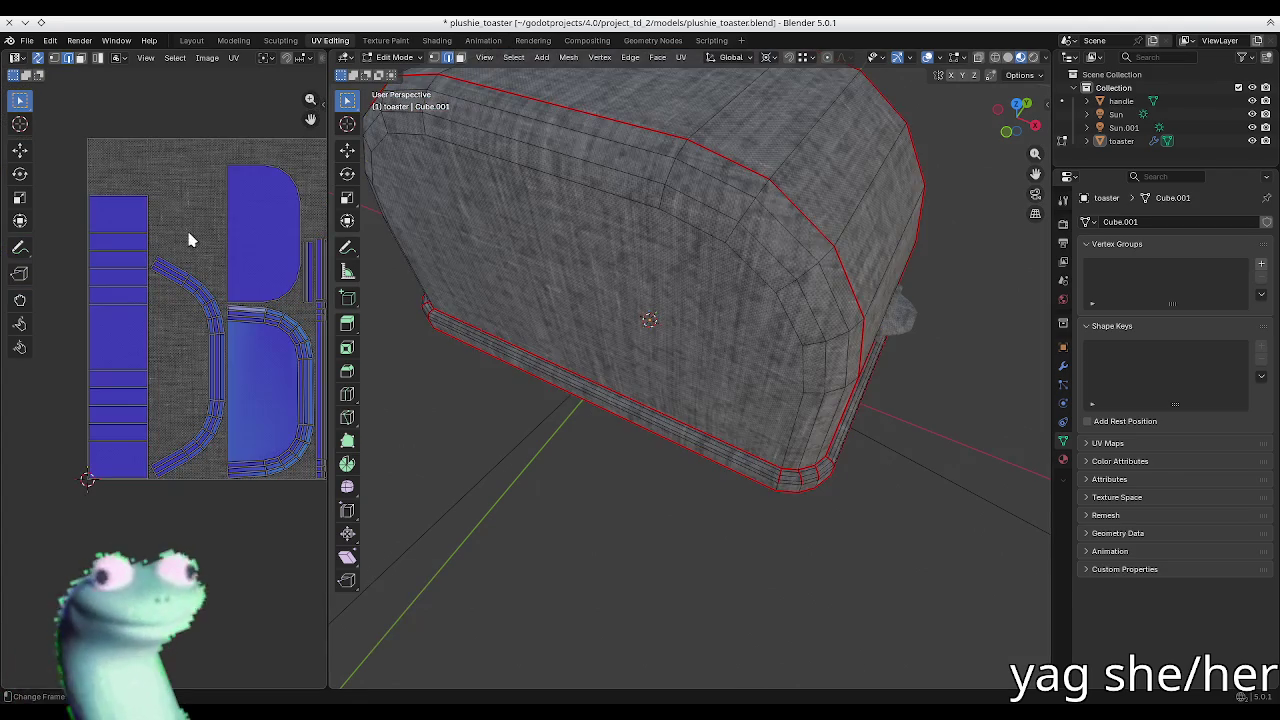
Step: Select the side panel boundary and top edge loops, then re-unwrap the toaster
{"action": "mouse_move", "coordinate": [576, 248]}
{"action": "middle_mouse_down"}
{"action": "mouse_move", "coordinate": [707, 239]}
{"action": "mouse_move", "coordinate": [660, 255]}
{"action": "mouse_move", "coordinate": [524, 255]}
{"action": "mouse_move", "coordinate": [669, 269]}
{"action": "middle_mouse_up"}
{"action": "key", "text": "Tab"}
{"action": "key", "text": "Tab"}
{"action": "left_click", "coordinate": [800, 302], "text": "alt"}
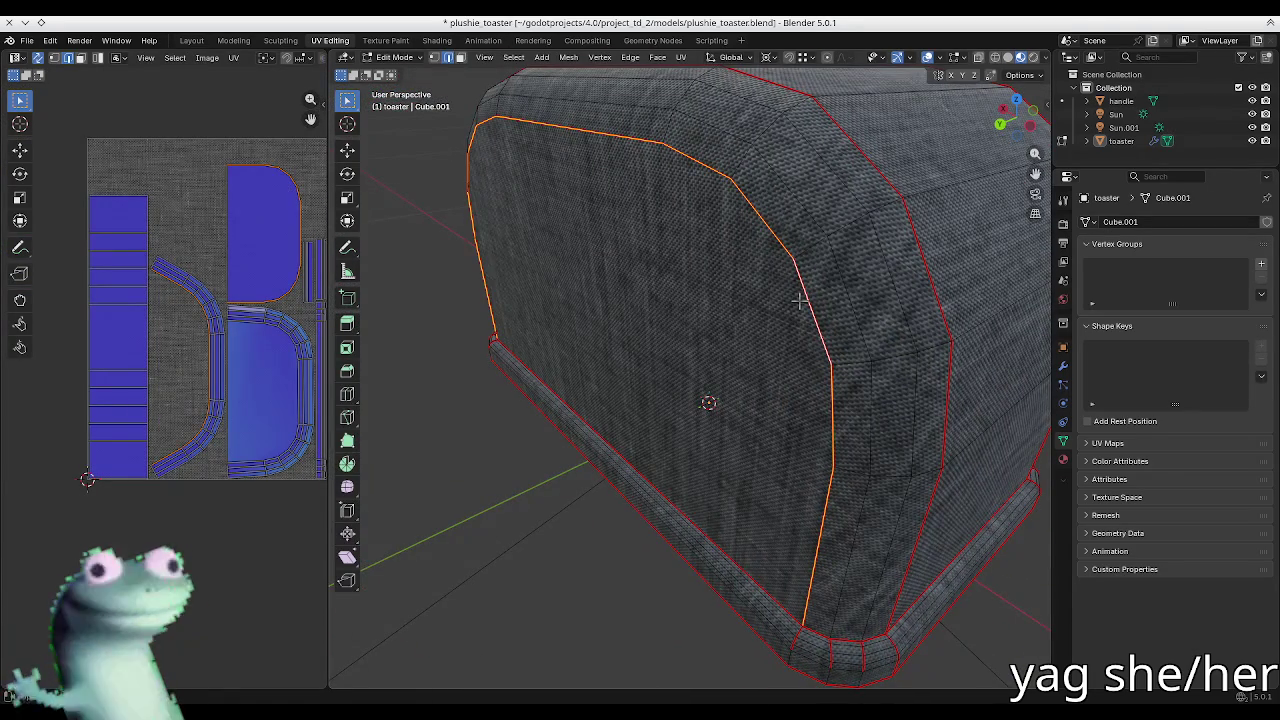
{"action": "middle_click_drag", "start_coordinate": [627, 229], "coordinate": [552, 198]}
{"action": "left_click", "coordinate": [552, 198], "text": "alt"}
{"action": "key", "text": "u"}
{"action": "key", "text": "a"}
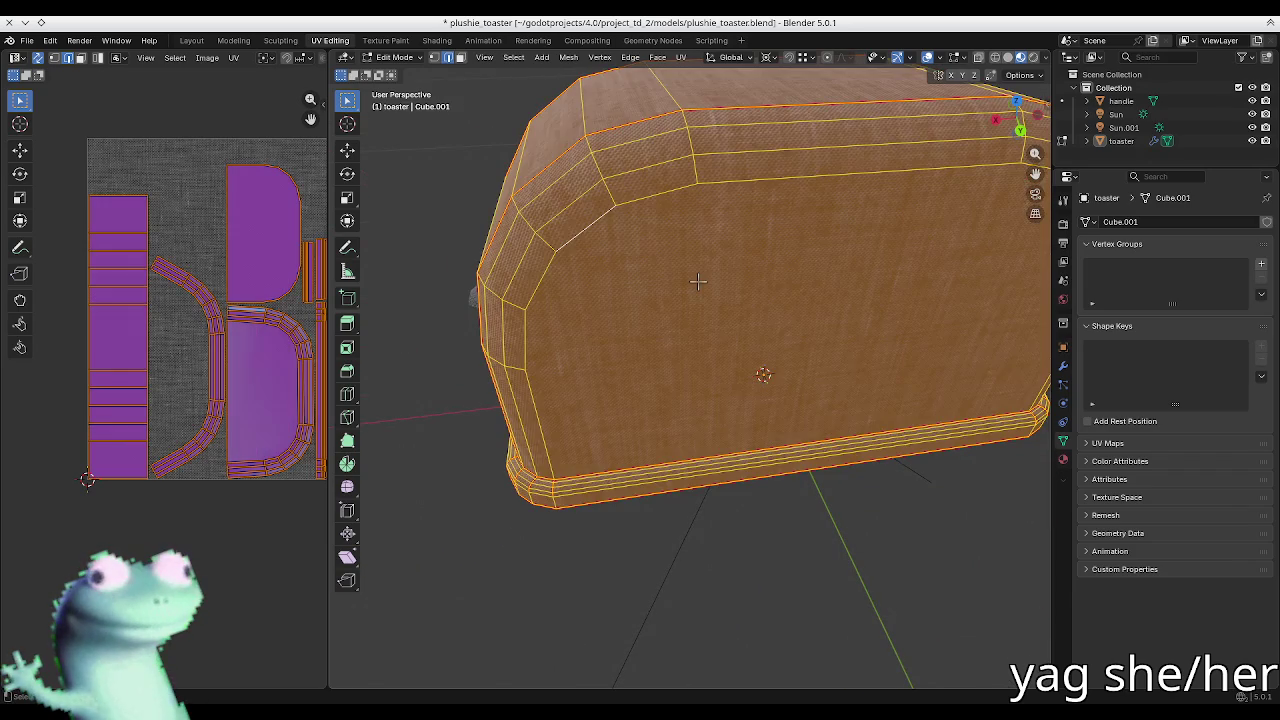
{"action": "key", "text": "u"}
{"action": "left_click", "coordinate": [698, 281]}
{"action": "key", "text": "alt+a"}
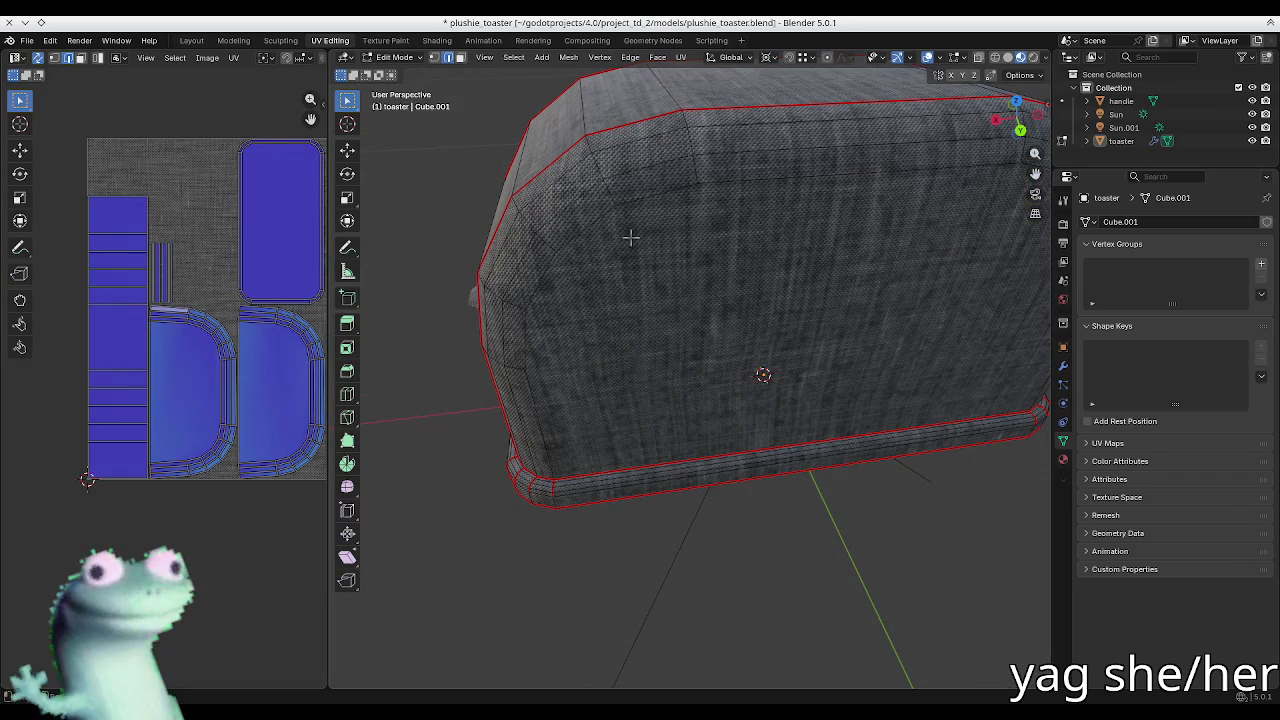
{"action": "key", "text": "Tab"}
Step: Unwrap the handle and toaster meshes together in one UV layout
{"action": "left_click", "coordinate": [474, 298]}
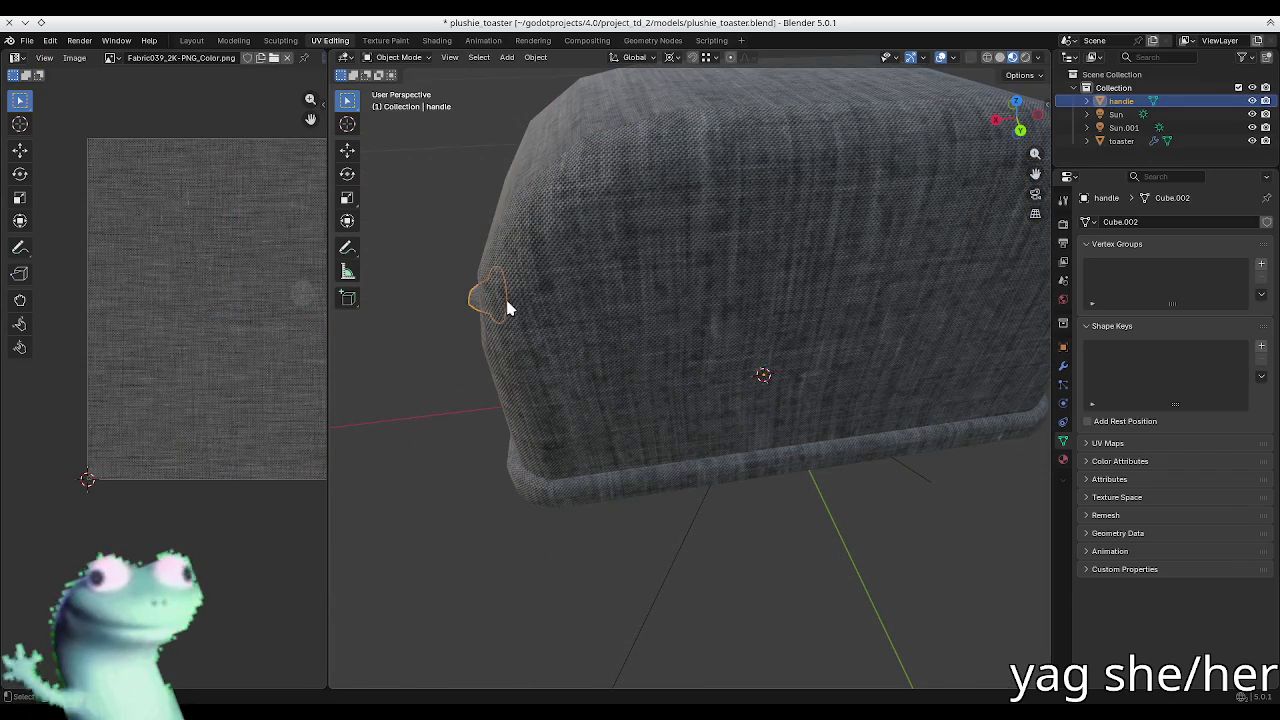
{"action": "left_click", "coordinate": [506, 306], "text": "shift"}
{"action": "key", "text": "Tab"}
{"action": "key", "text": "a"}
{"action": "key", "text": "u"}
{"action": "left_click", "coordinate": [558, 294]}
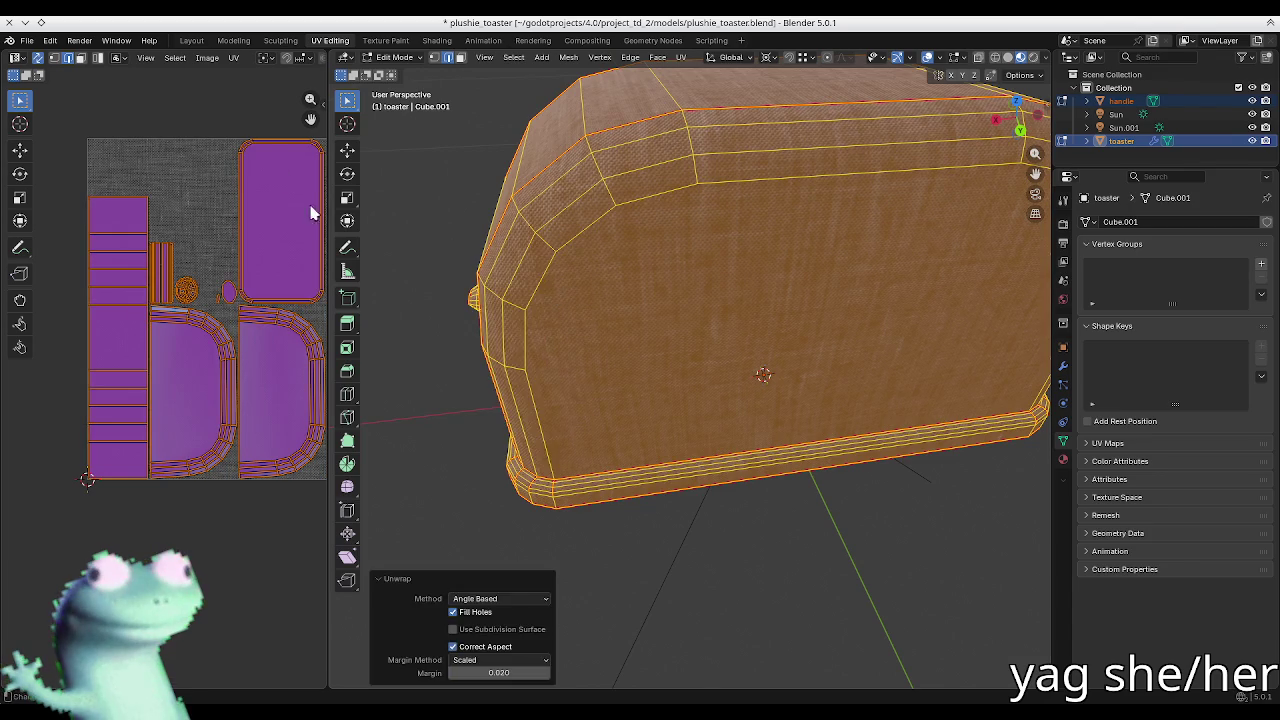
{"action": "key", "text": "alt+a"}
{"action": "mouse_move", "coordinate": [589, 251]}
{"action": "middle_mouse_down"}
{"action": "mouse_move", "coordinate": [695, 268]}
{"action": "mouse_move", "coordinate": [694, 257]}
{"action": "mouse_move", "coordinate": [654, 280]}
{"action": "mouse_move", "coordinate": [732, 360]}
{"action": "mouse_move", "coordinate": [694, 323]}
{"action": "mouse_move", "coordinate": [775, 291]}
{"action": "middle_mouse_up"}
{"action": "key", "text": "Tab"}
{"action": "scroll", "coordinate": [694, 257], "scroll_direction": "up", "scroll_amount": 3}
Step: Switch to rendered shading and inspect the toaster and its handle up close
{"action": "scroll", "coordinate": [737, 362], "scroll_direction": "down", "scroll_amount": 3}
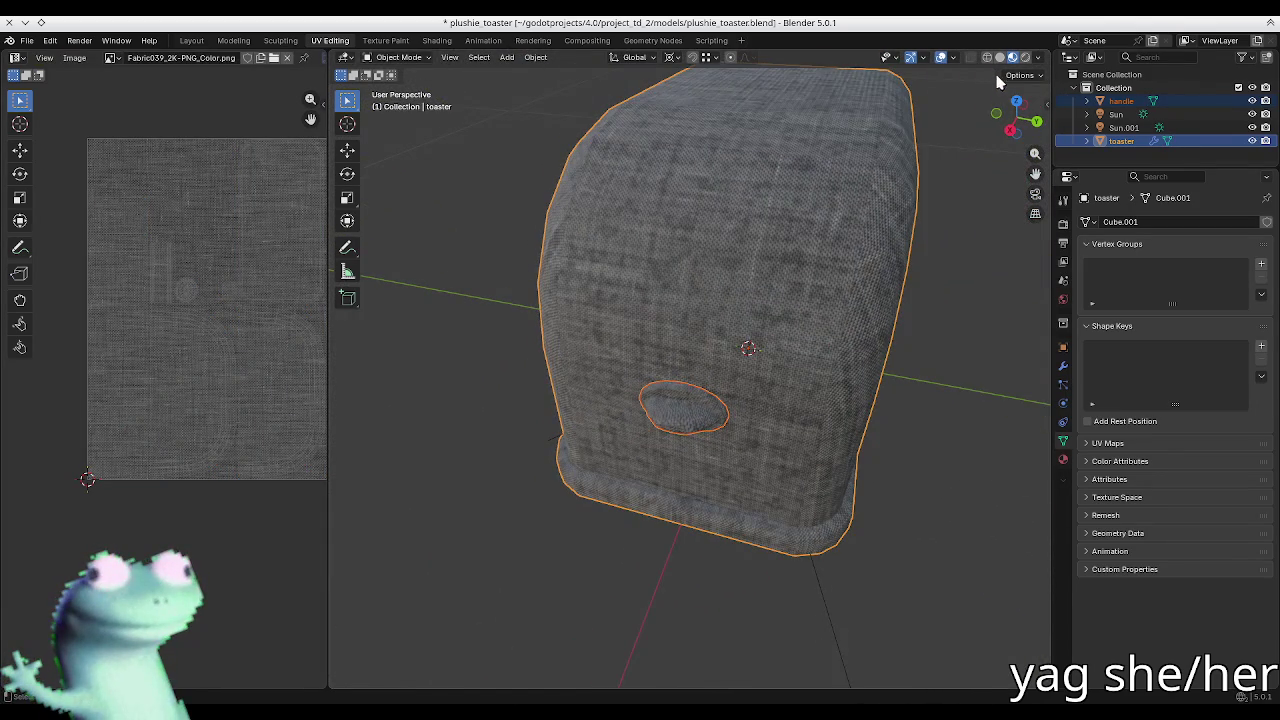
{"action": "left_click", "coordinate": [1025, 57]}
{"action": "mouse_move", "coordinate": [1025, 60]}
{"action": "middle_mouse_down"}
{"action": "mouse_move", "coordinate": [951, 480]}
{"action": "mouse_move", "coordinate": [710, 349]}
{"action": "mouse_move", "coordinate": [794, 406]}
{"action": "mouse_move", "coordinate": [789, 434]}
{"action": "mouse_move", "coordinate": [757, 408]}
{"action": "middle_mouse_up"}
{"action": "left_click", "coordinate": [951, 480]}
{"action": "scroll", "coordinate": [710, 349], "scroll_direction": "up", "scroll_amount": 3}
{"action": "scroll", "coordinate": [661, 451], "scroll_direction": "up", "scroll_amount": 3}
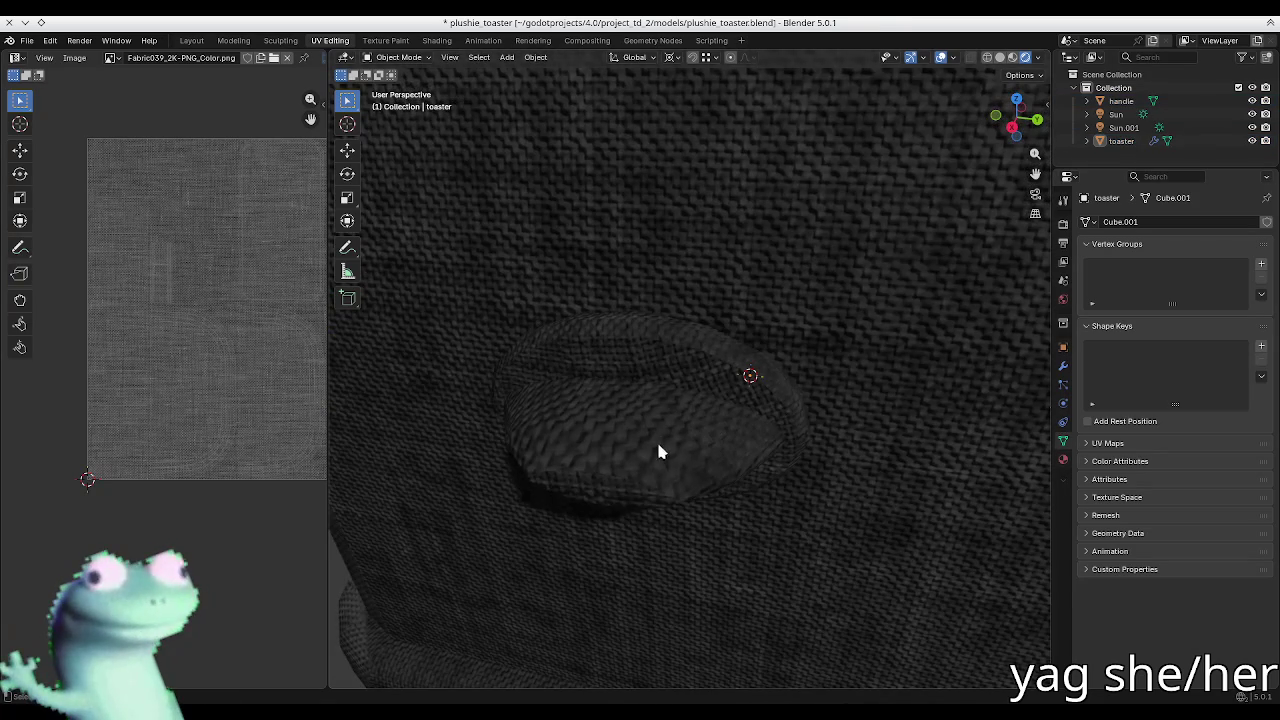
{"action": "left_click", "coordinate": [641, 457]}
{"action": "scroll", "coordinate": [706, 509], "scroll_direction": "down", "scroll_amount": 5}
{"action": "key", "text": "alt+a"}
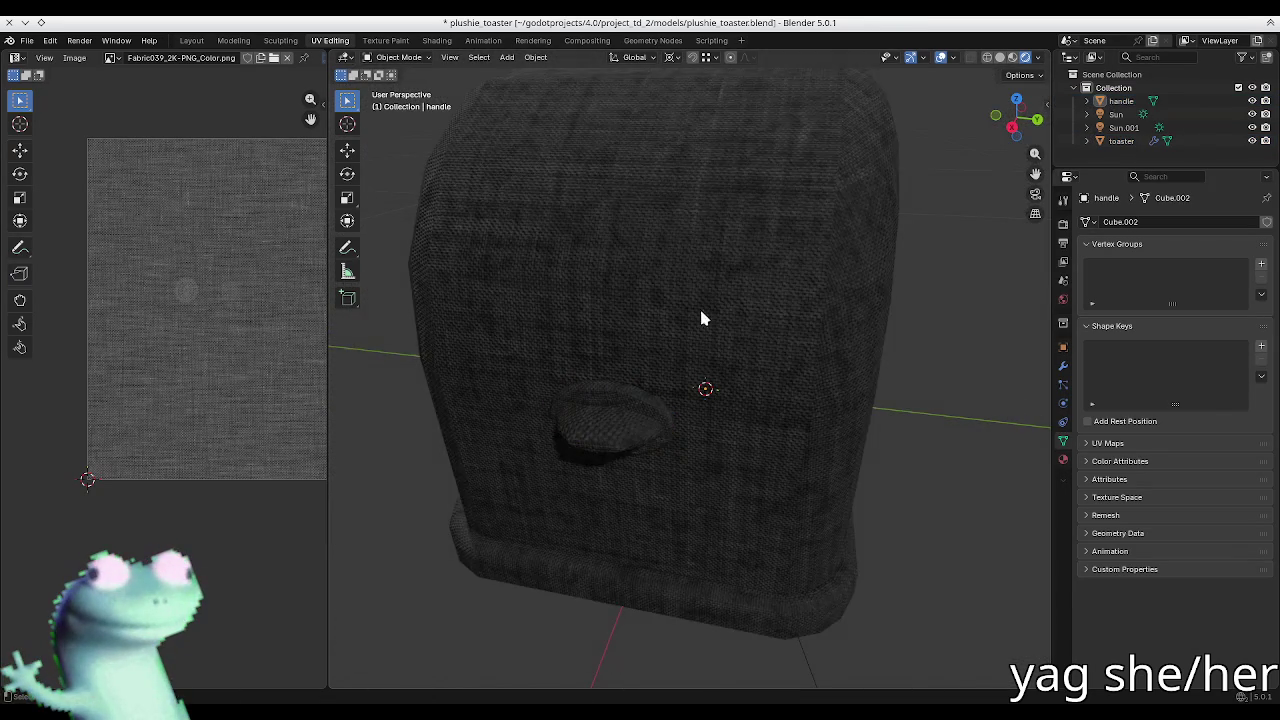
Step: Save plushie_toaster.blend and return to Edit Mode on the toaster
{"action": "middle_click_drag", "start_coordinate": [724, 330], "coordinate": [631, 305]}
{"action": "key", "text": "ctrl+s"}
{"action": "mouse_move", "coordinate": [526, 334]}
{"action": "middle_mouse_down"}
{"action": "mouse_move", "coordinate": [638, 289]}
{"action": "mouse_move", "coordinate": [670, 309]}
{"action": "mouse_move", "coordinate": [722, 280]}
{"action": "middle_mouse_up"}
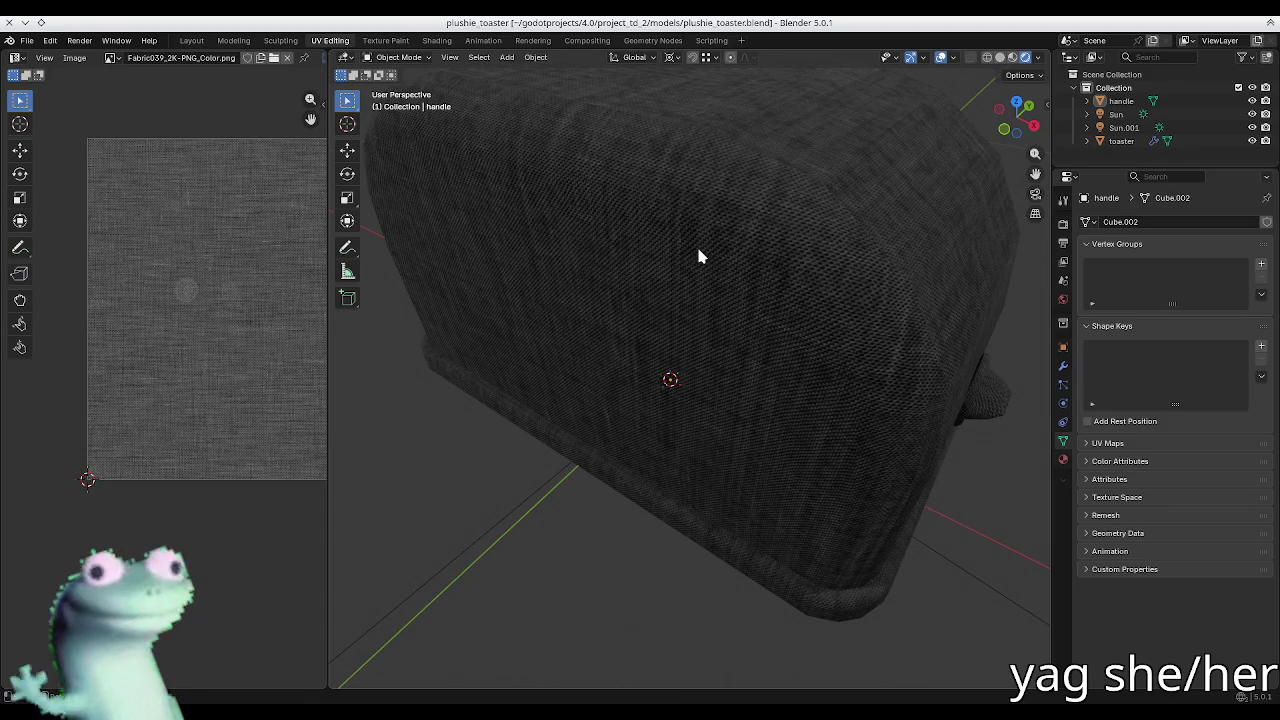
{"action": "key", "text": "Tab"}
Step: Select the toaster, enter Edit Mode and show the Ucupaint sidebar
{"action": "key", "text": "Tab"}
{"action": "left_click", "coordinate": [742, 298]}
{"action": "key", "text": "Tab"}
{"action": "key", "text": "n"}
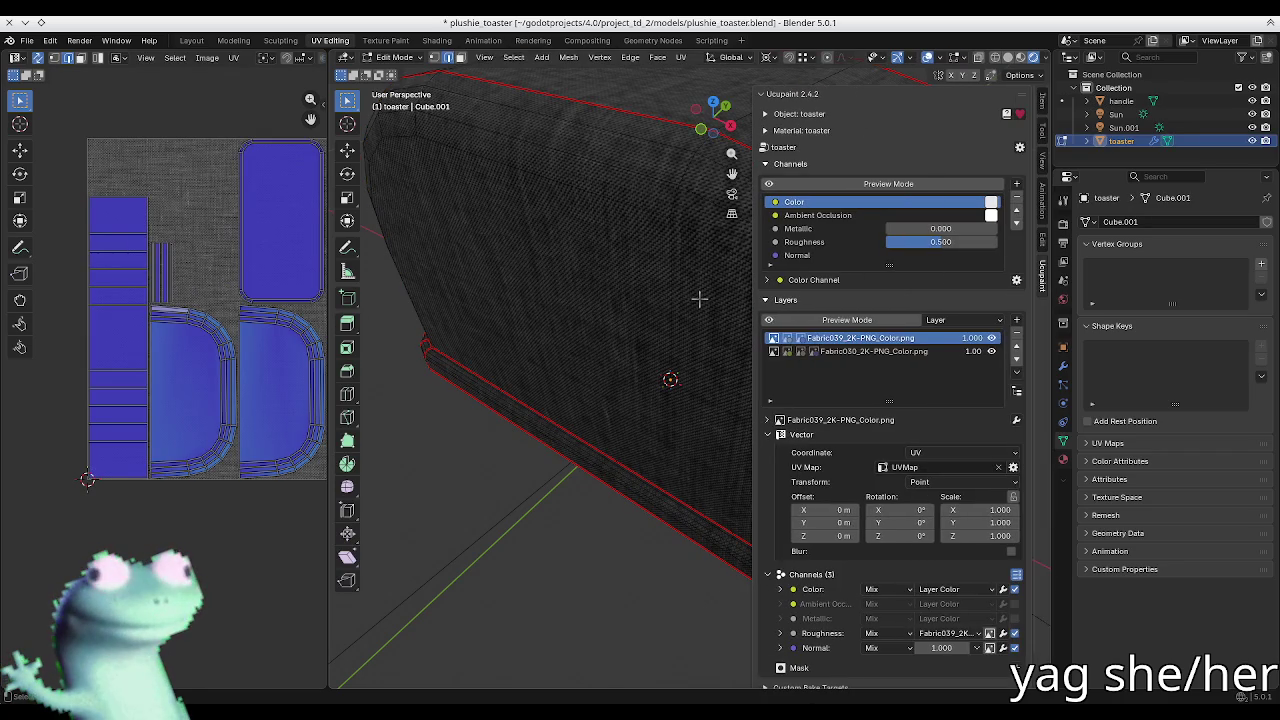
{"action": "left_click", "coordinate": [800, 436]}
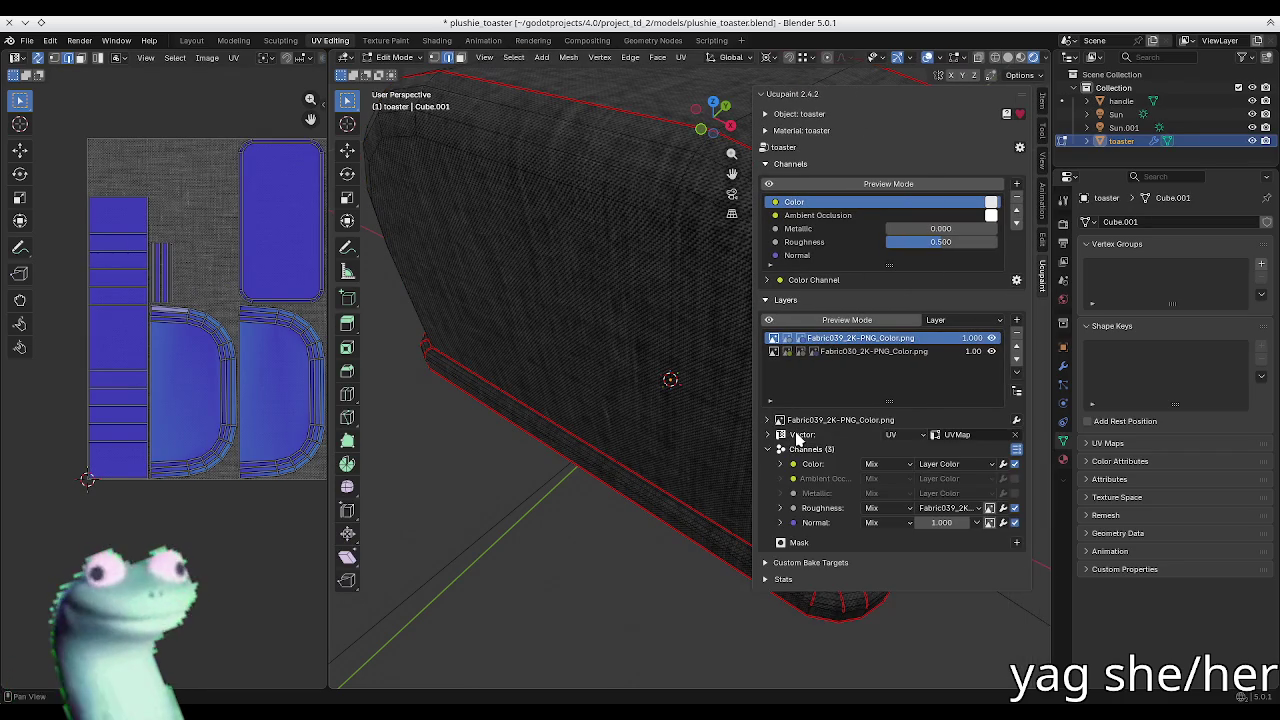
{"action": "mouse_move", "coordinate": [620, 292]}
{"action": "middle_mouse_down"}
{"action": "mouse_move", "coordinate": [594, 263]}
{"action": "mouse_move", "coordinate": [563, 271]}
{"action": "mouse_move", "coordinate": [620, 312]}
{"action": "middle_mouse_up"}
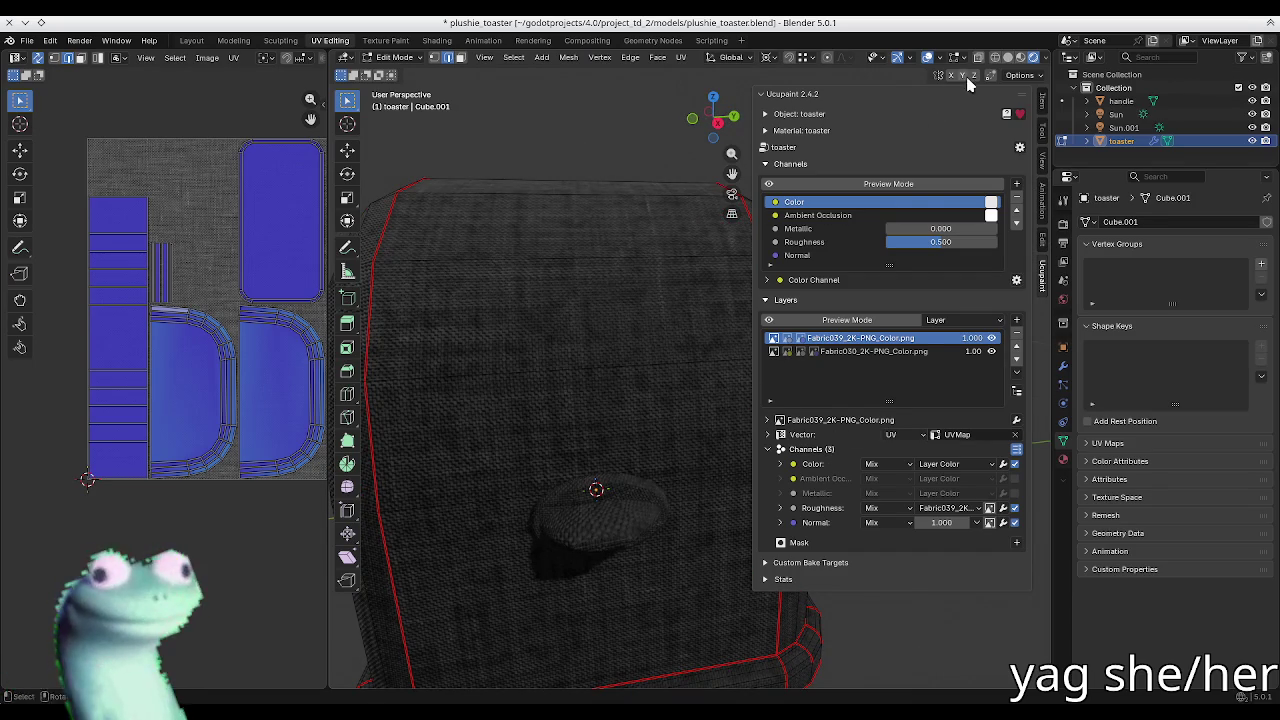
Step: Compare the Fabric039 layer on and off, then lower its Vector scale to 0.610
{"action": "left_click", "coordinate": [991, 338]}
{"action": "mouse_move", "coordinate": [588, 312]}
{"action": "middle_mouse_down"}
{"action": "mouse_move", "coordinate": [620, 308]}
{"action": "mouse_move", "coordinate": [580, 314]}
{"action": "middle_mouse_up"}
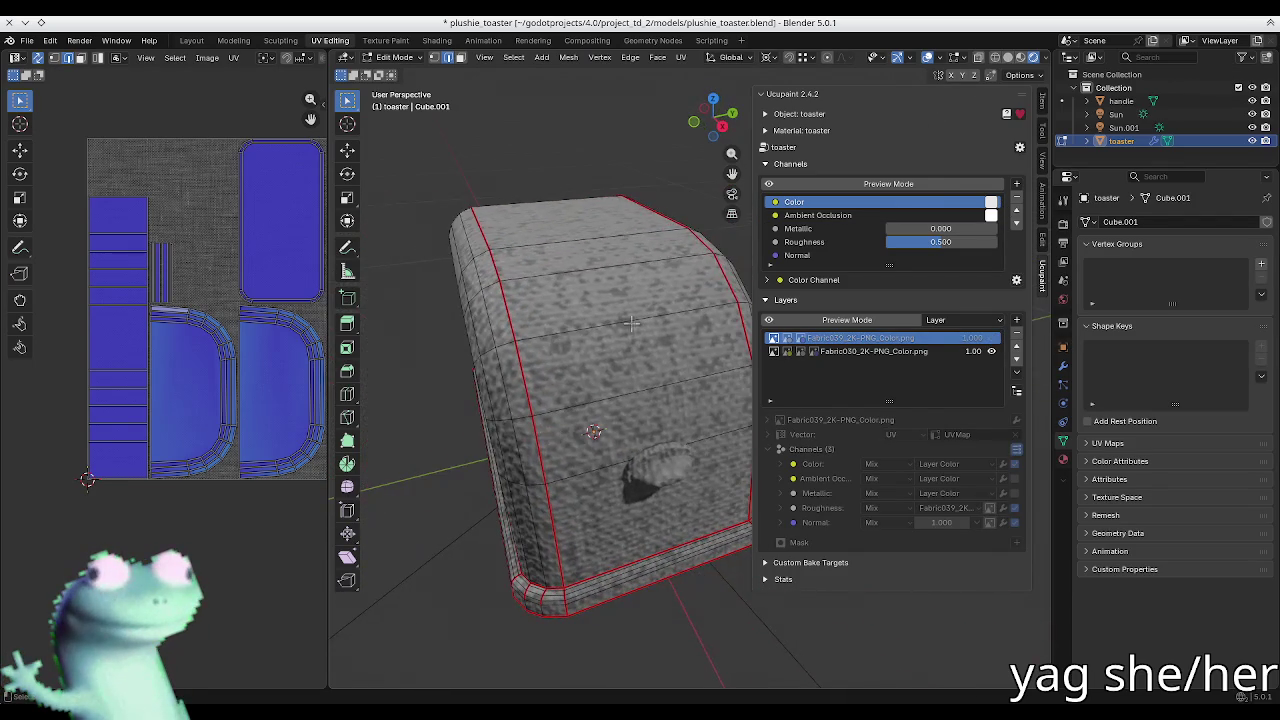
{"action": "left_click", "coordinate": [991, 338]}
{"action": "scroll", "coordinate": [600, 400], "scroll_direction": "up", "scroll_amount": 3}
{"action": "middle_click_drag", "start_coordinate": [600, 400], "coordinate": [880, 470], "text": "shift"}
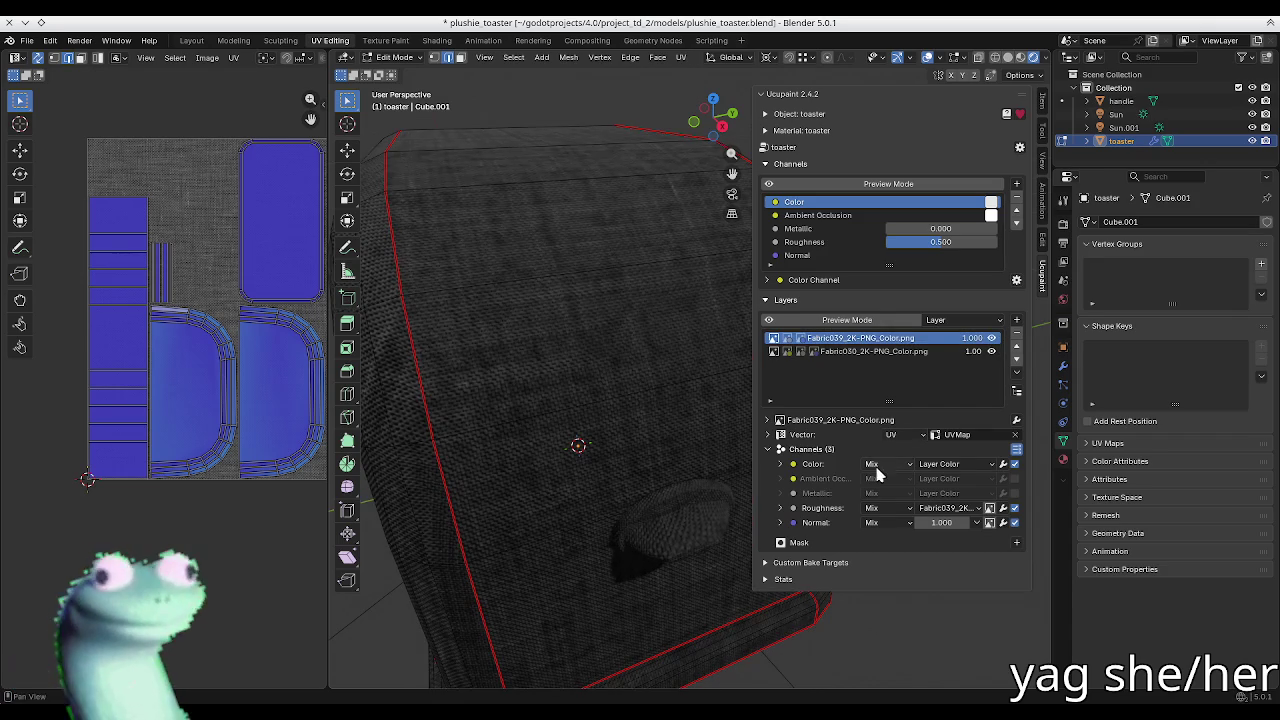
{"action": "left_click", "coordinate": [803, 434]}
{"action": "mouse_move", "coordinate": [972, 509]}
{"action": "left_mouse_down"}
{"action": "mouse_move", "coordinate": [972, 535]}
{"action": "mouse_move", "coordinate": [920, 535]}
{"action": "mouse_move", "coordinate": [950, 535]}
{"action": "left_mouse_up"}
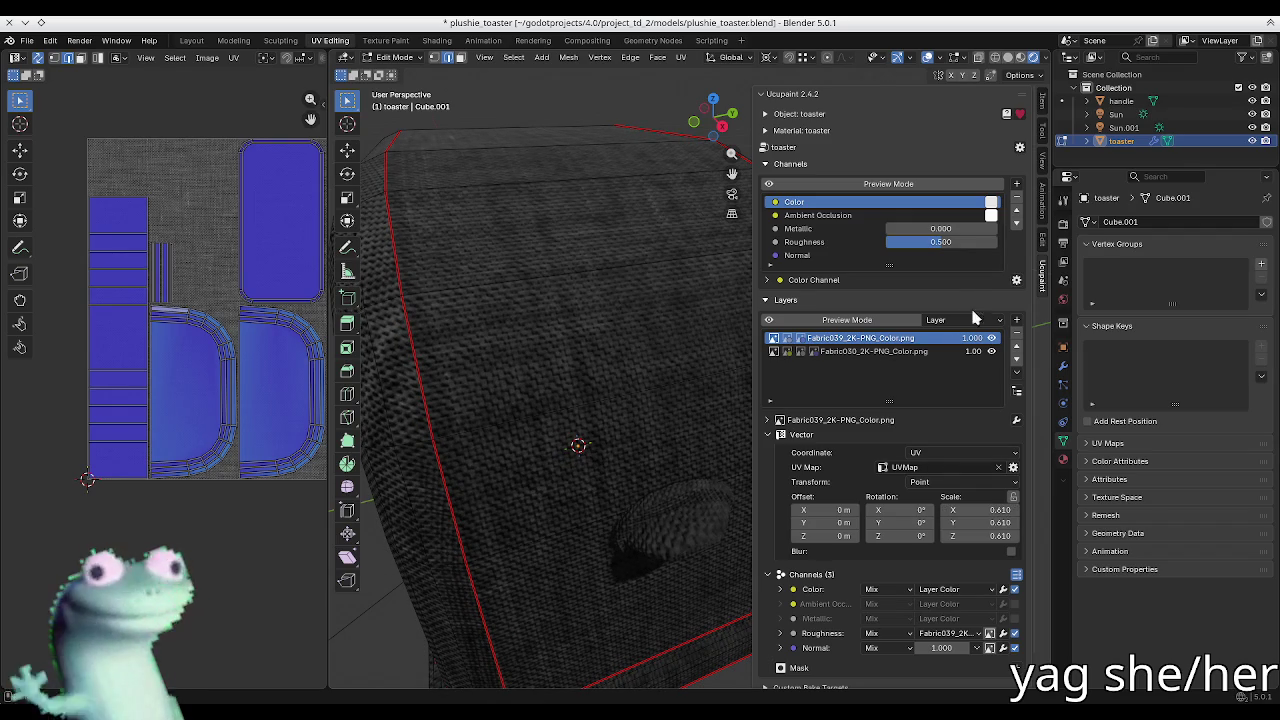
Step: Disable the Fabric039 layer so the Fabric030 fabric covers the toaster
{"action": "left_click", "coordinate": [992, 339]}
{"action": "left_click", "coordinate": [992, 339]}
{"action": "left_click", "coordinate": [992, 339]}
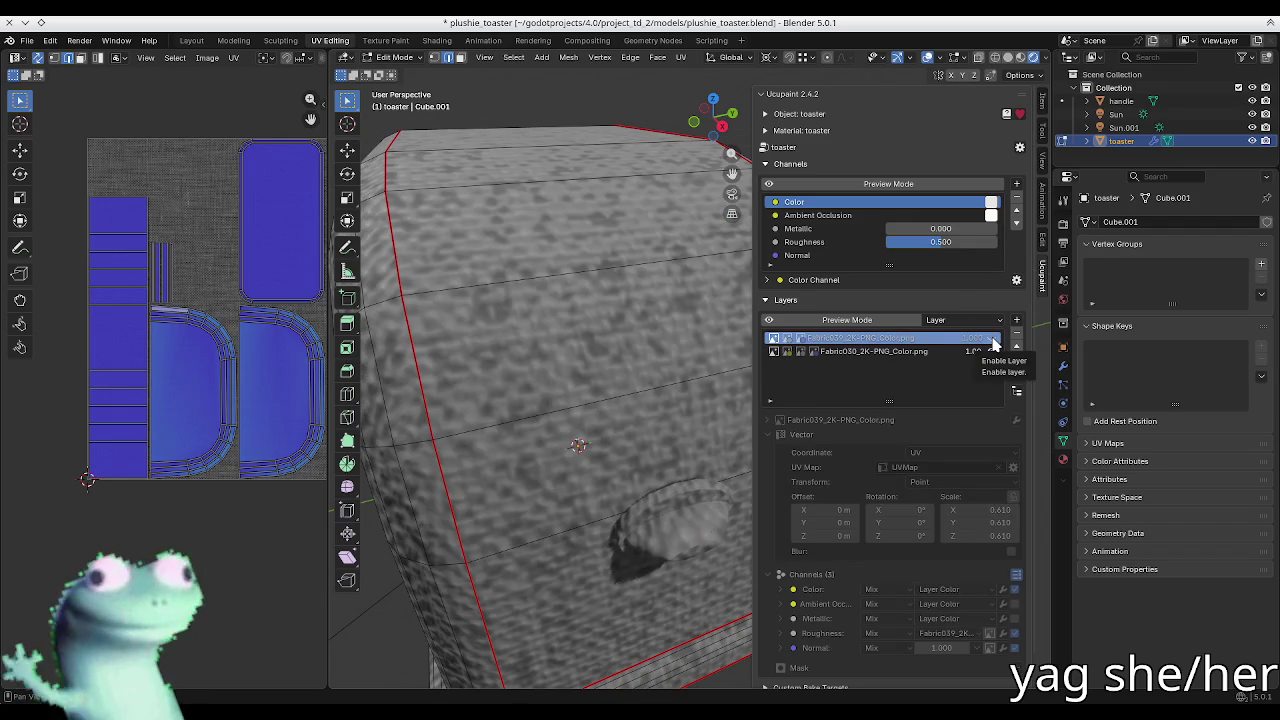
{"action": "scroll", "coordinate": [614, 355], "scroll_direction": "down", "scroll_amount": 3}
Step: Confirm a 0.500 texture scale and enlarge the Fabric030 layer's scale
{"action": "key", "text": "n"}
{"action": "middle_click_drag", "start_coordinate": [614, 355], "coordinate": [610, 352]}
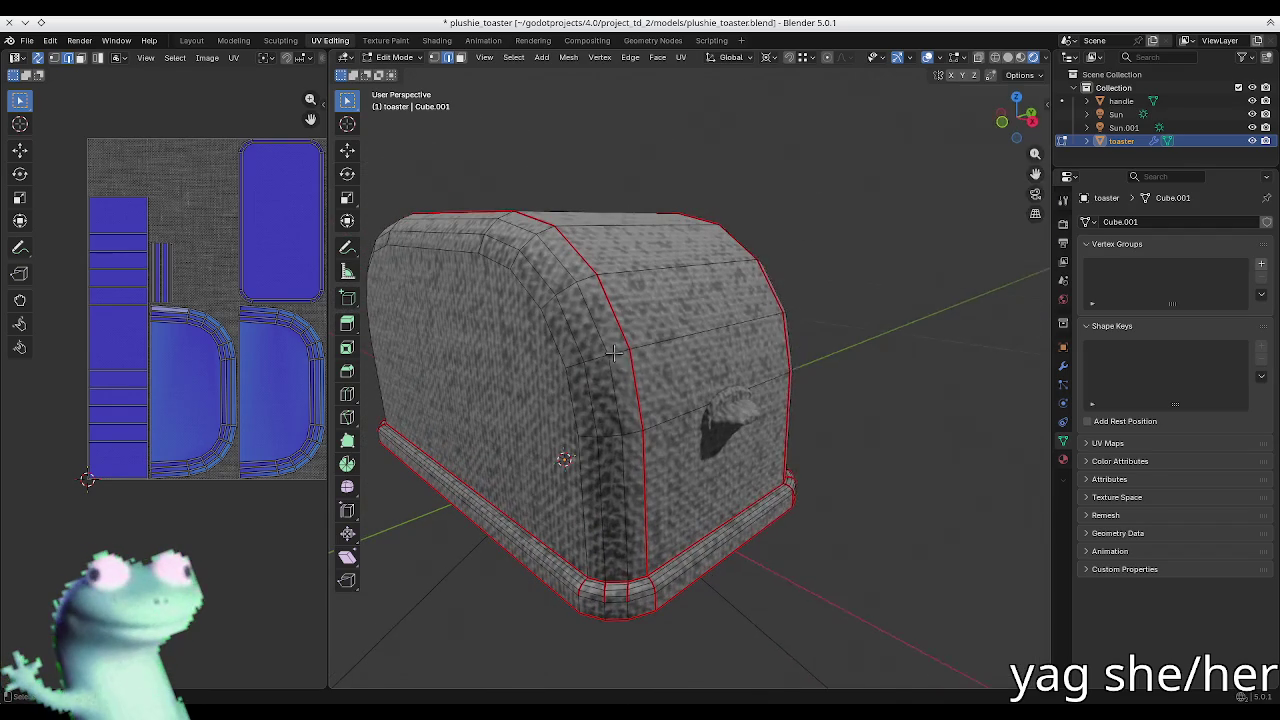
{"action": "key", "text": "n"}
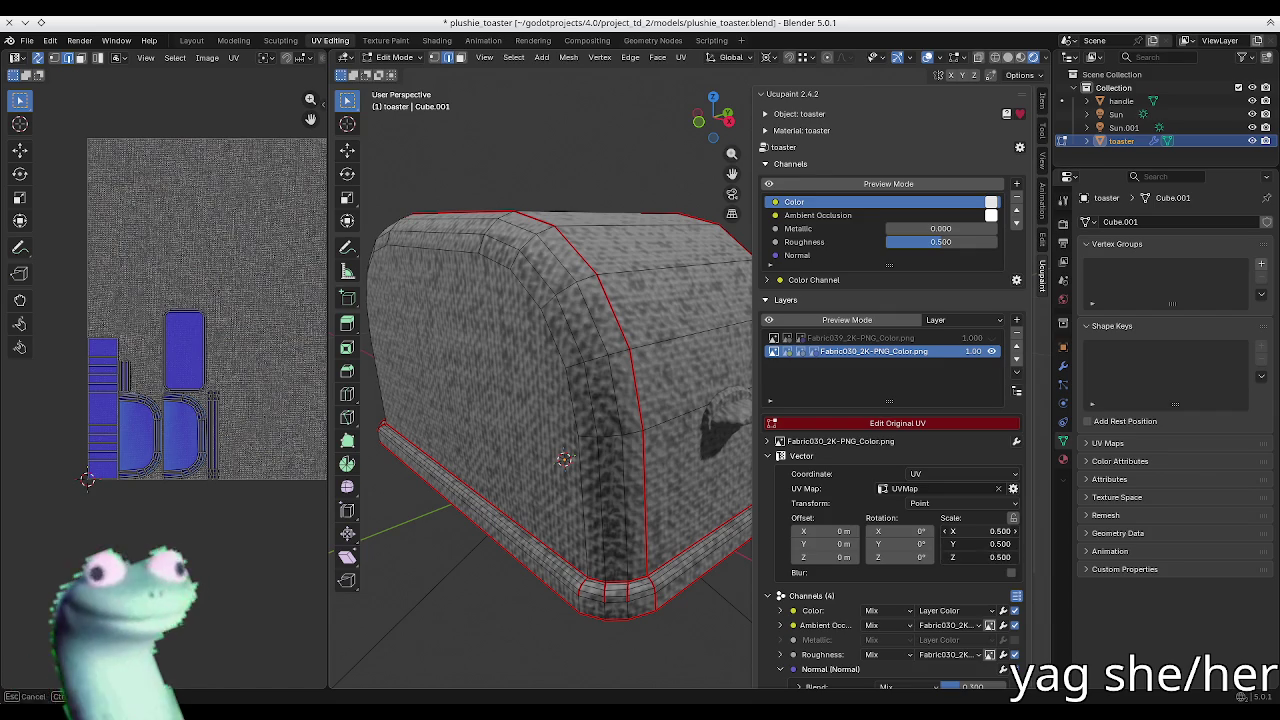
{"action": "key", "text": "Return"}
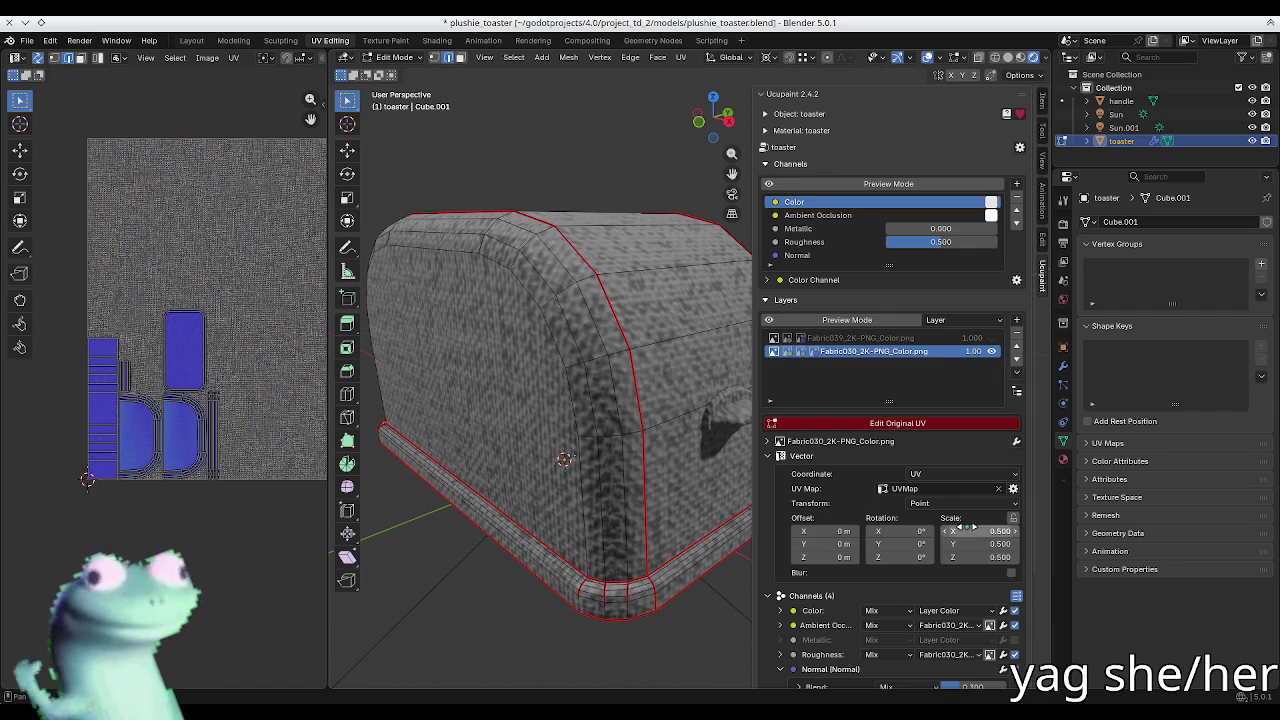
{"action": "mouse_move", "coordinate": [975, 531]}
{"action": "left_mouse_down"}
{"action": "mouse_move", "coordinate": [1000, 557]}
{"action": "mouse_move", "coordinate": [966, 557]}
{"action": "left_mouse_up"}
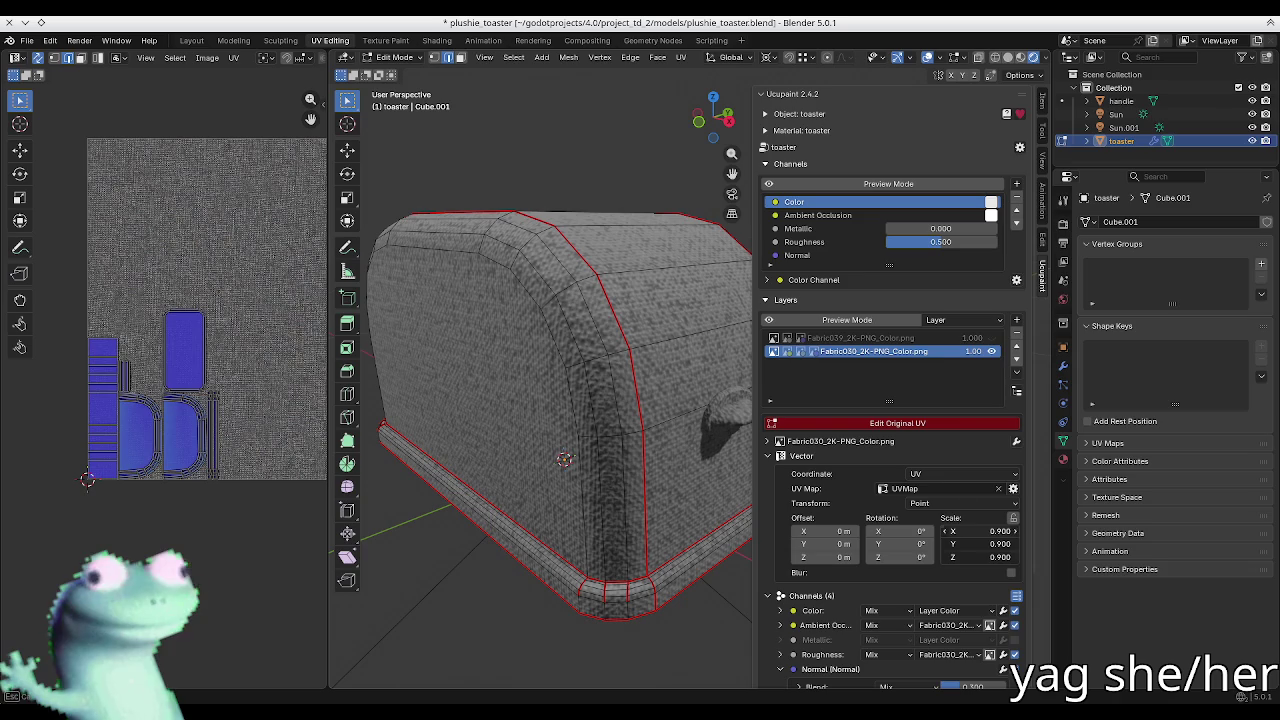
Step: Select Fabric039, exit Edit Original UV and set its scale to 0.900 on all axes
{"action": "left_click", "coordinate": [925, 338]}
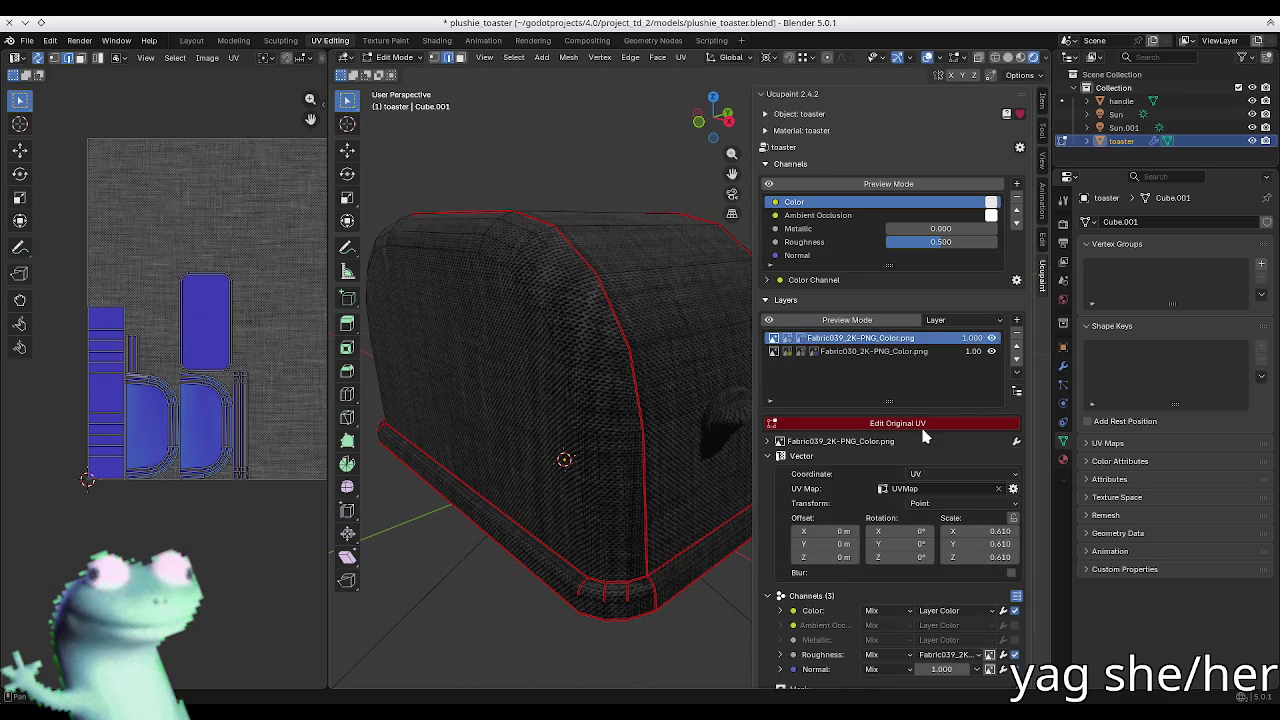
{"action": "left_click", "coordinate": [923, 428]}
{"action": "middle_click_drag", "start_coordinate": [608, 371], "coordinate": [563, 460]}
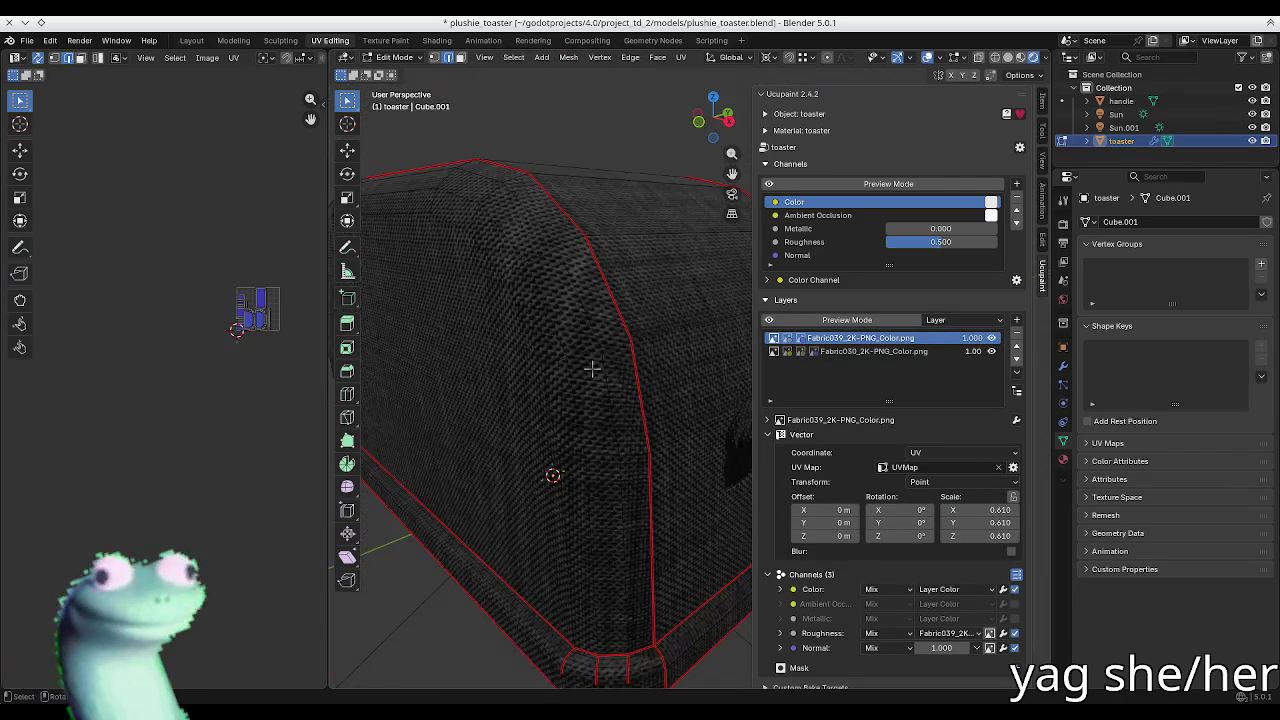
{"action": "left_click_drag", "start_coordinate": [967, 511], "coordinate": [967, 511]}
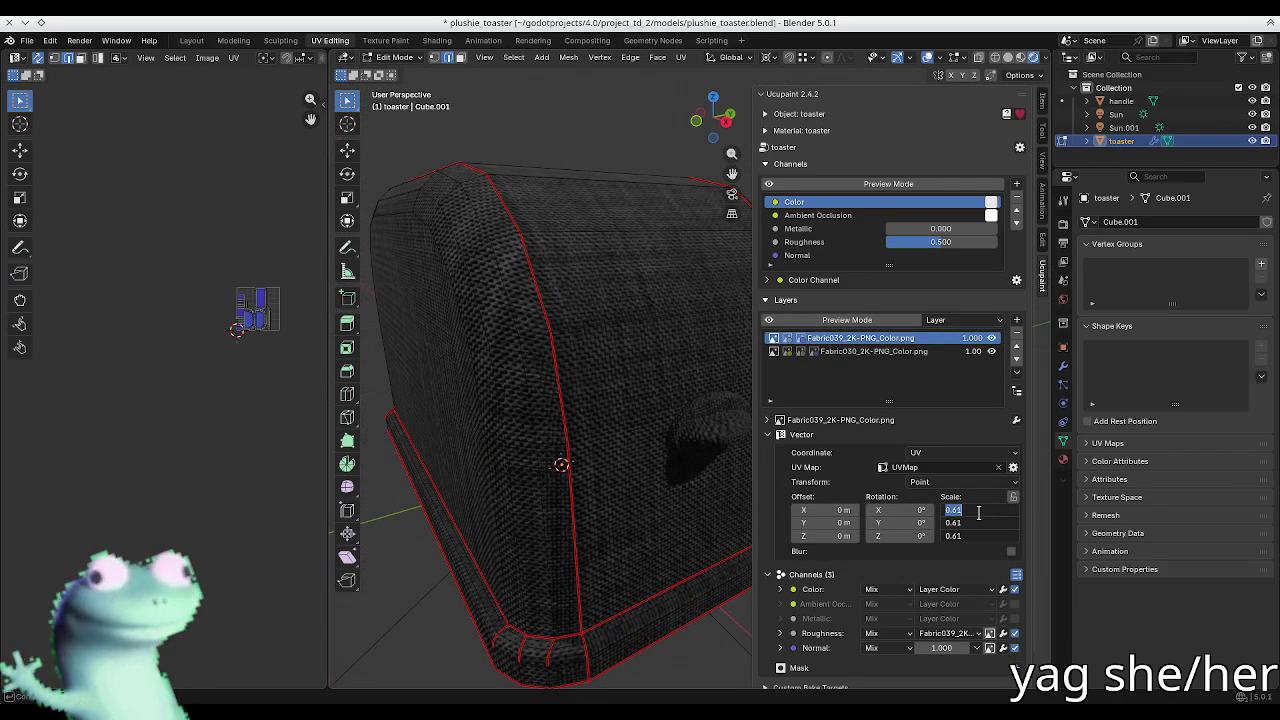
{"action": "type", "text": ".9"}
{"action": "type", "text": "0.900"}
{"action": "key", "text": "Return"}
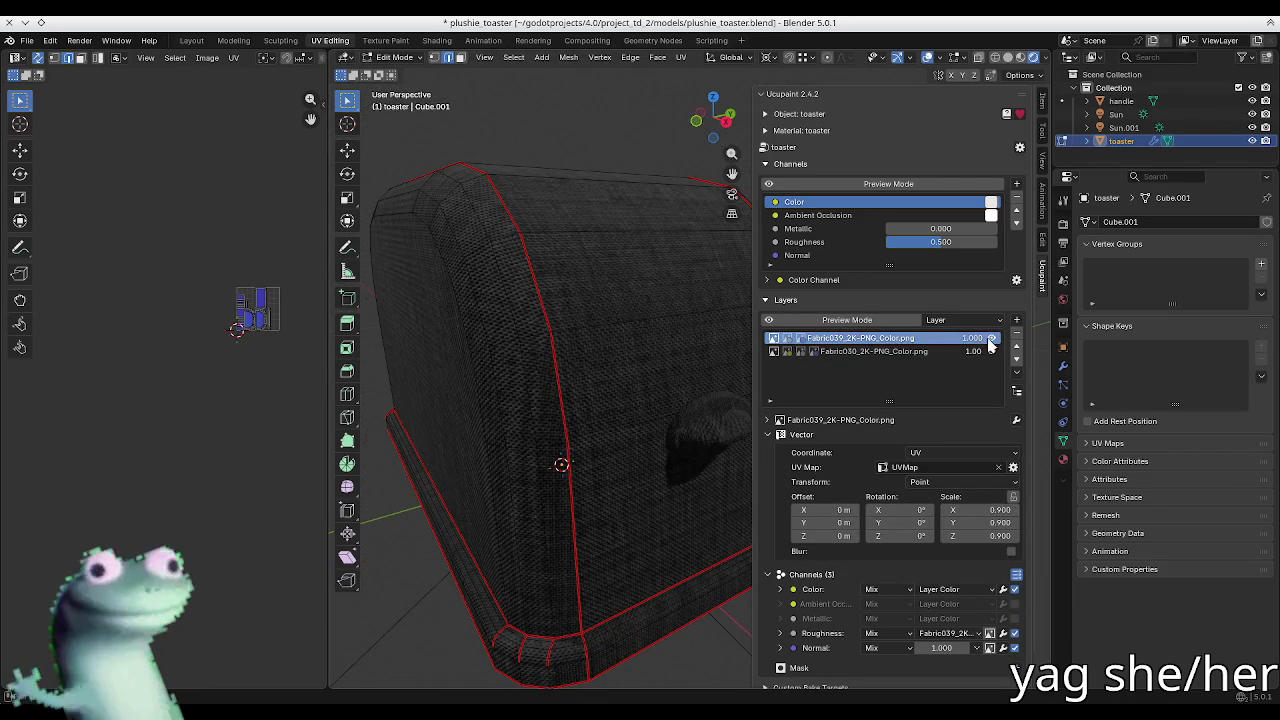
Step: Compare Fabric039 on and off while lowering its texture scale to 0.440
{"action": "left_click", "coordinate": [991, 338]}
{"action": "left_click", "coordinate": [991, 338]}
{"action": "left_click", "coordinate": [991, 338]}
{"action": "left_click", "coordinate": [991, 338]}
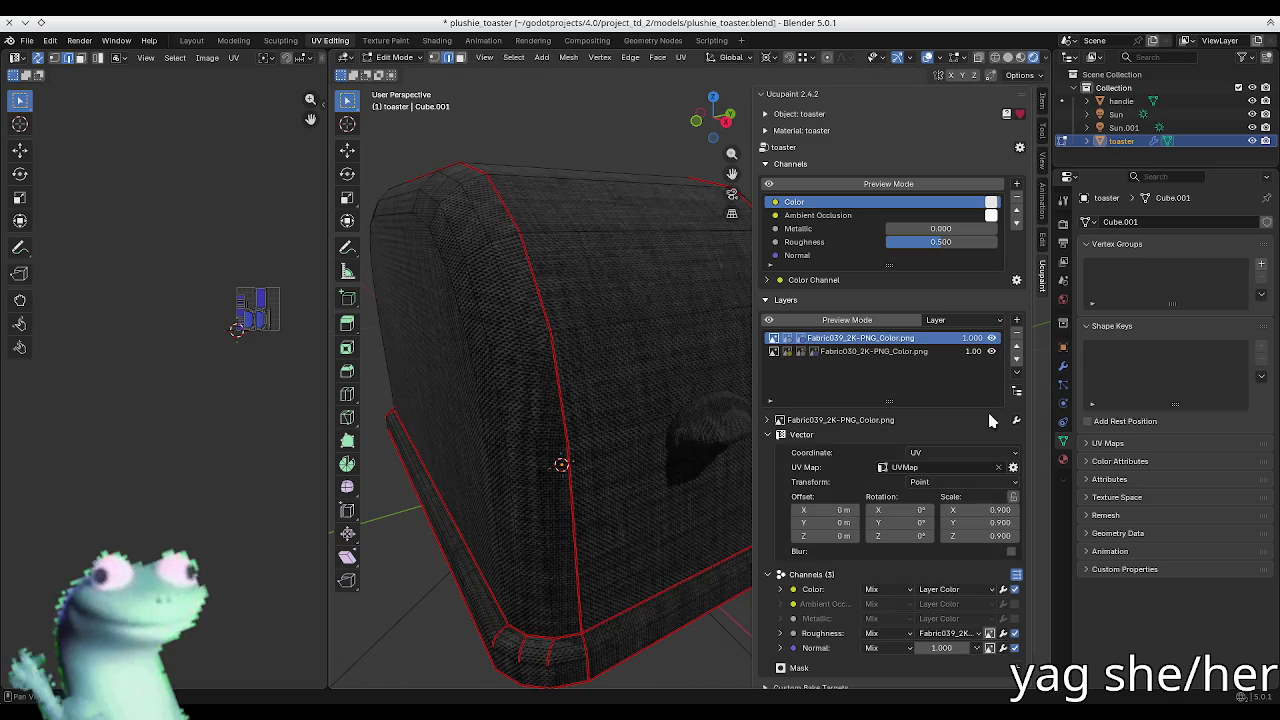
{"action": "left_click_drag", "start_coordinate": [967, 510], "coordinate": [967, 510]}
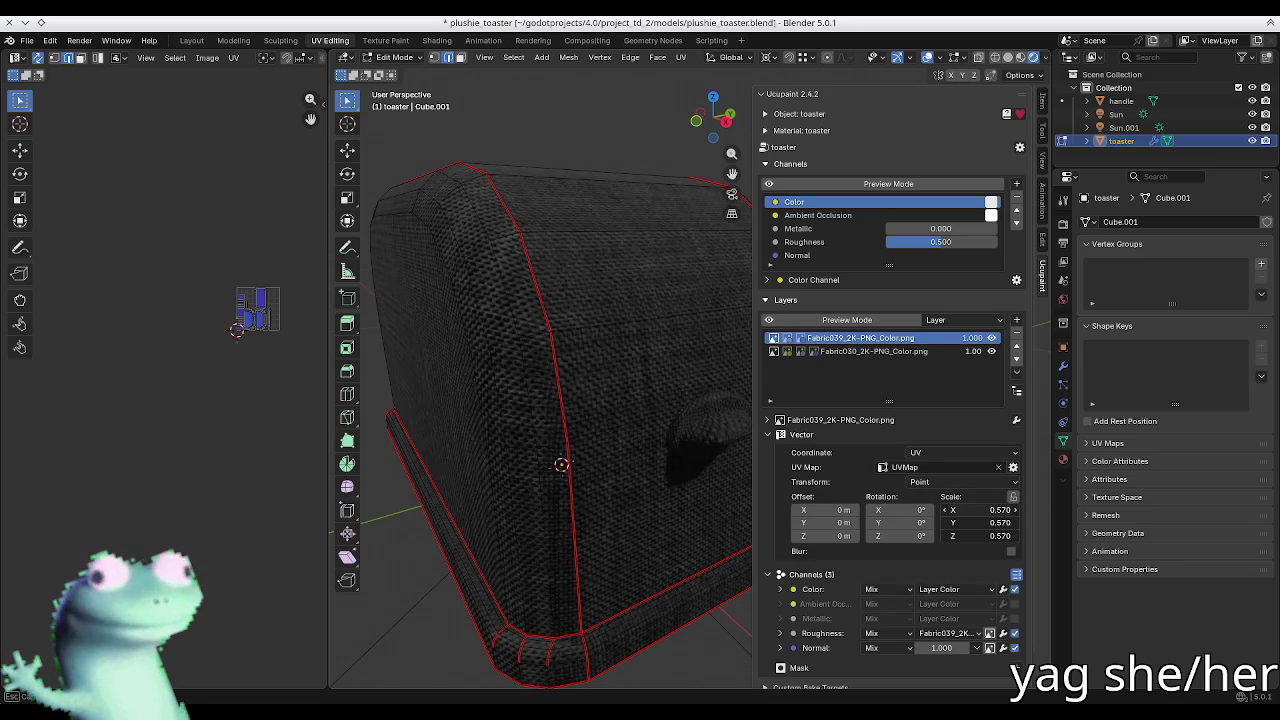
{"action": "left_click", "coordinate": [992, 340]}
{"action": "left_click", "coordinate": [992, 340]}
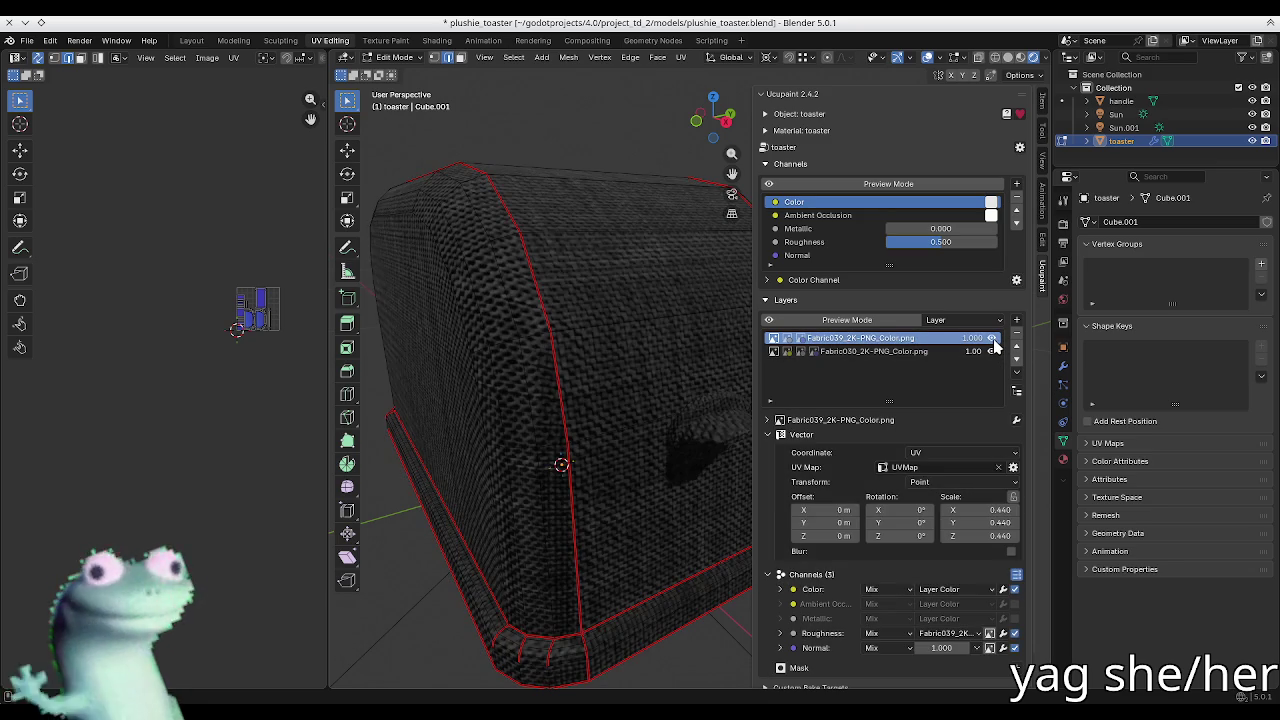
Step: Inspect the fabric in Object Mode, then return to Edit Mode on the toaster
{"action": "scroll", "coordinate": [265, 270], "scroll_direction": "up", "scroll_amount": 1}
{"action": "scroll", "coordinate": [265, 270], "scroll_direction": "up", "scroll_amount": 2}
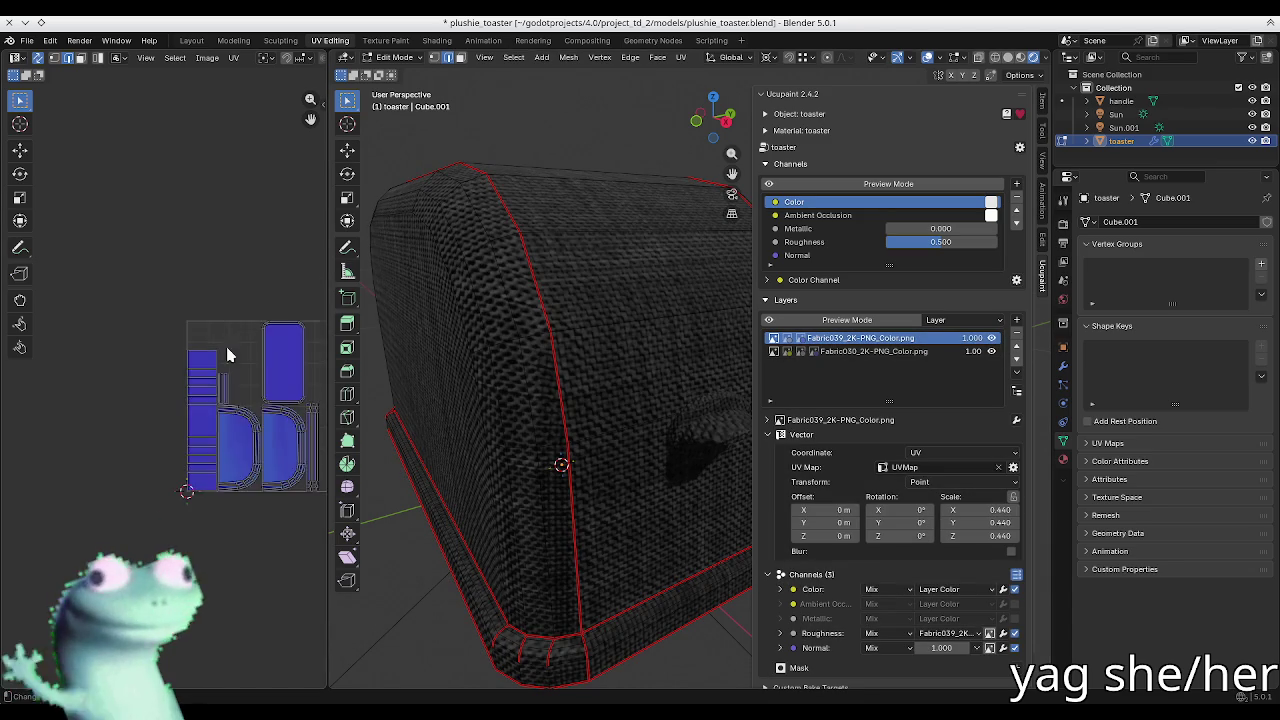
{"action": "scroll", "coordinate": [265, 270], "scroll_direction": "up", "scroll_amount": 3}
{"action": "key", "text": "n"}
{"action": "key", "text": "Tab"}
{"action": "mouse_move", "coordinate": [594, 357]}
{"action": "middle_mouse_down"}
{"action": "mouse_move", "coordinate": [583, 420]}
{"action": "mouse_move", "coordinate": [629, 400]}
{"action": "mouse_move", "coordinate": [541, 373]}
{"action": "mouse_move", "coordinate": [486, 314]}
{"action": "mouse_move", "coordinate": [508, 366]}
{"action": "mouse_move", "coordinate": [729, 337]}
{"action": "mouse_move", "coordinate": [686, 335]}
{"action": "middle_mouse_up"}
{"action": "middle_click_drag", "start_coordinate": [538, 413], "coordinate": [600, 400]}
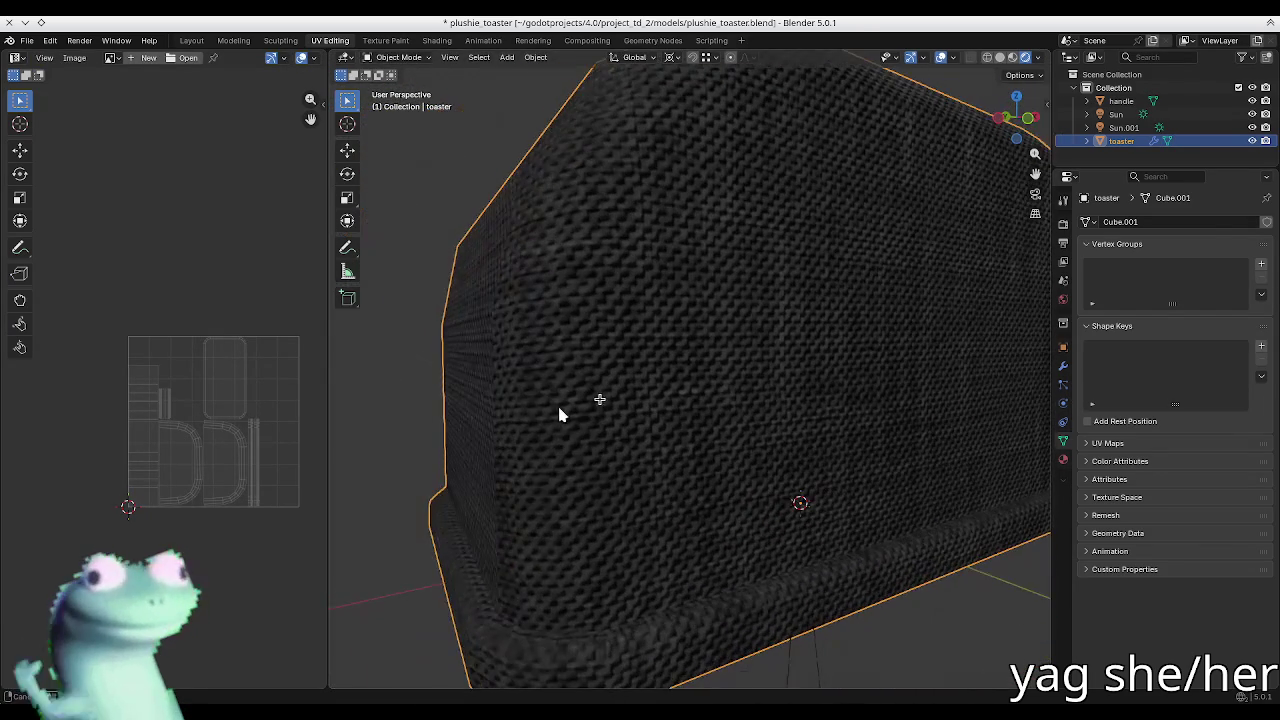
{"action": "key", "text": "Tab"}
{"action": "scroll", "coordinate": [590, 445], "scroll_direction": "down", "scroll_amount": 2}
Step: Add a Color ID mask with Multiply blend to the Fabric039 layer
{"action": "key", "text": "n"}
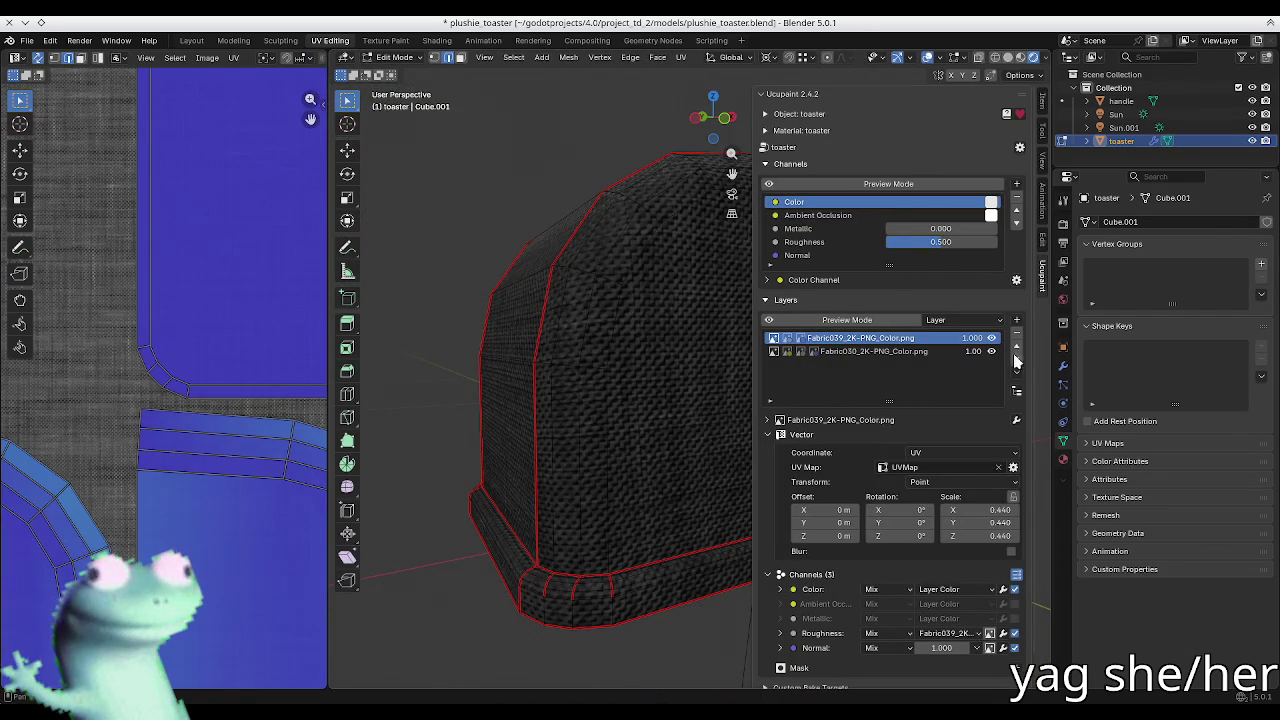
{"action": "left_click", "coordinate": [813, 435]}
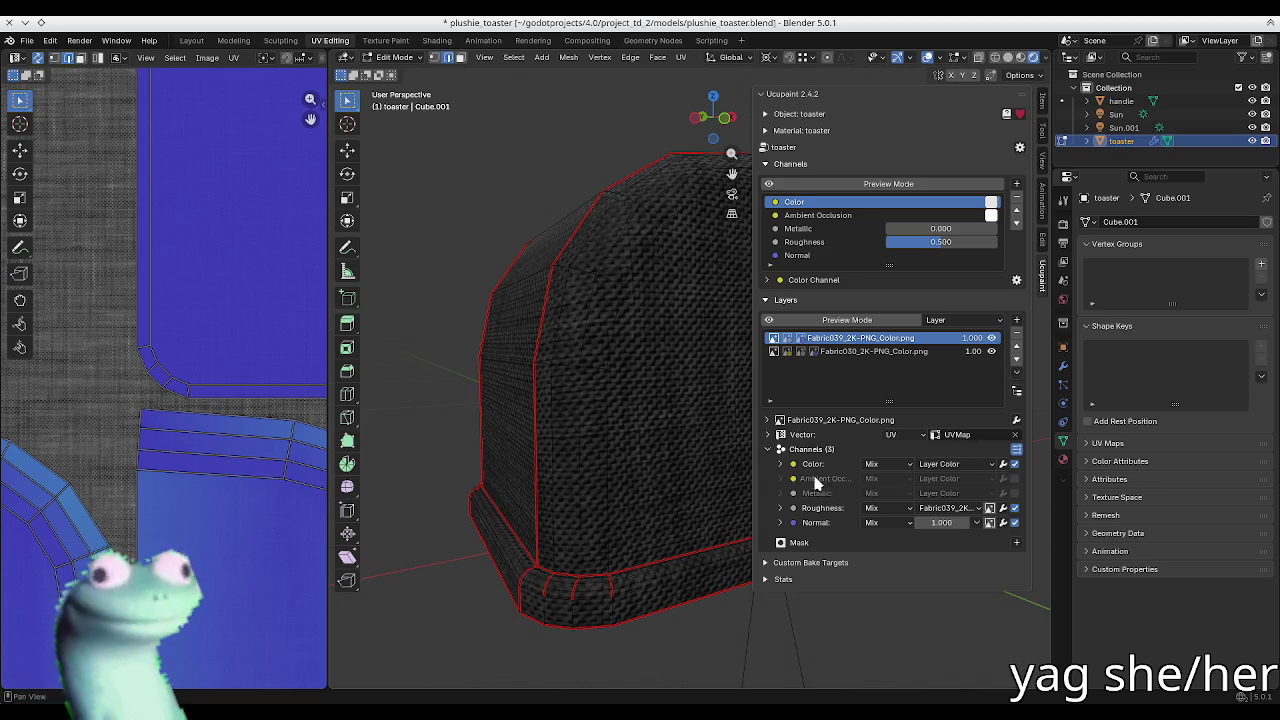
{"action": "left_click", "coordinate": [1016, 542]}
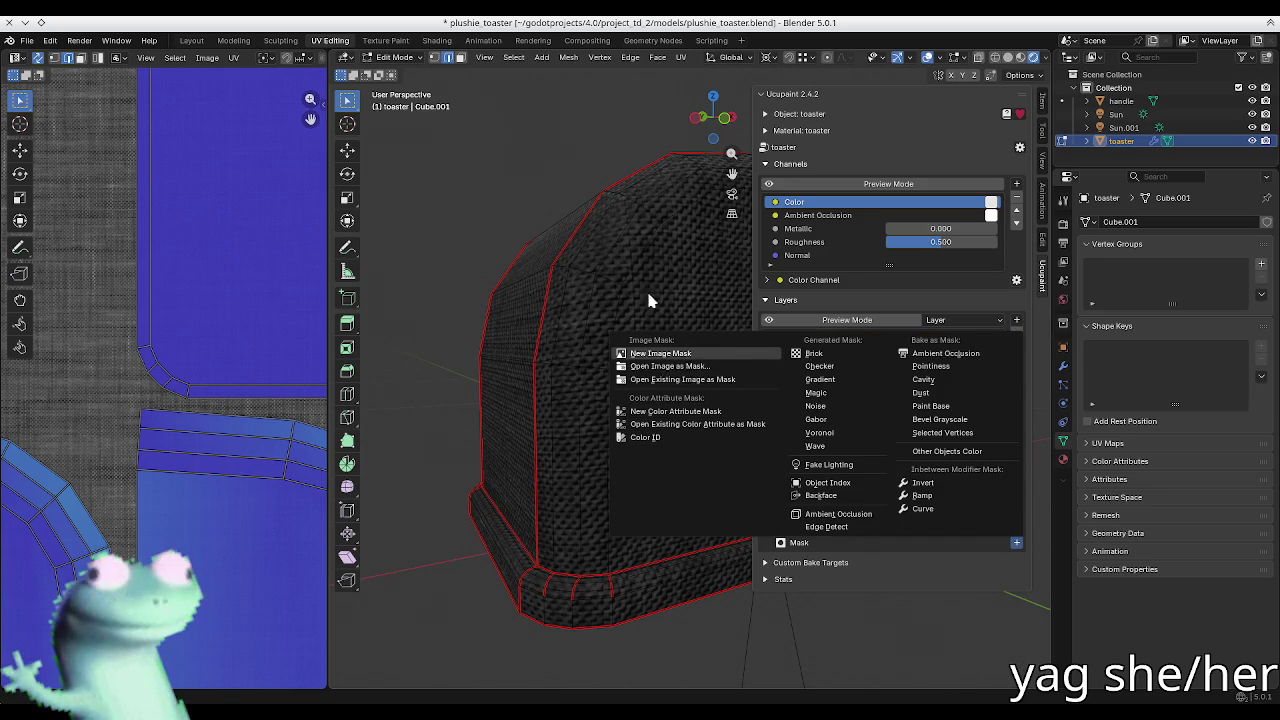
{"action": "mouse_move", "coordinate": [634, 280]}
{"action": "middle_mouse_down"}
{"action": "mouse_move", "coordinate": [528, 323]}
{"action": "mouse_move", "coordinate": [953, 475]}
{"action": "middle_mouse_up"}
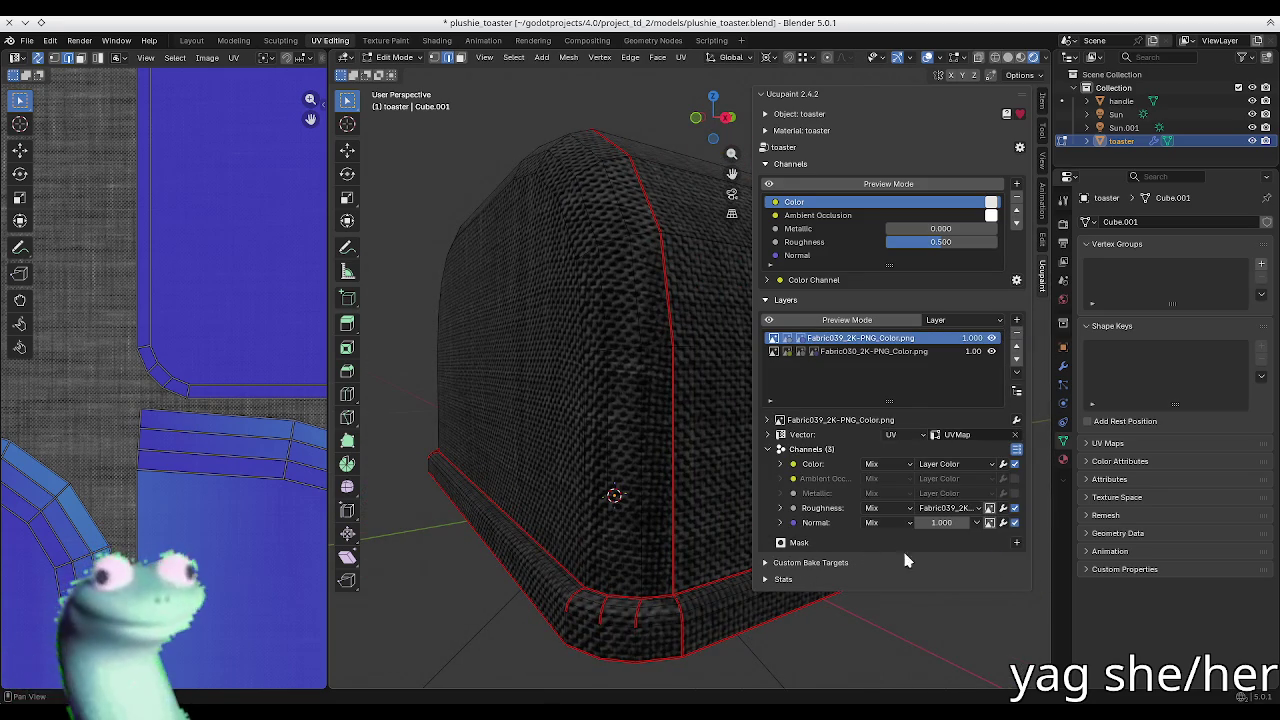
{"action": "left_click", "coordinate": [1016, 542]}
{"action": "left_click", "coordinate": [695, 434]}
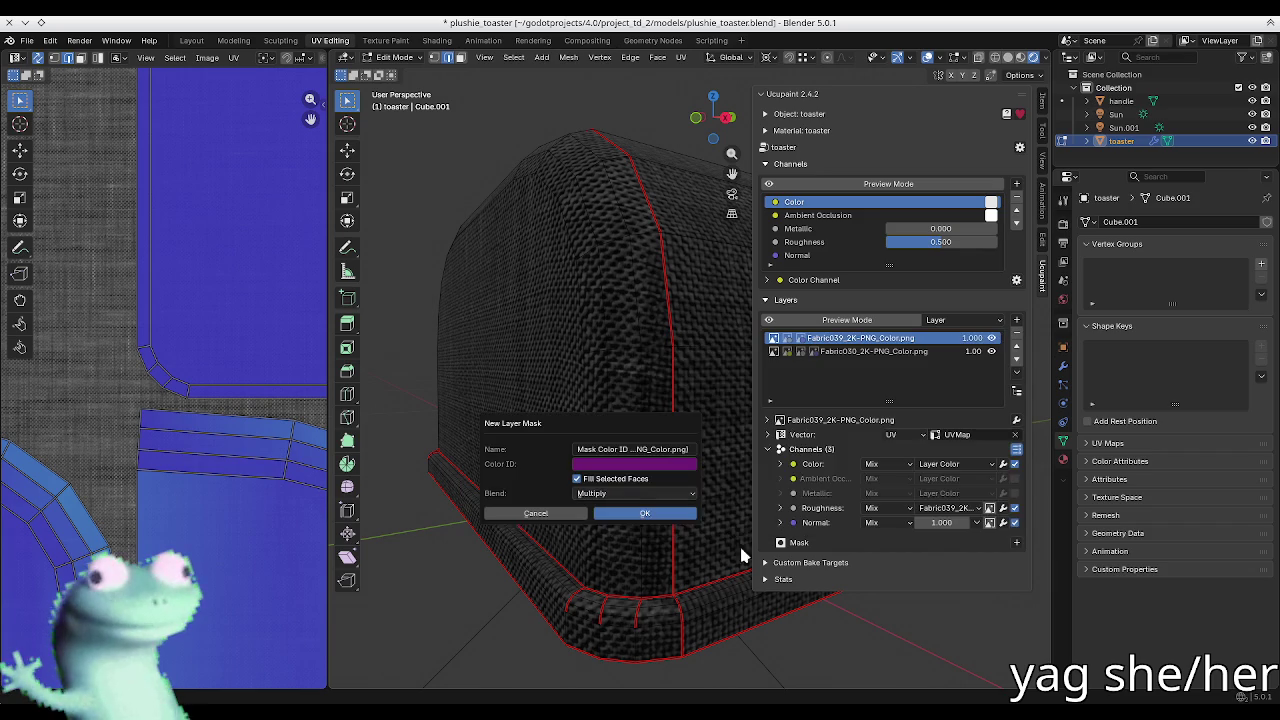
{"action": "left_click", "coordinate": [644, 513]}
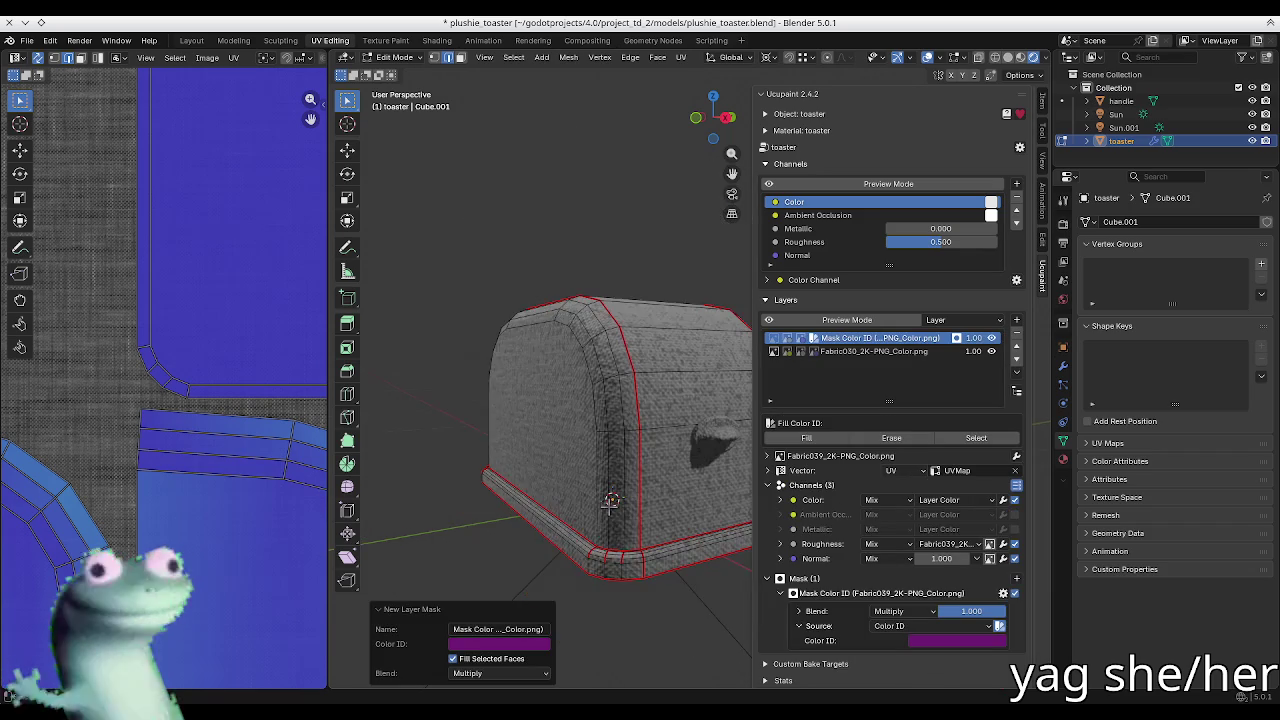
Step: Switch to face mode and select the toaster's linked bottom rim with Ctrl+L
{"action": "key", "text": "3"}
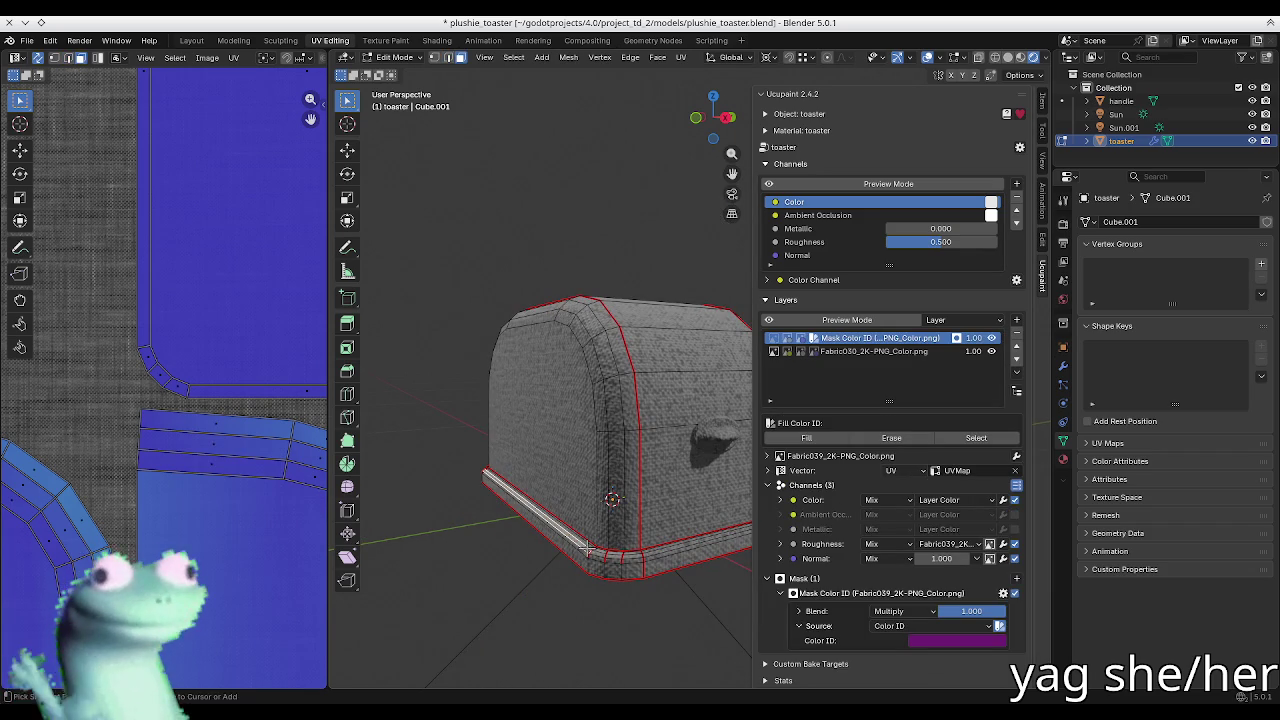
{"action": "key", "text": "ctrl+l"}
{"action": "mouse_move", "coordinate": [587, 549]}
{"action": "middle_mouse_down"}
{"action": "mouse_move", "coordinate": [737, 509]}
{"action": "mouse_move", "coordinate": [773, 571]}
{"action": "middle_mouse_up"}
Step: Hide the sidebar, deselect everything and zoom in on the toaster's base corner
{"action": "key", "text": "n"}
{"action": "scroll", "coordinate": [863, 563], "scroll_direction": "up", "scroll_amount": 2}
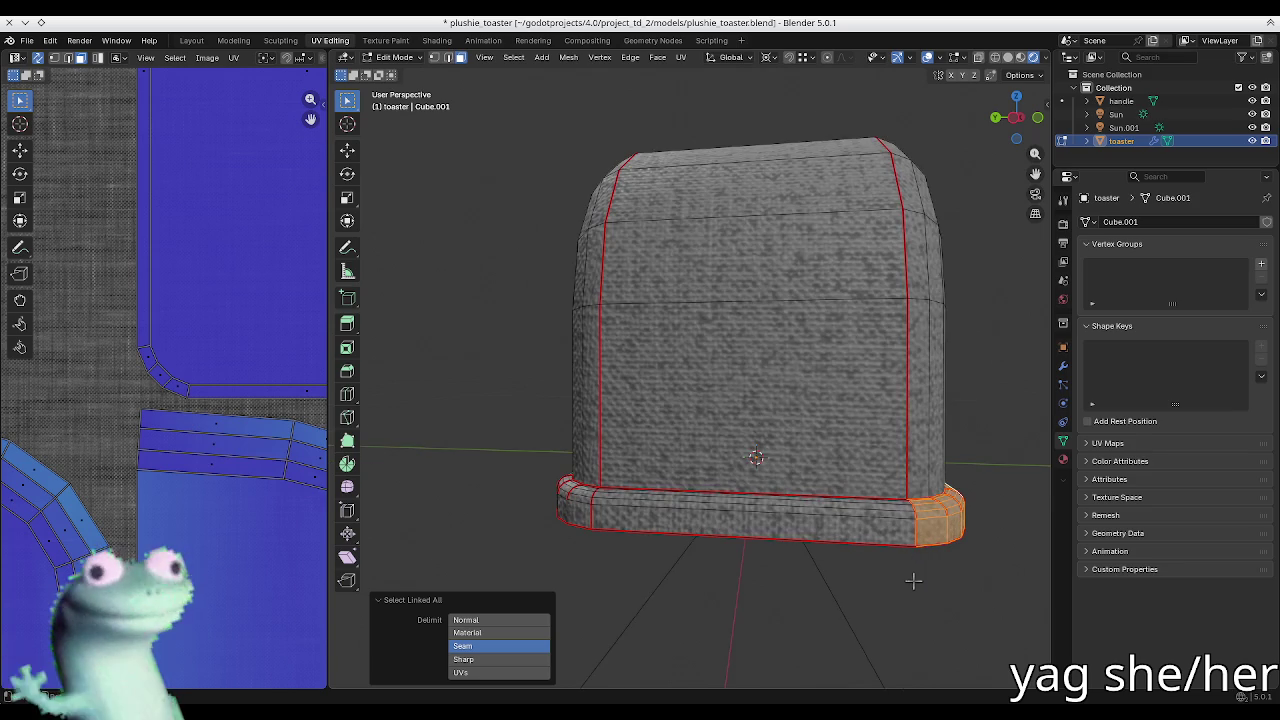
{"action": "scroll", "coordinate": [209, 417], "scroll_direction": "down", "scroll_amount": 2}
{"action": "scroll", "coordinate": [215, 402], "scroll_direction": "down", "scroll_amount": 2}
{"action": "scroll", "coordinate": [243, 423], "scroll_direction": "up", "scroll_amount": 3}
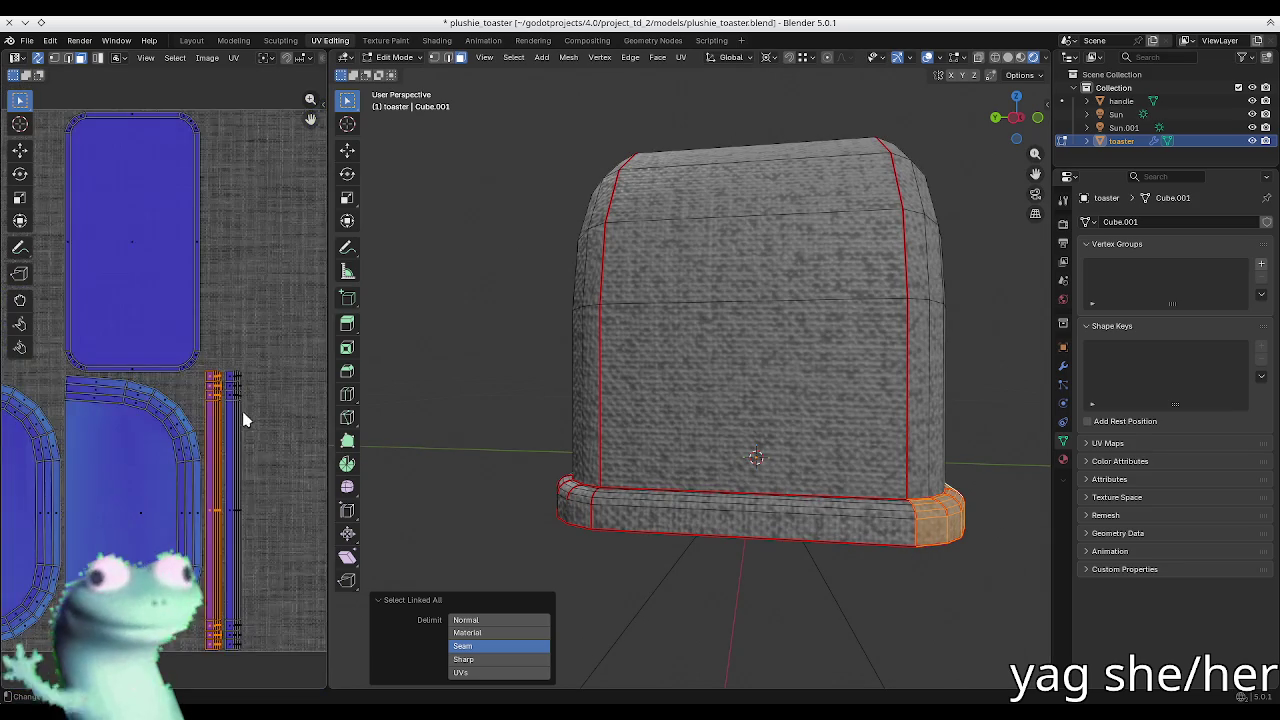
{"action": "scroll", "coordinate": [282, 413], "scroll_direction": "up", "scroll_amount": 1}
{"action": "middle_click_drag", "start_coordinate": [282, 413], "coordinate": [308, 401]}
{"action": "key", "text": "alt+a"}
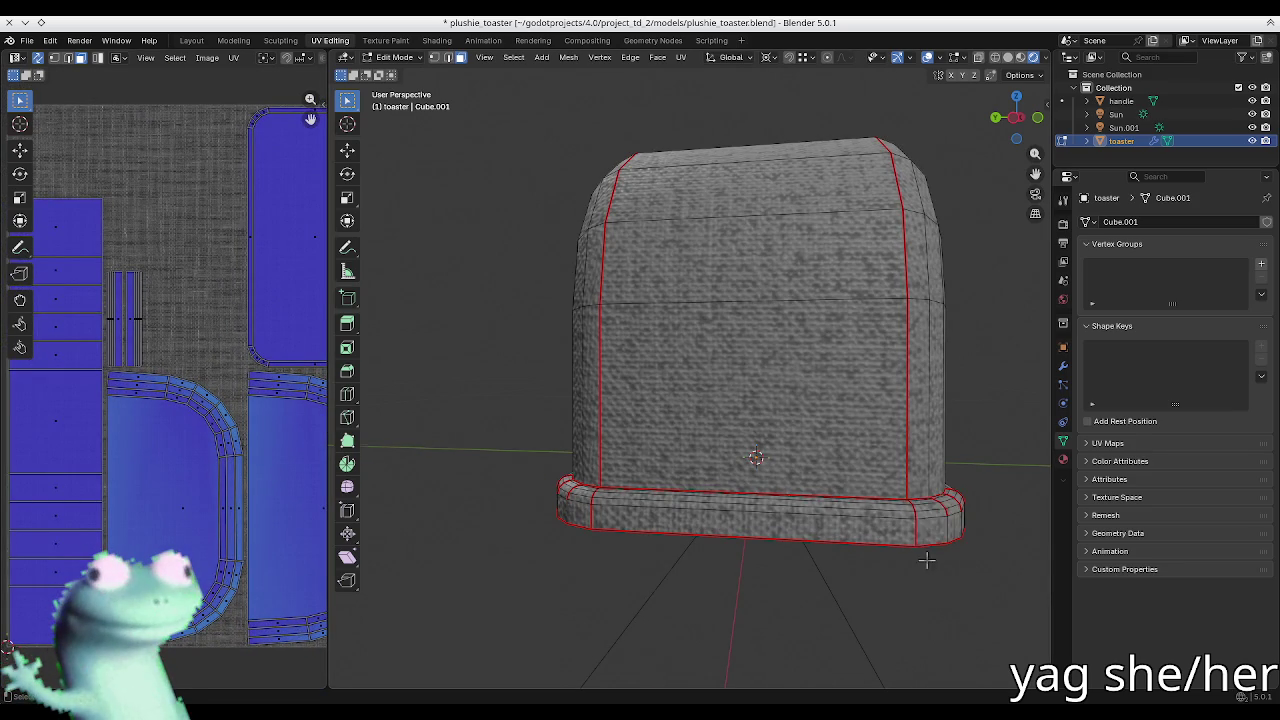
{"action": "middle_click_drag", "start_coordinate": [926, 560], "coordinate": [874, 563]}
{"action": "scroll", "coordinate": [800, 550], "scroll_direction": "up", "scroll_amount": 5}
{"action": "middle_click_drag", "start_coordinate": [745, 540], "coordinate": [740, 545]}
Step: In edge mode, select the short vertical seam edge on the base trim
{"action": "key", "text": "2"}
{"action": "left_click", "coordinate": [512, 566]}
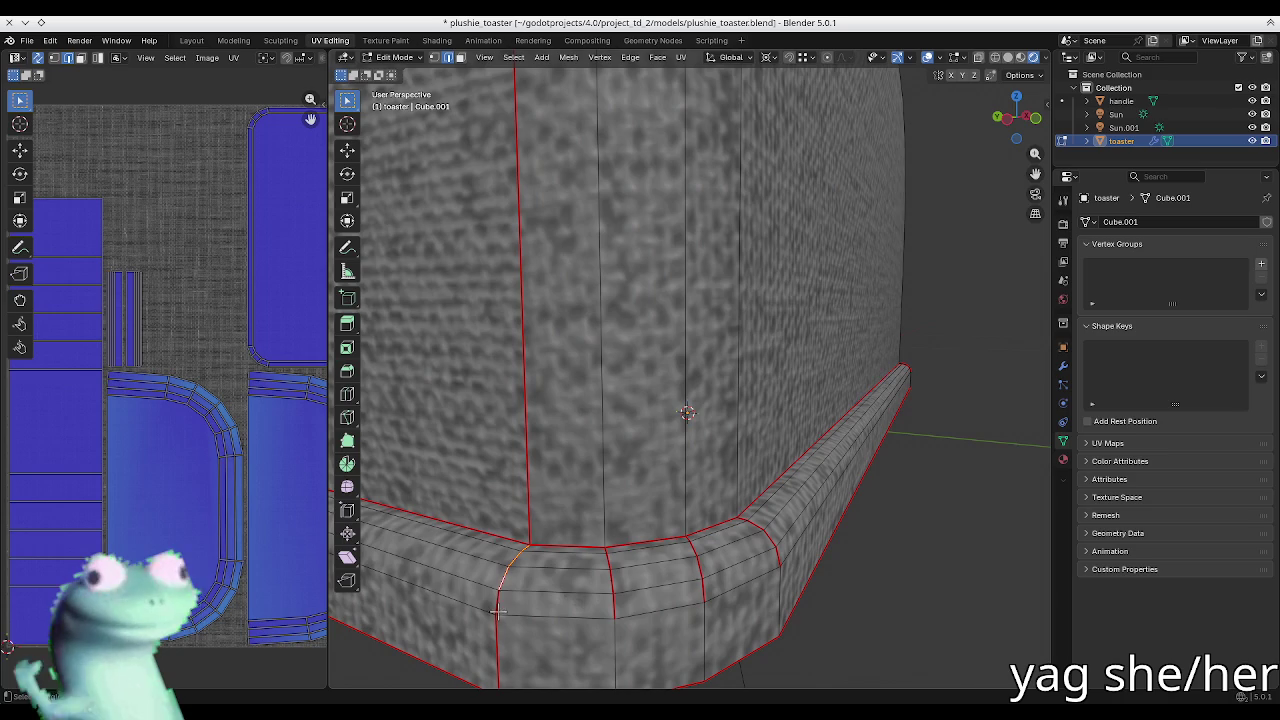
{"action": "mouse_move", "coordinate": [495, 612]}
{"action": "middle_mouse_down"}
{"action": "mouse_move", "coordinate": [649, 609]}
{"action": "mouse_move", "coordinate": [443, 520]}
{"action": "mouse_move", "coordinate": [600, 560]}
{"action": "mouse_move", "coordinate": [677, 548]}
{"action": "middle_mouse_up"}
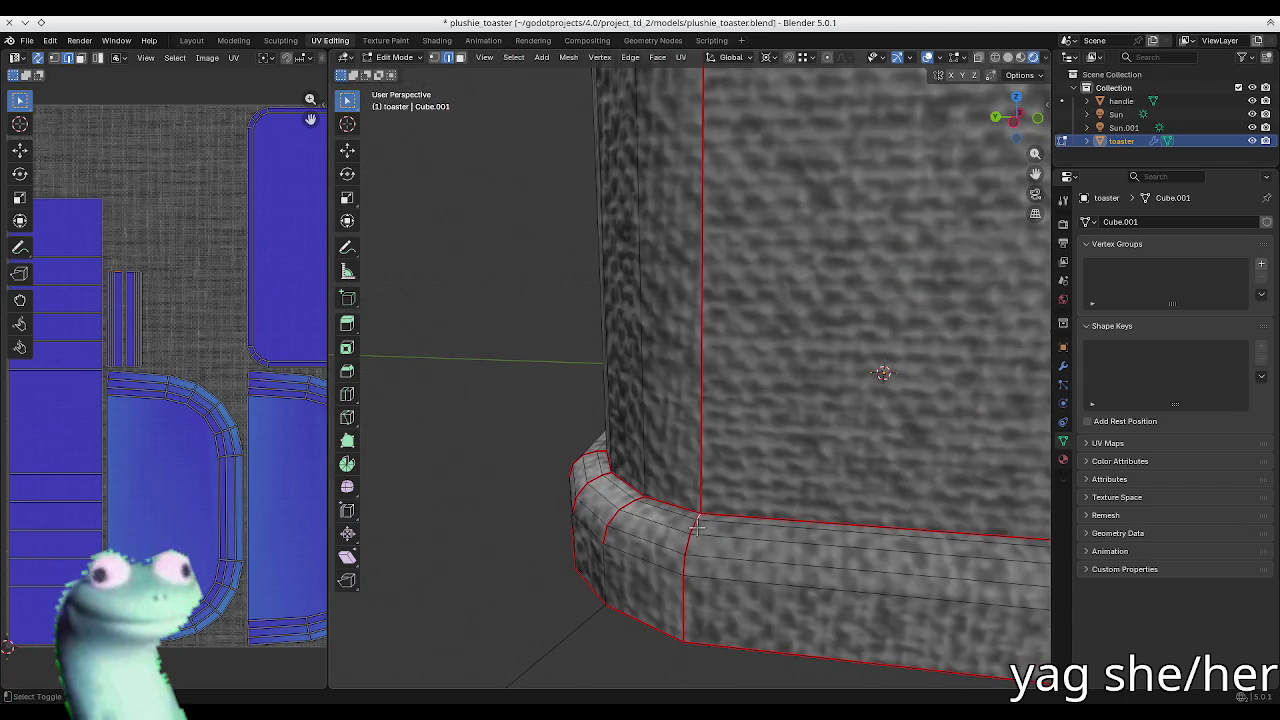
{"action": "scroll", "coordinate": [698, 528], "scroll_direction": "up", "scroll_amount": 3}
{"action": "scroll", "coordinate": [714, 529], "scroll_direction": "down", "scroll_amount": 6}
{"action": "middle_click_drag", "start_coordinate": [714, 529], "coordinate": [786, 591]}
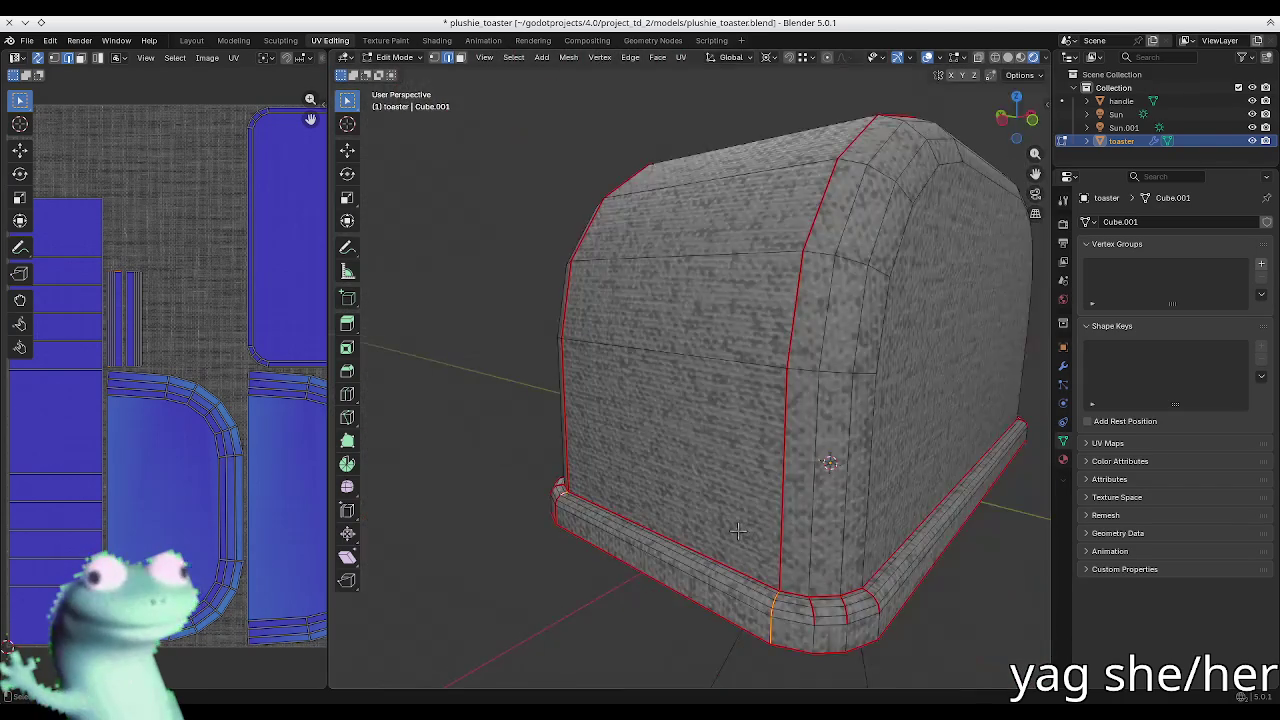
Step: Orbit around the base corner to inspect the edge and open its context menu
{"action": "scroll", "coordinate": [763, 627], "scroll_direction": "up", "scroll_amount": 3}
{"action": "middle_click_drag", "start_coordinate": [715, 628], "coordinate": [583, 538]}
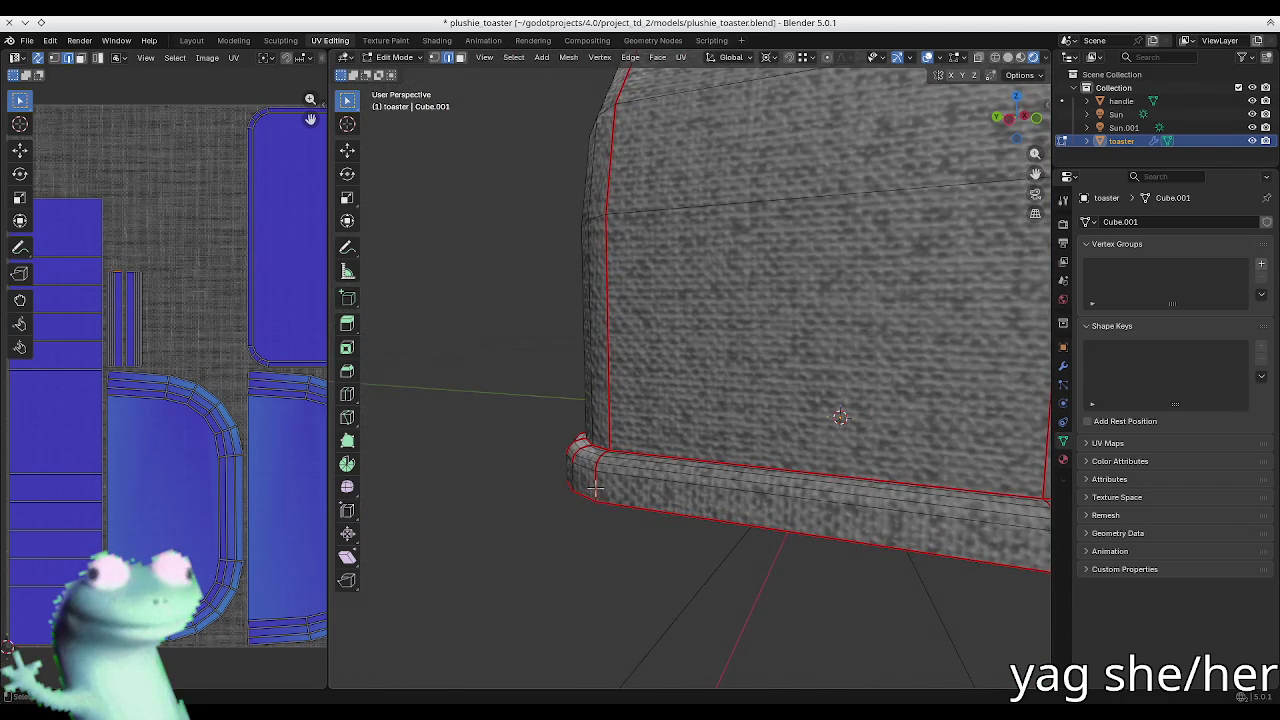
{"action": "scroll", "coordinate": [595, 488], "scroll_direction": "down", "scroll_amount": 4}
{"action": "middle_click_drag", "start_coordinate": [614, 480], "coordinate": [522, 479]}
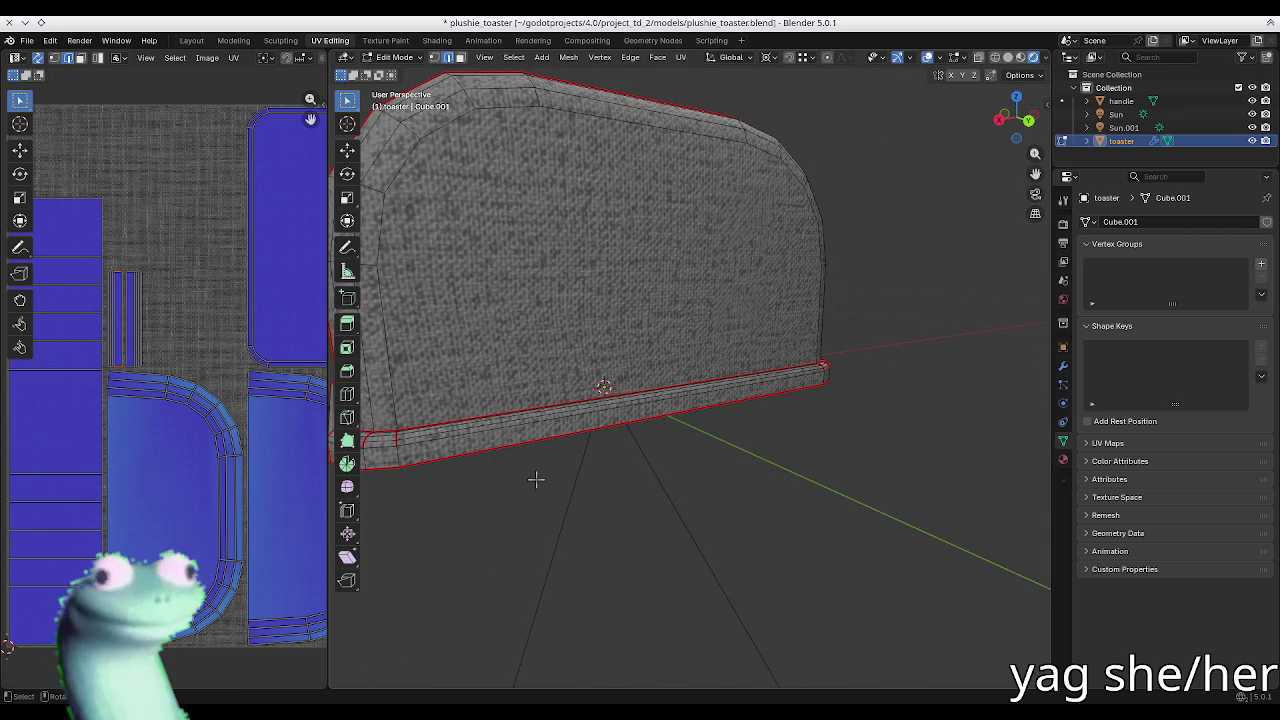
{"action": "middle_click_drag", "start_coordinate": [583, 441], "coordinate": [603, 451]}
{"action": "scroll", "coordinate": [603, 451], "scroll_direction": "up", "scroll_amount": 2}
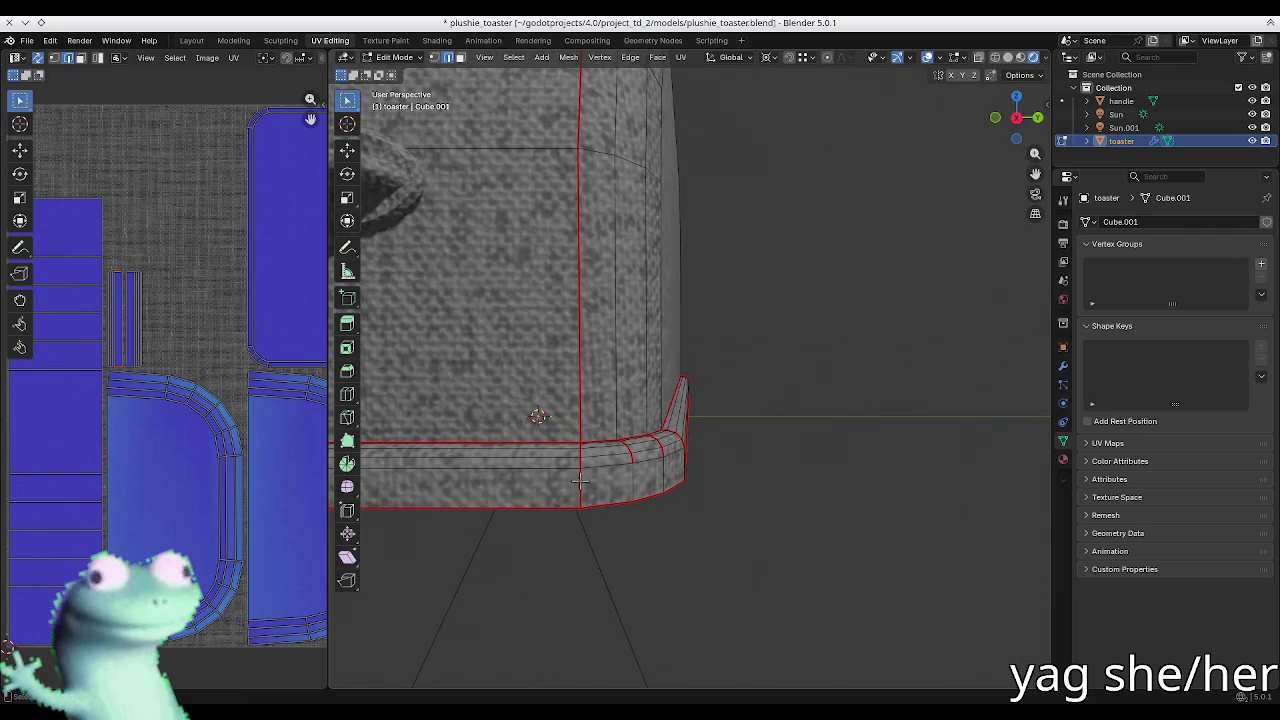
{"action": "right_click", "coordinate": [588, 487]}
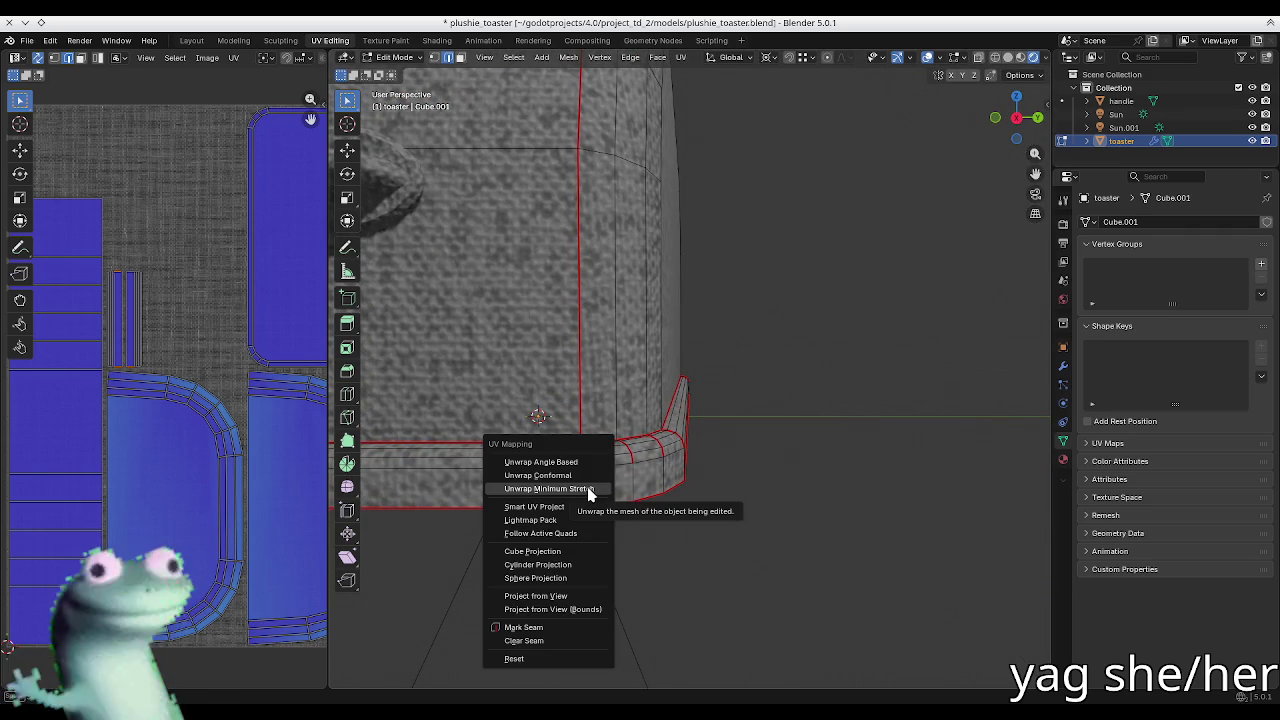
Step: Clear the seam from the corner edge, then select all and unwrap the toaster
{"action": "left_click", "coordinate": [590, 490]}
{"action": "left_click", "coordinate": [612, 489]}
{"action": "key", "text": "l"}
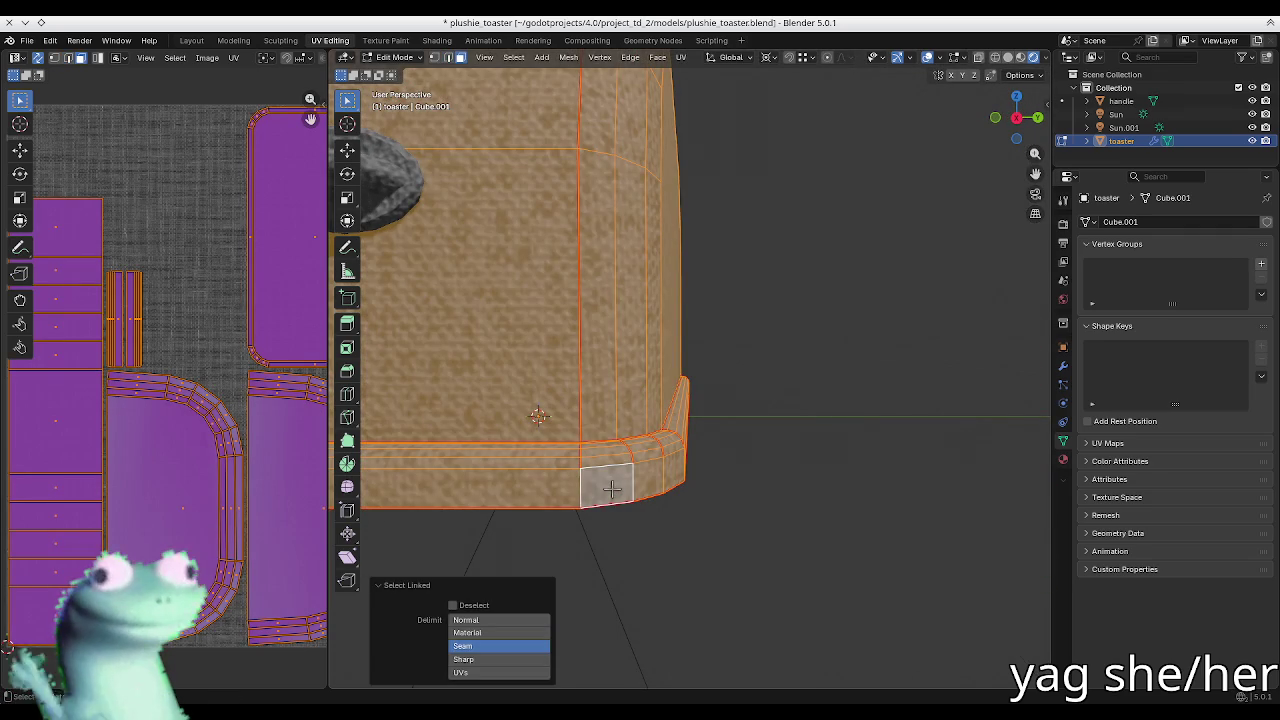
{"action": "key", "text": "alt+a"}
{"action": "key", "text": "a"}
{"action": "key", "text": "u"}
{"action": "left_click", "coordinate": [612, 512]}
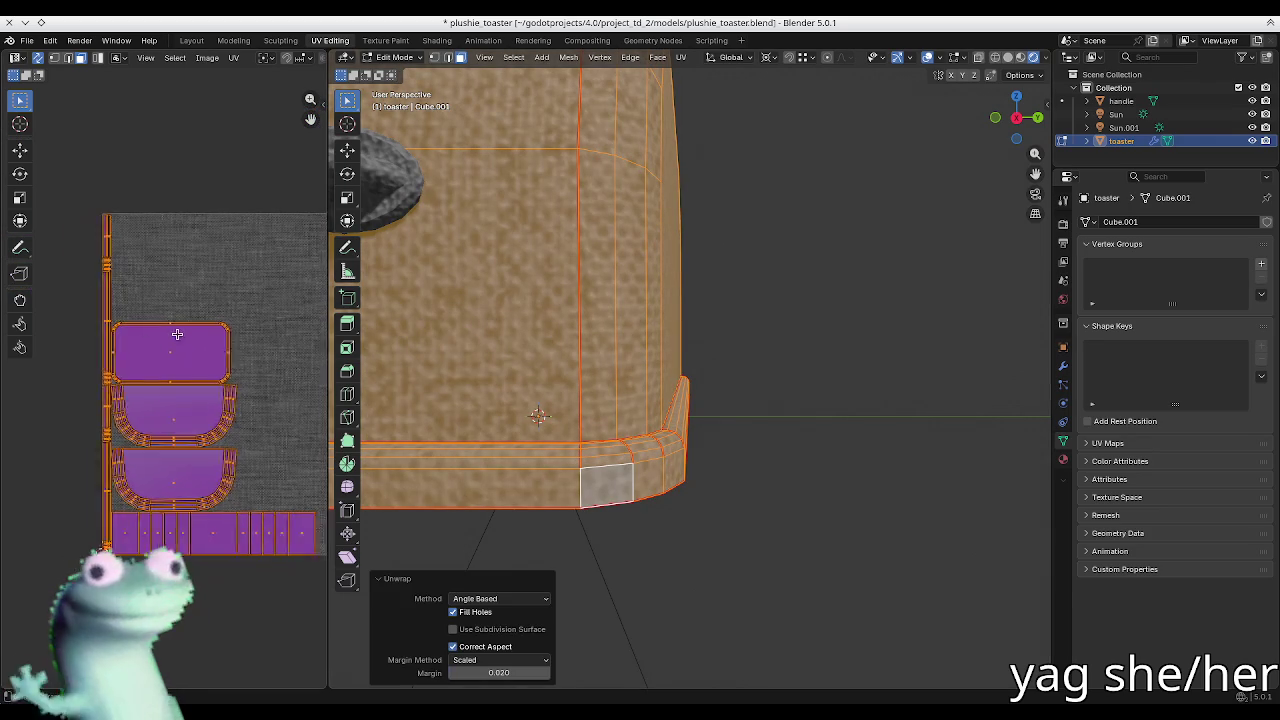
Step: Inspect the resulting UV layout, then undo the unwrap
{"action": "scroll", "coordinate": [160, 380], "scroll_direction": "up", "scroll_amount": 2}
{"action": "scroll", "coordinate": [150, 350], "scroll_direction": "up", "scroll_amount": 2}
{"action": "scroll", "coordinate": [119, 296], "scroll_direction": "down", "scroll_amount": 5}
{"action": "scroll", "coordinate": [155, 398], "scroll_direction": "up", "scroll_amount": 2}
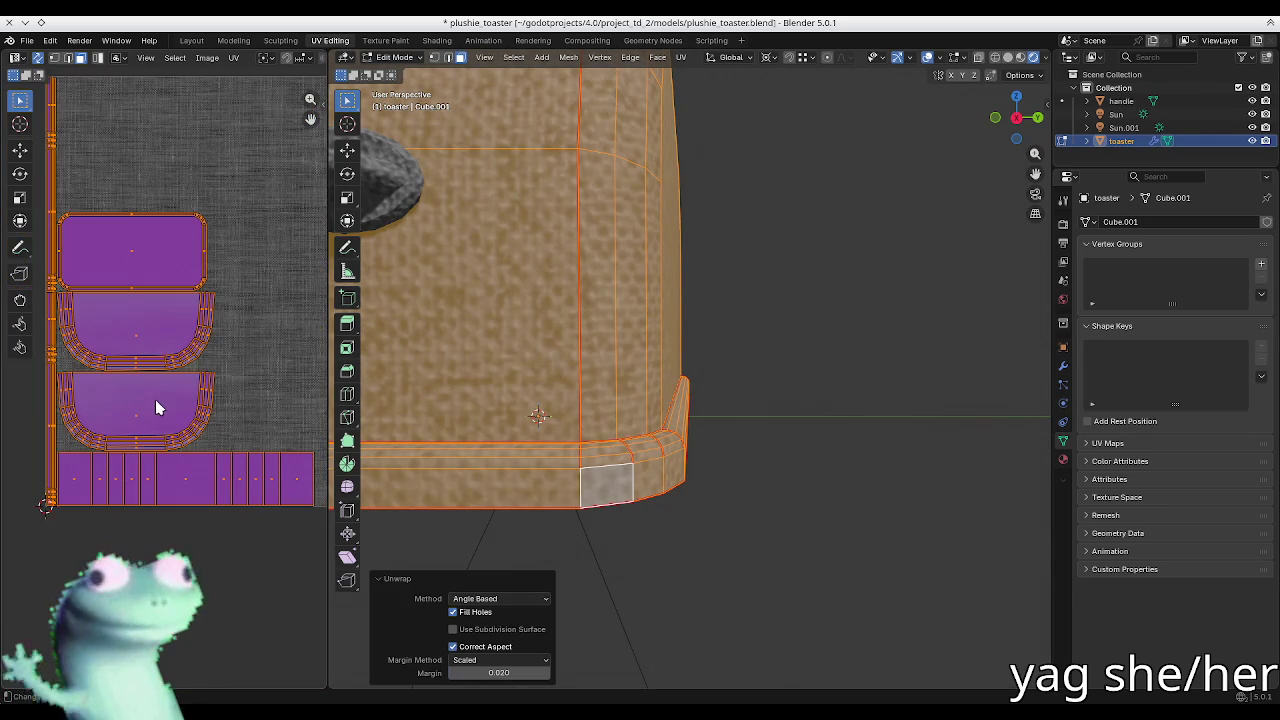
{"action": "middle_click_drag", "start_coordinate": [470, 390], "coordinate": [533, 381]}
{"action": "scroll", "coordinate": [533, 381], "scroll_direction": "down", "scroll_amount": 3}
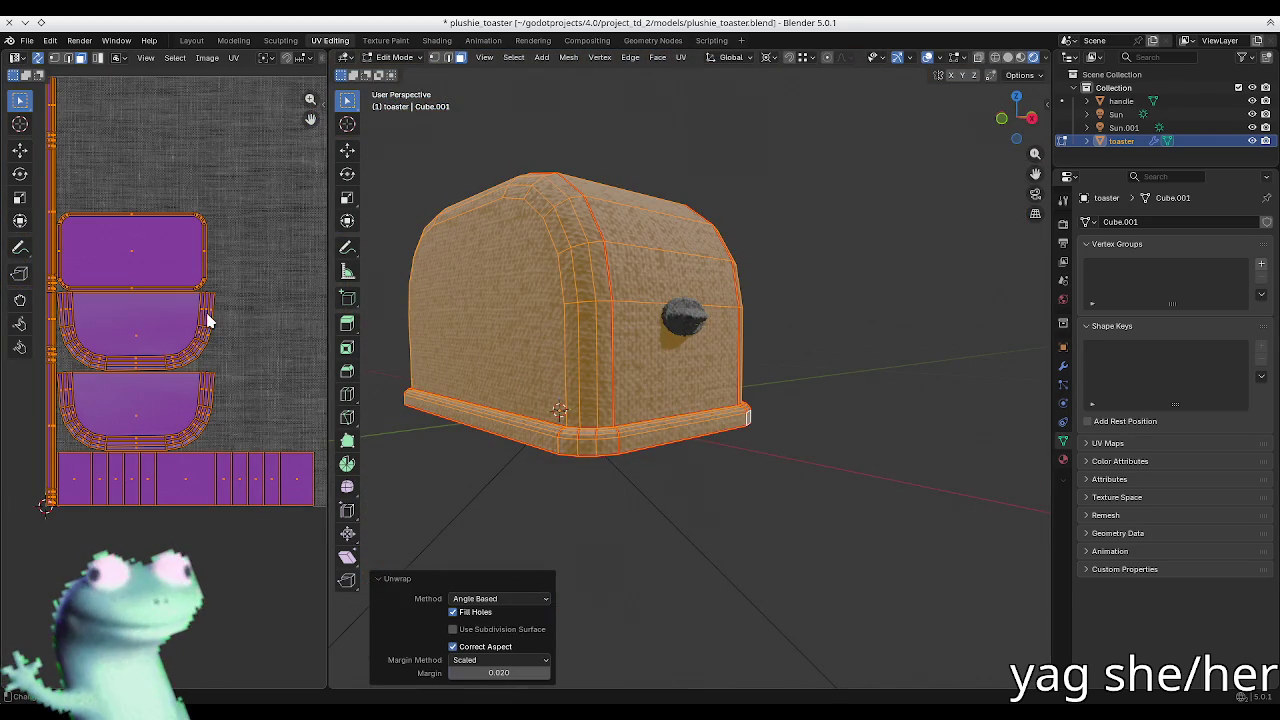
{"action": "middle_click_drag", "start_coordinate": [207, 320], "coordinate": [207, 422]}
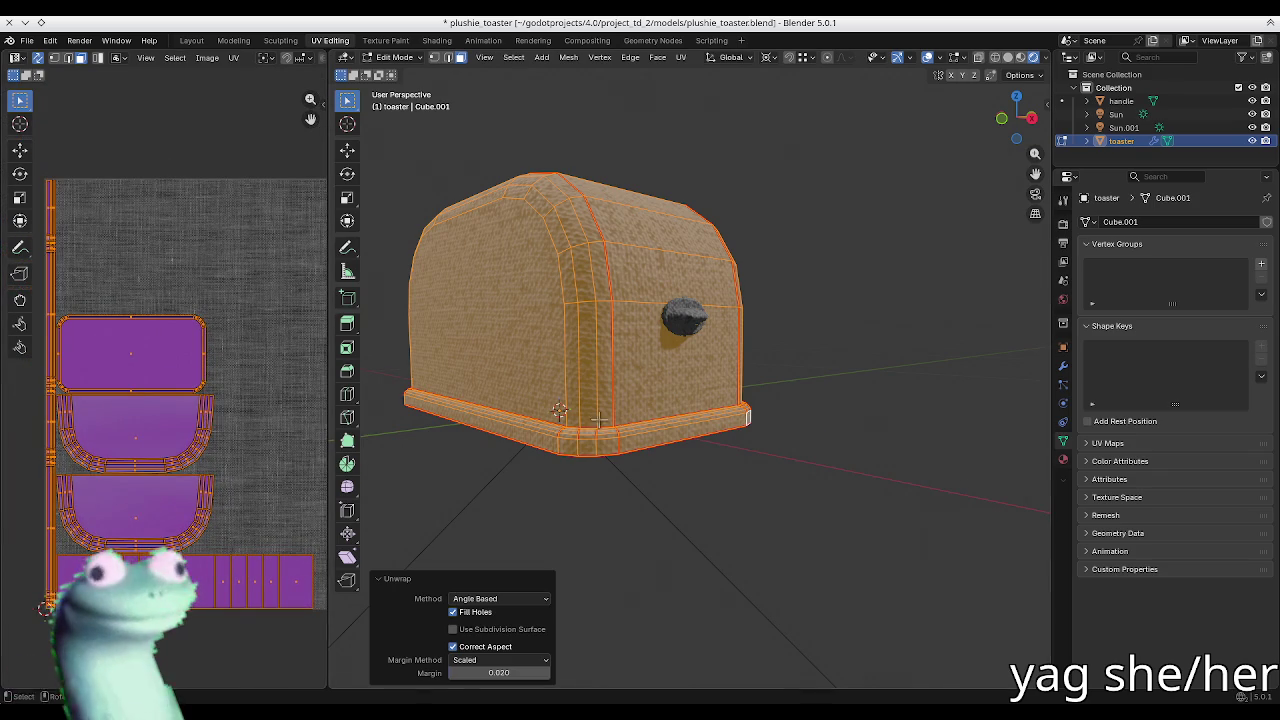
{"action": "key", "text": "ctrl+z"}
Step: Select the whole toaster mesh again and unwrap its UVs
{"action": "mouse_move", "coordinate": [826, 437]}
{"action": "middle_mouse_down"}
{"action": "mouse_move", "coordinate": [641, 479]}
{"action": "mouse_move", "coordinate": [733, 451]}
{"action": "middle_mouse_up"}
{"action": "scroll", "coordinate": [641, 479], "scroll_direction": "up", "scroll_amount": 3}
{"action": "key", "text": "2"}
{"action": "key", "text": "alt+a"}
{"action": "key", "text": "u"}
{"action": "key", "text": "Escape"}
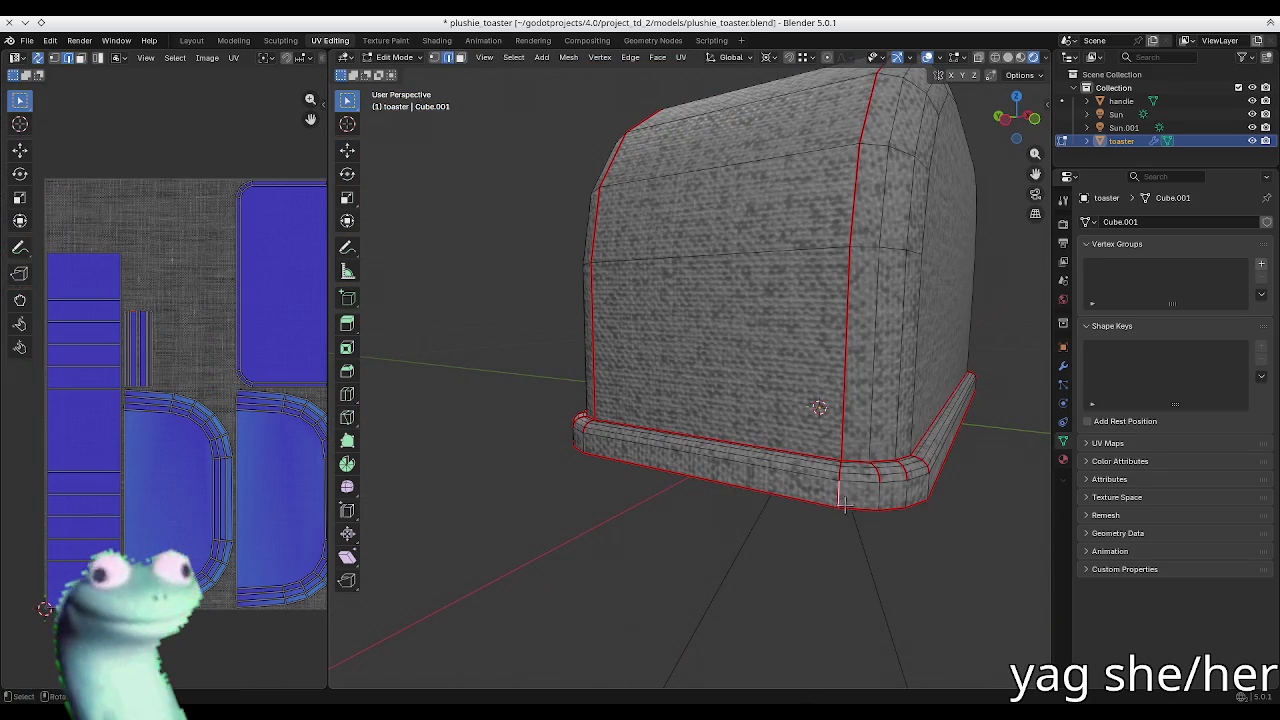
{"action": "key", "text": "a"}
{"action": "key", "text": "u"}
{"action": "left_click", "coordinate": [787, 576]}
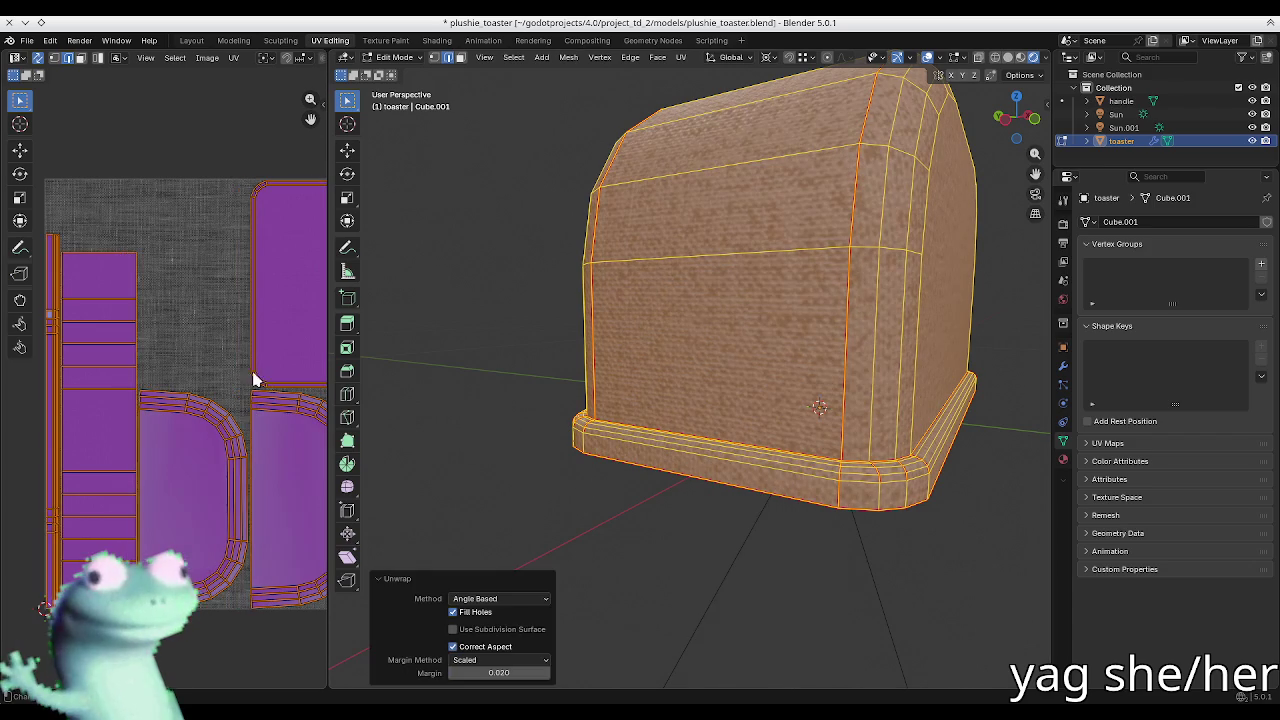
Step: Check the new UV islands, then unwrap the toaster and handle together
{"action": "middle_click_drag", "start_coordinate": [190, 340], "coordinate": [195, 338]}
{"action": "key", "text": "alt+a"}
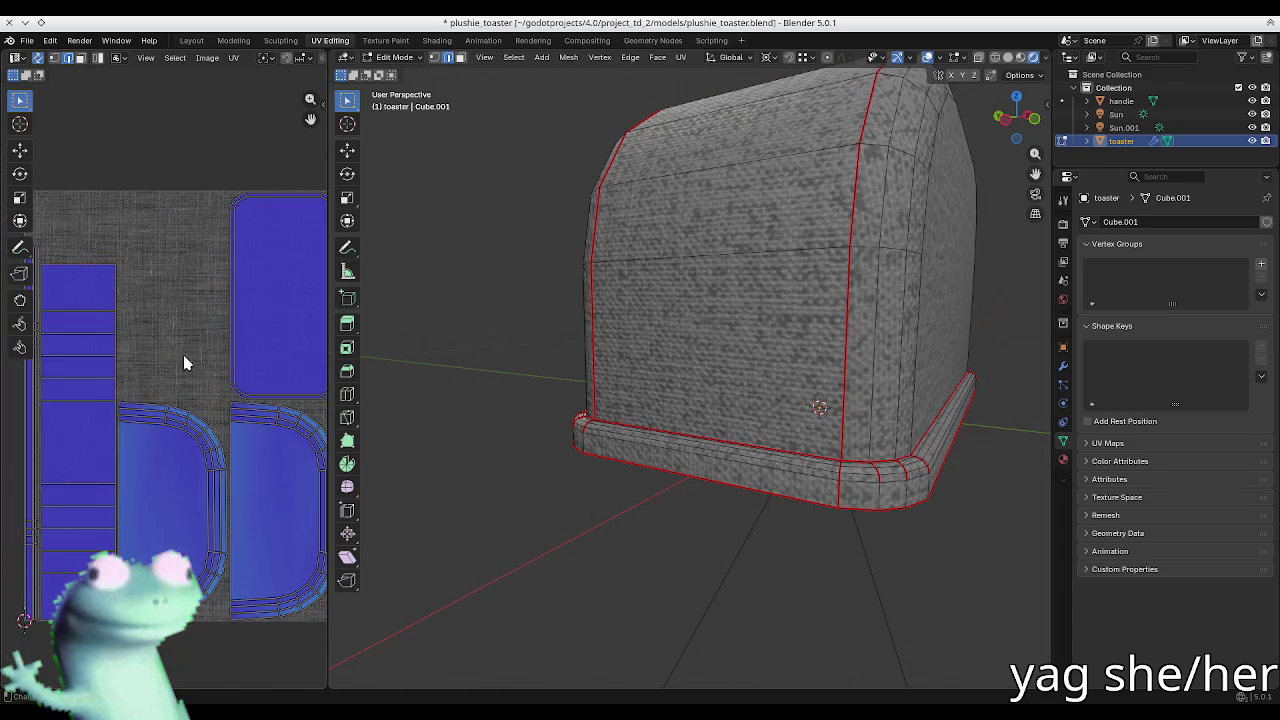
{"action": "scroll", "coordinate": [169, 371], "scroll_direction": "down", "scroll_amount": 1}
{"action": "key", "text": "Tab"}
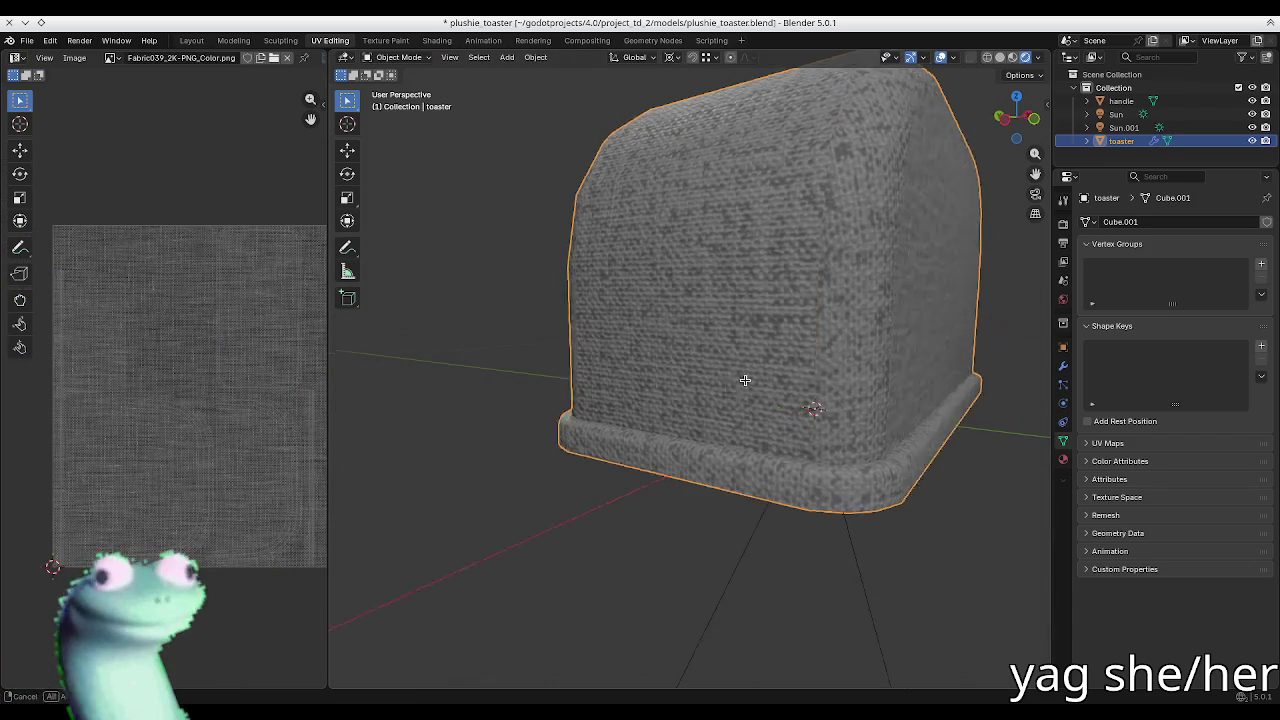
{"action": "middle_click_drag", "start_coordinate": [755, 388], "coordinate": [751, 367]}
{"action": "left_click", "coordinate": [697, 310], "text": "shift"}
{"action": "key", "text": "Tab"}
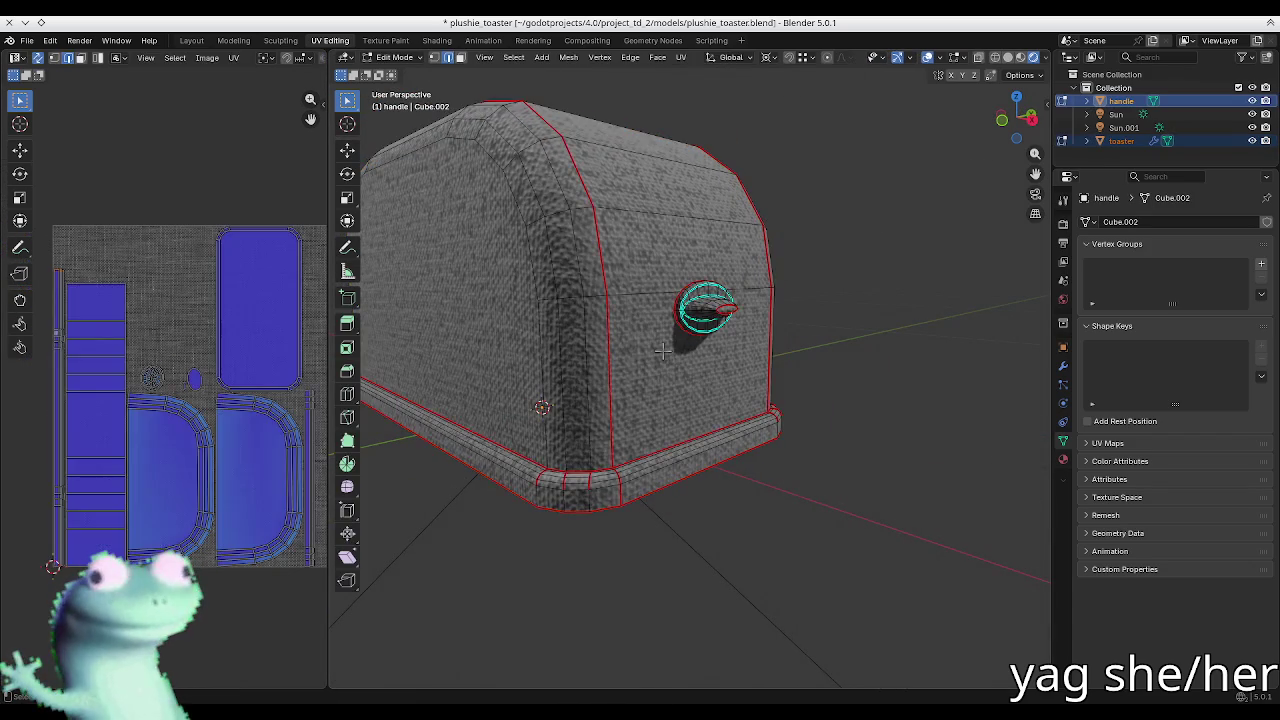
{"action": "key", "text": "a"}
{"action": "key", "text": "u"}
{"action": "left_click", "coordinate": [662, 350]}
Step: Return to editing only the toaster with the Ucupaint panel showing
{"action": "key", "text": "Tab"}
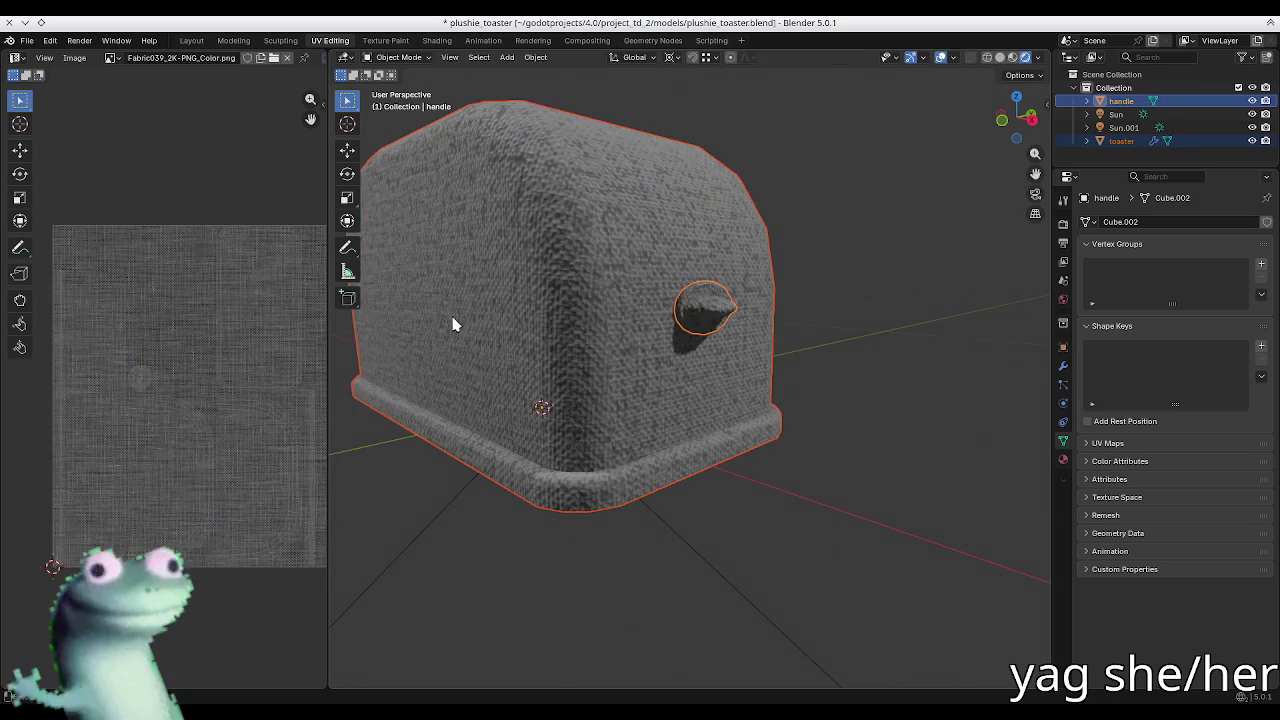
{"action": "left_click", "coordinate": [617, 396]}
{"action": "key", "text": "Tab"}
{"action": "key", "text": "n"}
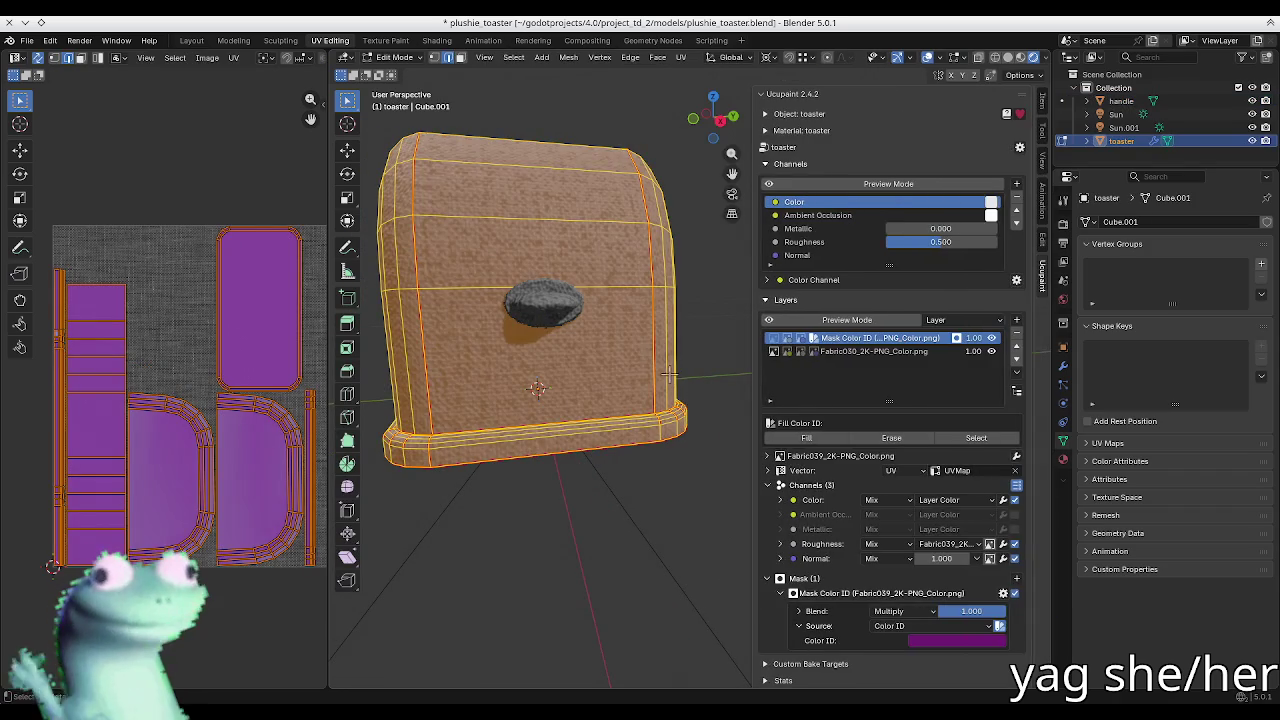
{"action": "key", "text": "n"}
{"action": "scroll", "coordinate": [620, 372], "scroll_direction": "up", "scroll_amount": 3}
{"action": "key", "text": "Tab"}
{"action": "key", "text": "Tab"}
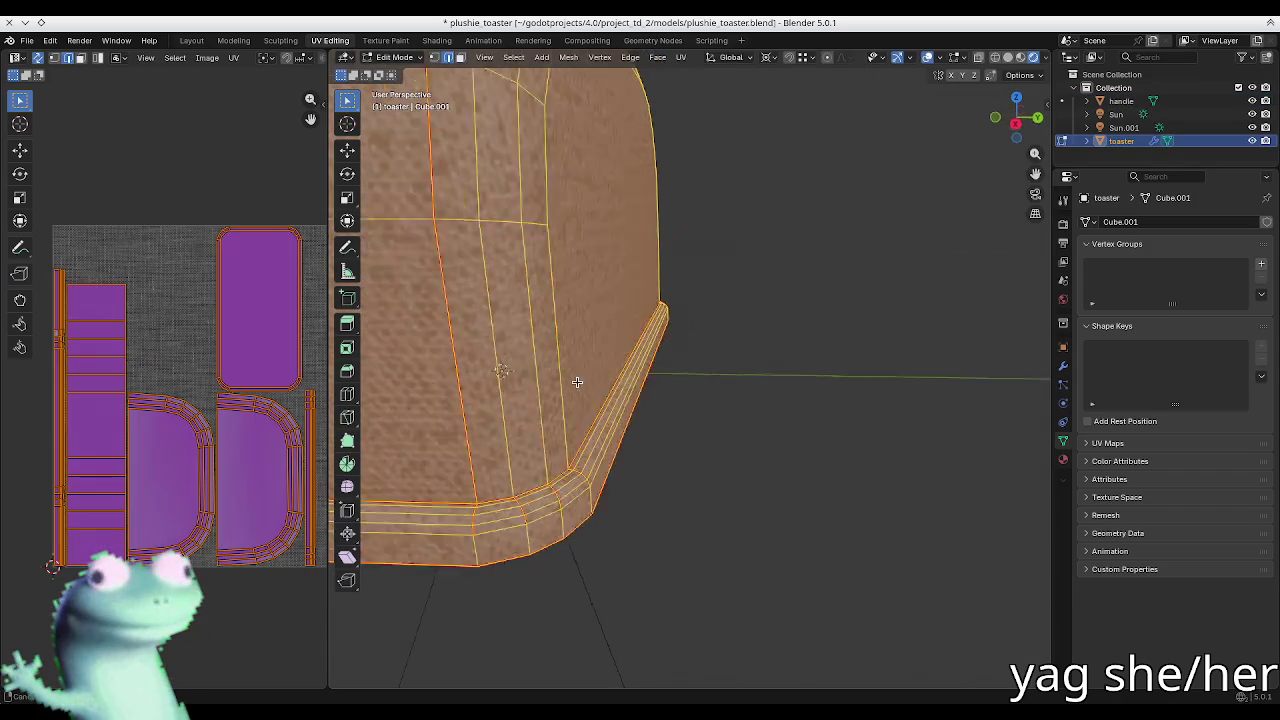
{"action": "key", "text": "n"}
{"action": "scroll", "coordinate": [609, 423], "scroll_direction": "down", "scroll_amount": 3}
{"action": "scroll", "coordinate": [590, 432], "scroll_direction": "down", "scroll_amount": 2}
Step: Select the linked base trim strip and fill it with the Color ID mask colour
{"action": "middle_click_drag", "start_coordinate": [590, 432], "coordinate": [538, 441]}
{"action": "key", "text": "alt+a"}
{"action": "left_click", "coordinate": [645, 500]}
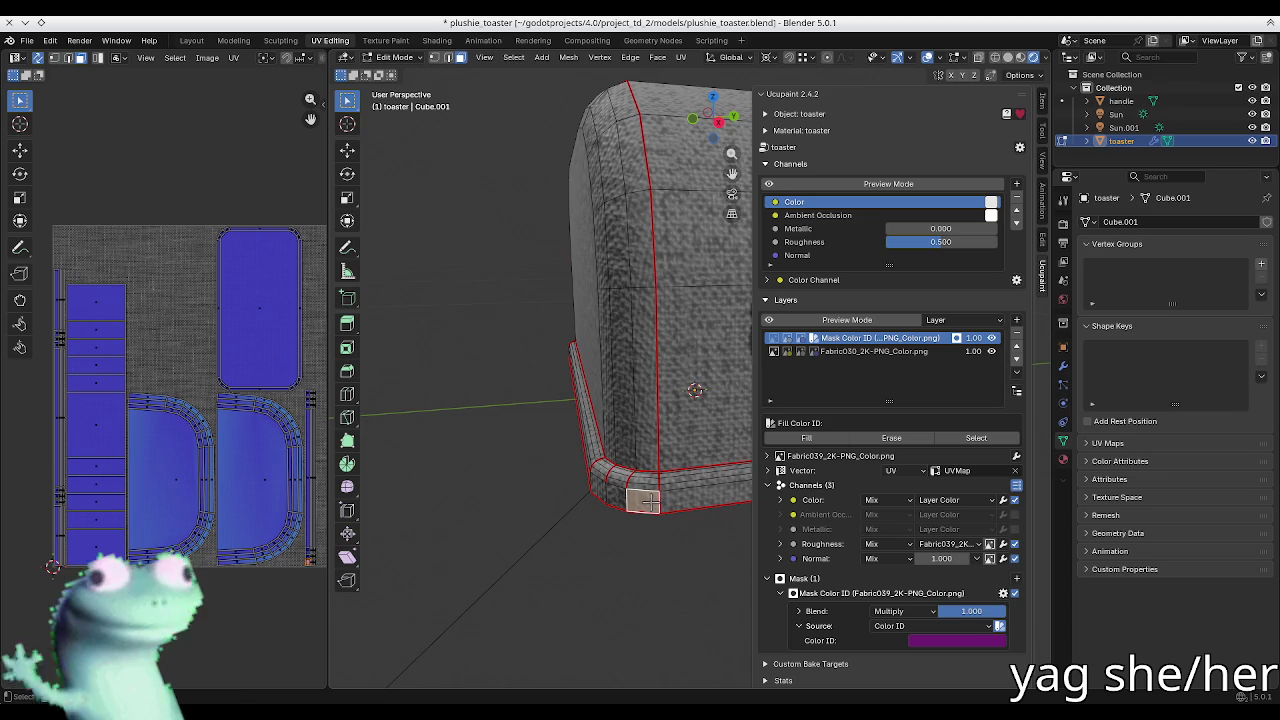
{"action": "key", "text": "ctrl+l"}
{"action": "left_click", "coordinate": [687, 498], "text": "shift"}
{"action": "key", "text": "ctrl+l"}
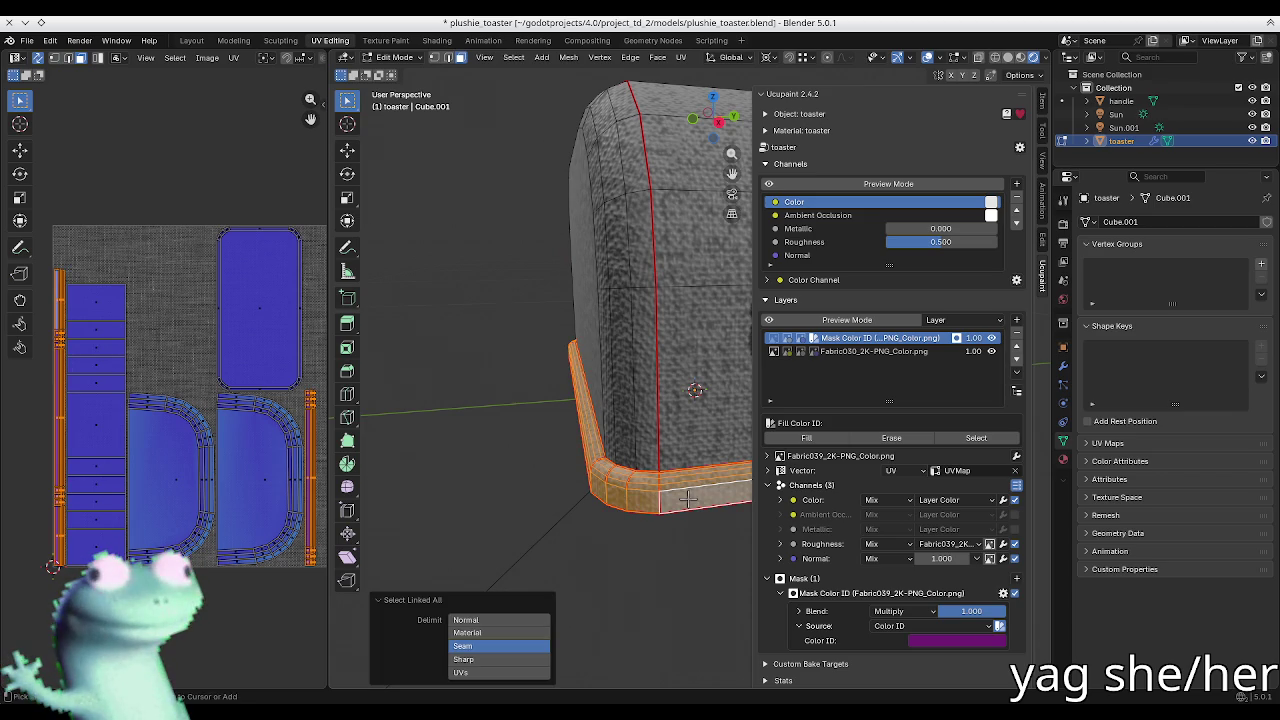
{"action": "left_click", "coordinate": [806, 438]}
Step: Leave the toaster and enter Edit Mode on the handle
{"action": "key", "text": "Tab"}
{"action": "middle_click_drag", "start_coordinate": [634, 540], "coordinate": [533, 576]}
{"action": "left_click", "coordinate": [445, 336]}
{"action": "key", "text": "Tab"}
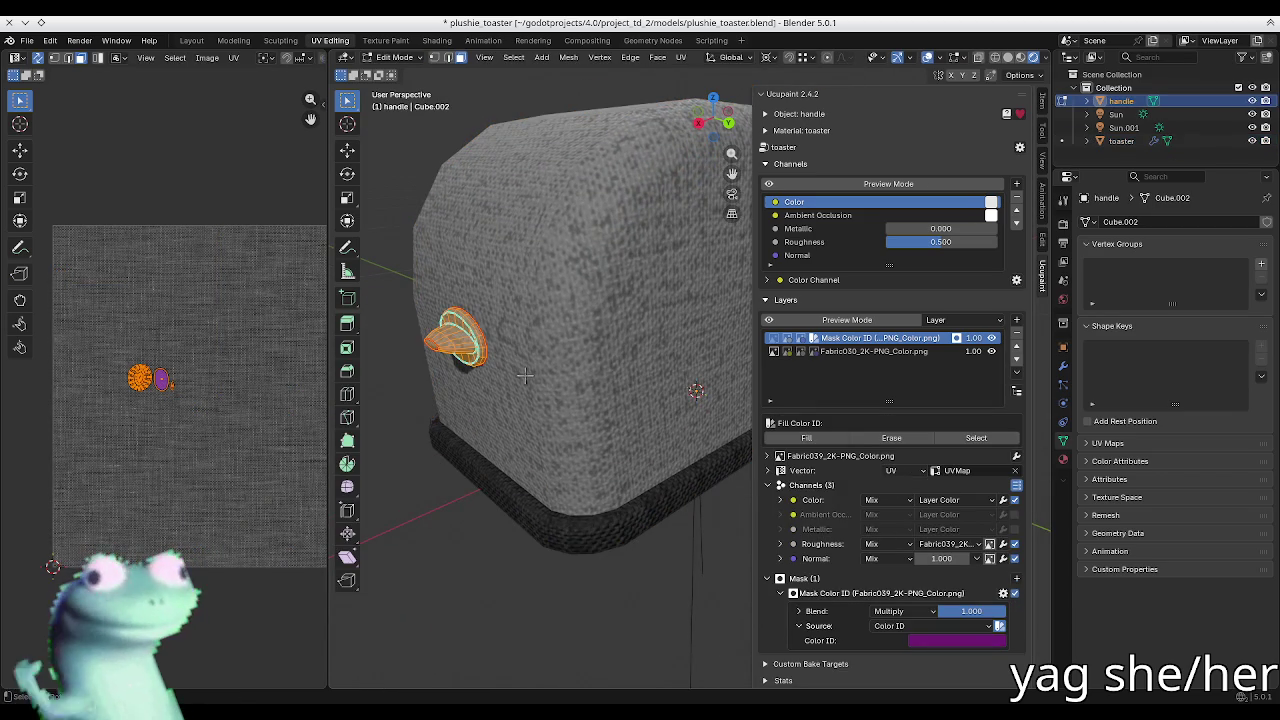
Step: Fill the handle with the dark Color ID mask colour and return to Object Mode
{"action": "left_click", "coordinate": [806, 438]}
{"action": "key", "text": "Tab"}
{"action": "mouse_move", "coordinate": [477, 415]}
{"action": "middle_mouse_down"}
{"action": "mouse_move", "coordinate": [501, 483]}
{"action": "mouse_move", "coordinate": [530, 515]}
{"action": "mouse_move", "coordinate": [583, 506]}
{"action": "mouse_move", "coordinate": [571, 449]}
{"action": "mouse_move", "coordinate": [502, 453]}
{"action": "mouse_move", "coordinate": [597, 429]}
{"action": "mouse_move", "coordinate": [674, 429]}
{"action": "mouse_move", "coordinate": [715, 561]}
{"action": "mouse_move", "coordinate": [689, 449]}
{"action": "mouse_move", "coordinate": [720, 348]}
{"action": "middle_mouse_up"}
Step: Hide the Ucupaint panel and view the toaster in Material Preview shading
{"action": "key", "text": "n"}
{"action": "key", "text": "n"}
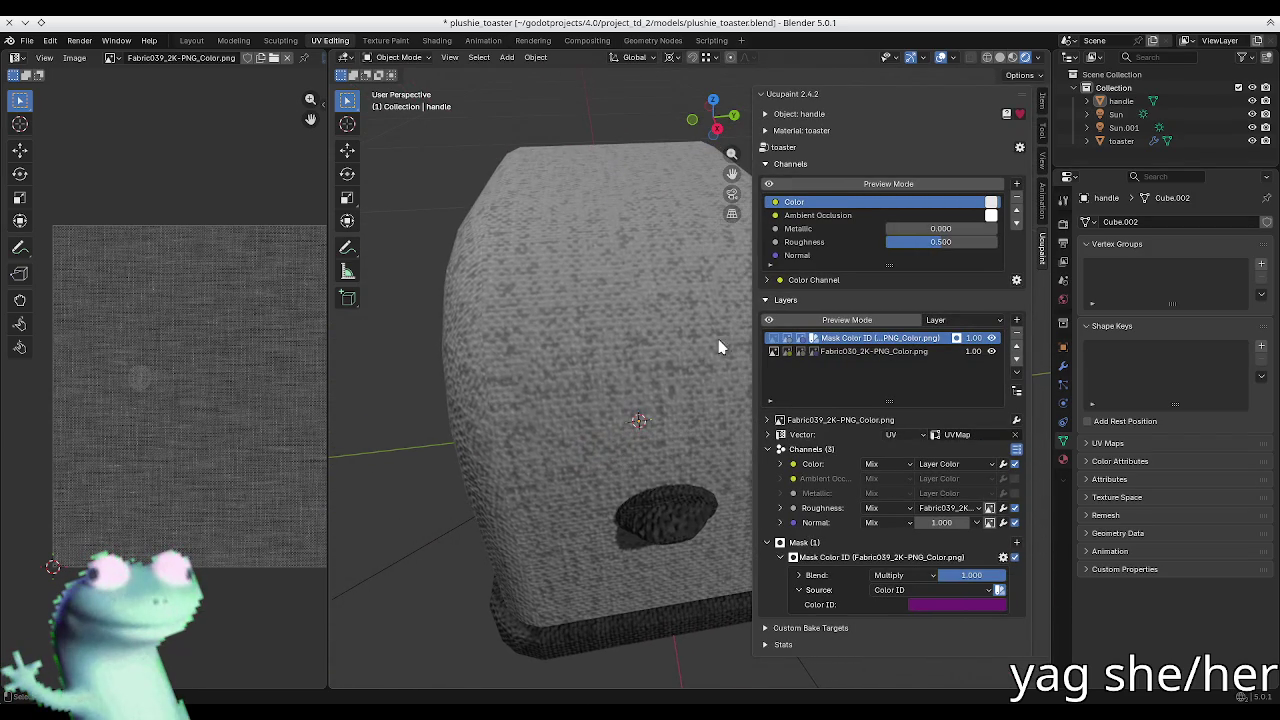
{"action": "key", "text": "n"}
{"action": "left_click", "coordinate": [1015, 62]}
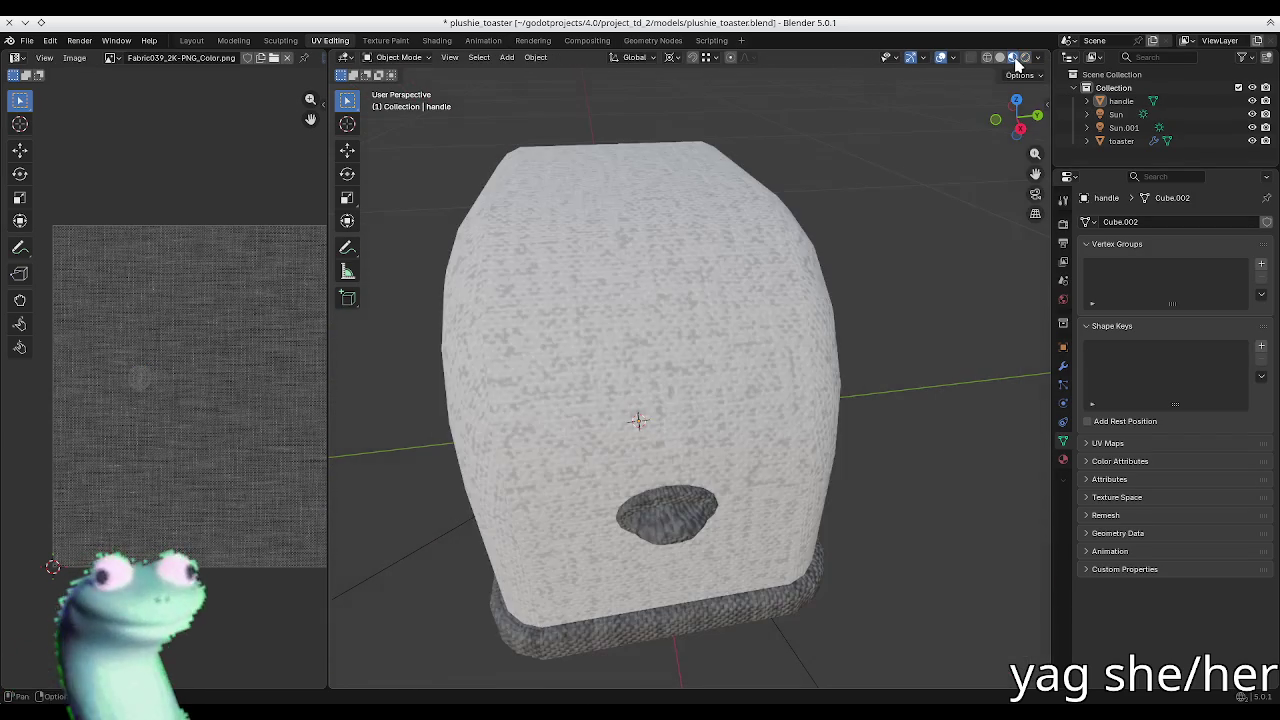
{"action": "mouse_move", "coordinate": [714, 366]}
{"action": "middle_mouse_down"}
{"action": "mouse_move", "coordinate": [789, 366]}
{"action": "mouse_move", "coordinate": [813, 457]}
{"action": "mouse_move", "coordinate": [771, 429]}
{"action": "mouse_move", "coordinate": [634, 417]}
{"action": "mouse_move", "coordinate": [760, 421]}
{"action": "middle_mouse_up"}
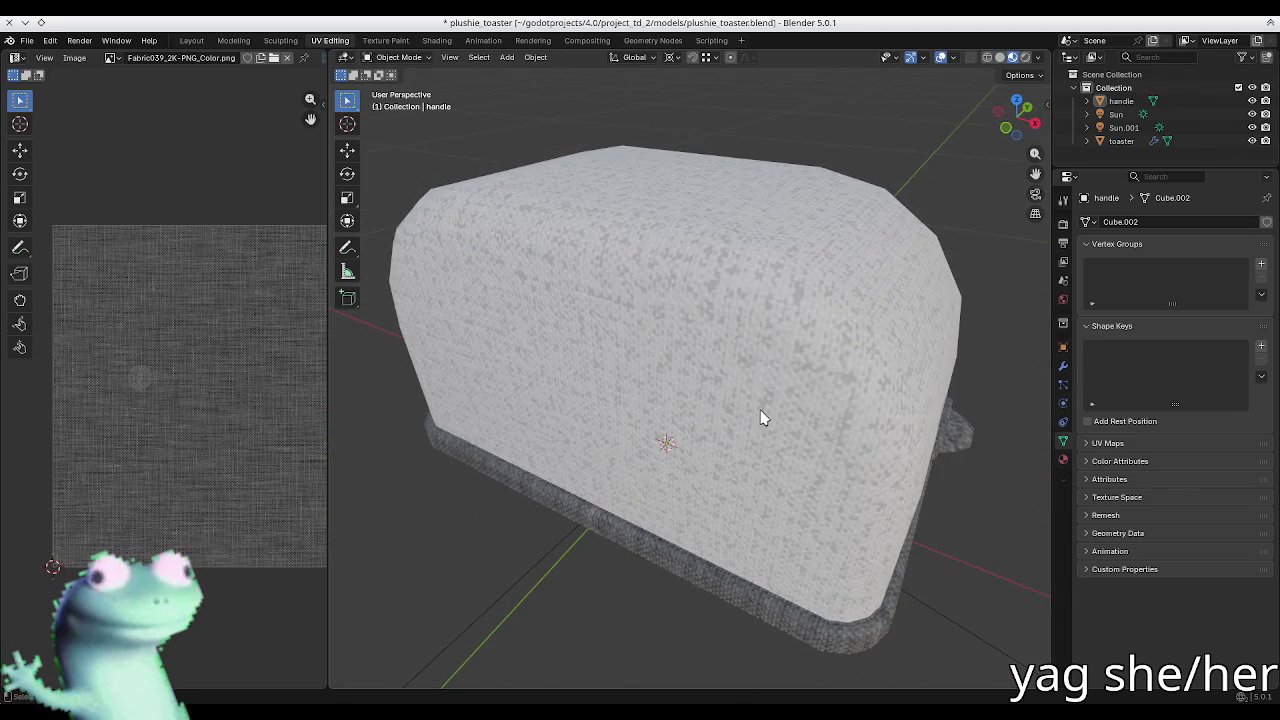
Step: Brighten the Fabric030 layer by raising a point on its Color channel RGB curve
{"action": "key", "text": "n"}
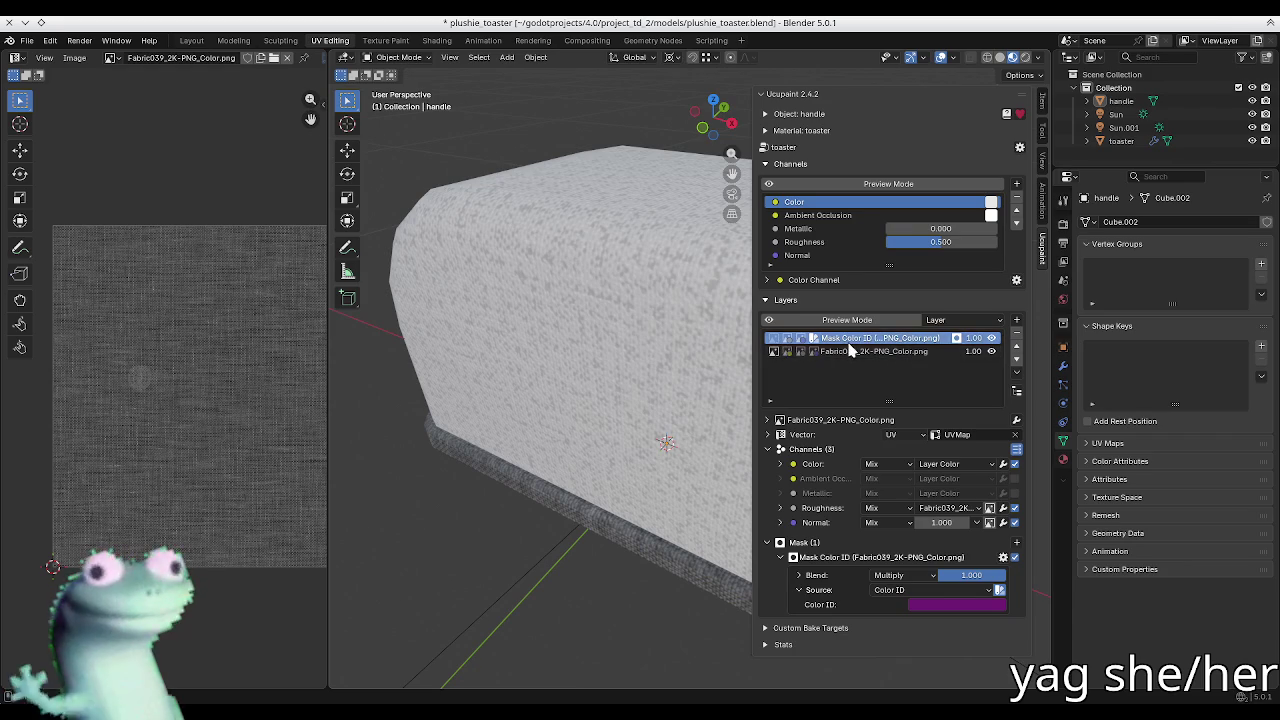
{"action": "left_click", "coordinate": [849, 350]}
{"action": "left_click", "coordinate": [812, 450]}
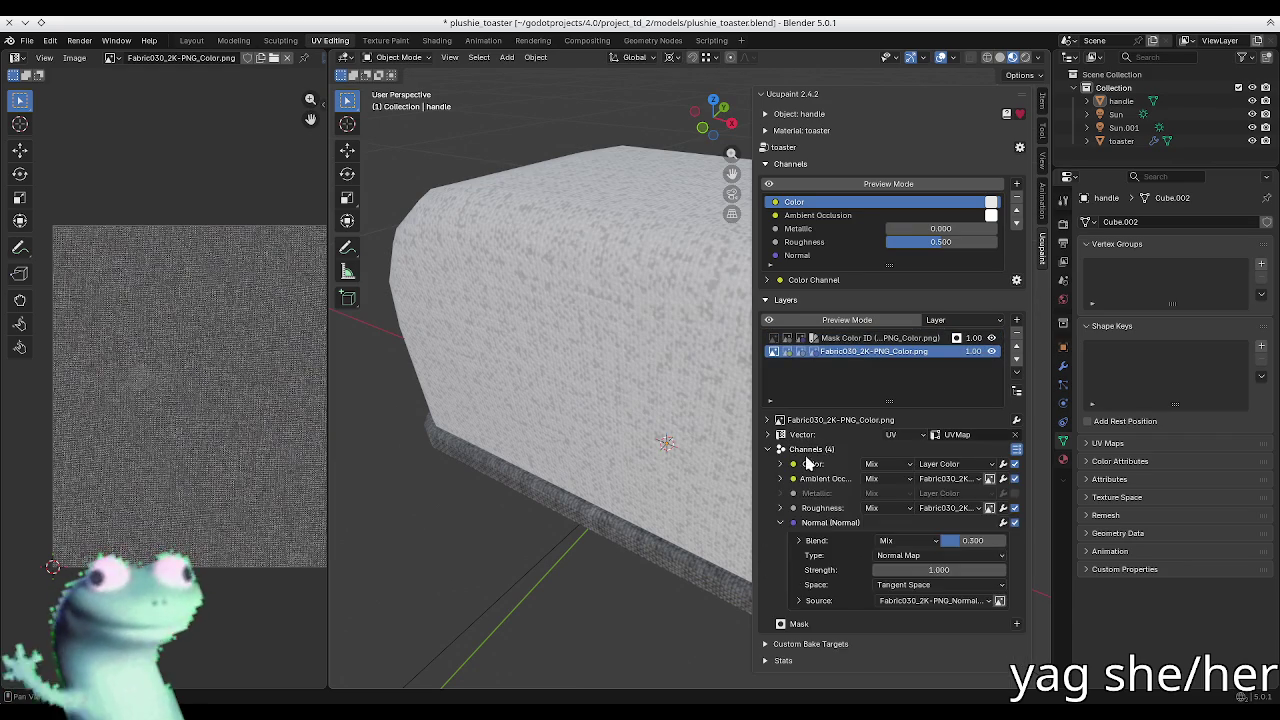
{"action": "left_click", "coordinate": [808, 463]}
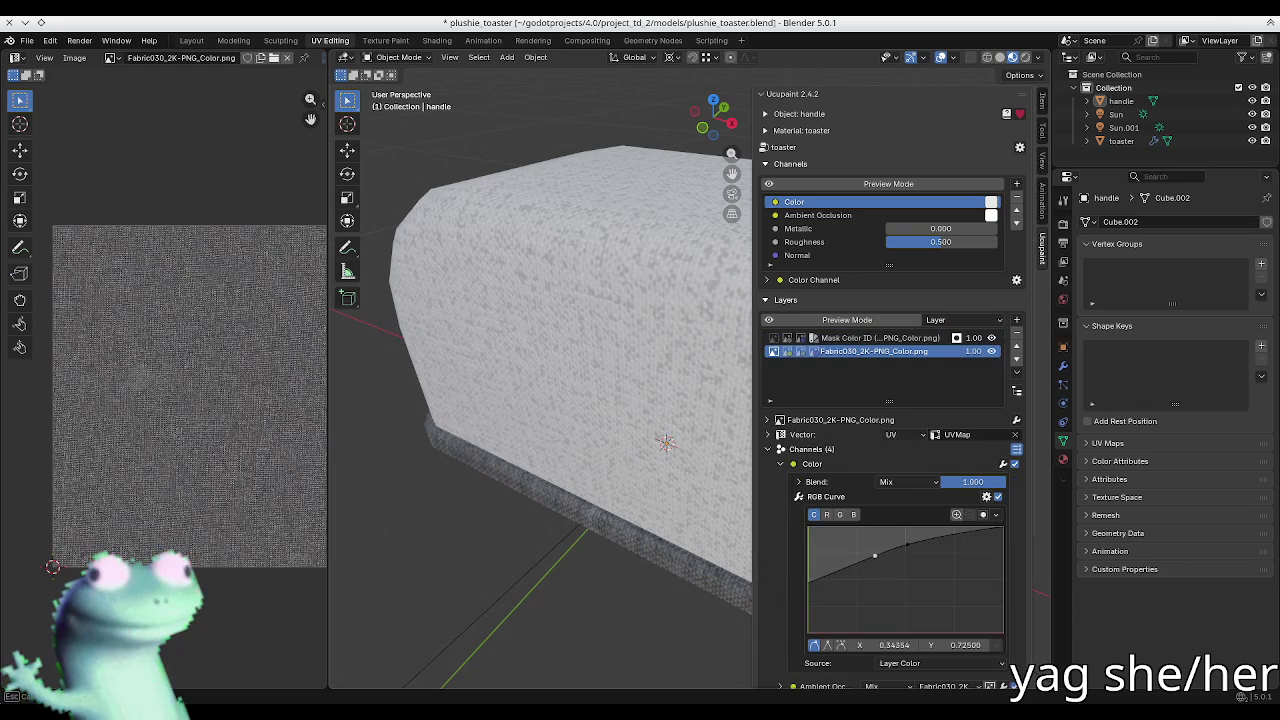
{"action": "mouse_move", "coordinate": [861, 568]}
{"action": "left_mouse_down"}
{"action": "mouse_move", "coordinate": [842, 586]}
{"action": "mouse_move", "coordinate": [921, 571]}
{"action": "mouse_move", "coordinate": [916, 546]}
{"action": "mouse_move", "coordinate": [883, 552]}
{"action": "left_mouse_up"}
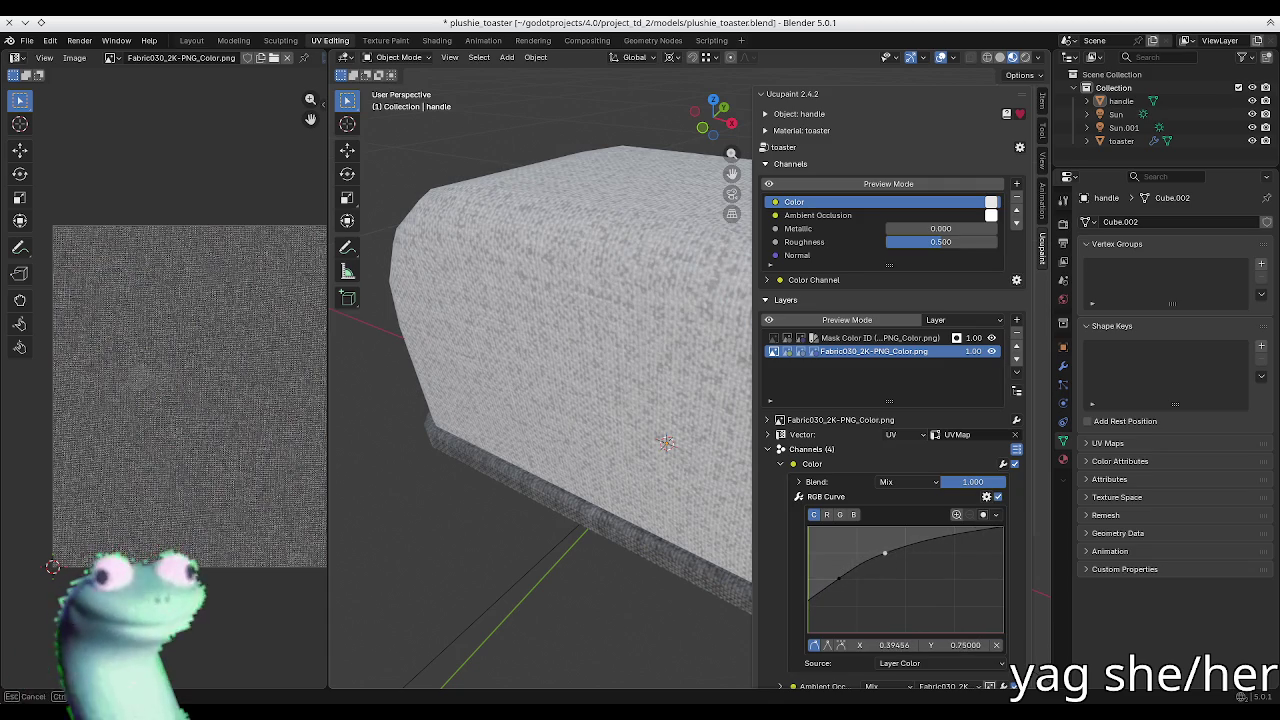
Step: Preview the toaster in rendered shading, select the Mask Color ID layer, save, and switch to Texture Paint
{"action": "key", "text": "n"}
{"action": "left_click", "coordinate": [1025, 57]}
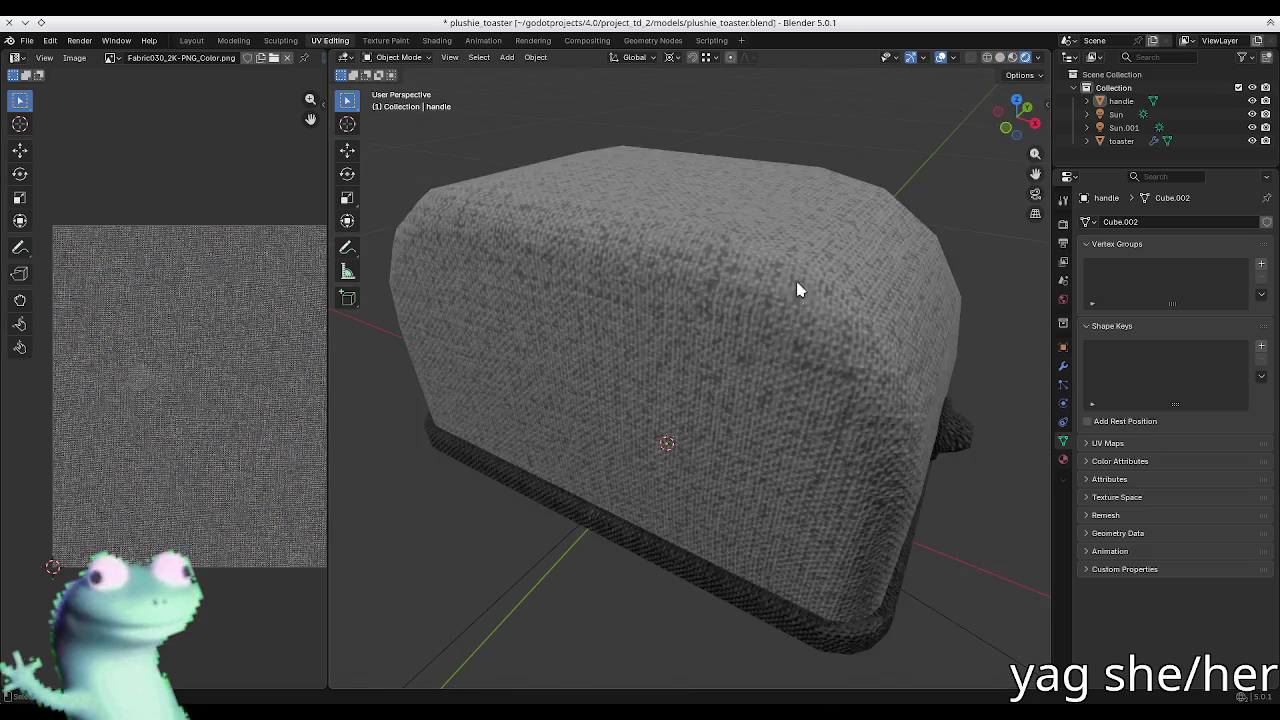
{"action": "middle_click_drag", "start_coordinate": [826, 256], "coordinate": [700, 300]}
{"action": "key", "text": "n"}
{"action": "left_click", "coordinate": [840, 338]}
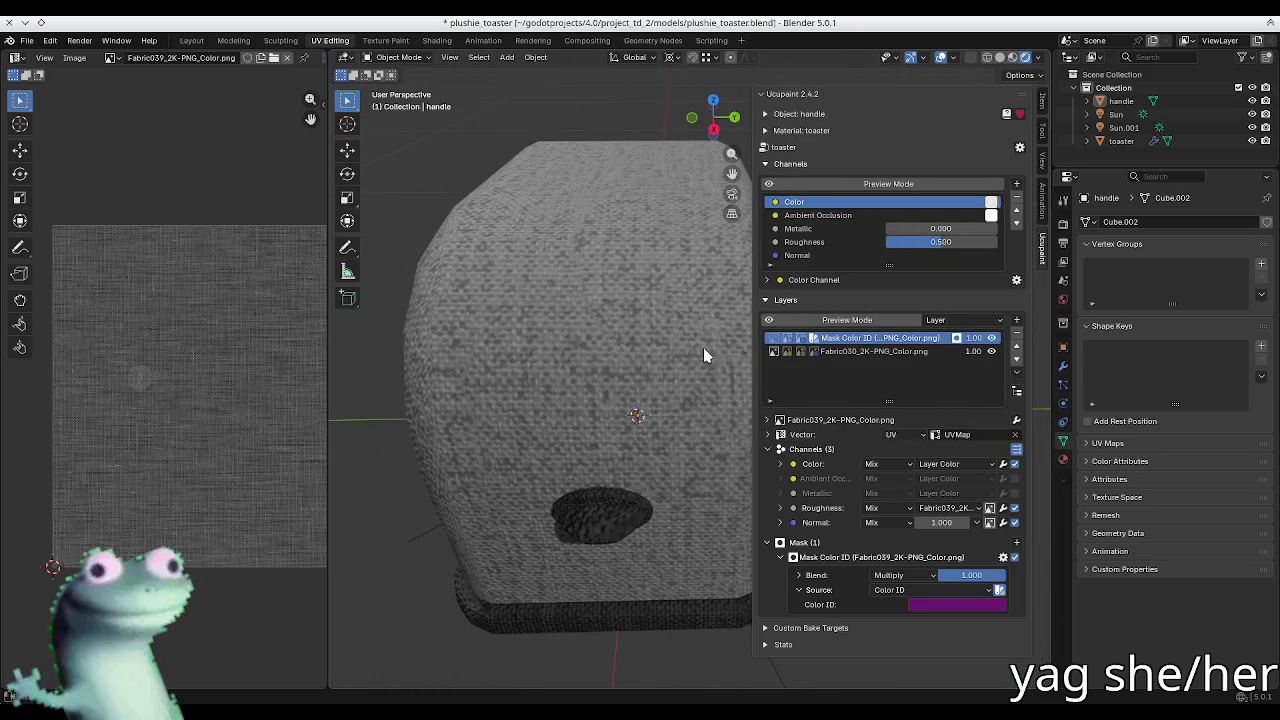
{"action": "mouse_move", "coordinate": [738, 348]}
{"action": "middle_mouse_down"}
{"action": "mouse_move", "coordinate": [598, 375]}
{"action": "mouse_move", "coordinate": [609, 374]}
{"action": "middle_mouse_up"}
{"action": "key", "text": "n"}
{"action": "key", "text": "n"}
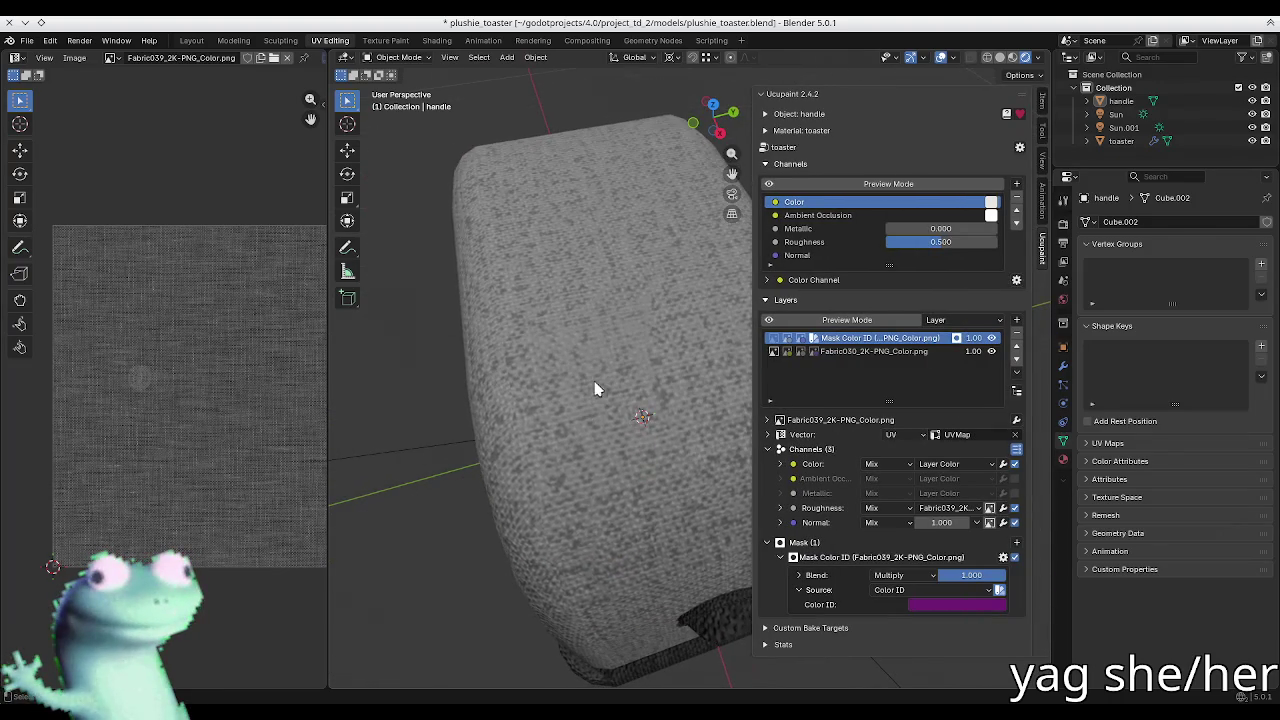
{"action": "middle_click_drag", "start_coordinate": [575, 438], "coordinate": [538, 375]}
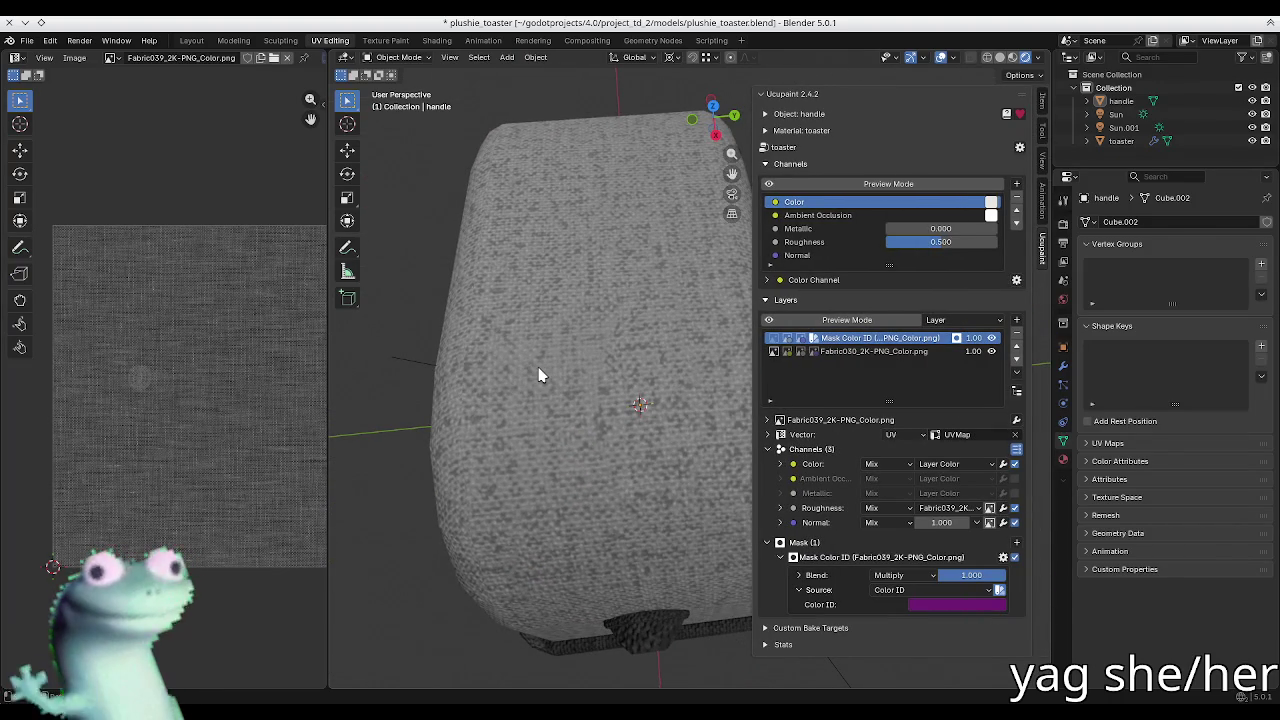
{"action": "key", "text": "KP_7"}
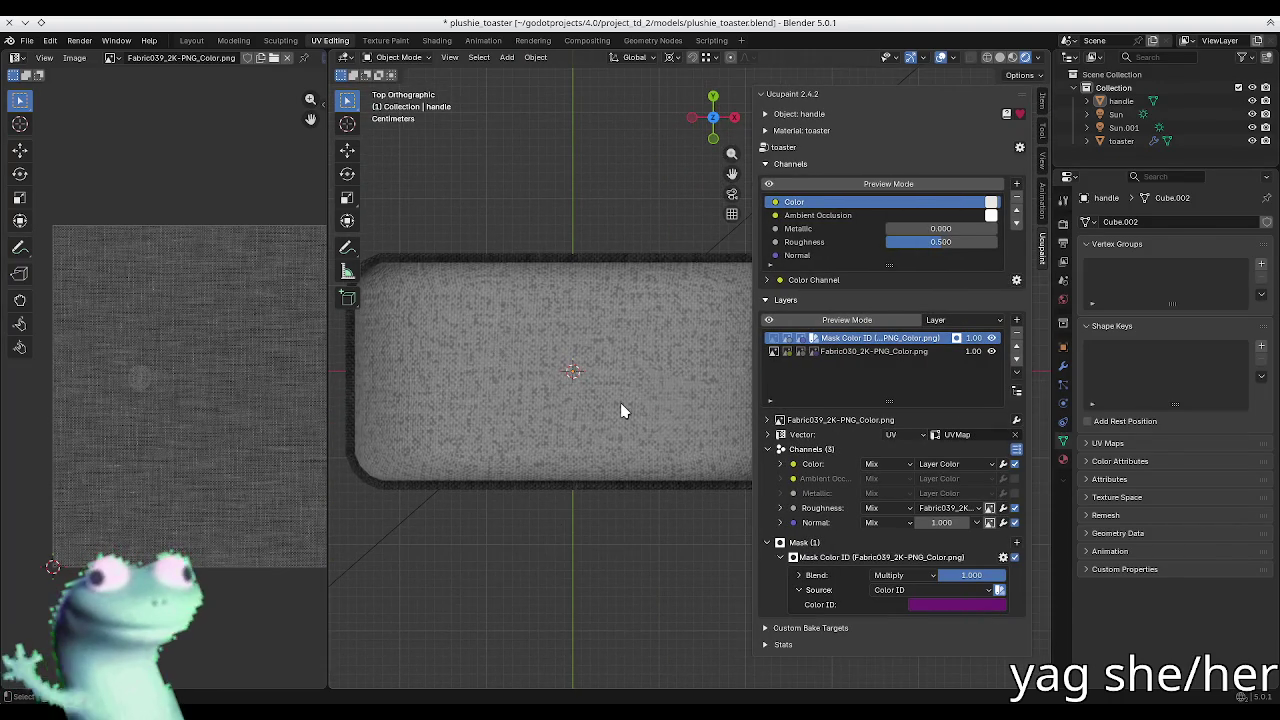
{"action": "key", "text": "ctrl+s"}
{"action": "left_click", "coordinate": [384, 40]}
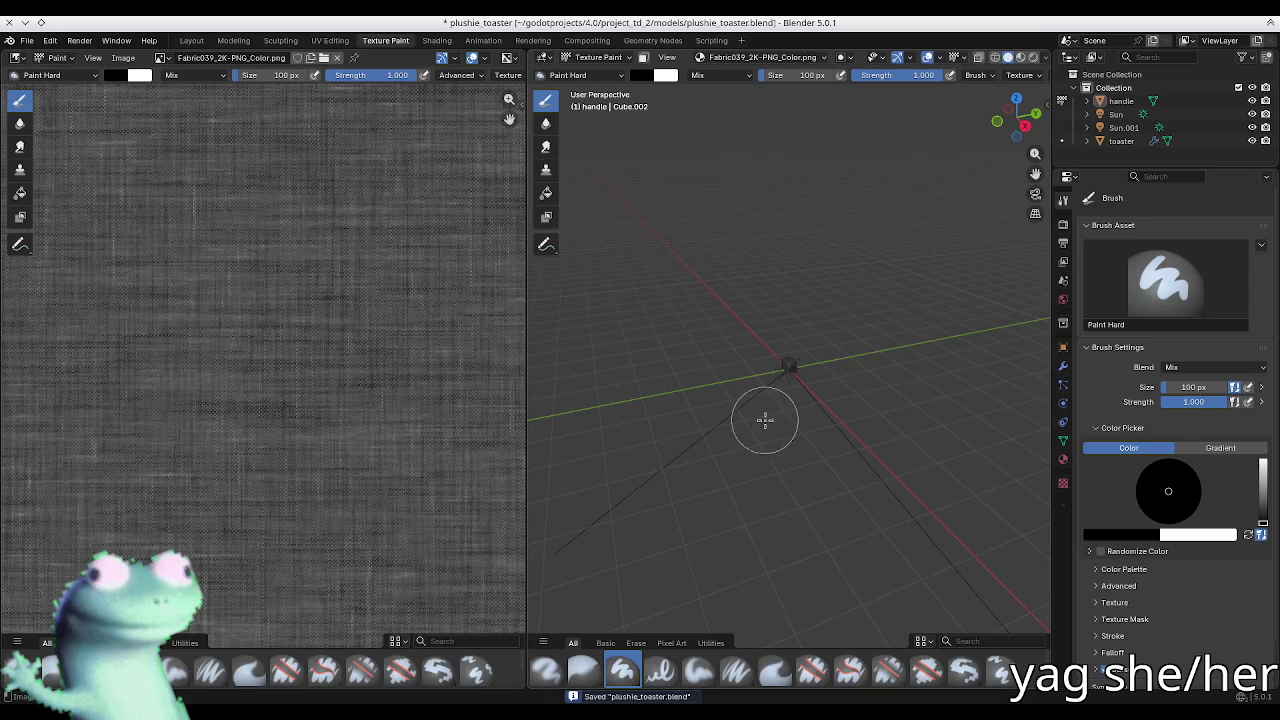
Step: Show the toaster from the top with the widened Ucupaint layer panel open
{"action": "key", "text": "KP_7"}
{"action": "scroll", "coordinate": [785, 350], "scroll_direction": "up", "scroll_amount": 10}
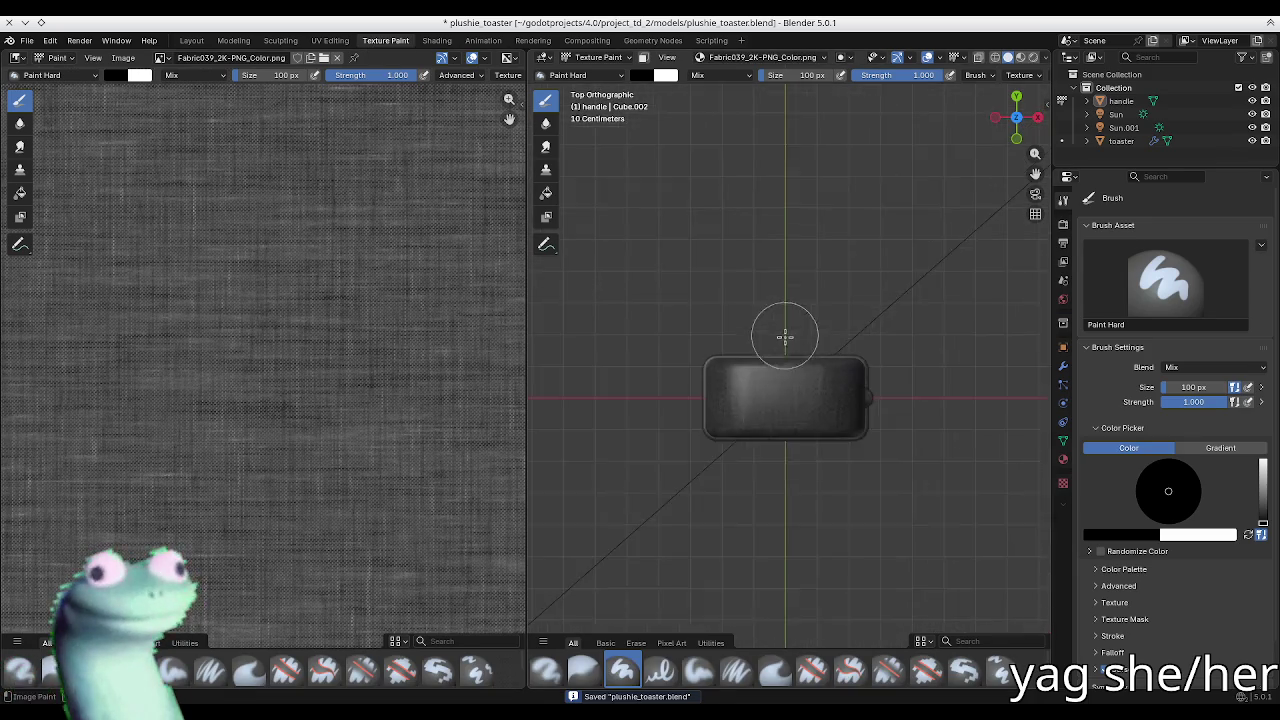
{"action": "scroll", "coordinate": [782, 380], "scroll_direction": "up", "scroll_amount": 5}
{"action": "scroll", "coordinate": [789, 440], "scroll_direction": "down", "scroll_amount": 2}
{"action": "key", "text": "n"}
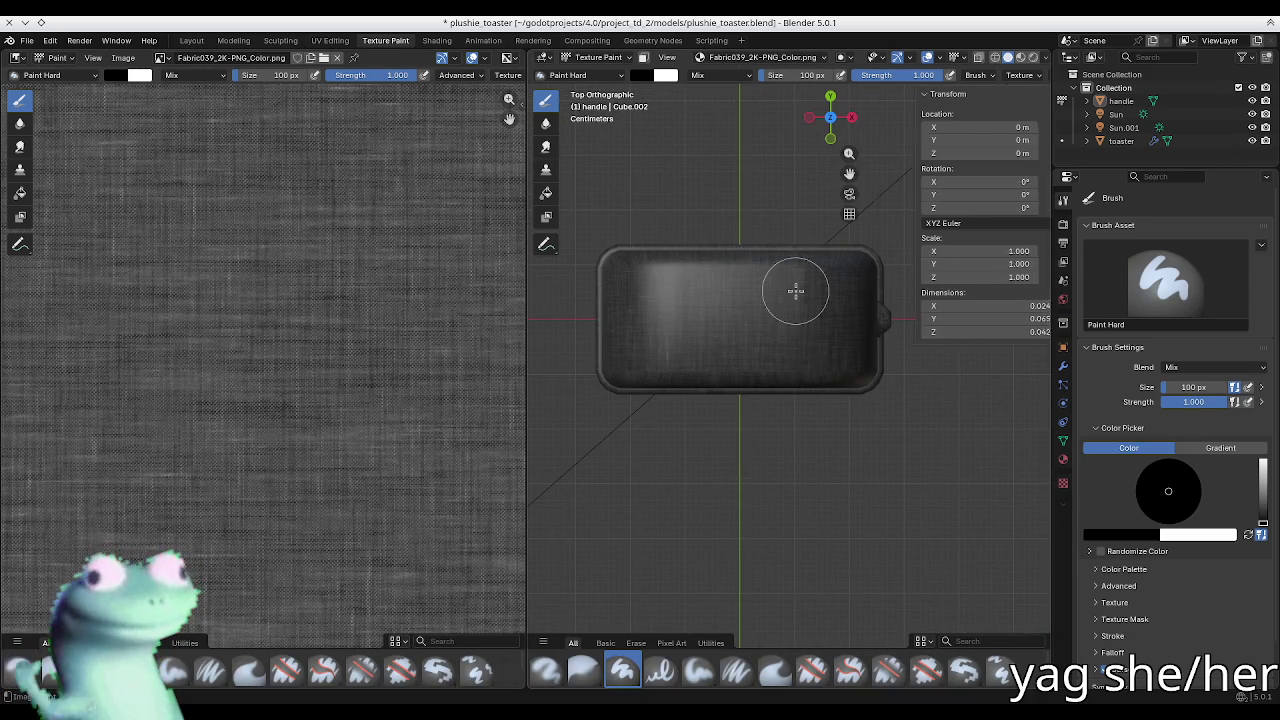
{"action": "left_click", "coordinate": [1040, 245]}
{"action": "middle_click_drag", "start_coordinate": [850, 310], "coordinate": [808, 328], "text": "shift"}
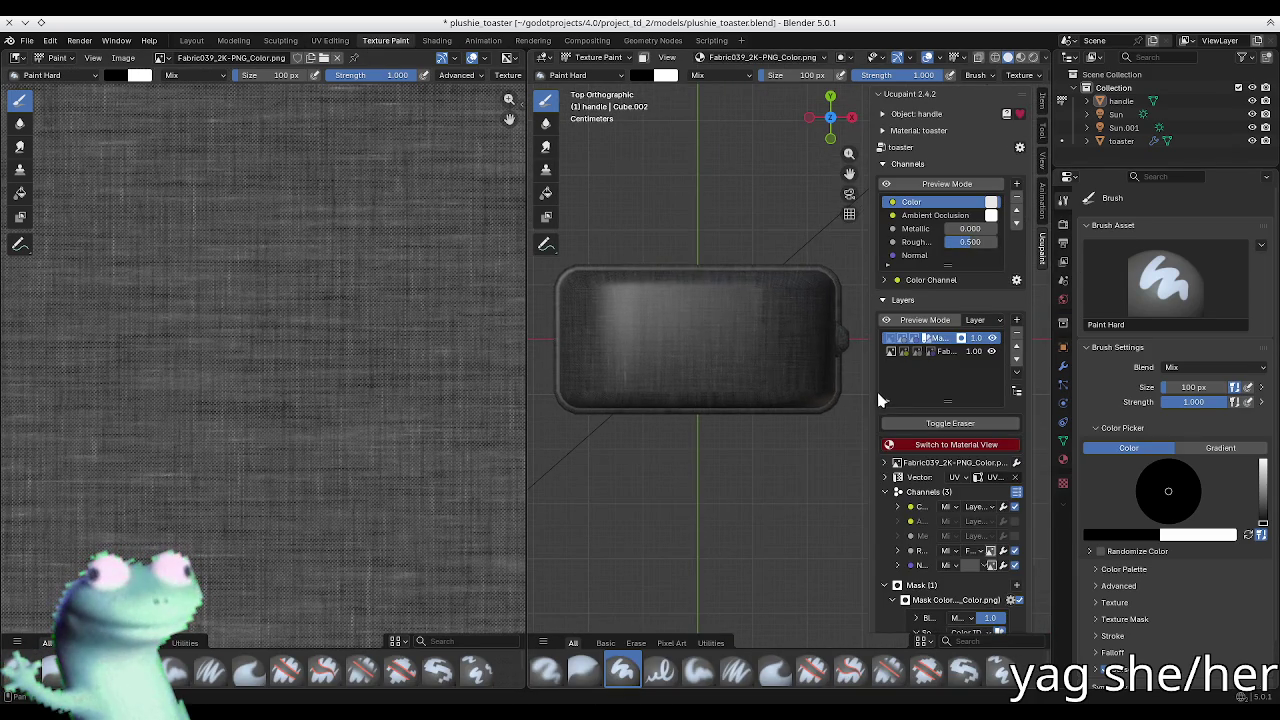
{"action": "left_click_drag", "start_coordinate": [866, 389], "coordinate": [810, 410]}
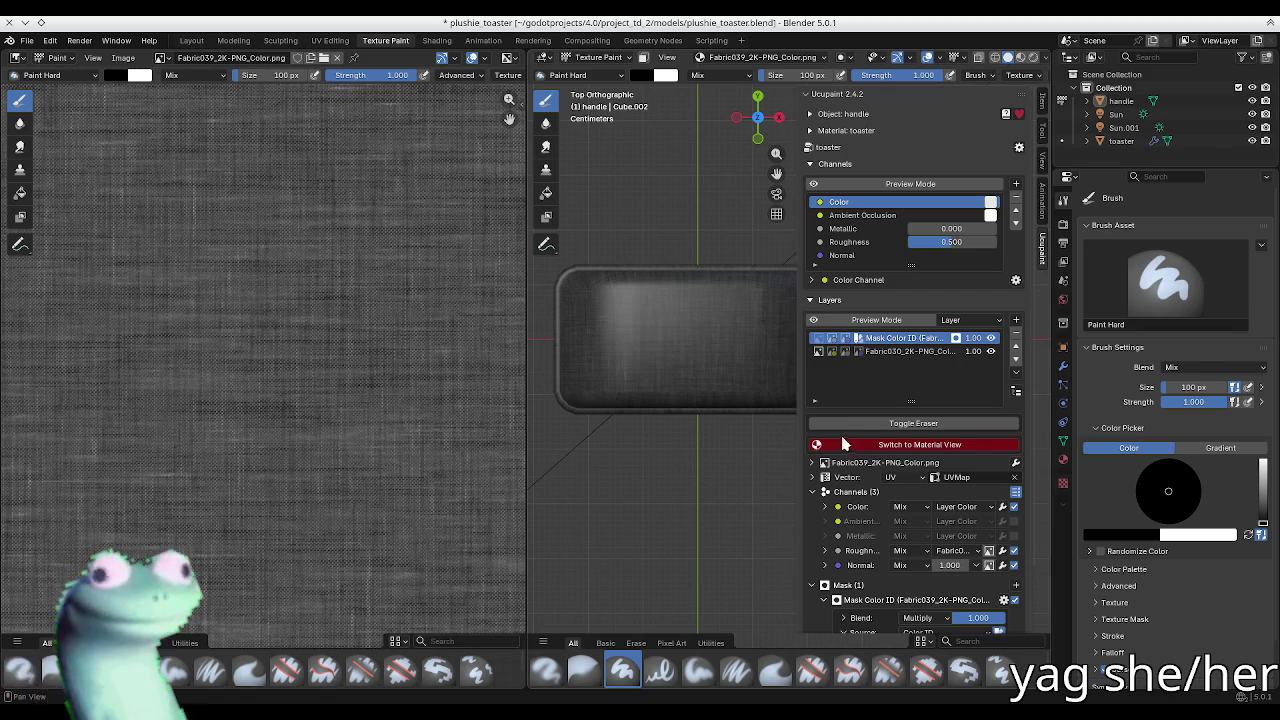
Step: Compare the toaster under rendered and material preview shading
{"action": "left_click", "coordinate": [866, 455]}
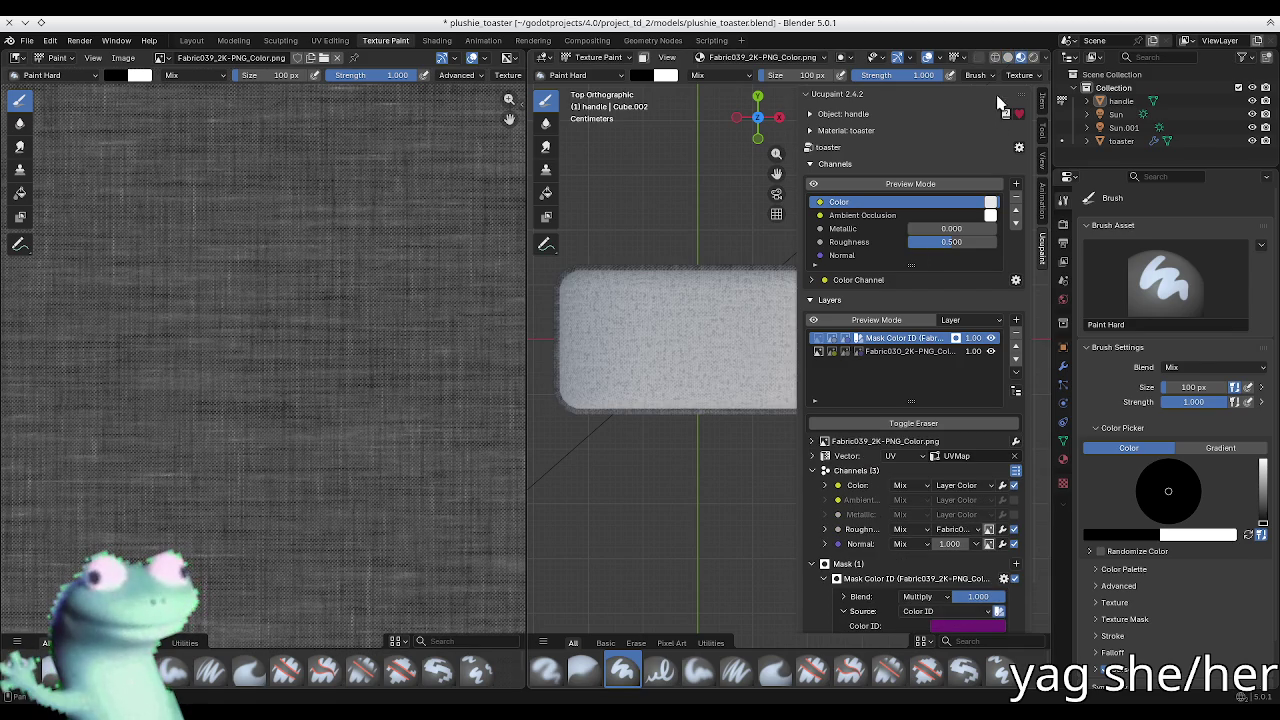
{"action": "left_click", "coordinate": [1044, 58]}
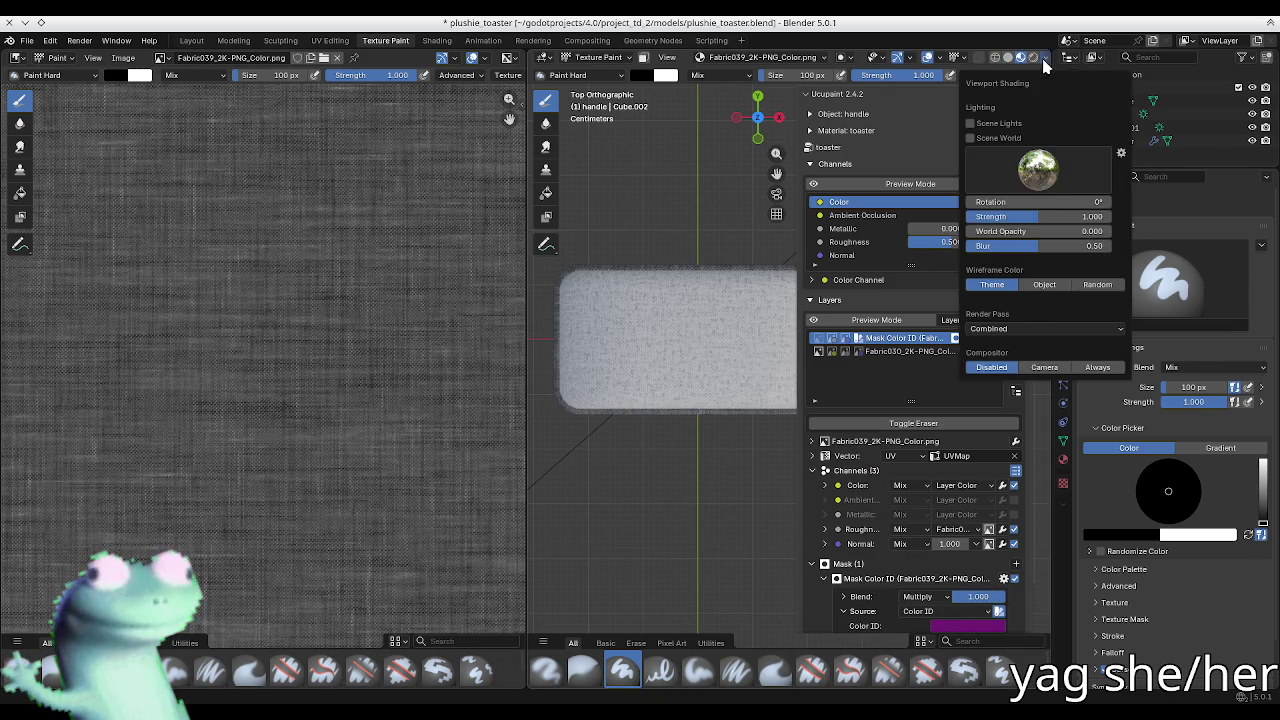
{"action": "left_click", "coordinate": [1044, 58]}
{"action": "left_click", "coordinate": [1033, 57]}
{"action": "left_click", "coordinate": [1021, 58]}
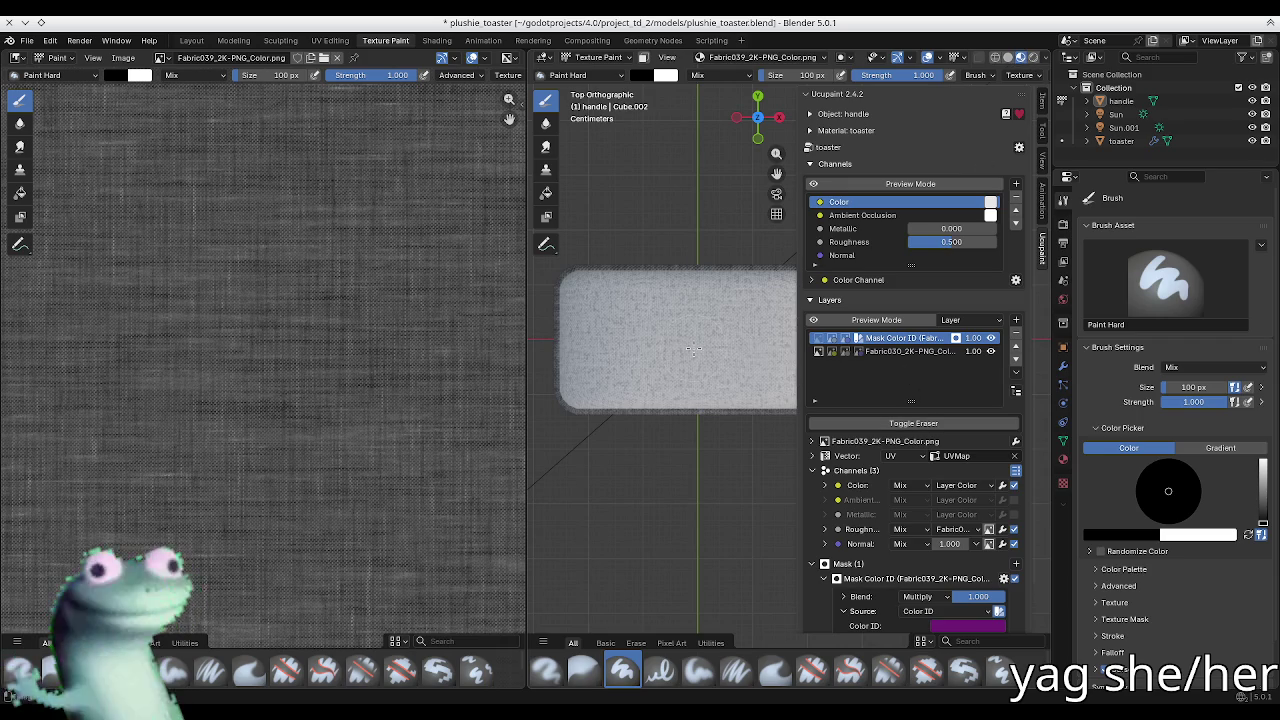
{"action": "scroll", "coordinate": [630, 370], "scroll_direction": "down", "scroll_amount": 1, "text": "ctrl"}
Step: Return the handle to Texture Paint mode via the interaction mode dropdown
{"action": "key", "text": "n"}
{"action": "key", "text": "ctrl+Tab"}
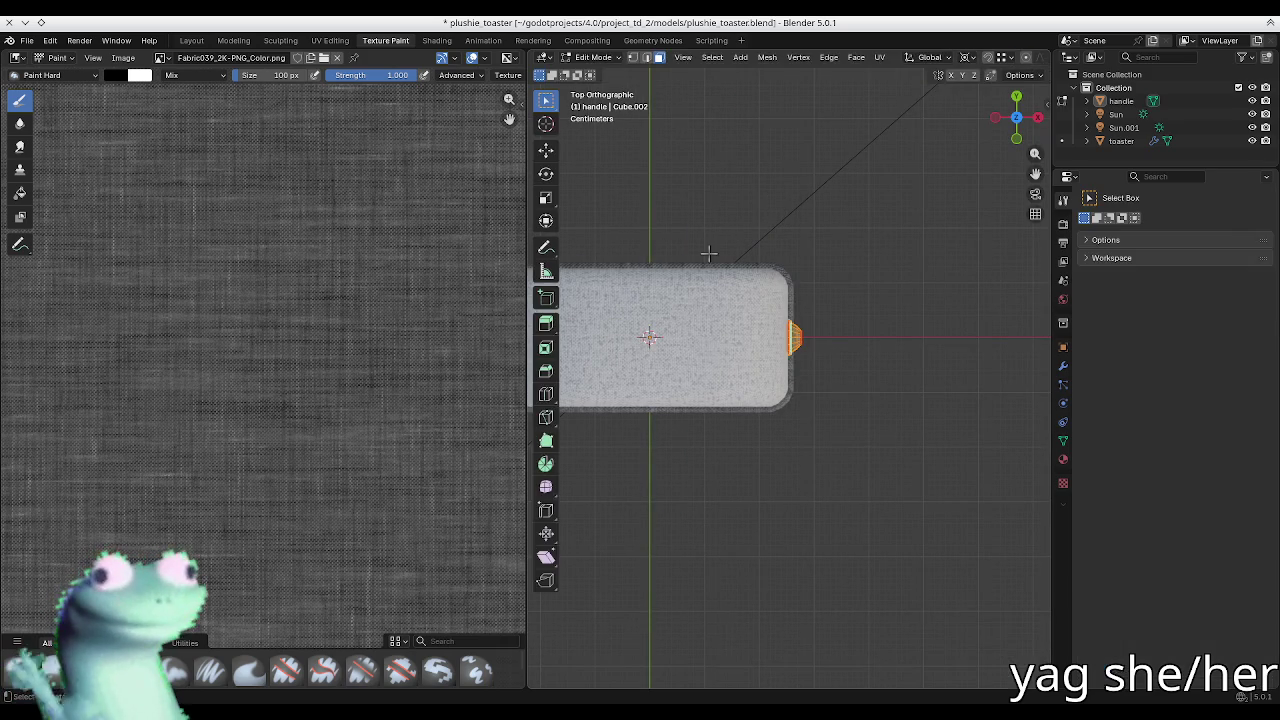
{"action": "key", "text": "Tab"}
{"action": "key", "text": "Tab"}
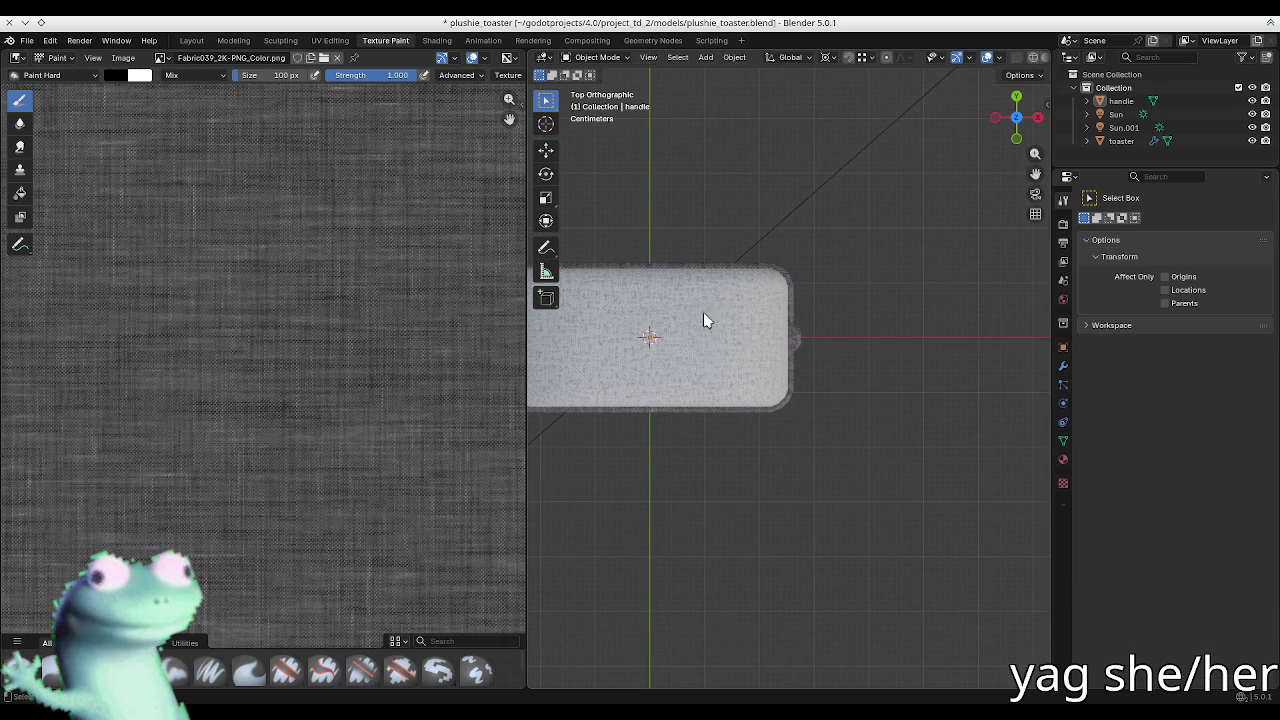
{"action": "key", "text": "Home"}
{"action": "left_click", "coordinate": [597, 57]}
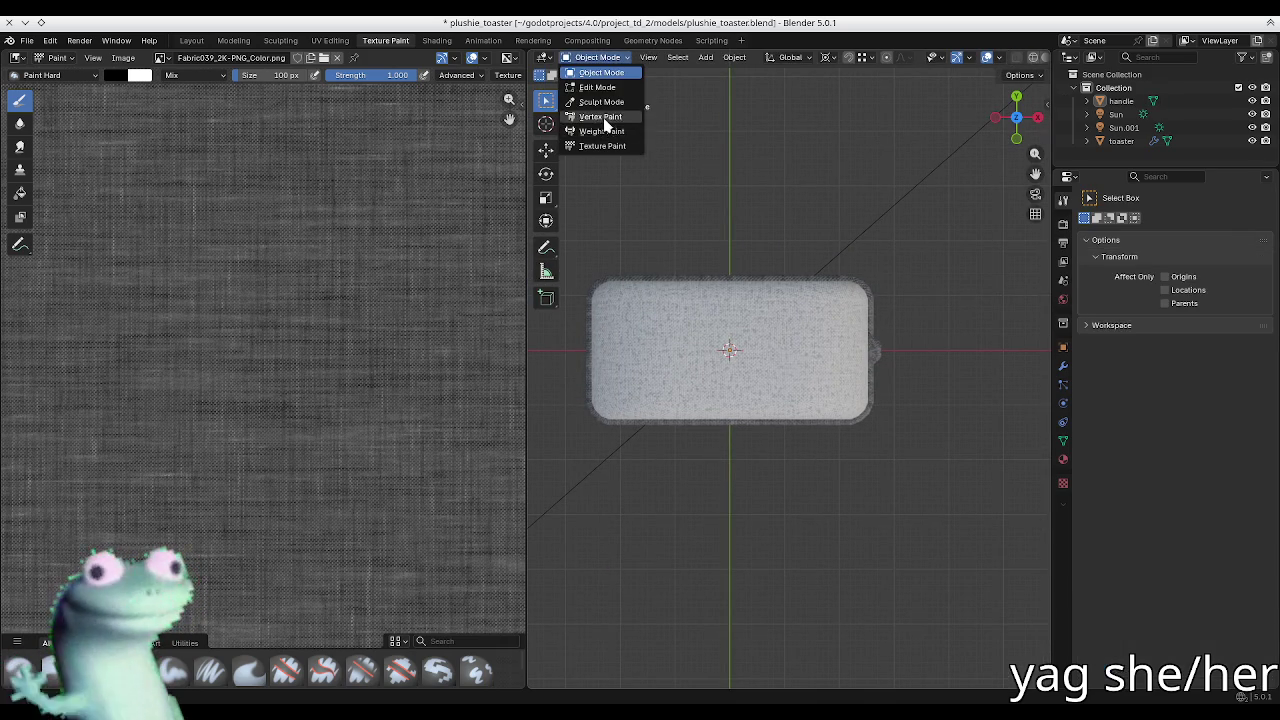
{"action": "left_click", "coordinate": [602, 146]}
{"action": "scroll", "coordinate": [716, 349], "scroll_direction": "up", "scroll_amount": 1}
{"action": "scroll", "coordinate": [716, 349], "scroll_direction": "up", "scroll_amount": 1}
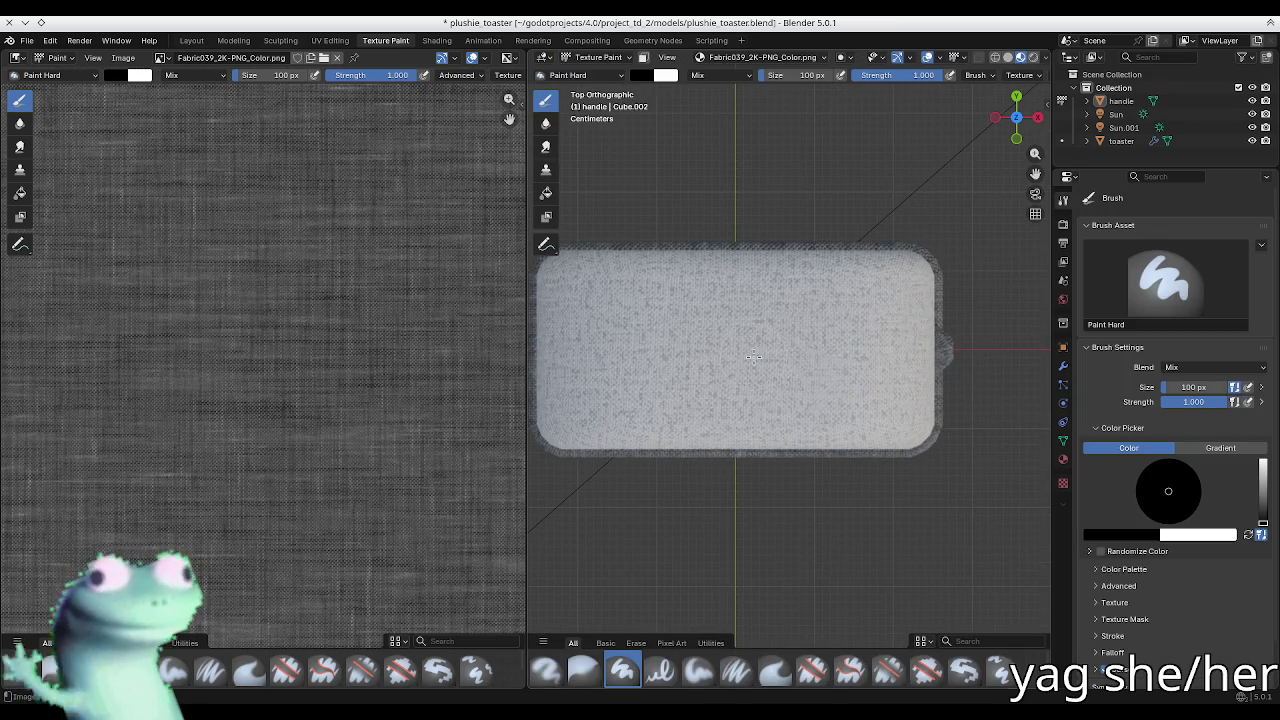
Step: Swap Fabric039's Color ID mask for a new Black (Full Transparency) image mask
{"action": "key", "text": "n"}
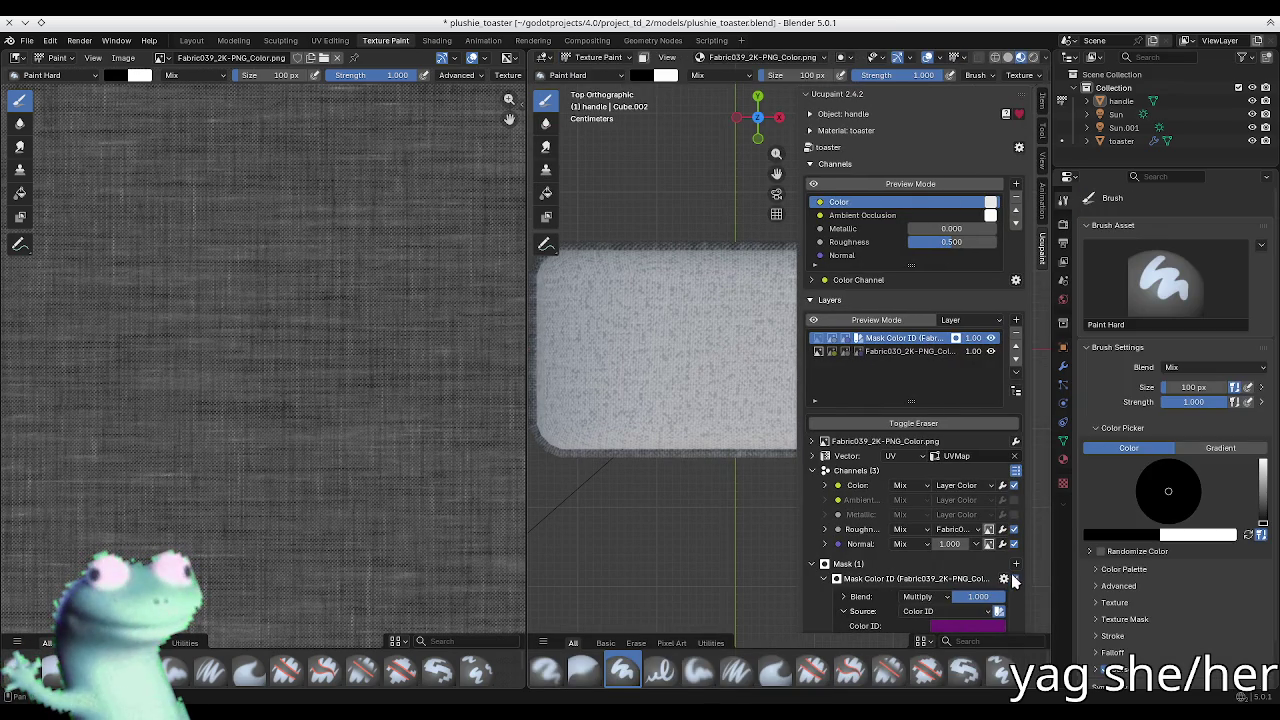
{"action": "left_click", "coordinate": [1013, 582]}
{"action": "left_click", "coordinate": [1015, 563]}
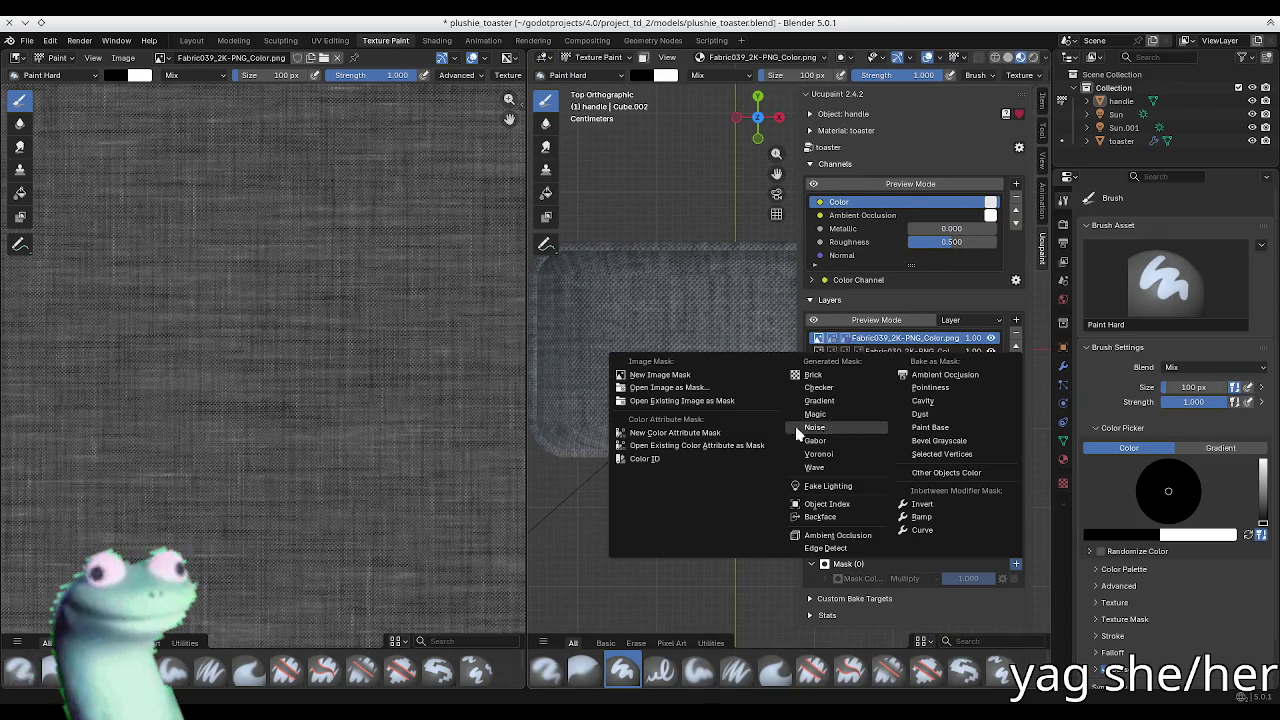
{"action": "left_click", "coordinate": [711, 376]}
{"action": "left_click_drag", "start_coordinate": [657, 358], "coordinate": [416, 298]}
{"action": "left_click", "coordinate": [410, 381]}
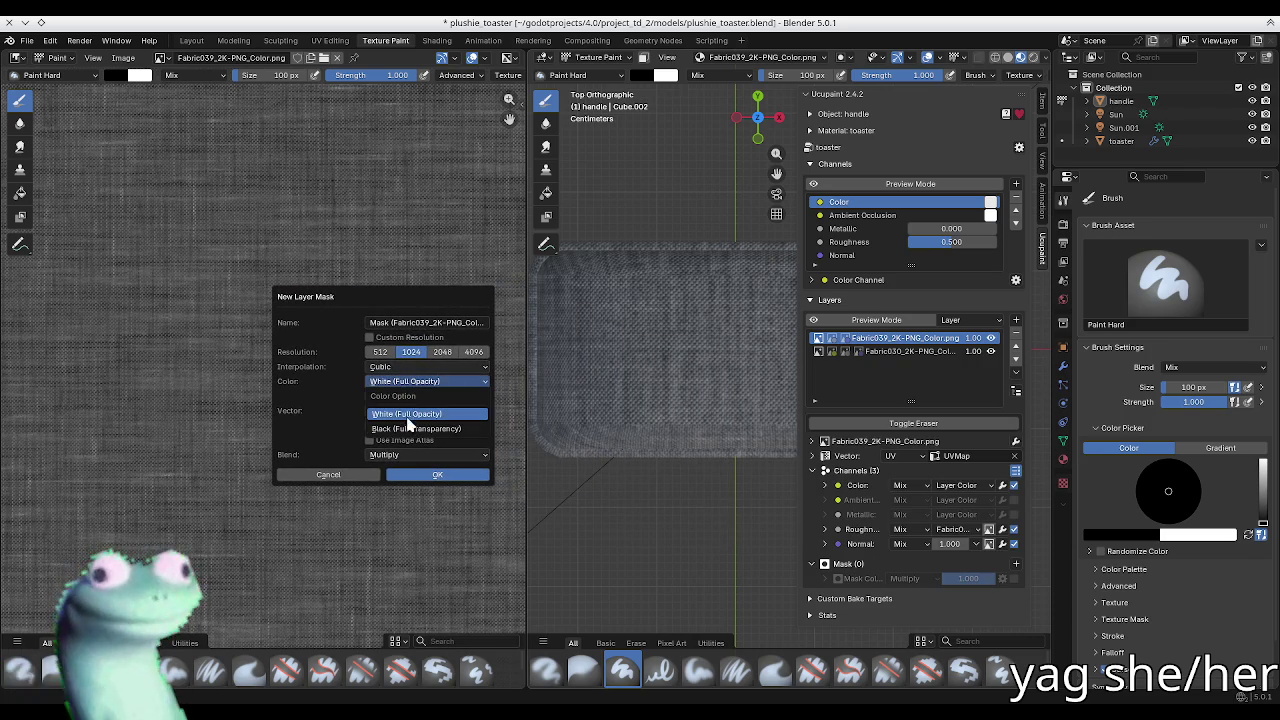
{"action": "left_click", "coordinate": [412, 429]}
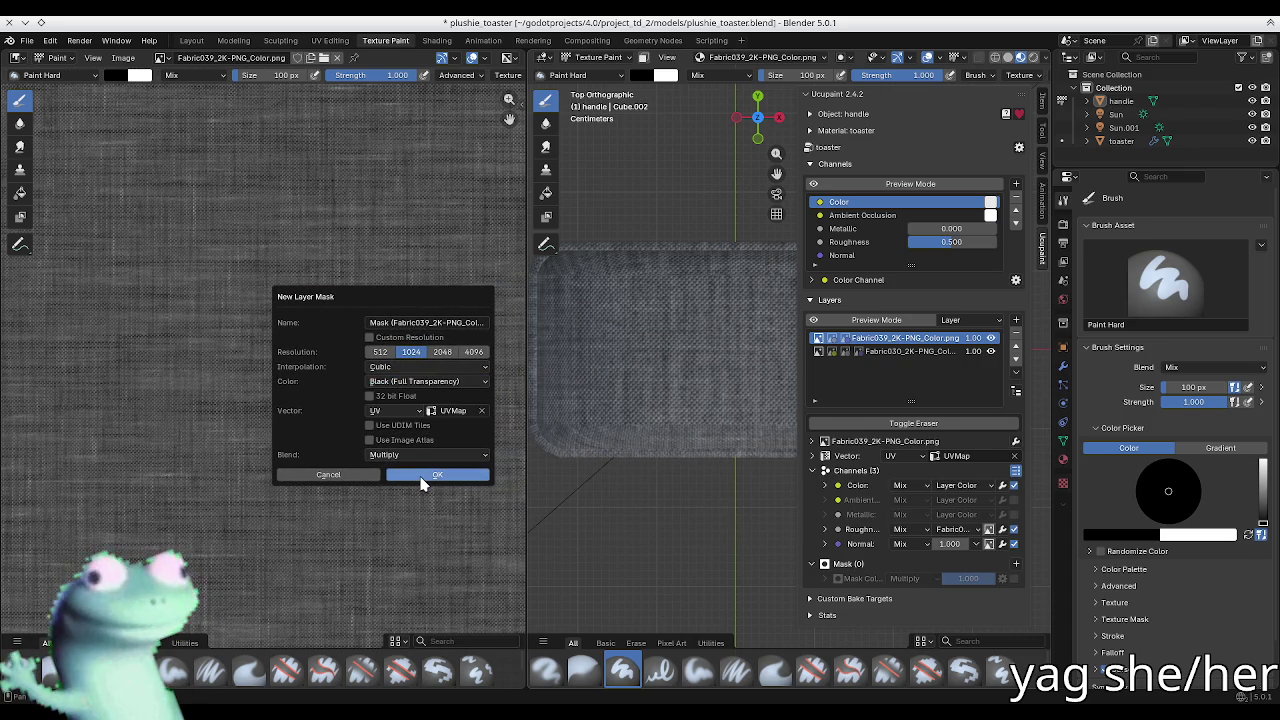
{"action": "left_click", "coordinate": [421, 482]}
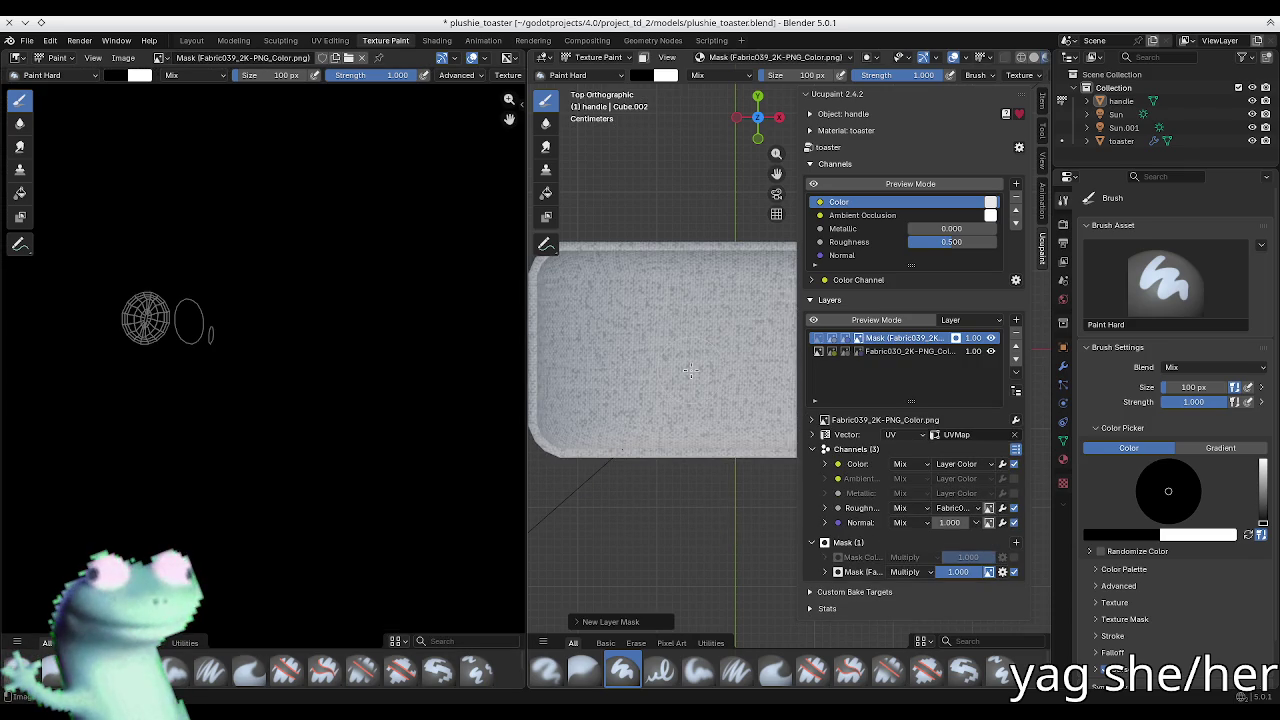
{"action": "left_click_drag", "start_coordinate": [527, 344], "coordinate": [183, 344]}
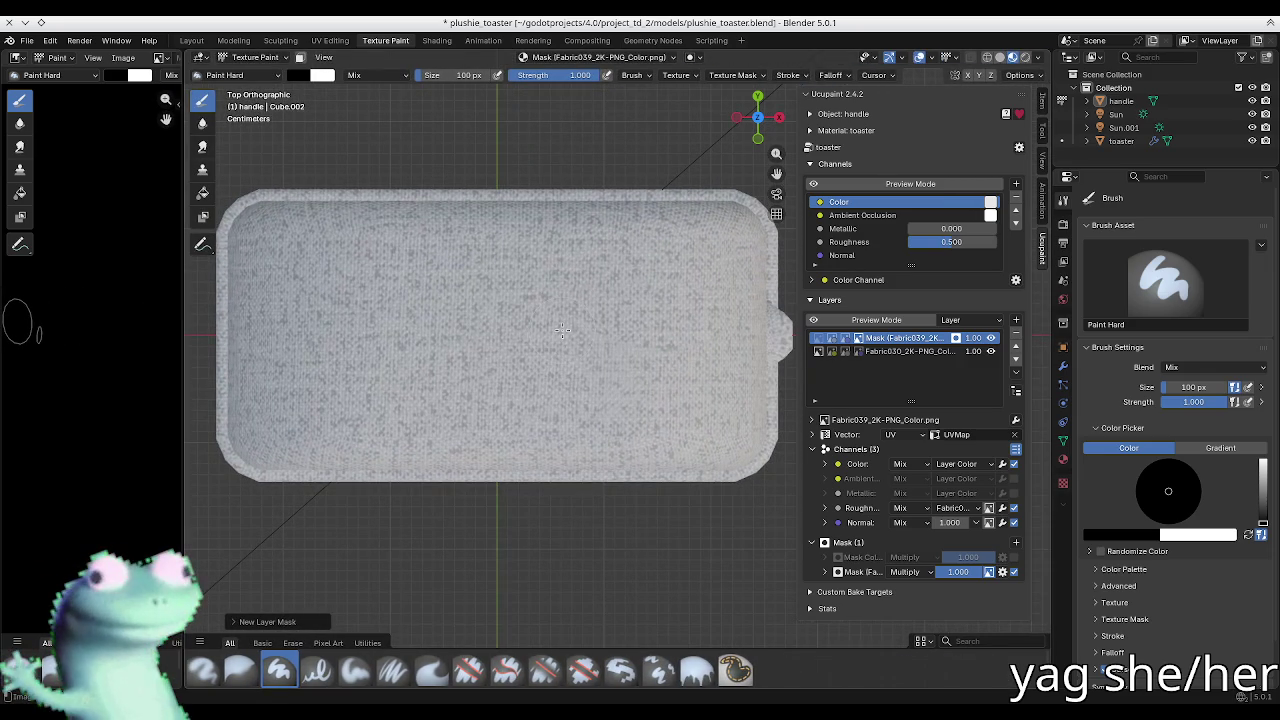
Step: Shrink the brush to 25 px with the [ key
{"action": "key", "text": "bracketleft"}
{"action": "key", "text": "bracketleft"}
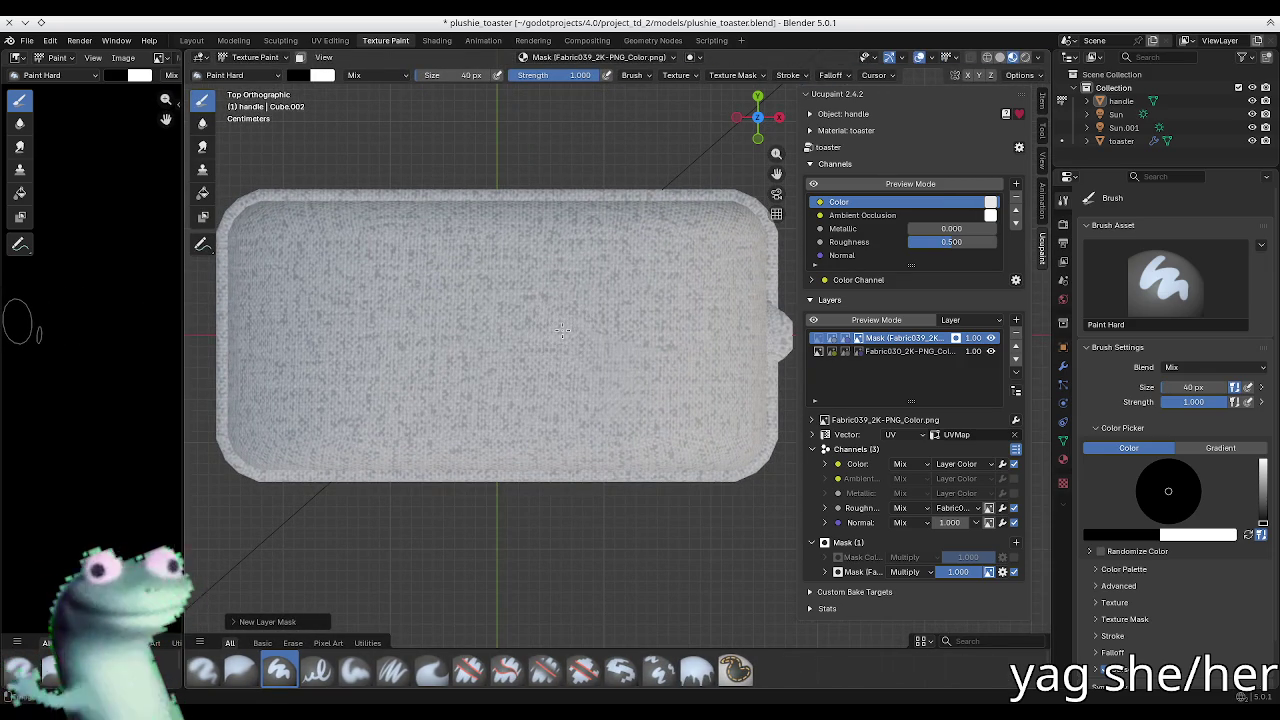
{"action": "key", "text": "bracketleft"}
{"action": "key", "text": "bracketleft"}
{"action": "key", "text": "bracketleft"}
{"action": "key", "text": "Tab"}
{"action": "middle_click_drag", "start_coordinate": [562, 330], "coordinate": [549, 310]}
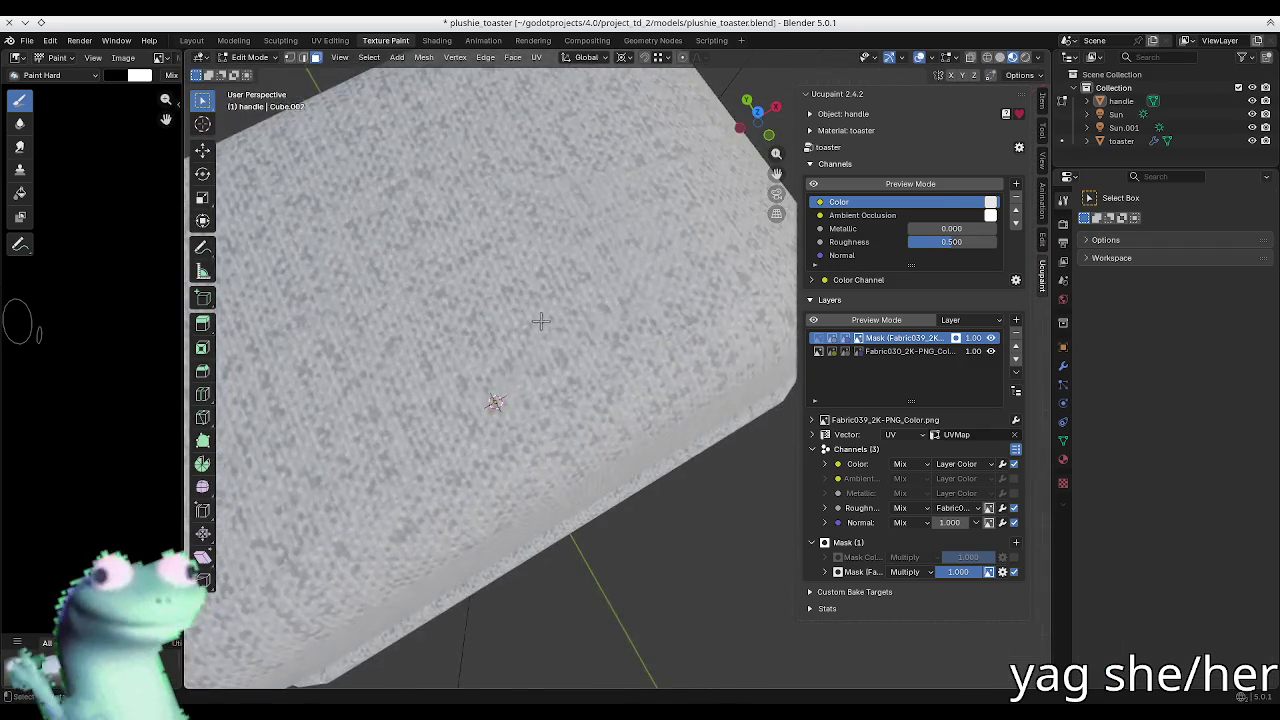
{"action": "scroll", "coordinate": [549, 310], "scroll_direction": "down", "scroll_amount": 4}
{"action": "key", "text": "Tab"}
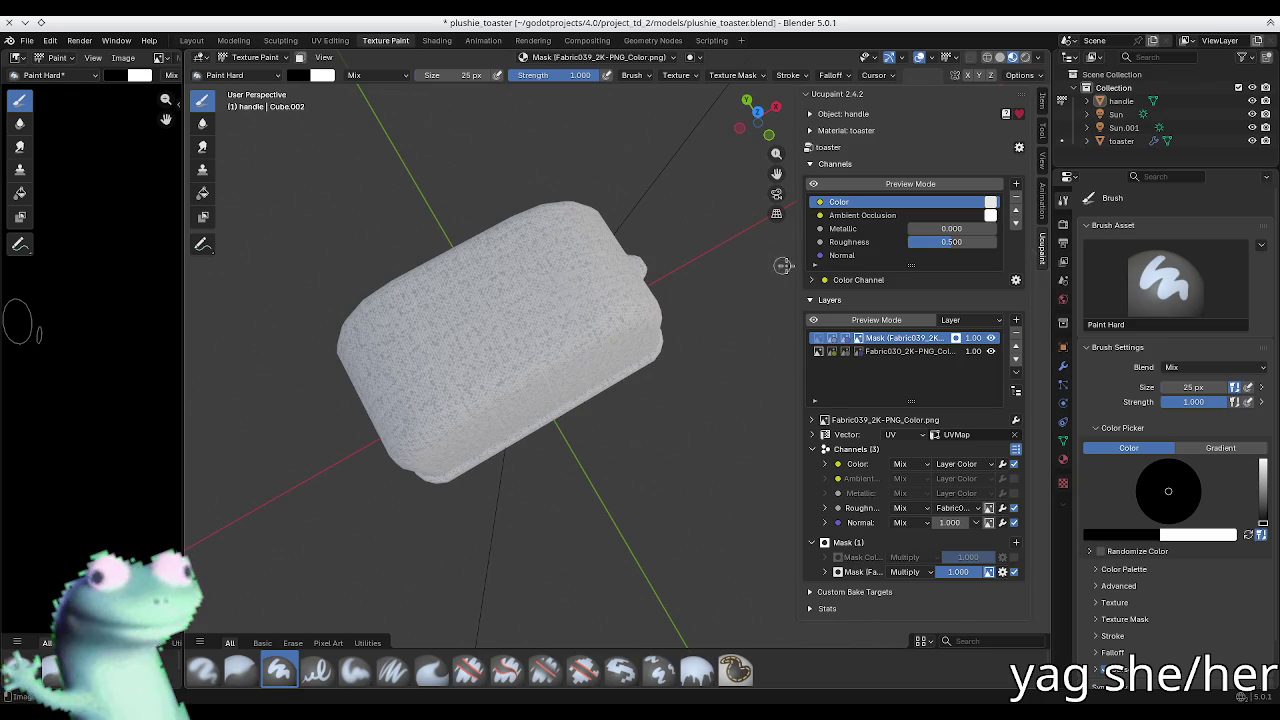
Step: Make the toaster active and select its top faces in Edit Mode
{"action": "left_click", "coordinate": [1121, 140]}
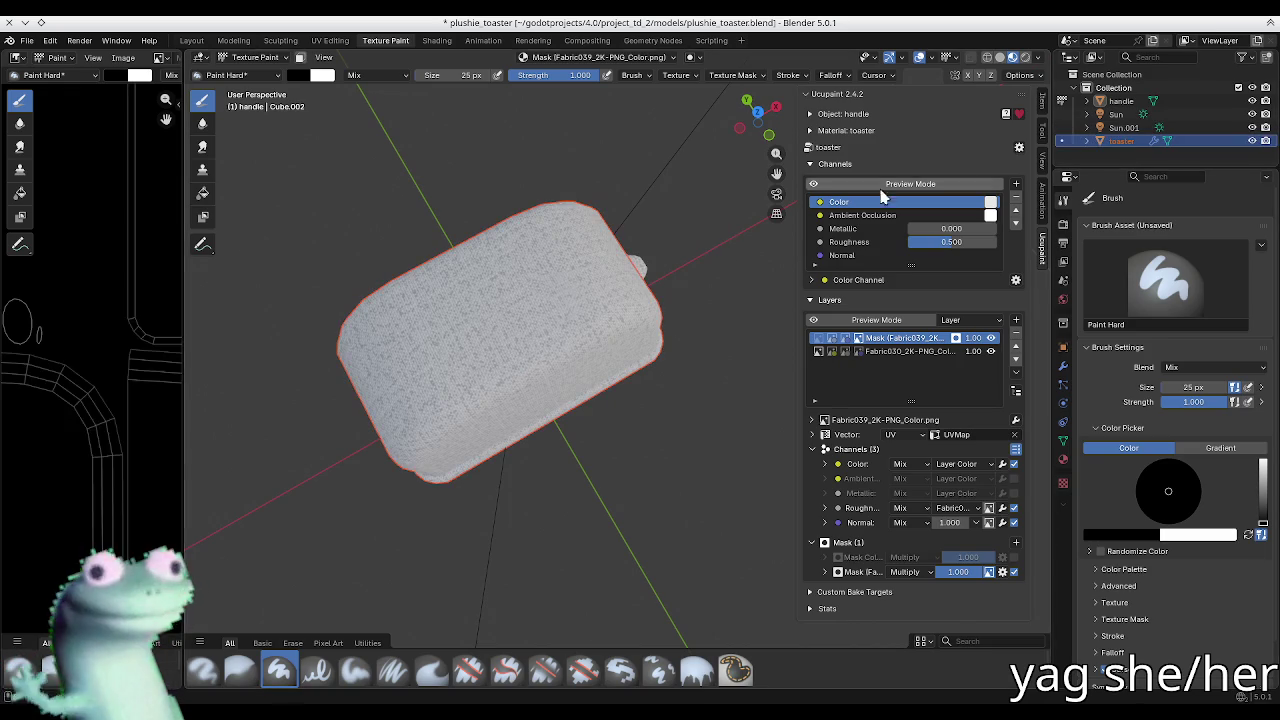
{"action": "key", "text": "Tab"}
{"action": "left_click", "coordinate": [443, 338]}
{"action": "mouse_move", "coordinate": [591, 290]}
{"action": "middle_mouse_down"}
{"action": "mouse_move", "coordinate": [533, 269]}
{"action": "mouse_move", "coordinate": [631, 262]}
{"action": "middle_mouse_up"}
{"action": "left_click", "coordinate": [614, 222], "text": "shift"}
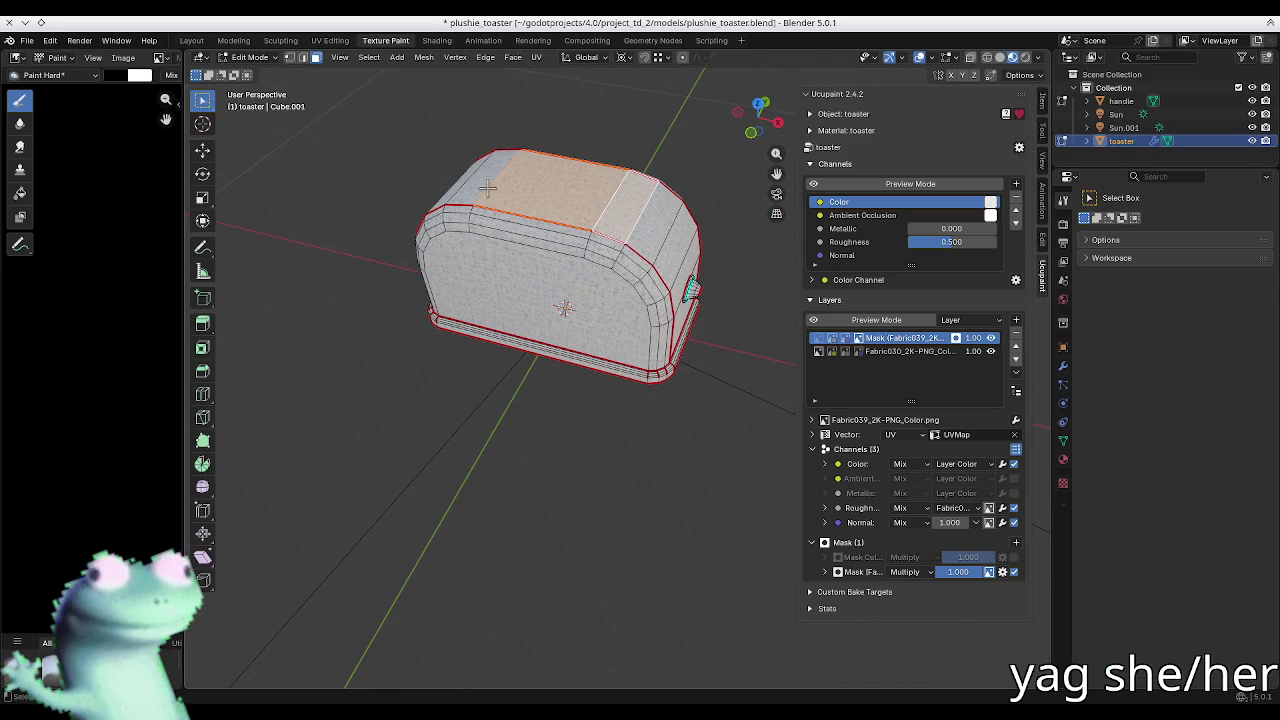
{"action": "middle_click_drag", "start_coordinate": [487, 188], "coordinate": [491, 194]}
{"action": "key", "text": "KP_7"}
{"action": "key", "text": "Tab"}
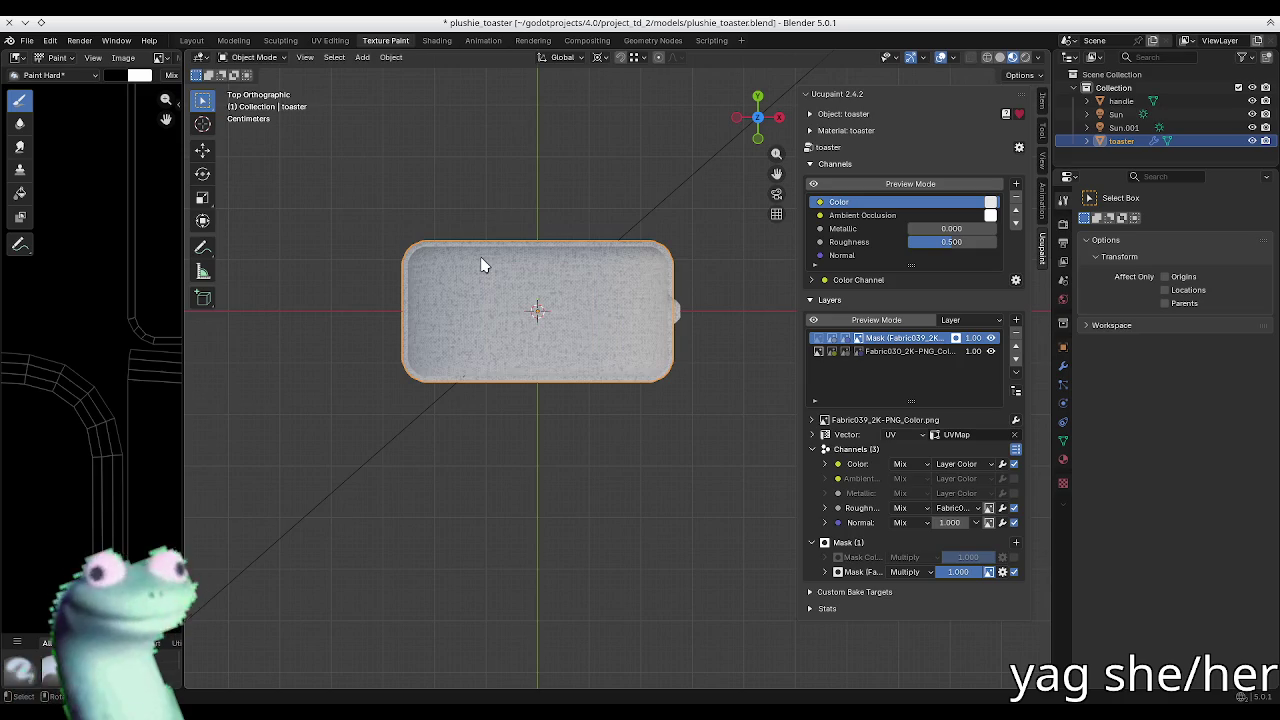
{"action": "key", "text": "Tab"}
{"action": "key", "text": "Tab"}
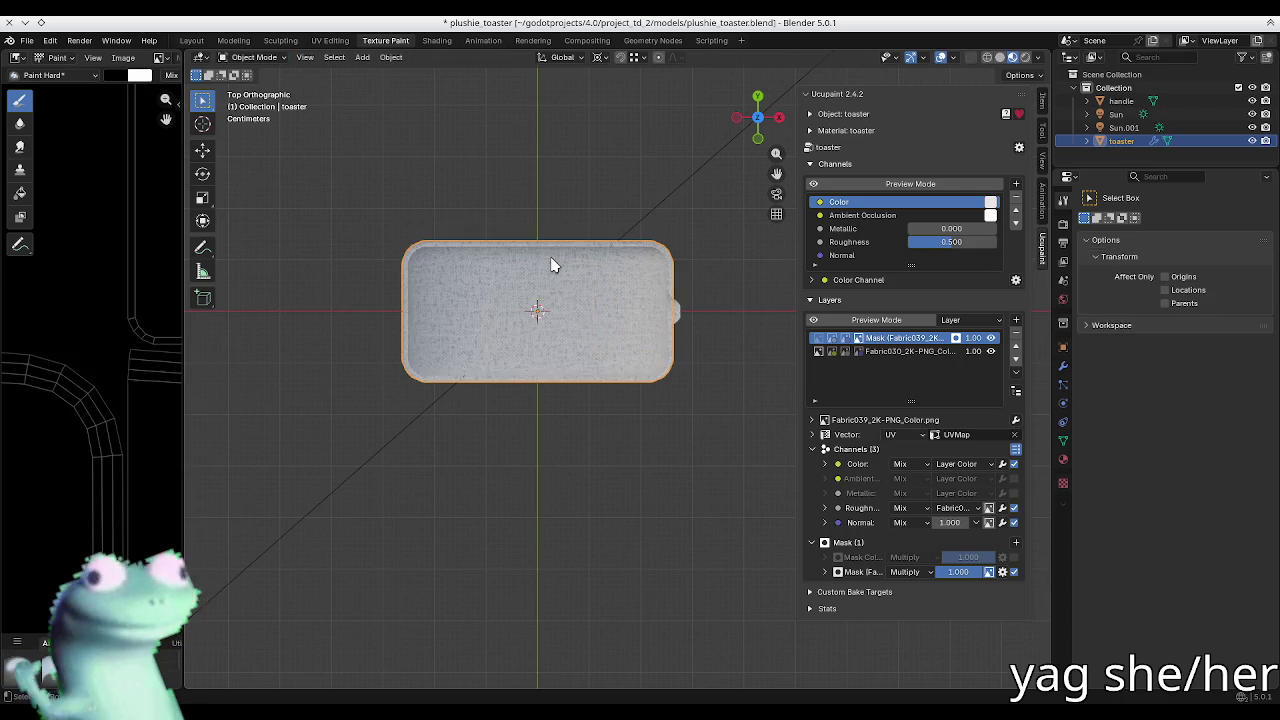
{"action": "key", "text": "Tab"}
{"action": "key", "text": "ctrl+Tab"}
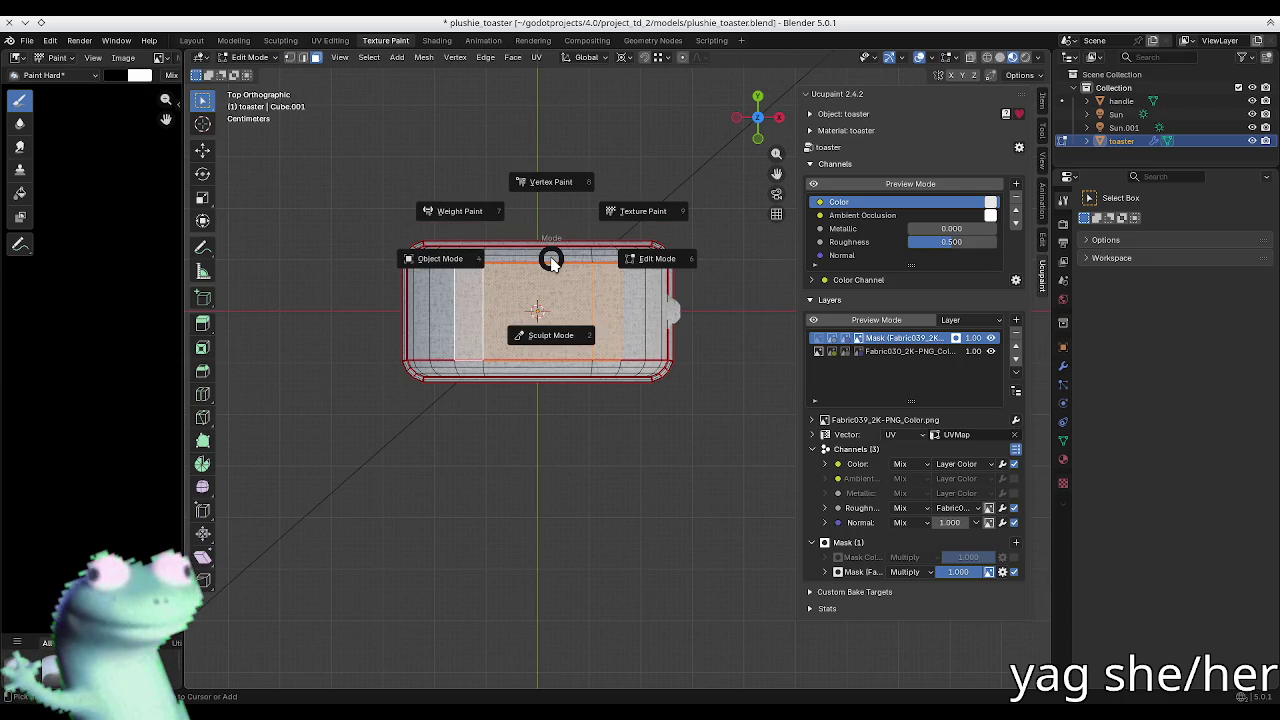
Step: Switch the toaster into Texture Paint mode and hide the sidebar
{"action": "left_click", "coordinate": [619, 213]}
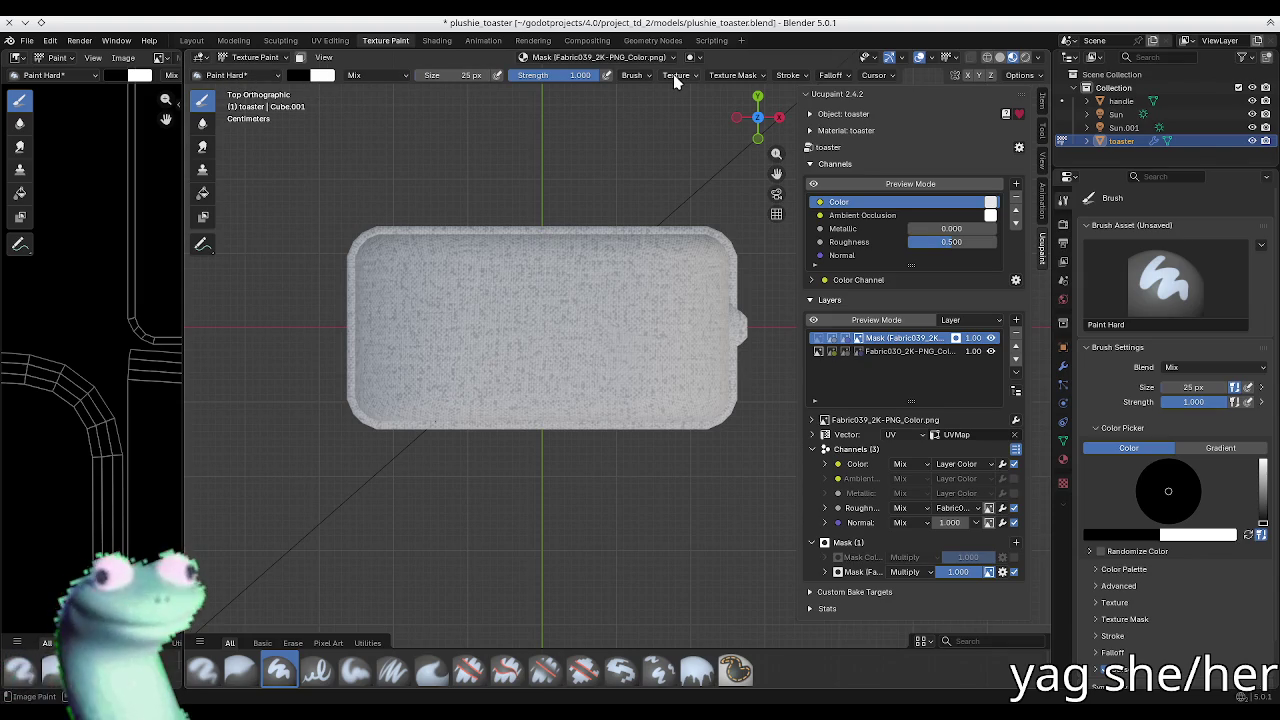
{"action": "key", "text": "n"}
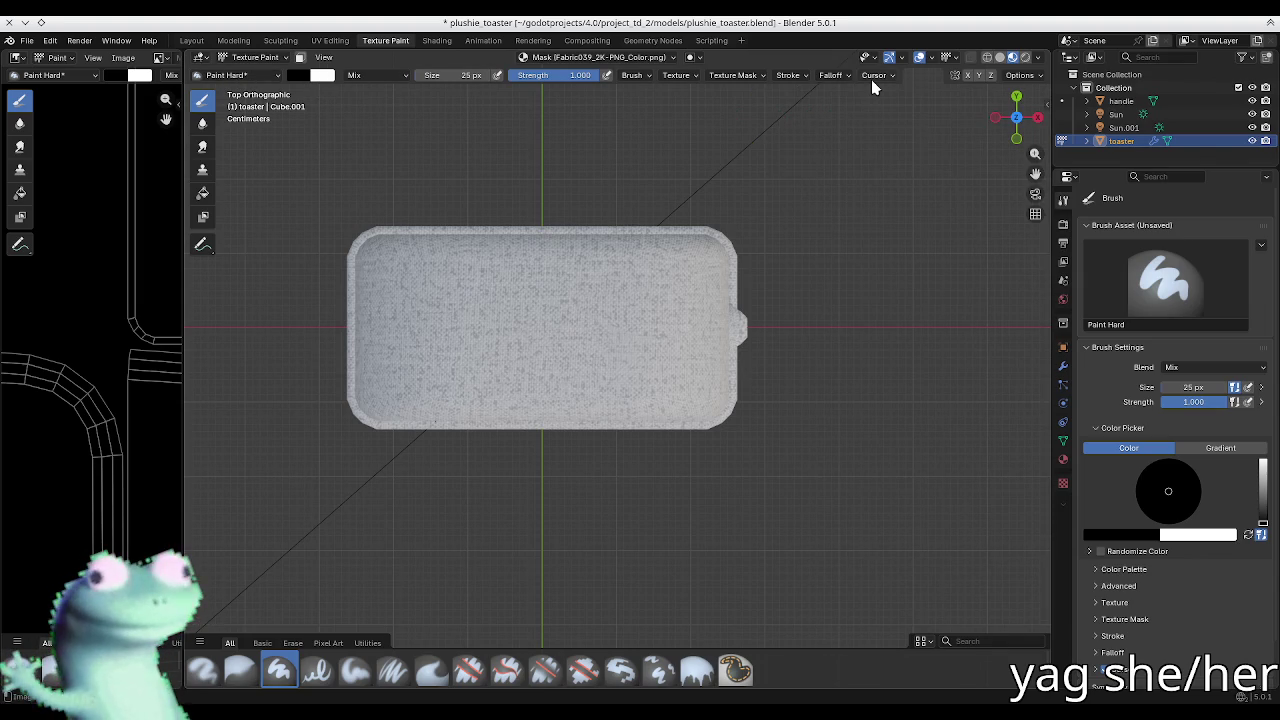
{"action": "left_click", "coordinate": [874, 76]}
{"action": "scroll", "coordinate": [577, 203], "scroll_direction": "up", "scroll_amount": 1}
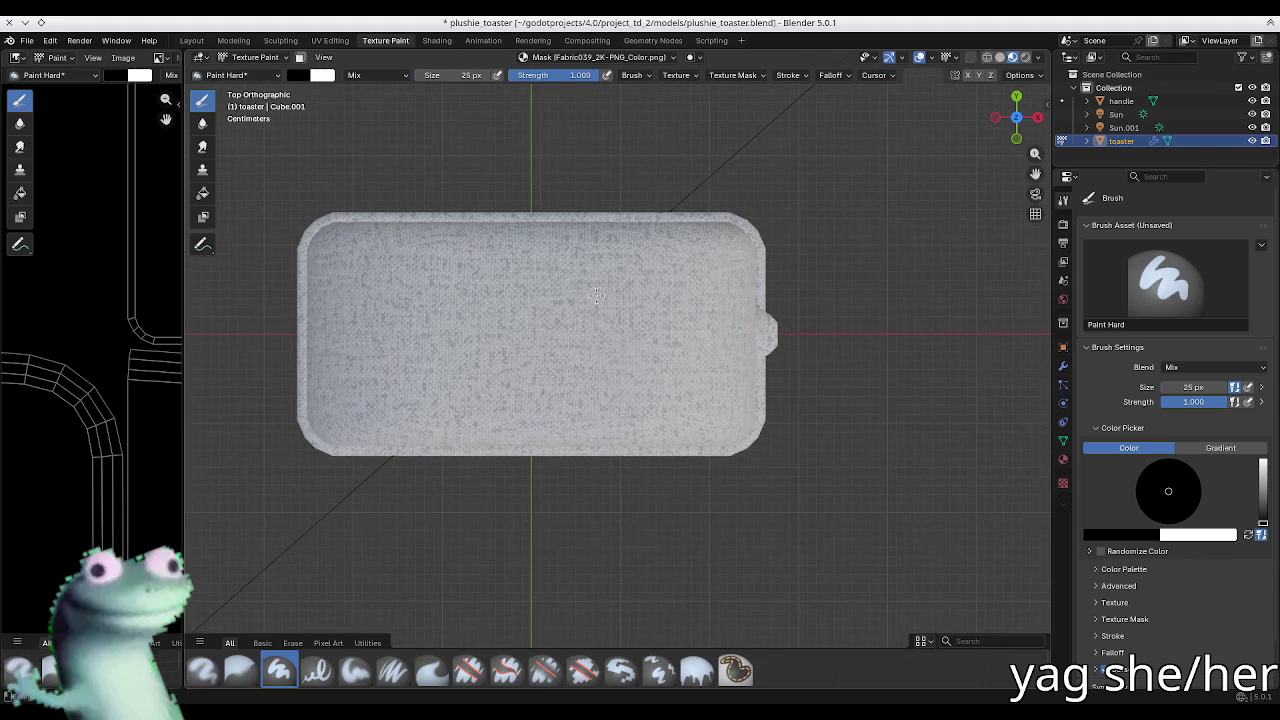
{"action": "scroll", "coordinate": [566, 228], "scroll_direction": "up", "scroll_amount": 1}
{"action": "scroll", "coordinate": [566, 228], "scroll_direction": "down", "scroll_amount": 1}
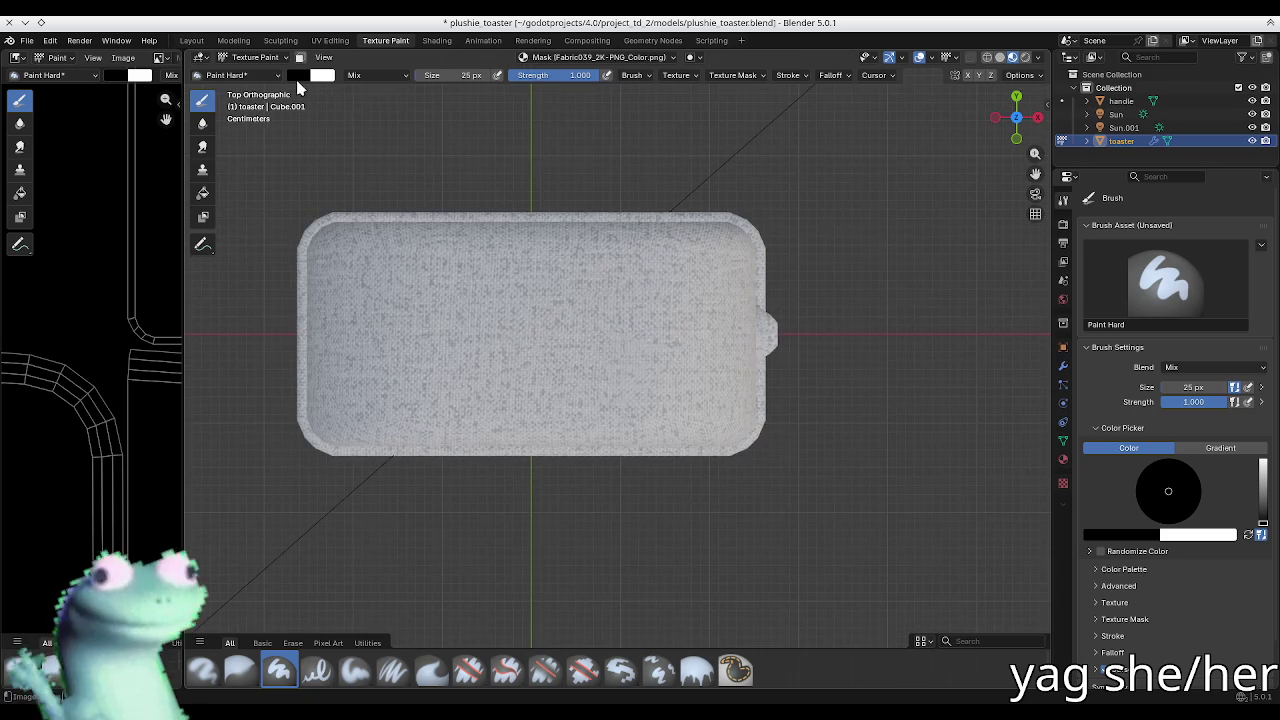
Step: Enable the Face Selection paint mask so only the top faces get painted
{"action": "left_click", "coordinate": [300, 57]}
{"action": "scroll", "coordinate": [572, 350], "scroll_direction": "up", "scroll_amount": 1}
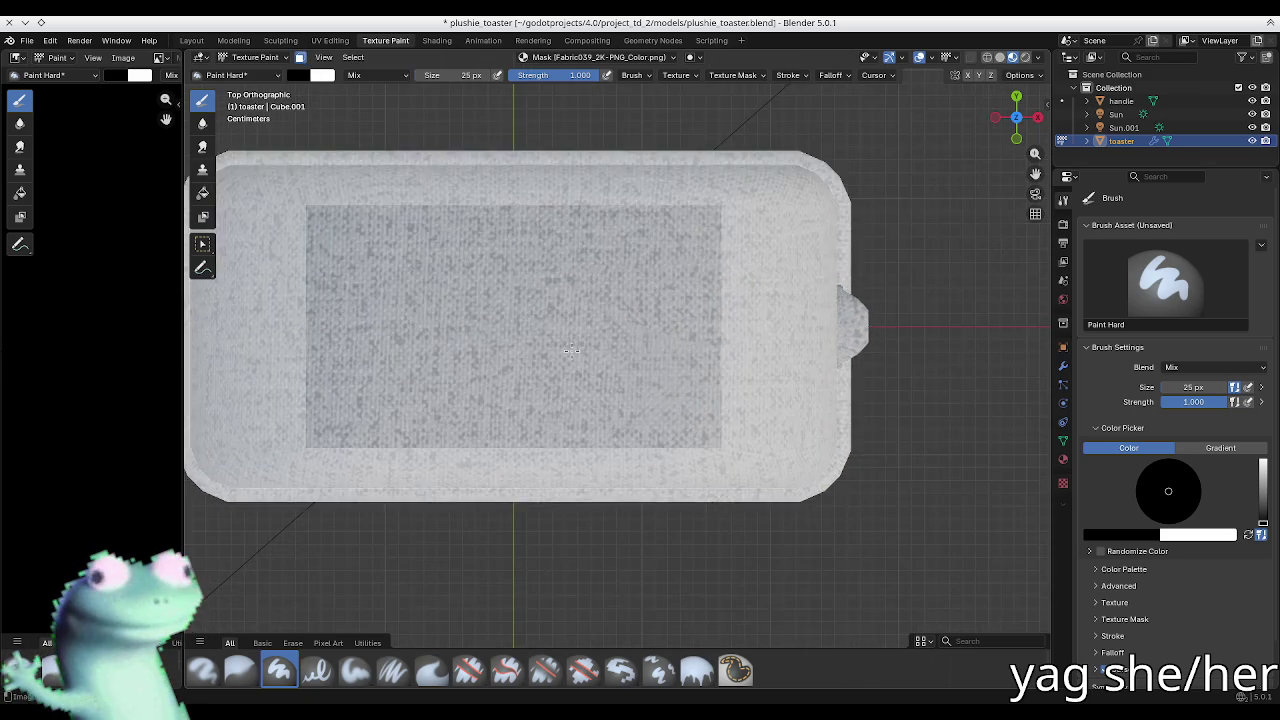
{"action": "scroll", "coordinate": [569, 345], "scroll_direction": "down", "scroll_amount": 1}
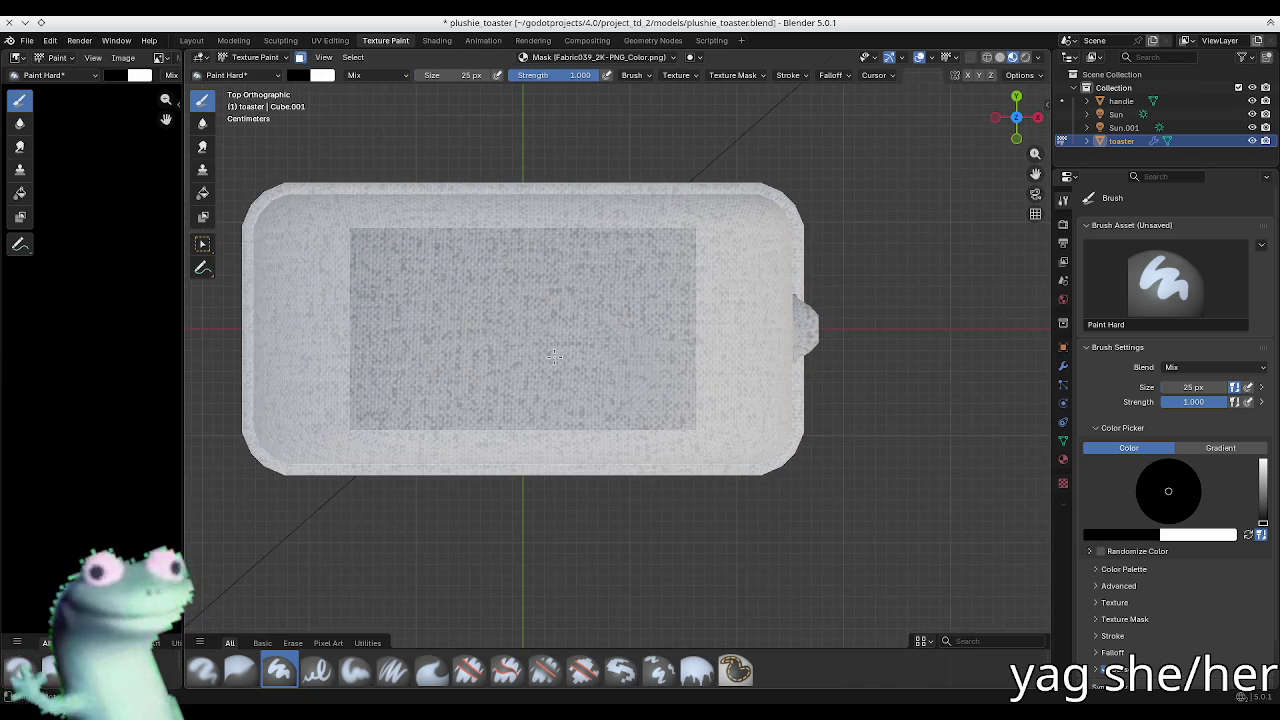
{"action": "scroll", "coordinate": [554, 356], "scroll_direction": "up", "scroll_amount": 1, "text": "ctrl"}
{"action": "scroll", "coordinate": [550, 353], "scroll_direction": "up", "scroll_amount": 1}
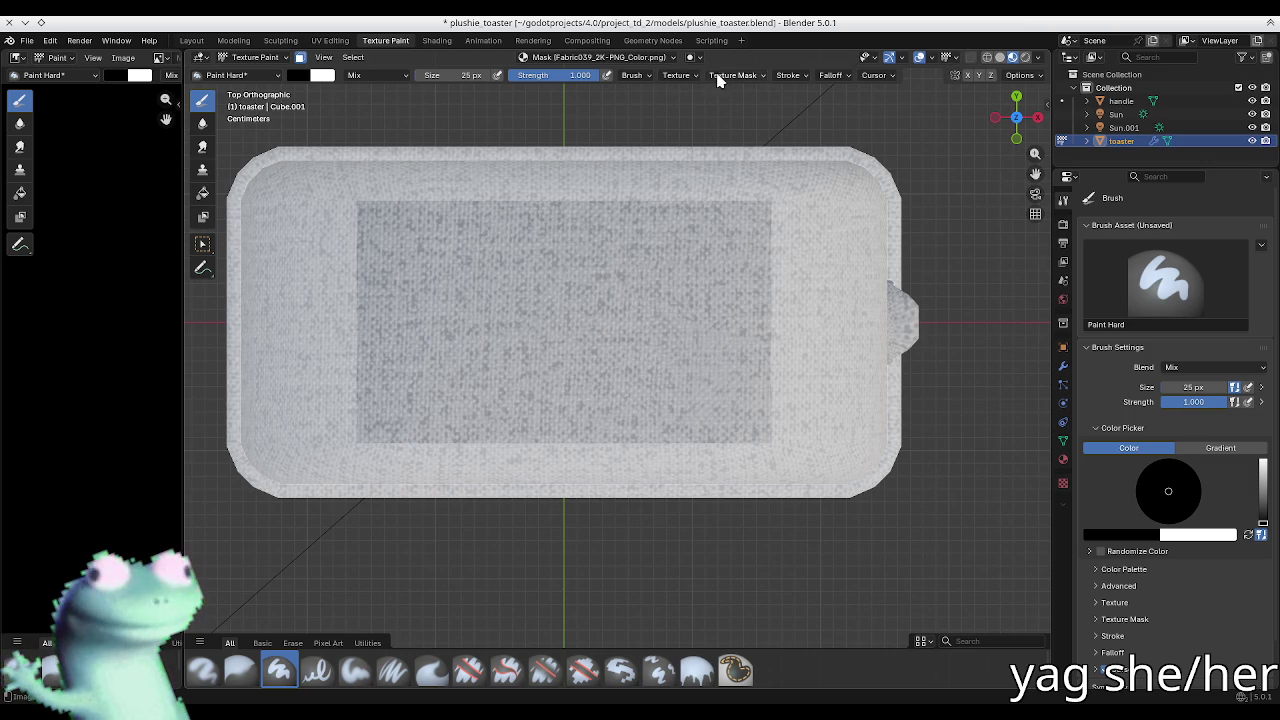
{"action": "left_click", "coordinate": [789, 75]}
Step: Set the stroke method to Line and try a straight stroke across the top
{"action": "left_click", "coordinate": [805, 101]}
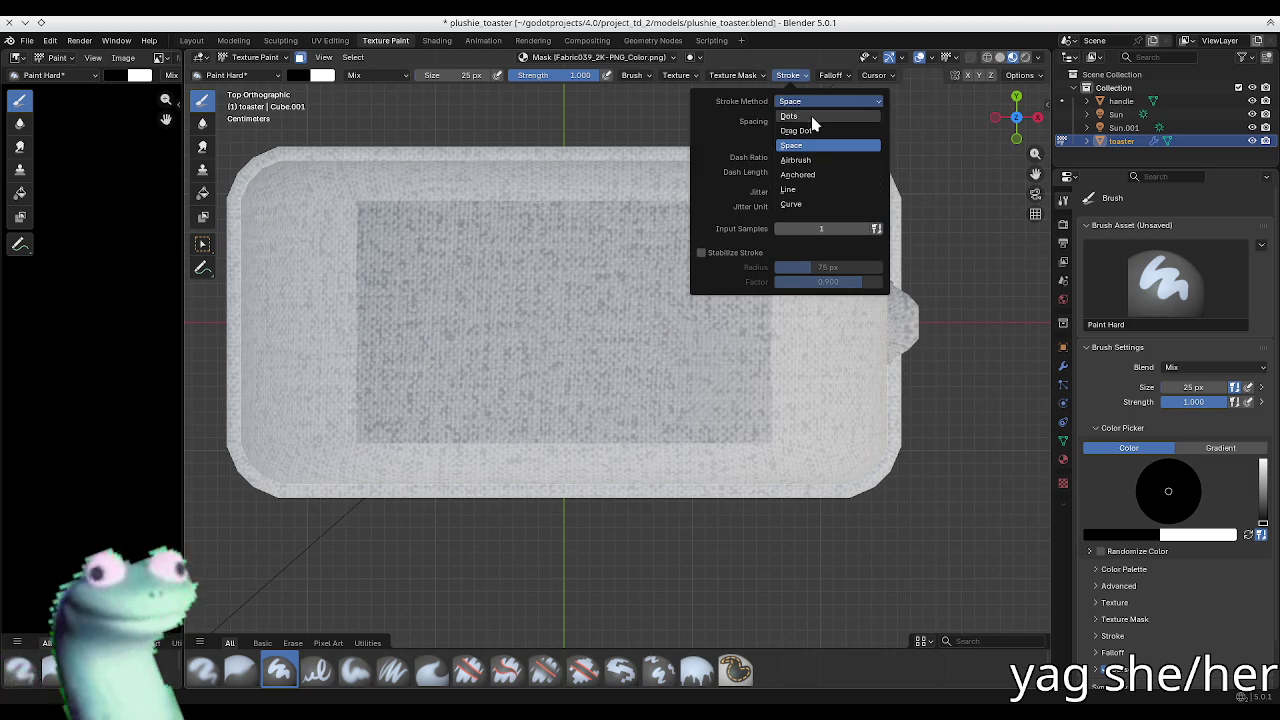
{"action": "left_click", "coordinate": [800, 192]}
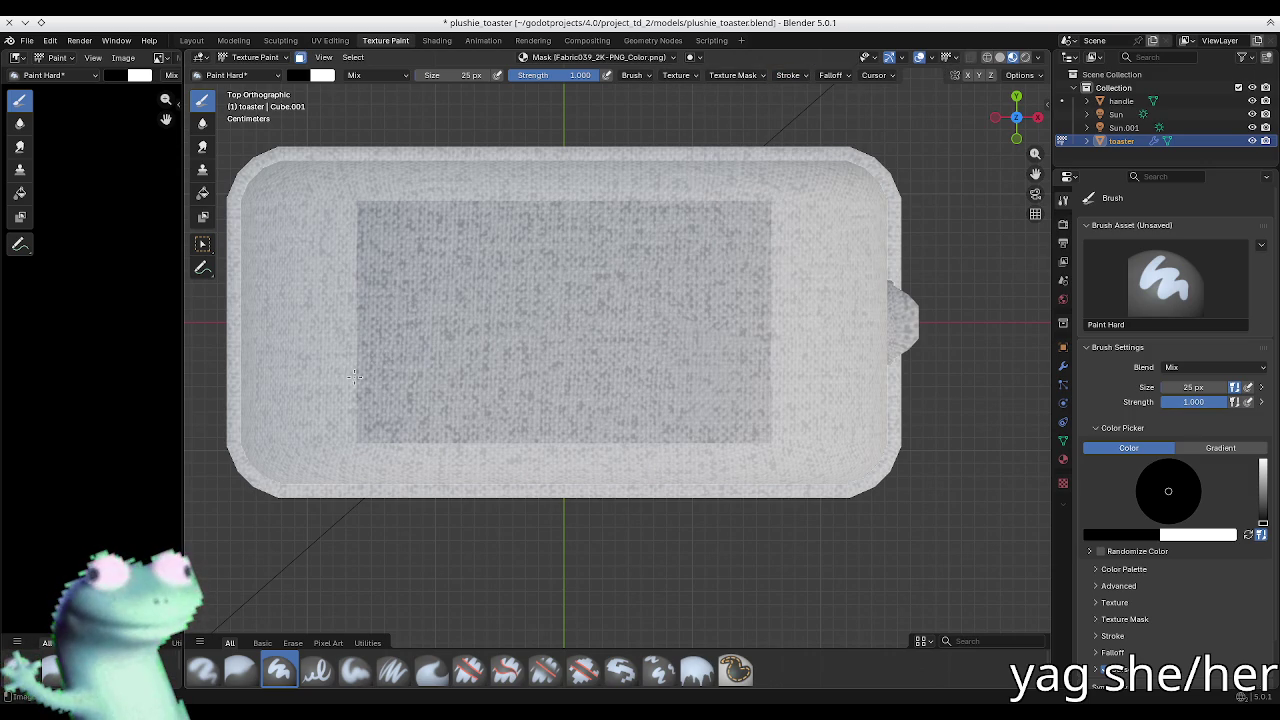
{"action": "left_click_drag", "start_coordinate": [430, 375], "coordinate": [735, 378]}
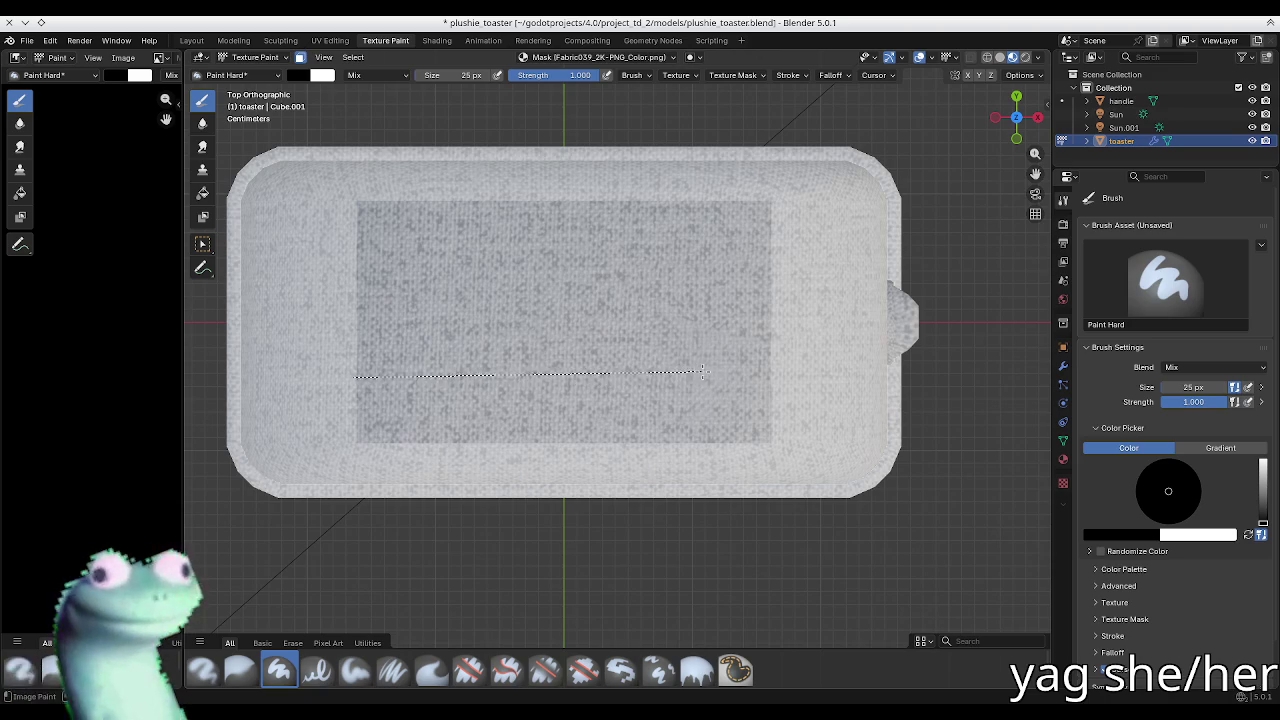
{"action": "left_click_drag", "start_coordinate": [735, 378], "coordinate": [782, 376]}
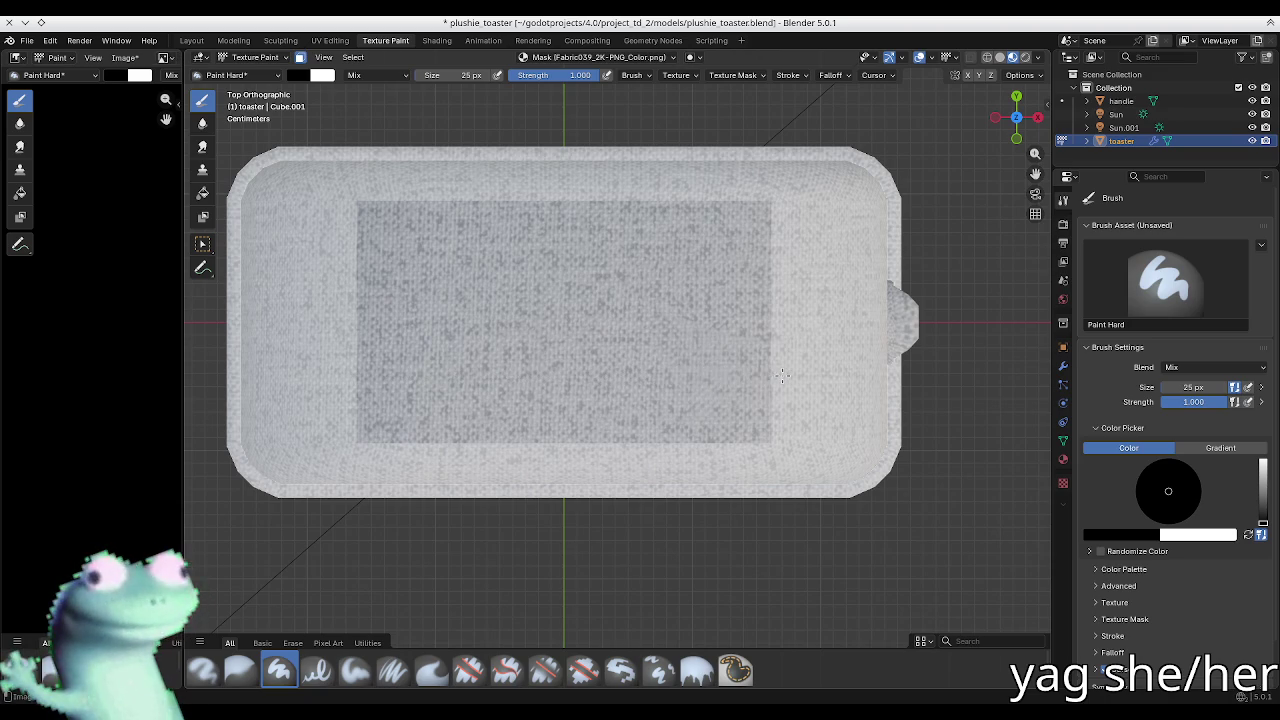
{"action": "key", "text": "x"}
{"action": "left_click_drag", "start_coordinate": [350, 375], "coordinate": [792, 375]}
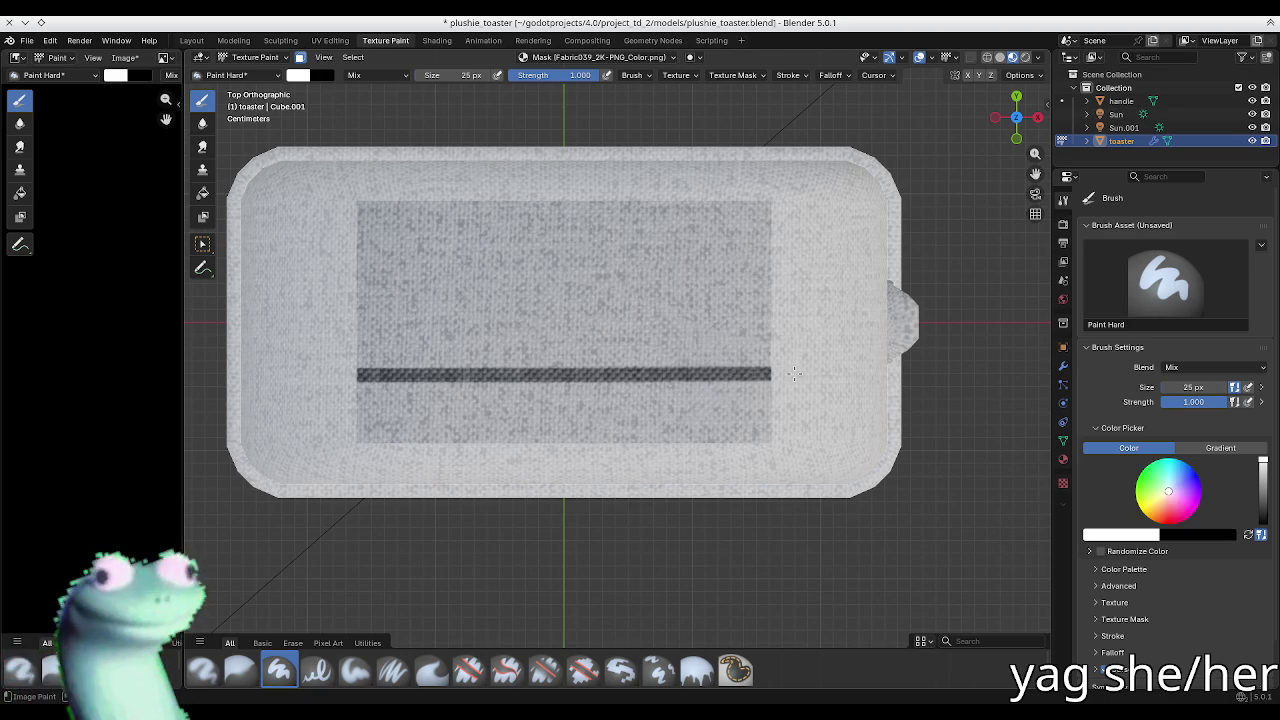
{"action": "key", "text": "ctrl+z"}
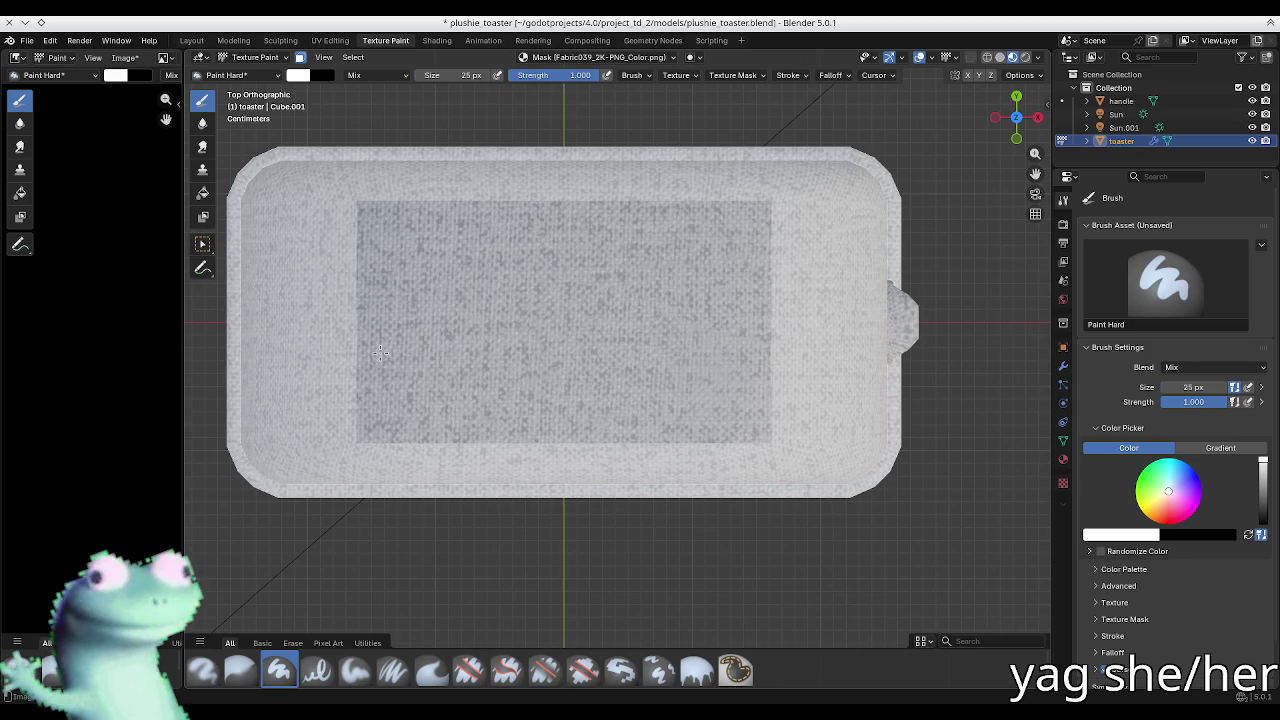
Step: Paint two straight dark slot stripes across the top panel and check them in perspective
{"action": "scroll", "coordinate": [381, 352], "scroll_direction": "down", "scroll_amount": 1}
{"action": "key", "text": "f"}
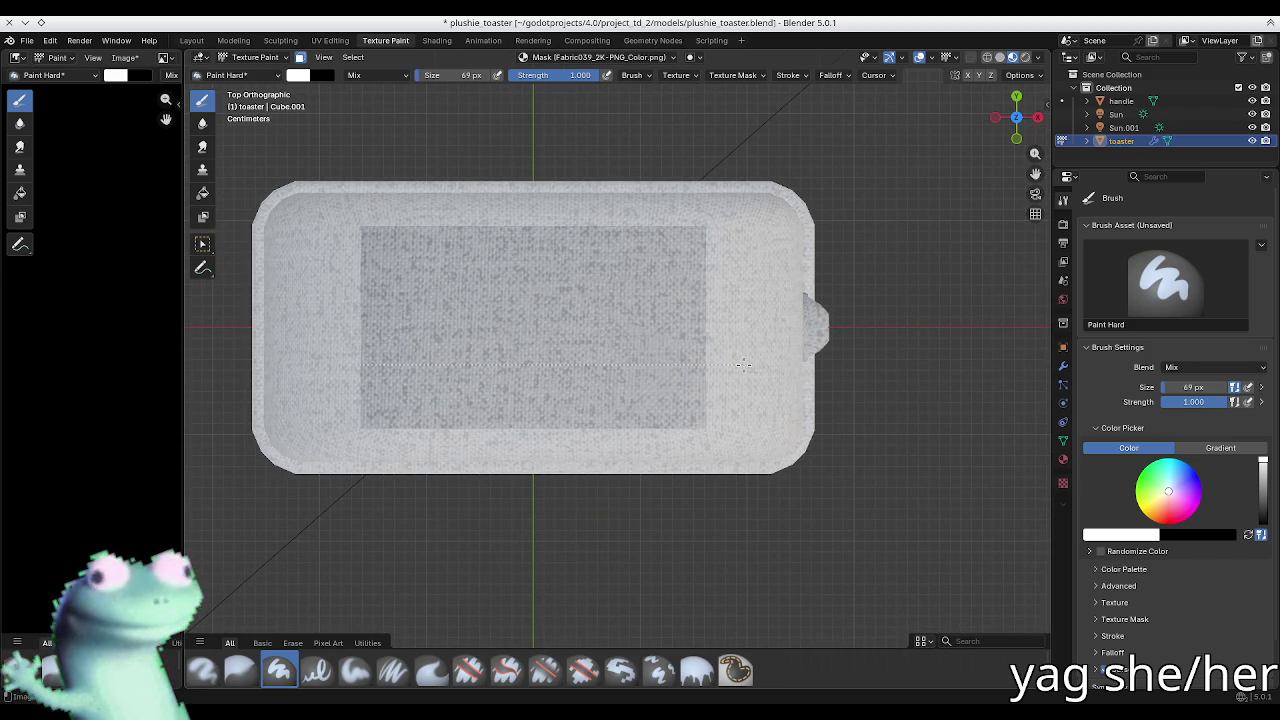
{"action": "left_click_drag", "start_coordinate": [549, 370], "coordinate": [750, 367]}
{"action": "key", "text": "ctrl+z"}
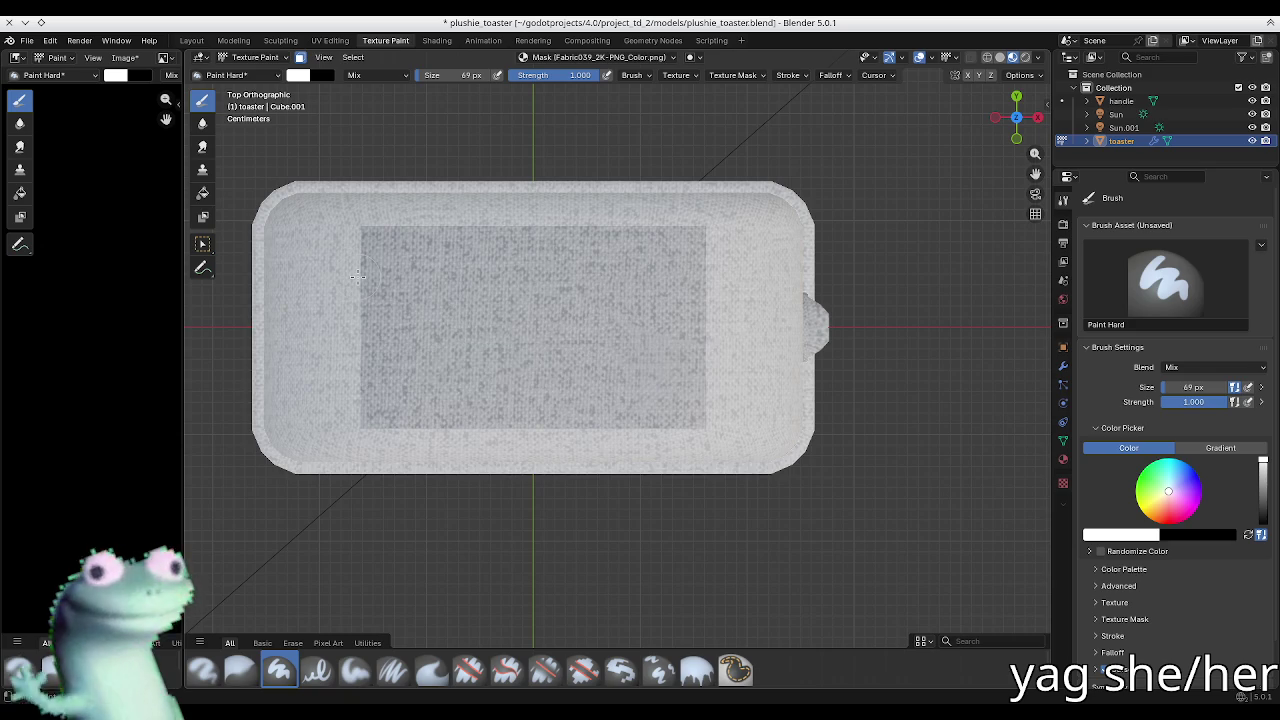
{"action": "left_click_drag", "start_coordinate": [358, 373], "coordinate": [732, 374]}
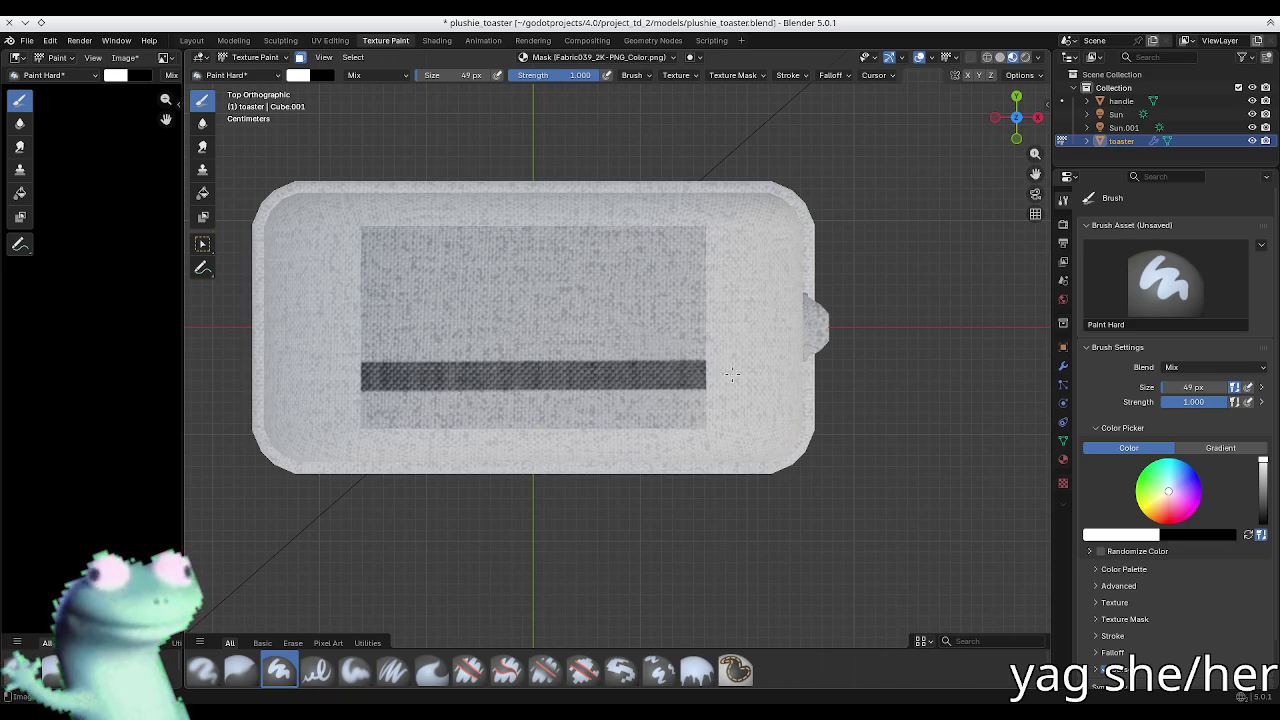
{"action": "left_click_drag", "start_coordinate": [358, 268], "coordinate": [722, 267]}
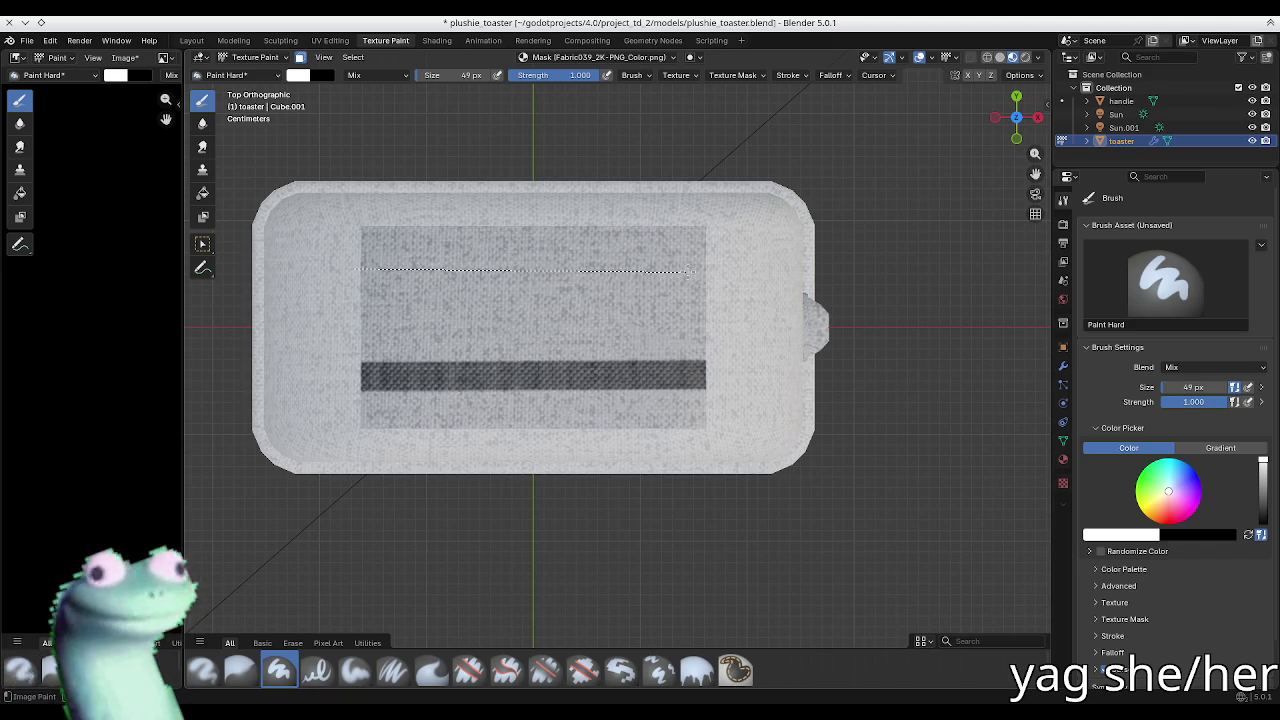
{"action": "mouse_move", "coordinate": [722, 267]}
{"action": "middle_mouse_down"}
{"action": "mouse_move", "coordinate": [580, 300]}
{"action": "mouse_move", "coordinate": [763, 325]}
{"action": "middle_mouse_up"}
{"action": "key", "text": "Tab"}
{"action": "key", "text": "Tab"}
{"action": "left_click", "coordinate": [299, 57]}
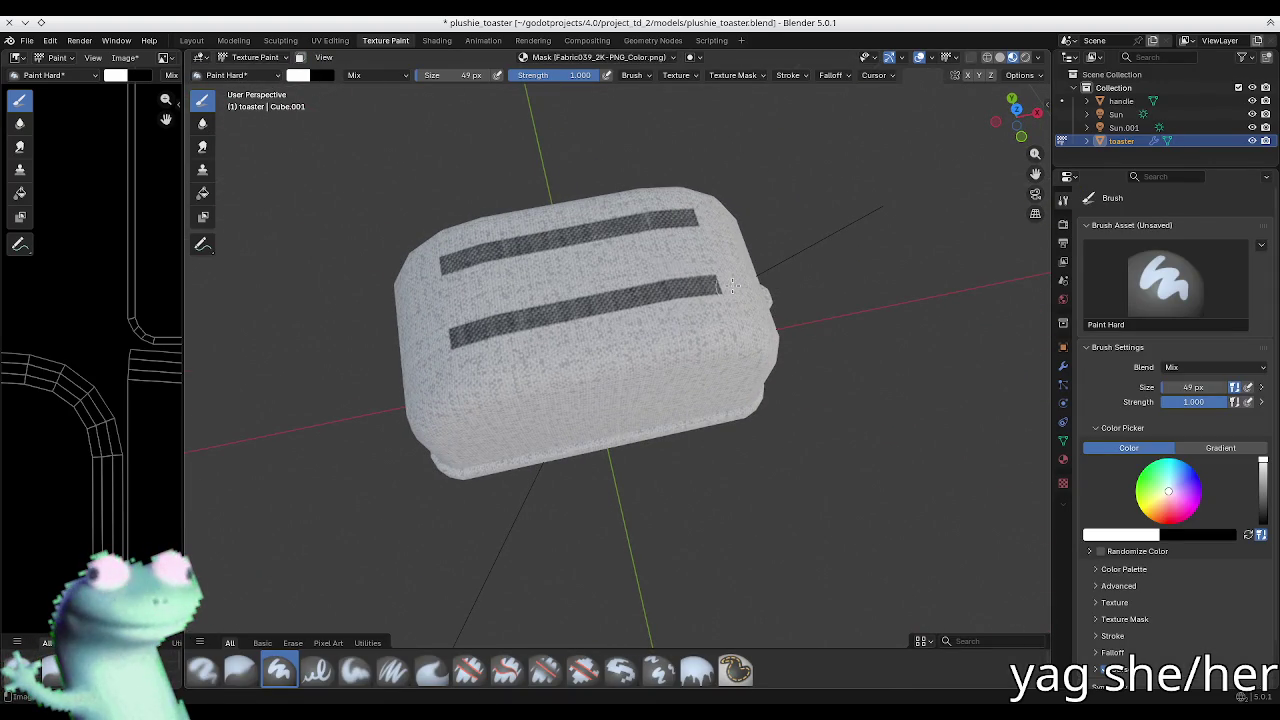
Step: View the top from above with face-selection masking on and the Ucupaint panel open
{"action": "key", "text": "KP_7"}
{"action": "key", "text": "Tab"}
{"action": "key", "text": "Tab"}
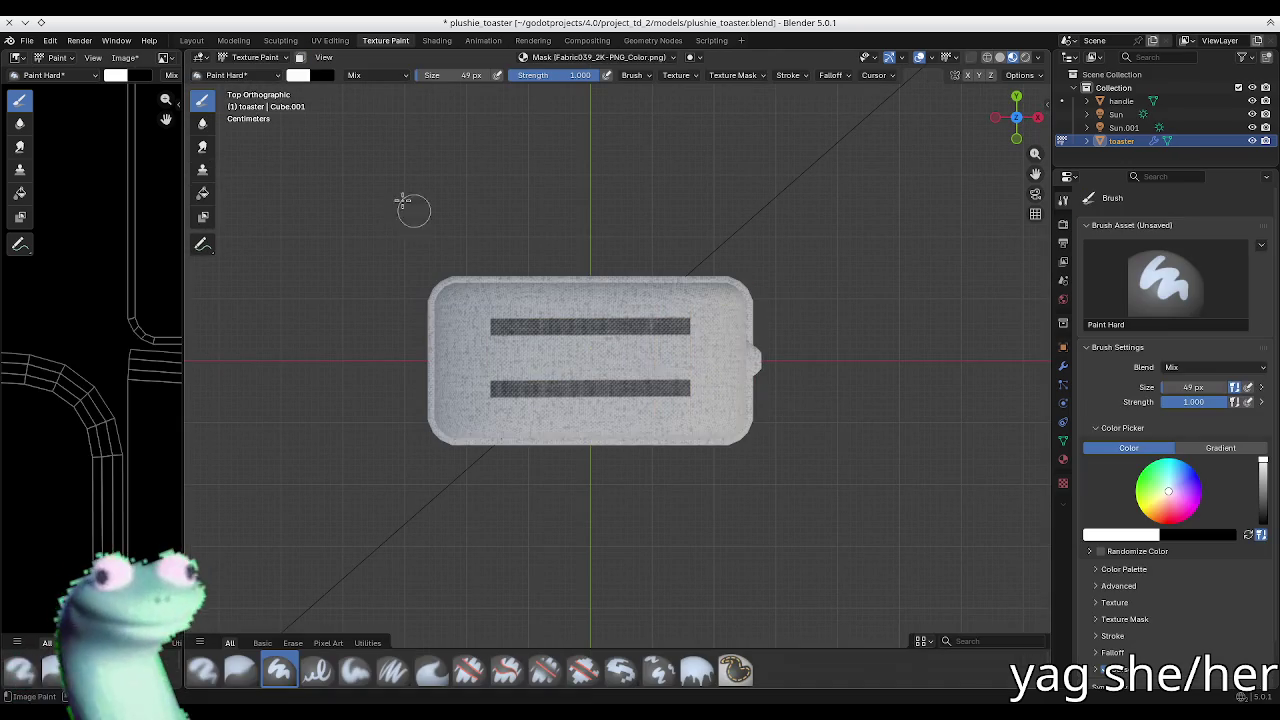
{"action": "left_click", "coordinate": [299, 57]}
{"action": "key", "text": "KP_Decimal"}
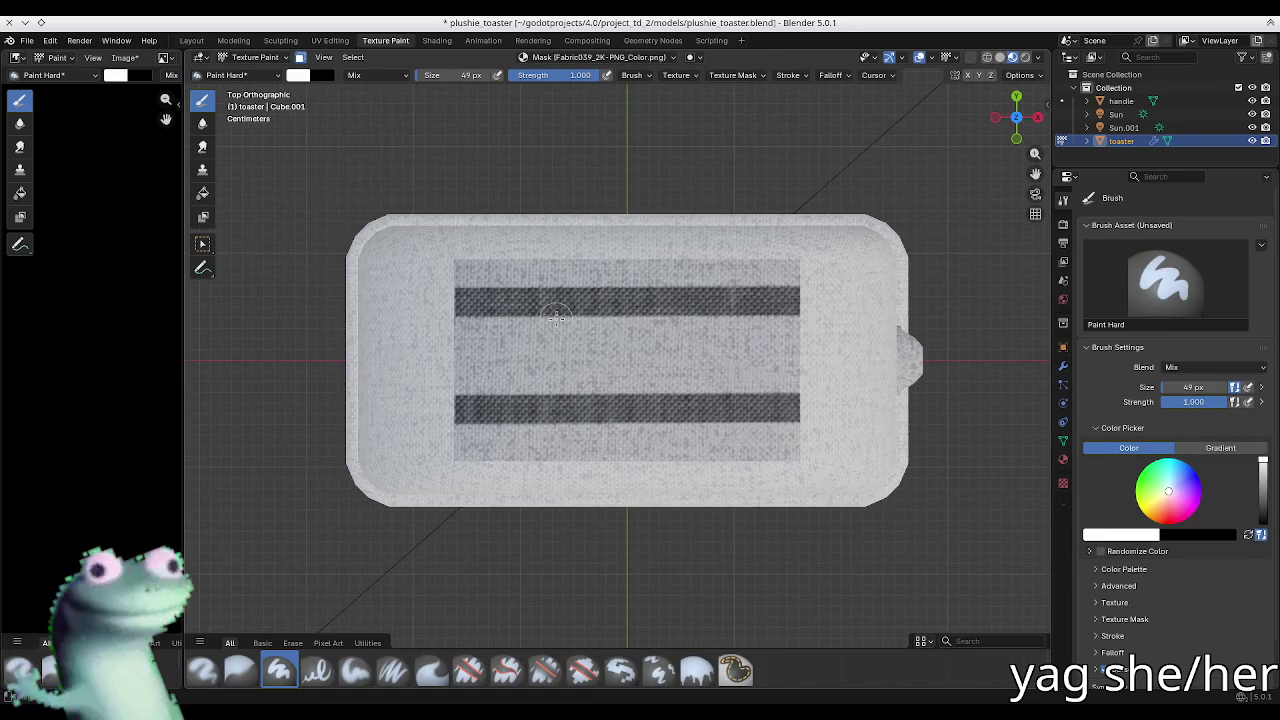
{"action": "key", "text": "n"}
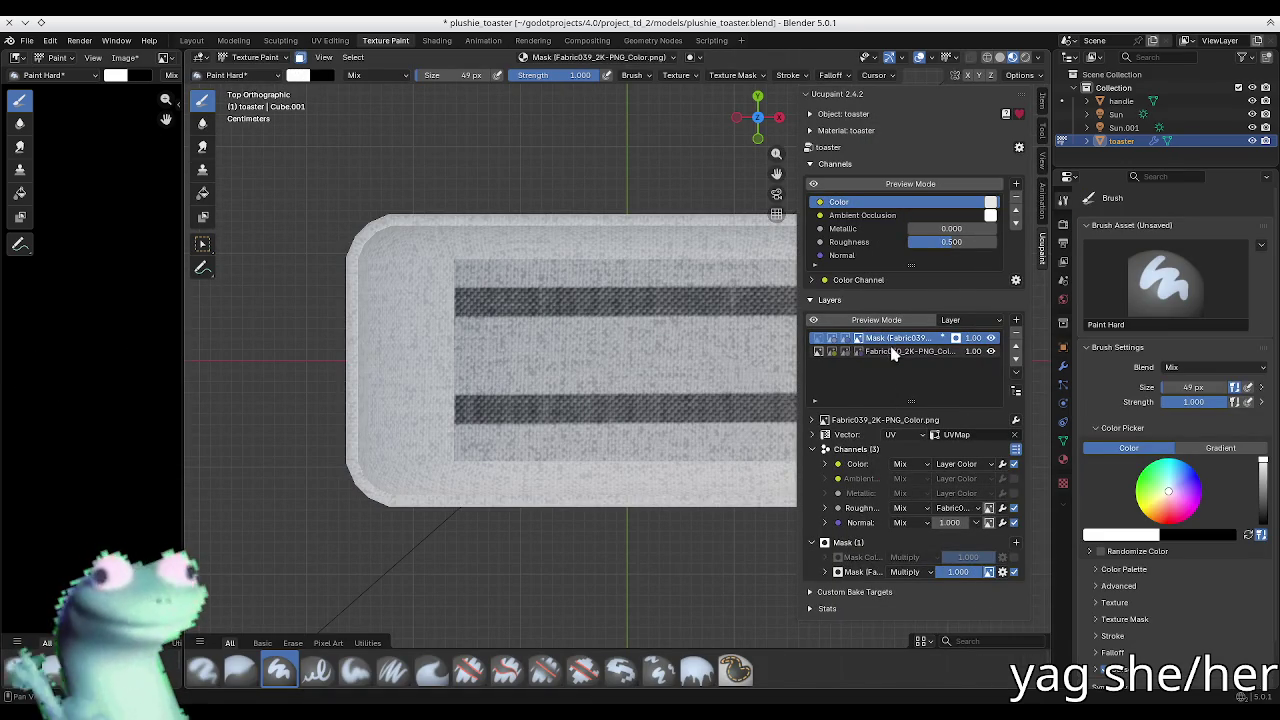
{"action": "middle_click_drag", "start_coordinate": [624, 300], "coordinate": [496, 312], "text": "shift"}
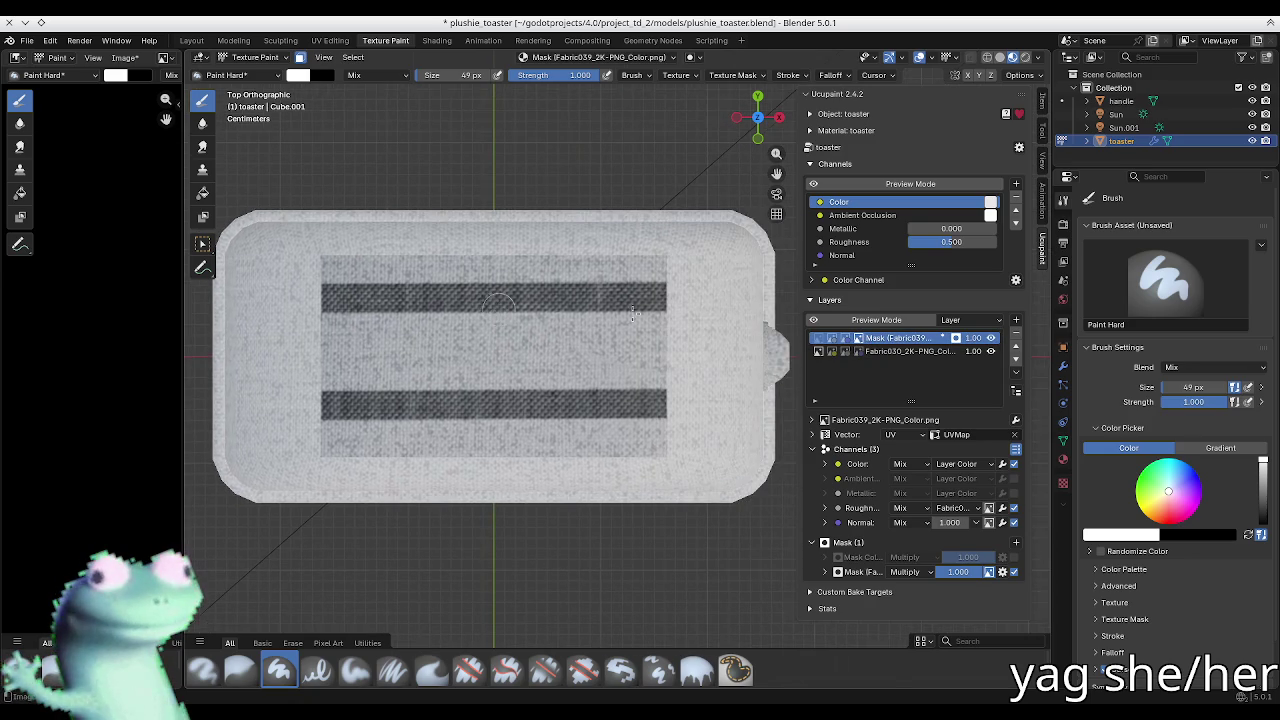
{"action": "left_click", "coordinate": [788, 75]}
{"action": "left_click", "coordinate": [828, 101]}
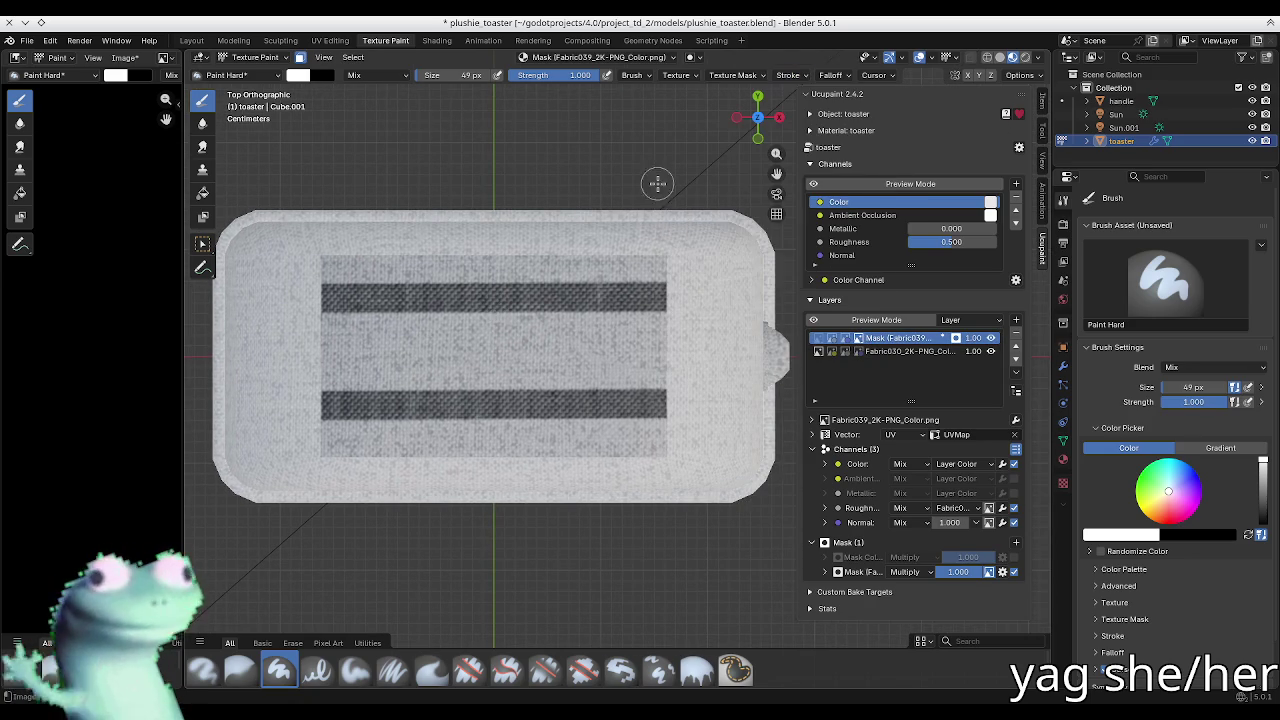
Step: Switch to black and paint out both dark stripes
{"action": "key", "text": "x"}
{"action": "left_click_drag", "start_coordinate": [642, 300], "coordinate": [322, 300]}
{"action": "mouse_move", "coordinate": [322, 405]}
{"action": "left_mouse_down"}
{"action": "mouse_move", "coordinate": [432, 414]}
{"action": "mouse_move", "coordinate": [537, 402]}
{"action": "left_mouse_up"}
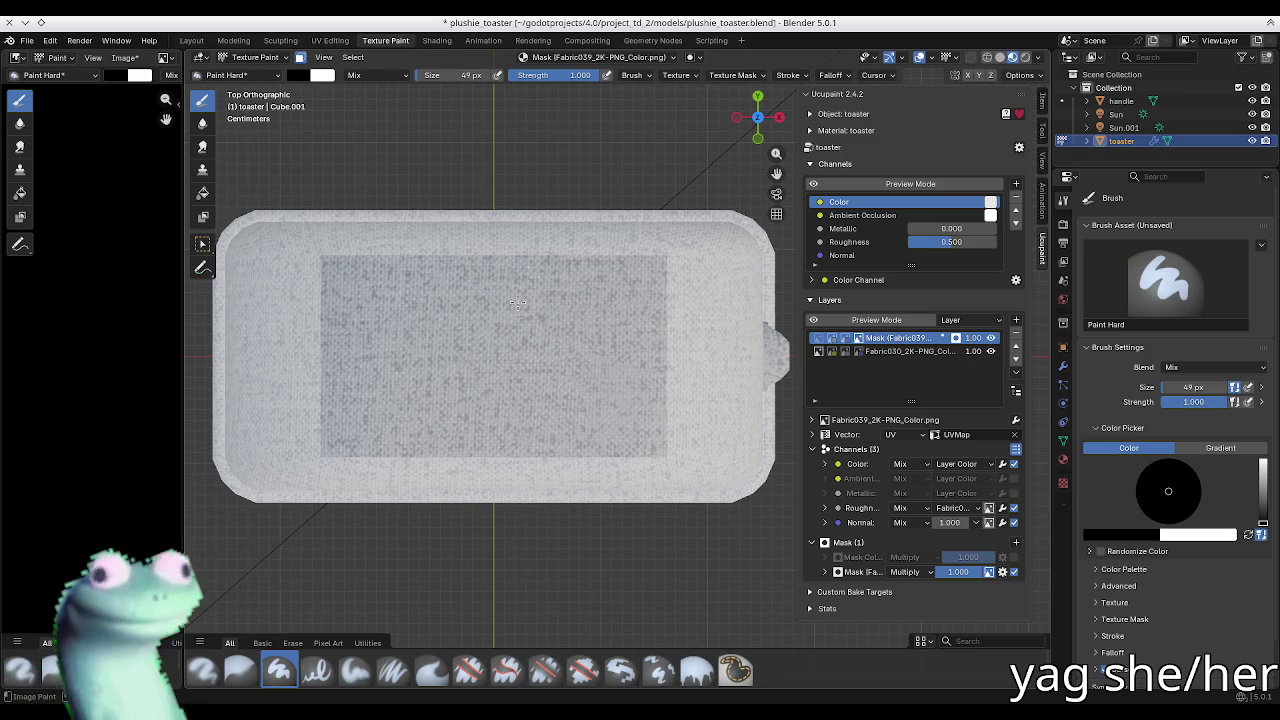
Step: Switch the paint colour to white and set the stroke method to Line
{"action": "key", "text": "x"}
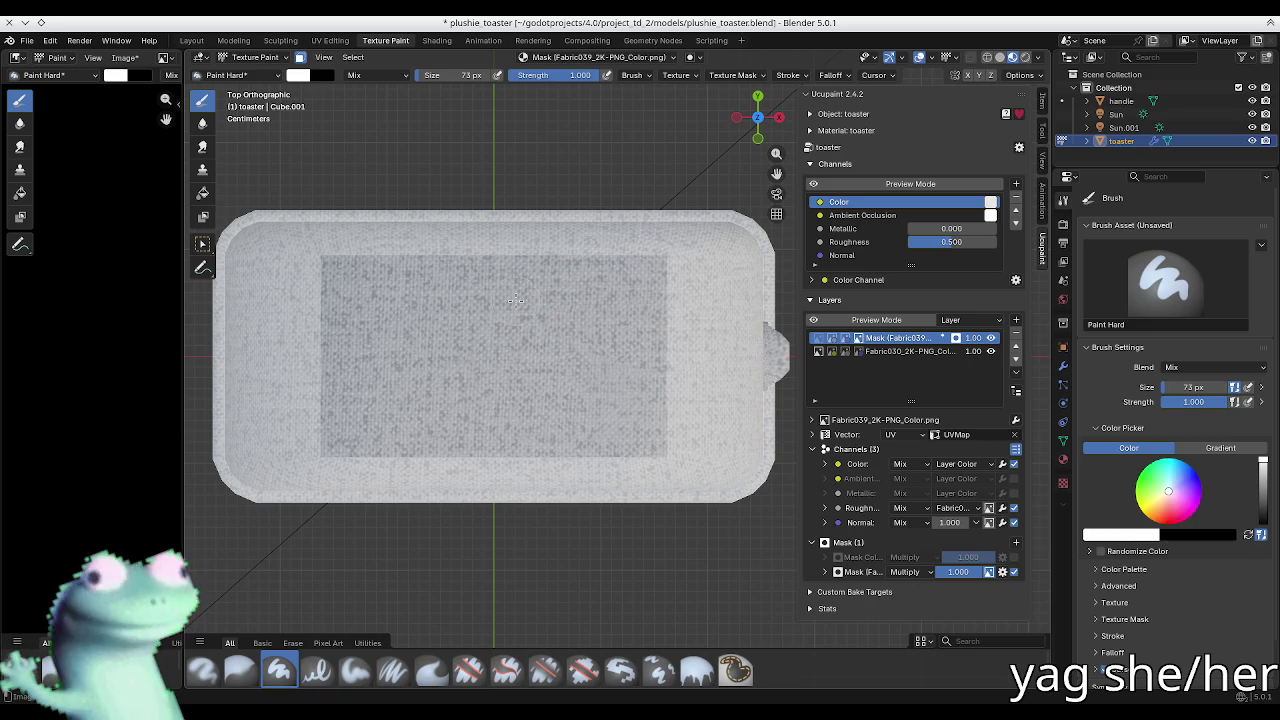
{"action": "left_click_drag", "start_coordinate": [322, 297], "coordinate": [732, 307]}
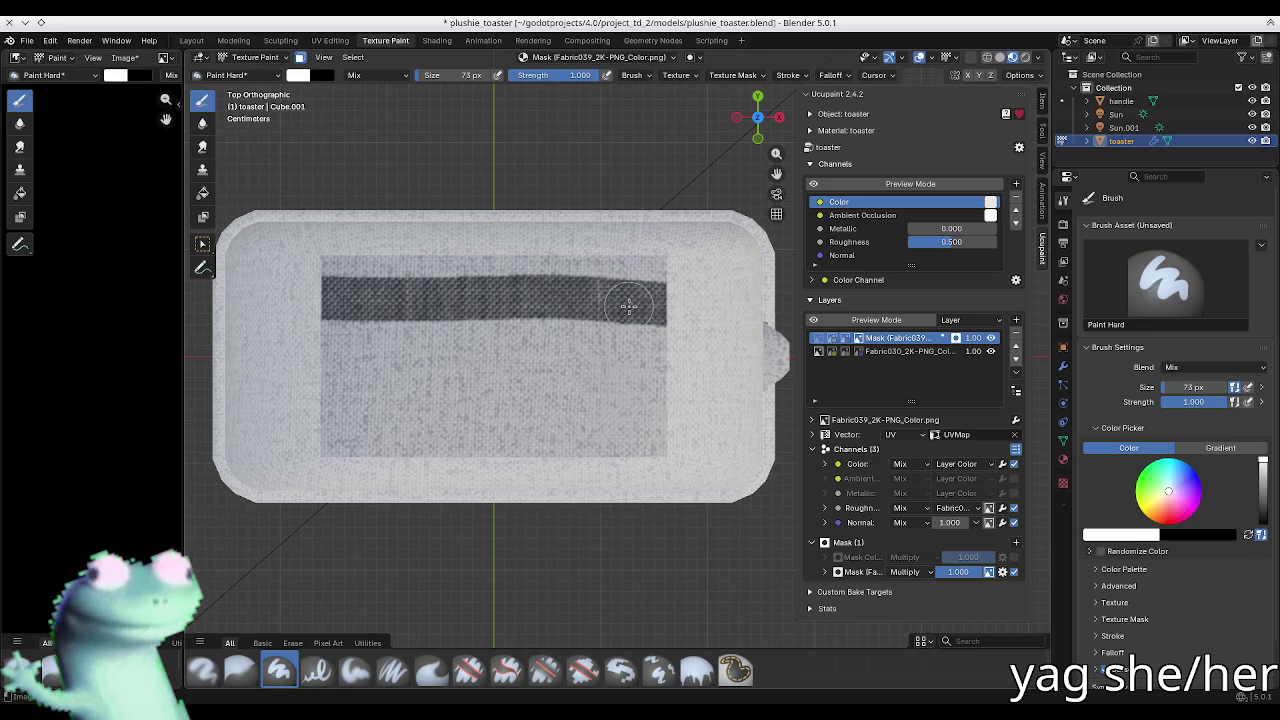
{"action": "key", "text": "ctrl+z"}
{"action": "left_click", "coordinate": [796, 77]}
{"action": "left_click", "coordinate": [812, 101]}
{"action": "left_click", "coordinate": [802, 190]}
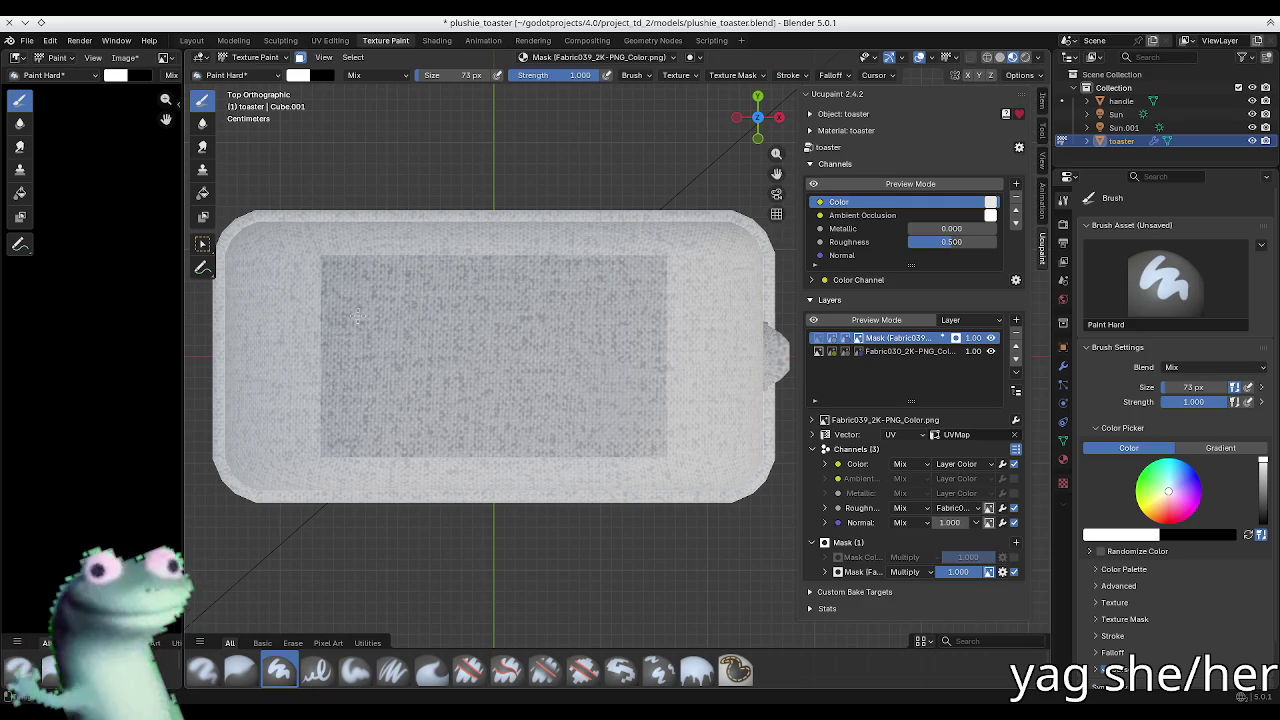
Step: Paint one straight rounded dark slot across the upper top panel
{"action": "left_click_drag", "start_coordinate": [316, 307], "coordinate": [697, 307]}
{"action": "key", "text": "ctrl+z"}
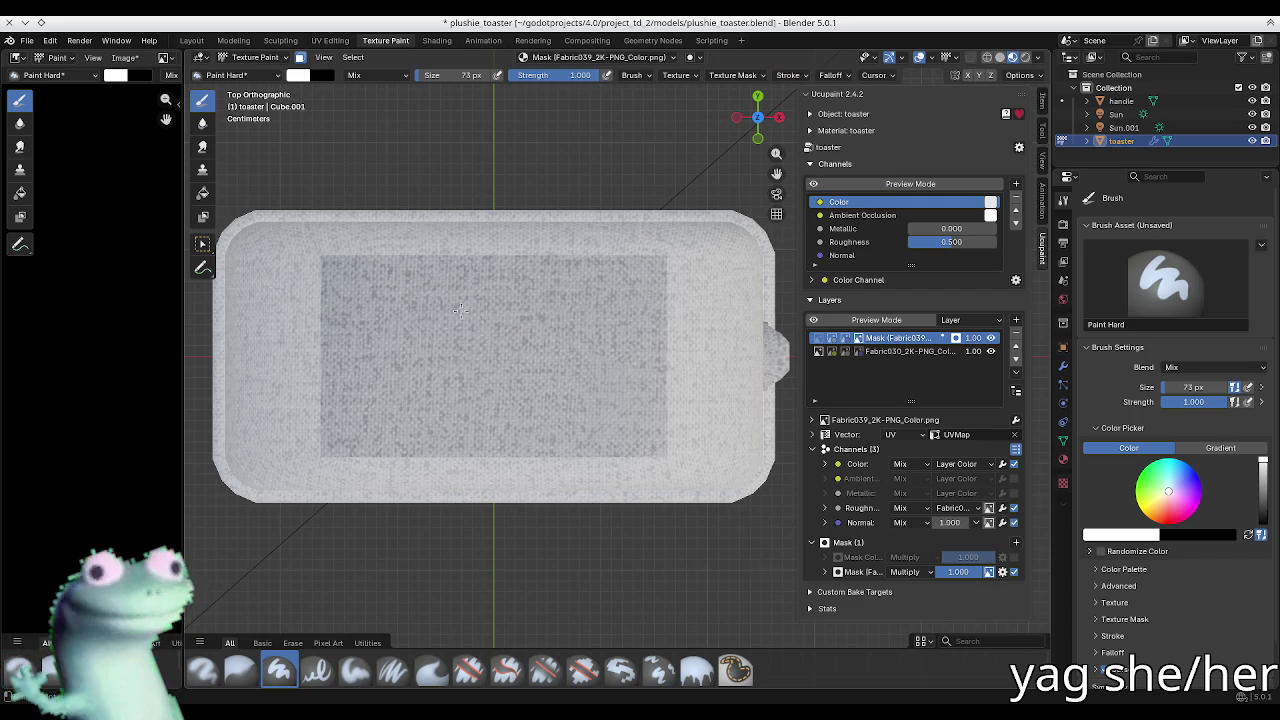
{"action": "mouse_move", "coordinate": [560, 310]}
{"action": "left_mouse_down"}
{"action": "mouse_move", "coordinate": [628, 305]}
{"action": "mouse_move", "coordinate": [630, 281]}
{"action": "mouse_move", "coordinate": [630, 306]}
{"action": "left_mouse_up"}
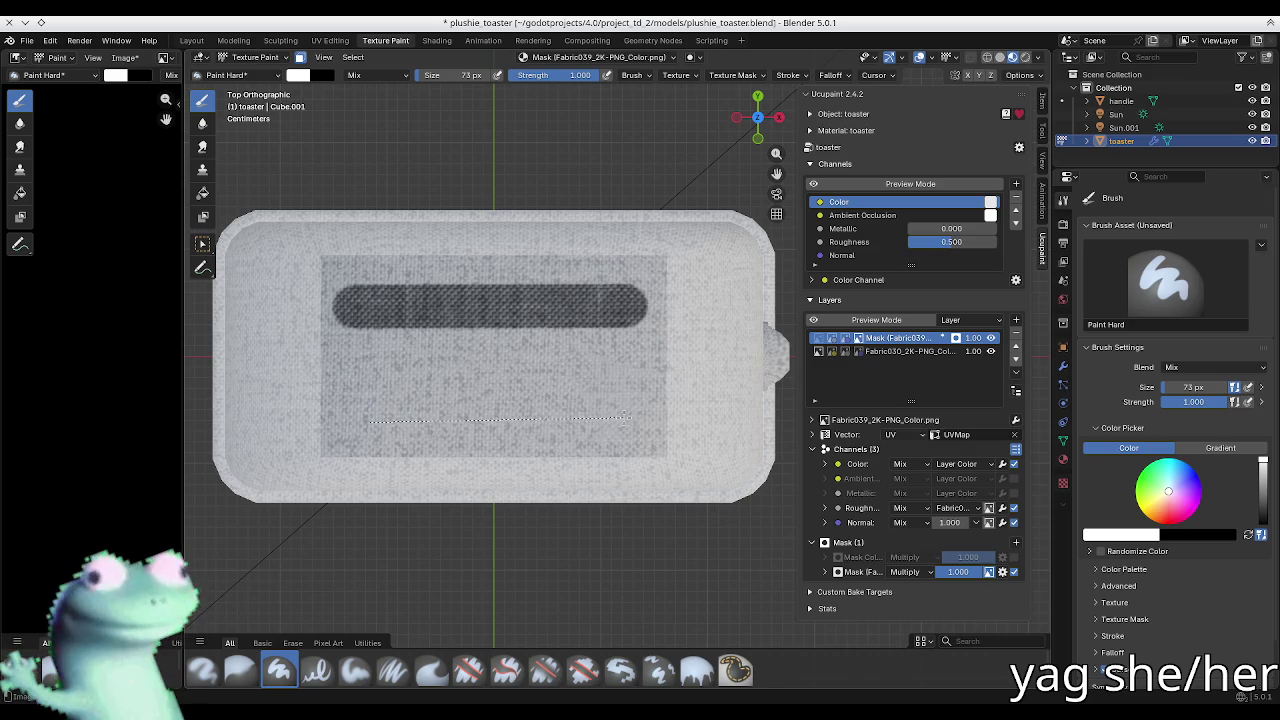
{"action": "left_click_drag", "start_coordinate": [625, 418], "coordinate": [625, 420]}
{"action": "mouse_move", "coordinate": [594, 392]}
{"action": "middle_mouse_down"}
{"action": "mouse_move", "coordinate": [300, 101]}
{"action": "mouse_move", "coordinate": [633, 258]}
{"action": "mouse_move", "coordinate": [465, 268]}
{"action": "mouse_move", "coordinate": [371, 249]}
{"action": "mouse_move", "coordinate": [409, 220]}
{"action": "mouse_move", "coordinate": [574, 305]}
{"action": "middle_mouse_up"}
{"action": "key", "text": "ctrl+z"}
{"action": "key", "text": "ctrl+z"}
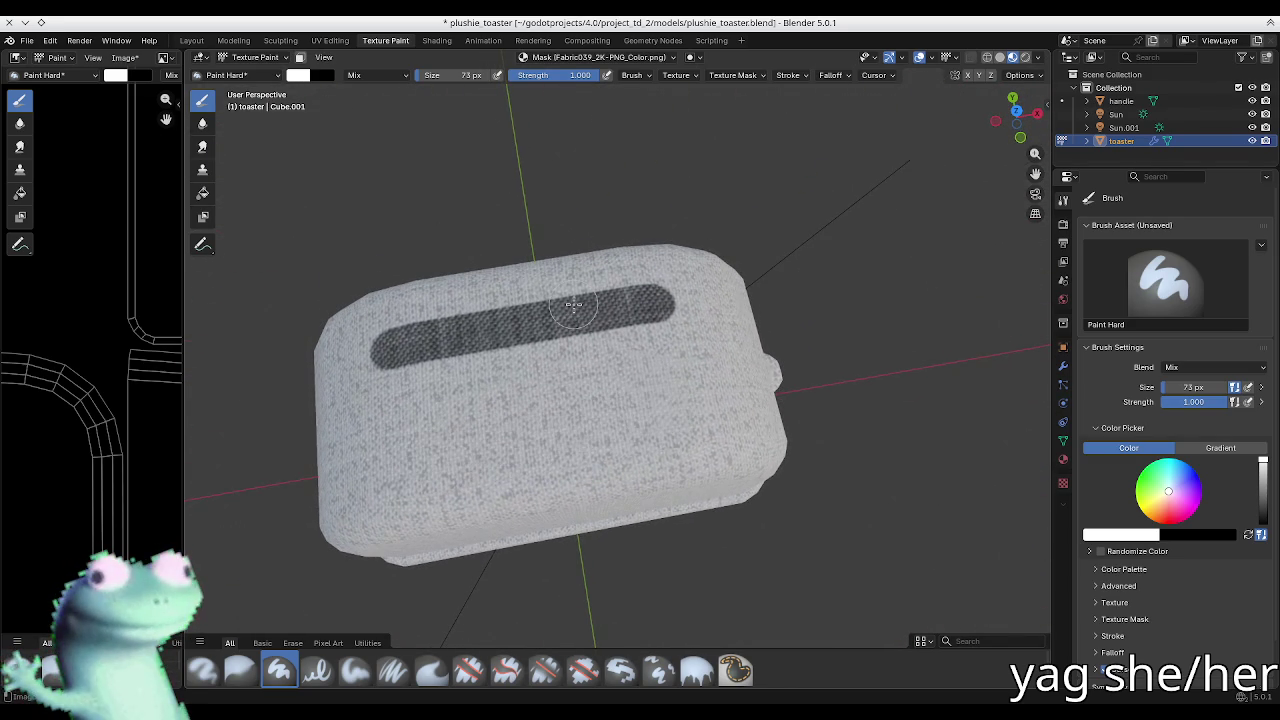
{"action": "key", "text": "ctrl+z"}
Step: Snap to the top view and enlarge the brush to 100 px
{"action": "key", "text": "KP_7"}
{"action": "key", "text": "Tab"}
{"action": "key", "text": "Tab"}
{"action": "key", "text": "m"}
{"action": "scroll", "coordinate": [476, 368], "scroll_direction": "up", "scroll_amount": 2}
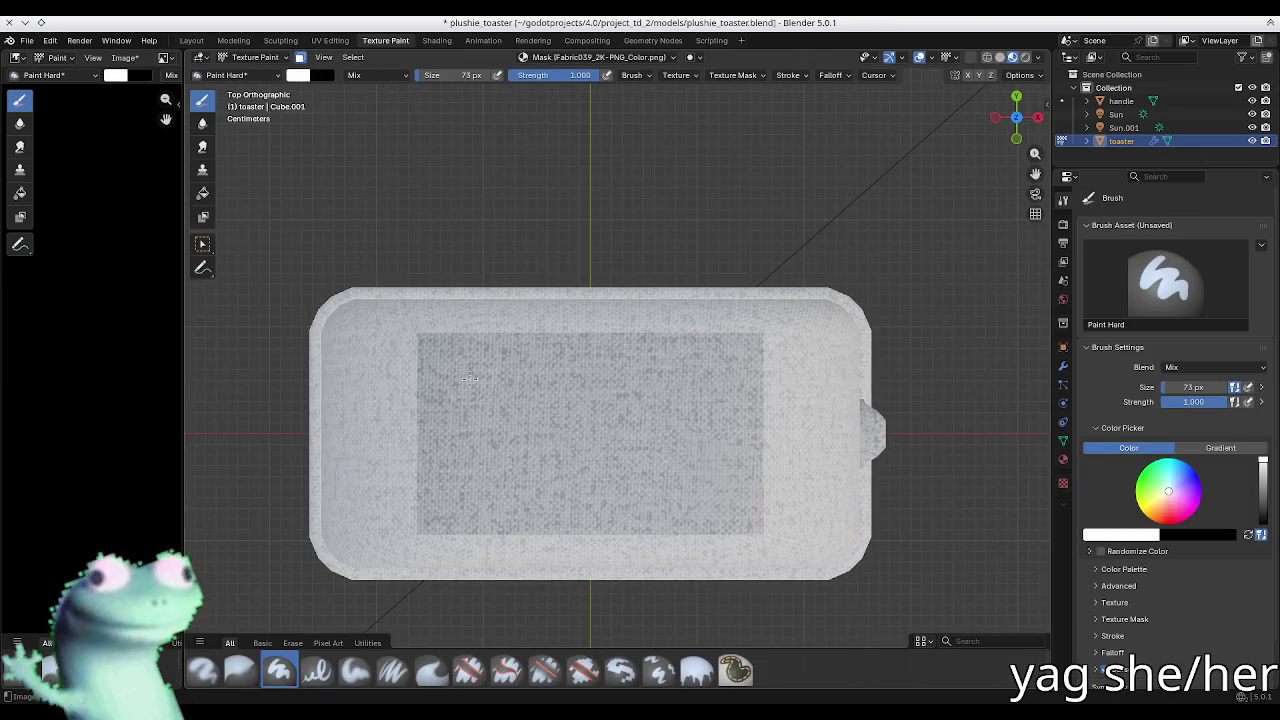
{"action": "scroll", "coordinate": [469, 378], "scroll_direction": "up", "scroll_amount": 1}
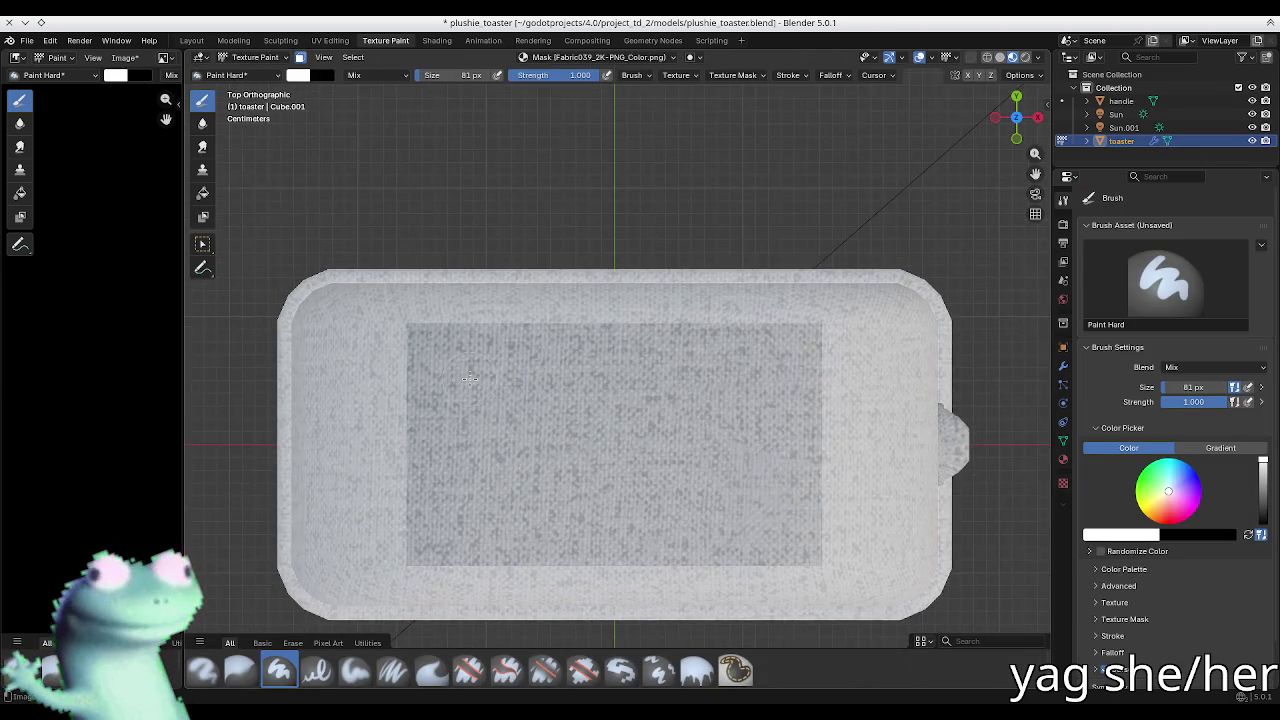
{"action": "key", "text": "bracketright"}
{"action": "key", "text": "bracketright"}
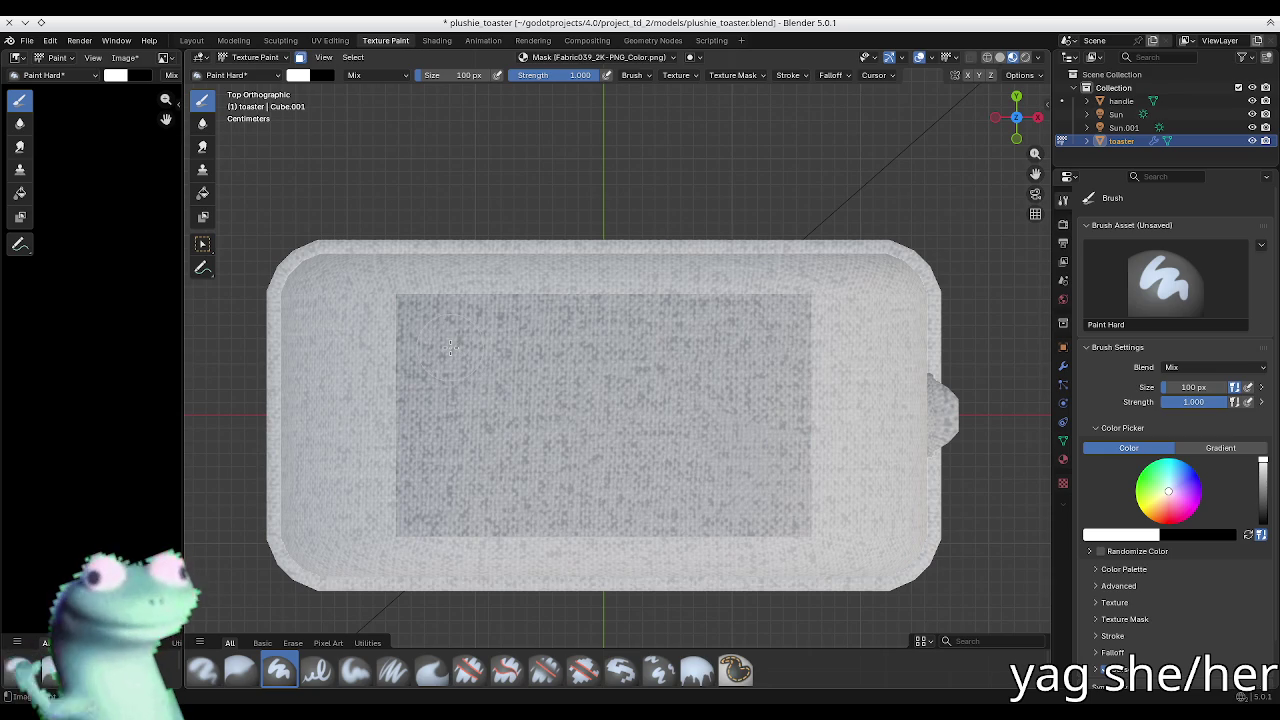
Step: Paint wide upper and lower rounded slots at 151 px, then clear the face selection
{"action": "left_click_drag", "start_coordinate": [634, 346], "coordinate": [752, 347]}
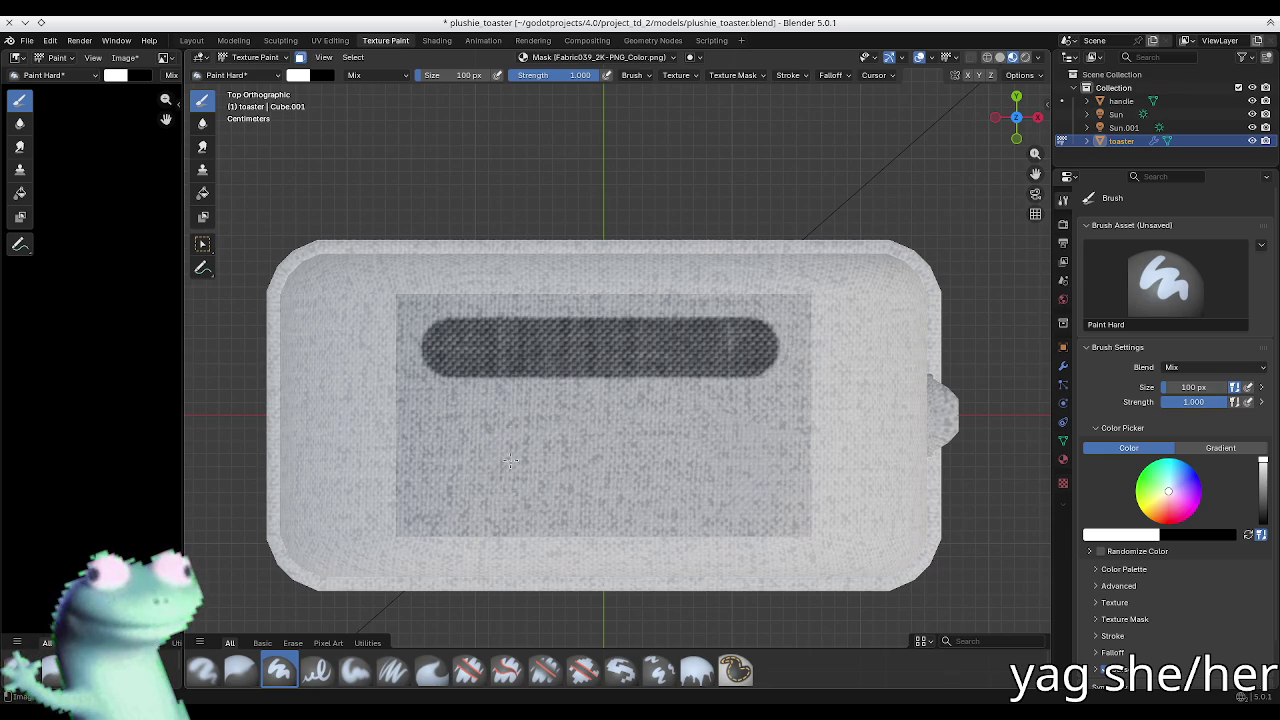
{"action": "left_click_drag", "start_coordinate": [460, 487], "coordinate": [762, 487]}
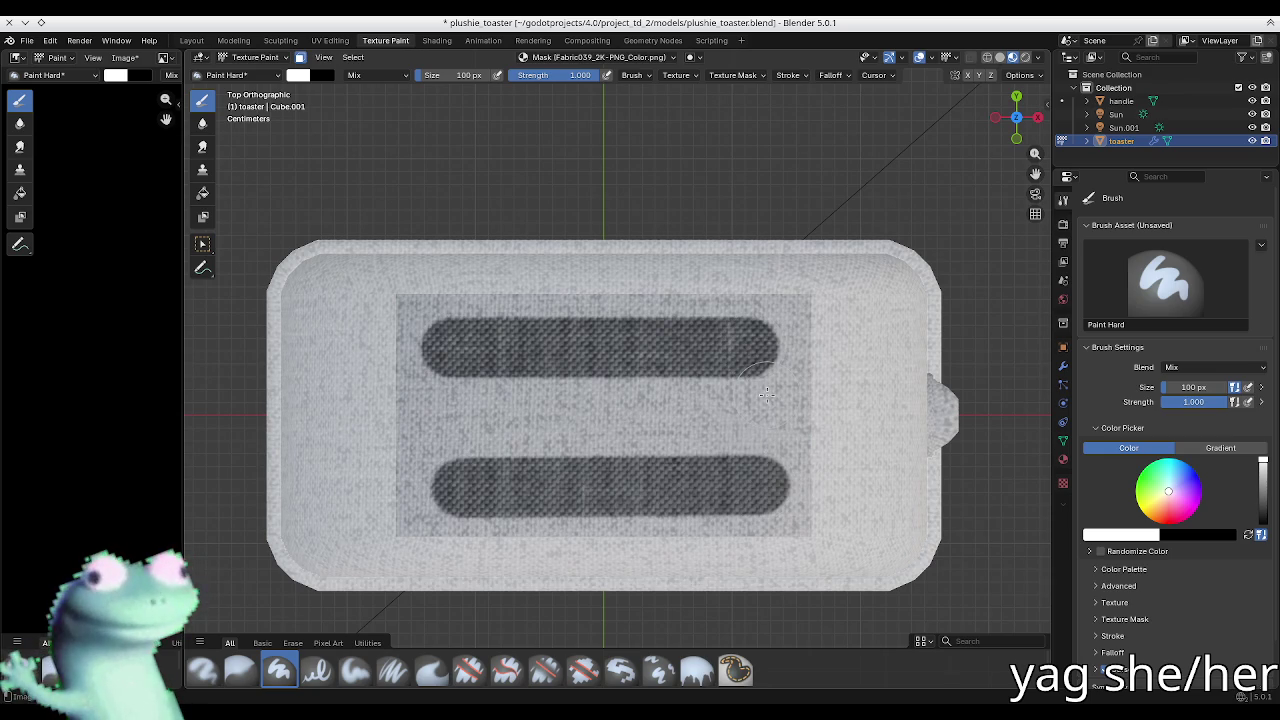
{"action": "key", "text": "ctrl+z"}
{"action": "key", "text": "ctrl+z"}
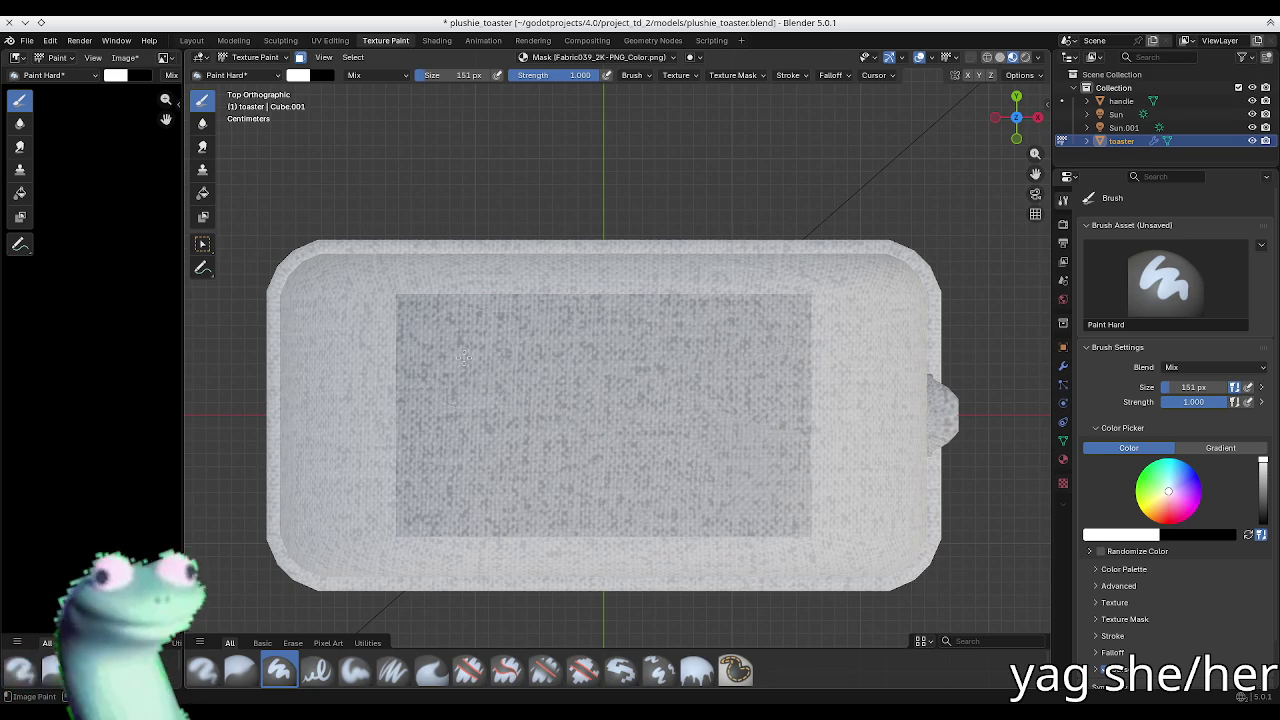
{"action": "left_click_drag", "start_coordinate": [668, 362], "coordinate": [755, 362]}
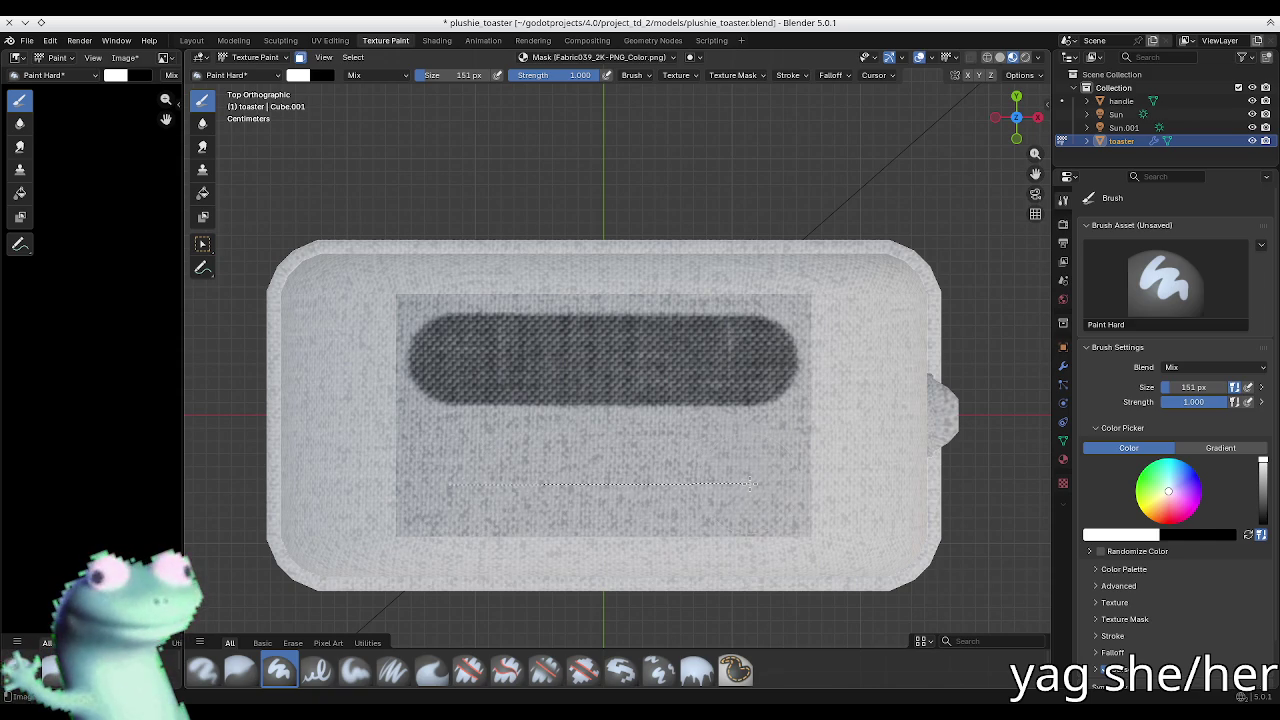
{"action": "left_click_drag", "start_coordinate": [705, 486], "coordinate": [755, 485]}
{"action": "key", "text": "Tab"}
{"action": "middle_click_drag", "start_coordinate": [651, 366], "coordinate": [582, 337]}
{"action": "left_click", "coordinate": [795, 197]}
{"action": "key", "text": "Tab"}
Step: Turn off face-selection paint masking and frame both slots in the viewport and UV view
{"action": "key", "text": "n"}
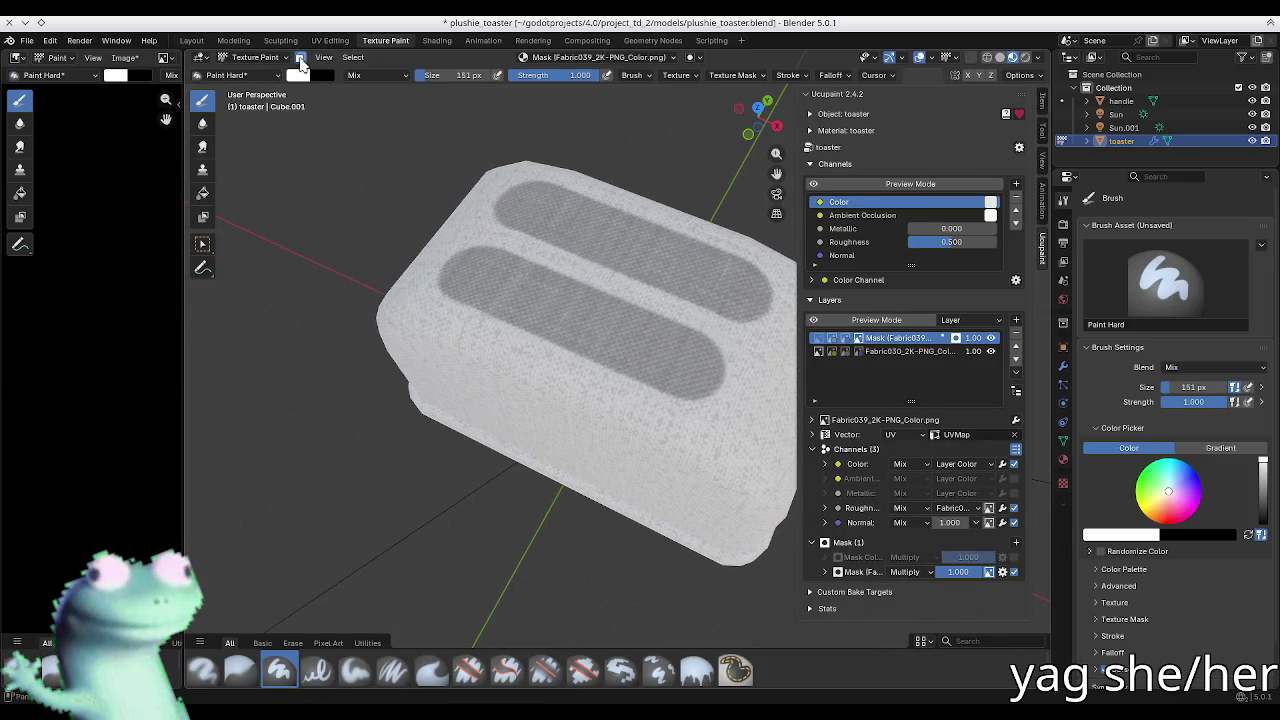
{"action": "left_click", "coordinate": [300, 57]}
{"action": "key", "text": "n"}
{"action": "mouse_move", "coordinate": [574, 337]}
{"action": "middle_mouse_down"}
{"action": "mouse_move", "coordinate": [741, 262]}
{"action": "mouse_move", "coordinate": [880, 262]}
{"action": "mouse_move", "coordinate": [505, 262]}
{"action": "mouse_move", "coordinate": [560, 350]}
{"action": "middle_mouse_up"}
{"action": "scroll", "coordinate": [97, 385], "scroll_direction": "down", "scroll_amount": 3}
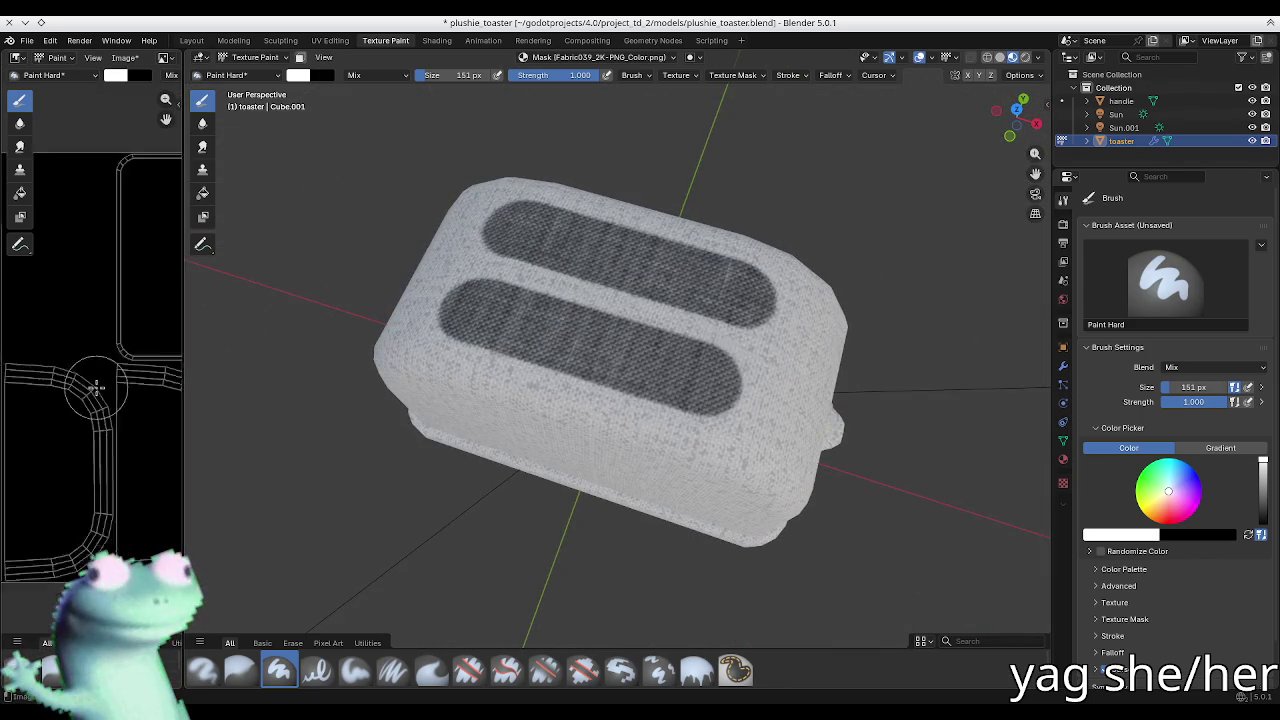
{"action": "scroll", "coordinate": [97, 385], "scroll_direction": "up", "scroll_amount": 2}
{"action": "middle_click_drag", "start_coordinate": [97, 385], "coordinate": [95, 371]}
{"action": "scroll", "coordinate": [95, 371], "scroll_direction": "up", "scroll_amount": 2}
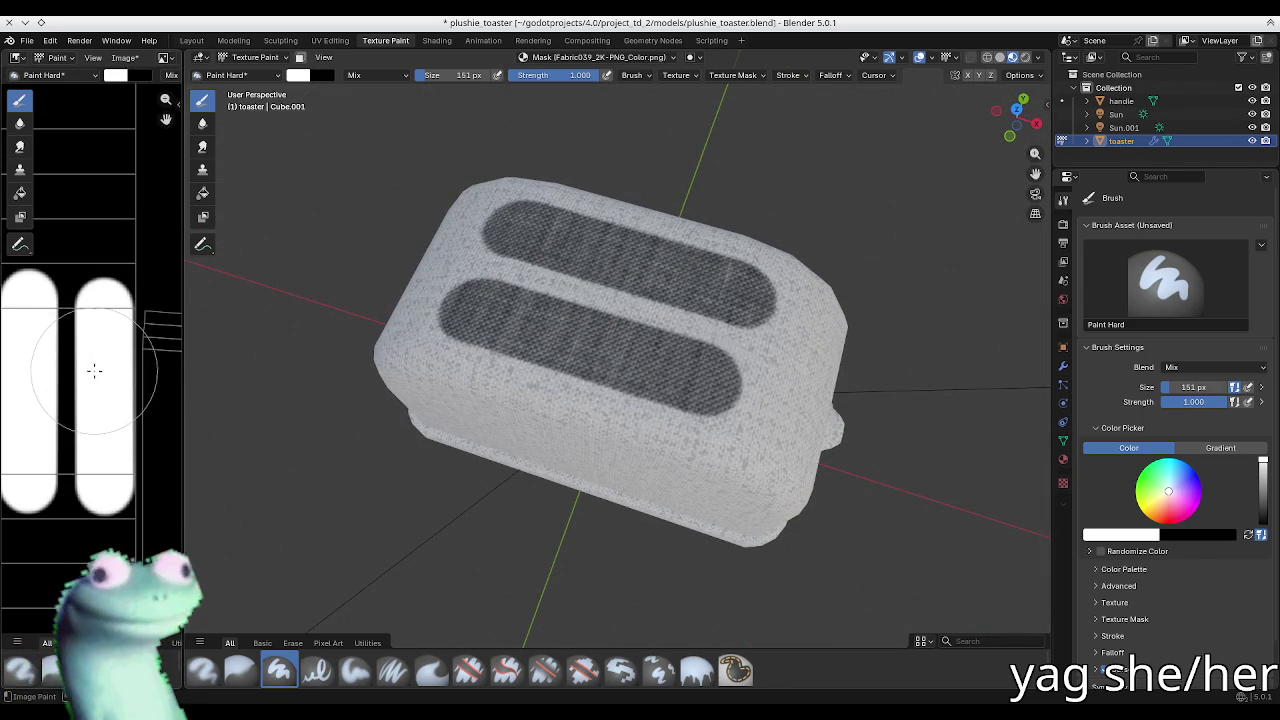
{"action": "middle_click_drag", "start_coordinate": [555, 295], "coordinate": [580, 285]}
{"action": "scroll", "coordinate": [748, 387], "scroll_direction": "up", "scroll_amount": 1}
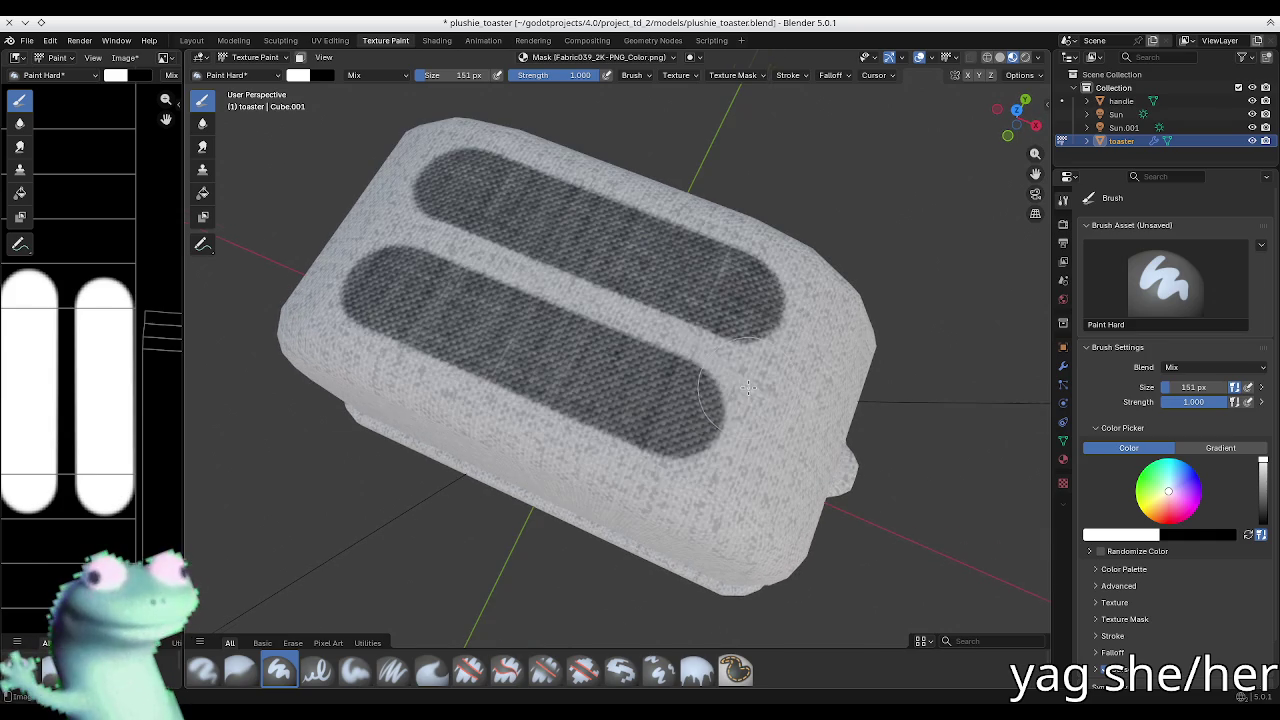
Step: From top view, extend both lower-slot ends and the upper slot's right end with the 151 px brush
{"action": "key", "text": "KP_7"}
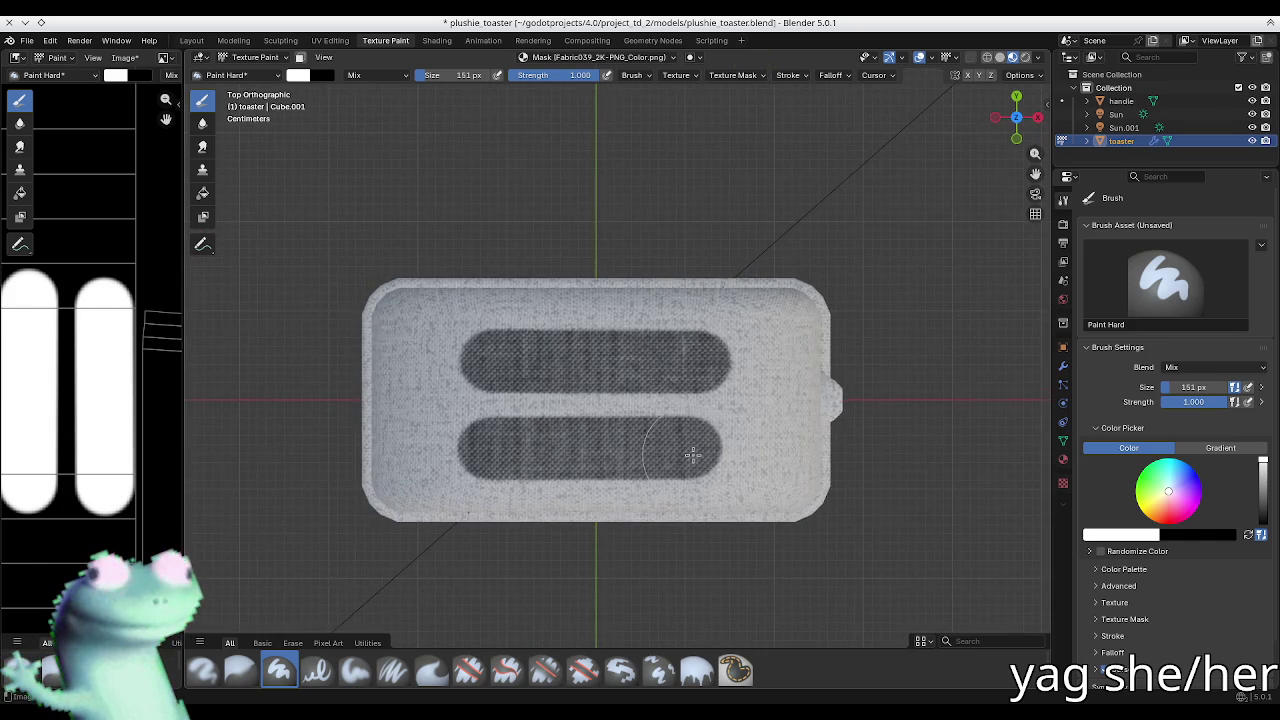
{"action": "scroll", "coordinate": [692, 455], "scroll_direction": "up", "scroll_amount": 3}
{"action": "scroll", "coordinate": [686, 443], "scroll_direction": "down", "scroll_amount": 1}
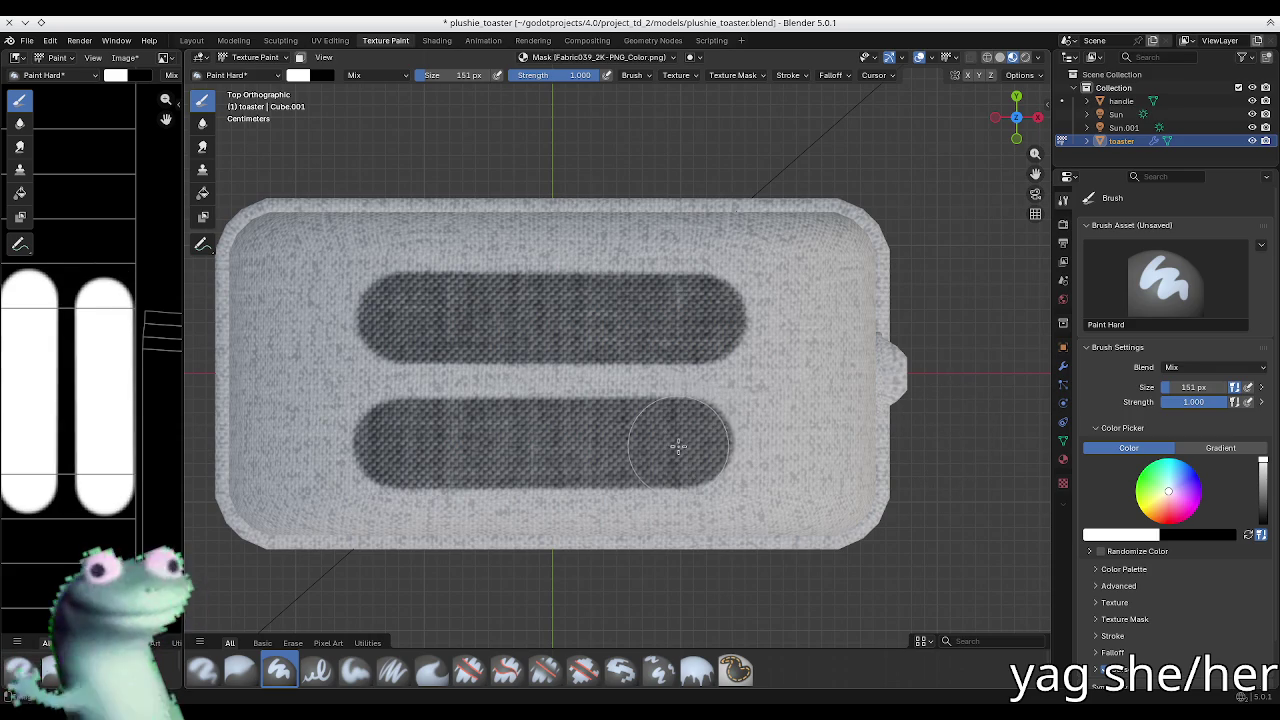
{"action": "scroll", "coordinate": [678, 440], "scroll_direction": "up", "scroll_amount": 1}
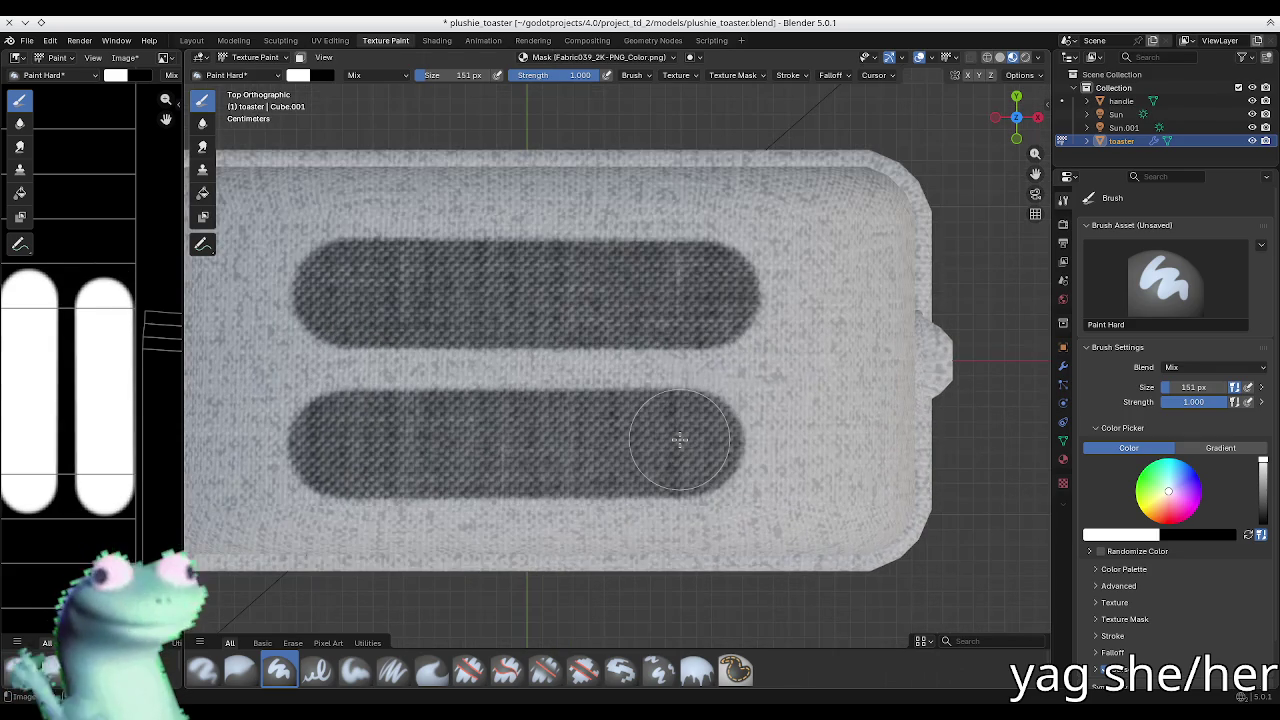
{"action": "left_click_drag", "start_coordinate": [689, 434], "coordinate": [700, 443]}
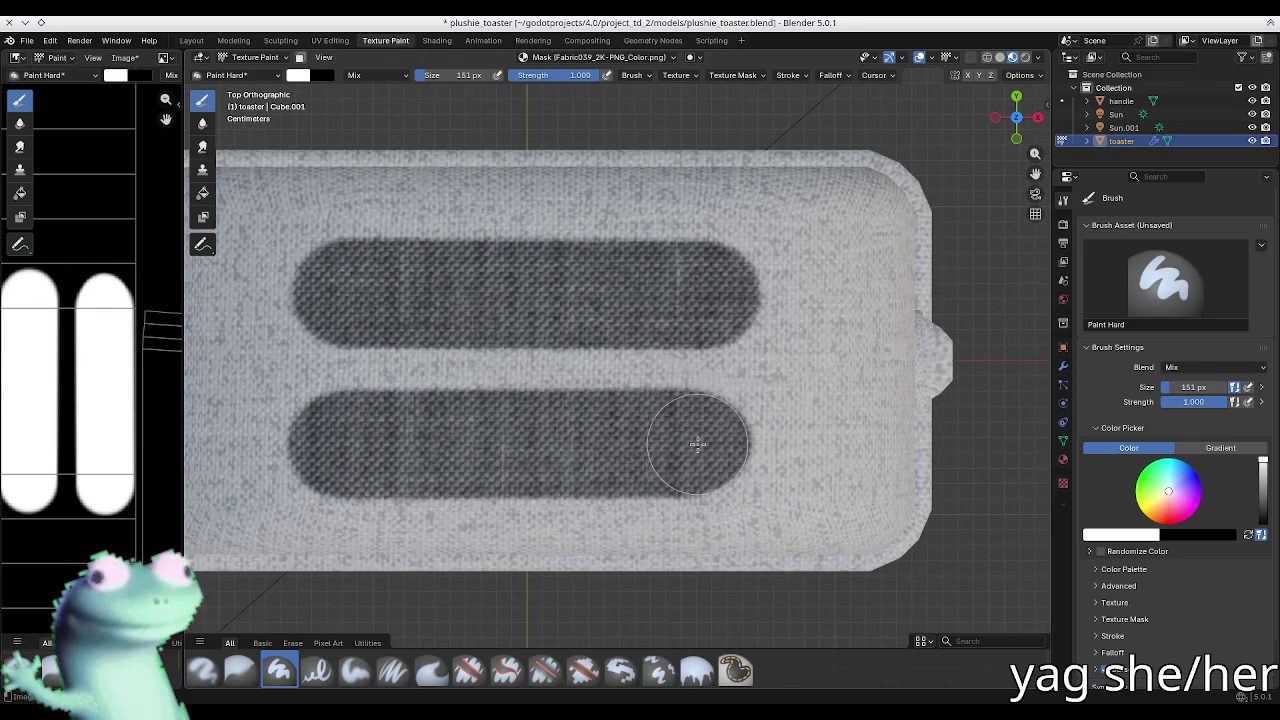
{"action": "left_click_drag", "start_coordinate": [300, 443], "coordinate": [310, 445]}
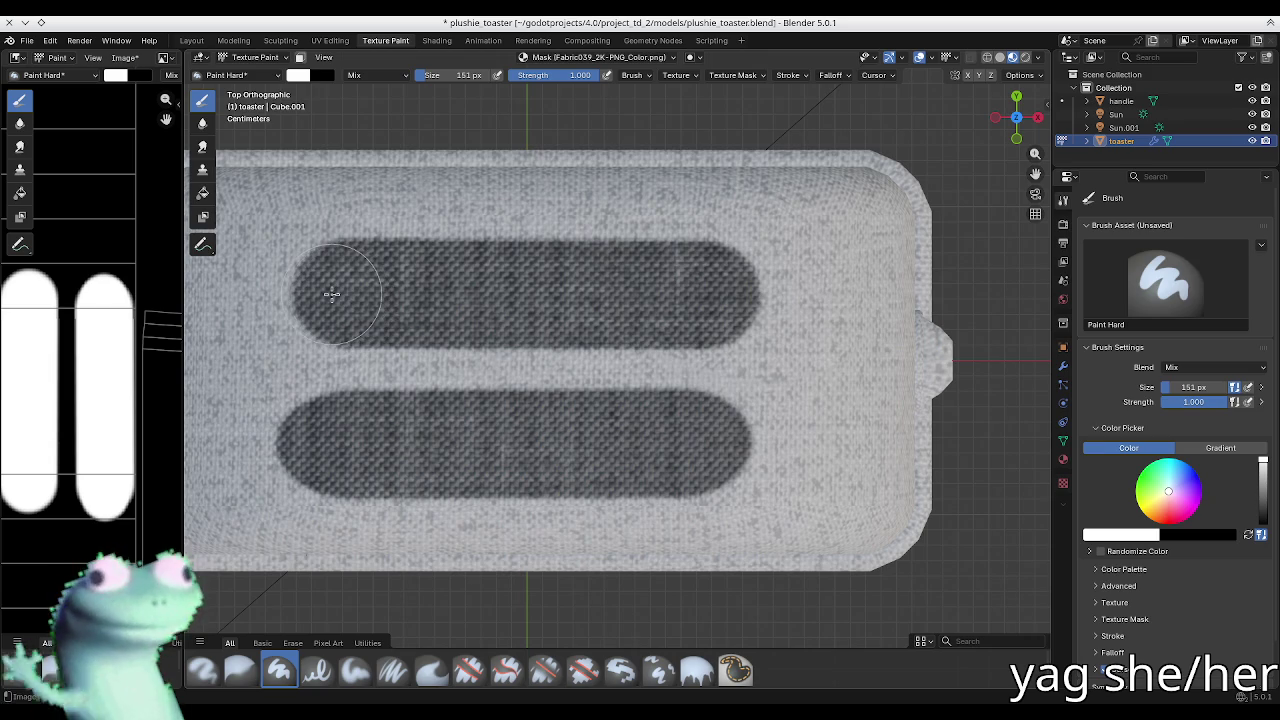
{"action": "left_click_drag", "start_coordinate": [668, 300], "coordinate": [732, 291]}
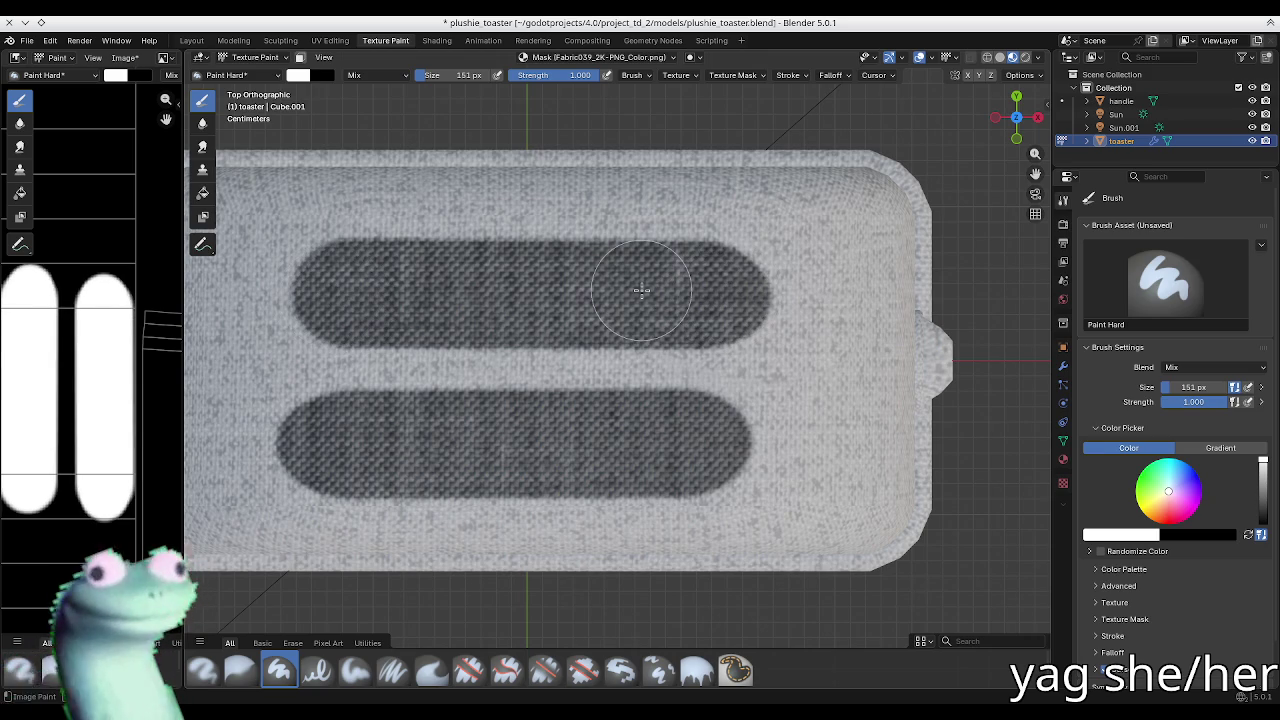
Step: Undo the slot extension, select the top face band, and restrict painting to those faces
{"action": "key", "text": "ctrl+z"}
{"action": "key", "text": "ctrl+z"}
{"action": "key", "text": "Tab"}
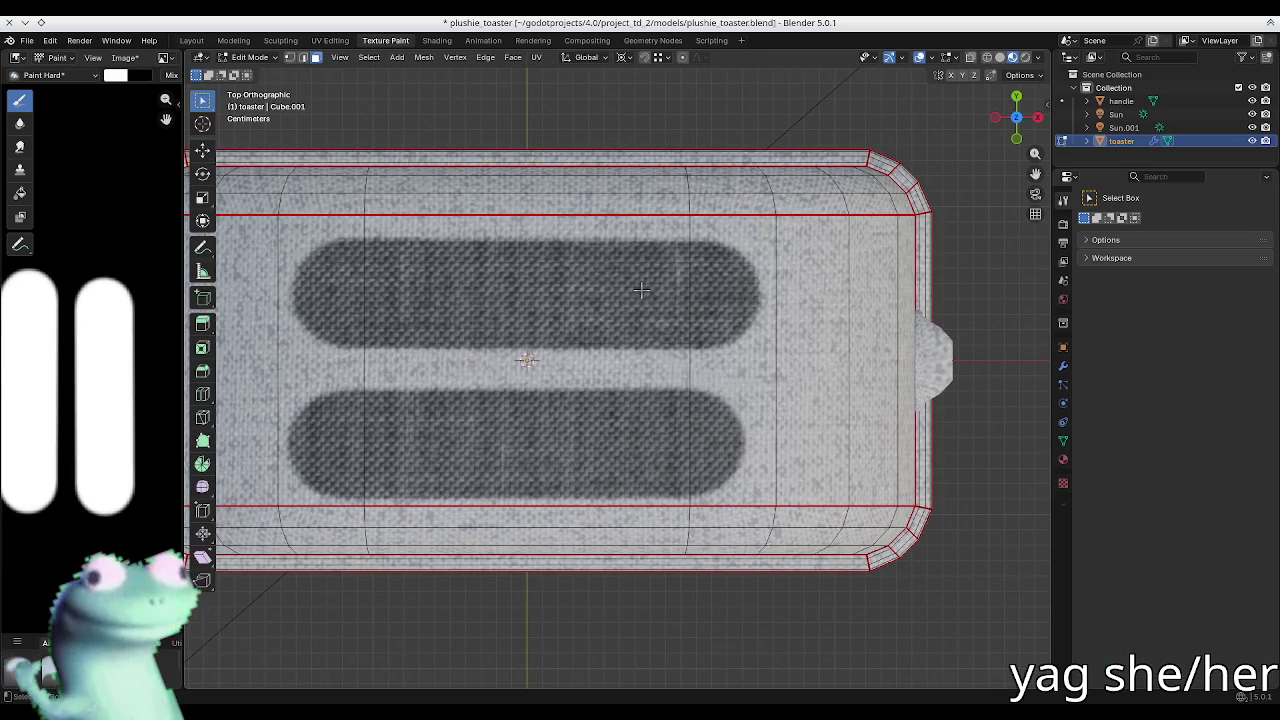
{"action": "left_click", "coordinate": [721, 288]}
{"action": "key", "text": "ctrl+z"}
{"action": "key", "text": "ctrl+z"}
{"action": "key", "text": "ctrl+z"}
{"action": "key", "text": "Tab"}
{"action": "key", "text": "Tab"}
{"action": "key", "text": "Tab"}
{"action": "key", "text": "Tab"}
{"action": "key", "text": "m"}
Step: Paint upper and lower straight dark slot bands across the selected top faces
{"action": "middle_click_drag", "start_coordinate": [445, 325], "coordinate": [495, 323], "text": "shift"}
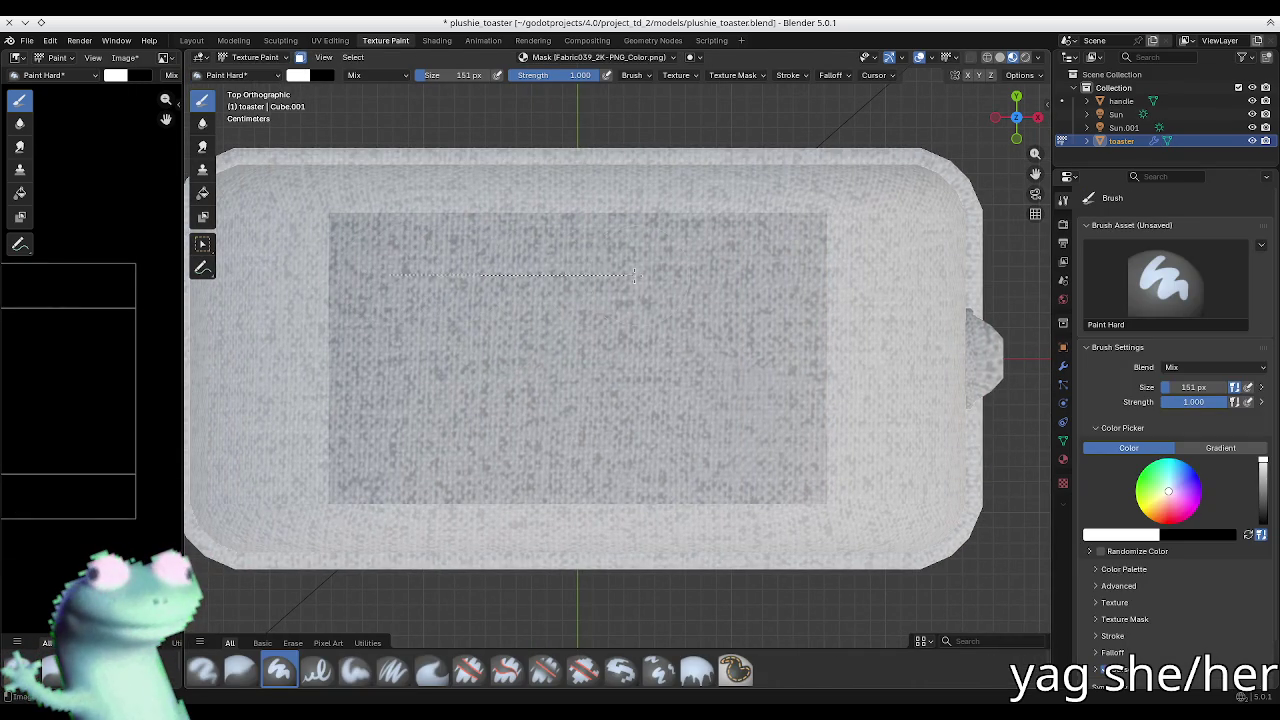
{"action": "left_click_drag", "start_coordinate": [613, 277], "coordinate": [718, 277]}
{"action": "key", "text": "ctrl+z"}
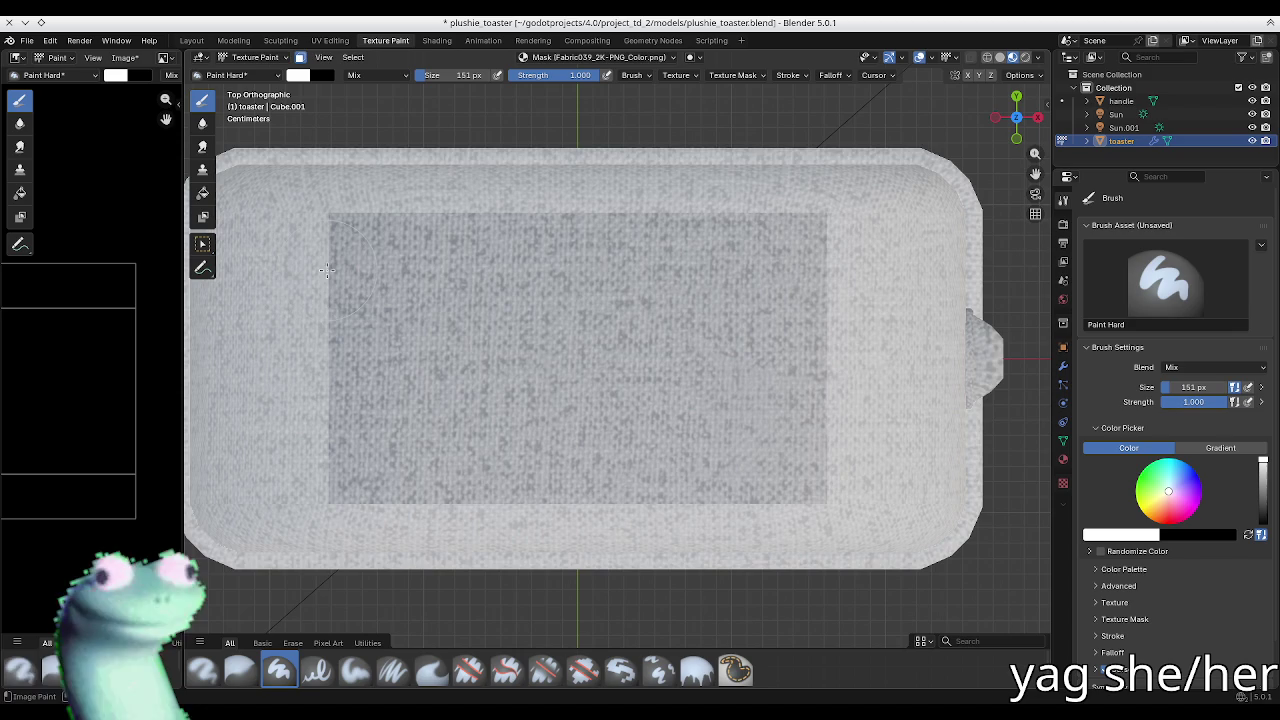
{"action": "left_click_drag", "start_coordinate": [395, 271], "coordinate": [826, 270]}
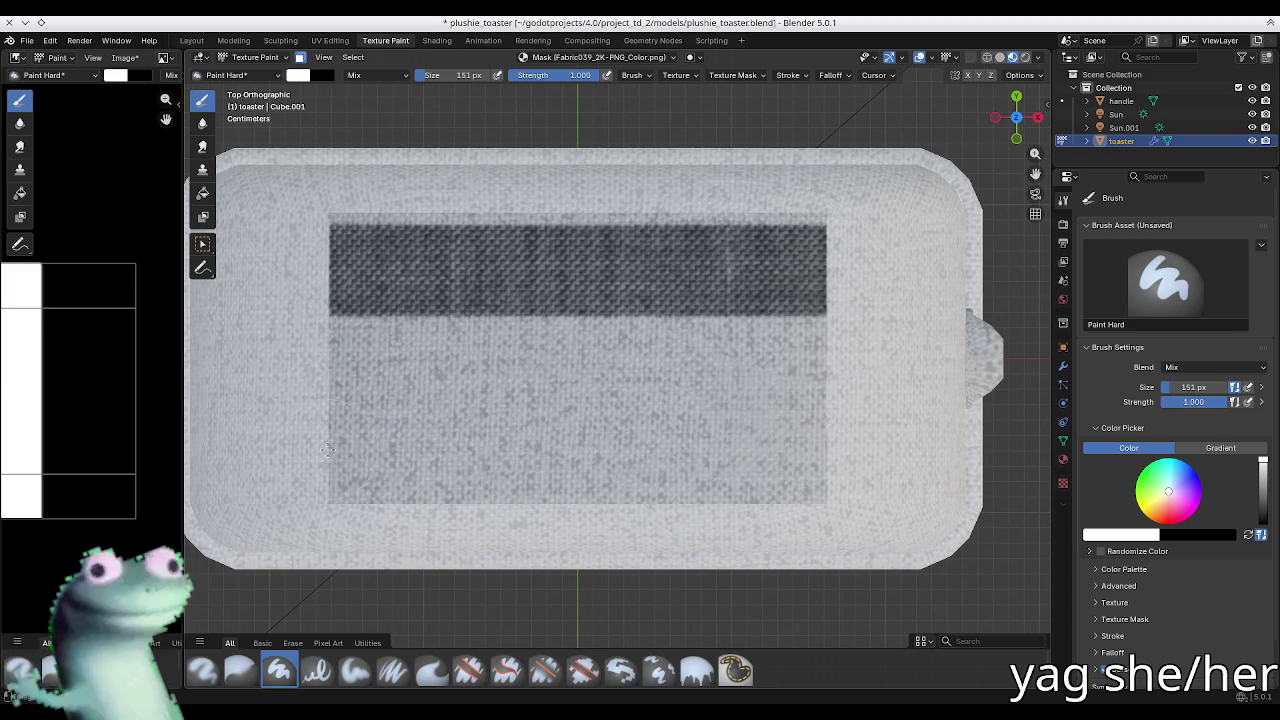
{"action": "left_click_drag", "start_coordinate": [470, 441], "coordinate": [828, 452]}
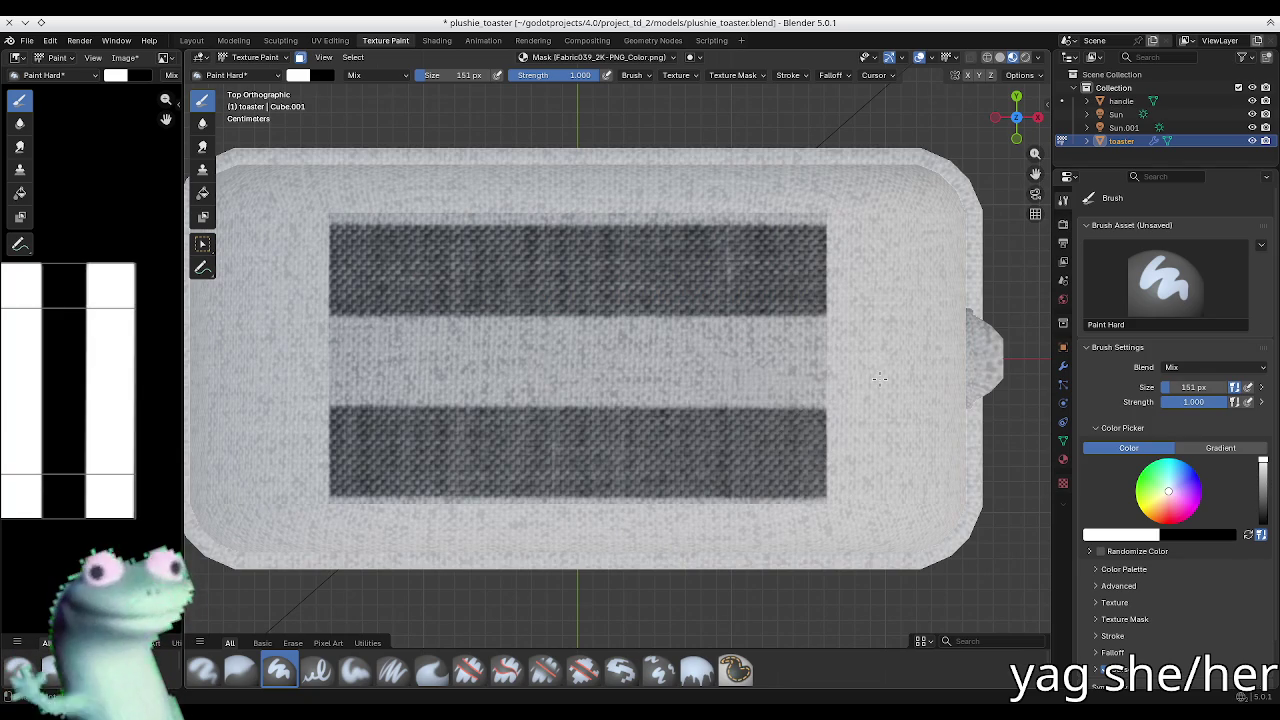
{"action": "scroll", "coordinate": [682, 397], "scroll_direction": "down", "scroll_amount": 1}
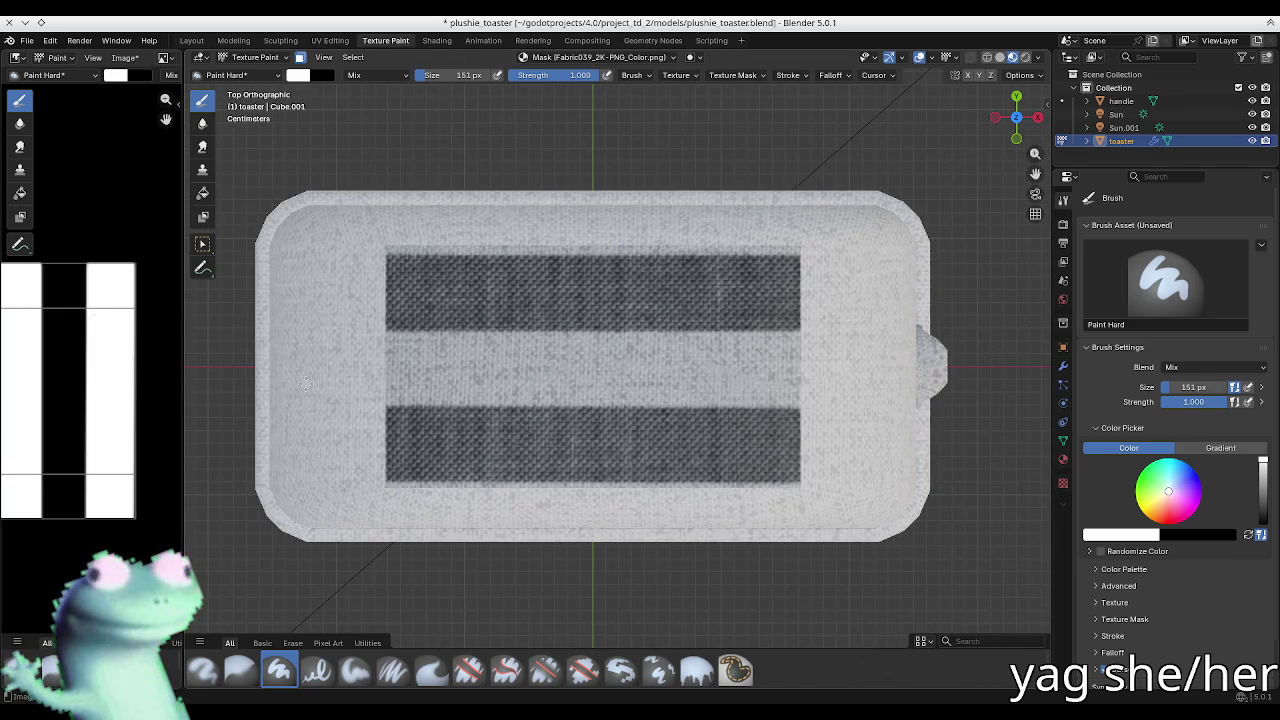
Step: Test a straight stroke on the UV image, check stroke settings, then undo both bands
{"action": "middle_click_drag", "start_coordinate": [45, 315], "coordinate": [111, 329]}
{"action": "left_click_drag", "start_coordinate": [111, 241], "coordinate": [96, 268]}
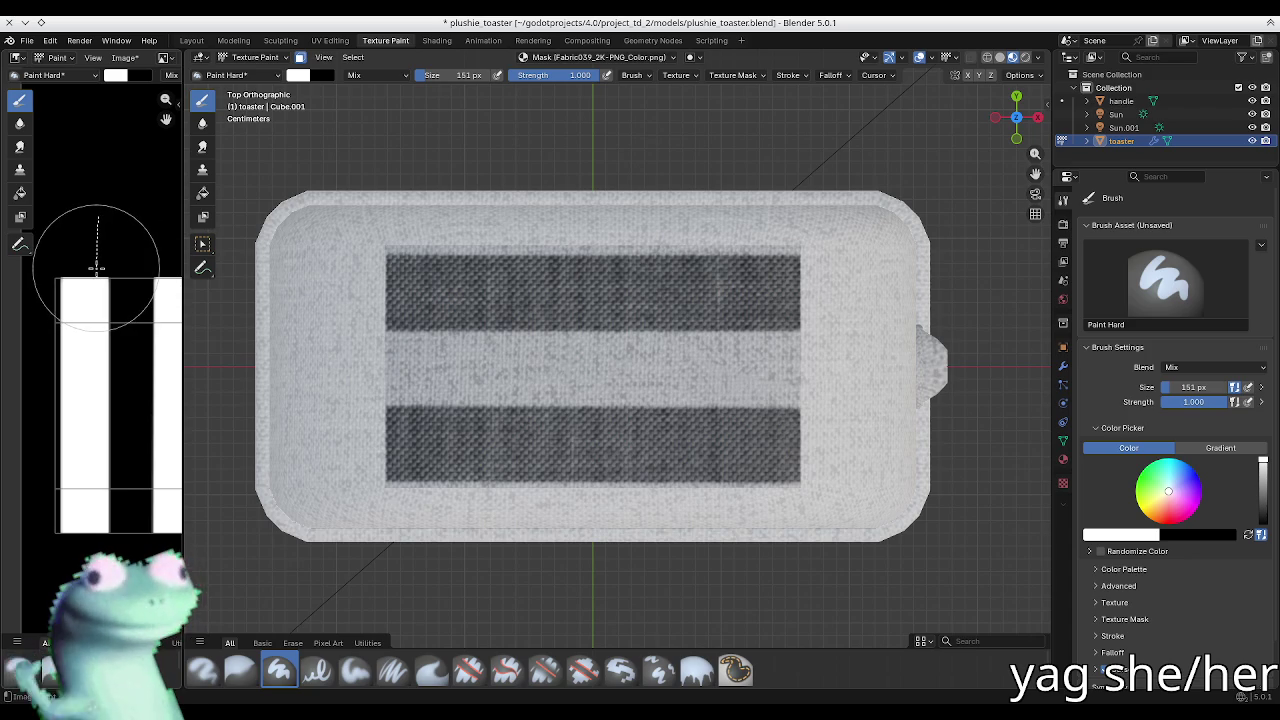
{"action": "left_click_drag", "start_coordinate": [97, 268], "coordinate": [108, 260]}
{"action": "key", "text": "ctrl+z"}
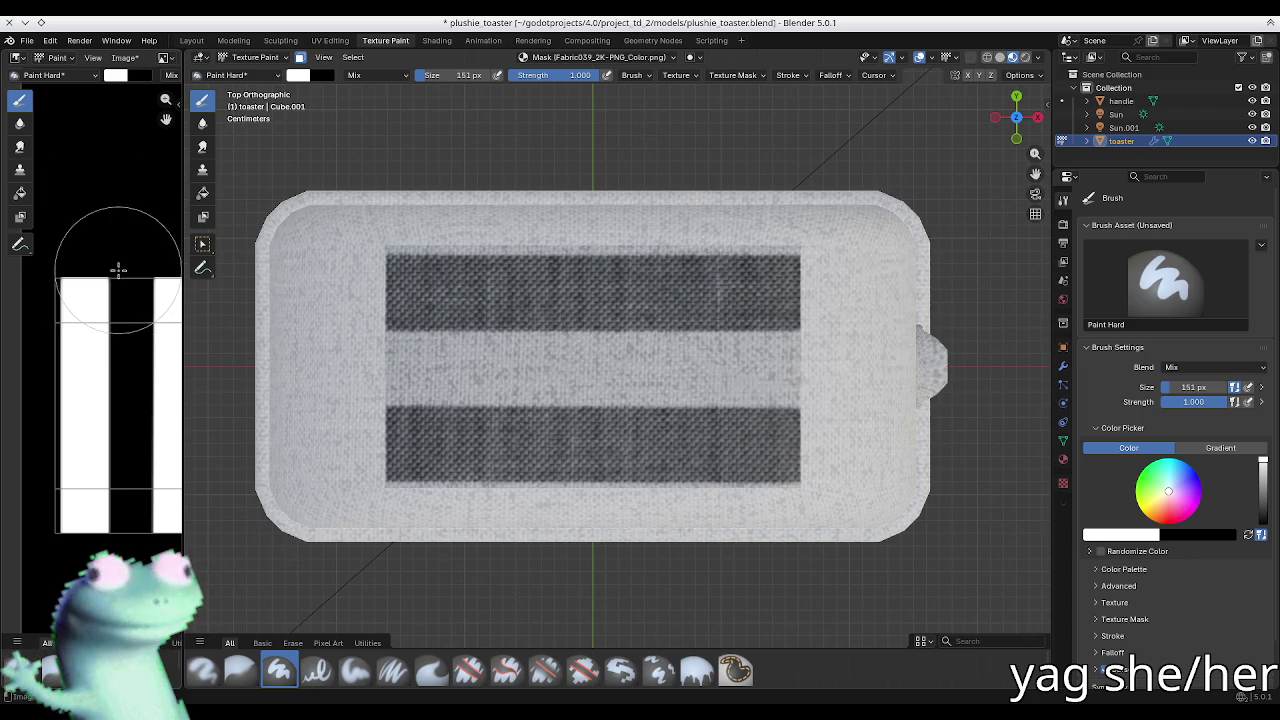
{"action": "right_click", "coordinate": [122, 265]}
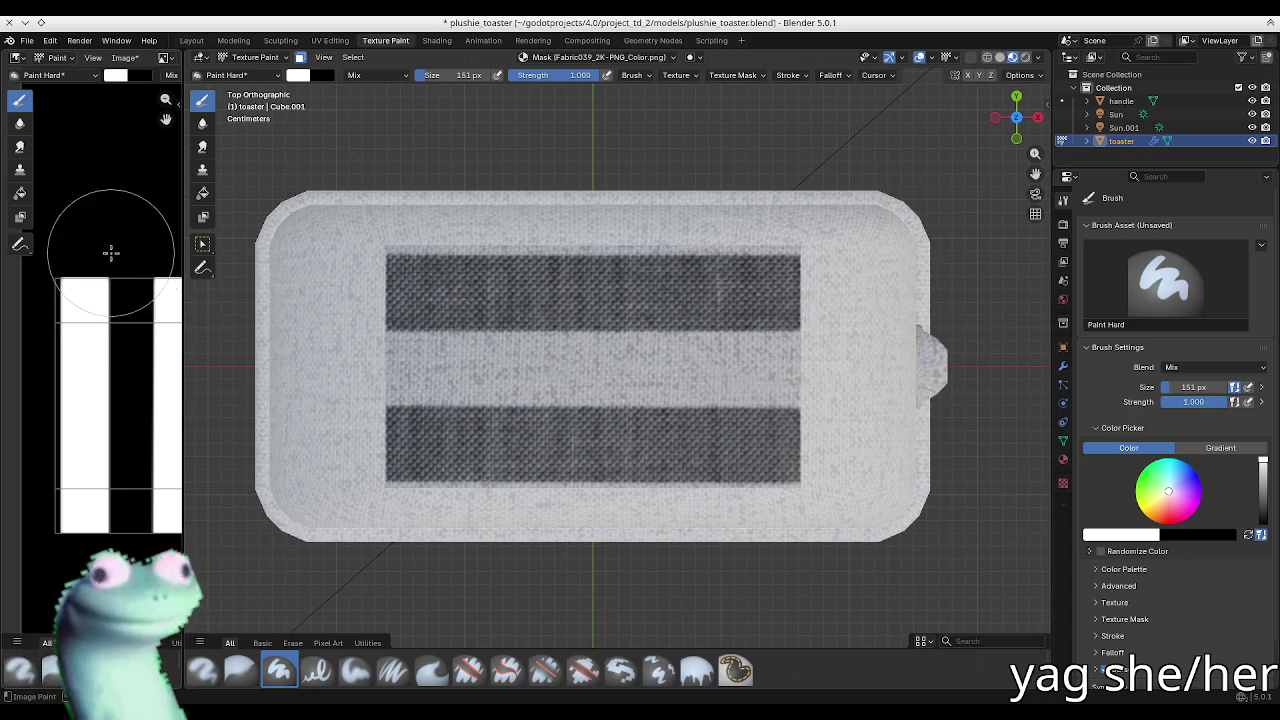
{"action": "left_click", "coordinate": [796, 77]}
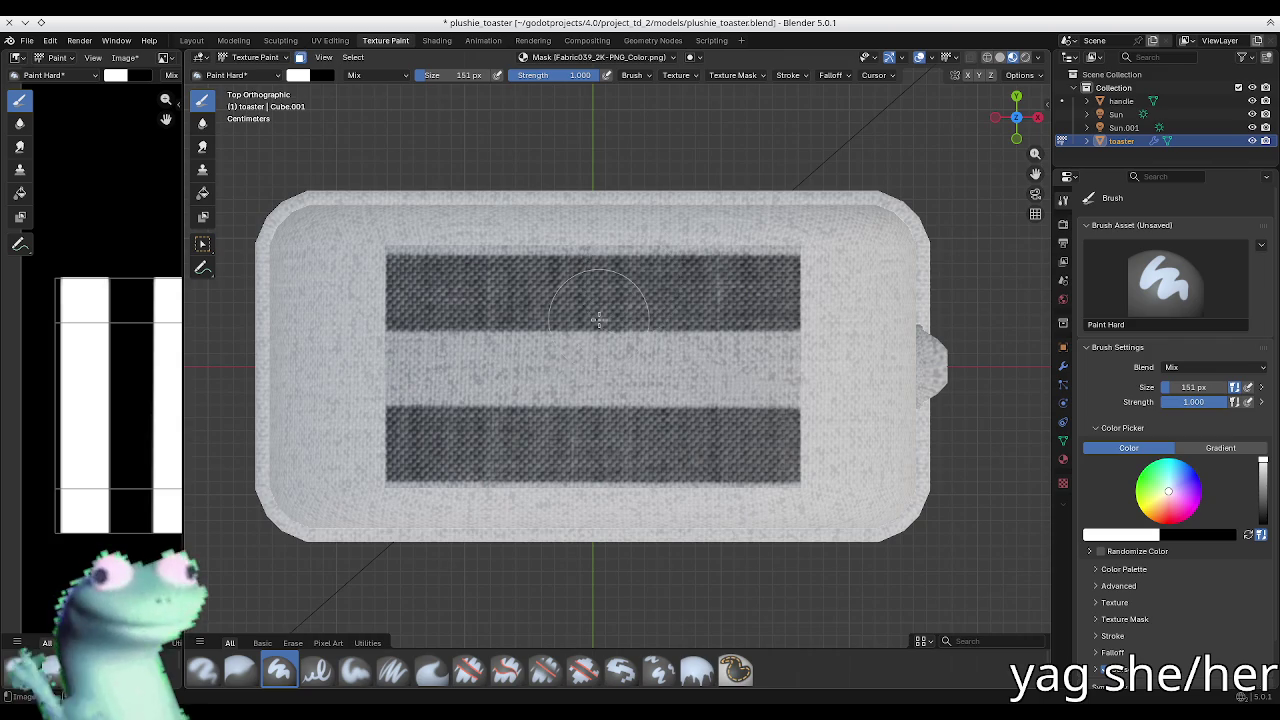
{"action": "scroll", "coordinate": [596, 313], "scroll_direction": "up", "scroll_amount": 1}
{"action": "key", "text": "ctrl+z"}
{"action": "key", "text": "ctrl+z"}
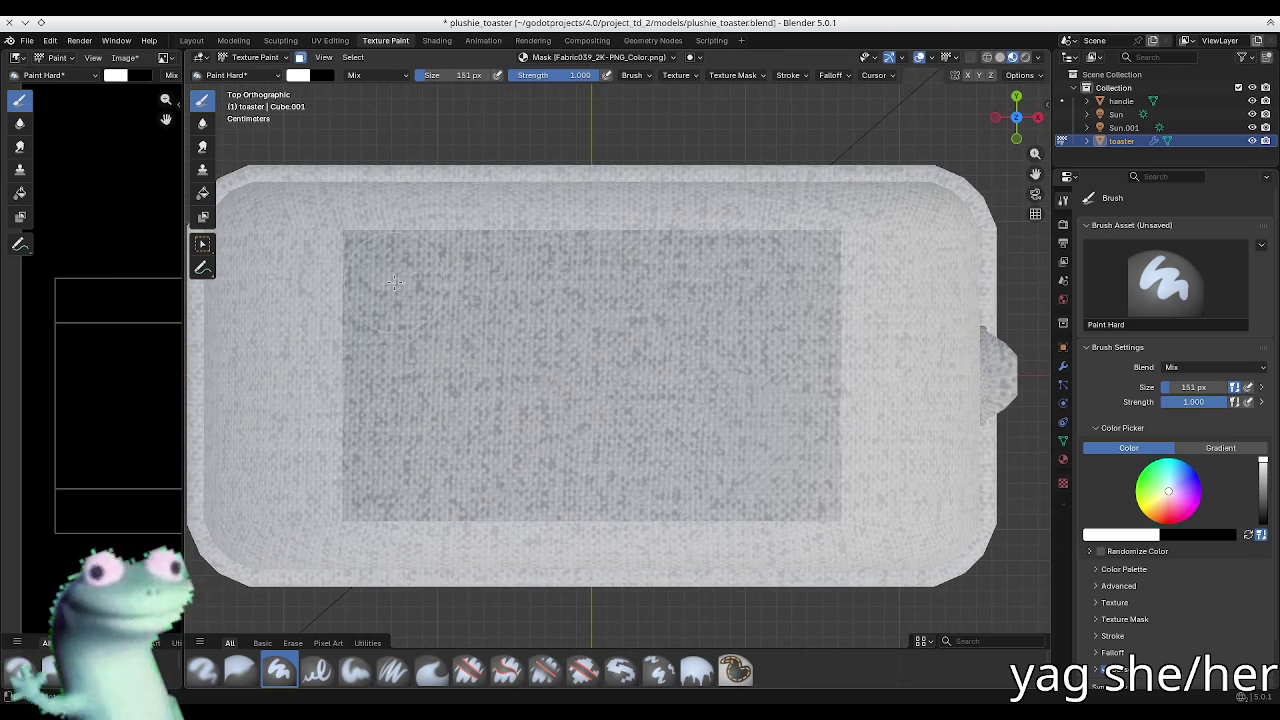
Step: Paint upper and lower rounded slots with Line-method strokes, then inspect them in Edit Mode
{"action": "left_click_drag", "start_coordinate": [536, 283], "coordinate": [793, 281]}
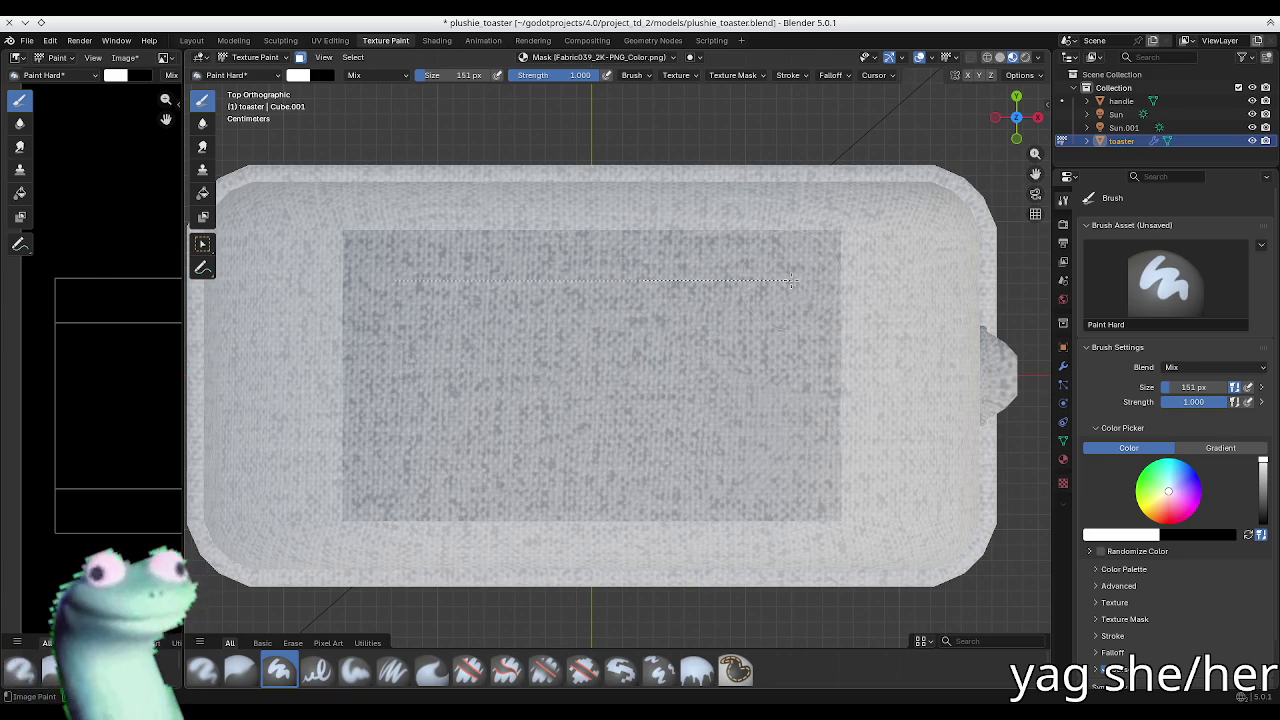
{"action": "left_click_drag", "start_coordinate": [790, 281], "coordinate": [791, 281]}
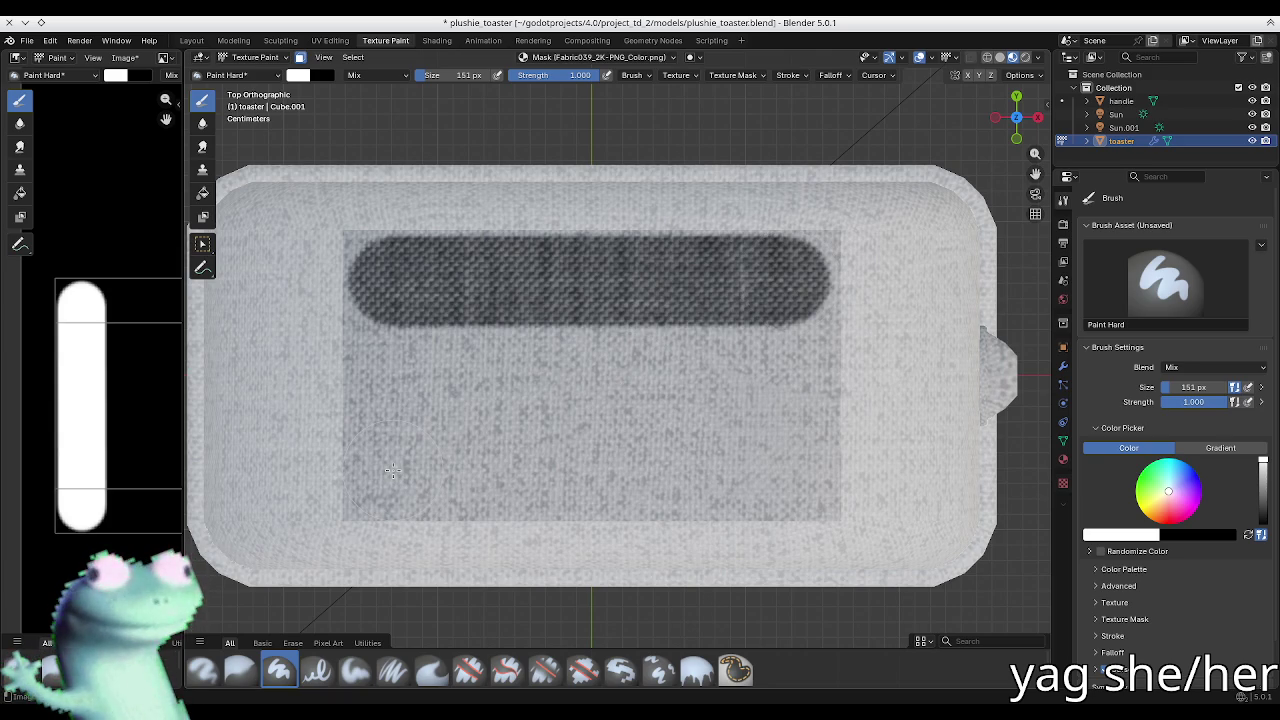
{"action": "left_click_drag", "start_coordinate": [392, 471], "coordinate": [797, 470]}
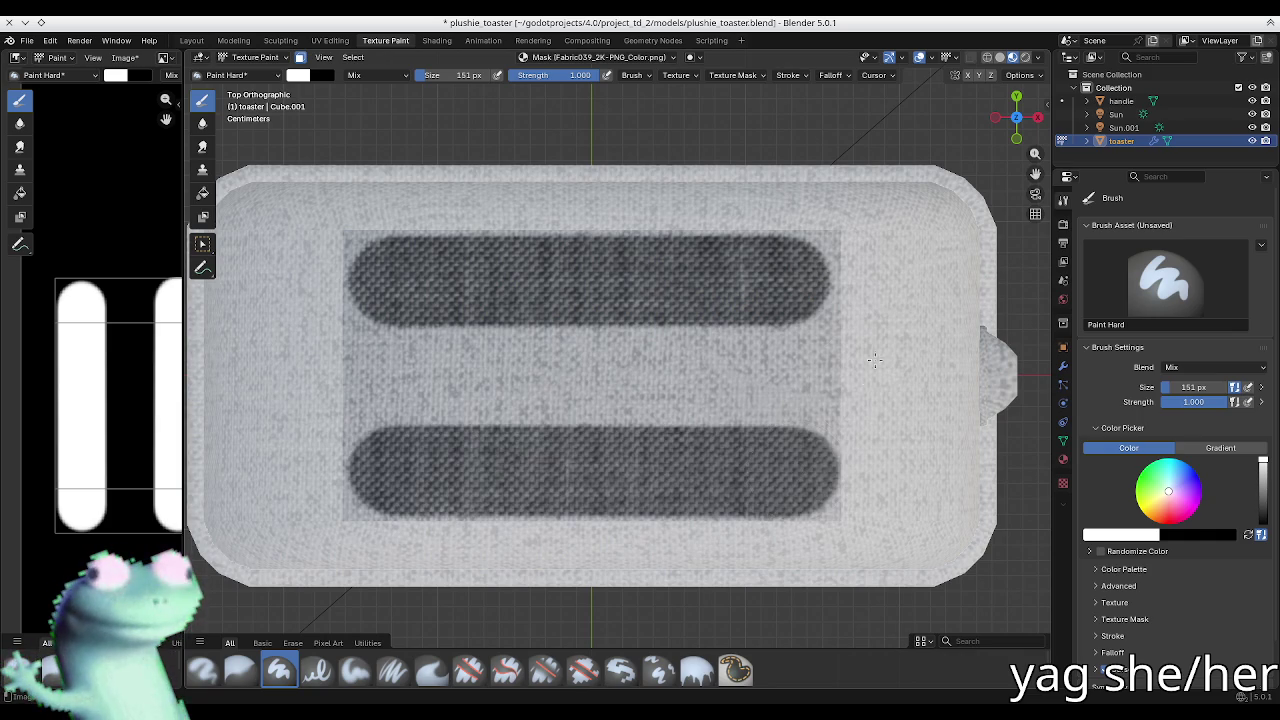
{"action": "key", "text": "Tab"}
{"action": "mouse_move", "coordinate": [797, 470]}
{"action": "middle_mouse_down"}
{"action": "mouse_move", "coordinate": [735, 450]}
{"action": "mouse_move", "coordinate": [497, 583]}
{"action": "mouse_move", "coordinate": [620, 529]}
{"action": "middle_mouse_up"}
{"action": "mouse_move", "coordinate": [646, 466]}
{"action": "middle_mouse_down"}
{"action": "mouse_move", "coordinate": [734, 412]}
{"action": "mouse_move", "coordinate": [742, 493]}
{"action": "mouse_move", "coordinate": [508, 402]}
{"action": "middle_mouse_up"}
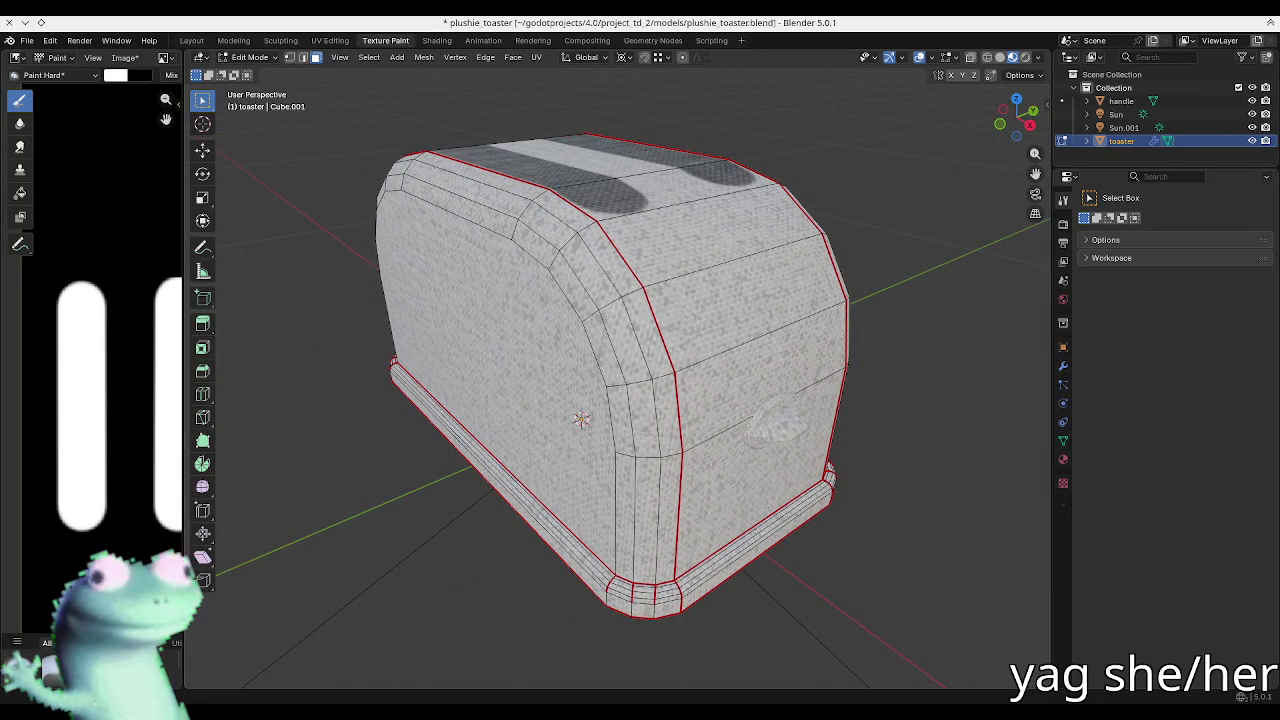
Step: Show the Ucupaint sidebar and briefly expand the Normal channel options
{"action": "middle_click_drag", "start_coordinate": [590, 235], "coordinate": [594, 278]}
{"action": "key", "text": "n"}
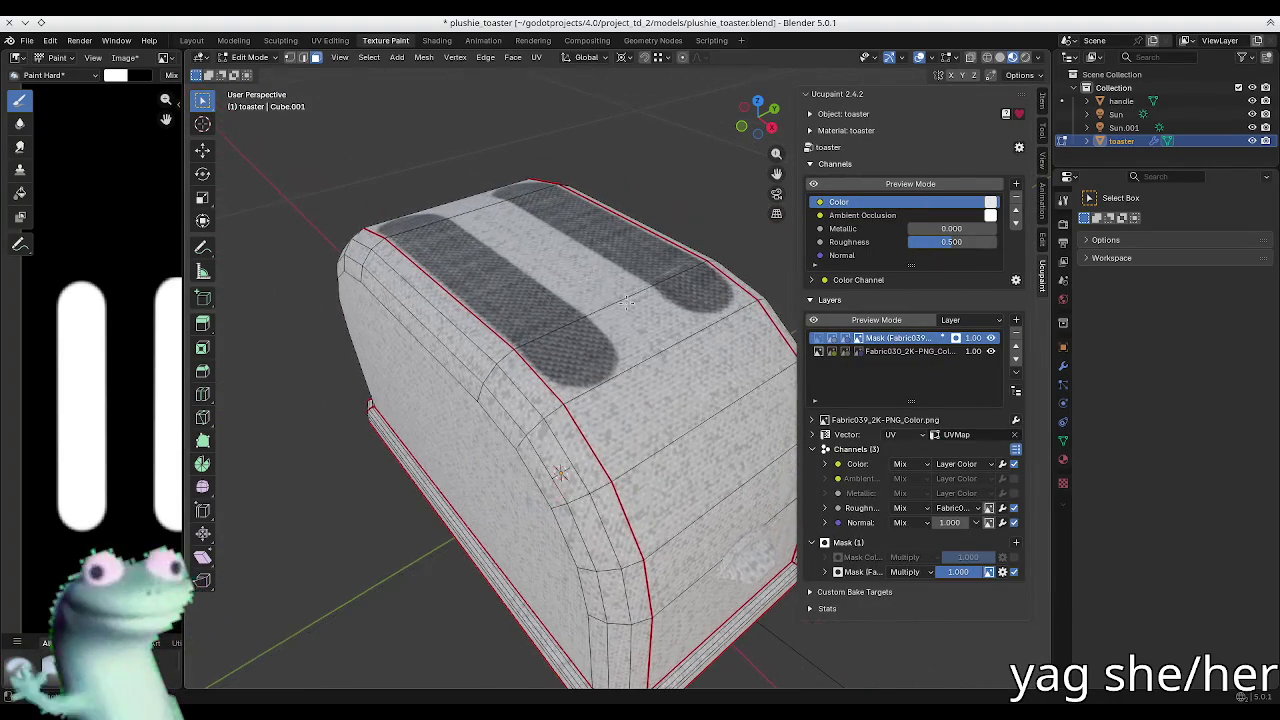
{"action": "left_click", "coordinate": [862, 525]}
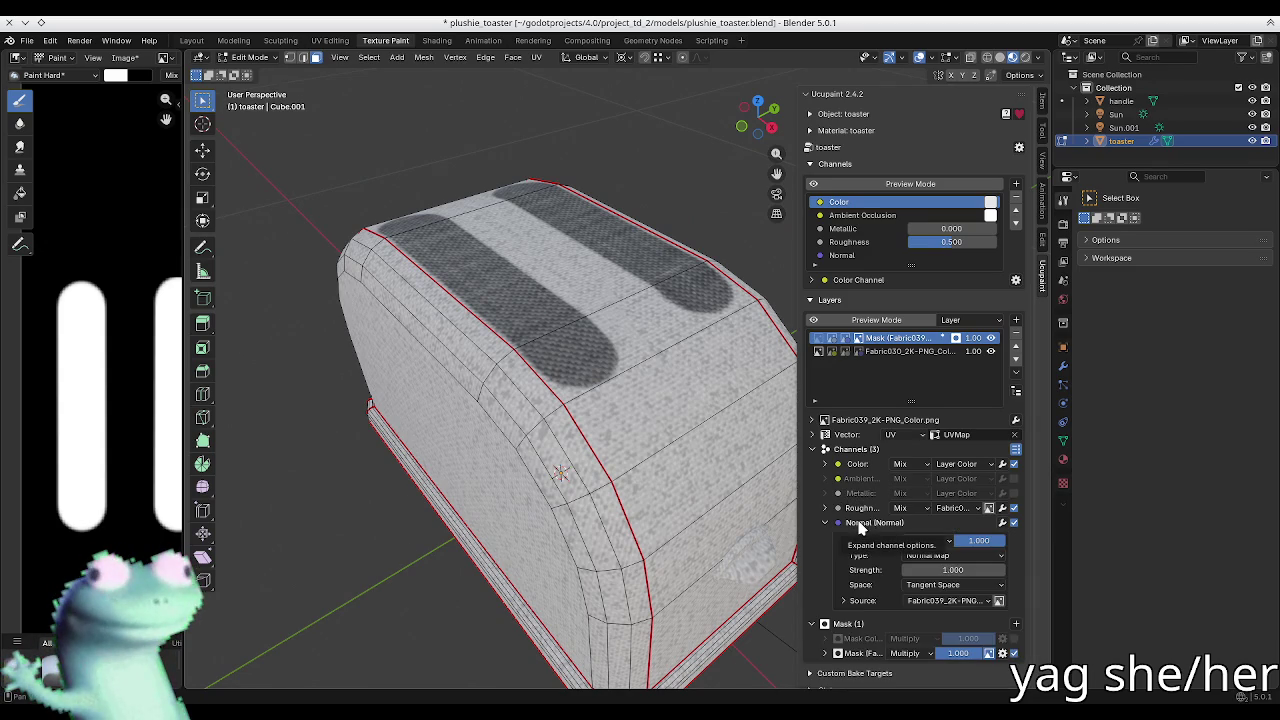
{"action": "left_click", "coordinate": [877, 530]}
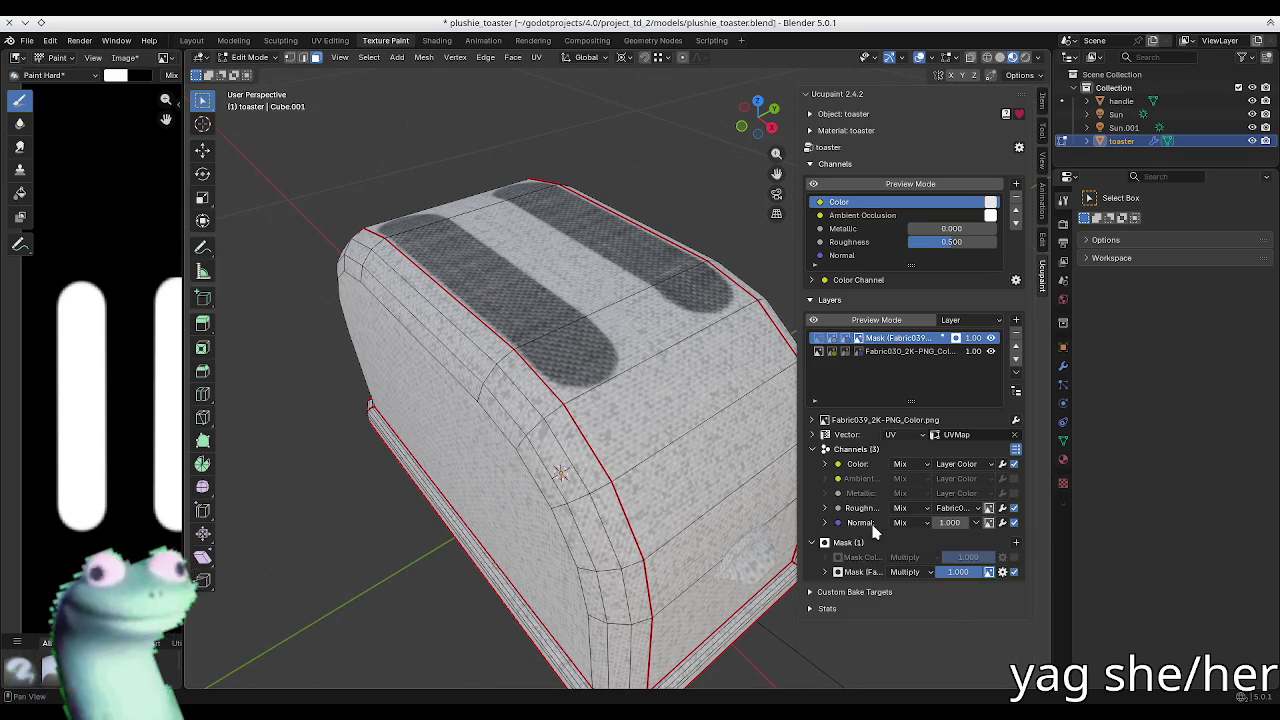
{"action": "middle_click_drag", "start_coordinate": [712, 472], "coordinate": [752, 348]}
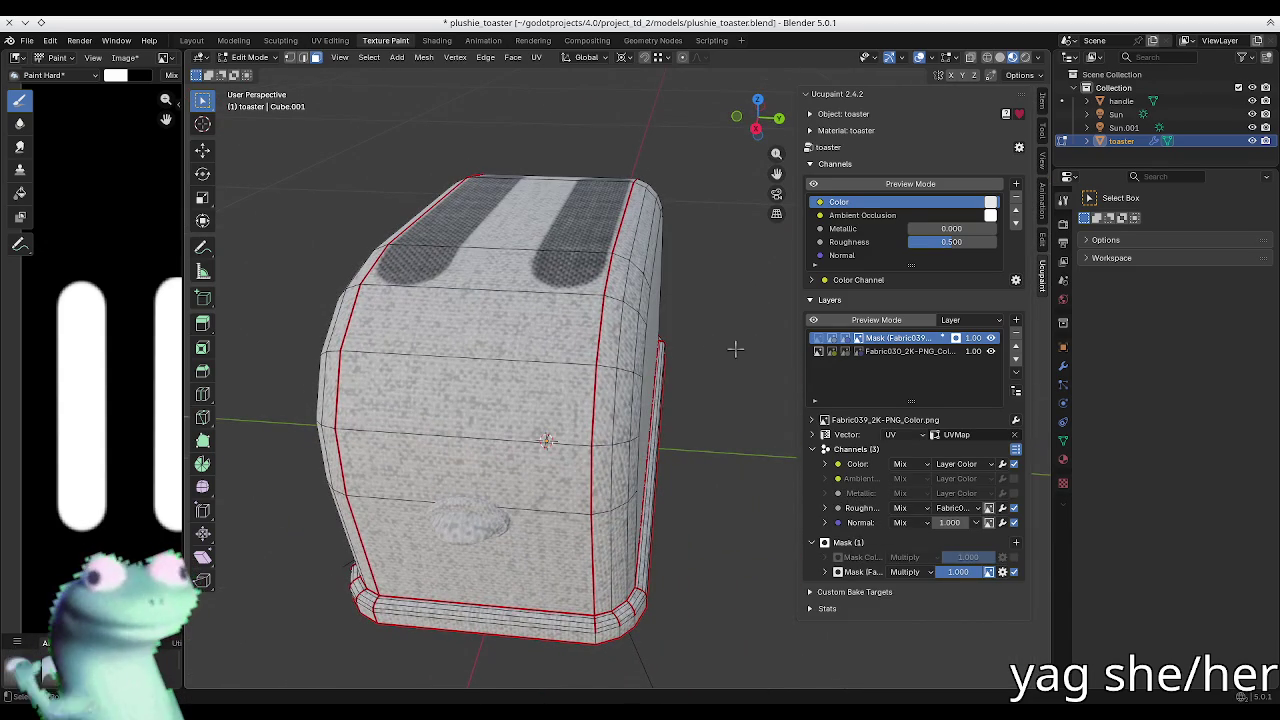
{"action": "middle_click_drag", "start_coordinate": [610, 337], "coordinate": [603, 327]}
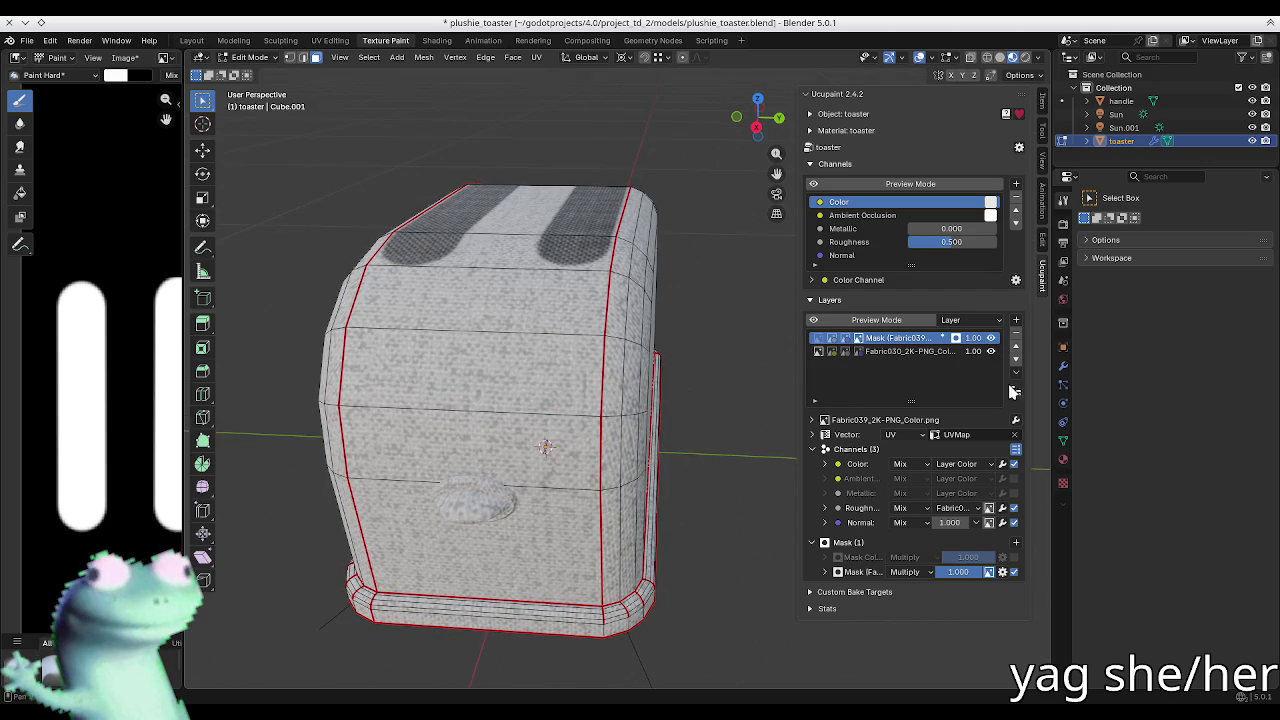
Step: Enable the layer's second fabric mask with Add blending and orbit to inspect the toaster
{"action": "left_click", "coordinate": [998, 561]}
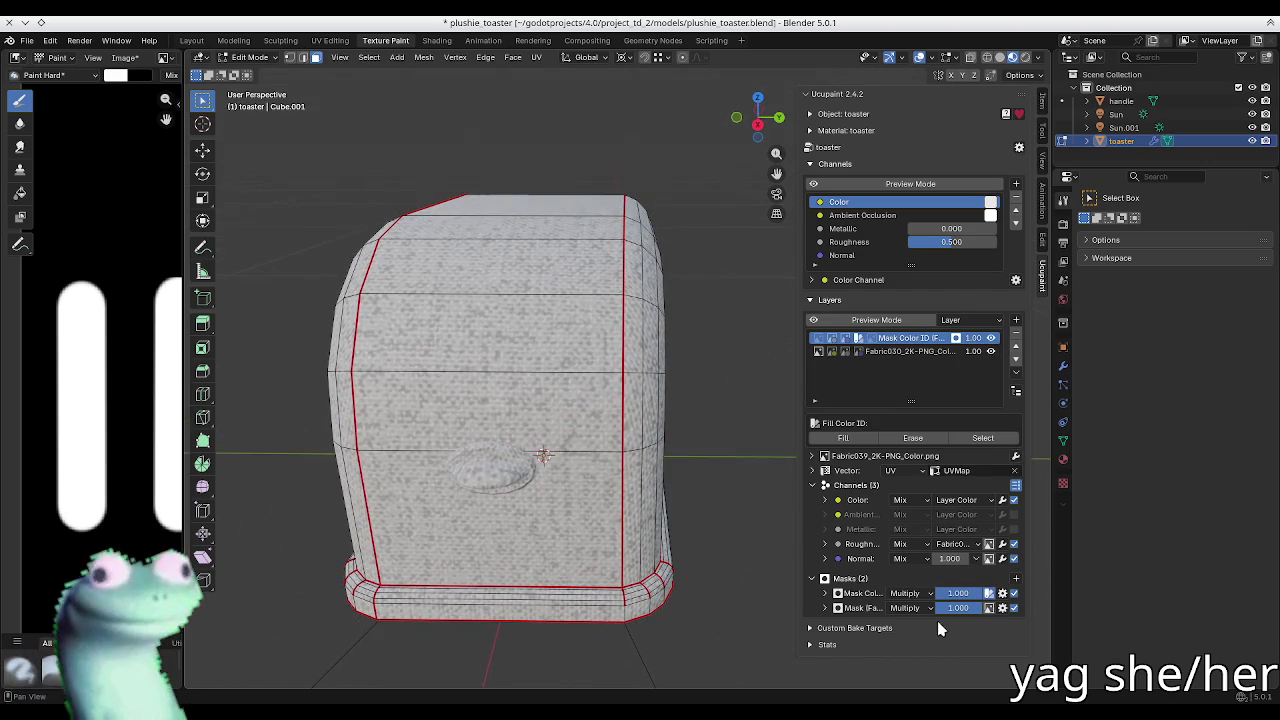
{"action": "left_click", "coordinate": [922, 608]}
{"action": "left_click", "coordinate": [923, 343]}
{"action": "mouse_move", "coordinate": [630, 338]}
{"action": "middle_mouse_down"}
{"action": "mouse_move", "coordinate": [663, 375]}
{"action": "mouse_move", "coordinate": [655, 355]}
{"action": "mouse_move", "coordinate": [663, 393]}
{"action": "middle_mouse_up"}
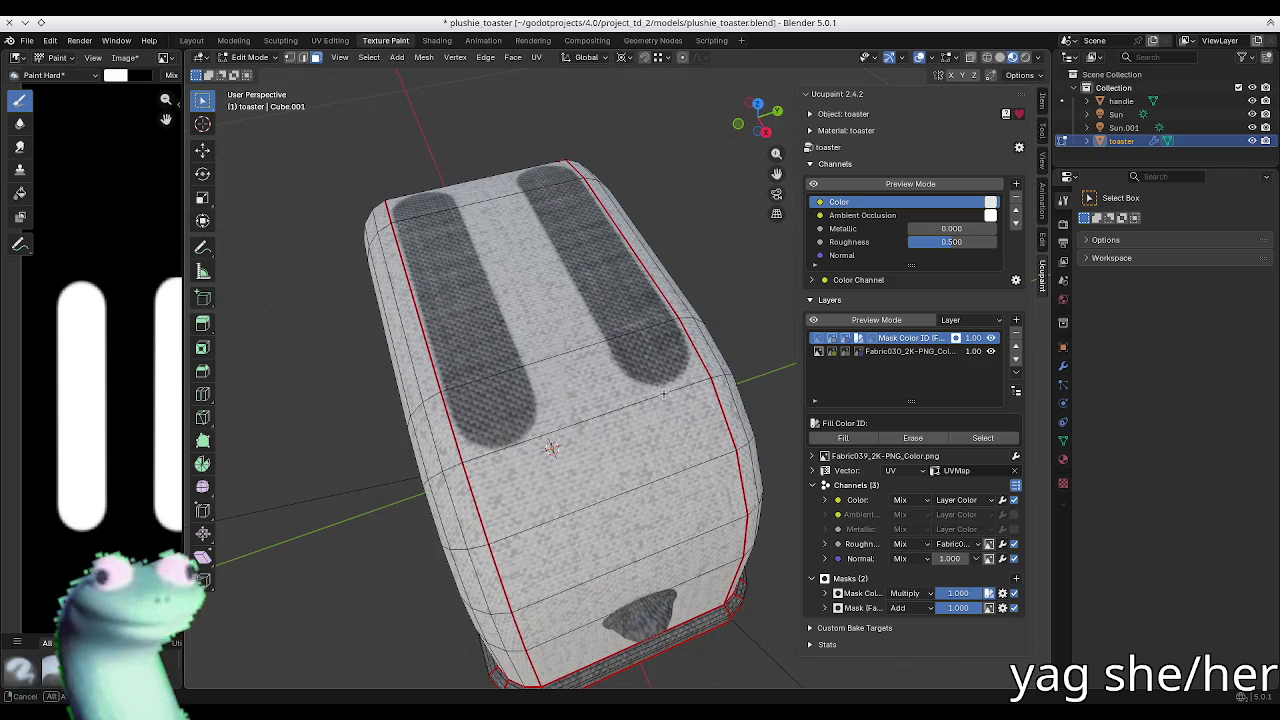
{"action": "scroll", "coordinate": [663, 393], "scroll_direction": "up", "scroll_amount": 2}
{"action": "scroll", "coordinate": [549, 341], "scroll_direction": "up", "scroll_amount": 1}
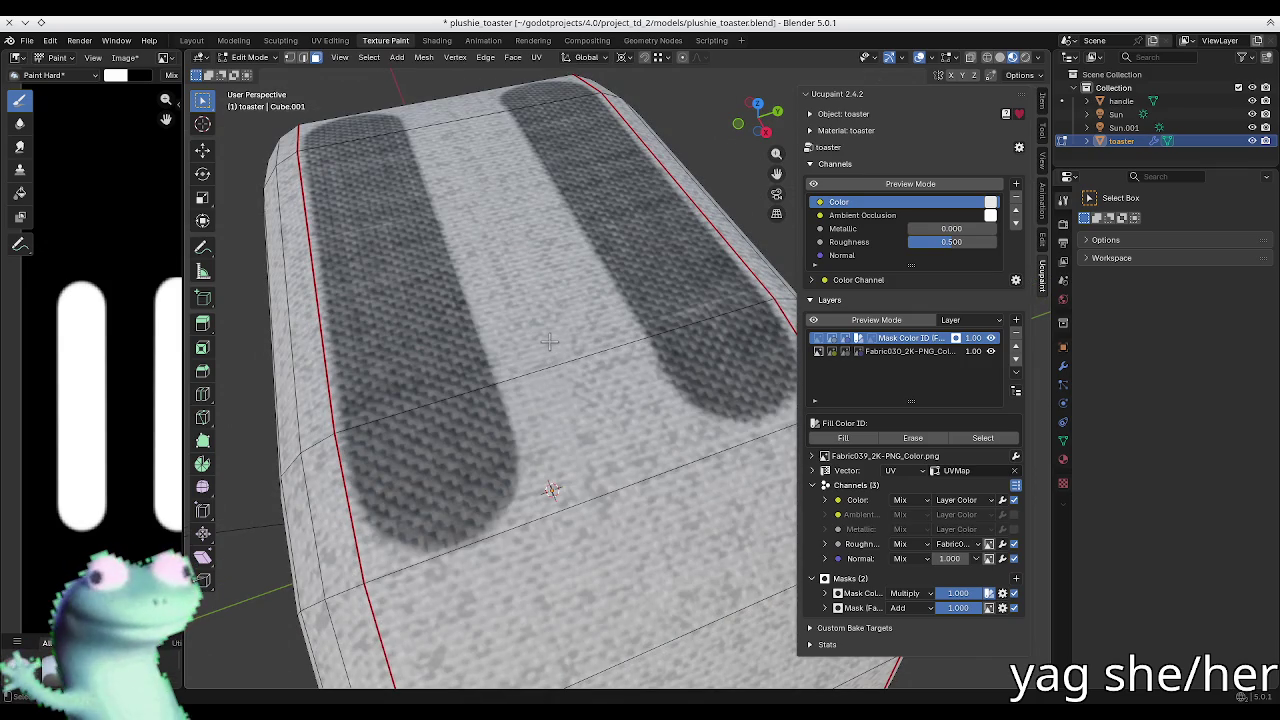
{"action": "scroll", "coordinate": [770, 479], "scroll_direction": "down", "scroll_amount": 2}
{"action": "middle_click_drag", "start_coordinate": [770, 479], "coordinate": [507, 347]}
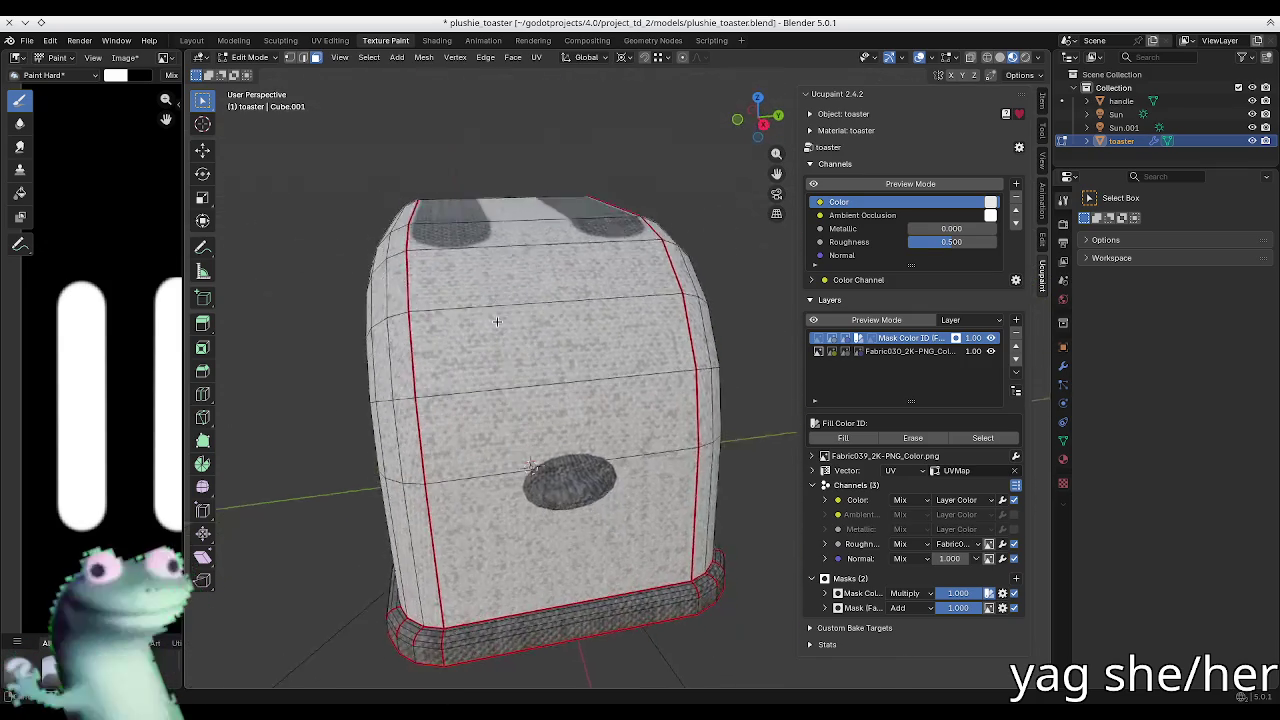
{"action": "scroll", "coordinate": [507, 347], "scroll_direction": "up", "scroll_amount": 4}
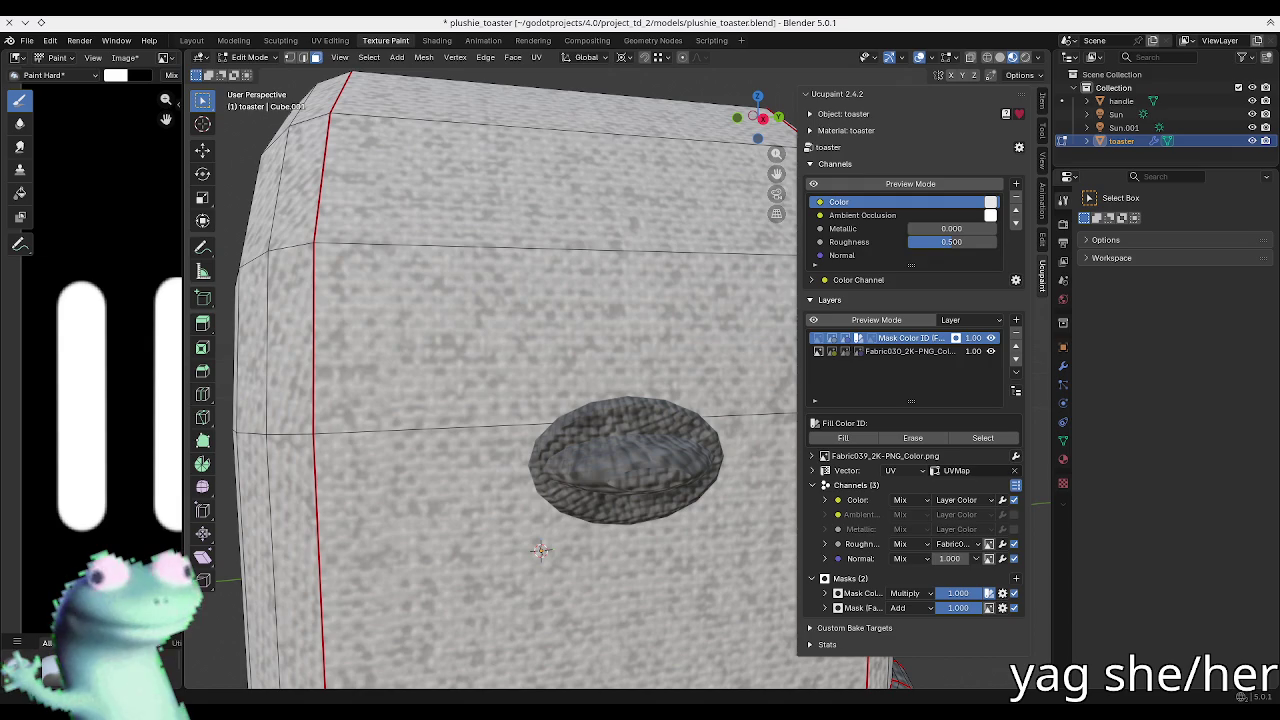
{"action": "scroll", "coordinate": [632, 328], "scroll_direction": "down", "scroll_amount": 8}
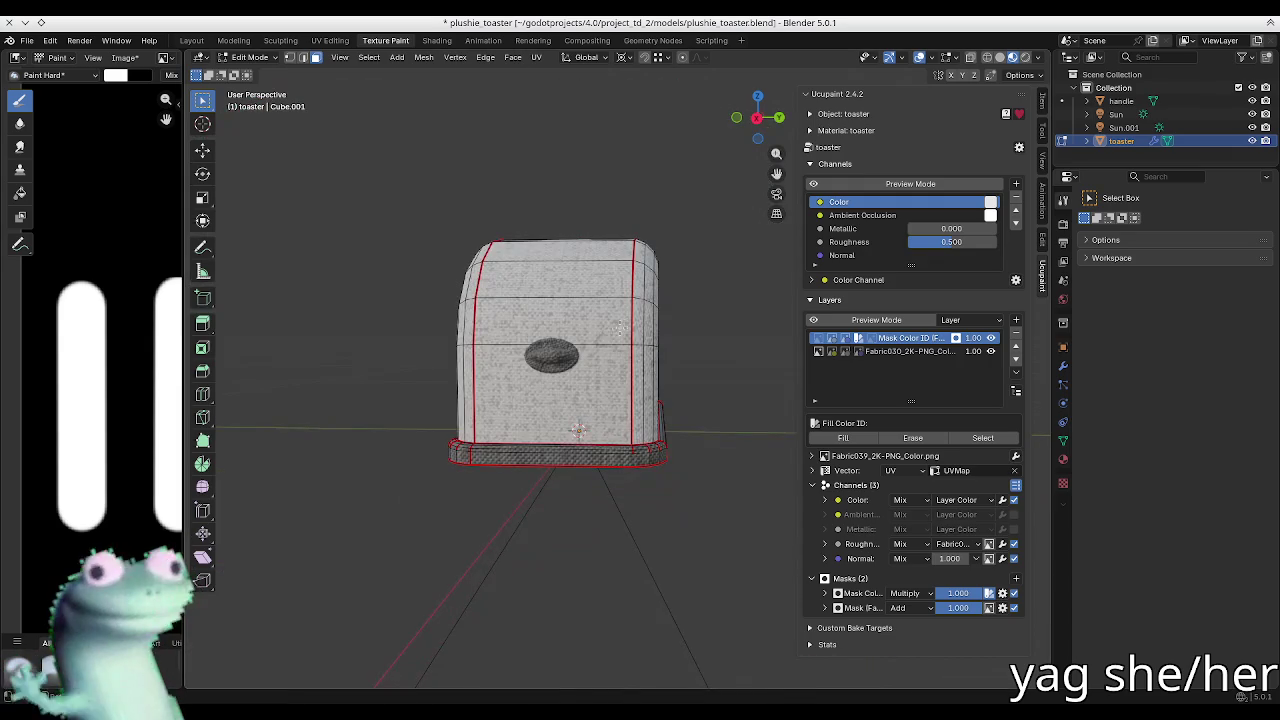
{"action": "mouse_move", "coordinate": [433, 572]}
{"action": "middle_mouse_down"}
{"action": "mouse_move", "coordinate": [535, 518]}
{"action": "mouse_move", "coordinate": [504, 516]}
{"action": "middle_mouse_up"}
Step: Return to Texture Paint, save the blend file, and switch to the Texture Paint workspace
{"action": "key", "text": "n"}
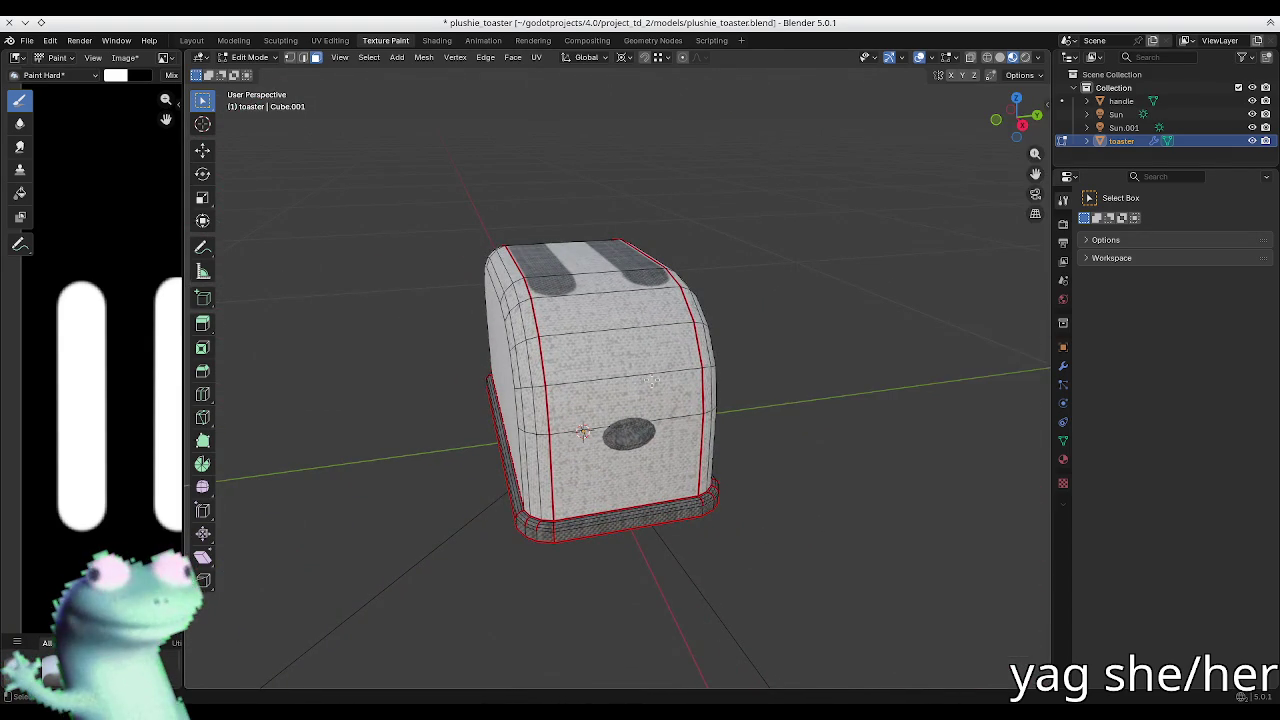
{"action": "middle_click_drag", "start_coordinate": [640, 386], "coordinate": [646, 383]}
{"action": "key", "text": "Tab"}
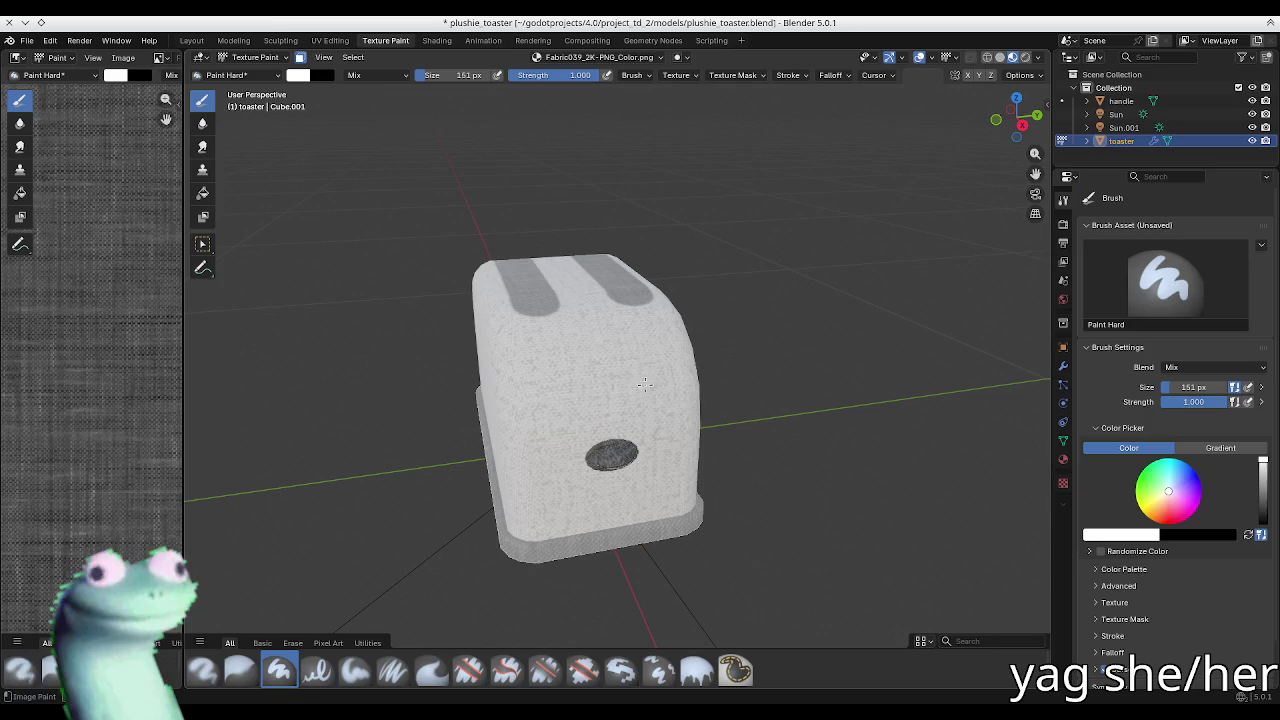
{"action": "mouse_move", "coordinate": [426, 318]}
{"action": "middle_mouse_down"}
{"action": "mouse_move", "coordinate": [590, 350]}
{"action": "mouse_move", "coordinate": [582, 318]}
{"action": "mouse_move", "coordinate": [533, 568]}
{"action": "middle_mouse_up"}
{"action": "key", "text": "ctrl+s"}
{"action": "left_click", "coordinate": [322, 41]}
{"action": "left_click", "coordinate": [385, 40]}
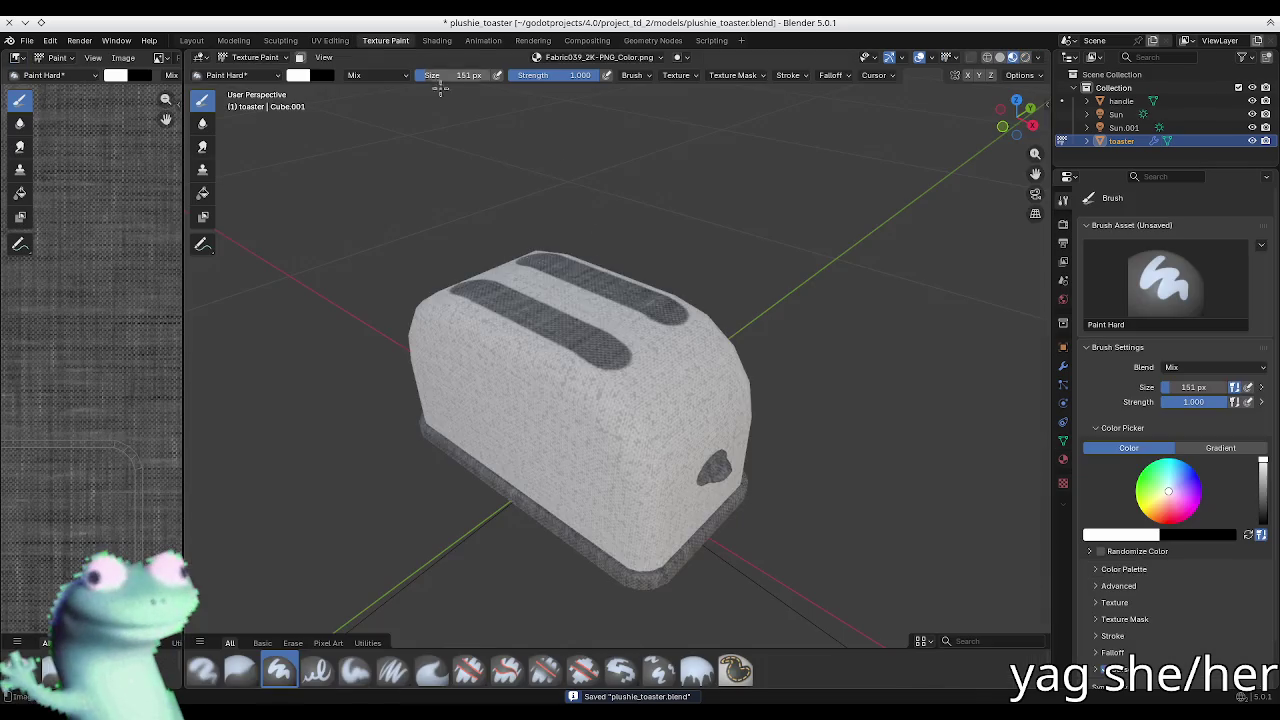
Step: Compare Solid, Rendered and Material Preview shading, settling back on Solid
{"action": "key", "text": "z"}
{"action": "left_click", "coordinate": [669, 314]}
{"action": "key", "text": "z"}
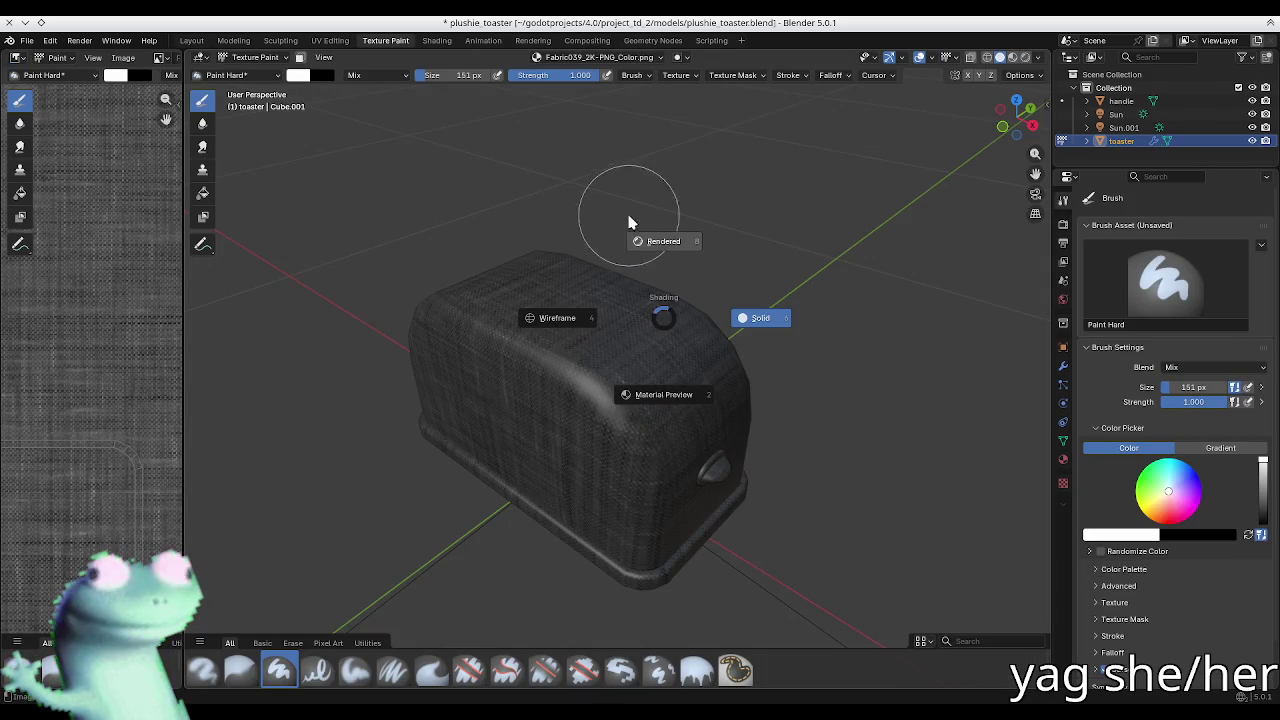
{"action": "left_click", "coordinate": [665, 242]}
{"action": "key", "text": "z"}
{"action": "left_click", "coordinate": [661, 455]}
{"action": "key", "text": "z"}
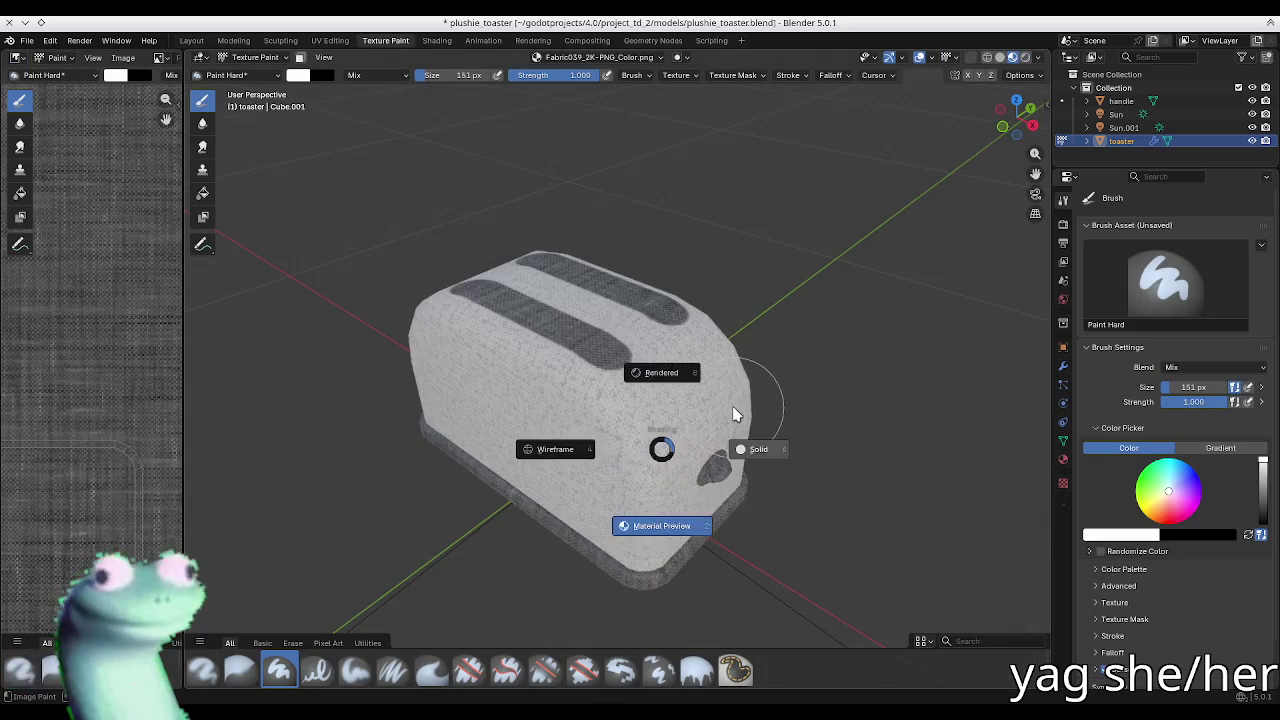
{"action": "left_click", "coordinate": [766, 445]}
{"action": "key", "text": "z"}
{"action": "left_click", "coordinate": [826, 408]}
{"action": "mouse_move", "coordinate": [608, 366]}
{"action": "middle_mouse_down"}
{"action": "mouse_move", "coordinate": [571, 357]}
{"action": "mouse_move", "coordinate": [557, 323]}
{"action": "mouse_move", "coordinate": [527, 342]}
{"action": "mouse_move", "coordinate": [540, 323]}
{"action": "mouse_move", "coordinate": [588, 393]}
{"action": "mouse_move", "coordinate": [610, 358]}
{"action": "middle_mouse_up"}
{"action": "scroll", "coordinate": [540, 320], "scroll_direction": "up", "scroll_amount": 2}
Step: Switch to a darker rendered-style shading and orbit to a three-quarter view of the slots
{"action": "key", "text": "z"}
{"action": "left_click", "coordinate": [614, 337]}
{"action": "scroll", "coordinate": [645, 402], "scroll_direction": "down", "scroll_amount": 3}
{"action": "middle_click_drag", "start_coordinate": [645, 402], "coordinate": [671, 480]}
{"action": "key", "text": "z"}
{"action": "left_click", "coordinate": [655, 325]}
{"action": "middle_click_drag", "start_coordinate": [655, 325], "coordinate": [452, 396]}
{"action": "mouse_move", "coordinate": [626, 388]}
{"action": "middle_mouse_down"}
{"action": "mouse_move", "coordinate": [828, 390]}
{"action": "mouse_move", "coordinate": [729, 364]}
{"action": "middle_mouse_up"}
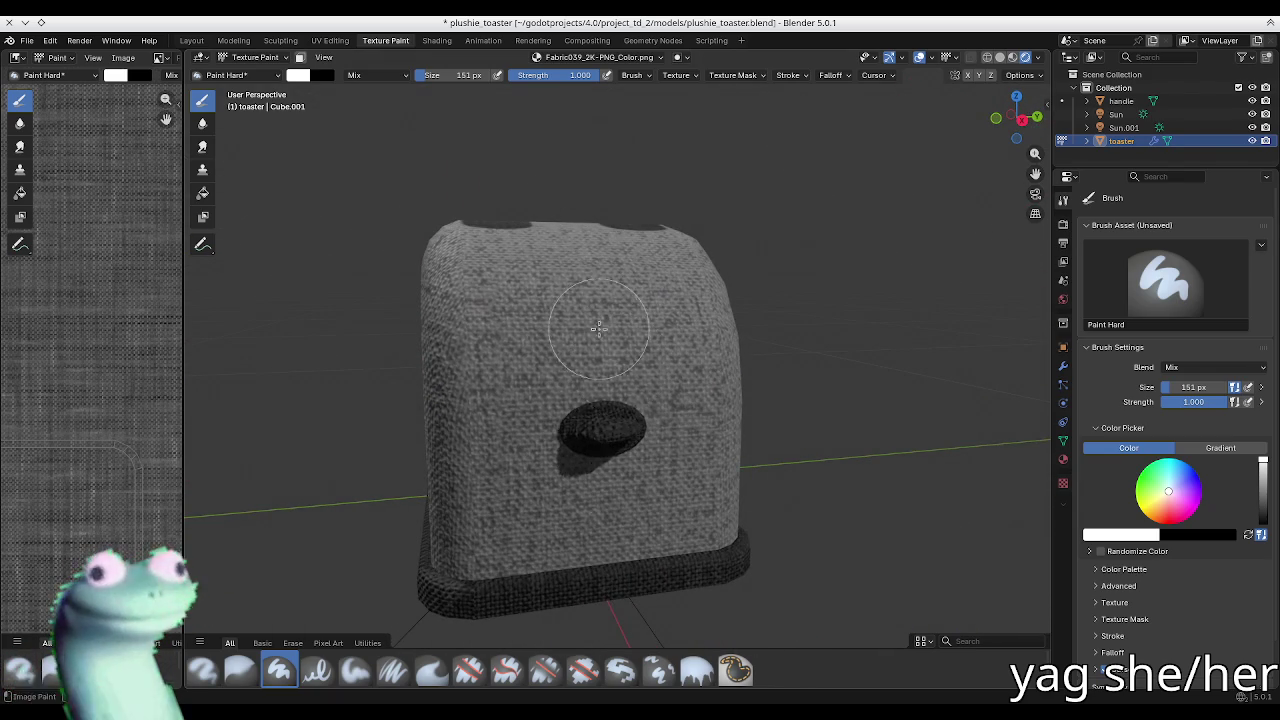
Step: In Edit Mode, select the side face around the knob plus the face band above it
{"action": "key", "text": "n"}
{"action": "key", "text": "n"}
{"action": "middle_click_drag", "start_coordinate": [608, 448], "coordinate": [545, 378]}
{"action": "scroll", "coordinate": [545, 378], "scroll_direction": "up", "scroll_amount": 1}
{"action": "scroll", "coordinate": [551, 384], "scroll_direction": "up", "scroll_amount": 1}
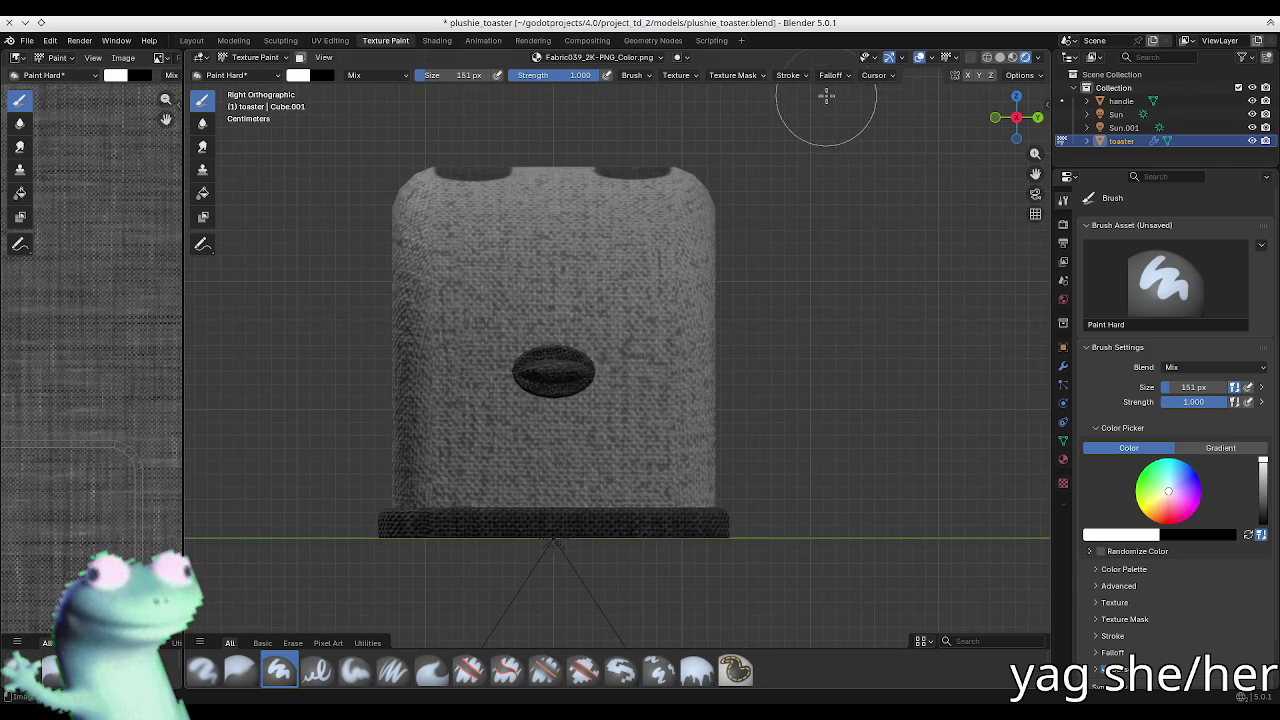
{"action": "scroll", "coordinate": [668, 218], "scroll_direction": "up", "scroll_amount": 1}
{"action": "key", "text": "Tab"}
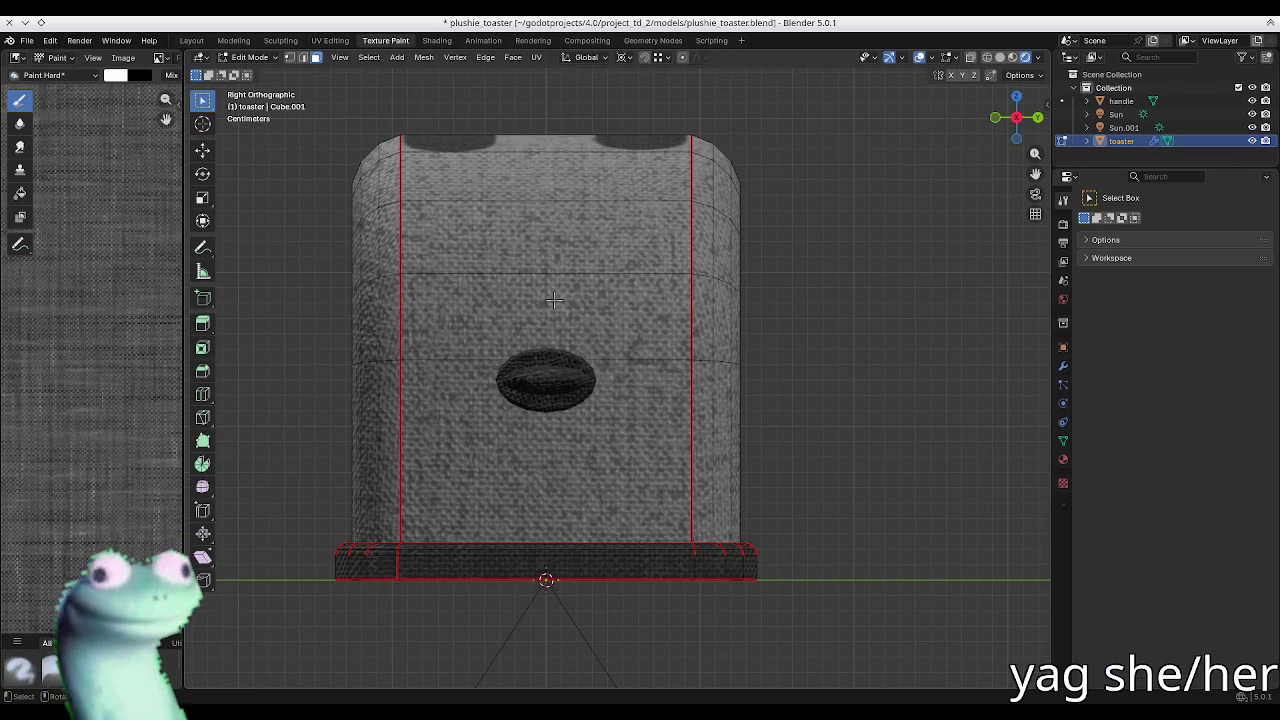
{"action": "left_click", "coordinate": [554, 300]}
{"action": "left_click", "coordinate": [547, 437], "text": "shift"}
Step: Leave Edit Mode and switch the toaster to Texture Paint mode
{"action": "key", "text": "Tab"}
{"action": "key", "text": "Tab"}
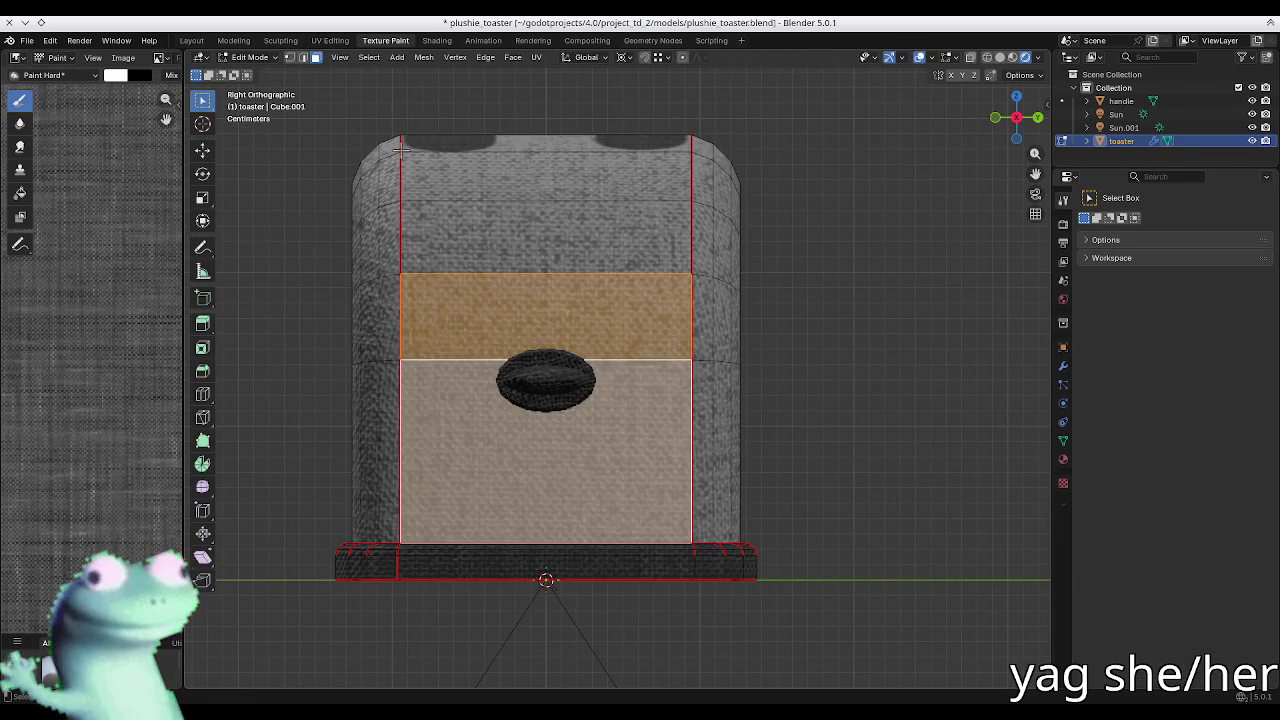
{"action": "key", "text": "Tab"}
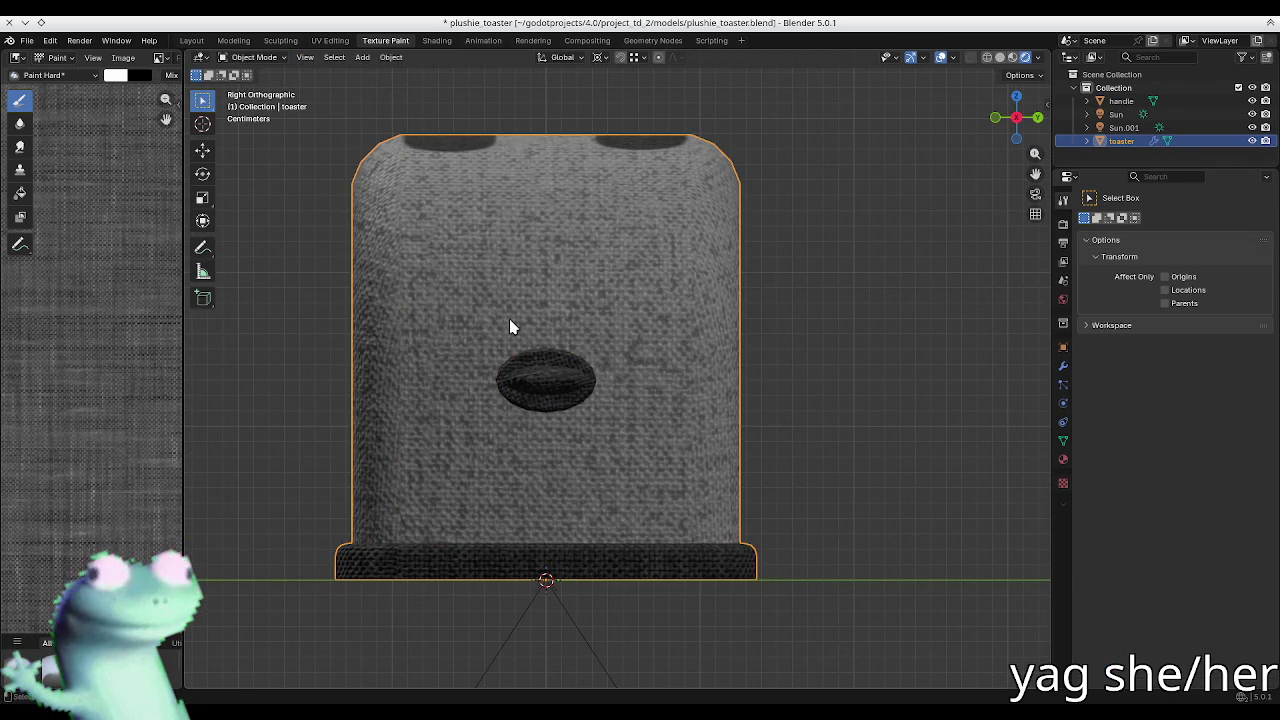
{"action": "key", "text": "Tab"}
{"action": "key", "text": "grave"}
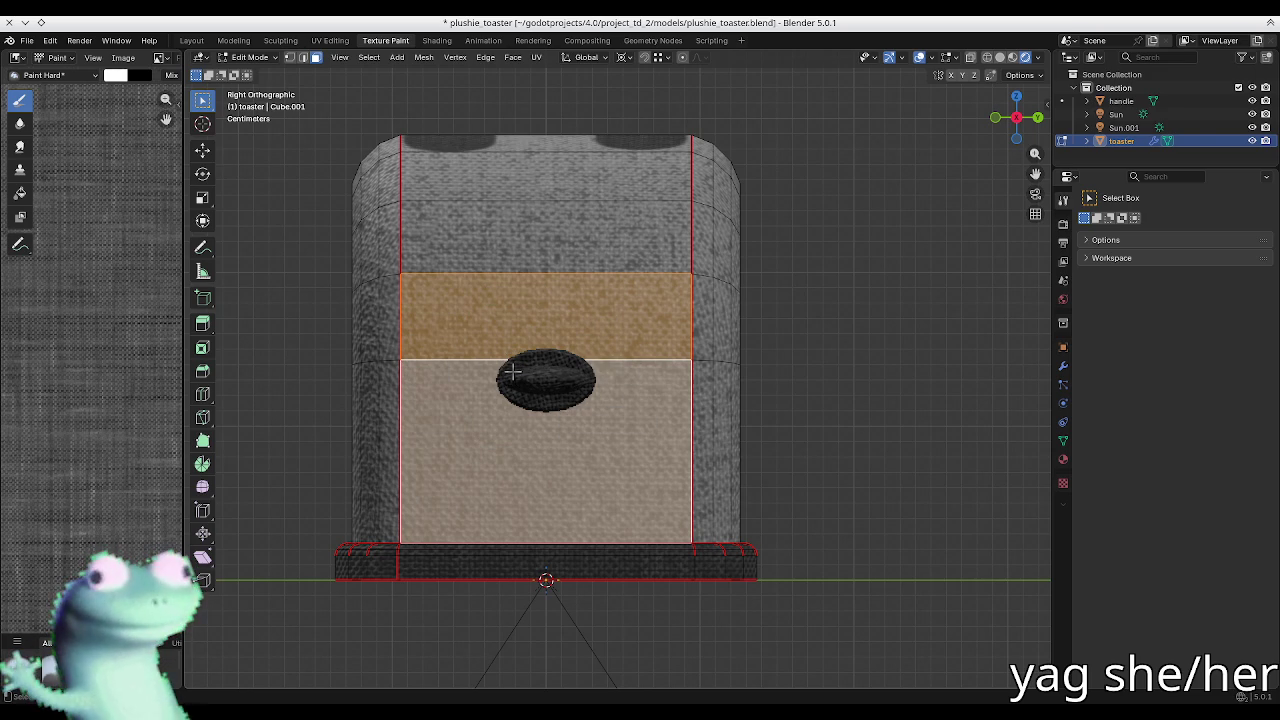
{"action": "key", "text": "shift+Tab"}
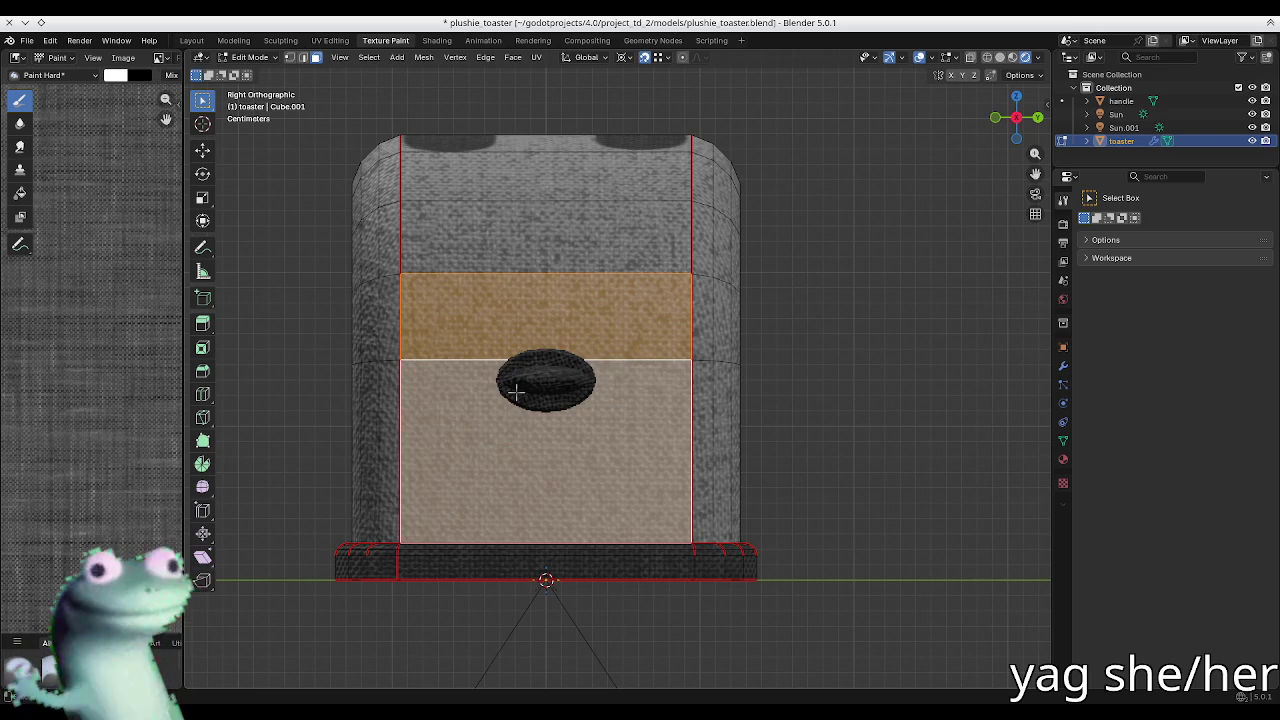
{"action": "key", "text": "Tab"}
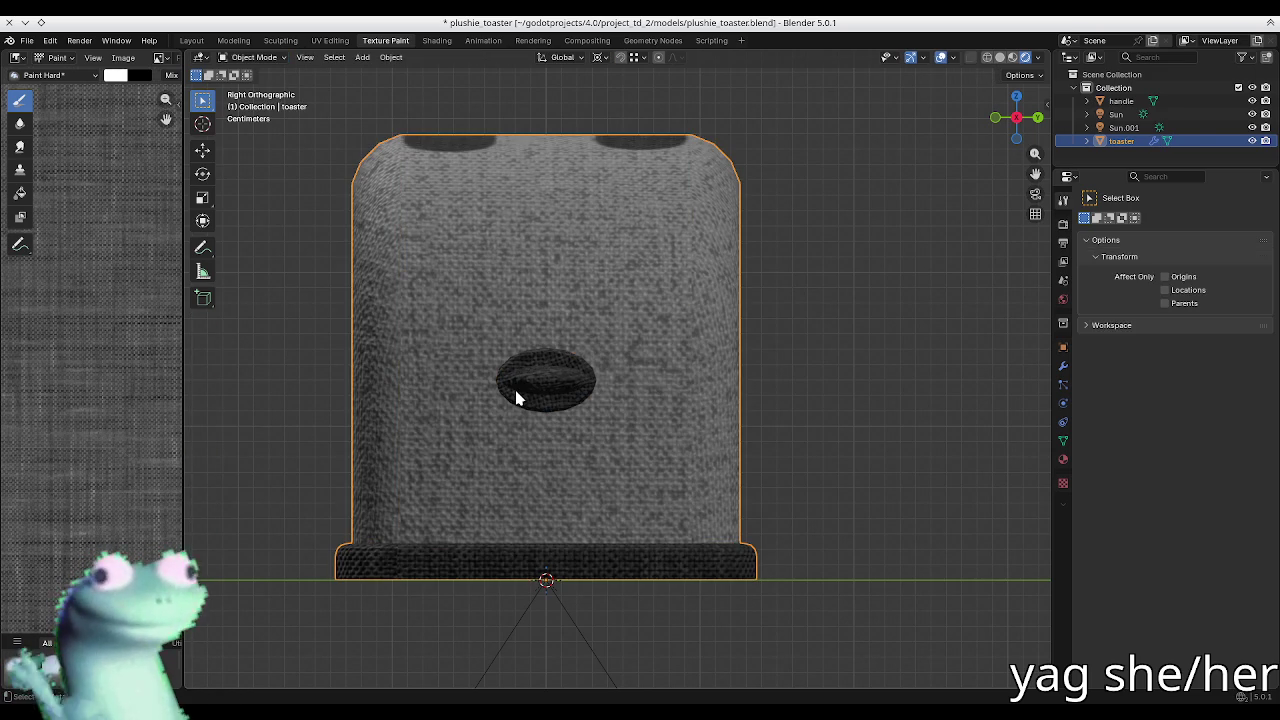
{"action": "key", "text": "ctrl+Tab"}
{"action": "left_click", "coordinate": [600, 366]}
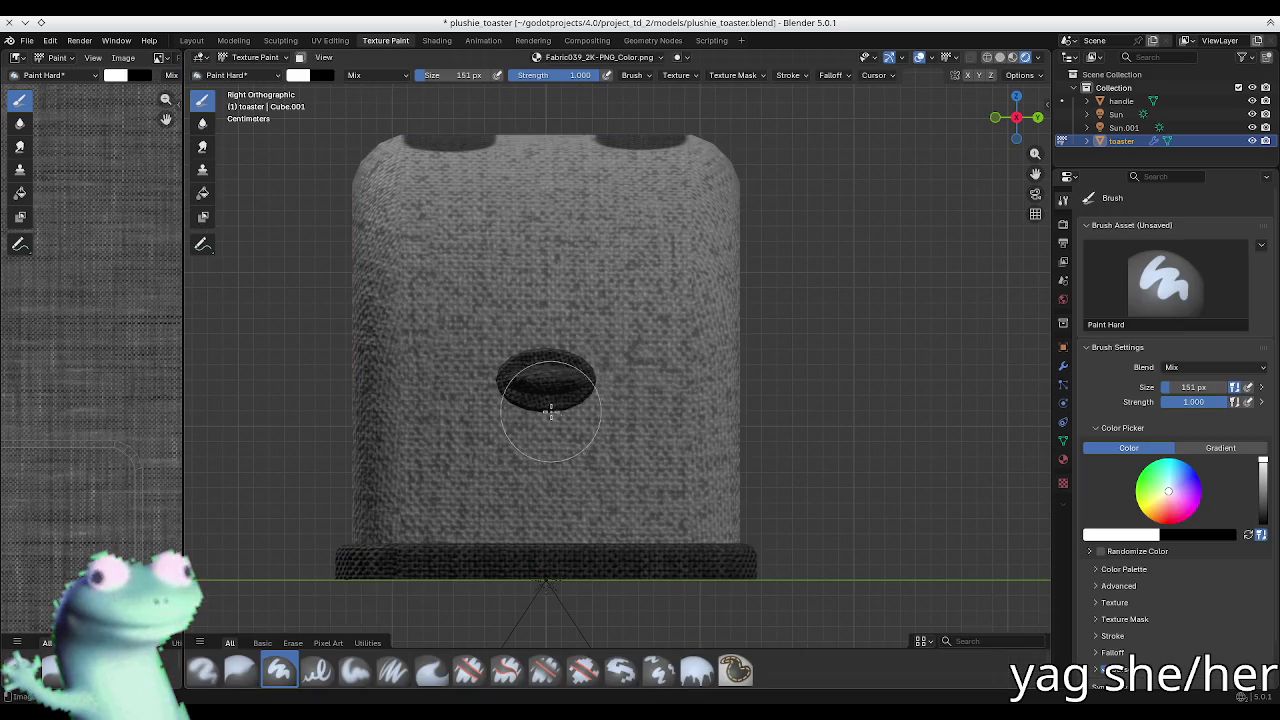
Step: Re-enter Texture Paint mode and limit painting to the selected side faces
{"action": "key", "text": "Tab"}
{"action": "key", "text": "Tab"}
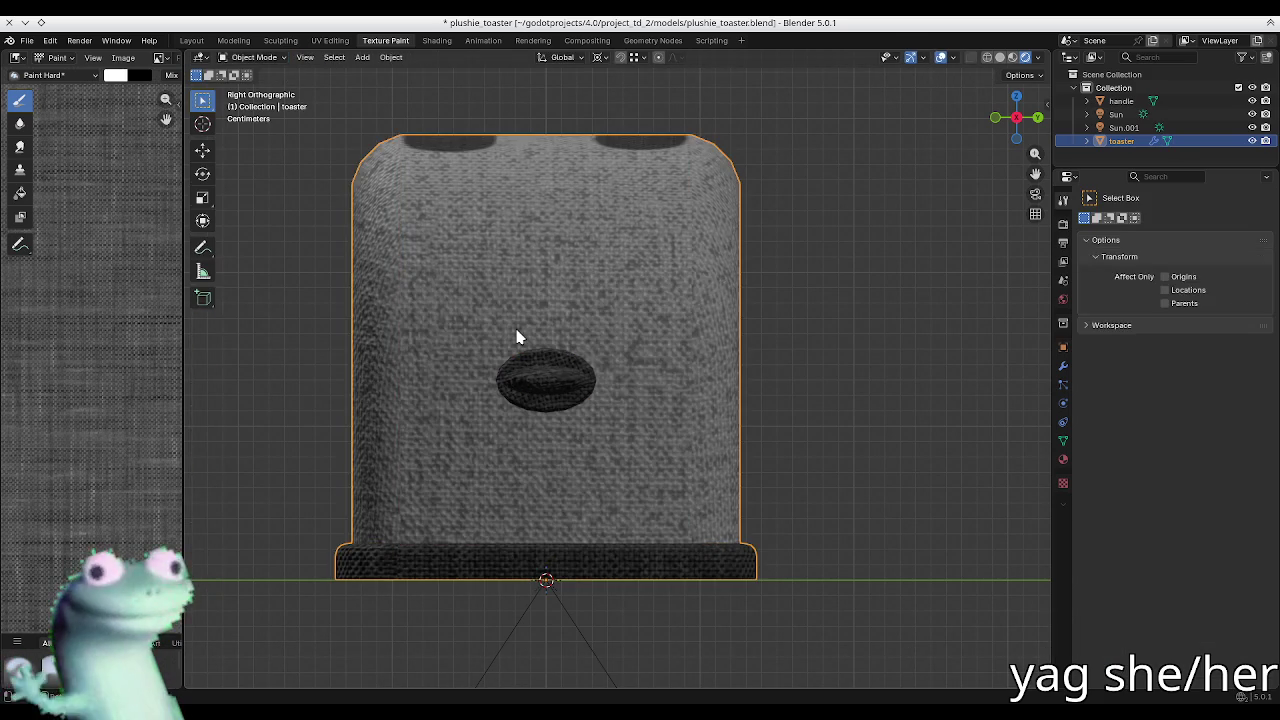
{"action": "key", "text": "Tab"}
{"action": "key", "text": "ctrl+Tab"}
{"action": "left_click", "coordinate": [641, 280]}
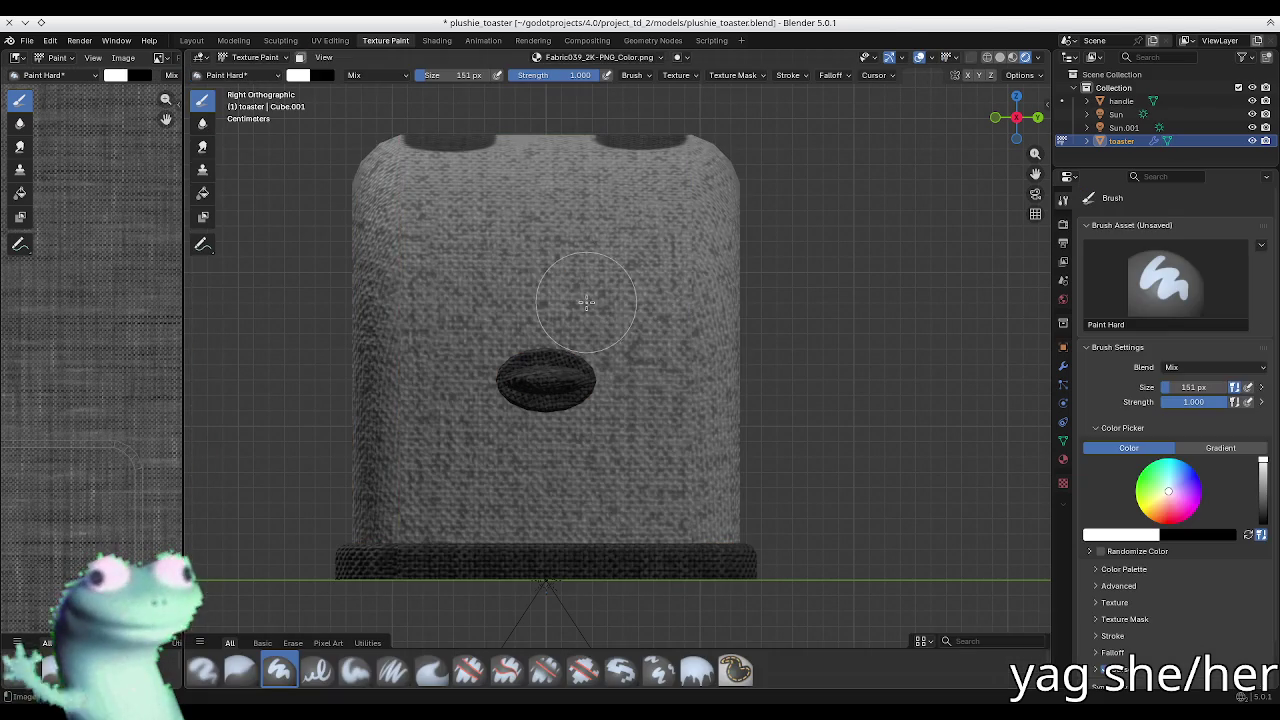
{"action": "left_click", "coordinate": [300, 57]}
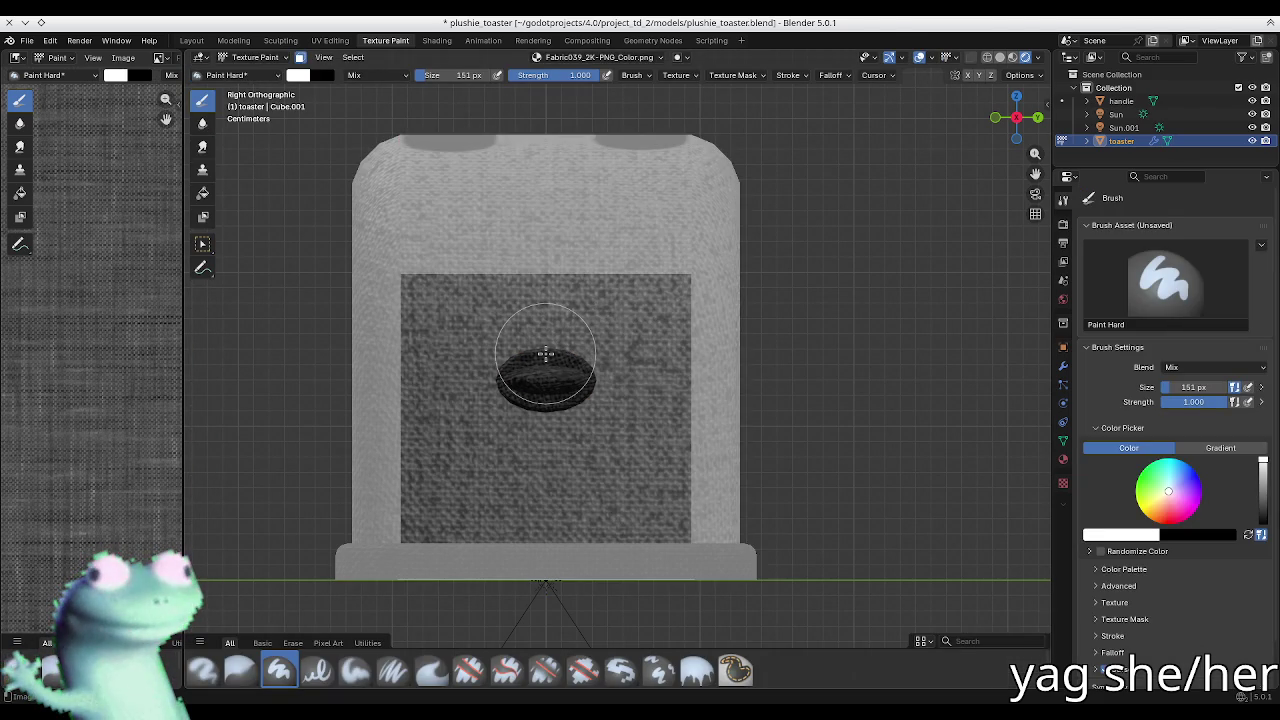
Step: Paint a straight vertical stroke on the side panel with a 56 px brush
{"action": "key", "text": "f"}
{"action": "left_click", "coordinate": [548, 310]}
{"action": "left_click_drag", "start_coordinate": [548, 367], "coordinate": [548, 489]}
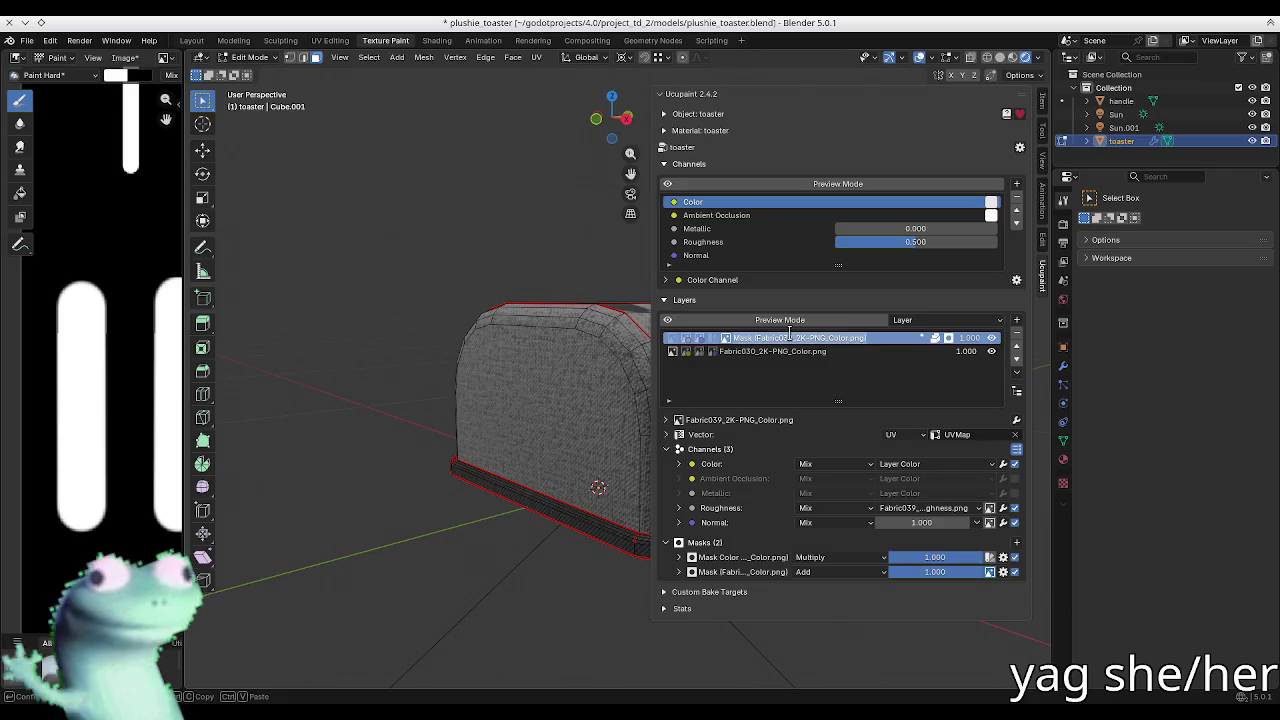
Step: Rename the Add-blended mask 'insets' and check the Fabric039 layer and its masks
{"action": "type", "text": "insets"}
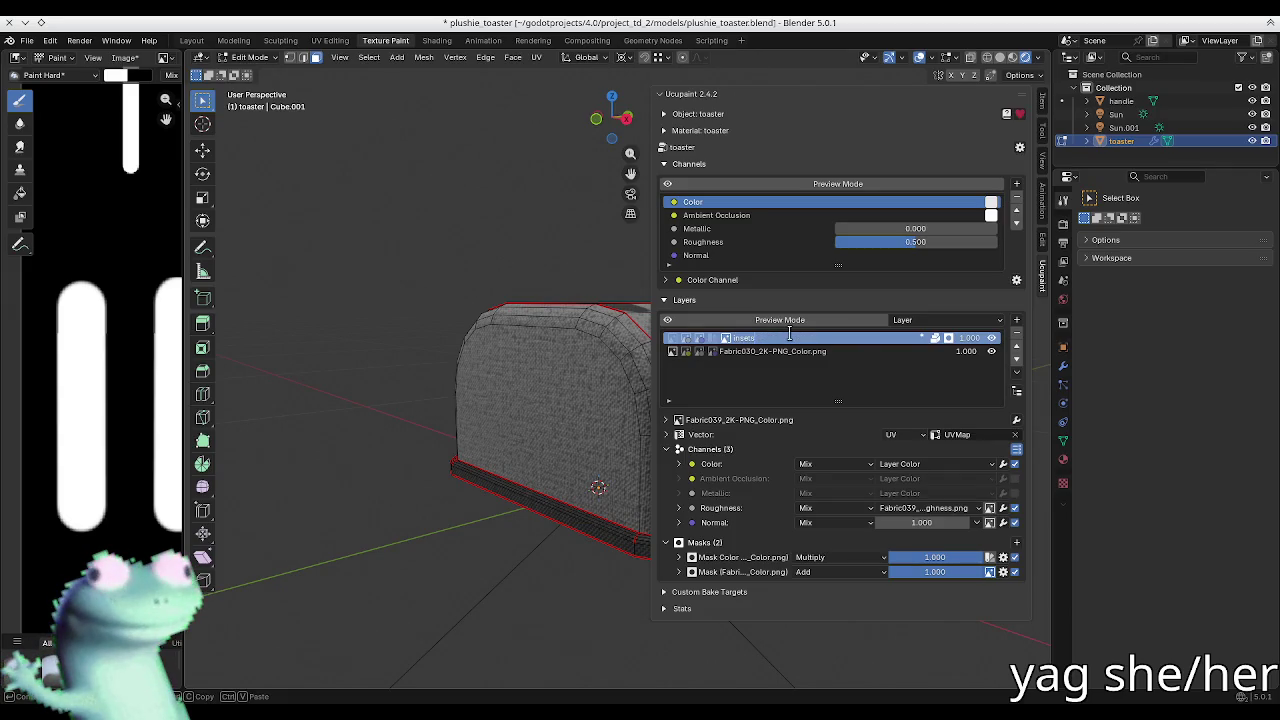
{"action": "key", "text": "Return"}
{"action": "left_click", "coordinate": [672, 340]}
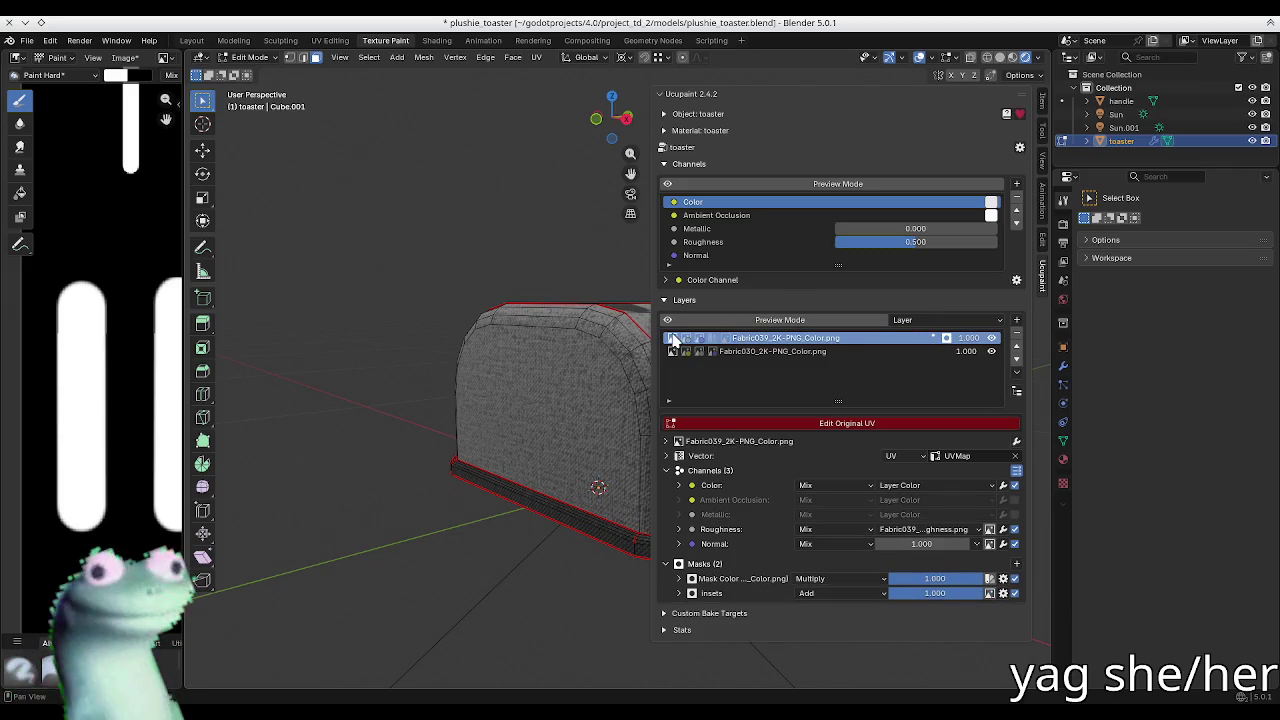
{"action": "left_click", "coordinate": [727, 339]}
{"action": "left_click", "coordinate": [773, 420]}
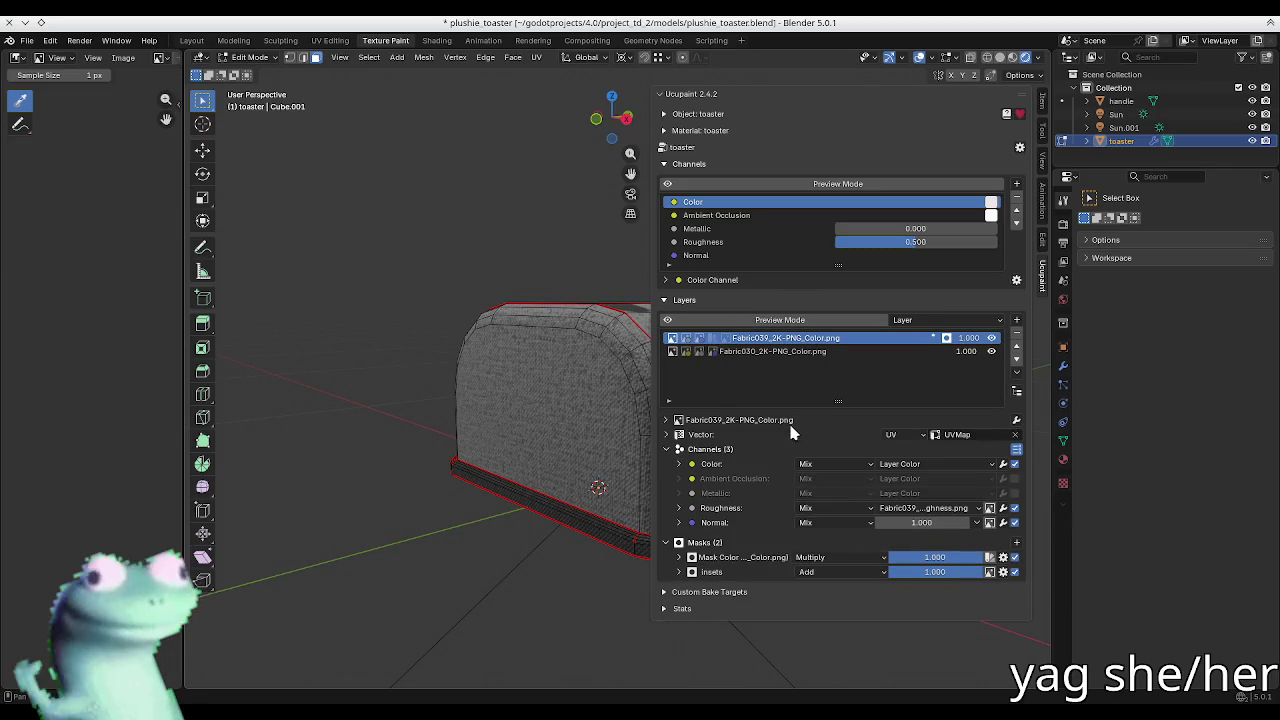
{"action": "left_click", "coordinate": [713, 340]}
{"action": "left_click", "coordinate": [688, 339]}
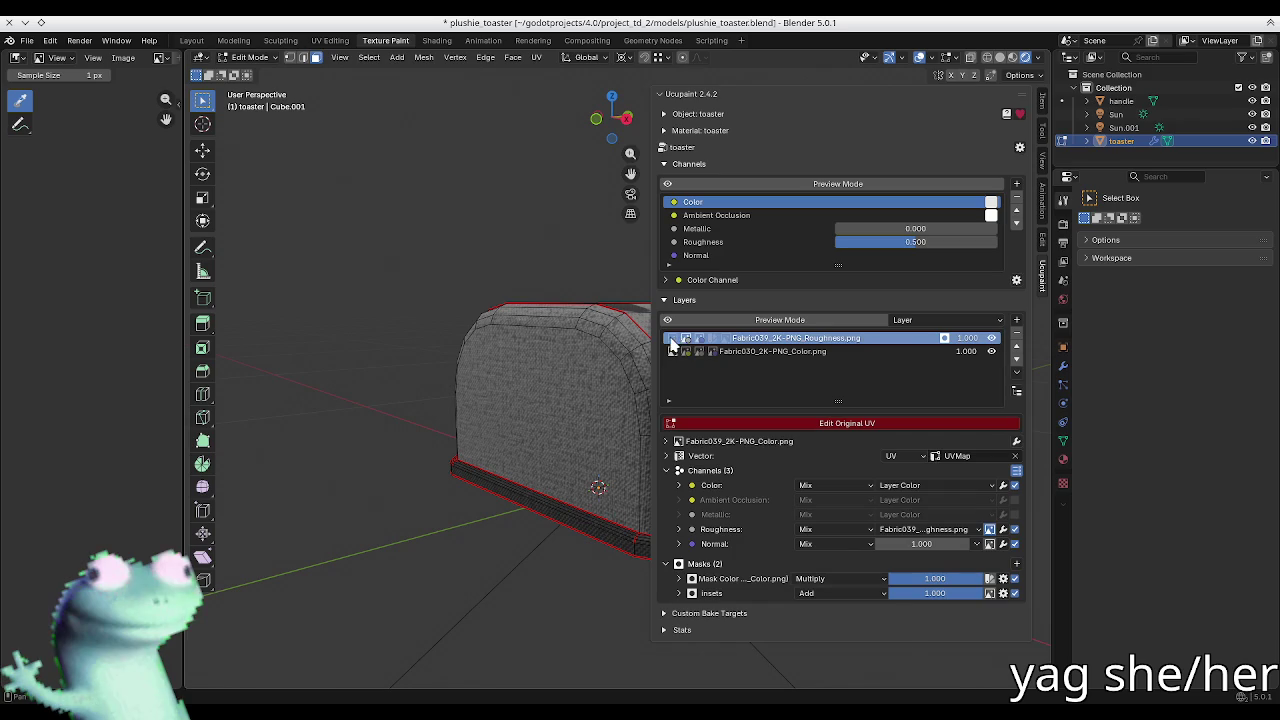
{"action": "left_click", "coordinate": [734, 424]}
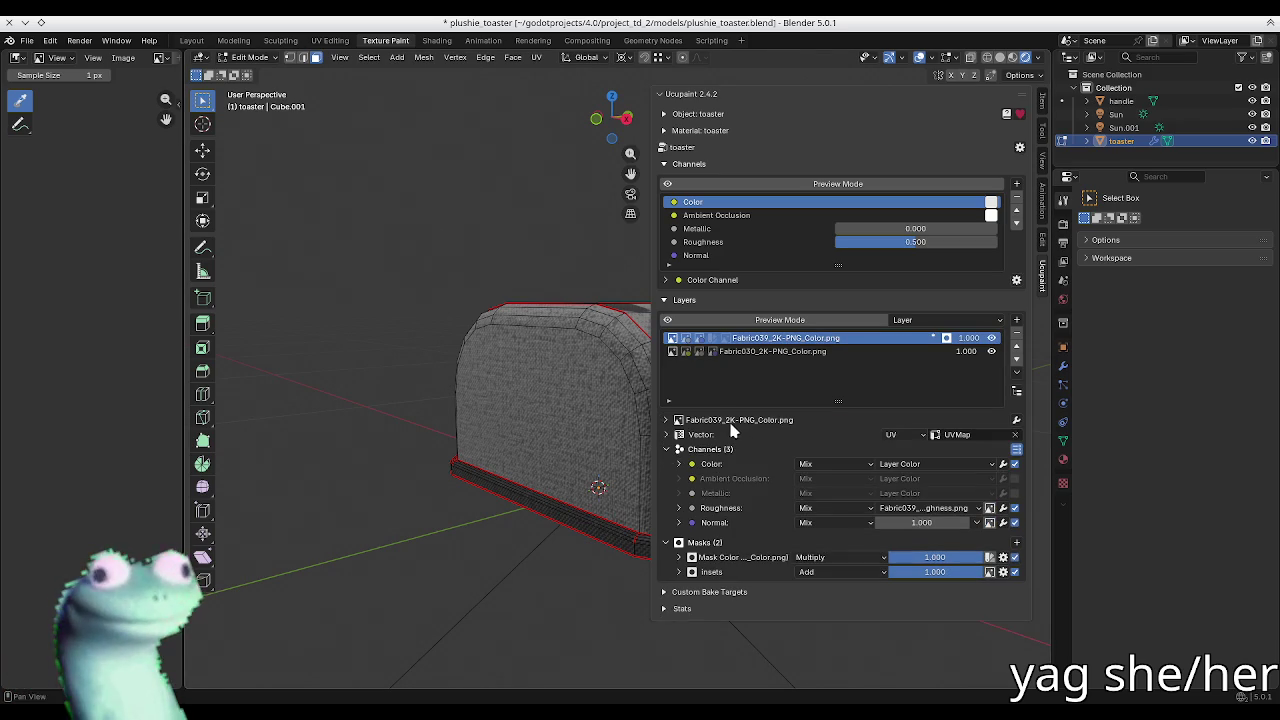
Step: Widen the image editor, pan the canvas into view, and switch to UV Editing
{"action": "left_click_drag", "start_coordinate": [180, 325], "coordinate": [502, 335]}
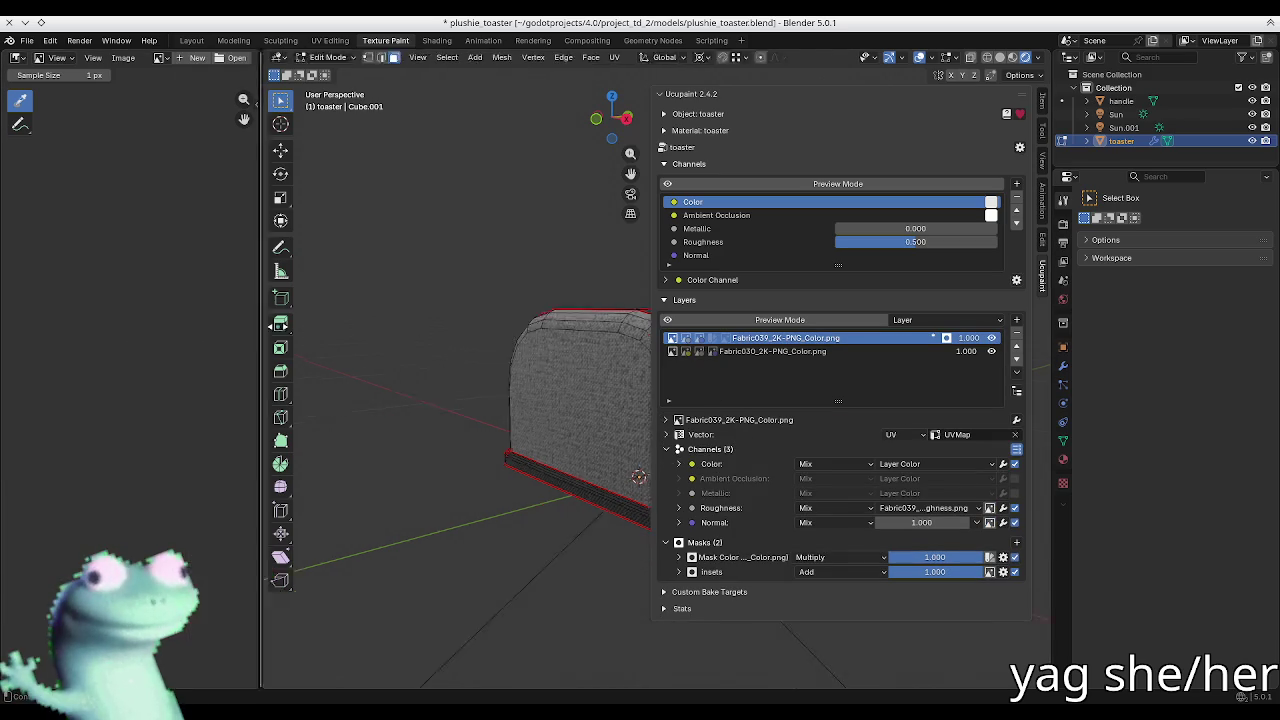
{"action": "middle_click_drag", "start_coordinate": [502, 335], "coordinate": [100, 329]}
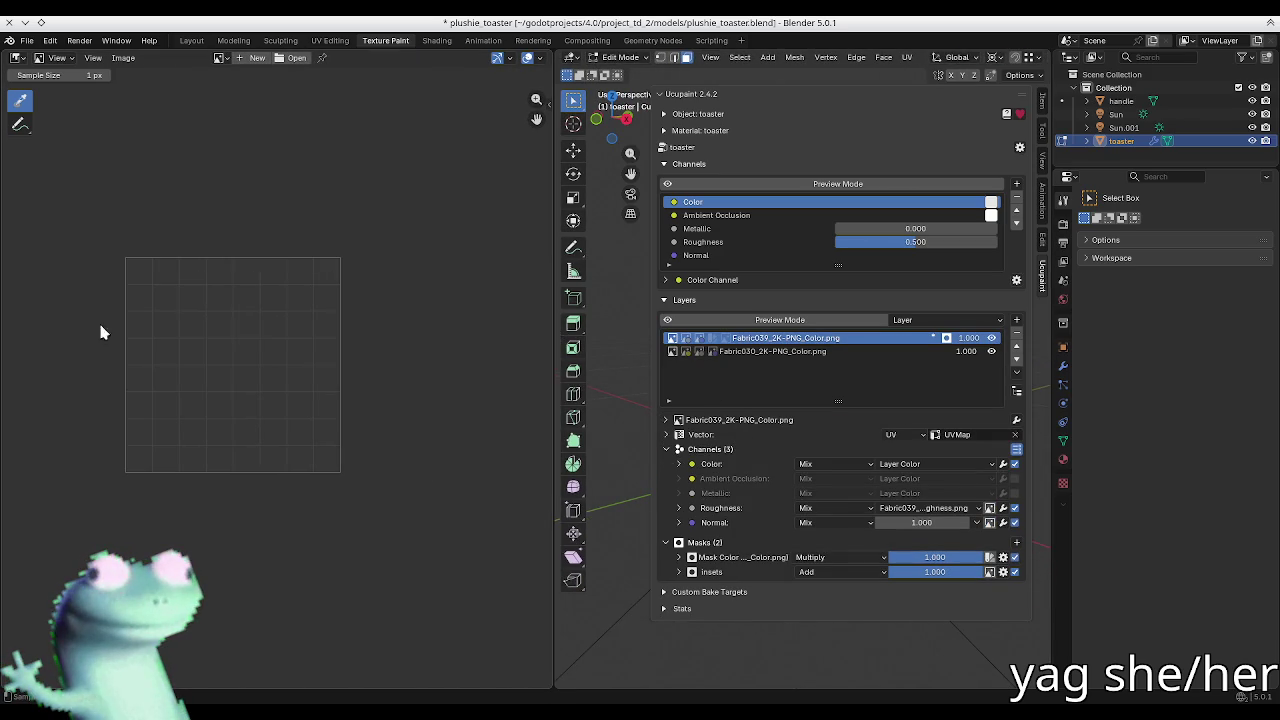
{"action": "left_click", "coordinate": [345, 41]}
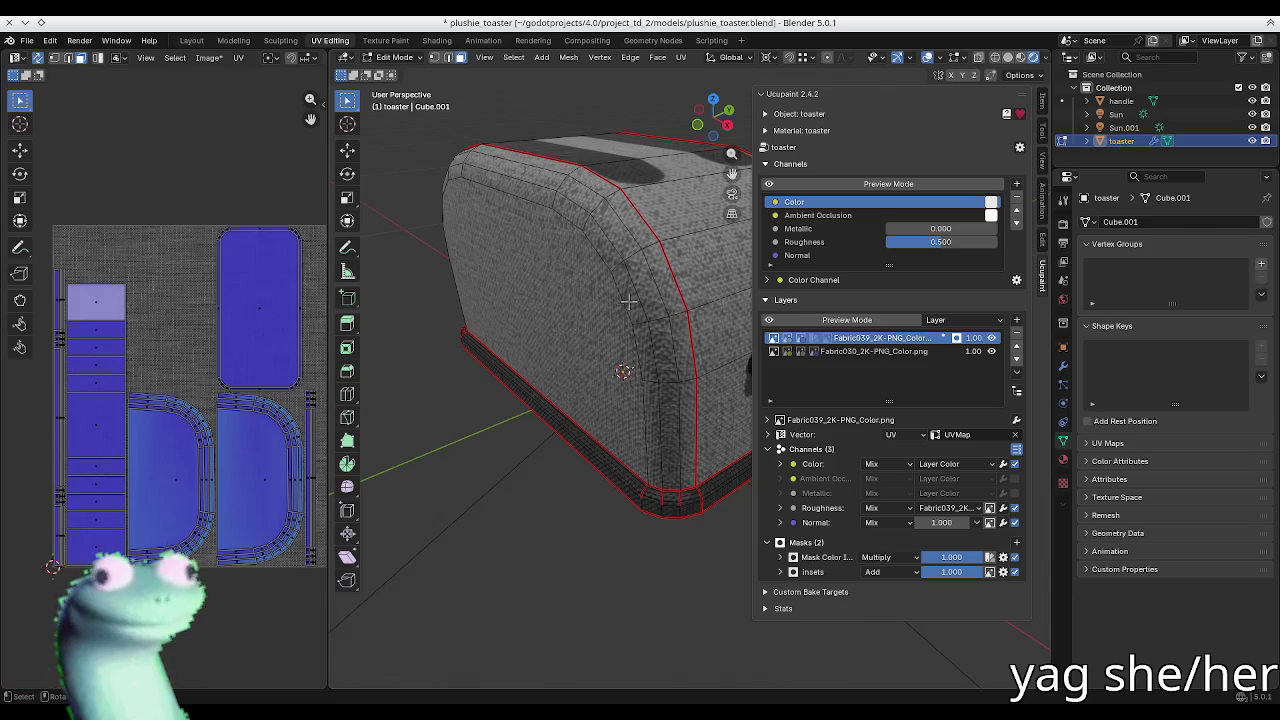
Step: Add the existing 'insets' image as a new Ucupaint layer
{"action": "middle_click_drag", "start_coordinate": [620, 318], "coordinate": [696, 341]}
{"action": "left_click", "coordinate": [846, 338]}
{"action": "right_click", "coordinate": [968, 357]}
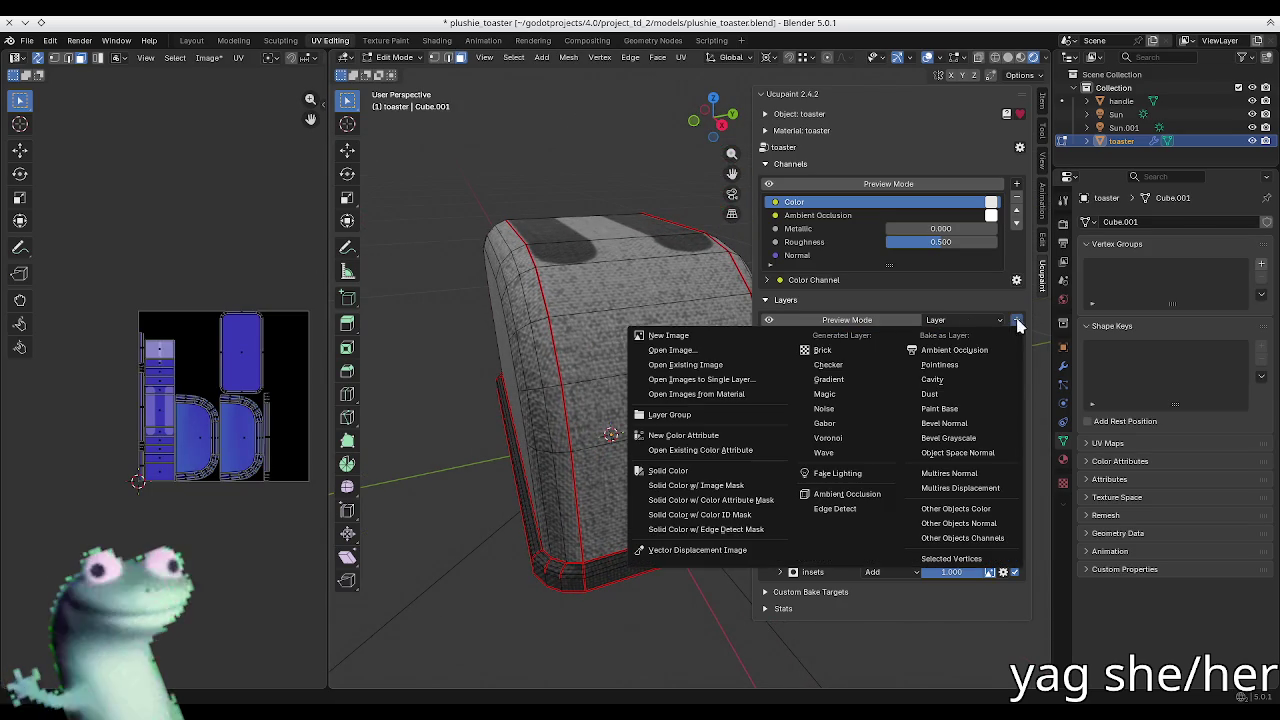
{"action": "left_click", "coordinate": [703, 364]}
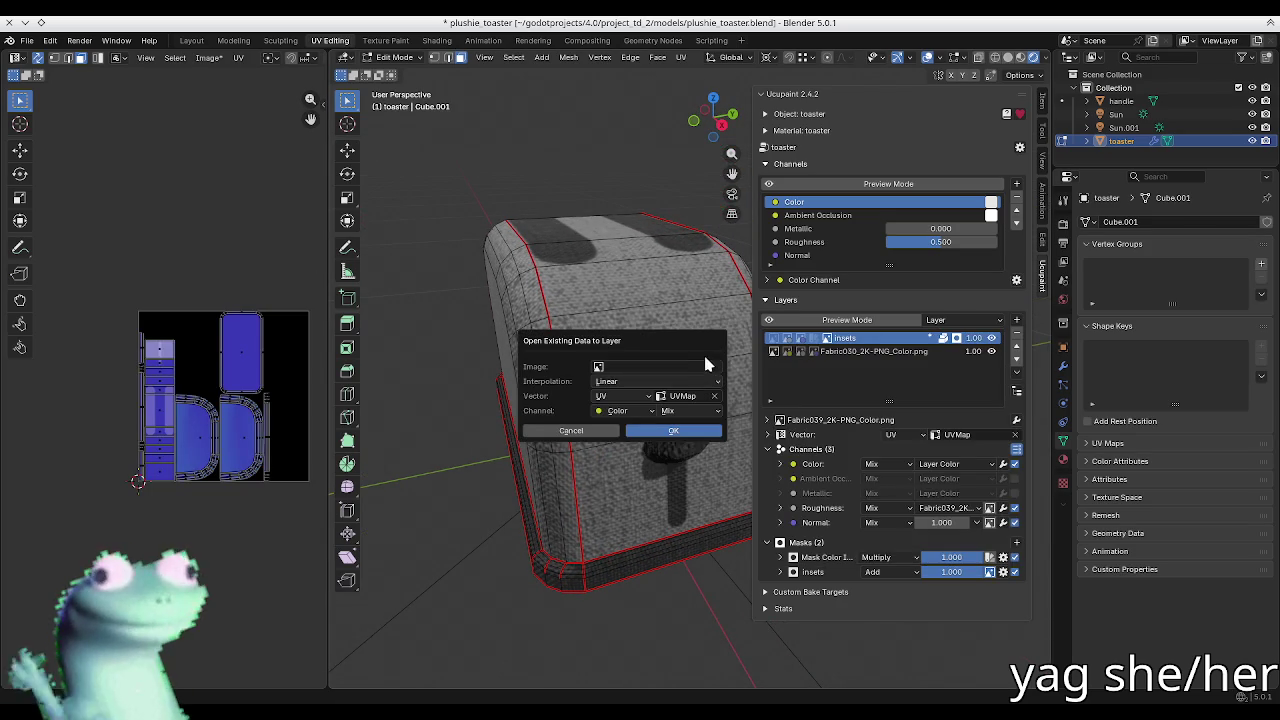
{"action": "left_click", "coordinate": [655, 369]}
{"action": "left_click", "coordinate": [630, 481]}
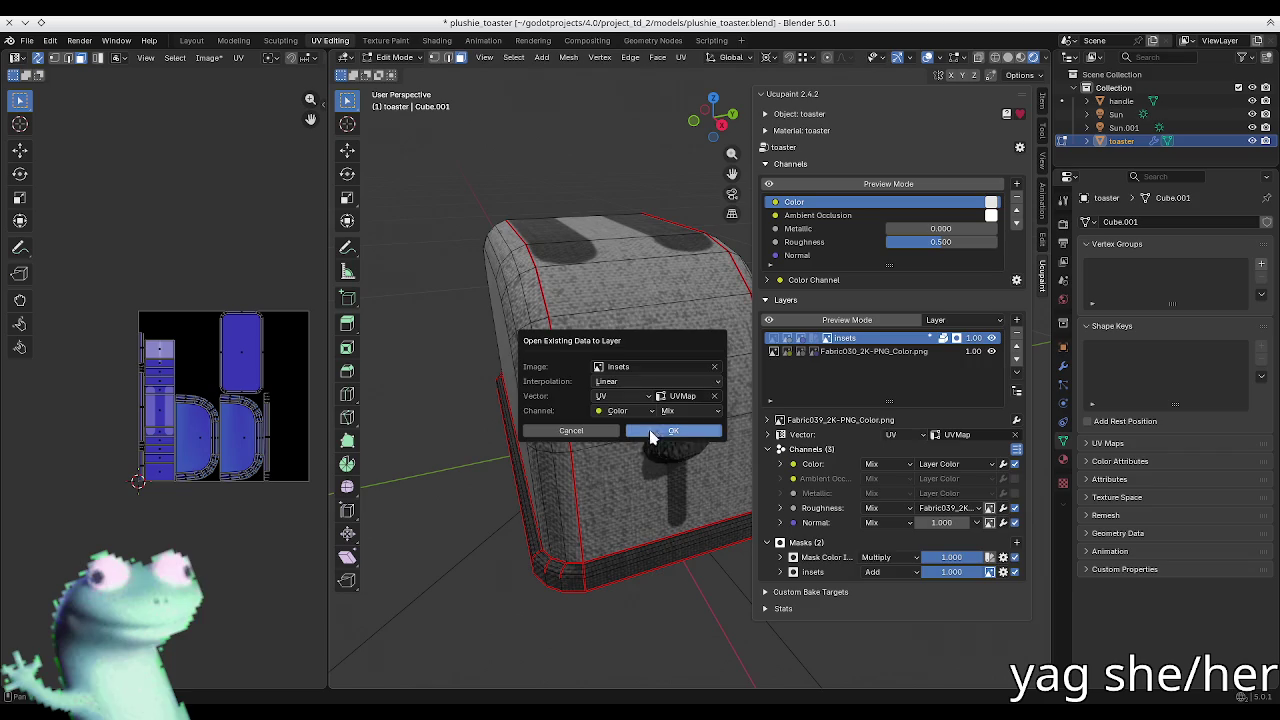
{"action": "left_click", "coordinate": [670, 431]}
Step: Switch the insets layer from the Color channel to Bump and hide the sidebar
{"action": "middle_click_drag", "start_coordinate": [640, 300], "coordinate": [627, 333]}
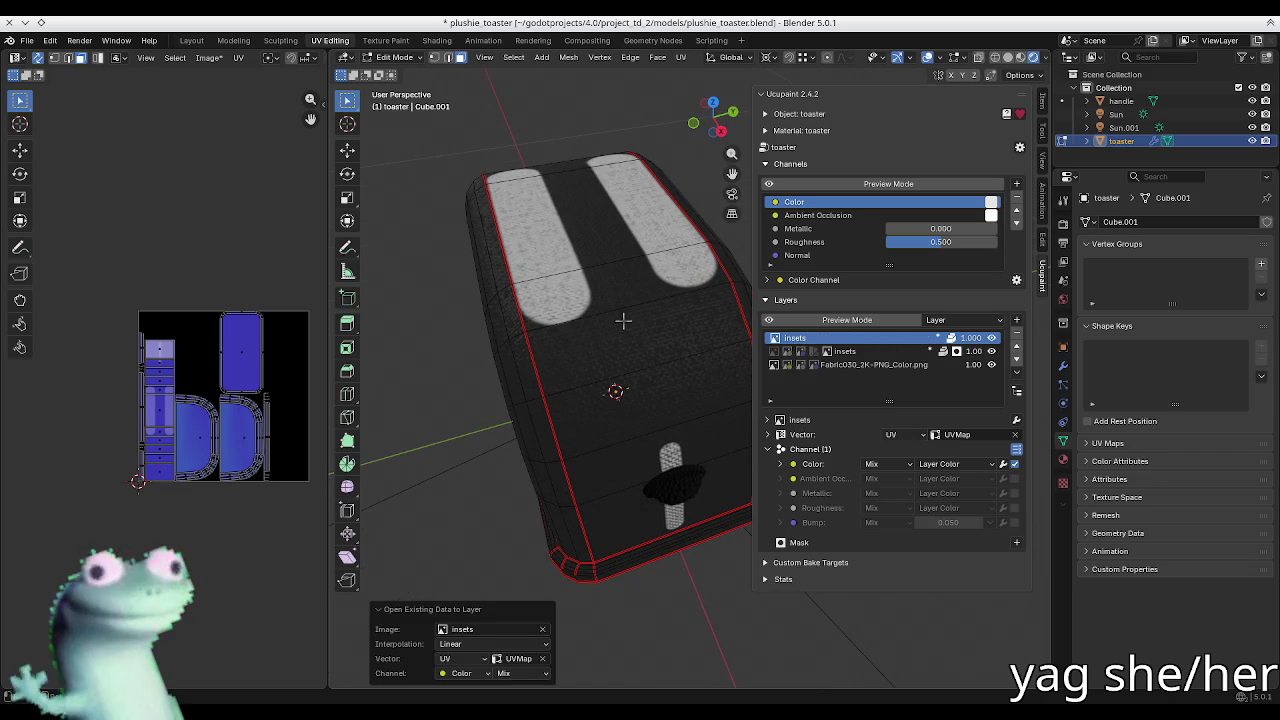
{"action": "left_click", "coordinate": [1015, 463]}
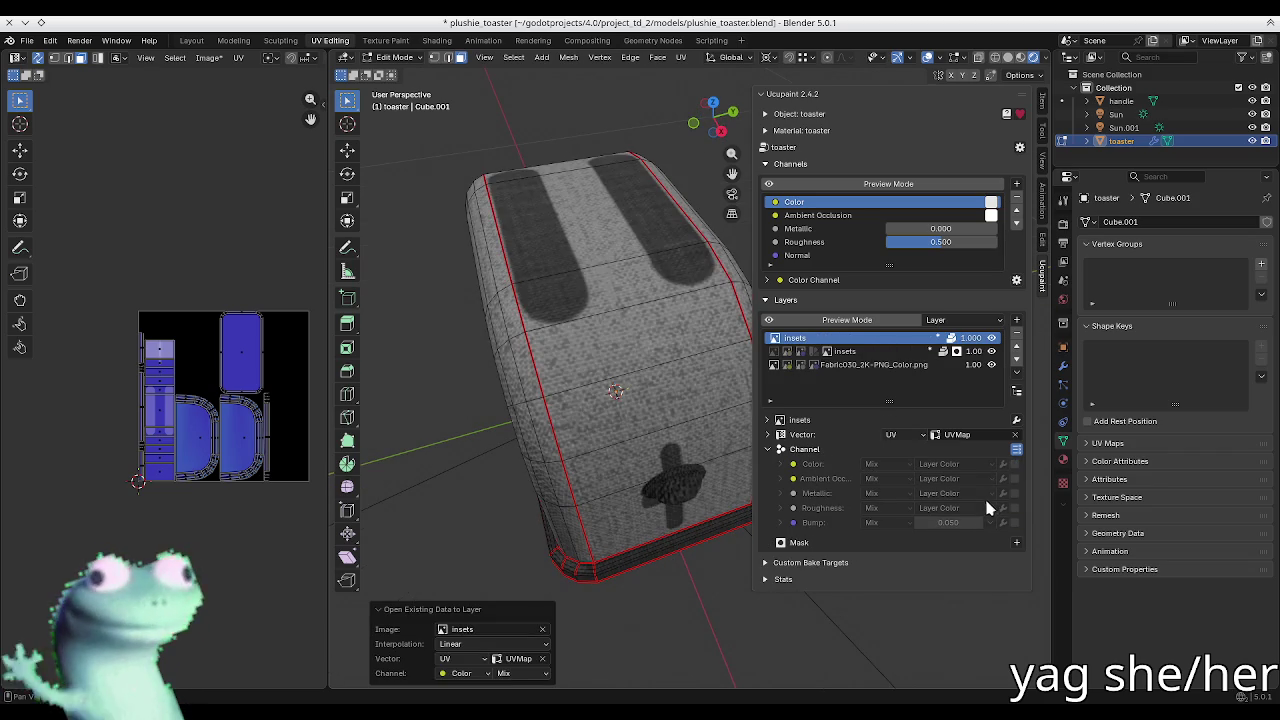
{"action": "left_click", "coordinate": [1015, 522]}
{"action": "mouse_move", "coordinate": [603, 314]}
{"action": "middle_mouse_down"}
{"action": "mouse_move", "coordinate": [637, 340]}
{"action": "mouse_move", "coordinate": [800, 225]}
{"action": "mouse_move", "coordinate": [757, 483]}
{"action": "middle_mouse_up"}
{"action": "key", "text": "n"}
{"action": "scroll", "coordinate": [636, 338], "scroll_direction": "up", "scroll_amount": 3}
Step: Lower the insets layer's bump height toward -0.030 and orbit to check the handle knob
{"action": "key", "text": "n"}
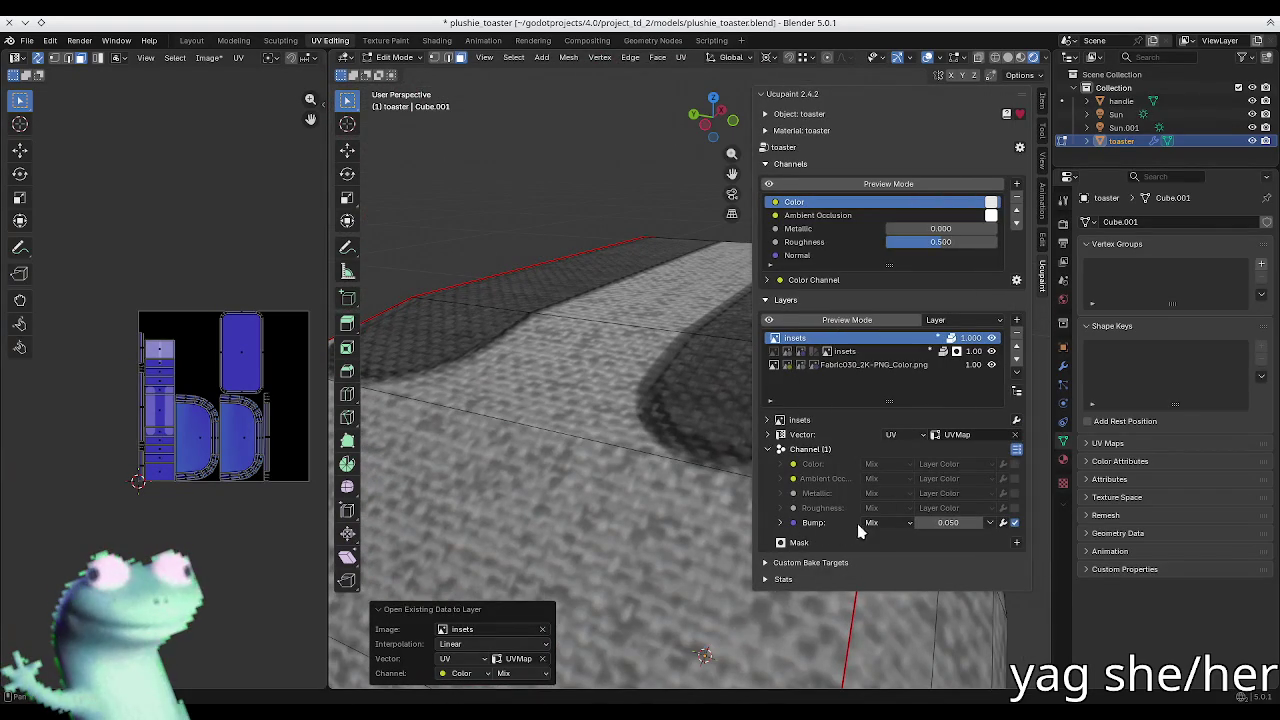
{"action": "left_click", "coordinate": [820, 523]}
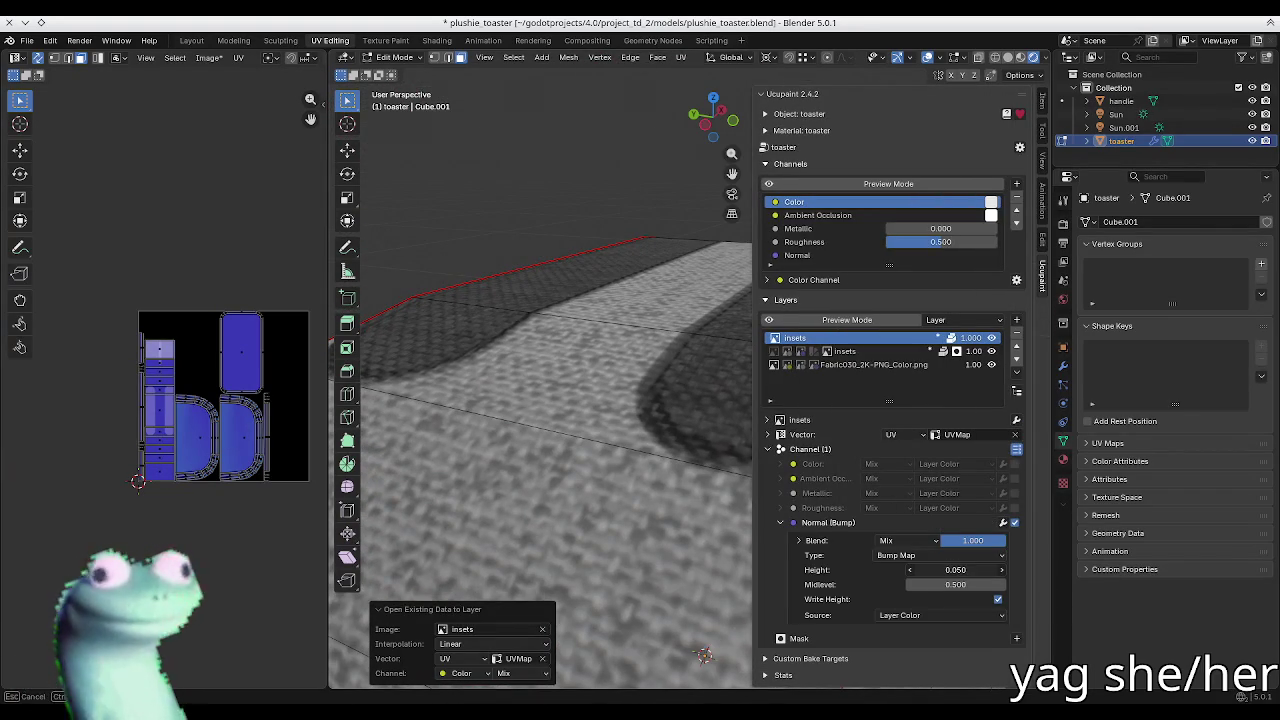
{"action": "left_click_drag", "start_coordinate": [955, 569], "coordinate": [935, 569]}
{"action": "mouse_move", "coordinate": [600, 450]}
{"action": "middle_mouse_down"}
{"action": "mouse_move", "coordinate": [413, 256]}
{"action": "mouse_move", "coordinate": [469, 227]}
{"action": "mouse_move", "coordinate": [531, 354]}
{"action": "mouse_move", "coordinate": [710, 360]}
{"action": "mouse_move", "coordinate": [580, 323]}
{"action": "middle_mouse_up"}
{"action": "key", "text": "n"}
{"action": "key", "text": "n"}
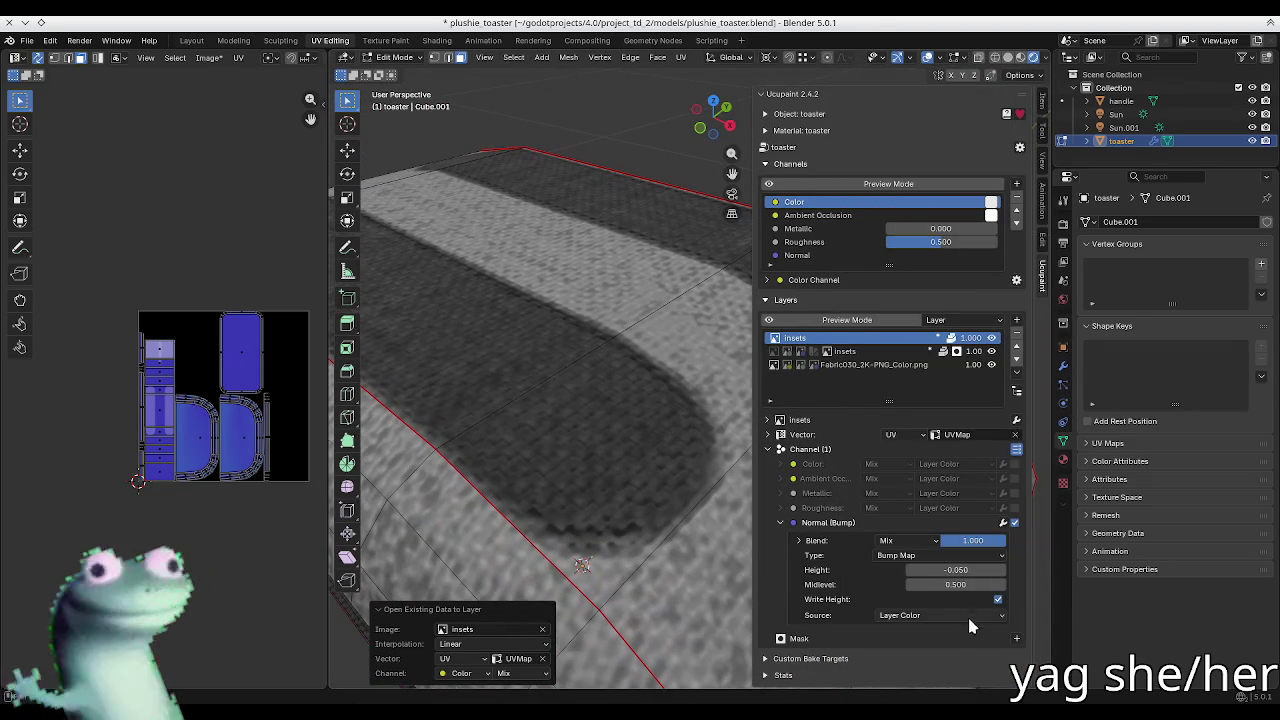
Step: Enable Blur in the insets layer's Vector settings and lower it to about 0.960
{"action": "left_click", "coordinate": [801, 526]}
{"action": "left_click", "coordinate": [1016, 421]}
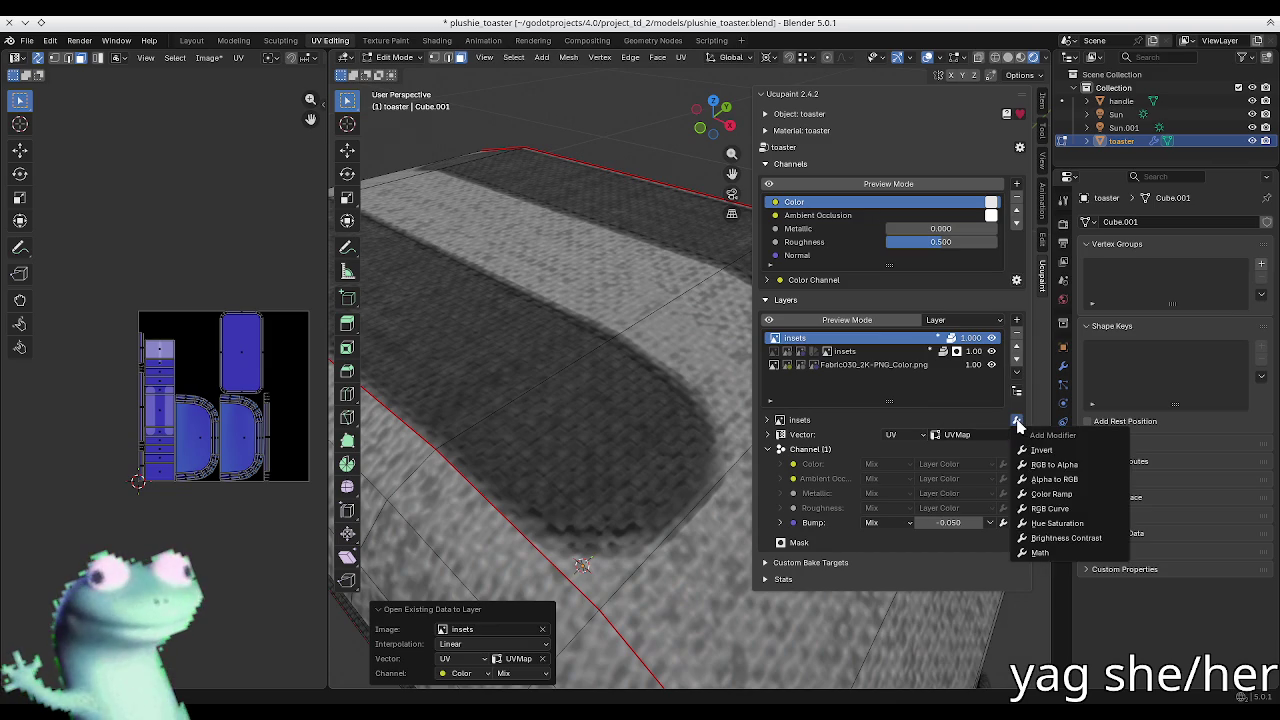
{"action": "left_click", "coordinate": [806, 436]}
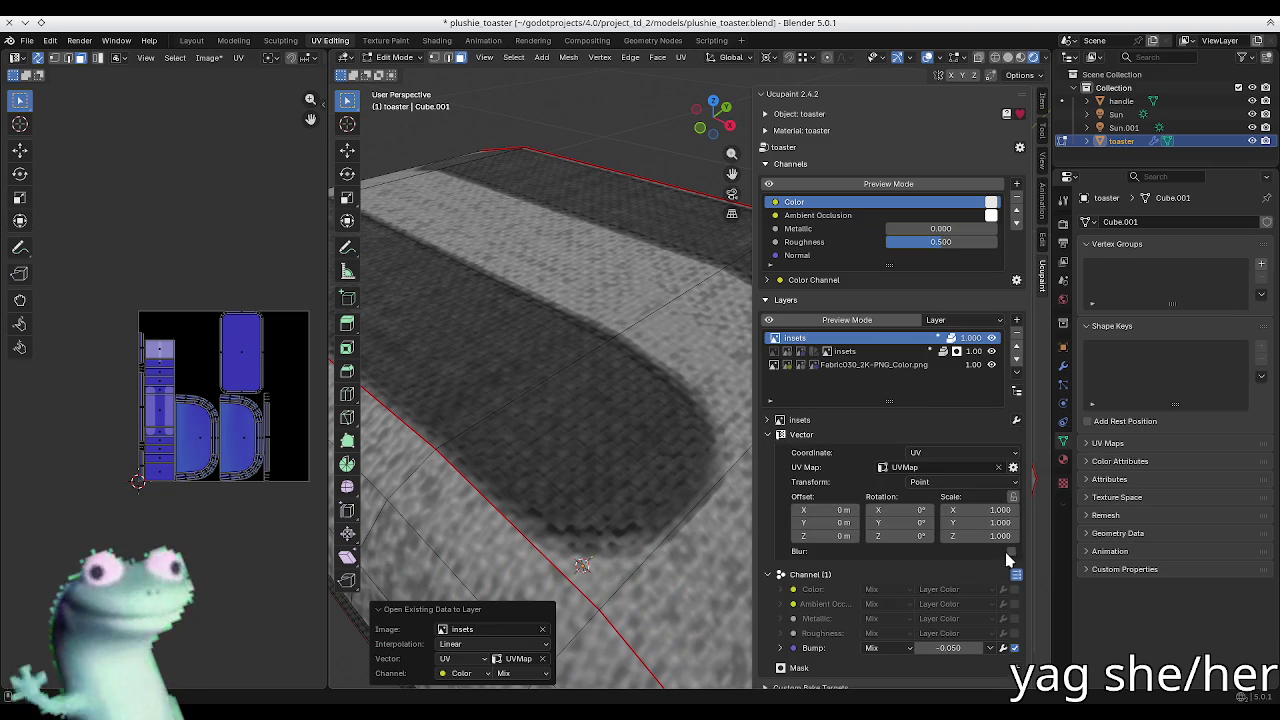
{"action": "left_click", "coordinate": [1011, 552]}
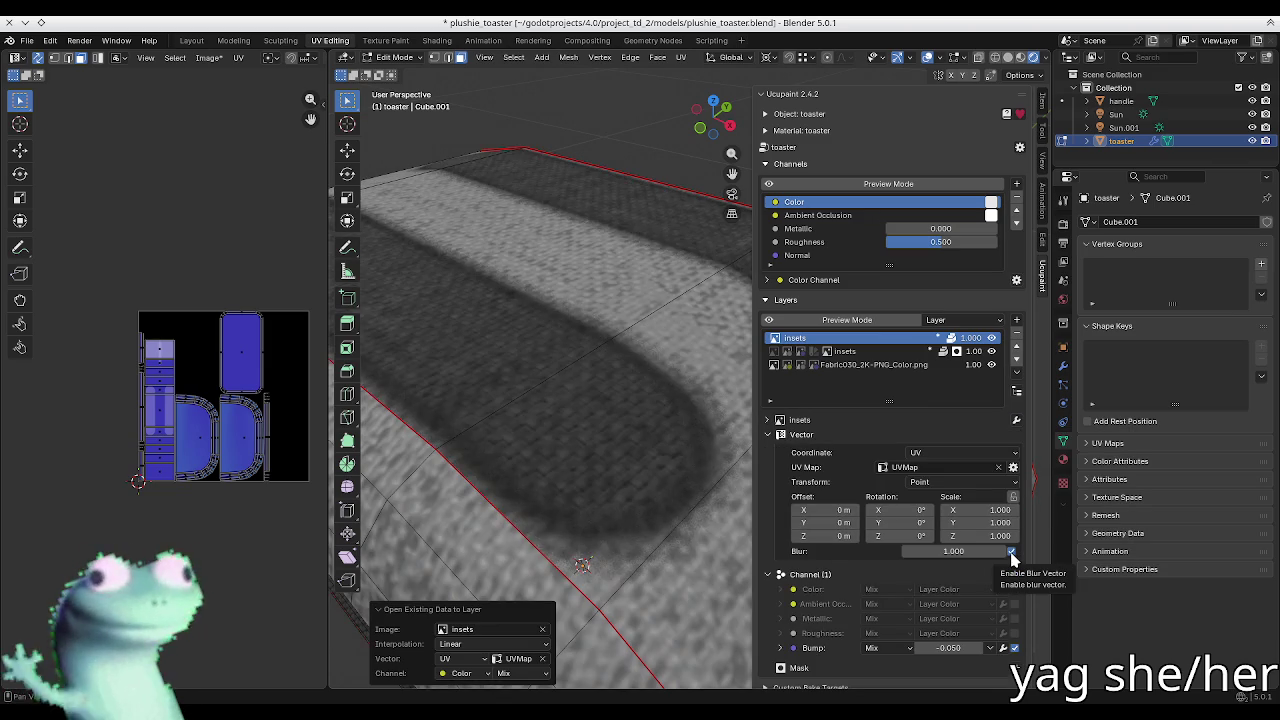
{"action": "left_click_drag", "start_coordinate": [988, 552], "coordinate": [945, 551]}
Step: Drag the insets layer's bump height to -0.030 so the slots sink
{"action": "left_click", "coordinate": [812, 436]}
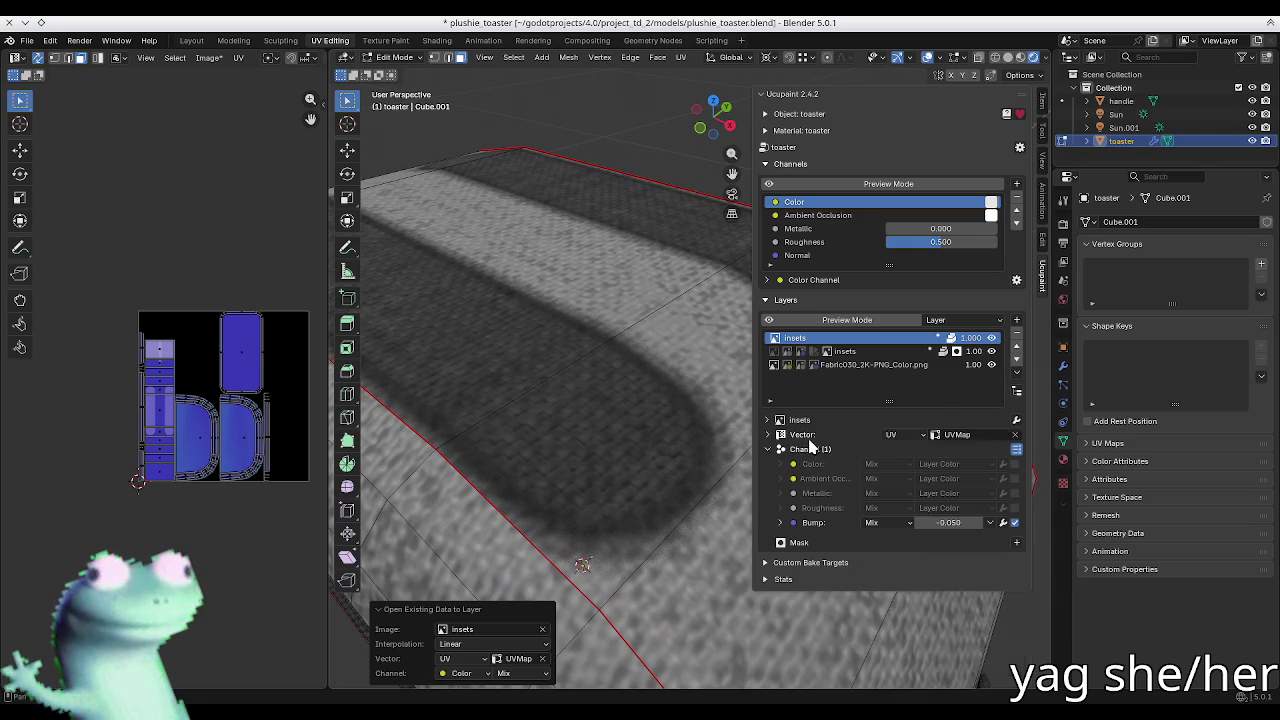
{"action": "left_click", "coordinate": [830, 523]}
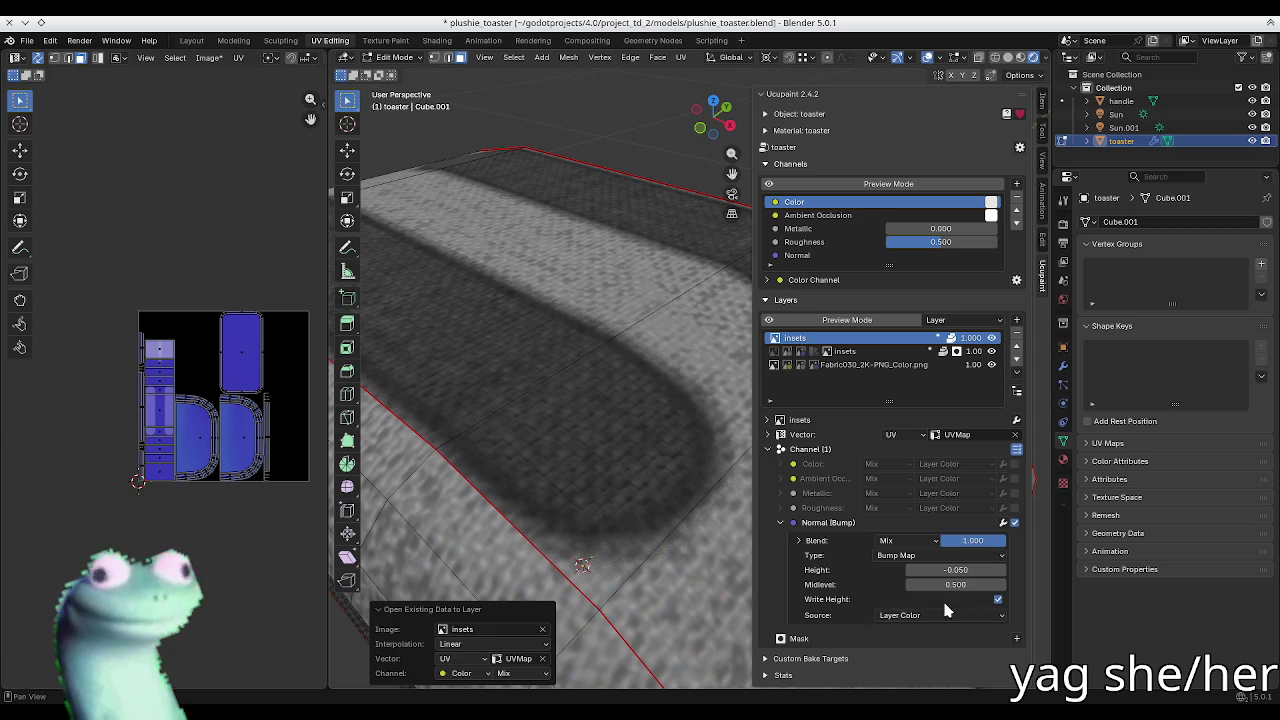
{"action": "left_click_drag", "start_coordinate": [955, 569], "coordinate": [955, 569]}
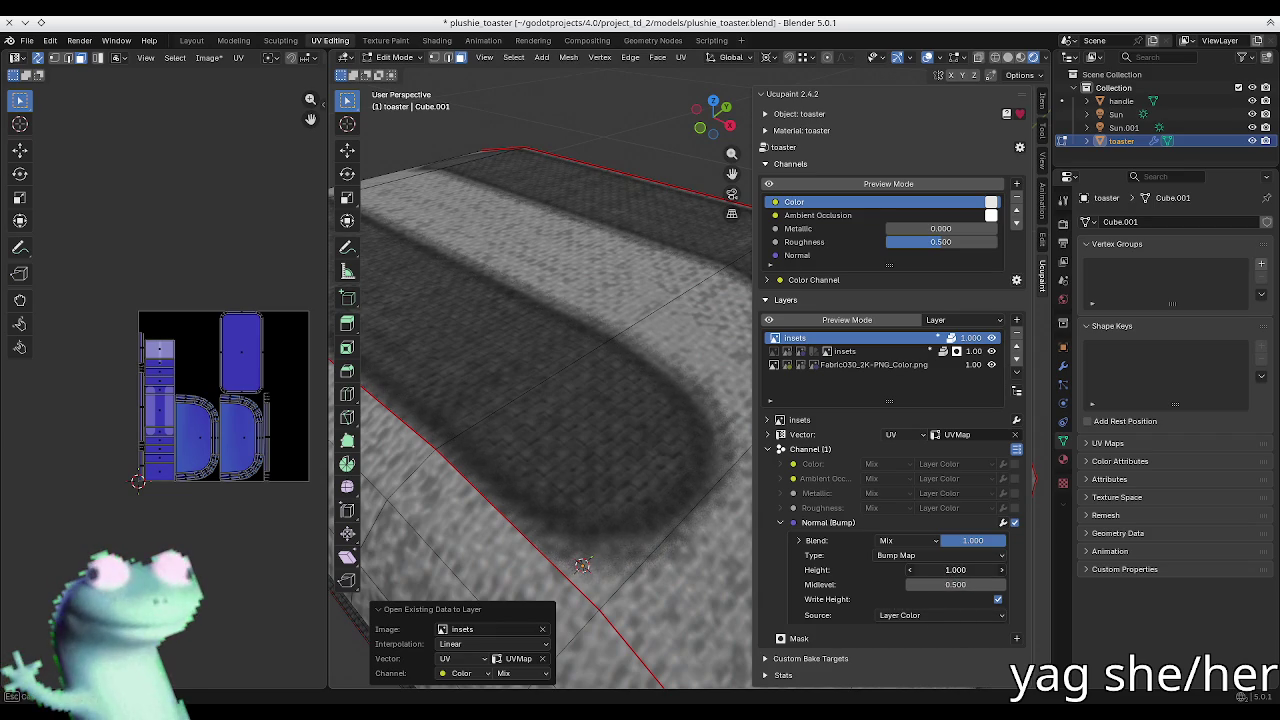
{"action": "left_click_drag", "start_coordinate": [955, 569], "coordinate": [950, 569]}
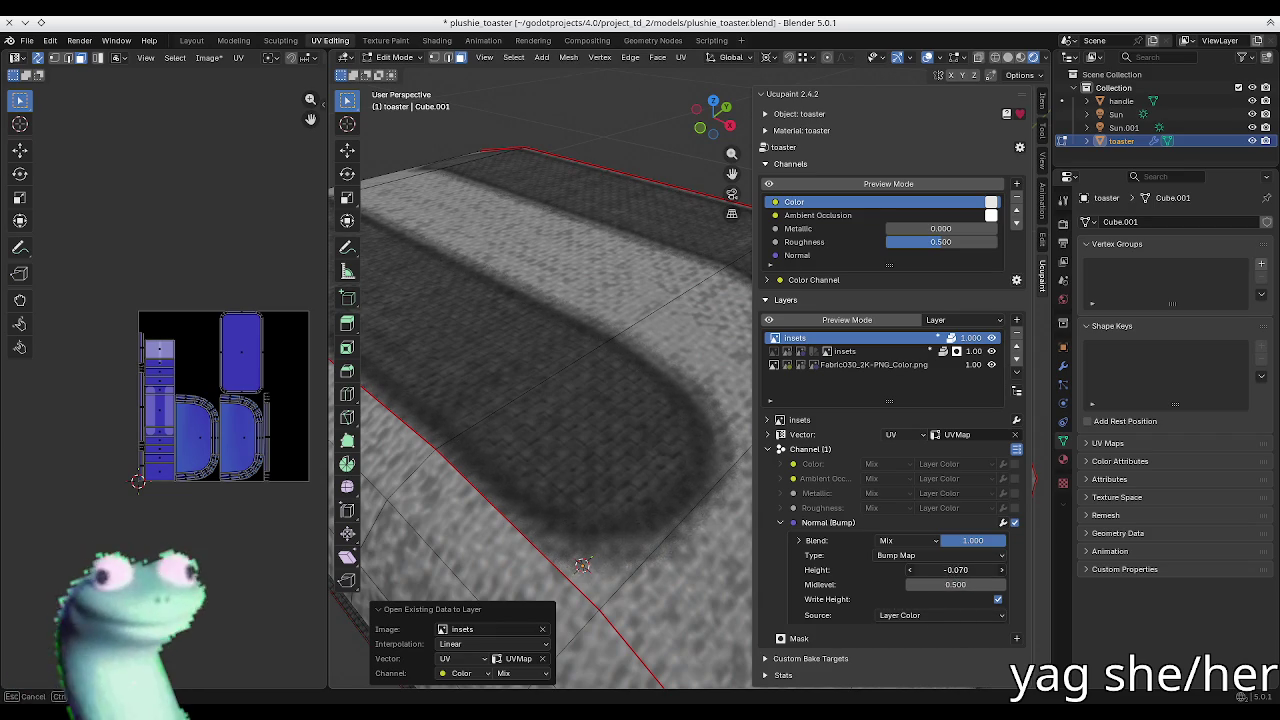
{"action": "mouse_move", "coordinate": [955, 569]}
{"action": "left_mouse_down"}
{"action": "mouse_move", "coordinate": [935, 569]}
{"action": "mouse_move", "coordinate": [1000, 584]}
{"action": "left_mouse_up"}
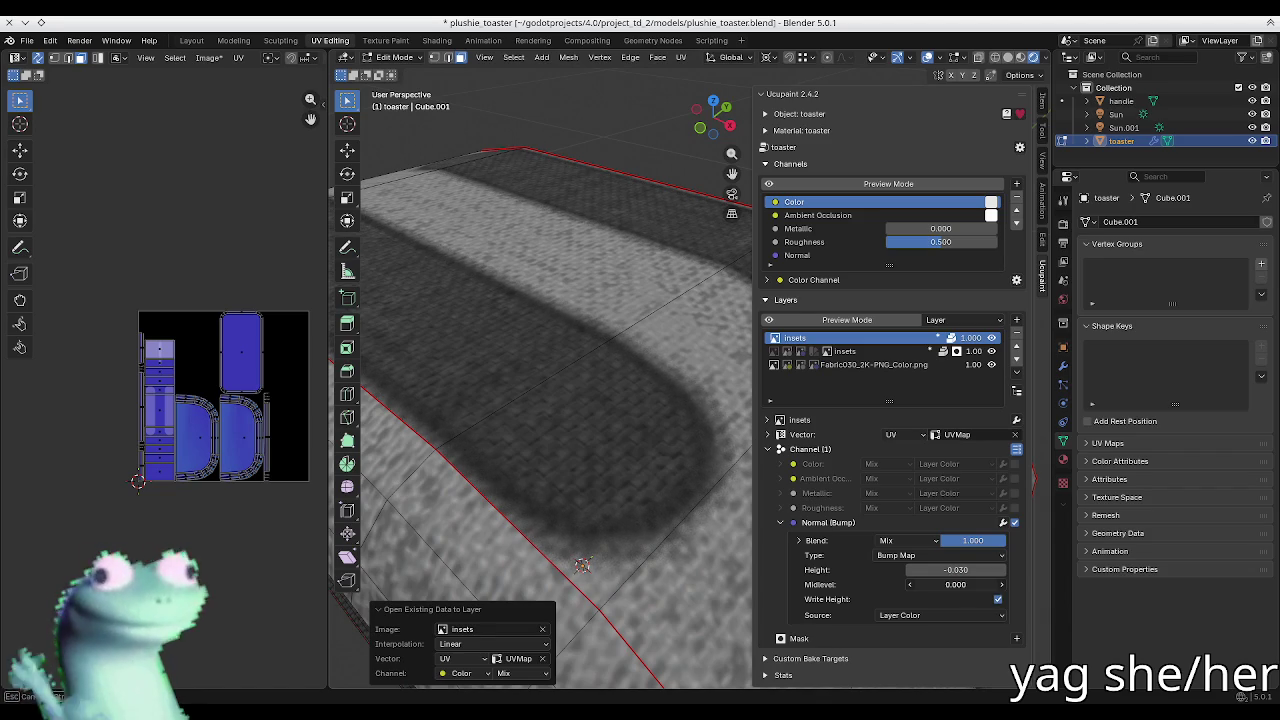
Step: Set the bump midlevel to 0.500 and view the toaster top with the sidebar hidden
{"action": "left_click", "coordinate": [970, 585]}
{"action": "type", "text": "0.0"}
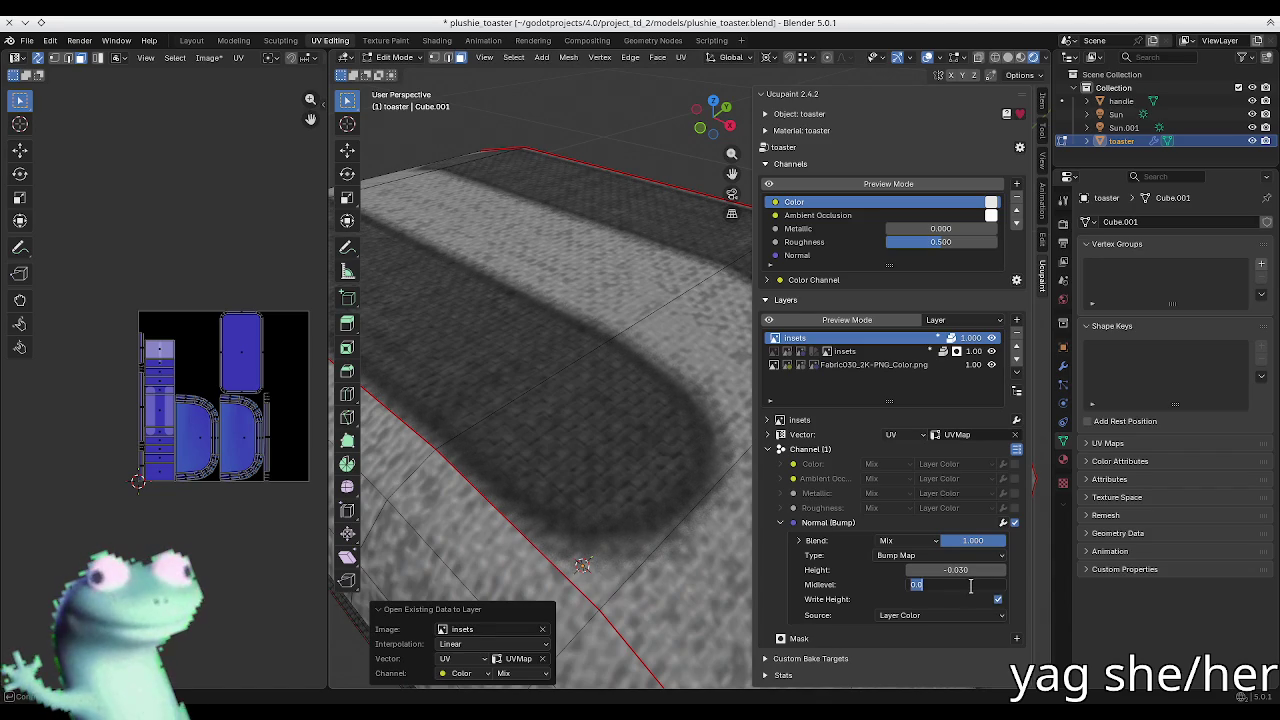
{"action": "key", "text": "Return"}
{"action": "mouse_move", "coordinate": [544, 438]}
{"action": "middle_mouse_down"}
{"action": "mouse_move", "coordinate": [557, 434]}
{"action": "mouse_move", "coordinate": [555, 407]}
{"action": "mouse_move", "coordinate": [703, 408]}
{"action": "mouse_move", "coordinate": [752, 475]}
{"action": "mouse_move", "coordinate": [757, 365]}
{"action": "middle_mouse_up"}
{"action": "key", "text": "n"}
{"action": "scroll", "coordinate": [757, 451], "scroll_direction": "down", "scroll_amount": 5}
Step: Toggle viewport shading between Solid and Material Preview while orbiting to a front view
{"action": "key", "text": "n"}
{"action": "key", "text": "n"}
{"action": "key", "text": "z"}
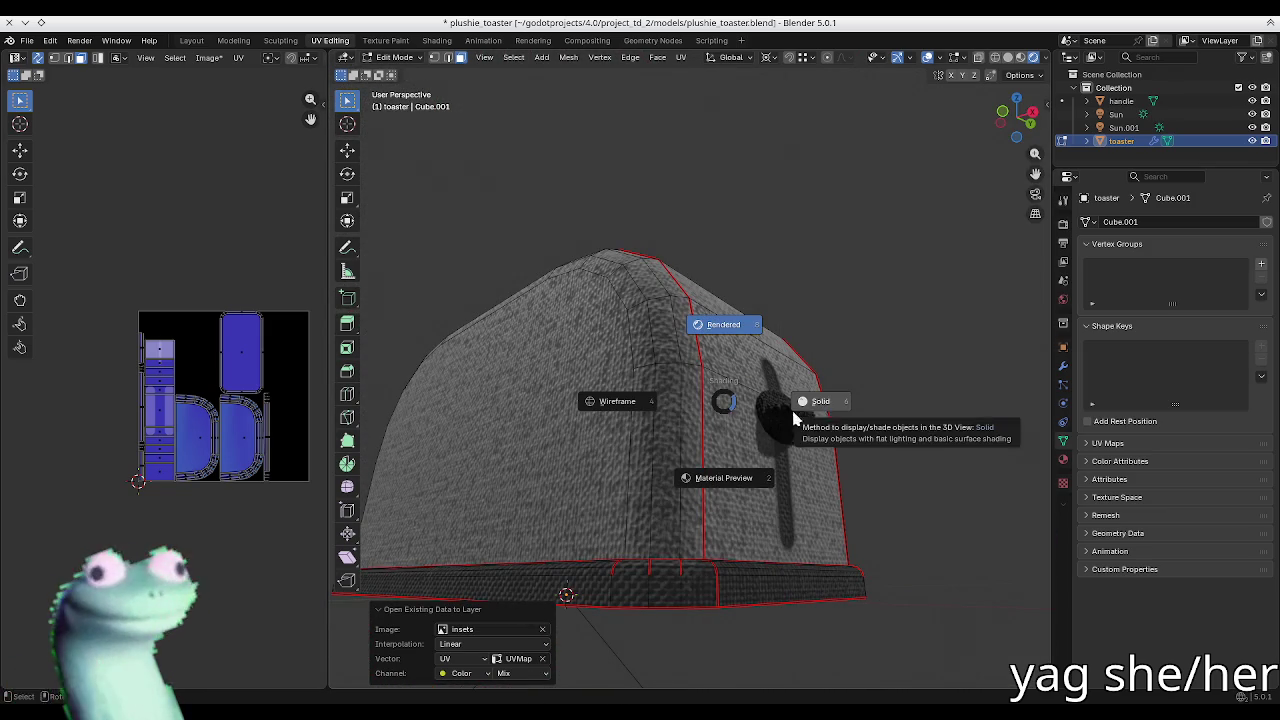
{"action": "left_click", "coordinate": [818, 408]}
{"action": "mouse_move", "coordinate": [818, 408]}
{"action": "middle_mouse_down"}
{"action": "mouse_move", "coordinate": [687, 438]}
{"action": "mouse_move", "coordinate": [709, 477]}
{"action": "middle_mouse_up"}
{"action": "key", "text": "z"}
{"action": "left_click", "coordinate": [771, 493]}
{"action": "key", "text": "z"}
{"action": "left_click", "coordinate": [757, 428]}
{"action": "key", "text": "z"}
{"action": "left_click", "coordinate": [720, 560]}
{"action": "mouse_move", "coordinate": [720, 560]}
{"action": "middle_mouse_down"}
{"action": "mouse_move", "coordinate": [665, 458]}
{"action": "mouse_move", "coordinate": [523, 481]}
{"action": "mouse_move", "coordinate": [534, 371]}
{"action": "middle_mouse_up"}
{"action": "scroll", "coordinate": [665, 458], "scroll_direction": "up", "scroll_amount": 3}
Step: Change the viewport shading and select the Fabric039 normal-map layer in Ucupaint
{"action": "key", "text": "z"}
{"action": "left_click", "coordinate": [523, 316]}
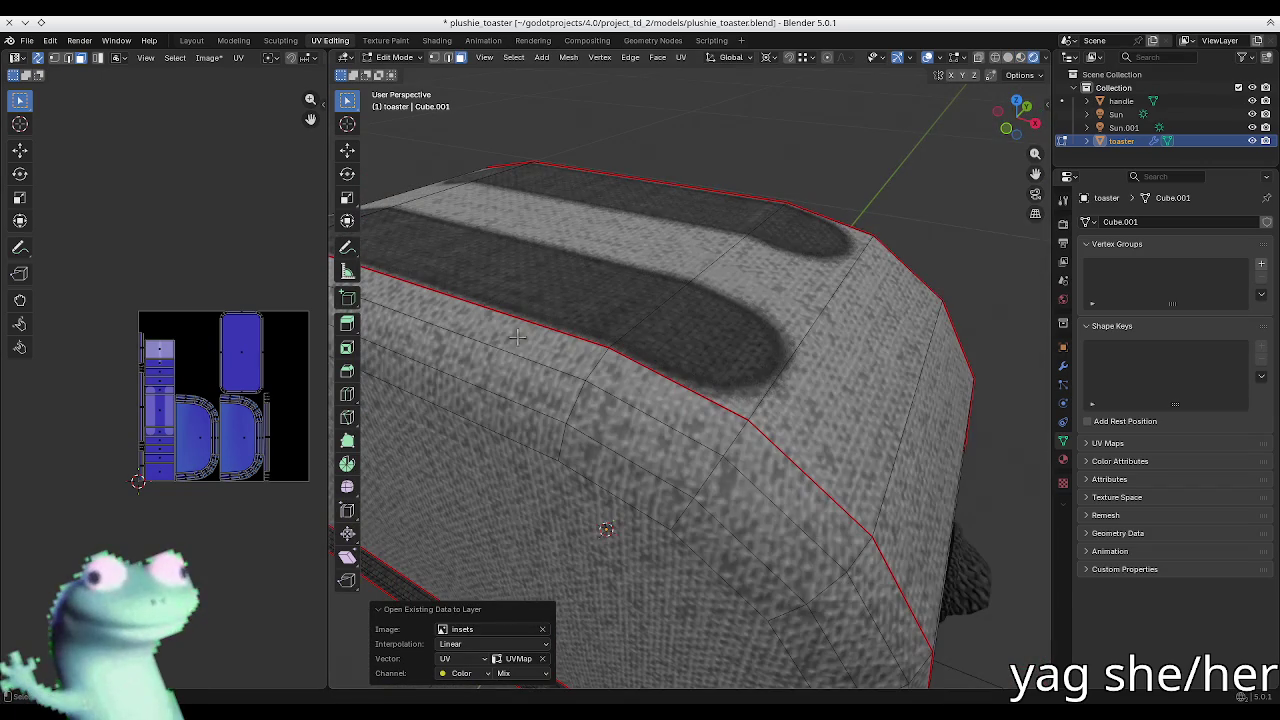
{"action": "key", "text": "n"}
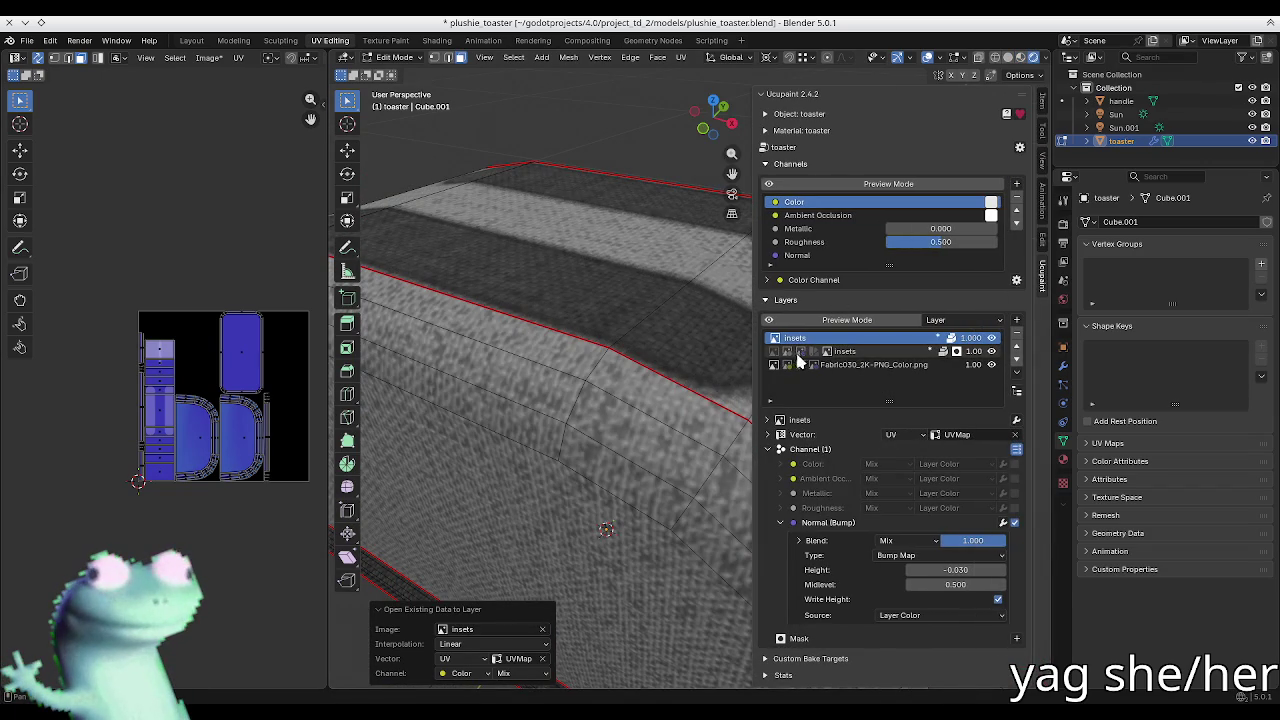
{"action": "left_click", "coordinate": [801, 353]}
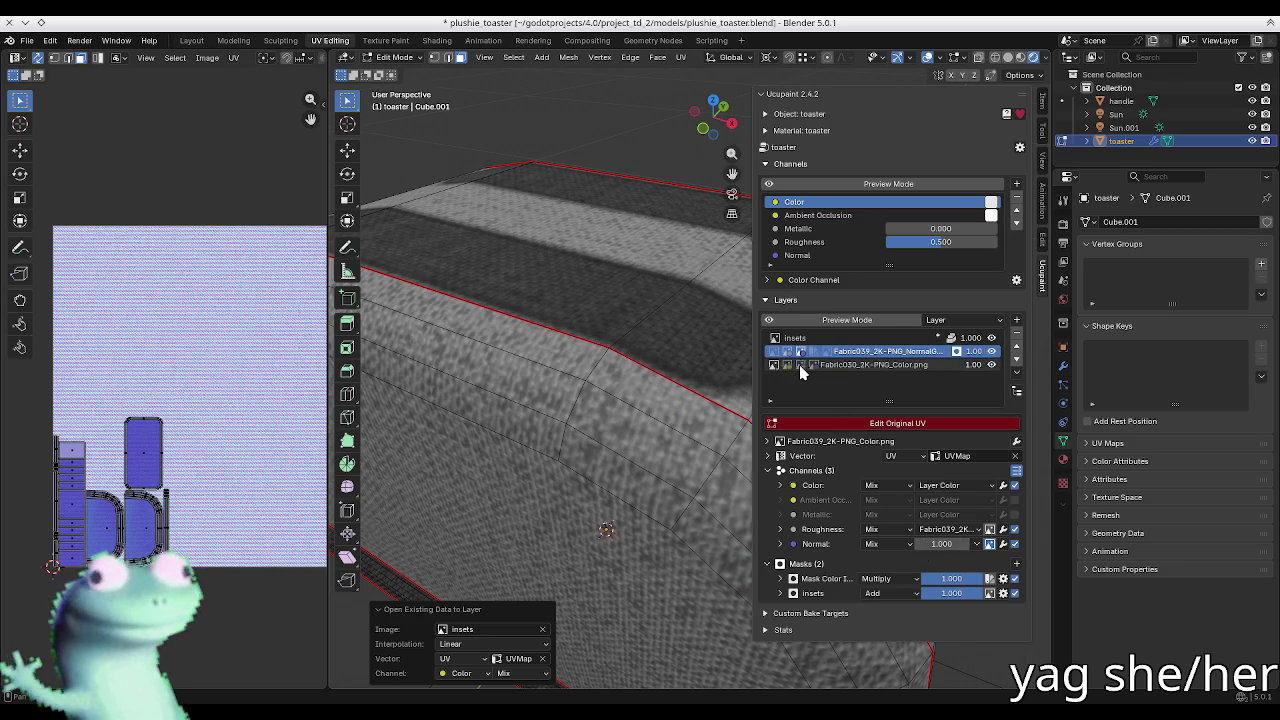
Step: Set the Fabric030 layer's Normal channel blend to 1.000
{"action": "left_click", "coordinate": [800, 368]}
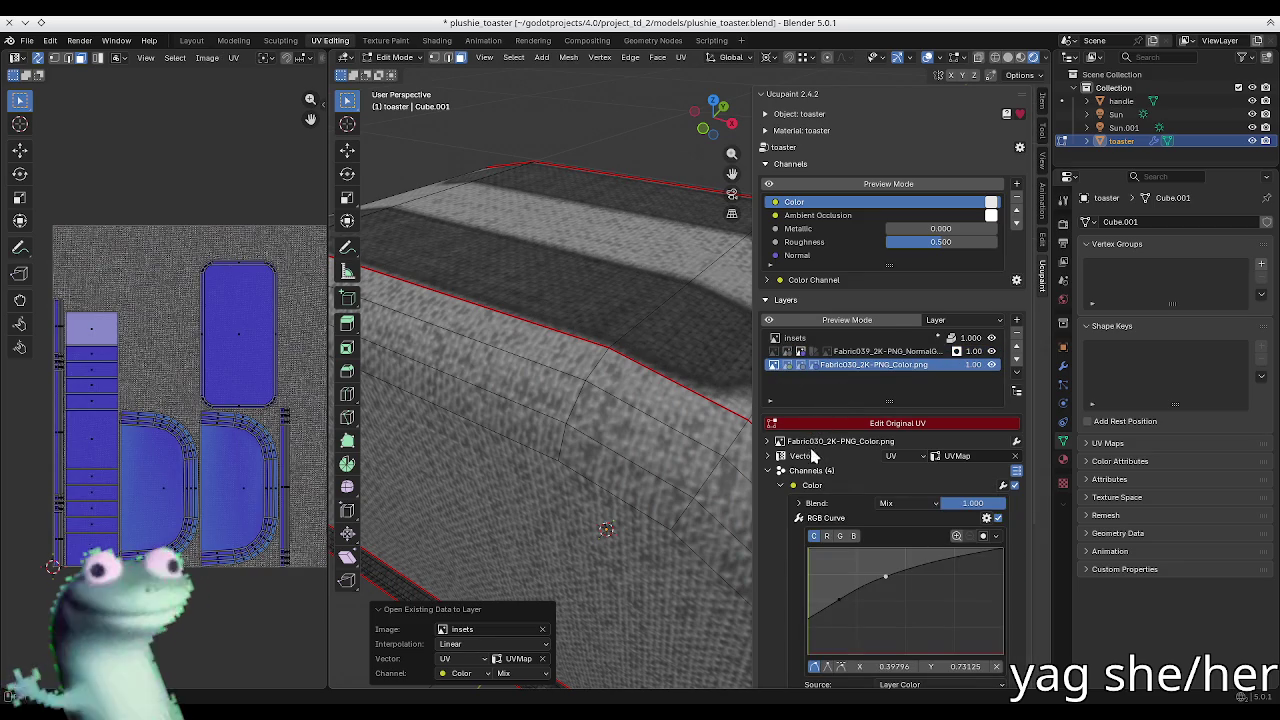
{"action": "left_click", "coordinate": [780, 485]}
{"action": "left_click", "coordinate": [781, 543]}
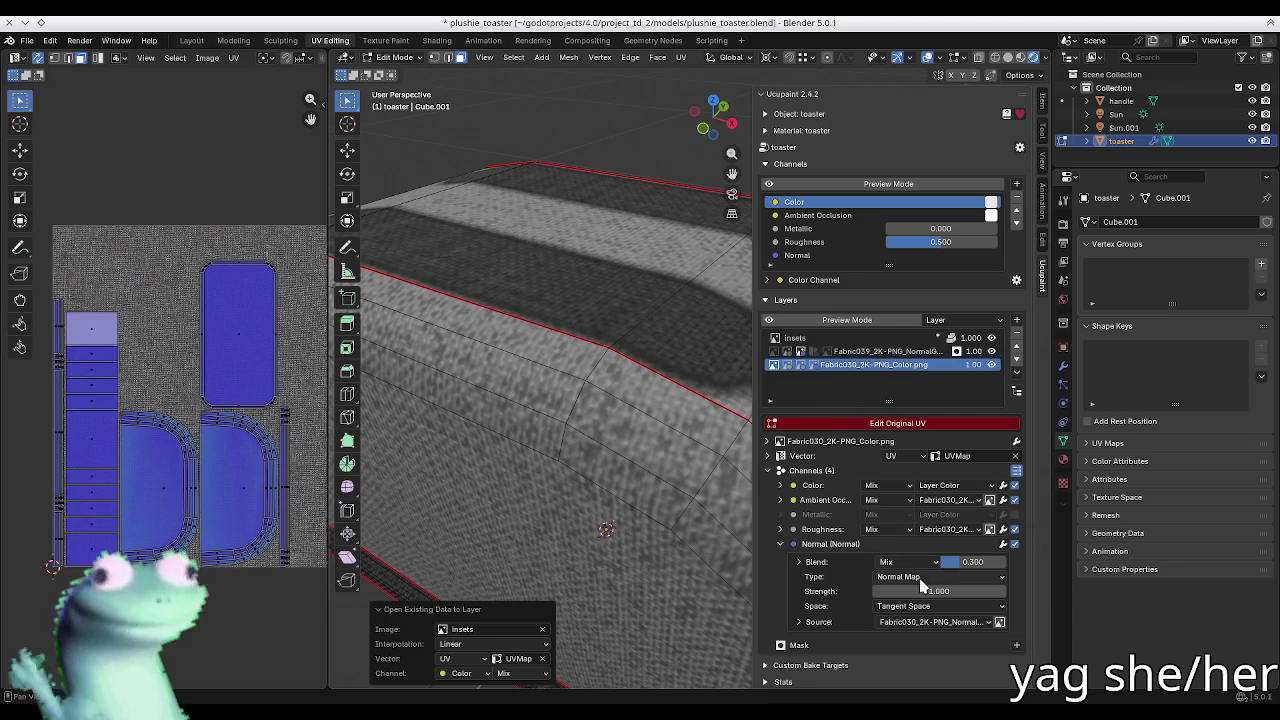
{"action": "left_click_drag", "start_coordinate": [960, 561], "coordinate": [1005, 561]}
Step: Undo twice to restore the insets layer's earlier colour-only setup
{"action": "mouse_move", "coordinate": [620, 450]}
{"action": "middle_mouse_down"}
{"action": "mouse_move", "coordinate": [543, 425]}
{"action": "mouse_move", "coordinate": [703, 420]}
{"action": "middle_mouse_up"}
{"action": "key", "text": "ctrl+z"}
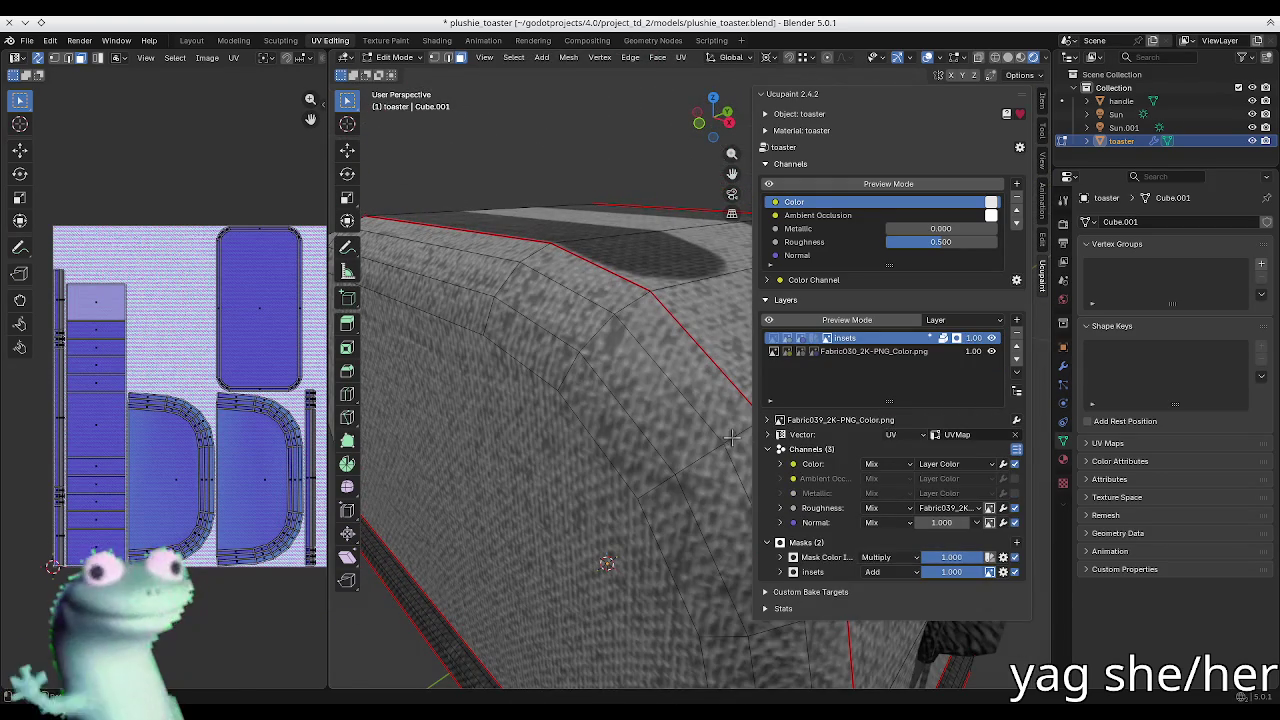
{"action": "key", "text": "ctrl+z"}
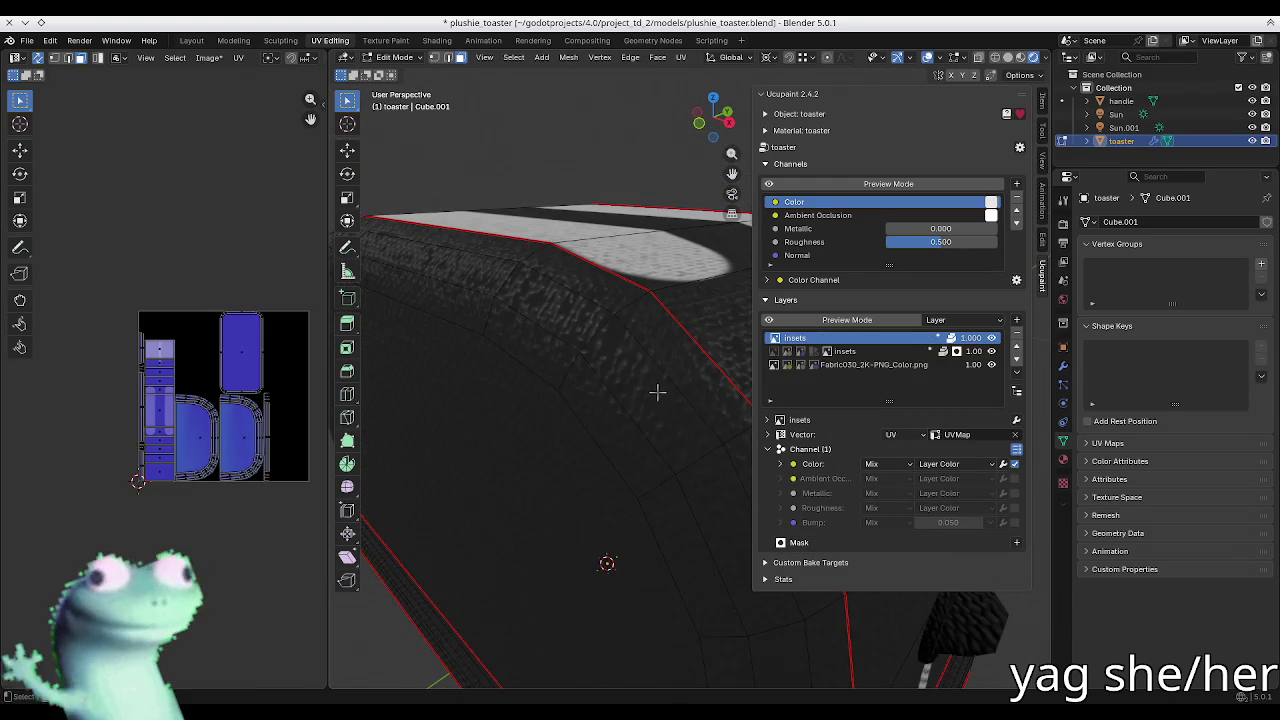
Step: Switch the insets layer from the Color channel to the Bump channel
{"action": "scroll", "coordinate": [657, 391], "scroll_direction": "up", "scroll_amount": 2}
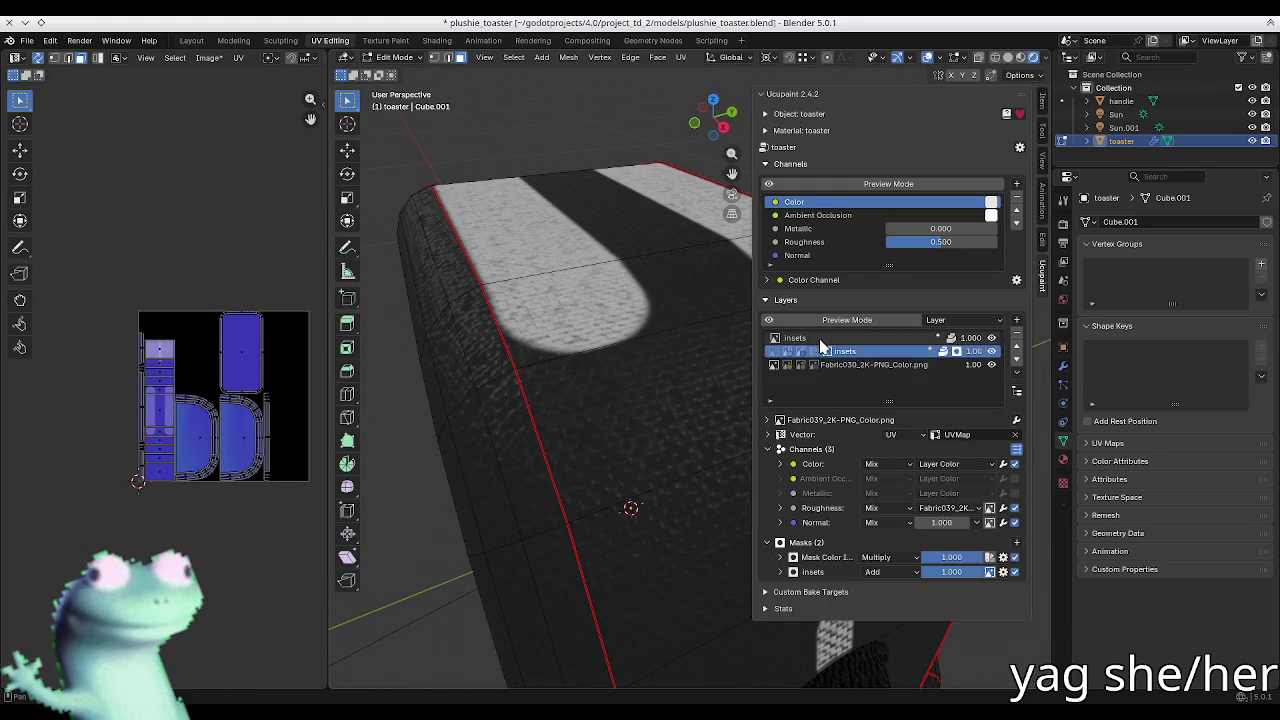
{"action": "left_click", "coordinate": [903, 463]}
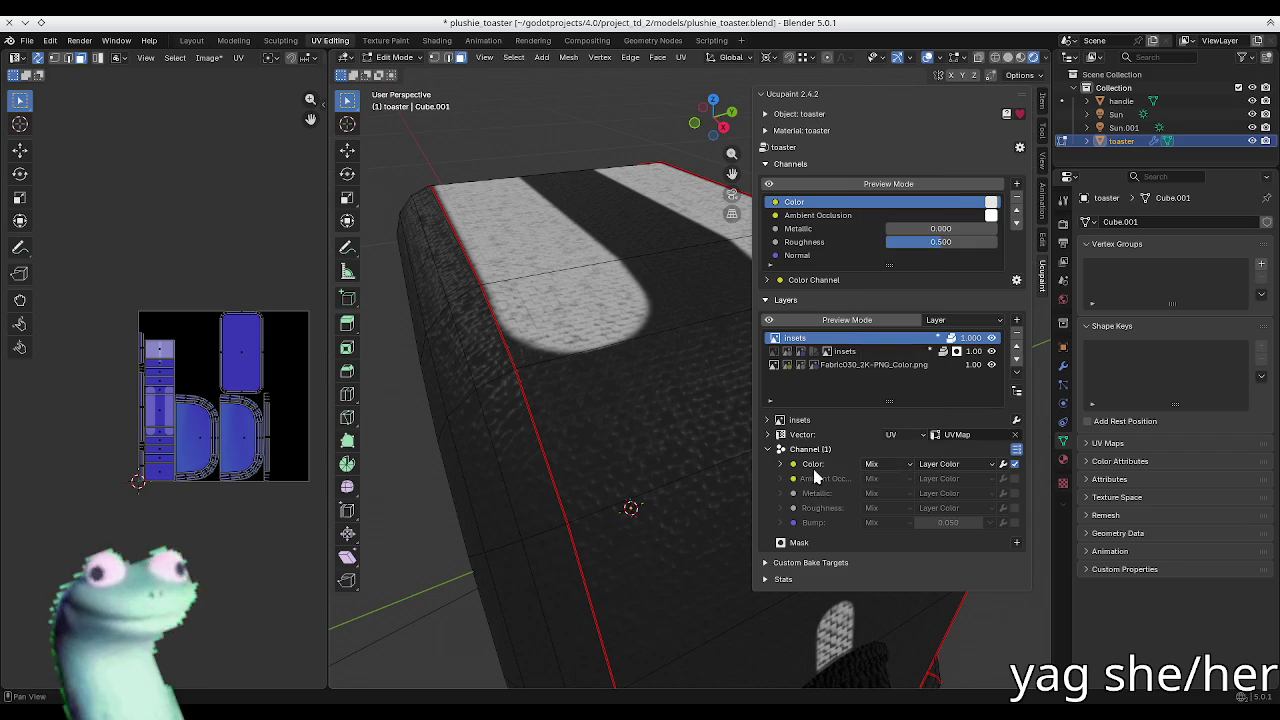
{"action": "left_click", "coordinate": [1014, 465]}
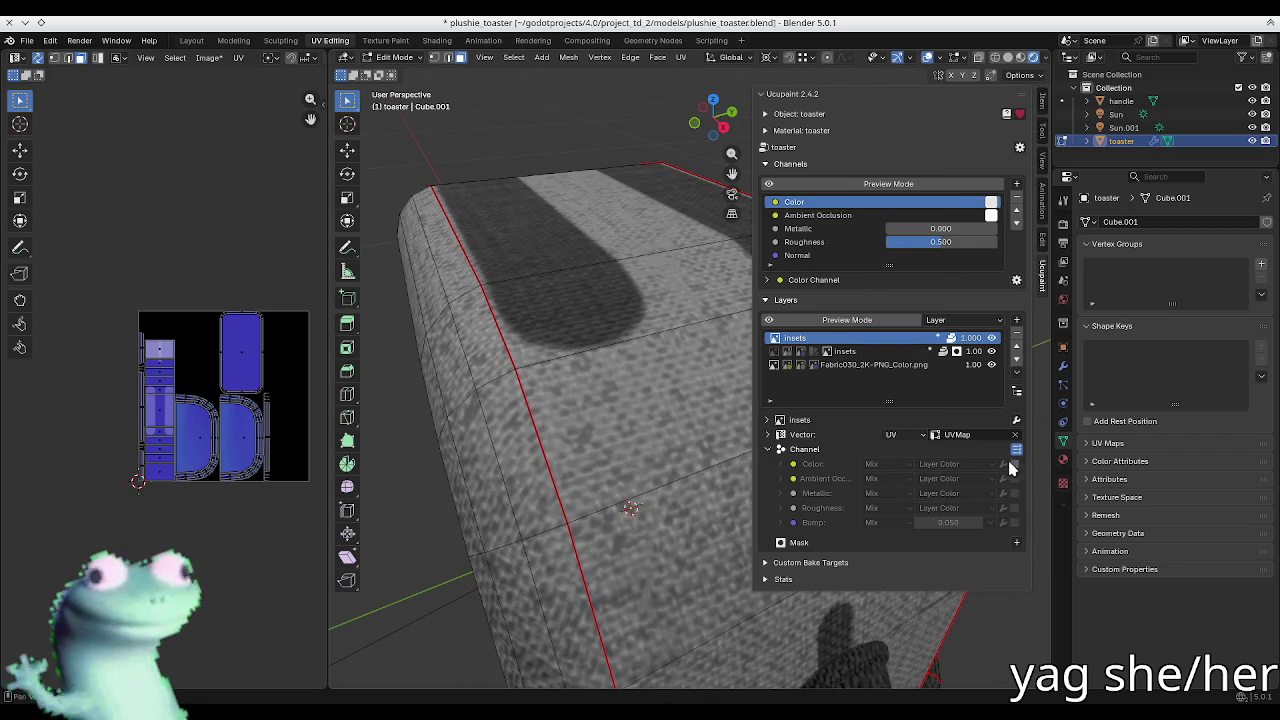
{"action": "left_click", "coordinate": [1015, 524]}
{"action": "left_click", "coordinate": [813, 523]}
Step: Set the insets bump height to -0.050 and save plushie_toaster.blend
{"action": "left_click", "coordinate": [942, 570]}
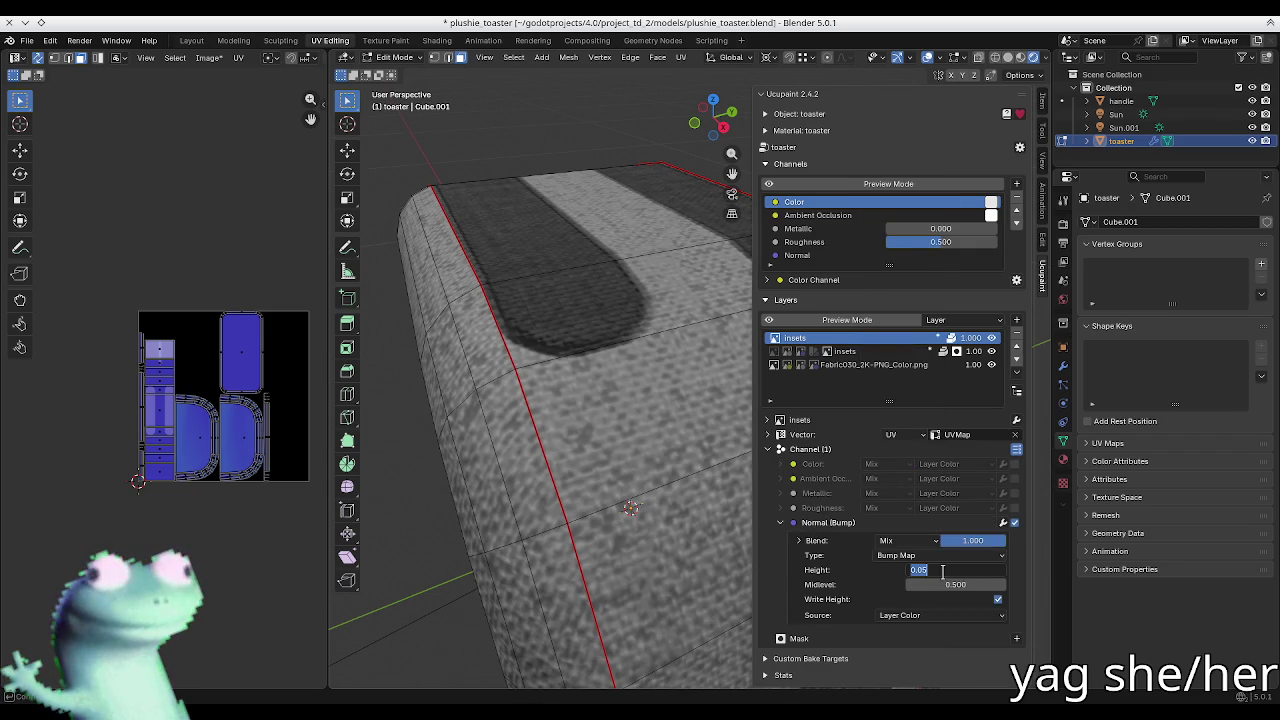
{"action": "key", "text": "BackSpace"}
{"action": "key", "text": "Escape"}
{"action": "type", "text": "*-1"}
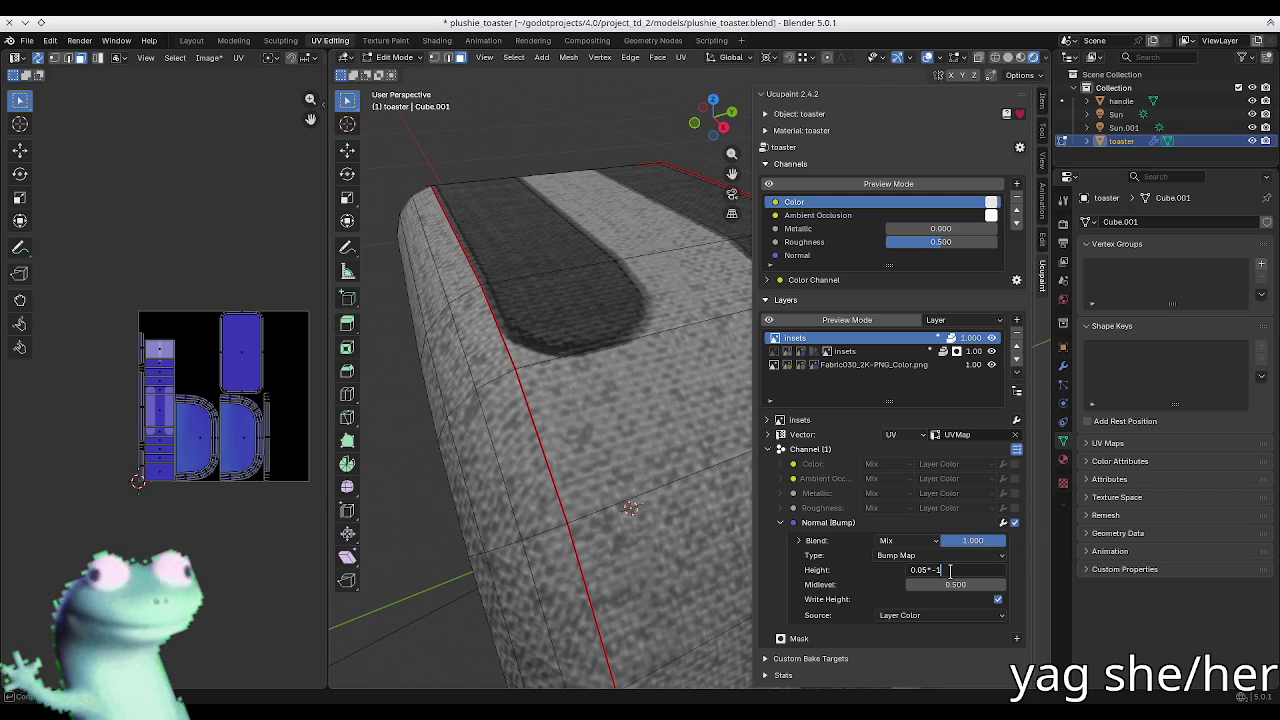
{"action": "key", "text": "Return"}
{"action": "mouse_move", "coordinate": [450, 361]}
{"action": "middle_mouse_down"}
{"action": "mouse_move", "coordinate": [452, 320]}
{"action": "mouse_move", "coordinate": [541, 336]}
{"action": "mouse_move", "coordinate": [593, 371]}
{"action": "middle_mouse_up"}
{"action": "key", "text": "n"}
{"action": "key", "text": "n"}
{"action": "key", "text": "ctrl+s"}
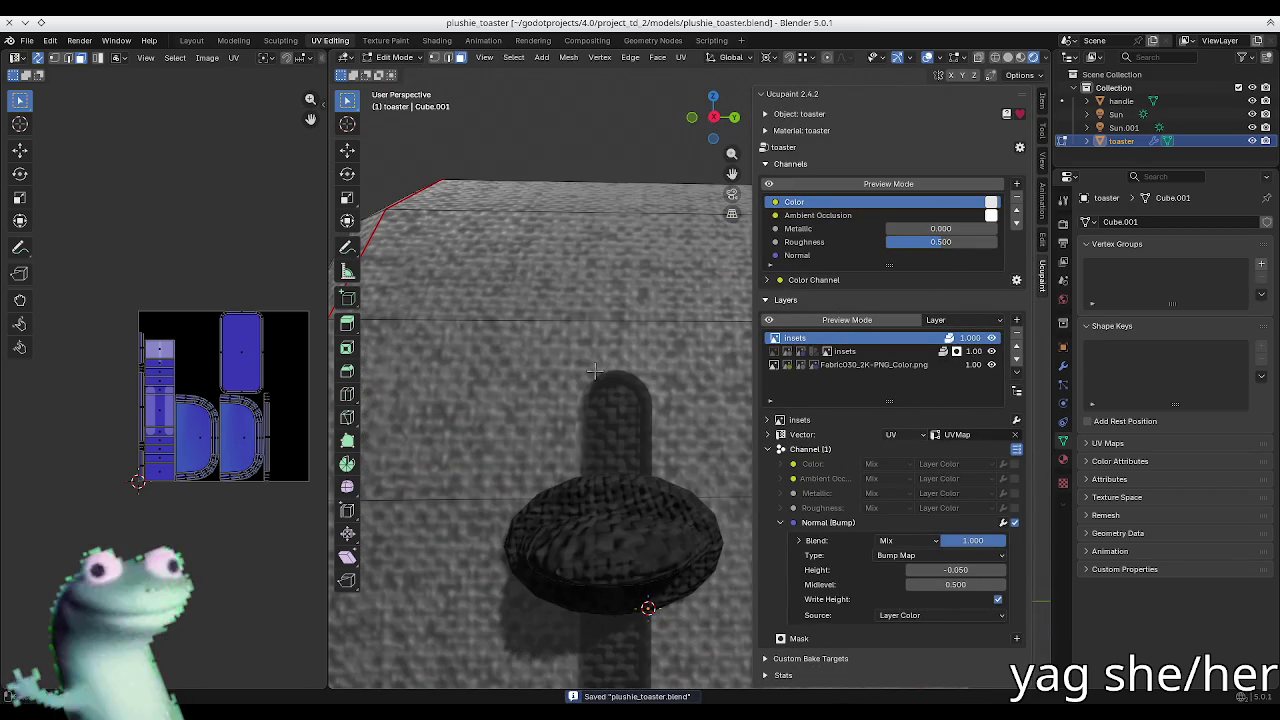
Step: Enable Vector Blur on the top insets layer and set it to 0.500
{"action": "left_click", "coordinate": [826, 352]}
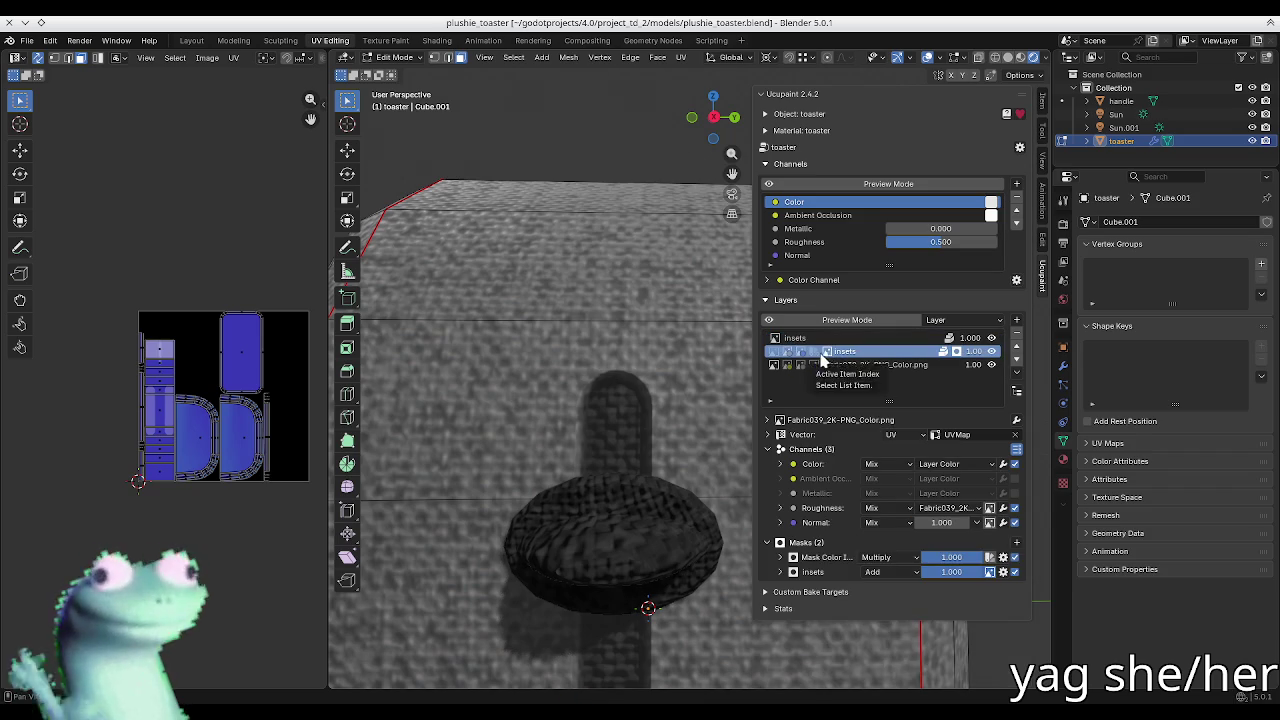
{"action": "middle_click_drag", "start_coordinate": [580, 406], "coordinate": [576, 418]}
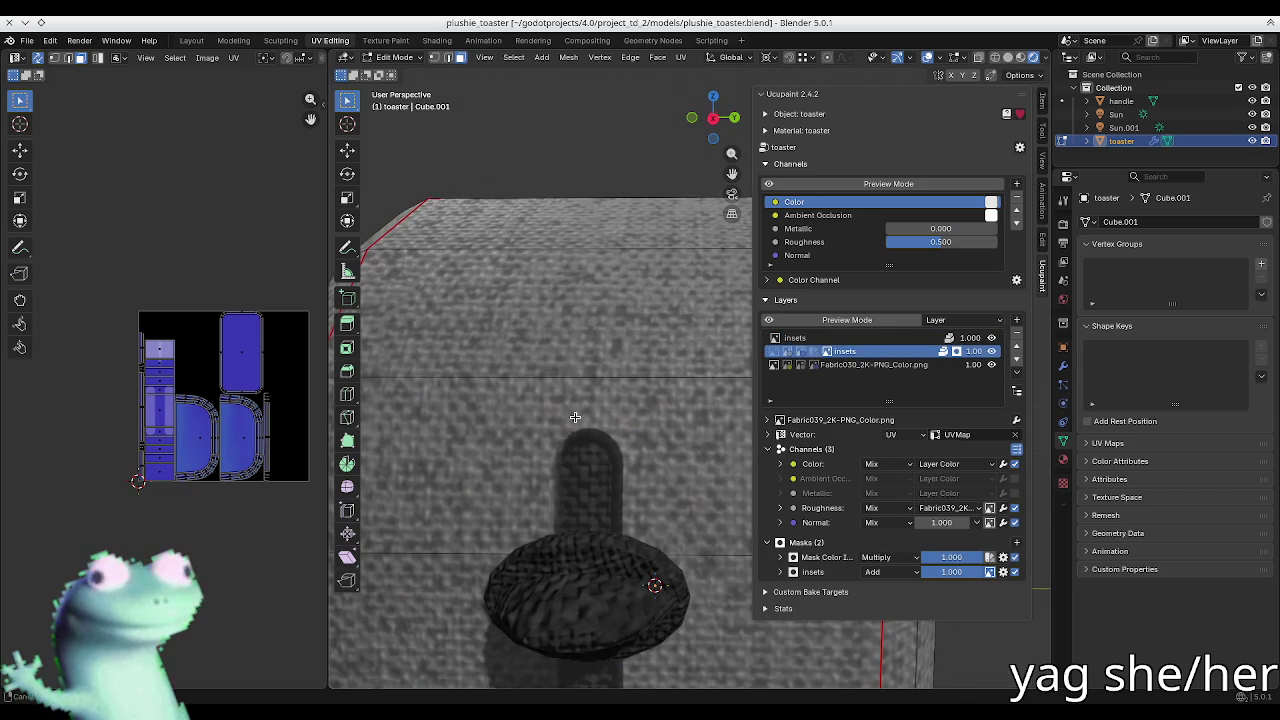
{"action": "left_click", "coordinate": [800, 338]}
{"action": "left_click", "coordinate": [805, 442]}
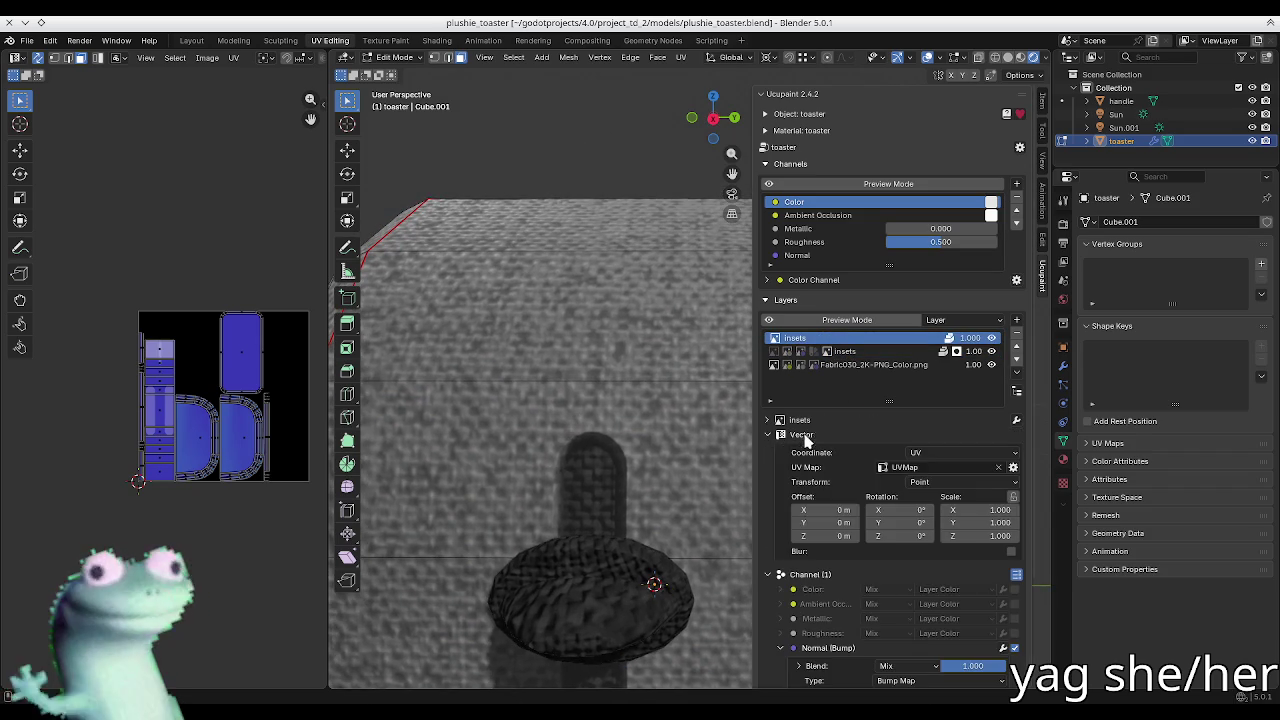
{"action": "left_click", "coordinate": [1011, 551]}
{"action": "left_click_drag", "start_coordinate": [955, 550], "coordinate": [915, 551]}
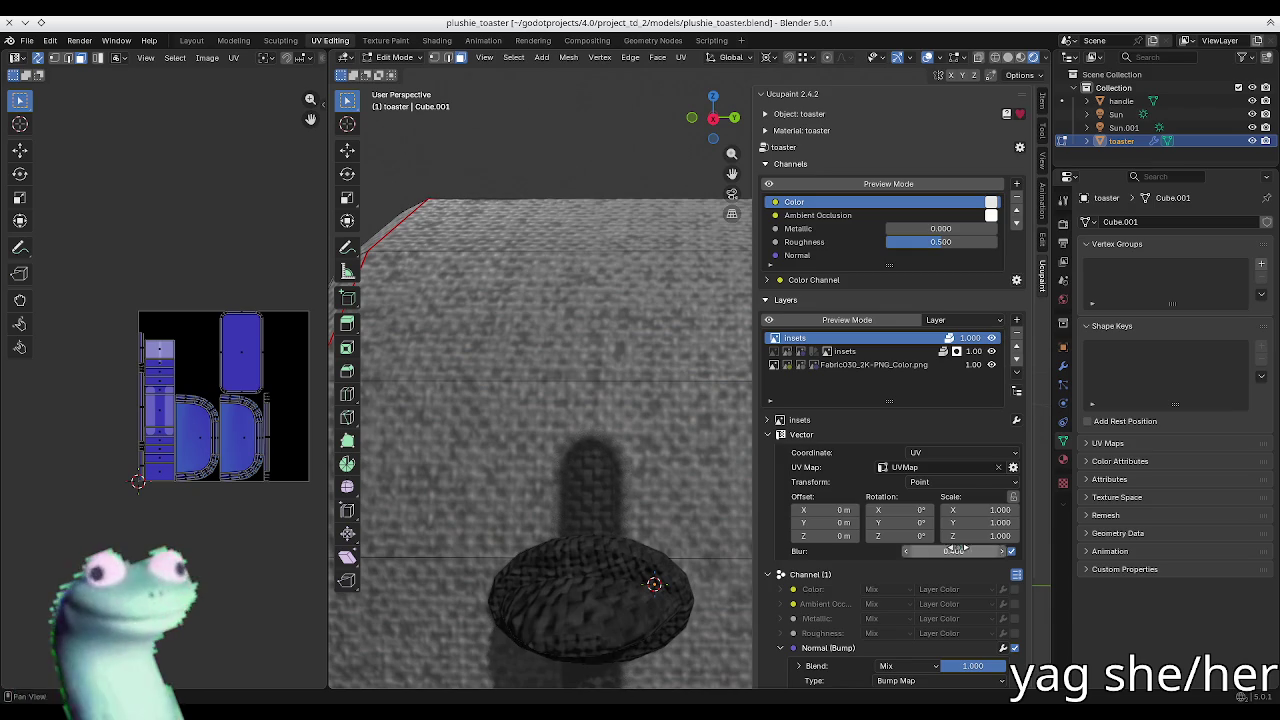
Step: Hide the sidebar, inspect the toaster top close up, and save plushie_toaster.blend
{"action": "key", "text": "n"}
{"action": "mouse_move", "coordinate": [640, 450]}
{"action": "middle_mouse_down"}
{"action": "mouse_move", "coordinate": [709, 400]}
{"action": "mouse_move", "coordinate": [597, 346]}
{"action": "middle_mouse_up"}
{"action": "key", "text": "ctrl+s"}
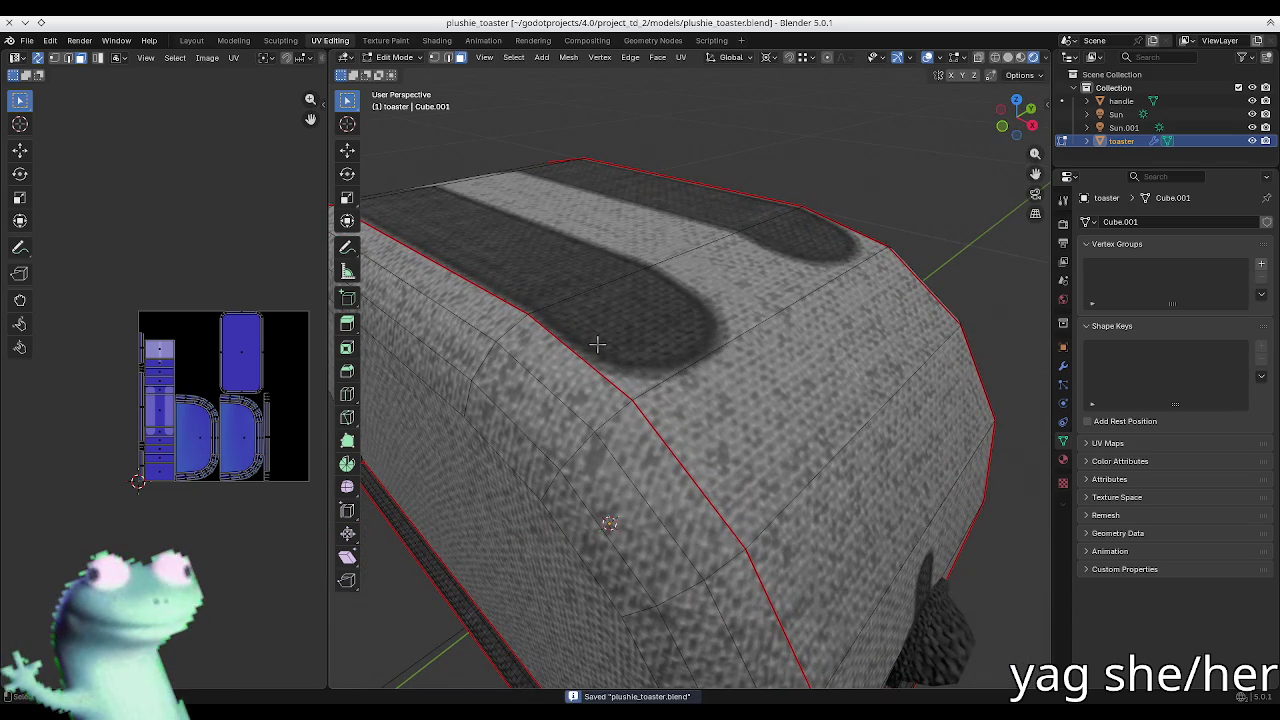
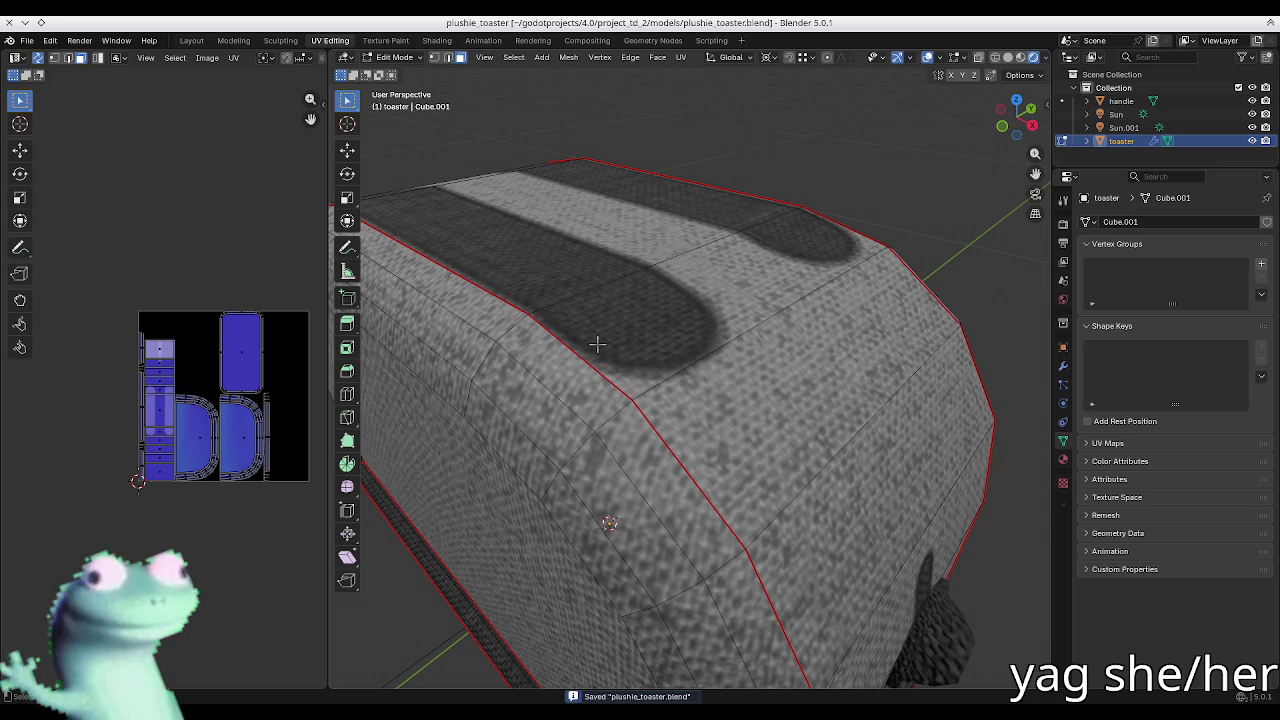
Step: Orbit around the plush toaster to inspect it from front, high and low side angles
{"action": "scroll", "coordinate": [597, 346], "scroll_direction": "down", "scroll_amount": 3}
{"action": "mouse_move", "coordinate": [597, 346]}
{"action": "middle_mouse_down"}
{"action": "mouse_move", "coordinate": [598, 325]}
{"action": "mouse_move", "coordinate": [646, 334]}
{"action": "mouse_move", "coordinate": [669, 389]}
{"action": "mouse_move", "coordinate": [569, 409]}
{"action": "mouse_move", "coordinate": [787, 516]}
{"action": "mouse_move", "coordinate": [848, 431]}
{"action": "mouse_move", "coordinate": [714, 457]}
{"action": "mouse_move", "coordinate": [599, 363]}
{"action": "middle_mouse_up"}
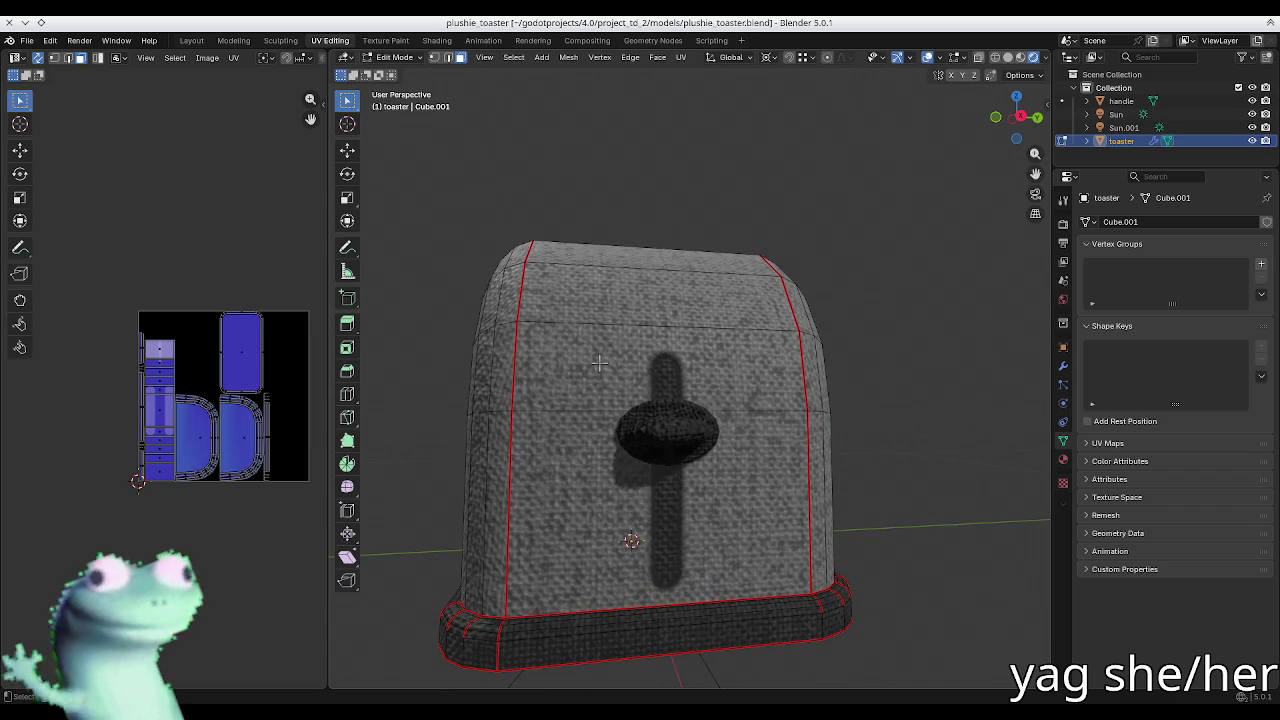
{"action": "middle_click_drag", "start_coordinate": [612, 363], "coordinate": [622, 347]}
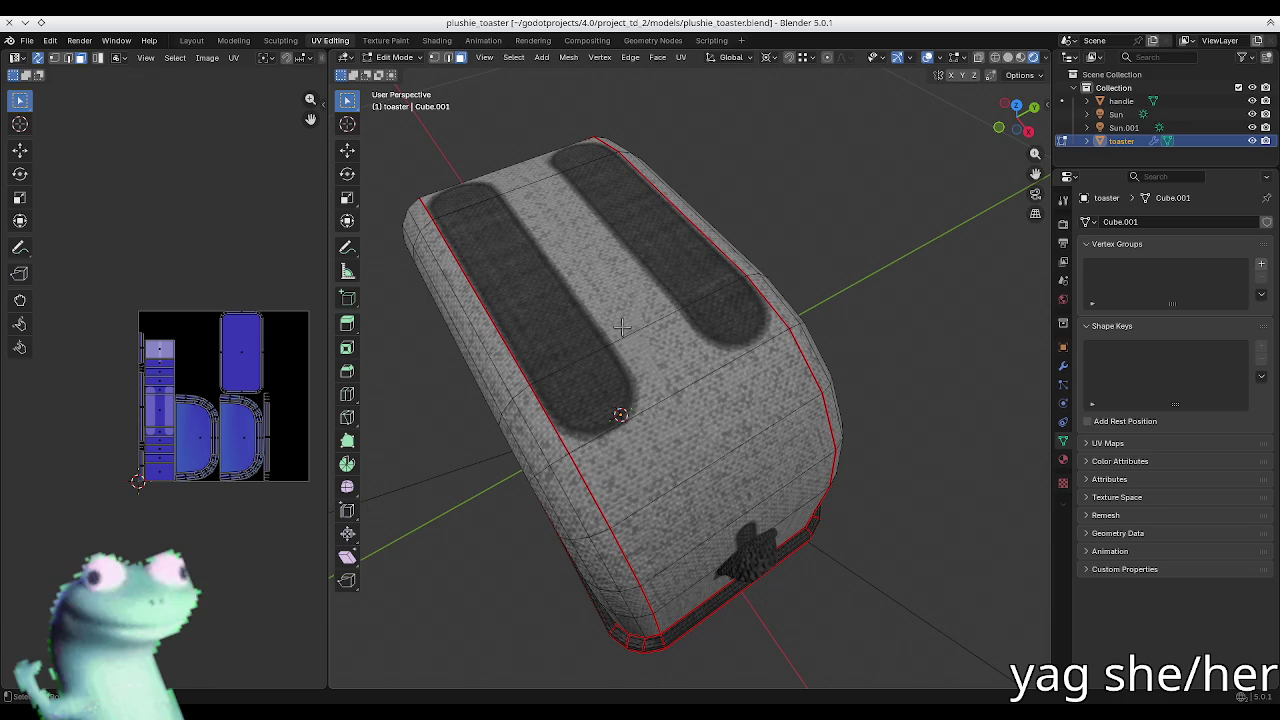
{"action": "middle_click_drag", "start_coordinate": [621, 326], "coordinate": [673, 264]}
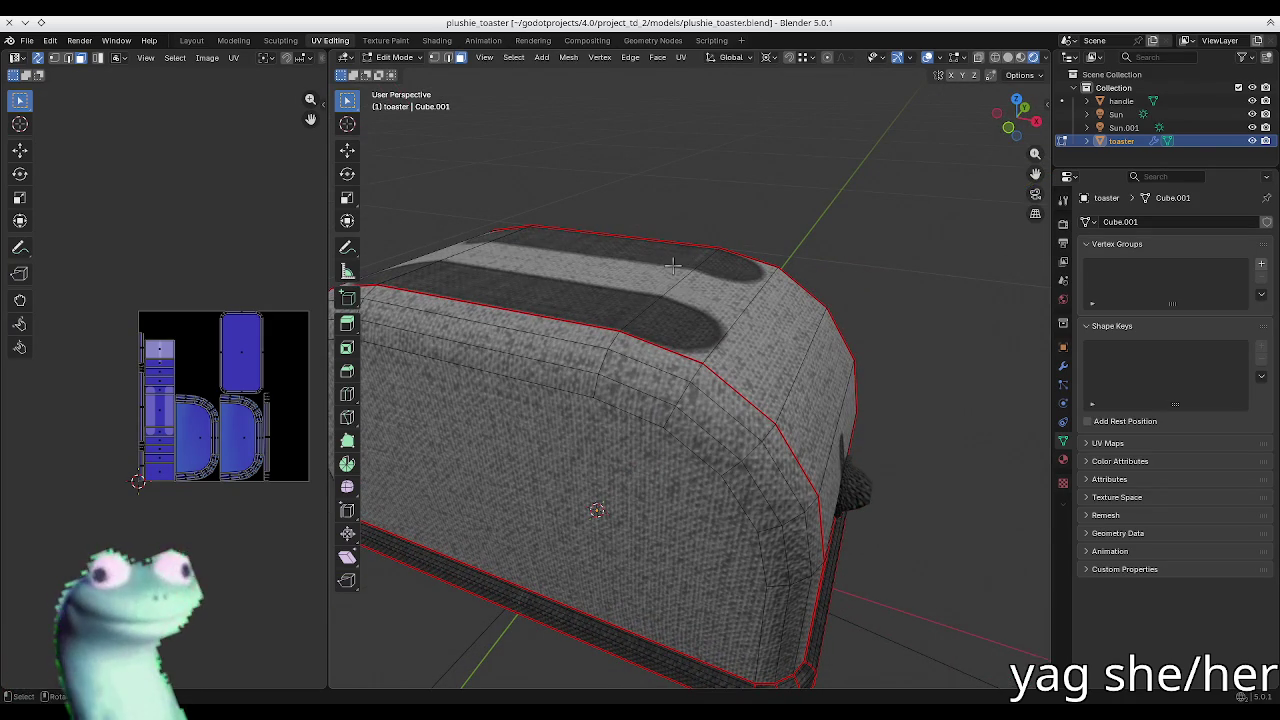
Step: In Ucupaint, set Fabric039's Normal channel strength to 0.300
{"action": "key", "text": "n"}
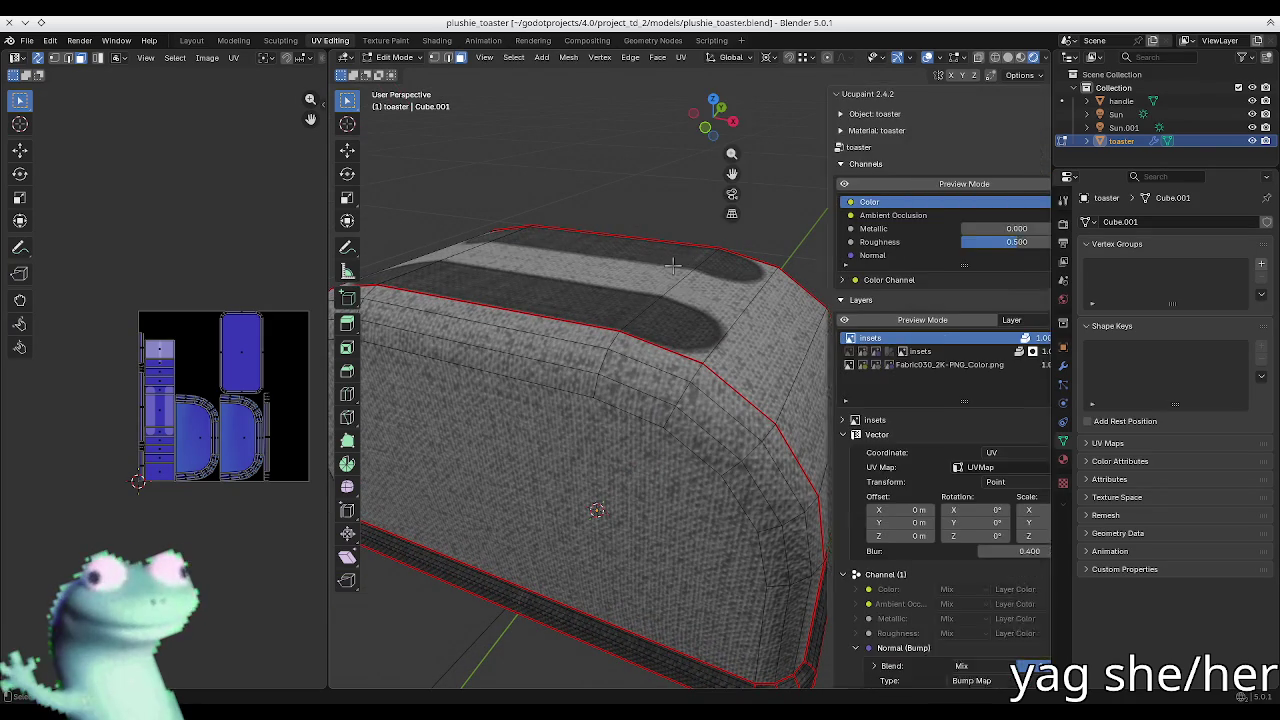
{"action": "middle_click_drag", "start_coordinate": [685, 291], "coordinate": [640, 360]}
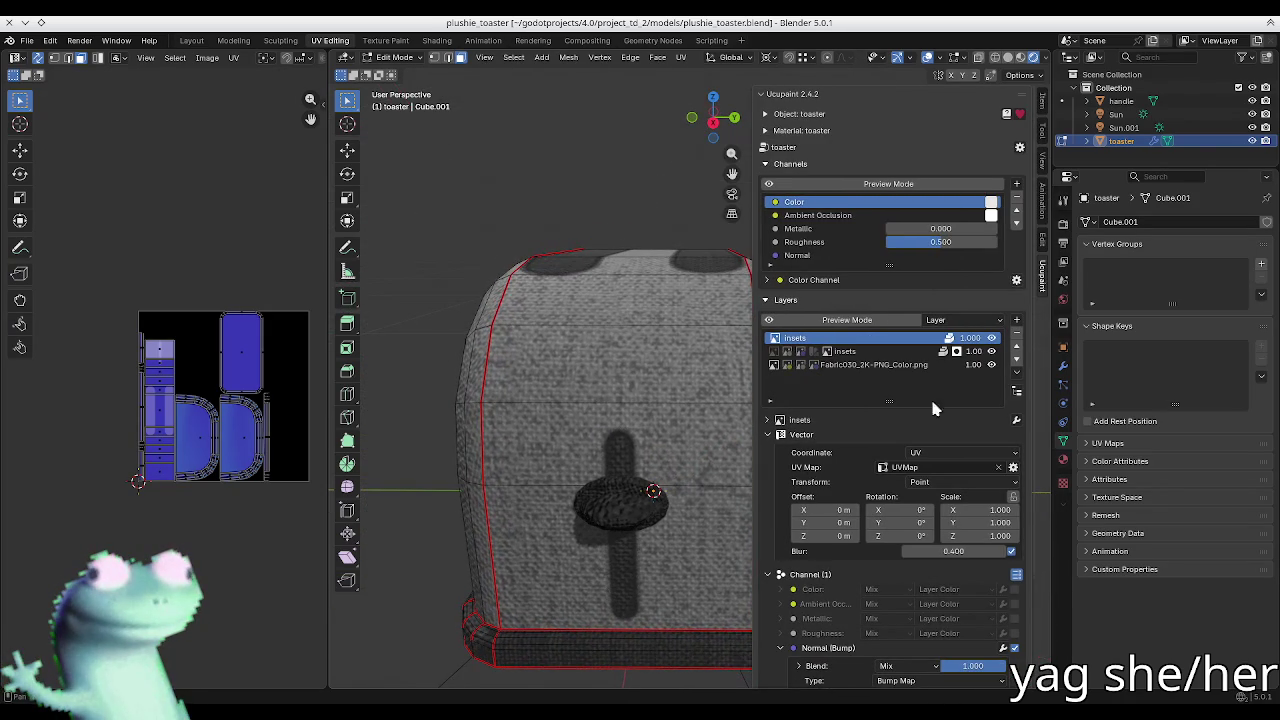
{"action": "left_click", "coordinate": [870, 364]}
{"action": "left_click", "coordinate": [828, 518]}
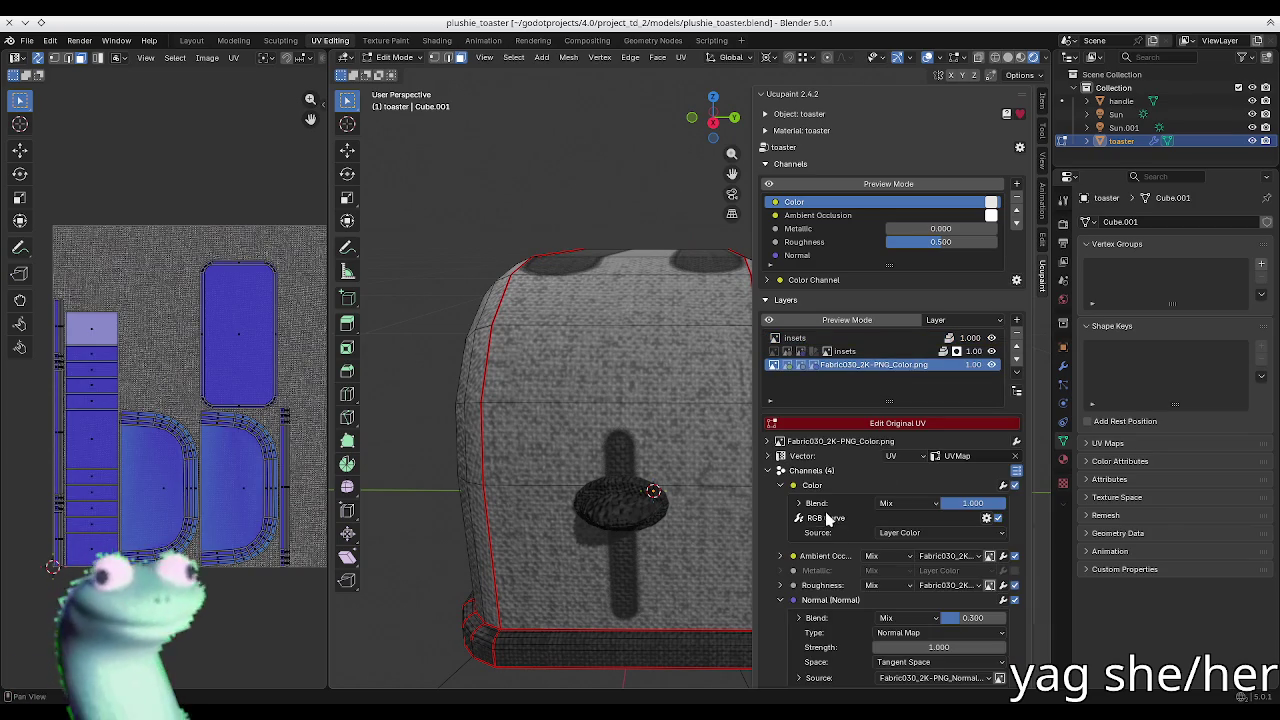
{"action": "left_click", "coordinate": [825, 489]}
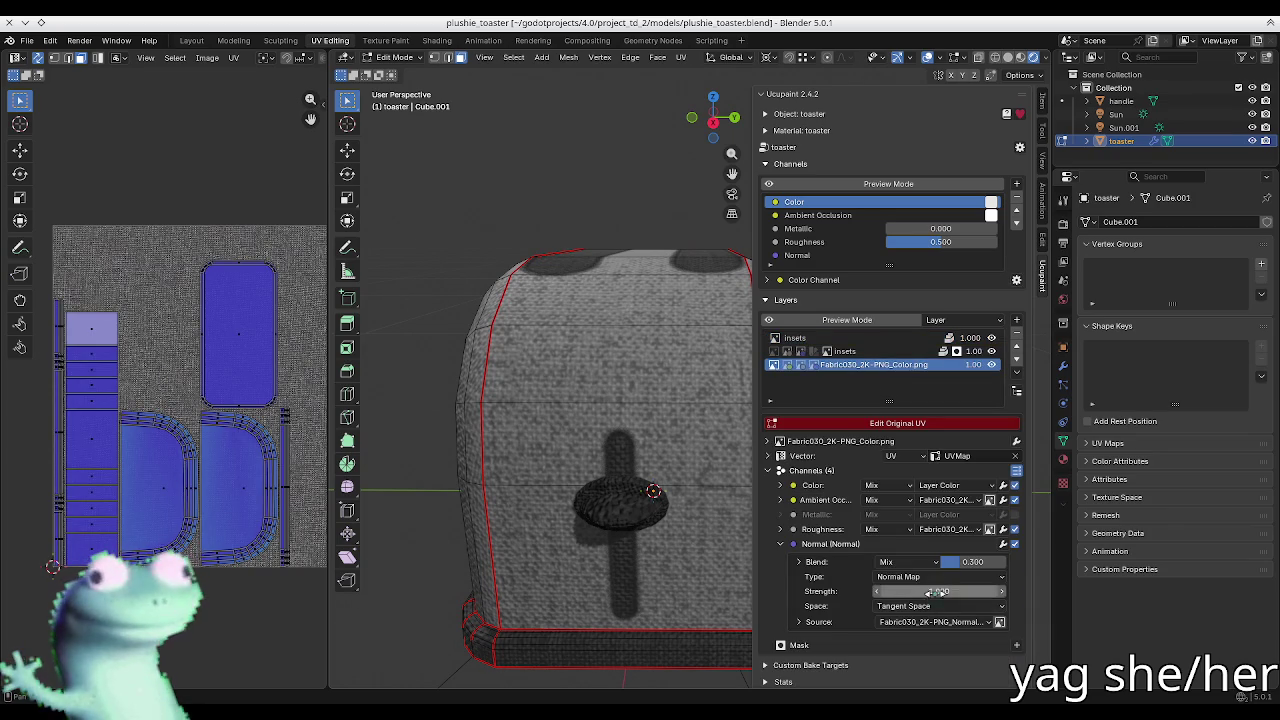
{"action": "left_click", "coordinate": [852, 352]}
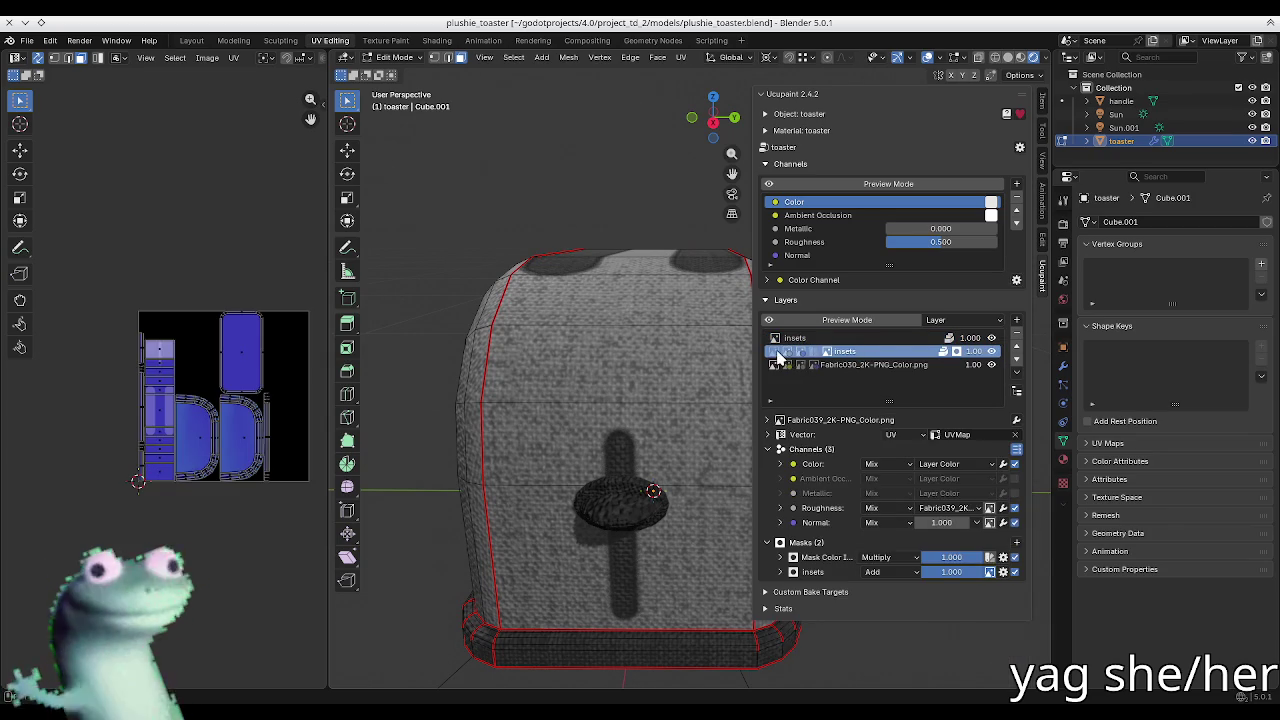
{"action": "left_click", "coordinate": [779, 354]}
{"action": "left_click", "coordinate": [827, 546]}
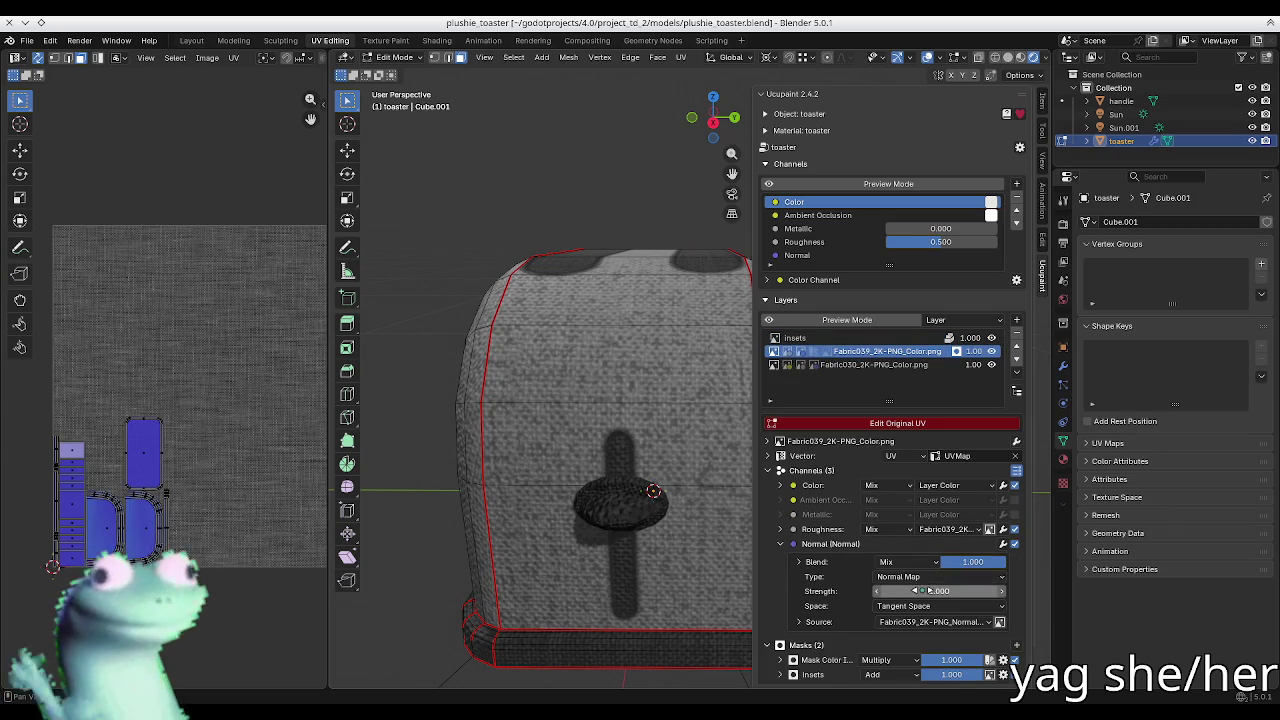
{"action": "left_click", "coordinate": [935, 592]}
{"action": "key", "text": "Return"}
Step: Raise Fabric030's normal blend to 1.000 with 0.300 strength, hide the sidebar, and save
{"action": "left_click", "coordinate": [845, 365]}
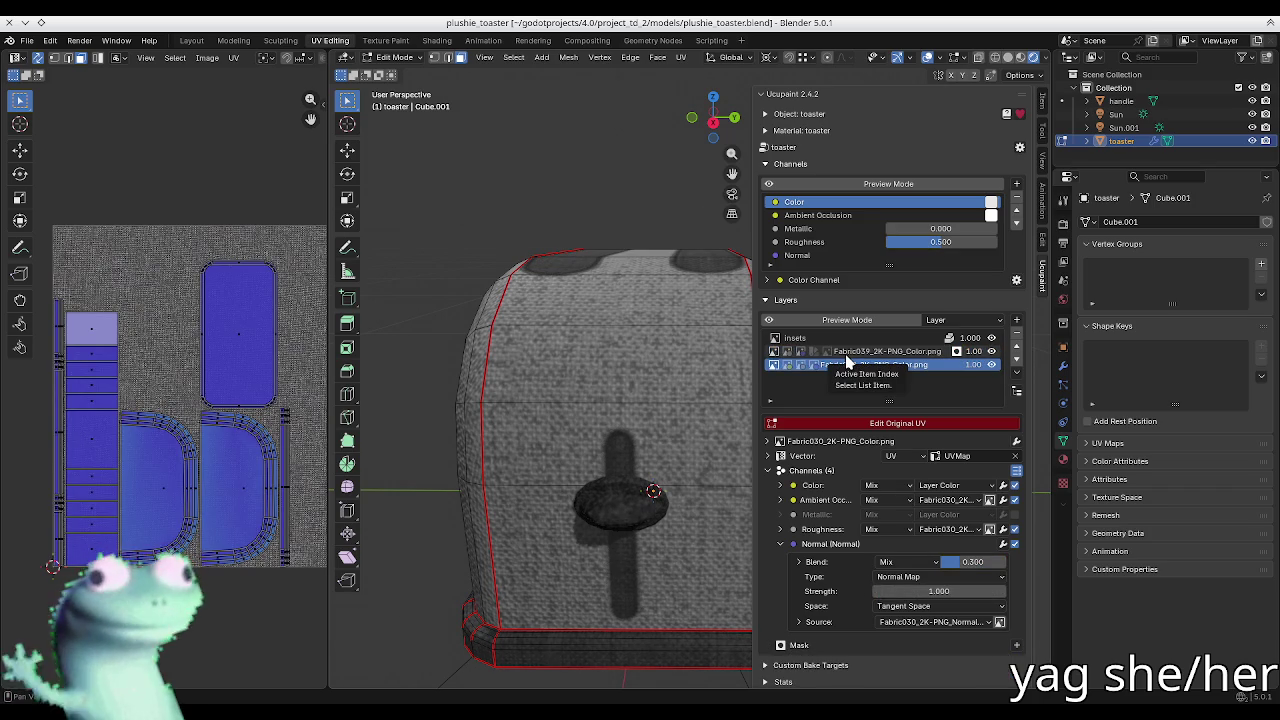
{"action": "left_click", "coordinate": [846, 353]}
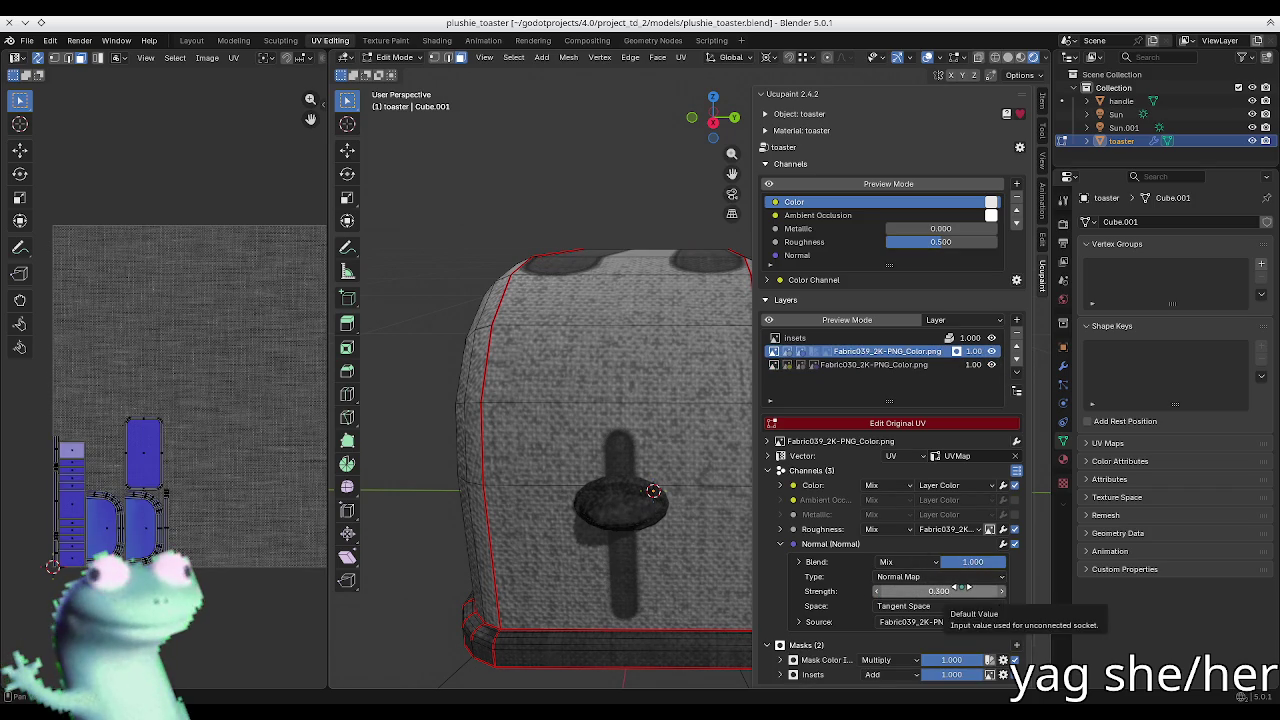
{"action": "key", "text": "Return"}
{"action": "left_click", "coordinate": [880, 365]}
{"action": "left_click_drag", "start_coordinate": [958, 564], "coordinate": [1006, 564]}
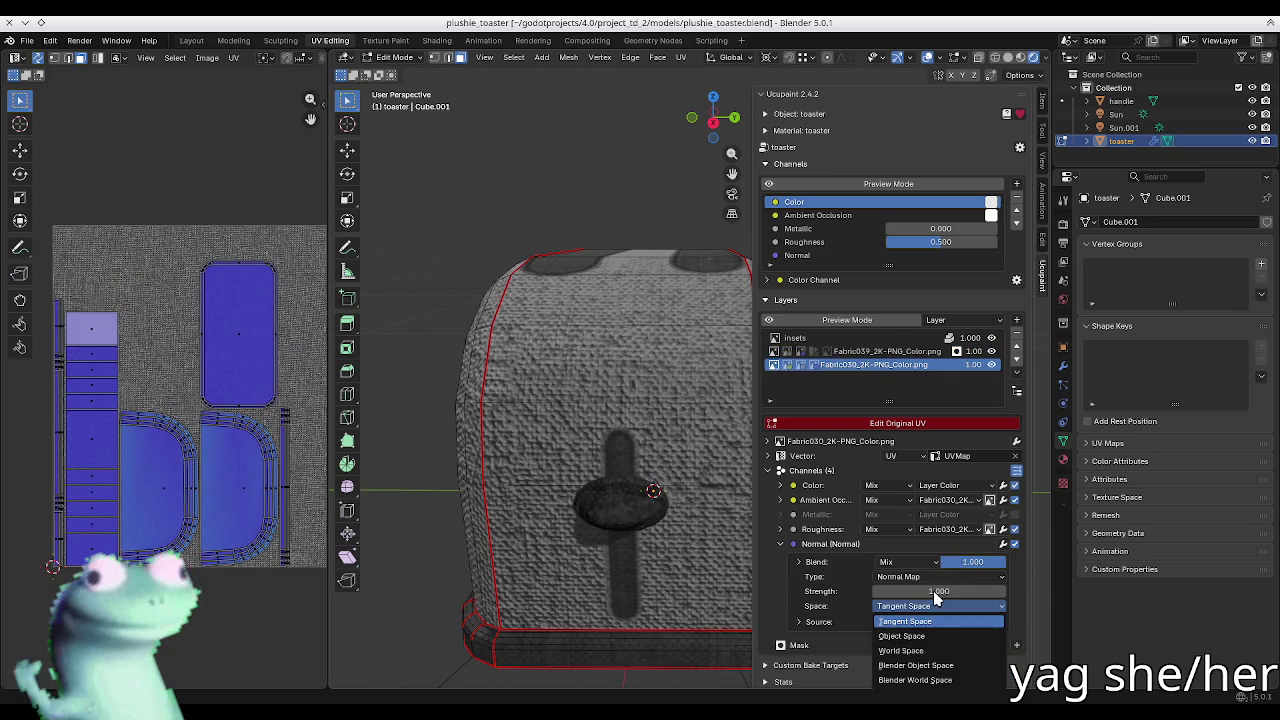
{"action": "left_click", "coordinate": [938, 591]}
{"action": "key", "text": "Escape"}
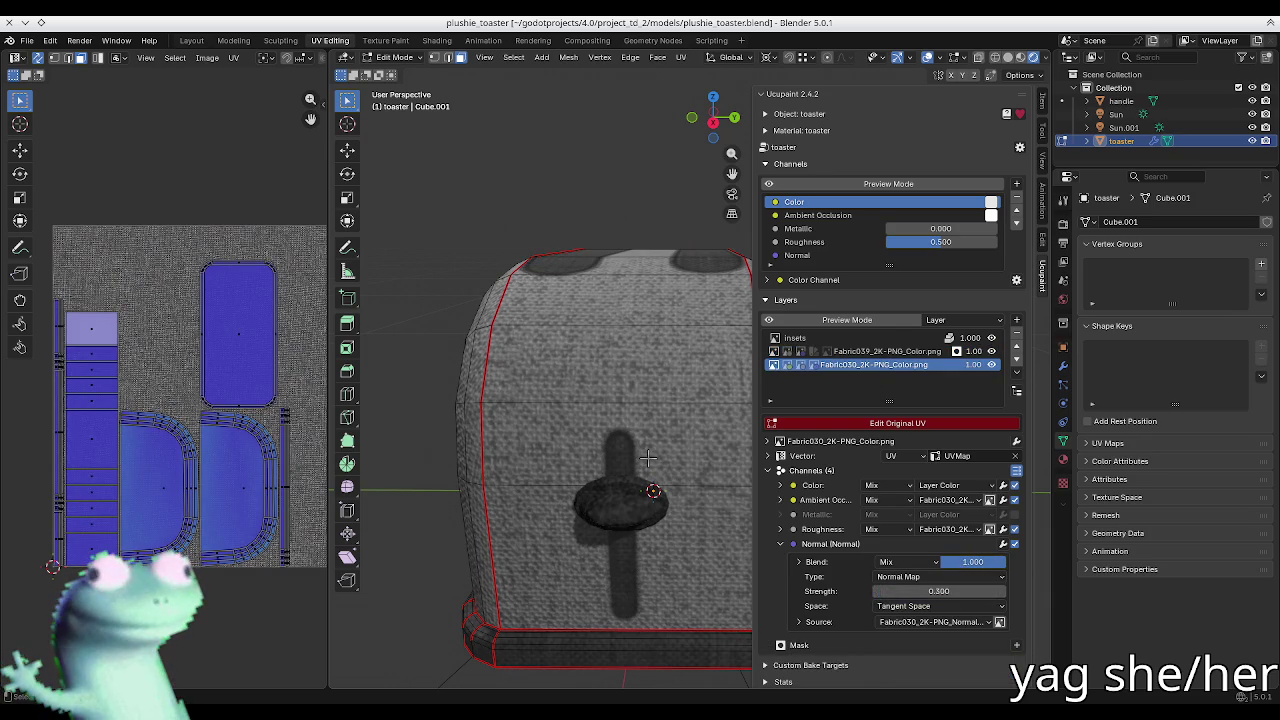
{"action": "key", "text": "n"}
{"action": "key", "text": "ctrl+s"}
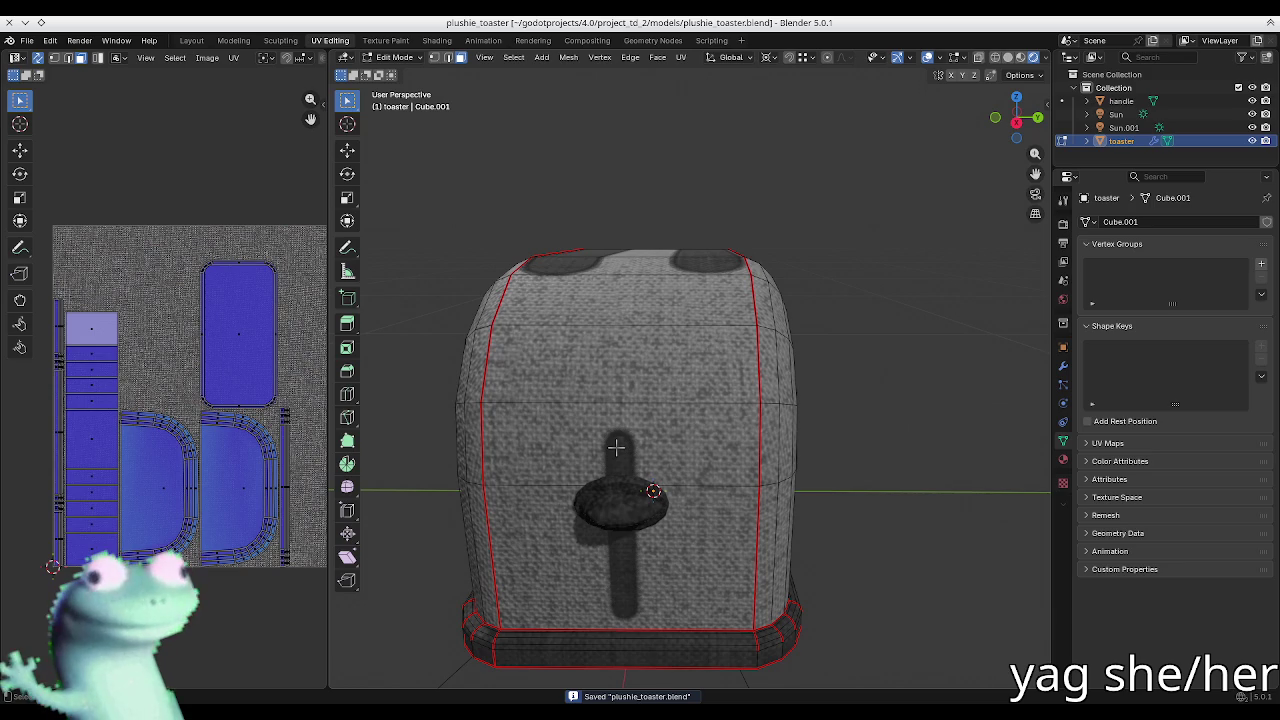
Step: Check the toaster's underside, toggle Edit/Object Mode to preview the fabric, and save the file
{"action": "mouse_move", "coordinate": [653, 492]}
{"action": "middle_mouse_down"}
{"action": "mouse_move", "coordinate": [591, 277]}
{"action": "mouse_move", "coordinate": [579, 277]}
{"action": "middle_mouse_up"}
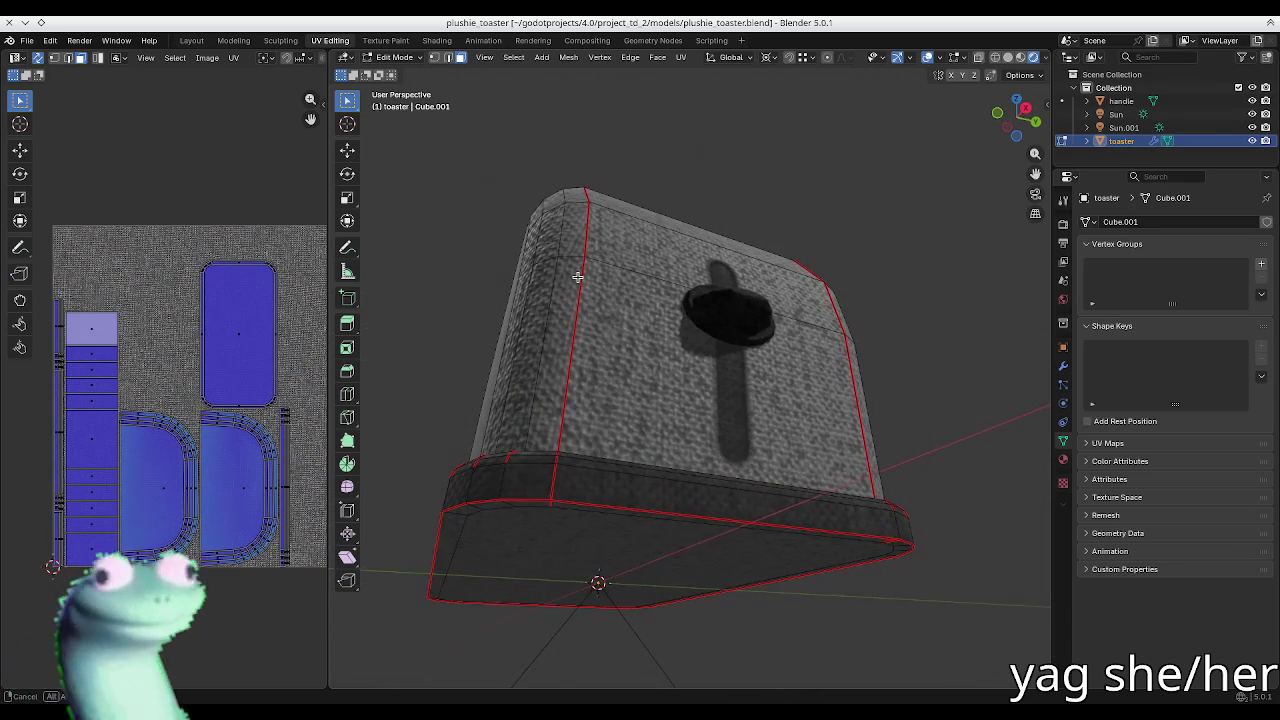
{"action": "mouse_move", "coordinate": [975, 433]}
{"action": "middle_mouse_down"}
{"action": "mouse_move", "coordinate": [720, 386]}
{"action": "mouse_move", "coordinate": [617, 583]}
{"action": "mouse_move", "coordinate": [663, 384]}
{"action": "mouse_move", "coordinate": [652, 375]}
{"action": "mouse_move", "coordinate": [643, 440]}
{"action": "mouse_move", "coordinate": [629, 449]}
{"action": "middle_mouse_up"}
{"action": "key", "text": "Tab"}
{"action": "key", "text": "Tab"}
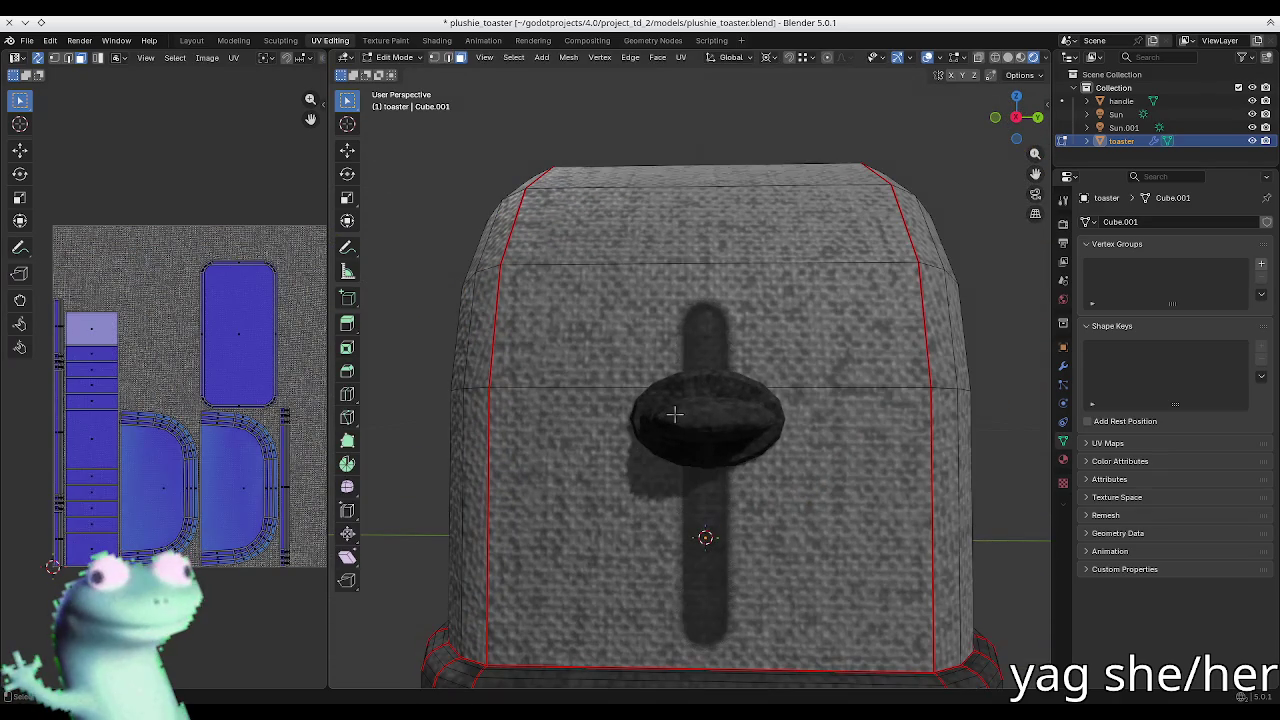
{"action": "key", "text": "Tab"}
{"action": "key", "text": "ctrl+s"}
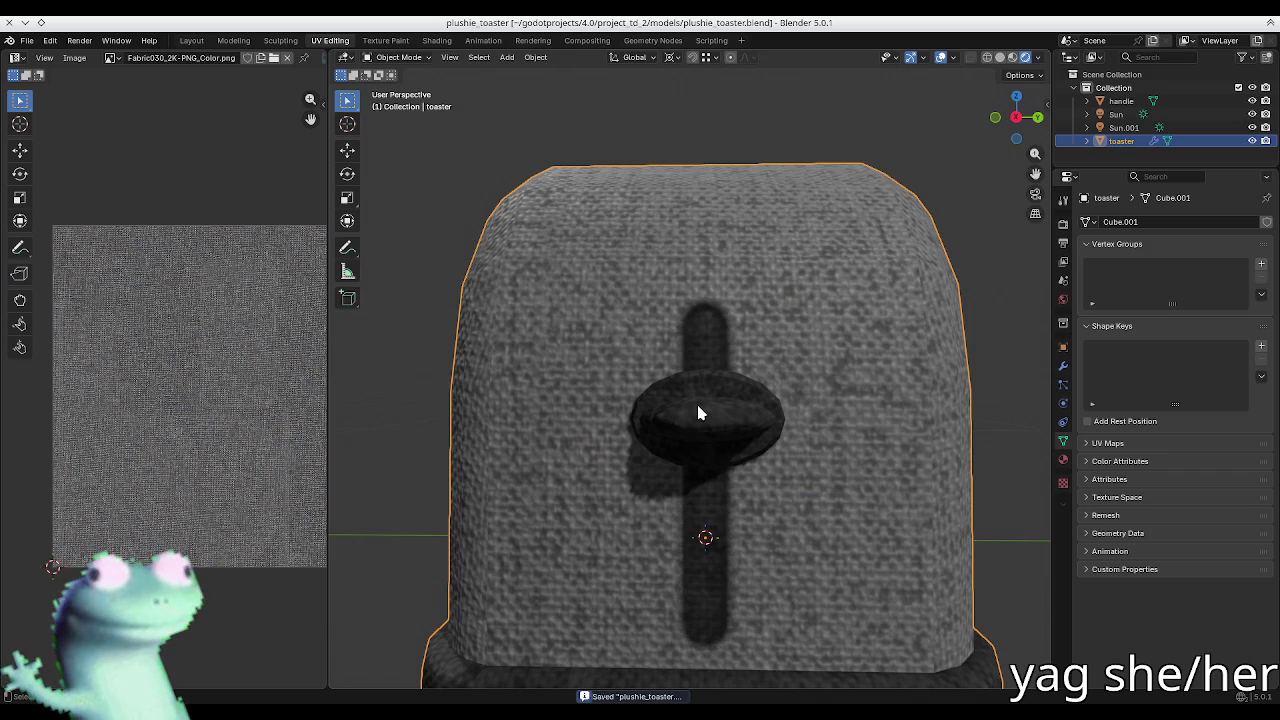
{"action": "mouse_move", "coordinate": [829, 306]}
{"action": "middle_mouse_down"}
{"action": "mouse_move", "coordinate": [672, 292]}
{"action": "mouse_move", "coordinate": [663, 277]}
{"action": "mouse_move", "coordinate": [609, 306]}
{"action": "mouse_move", "coordinate": [499, 291]}
{"action": "middle_mouse_up"}
Step: In Edit Mode, make the insets layer active in Ucupaint and clear the face selection
{"action": "key", "text": "n"}
{"action": "key", "text": "Tab"}
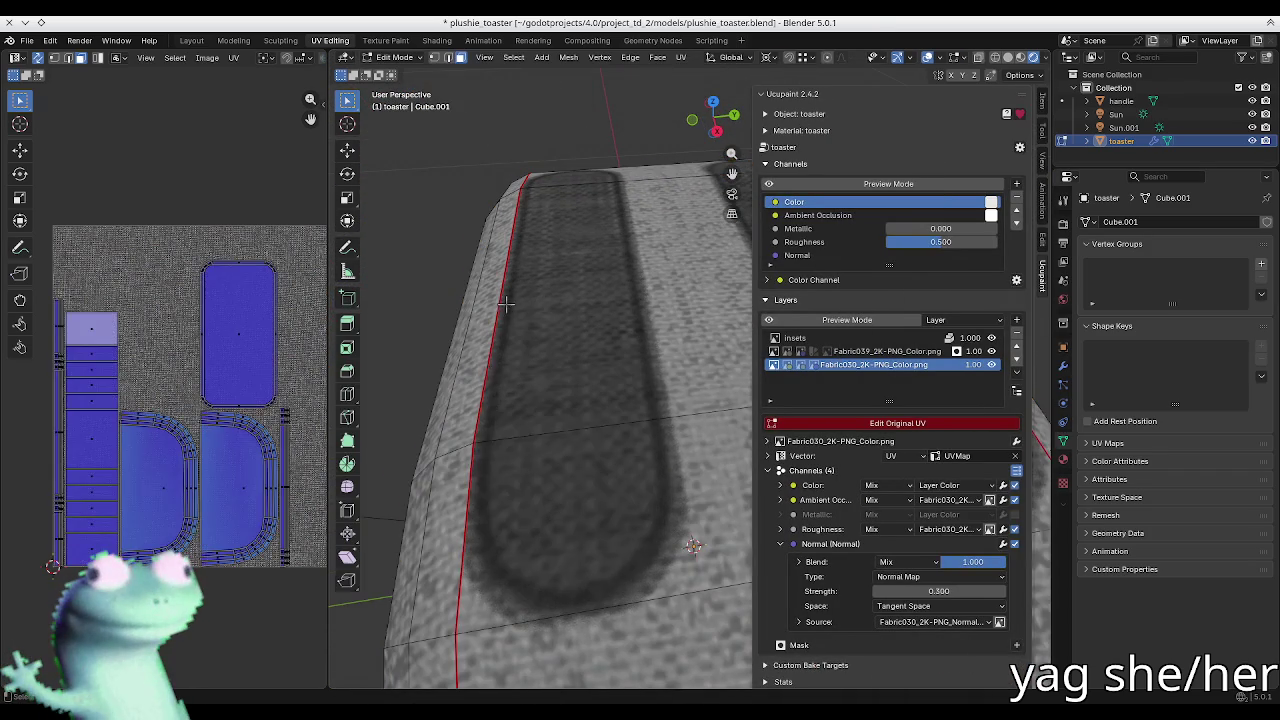
{"action": "left_click", "coordinate": [455, 443]}
{"action": "left_click", "coordinate": [458, 430]}
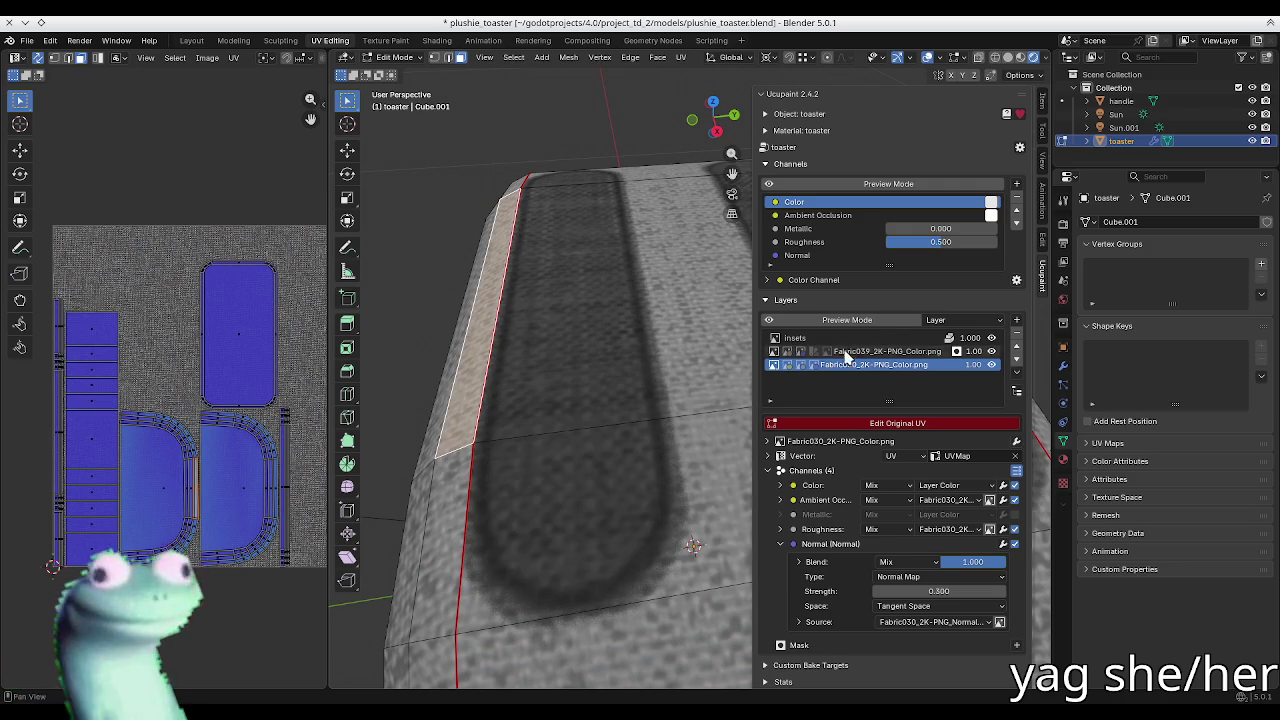
{"action": "left_click", "coordinate": [795, 338]}
{"action": "scroll", "coordinate": [258, 425], "scroll_direction": "up", "scroll_amount": 2}
{"action": "left_click", "coordinate": [288, 361]}
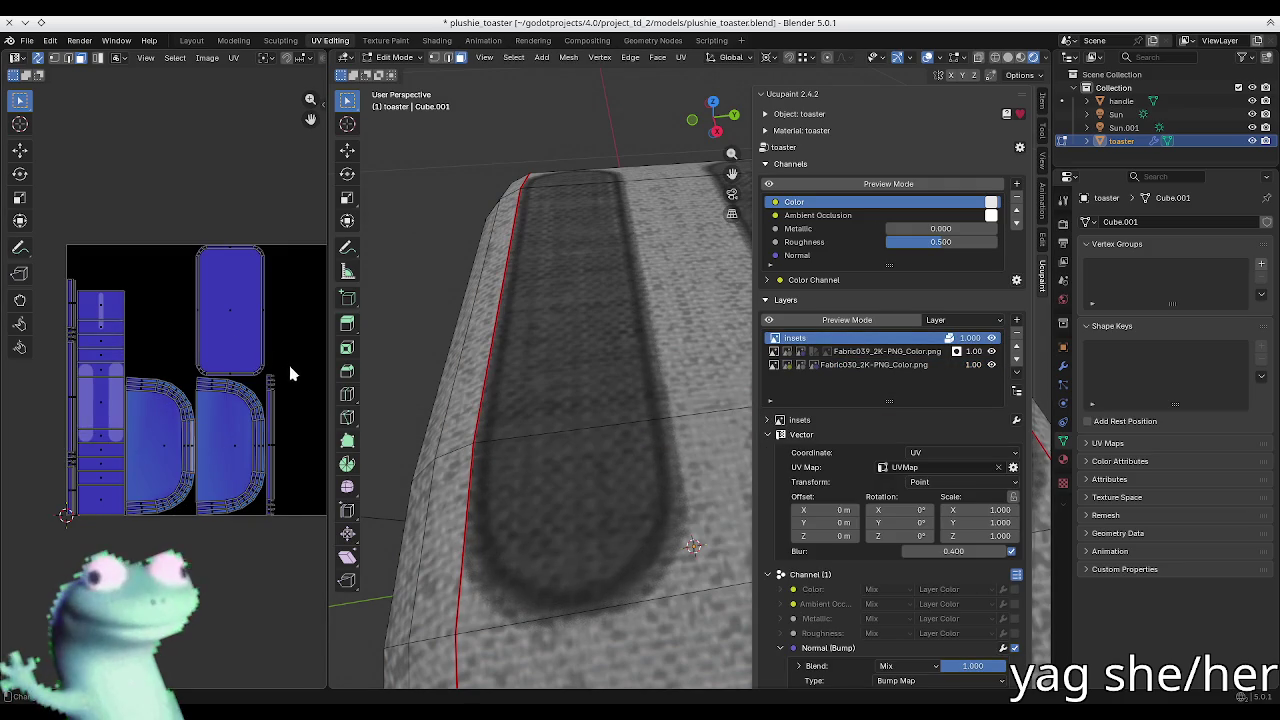
Step: Return to Object Mode and frame the whole toaster in top view
{"action": "scroll", "coordinate": [114, 392], "scroll_direction": "up", "scroll_amount": 2}
{"action": "scroll", "coordinate": [114, 392], "scroll_direction": "up", "scroll_amount": 2}
{"action": "scroll", "coordinate": [145, 375], "scroll_direction": "down", "scroll_amount": 3}
{"action": "scroll", "coordinate": [220, 330], "scroll_direction": "down", "scroll_amount": 1}
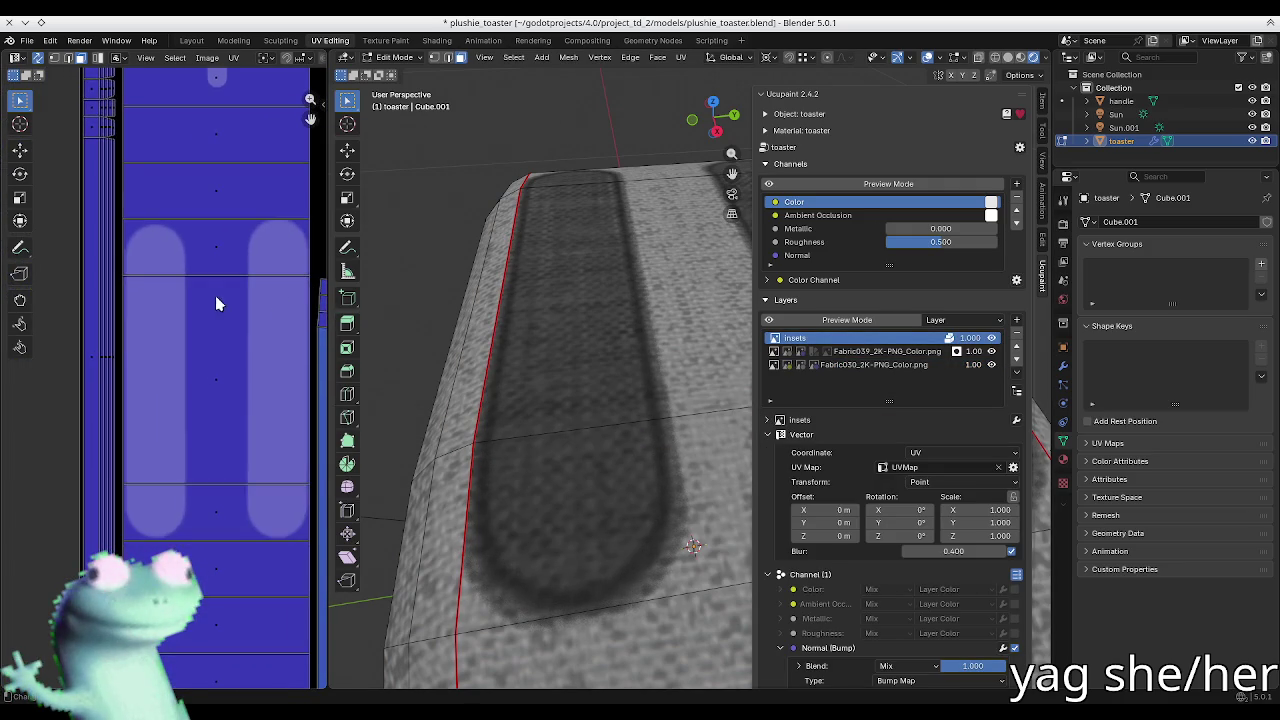
{"action": "scroll", "coordinate": [120, 321], "scroll_direction": "up", "scroll_amount": 2}
{"action": "scroll", "coordinate": [120, 321], "scroll_direction": "down", "scroll_amount": 1}
{"action": "scroll", "coordinate": [225, 319], "scroll_direction": "up", "scroll_amount": 2}
{"action": "scroll", "coordinate": [185, 308], "scroll_direction": "up", "scroll_amount": 2}
{"action": "scroll", "coordinate": [258, 277], "scroll_direction": "down", "scroll_amount": 2}
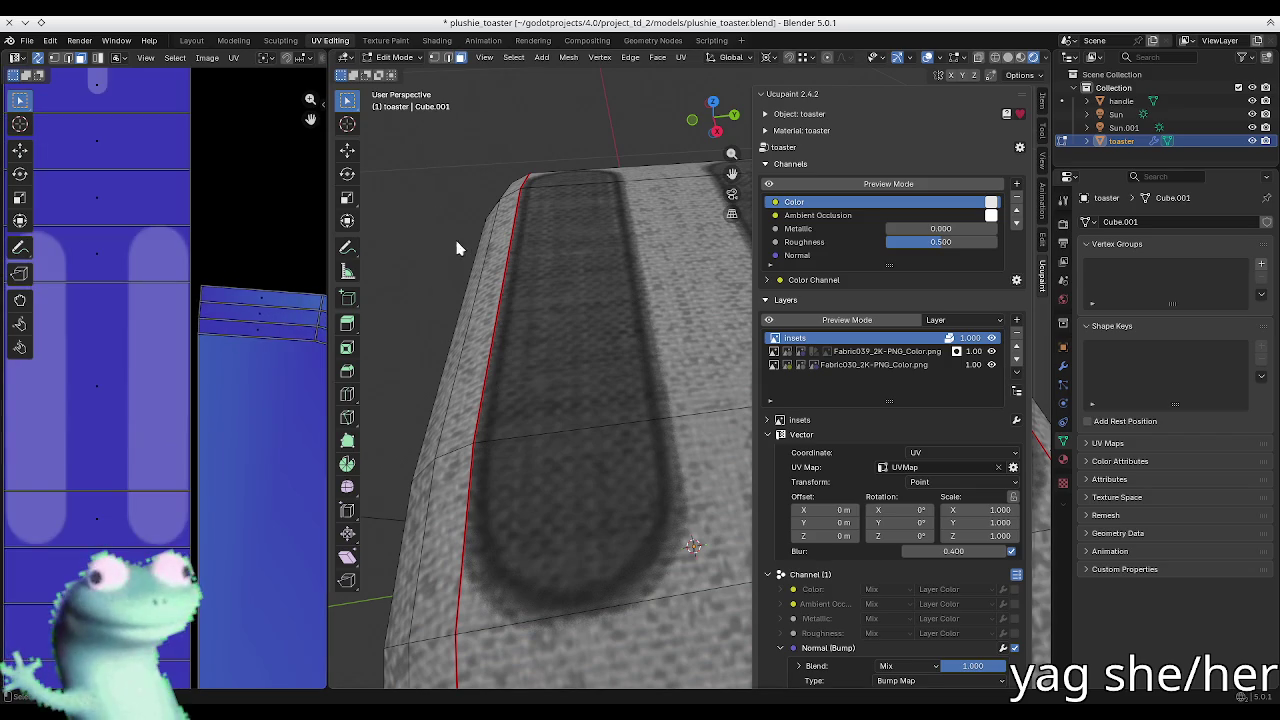
{"action": "key", "text": "Tab"}
{"action": "scroll", "coordinate": [109, 286], "scroll_direction": "up", "scroll_amount": 3}
{"action": "scroll", "coordinate": [117, 317], "scroll_direction": "up", "scroll_amount": 2}
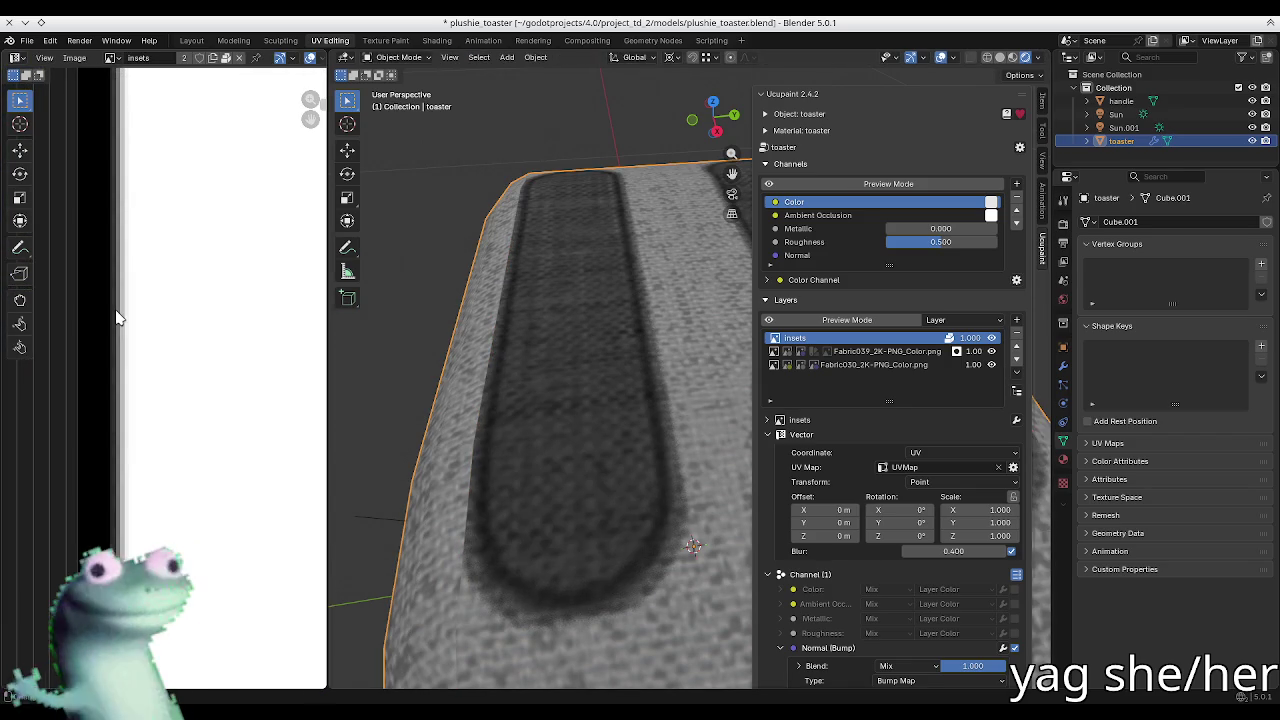
{"action": "mouse_move", "coordinate": [540, 360]}
{"action": "middle_mouse_down"}
{"action": "mouse_move", "coordinate": [670, 380]}
{"action": "mouse_move", "coordinate": [426, 353]}
{"action": "mouse_move", "coordinate": [542, 360]}
{"action": "middle_mouse_up"}
{"action": "key", "text": "KP_7"}
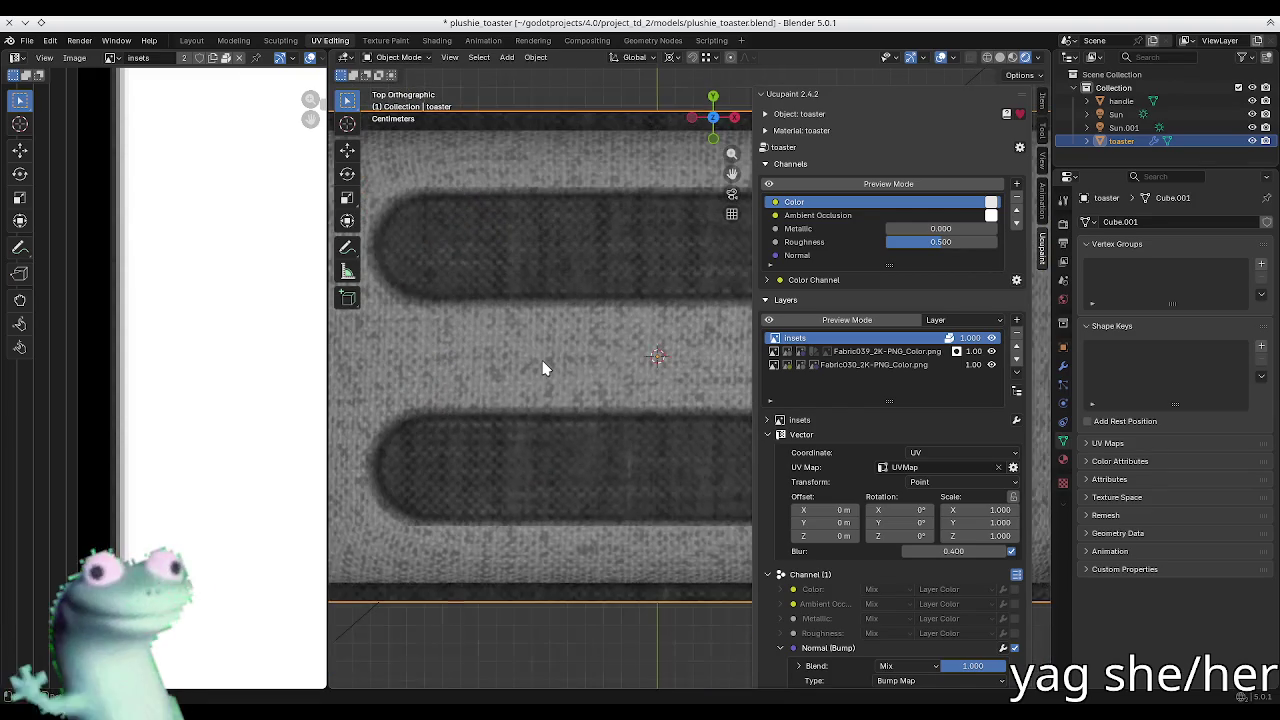
{"action": "key", "text": "KP_Decimal"}
{"action": "key", "text": "period"}
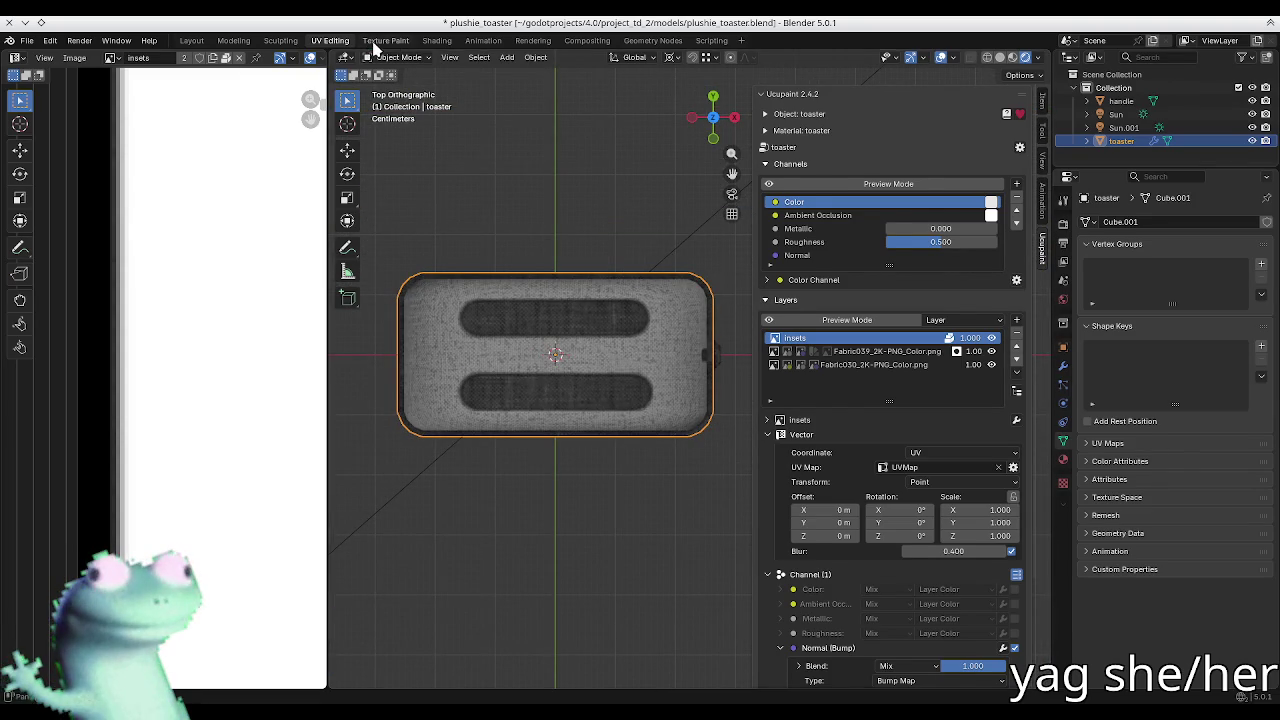
Step: Switch to the Texture Paint workspace with a top view of the toaster
{"action": "left_click", "coordinate": [385, 40]}
{"action": "left_click", "coordinate": [714, 352]}
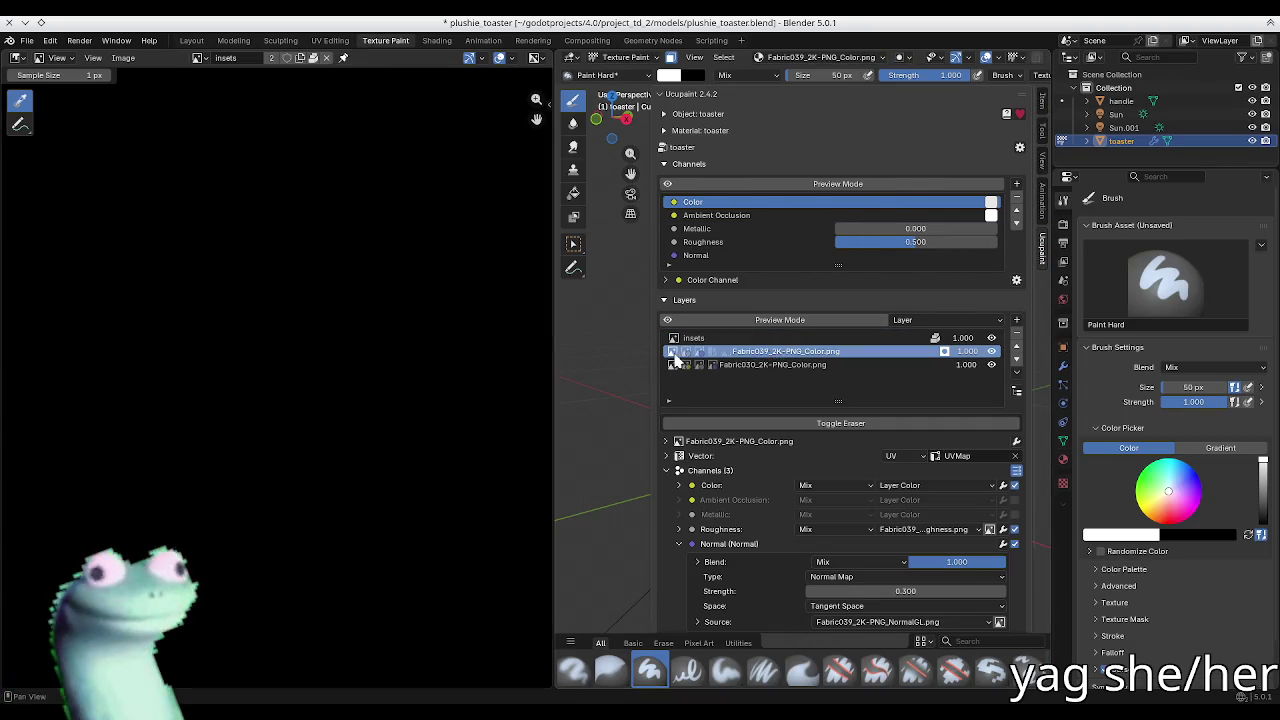
{"action": "key", "text": "n"}
{"action": "key", "text": "KP_7"}
{"action": "scroll", "coordinate": [796, 375], "scroll_direction": "up", "scroll_amount": 3}
{"action": "scroll", "coordinate": [806, 363], "scroll_direction": "up", "scroll_amount": 2}
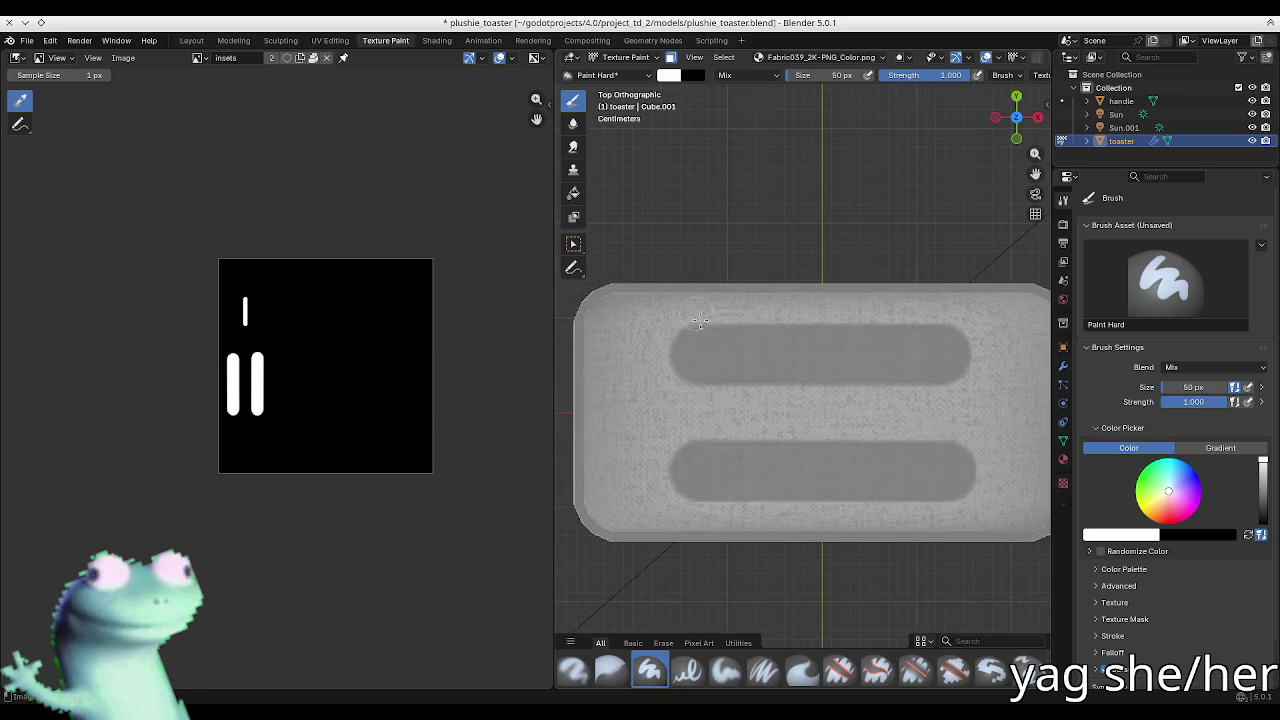
{"action": "key", "text": "Tab"}
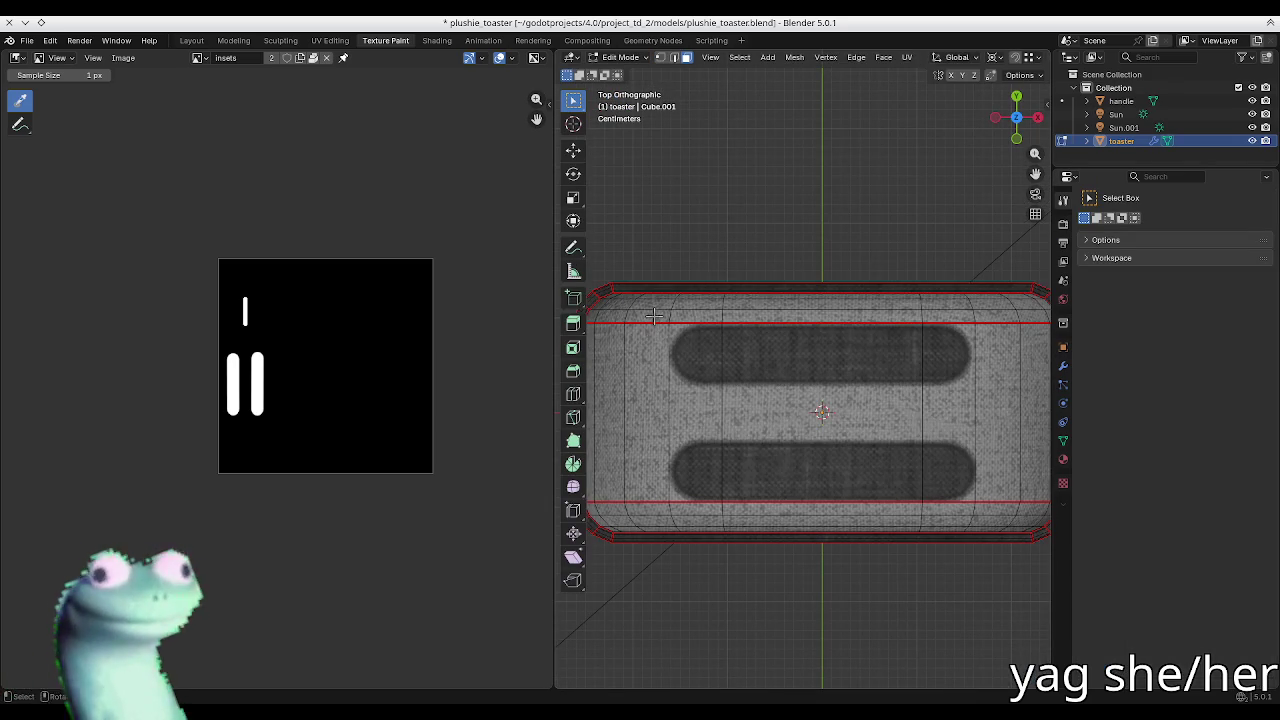
{"action": "key", "text": "Tab"}
{"action": "key", "text": "Tab"}
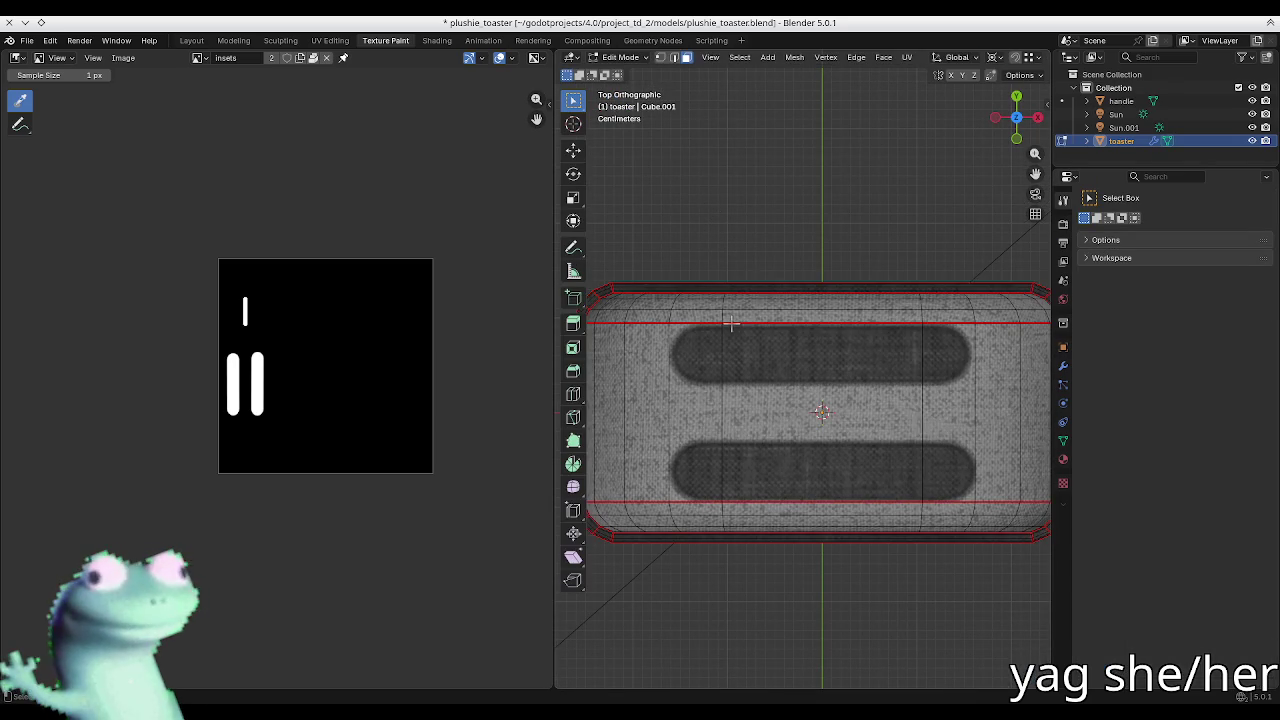
Step: In Texture Paint mode without face mask, paint black on the insets layer across the upper slot's left end
{"action": "key", "text": "ctrl+Tab"}
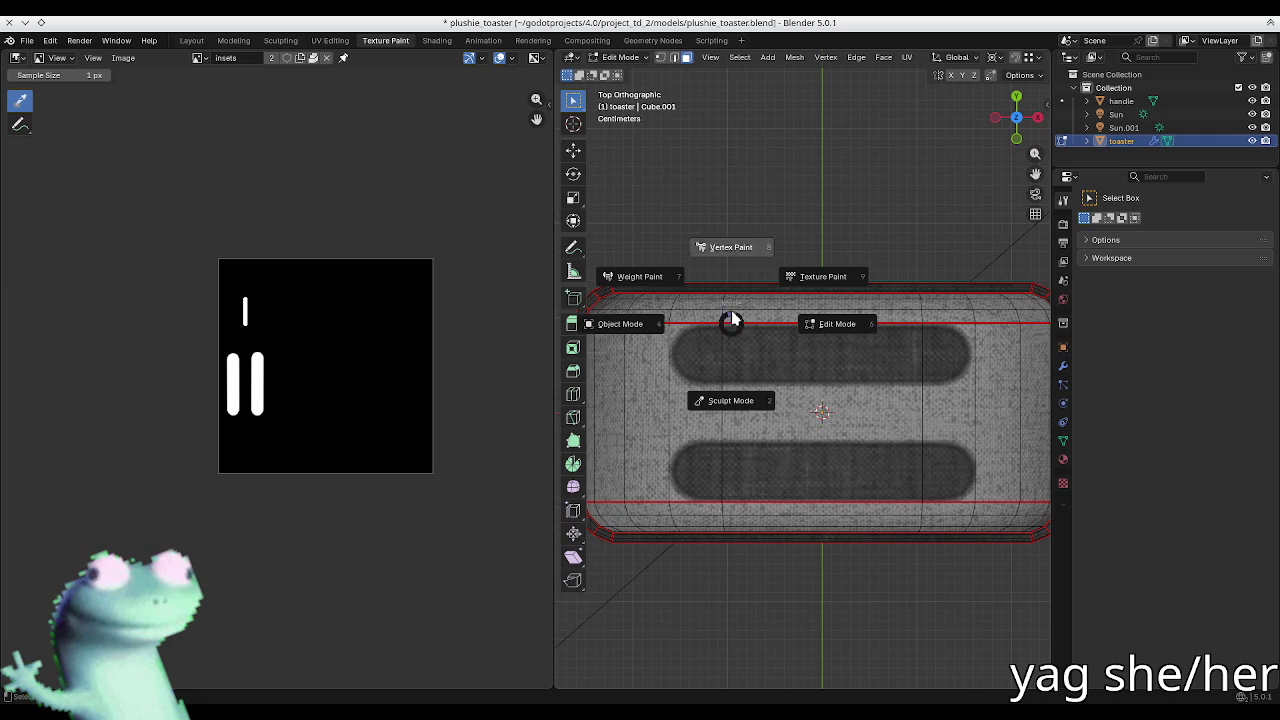
{"action": "left_click", "coordinate": [818, 290]}
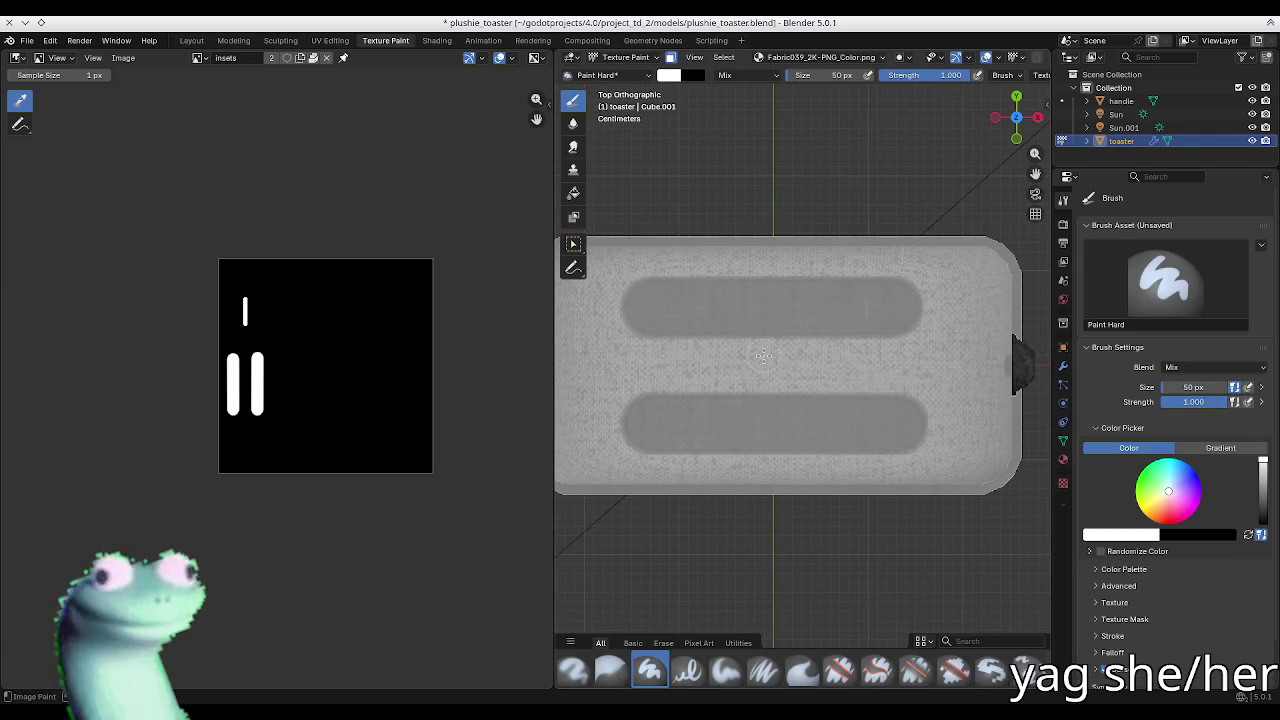
{"action": "key", "text": "m"}
{"action": "key", "text": "x"}
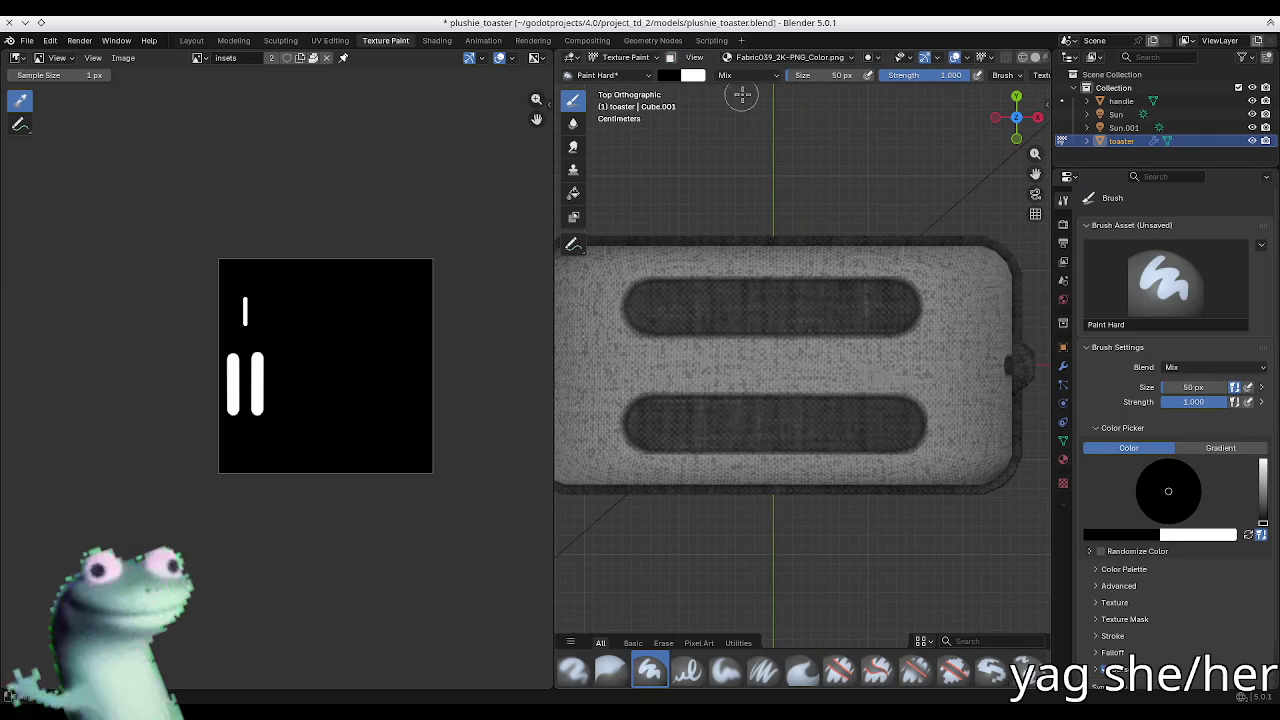
{"action": "key", "text": "n"}
{"action": "left_click", "coordinate": [800, 351]}
{"action": "left_click", "coordinate": [706, 339]}
{"action": "key", "text": "n"}
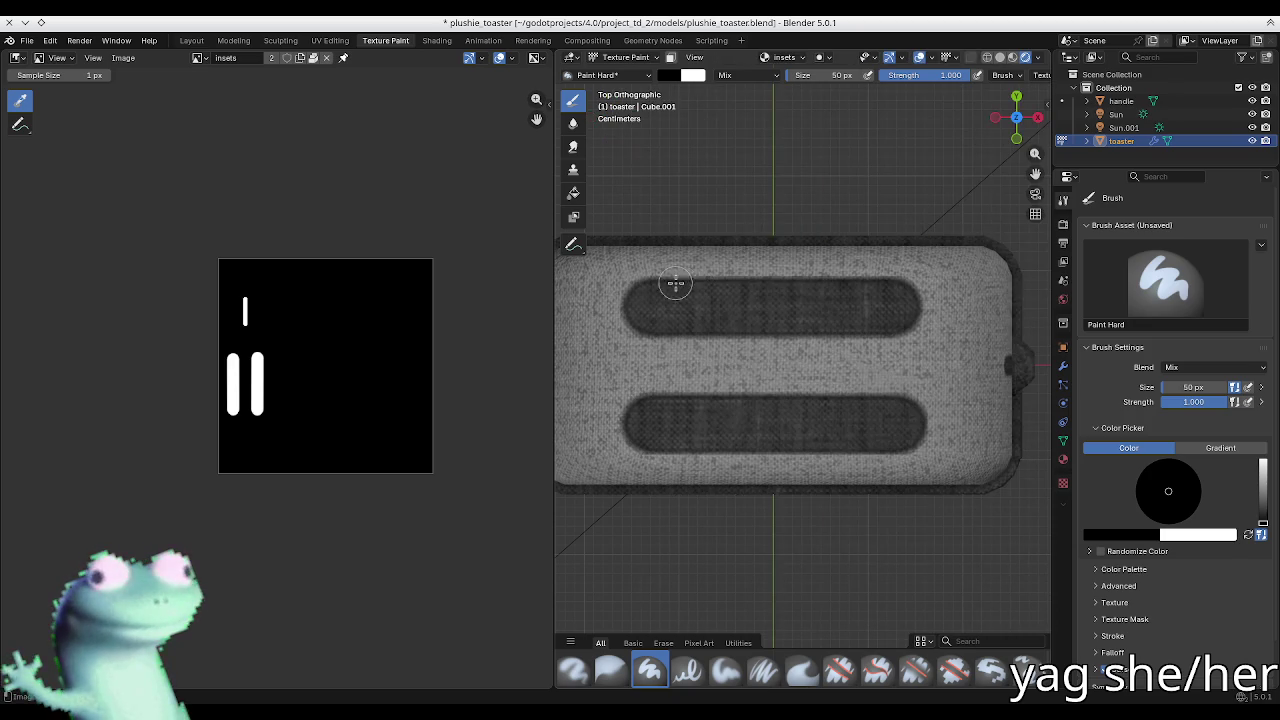
{"action": "left_click_drag", "start_coordinate": [680, 280], "coordinate": [620, 350]}
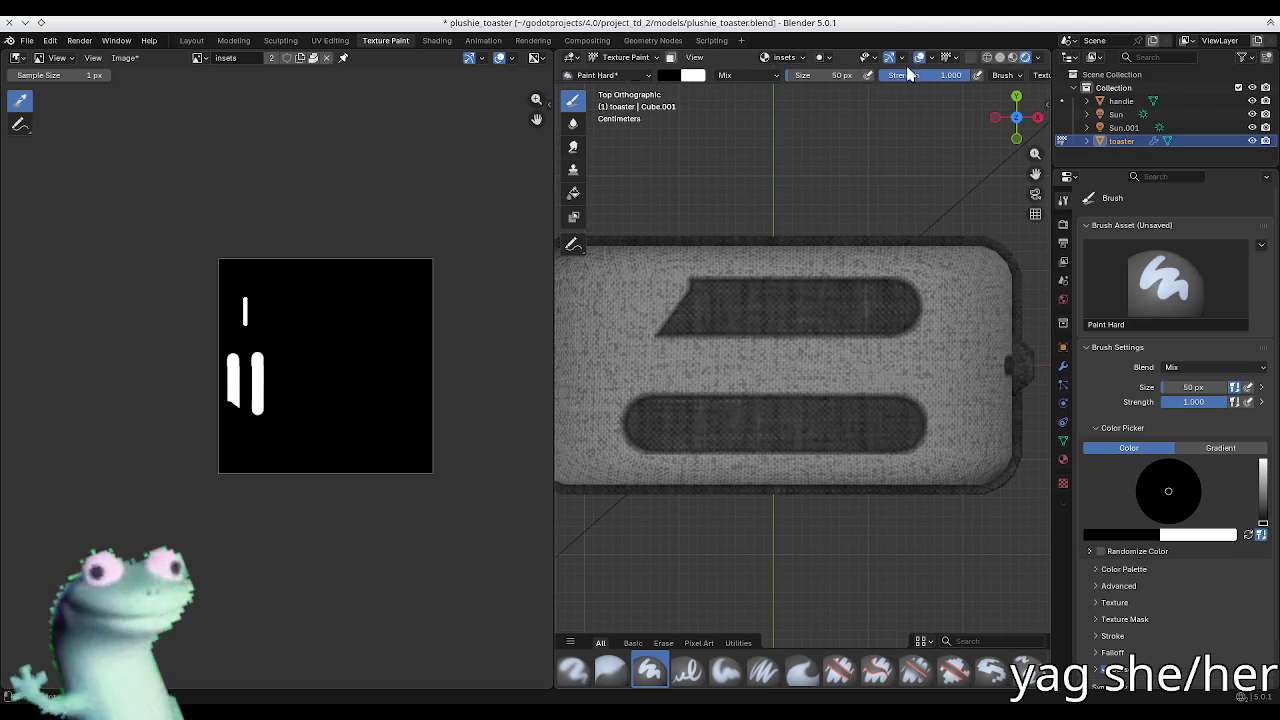
{"action": "left_click_drag", "start_coordinate": [555, 272], "coordinate": [214, 272]}
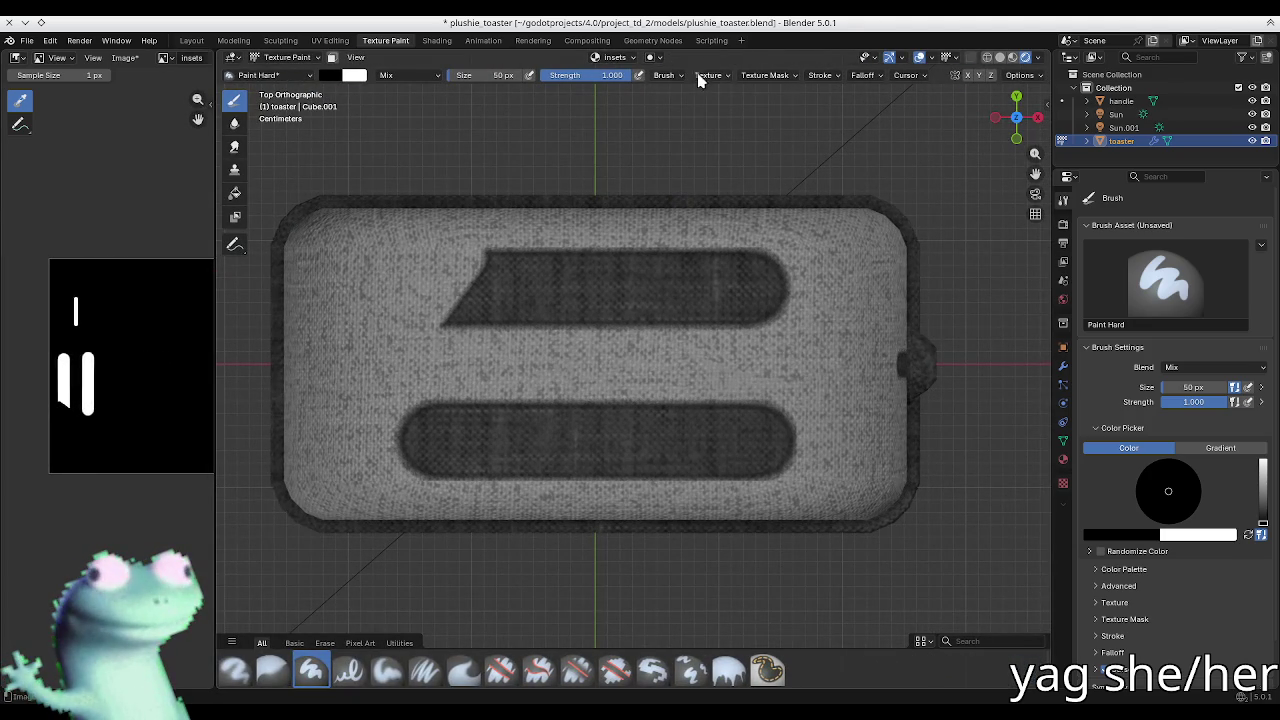
Step: Set the stroke method to Space and paint out the old upper and lower slots
{"action": "left_click", "coordinate": [818, 76]}
{"action": "left_click", "coordinate": [820, 101]}
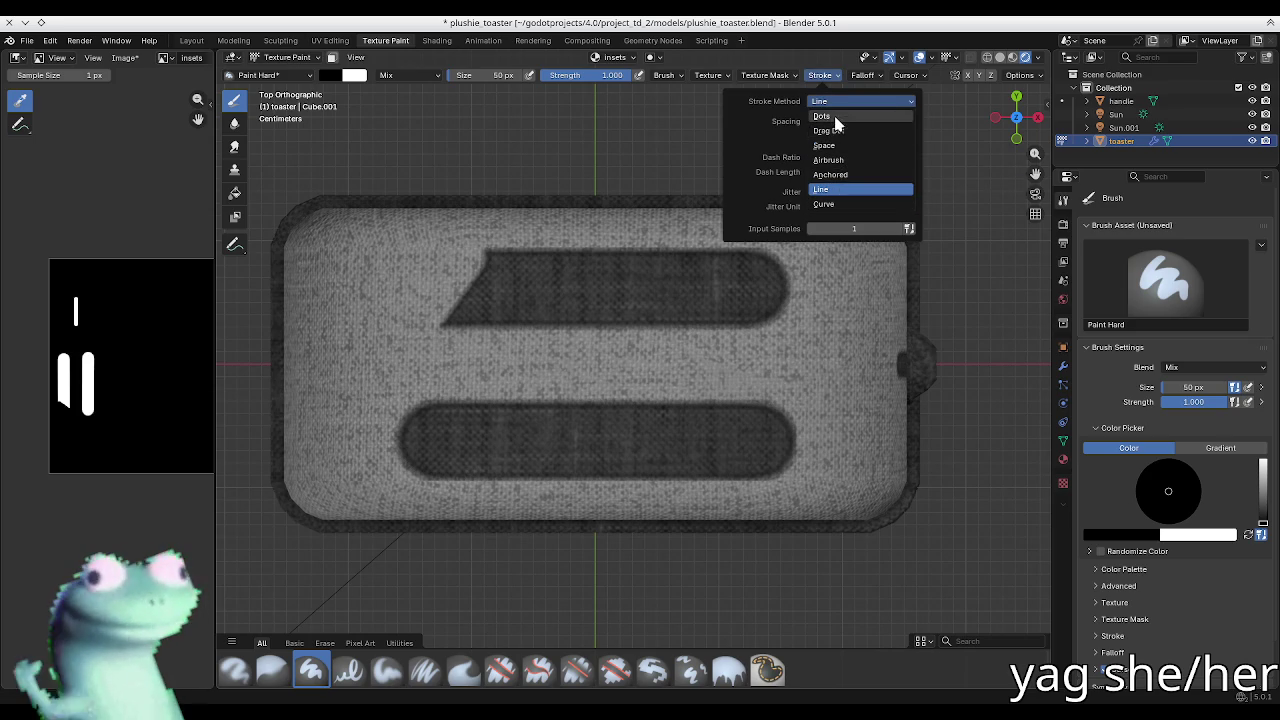
{"action": "left_click", "coordinate": [828, 145]}
{"action": "left_click_drag", "start_coordinate": [491, 257], "coordinate": [445, 335]}
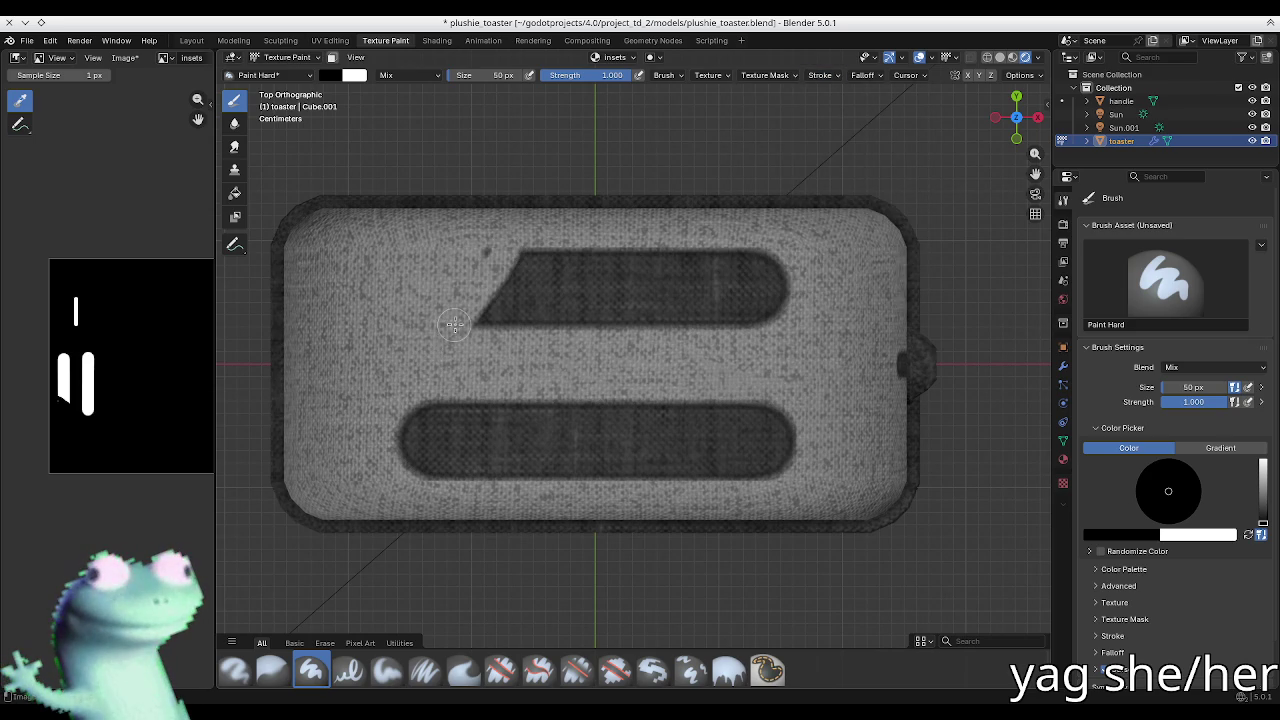
{"action": "scroll", "coordinate": [460, 320], "scroll_direction": "down", "scroll_amount": 5}
{"action": "mouse_move", "coordinate": [505, 282]}
{"action": "left_mouse_down"}
{"action": "mouse_move", "coordinate": [463, 334]}
{"action": "mouse_move", "coordinate": [538, 302]}
{"action": "left_mouse_up"}
{"action": "left_click_drag", "start_coordinate": [598, 362], "coordinate": [465, 376]}
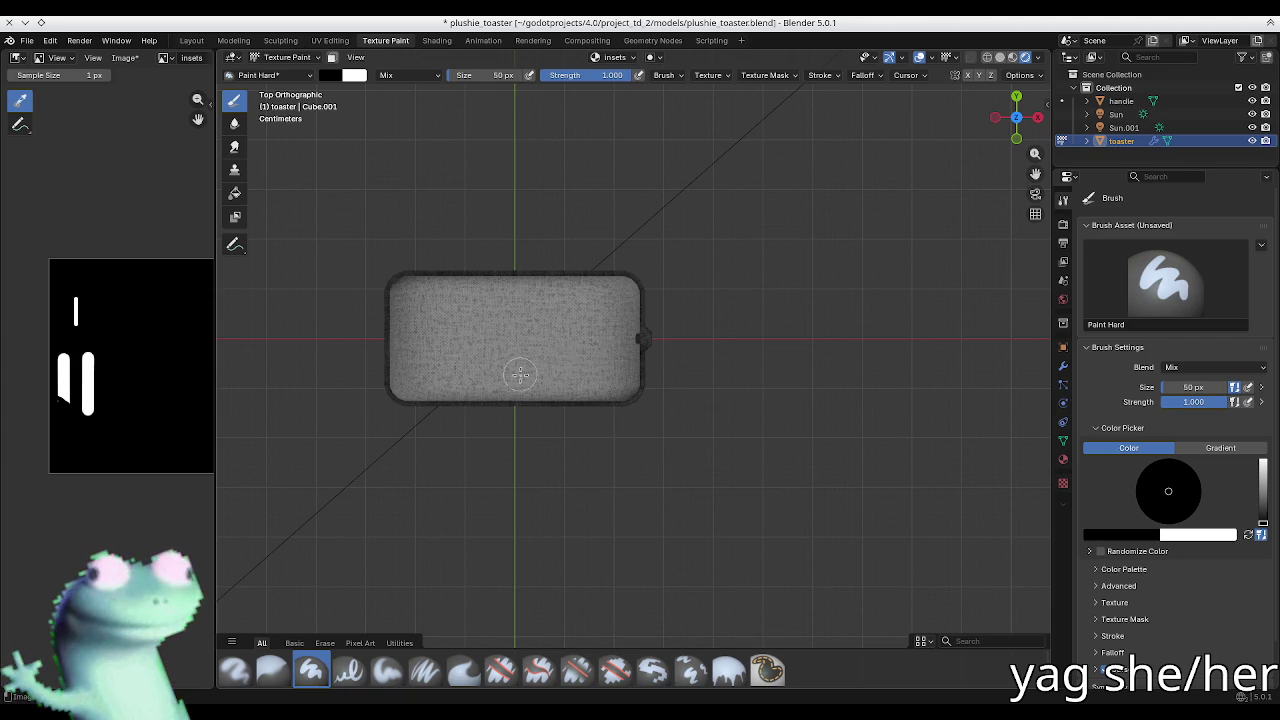
Step: Restrict painting to three selected top faces and return to top orthographic view
{"action": "key", "text": "Tab"}
{"action": "scroll", "coordinate": [490, 376], "scroll_direction": "up", "scroll_amount": 3}
{"action": "left_click", "coordinate": [500, 325]}
{"action": "left_click", "coordinate": [443, 333], "text": "shift"}
{"action": "left_click", "coordinate": [672, 334], "text": "shift"}
{"action": "key", "text": "Tab"}
{"action": "key", "text": "Tab"}
{"action": "key", "text": "Tab"}
{"action": "left_click", "coordinate": [336, 59]}
{"action": "key", "text": "Tab"}
{"action": "key", "text": "Tab"}
{"action": "scroll", "coordinate": [440, 270], "scroll_direction": "up", "scroll_amount": 2}
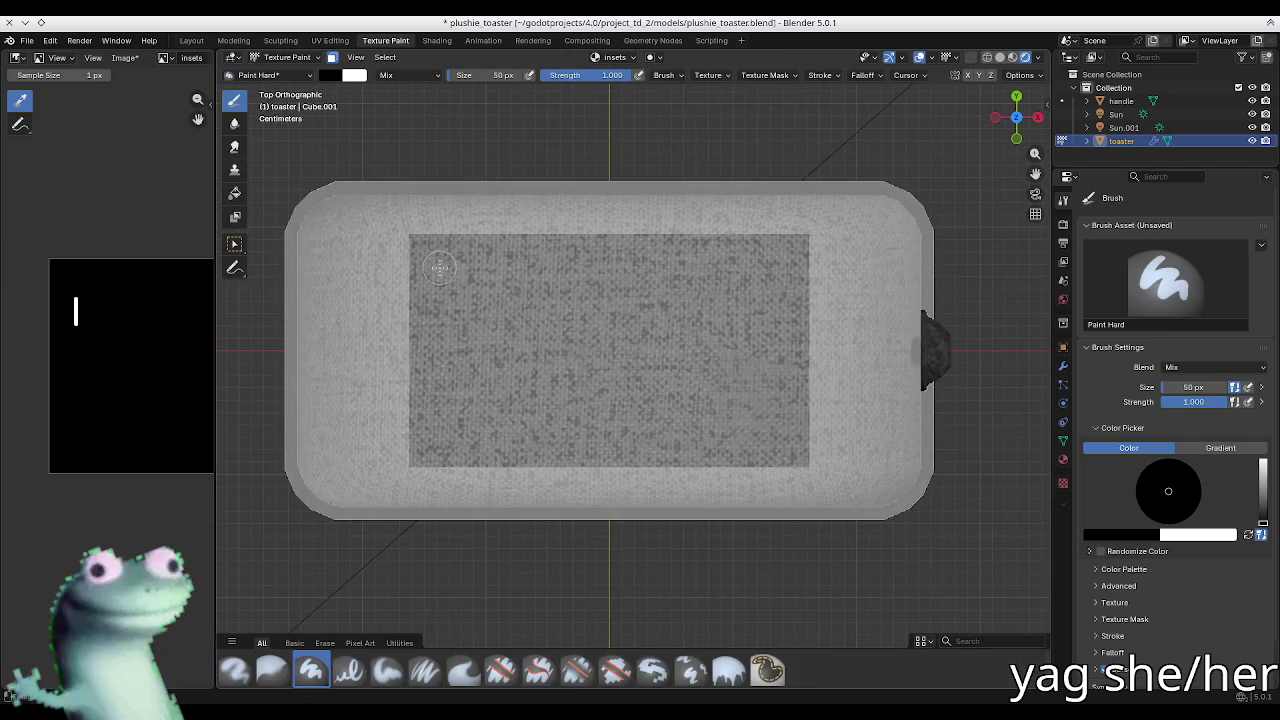
{"action": "middle_click_drag", "start_coordinate": [440, 268], "coordinate": [448, 270]}
{"action": "key", "text": "KP_7"}
{"action": "scroll", "coordinate": [450, 272], "scroll_direction": "down", "scroll_amount": 1}
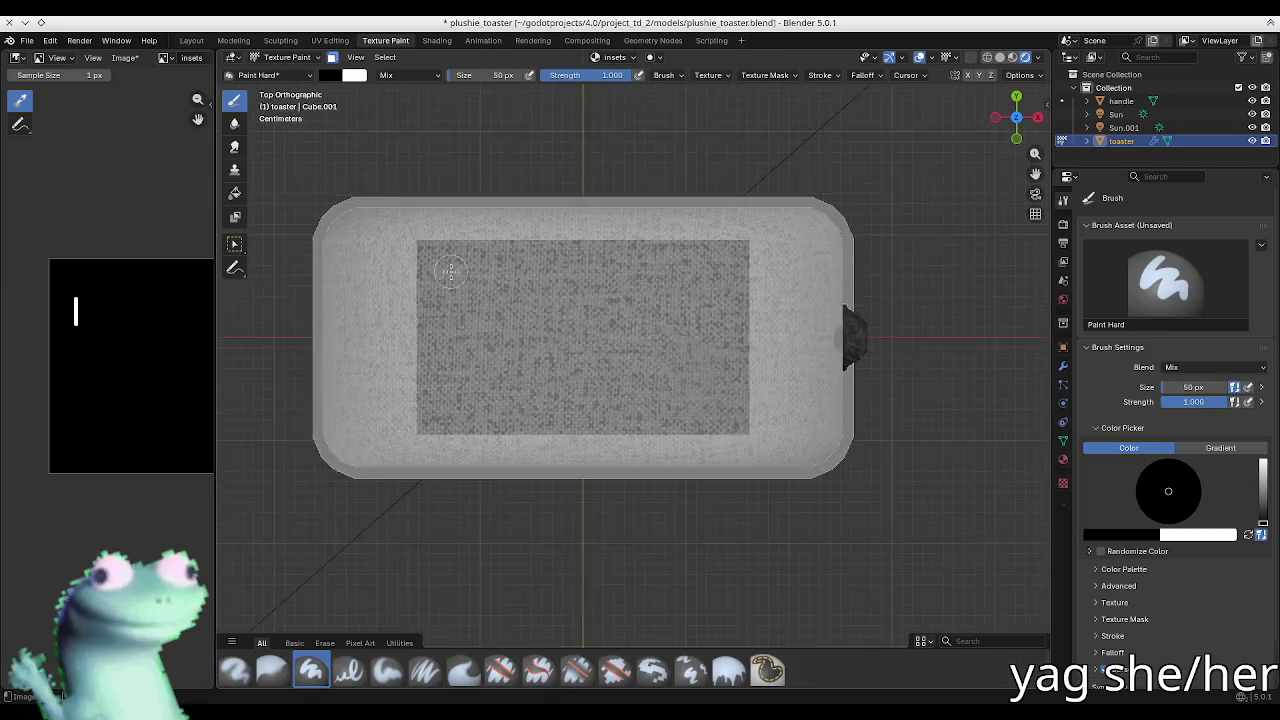
Step: Switch the brush to white and test Line and Anchored stroke methods, undoing the dabs
{"action": "key", "text": "x"}
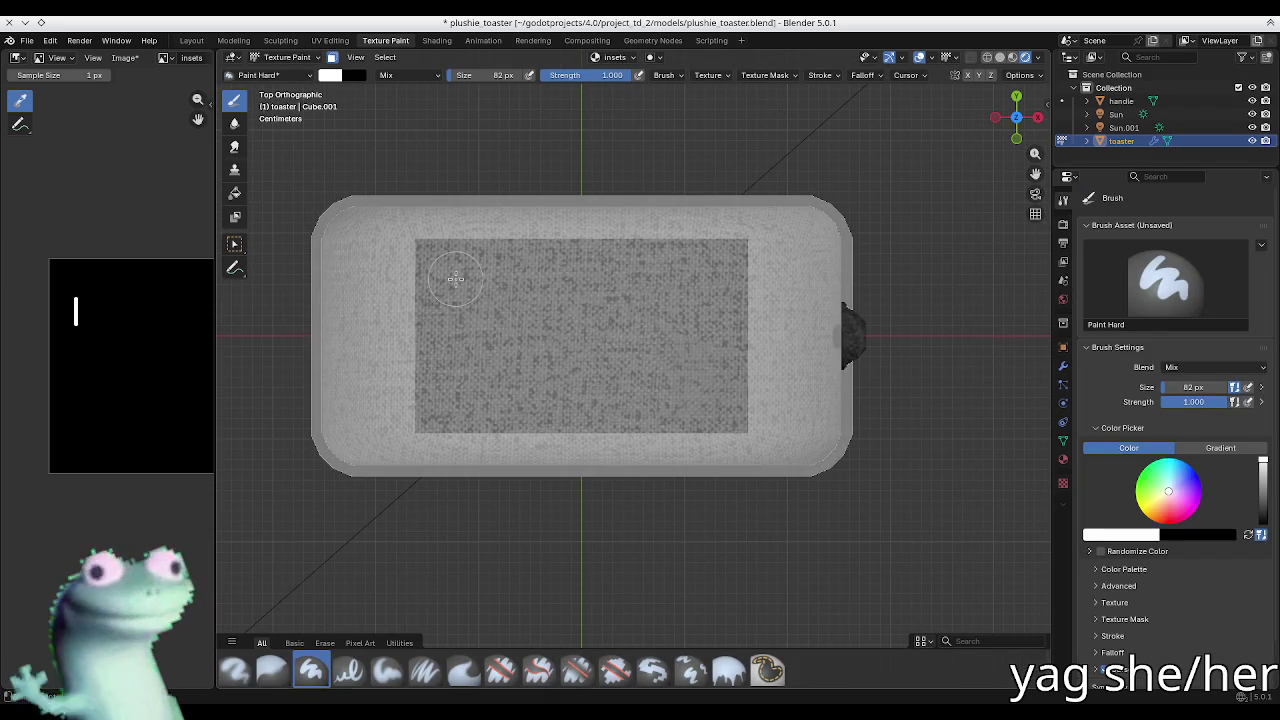
{"action": "left_click_drag", "start_coordinate": [454, 278], "coordinate": [480, 278]}
{"action": "key", "text": "ctrl+z"}
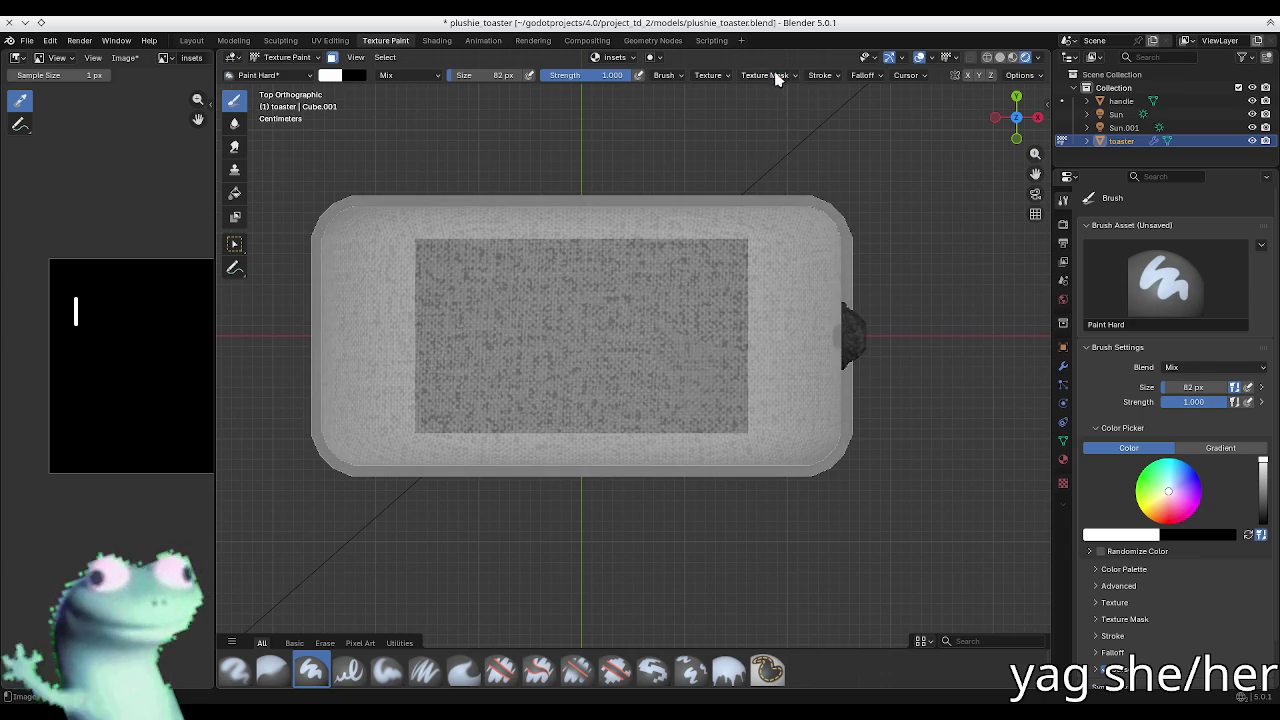
{"action": "left_click", "coordinate": [800, 75]}
{"action": "left_click", "coordinate": [820, 75]}
{"action": "left_click", "coordinate": [860, 101]}
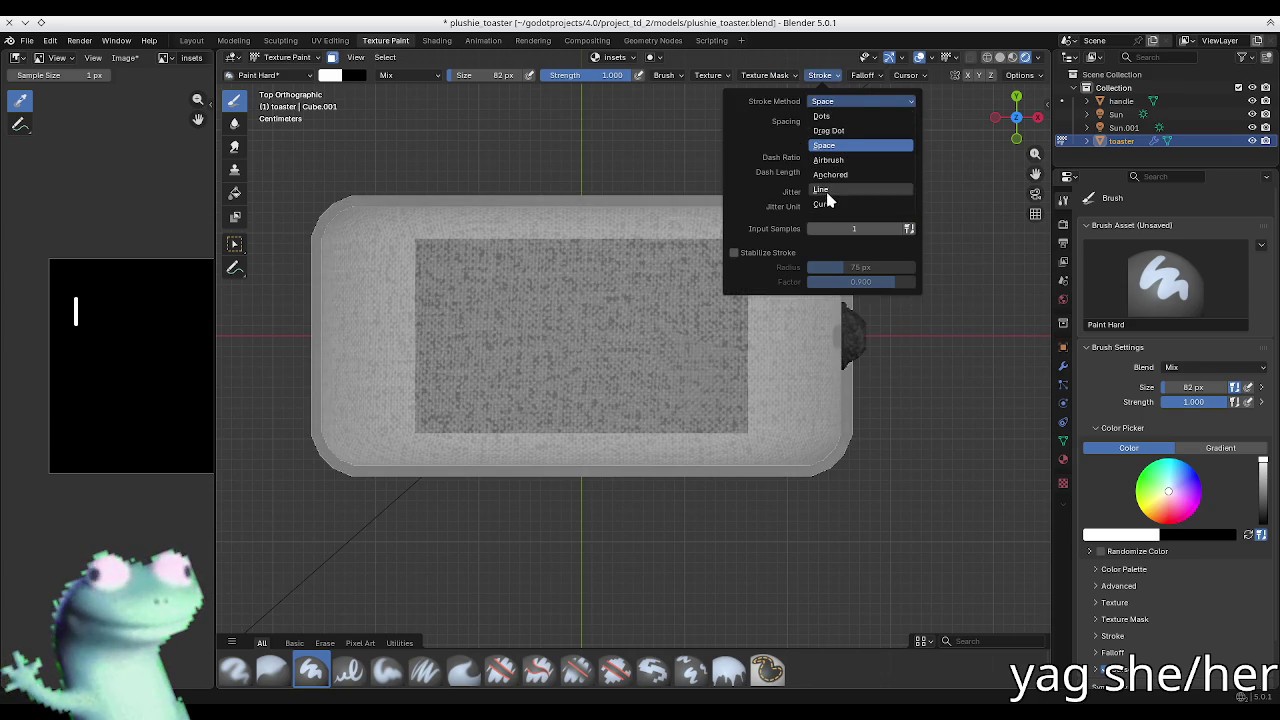
{"action": "left_click", "coordinate": [860, 195]}
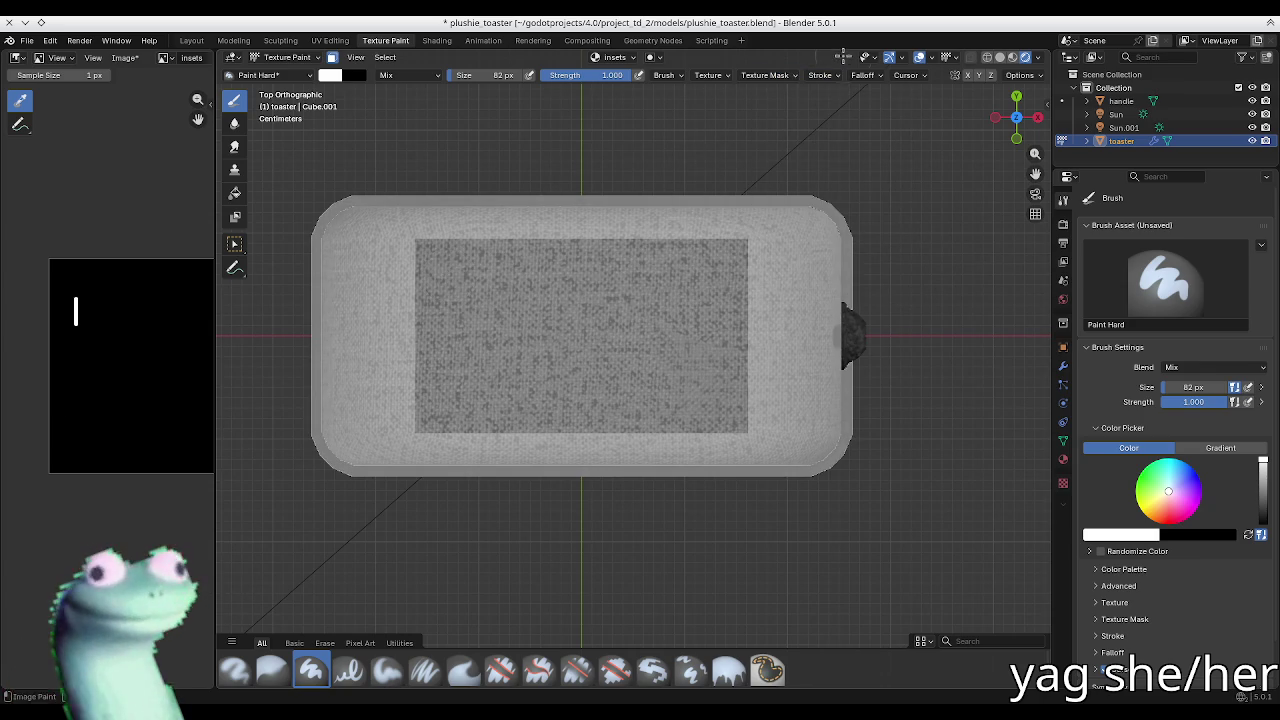
{"action": "left_click", "coordinate": [826, 77]}
{"action": "left_click", "coordinate": [860, 101]}
{"action": "left_click", "coordinate": [860, 168]}
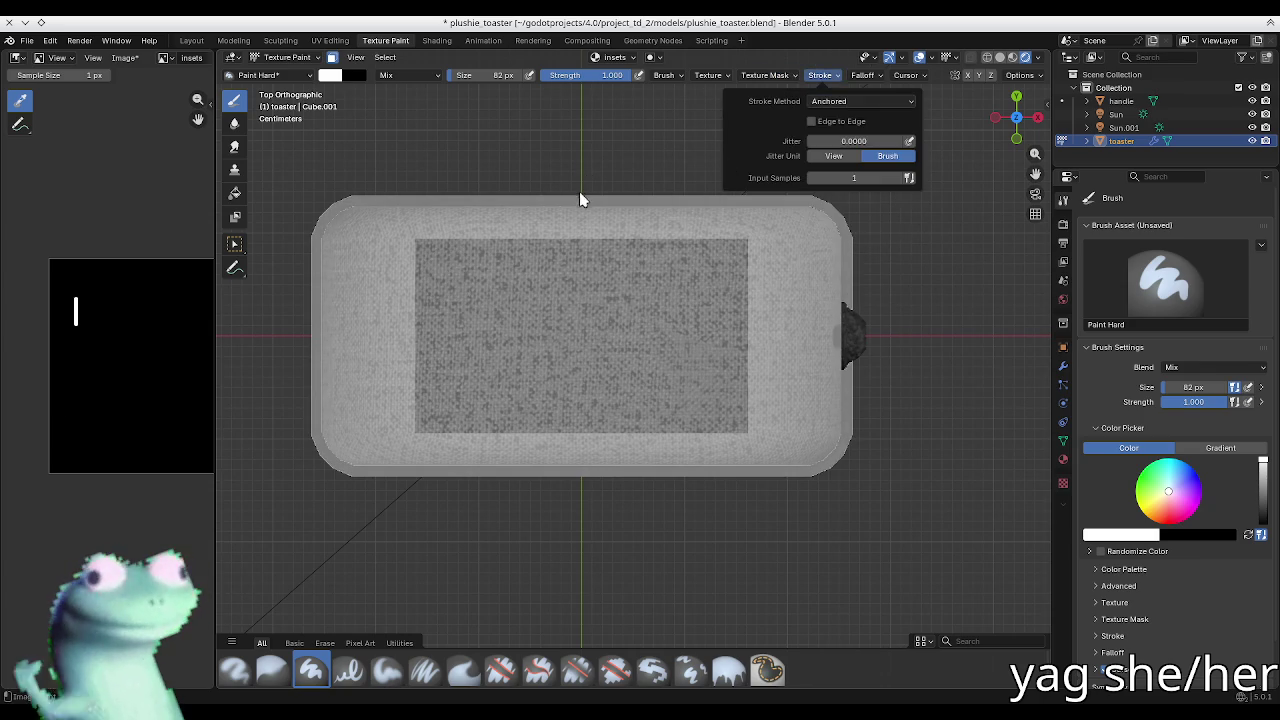
{"action": "mouse_move", "coordinate": [460, 283]}
{"action": "left_mouse_down"}
{"action": "mouse_move", "coordinate": [533, 287]}
{"action": "mouse_move", "coordinate": [514, 262]}
{"action": "left_mouse_up"}
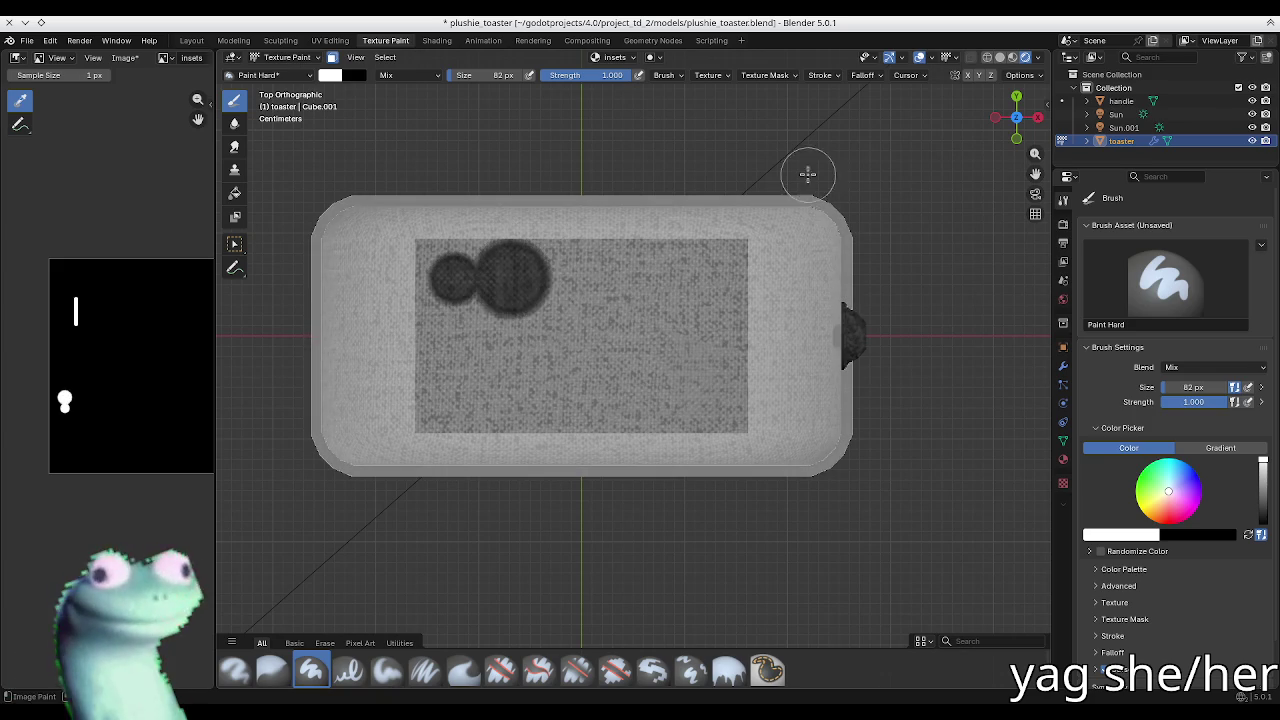
{"action": "key", "text": "ctrl+z"}
Step: Try the Curve stroke method, settle on Line, and undo a test line
{"action": "left_click", "coordinate": [826, 76]}
{"action": "left_click", "coordinate": [840, 101]}
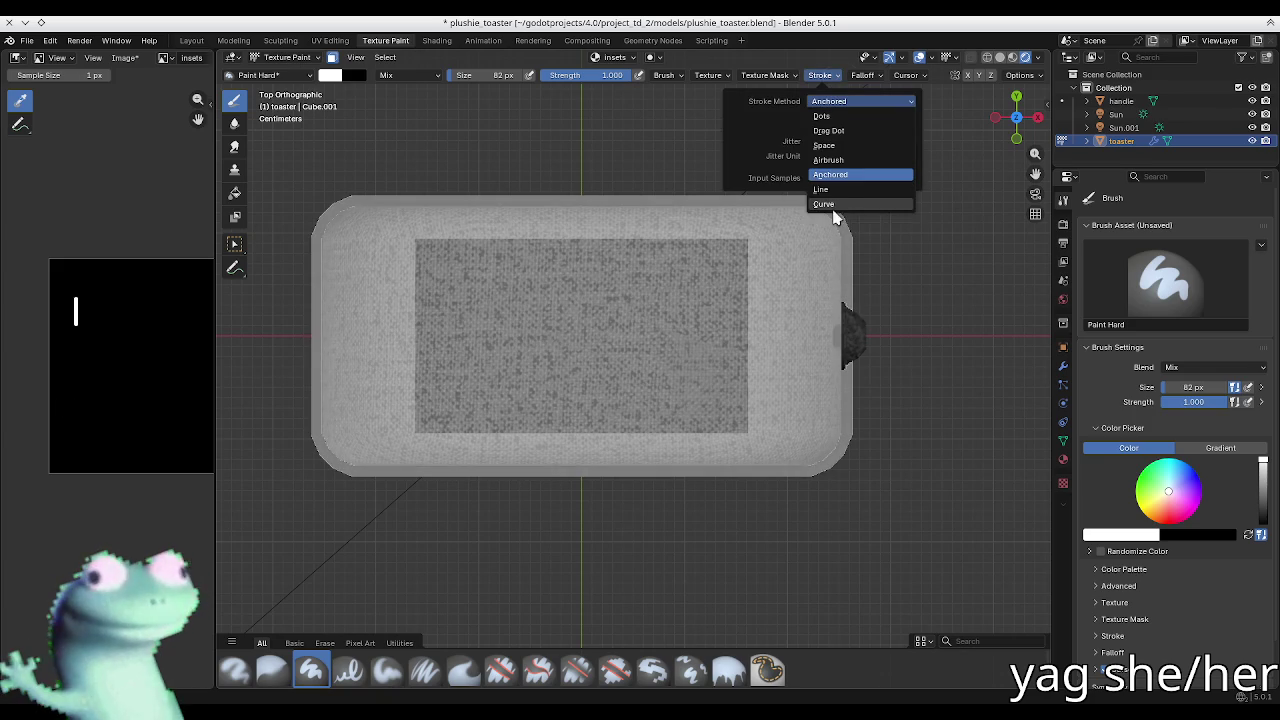
{"action": "left_click", "coordinate": [830, 205]}
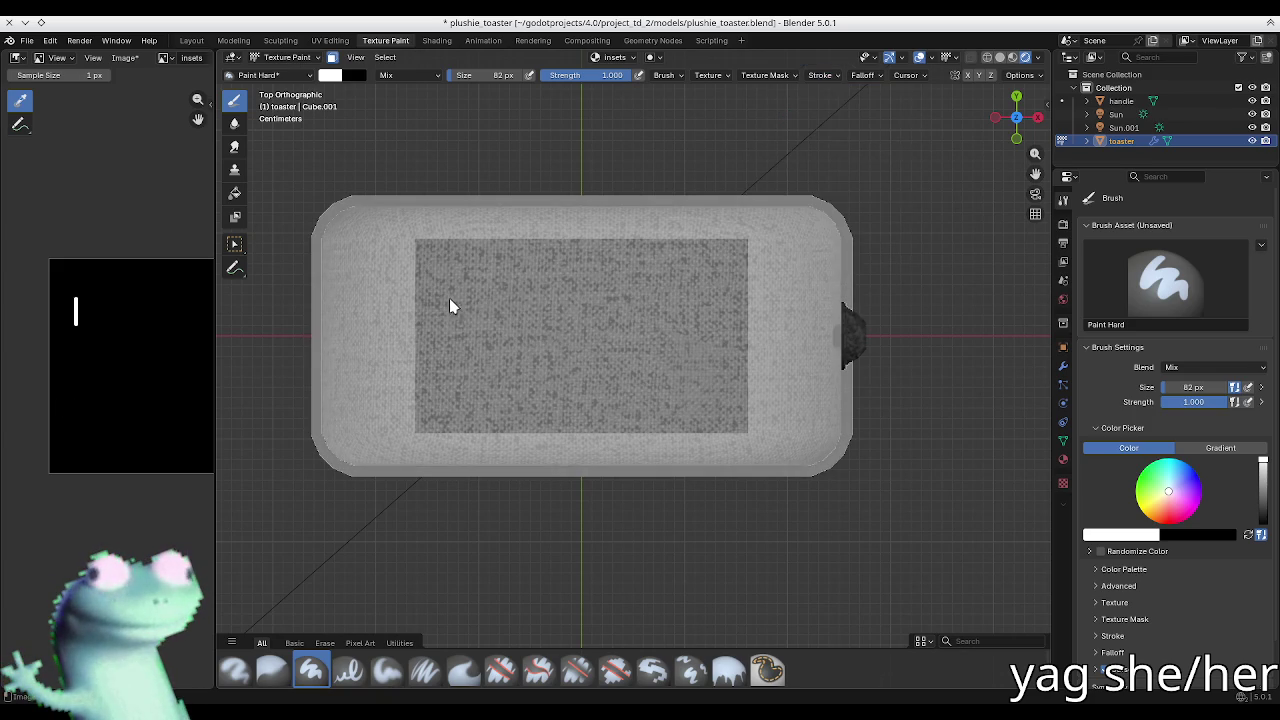
{"action": "left_click", "coordinate": [838, 77]}
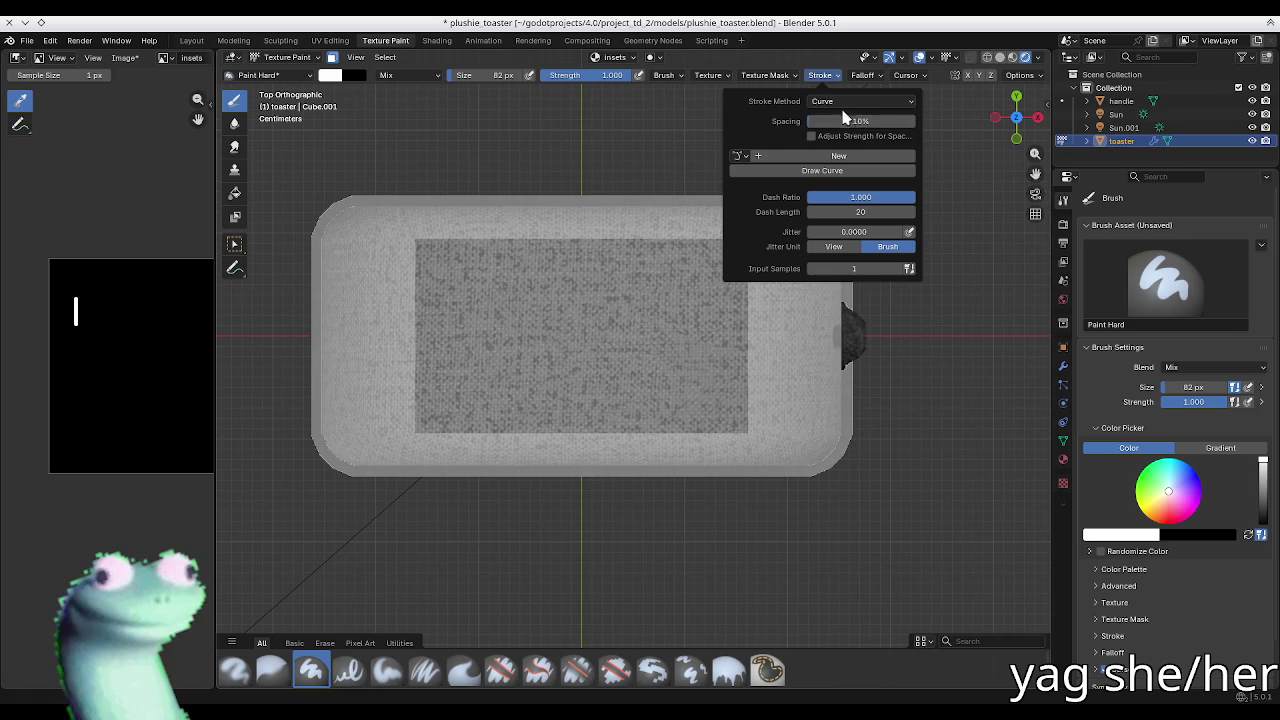
{"action": "left_click", "coordinate": [848, 101]}
{"action": "left_click", "coordinate": [838, 190]}
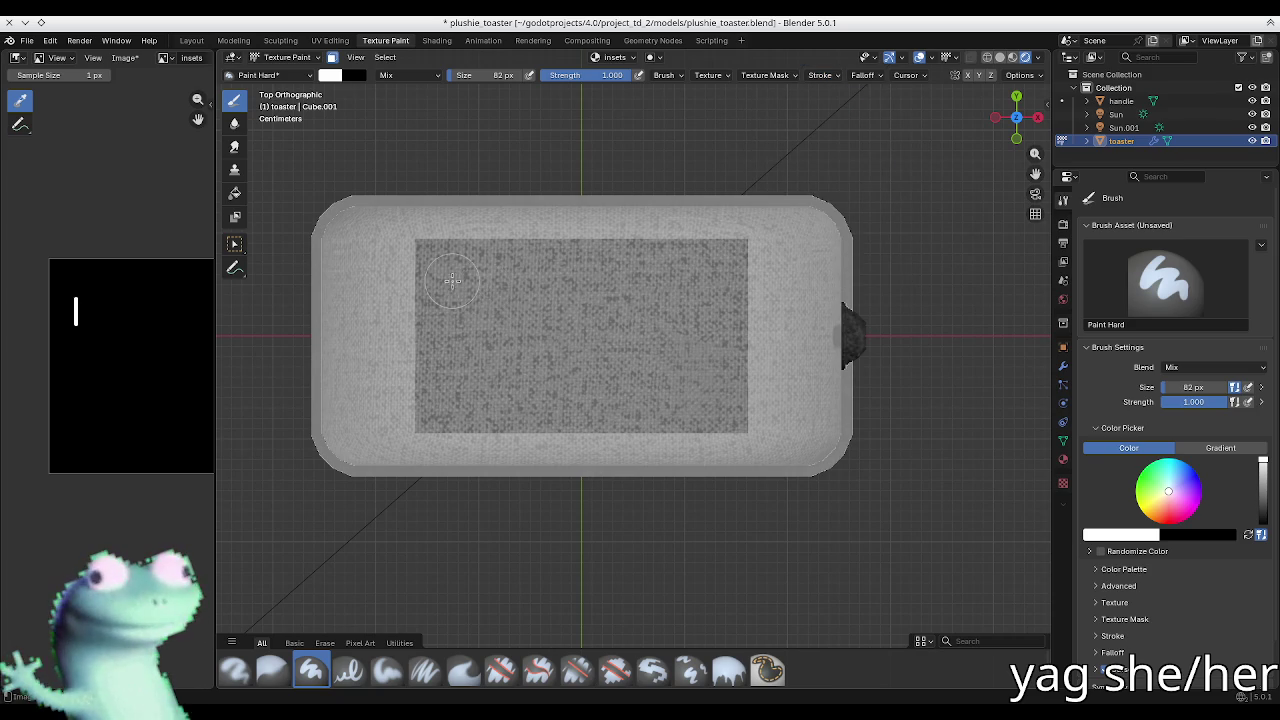
{"action": "left_click_drag", "start_coordinate": [521, 277], "coordinate": [706, 276]}
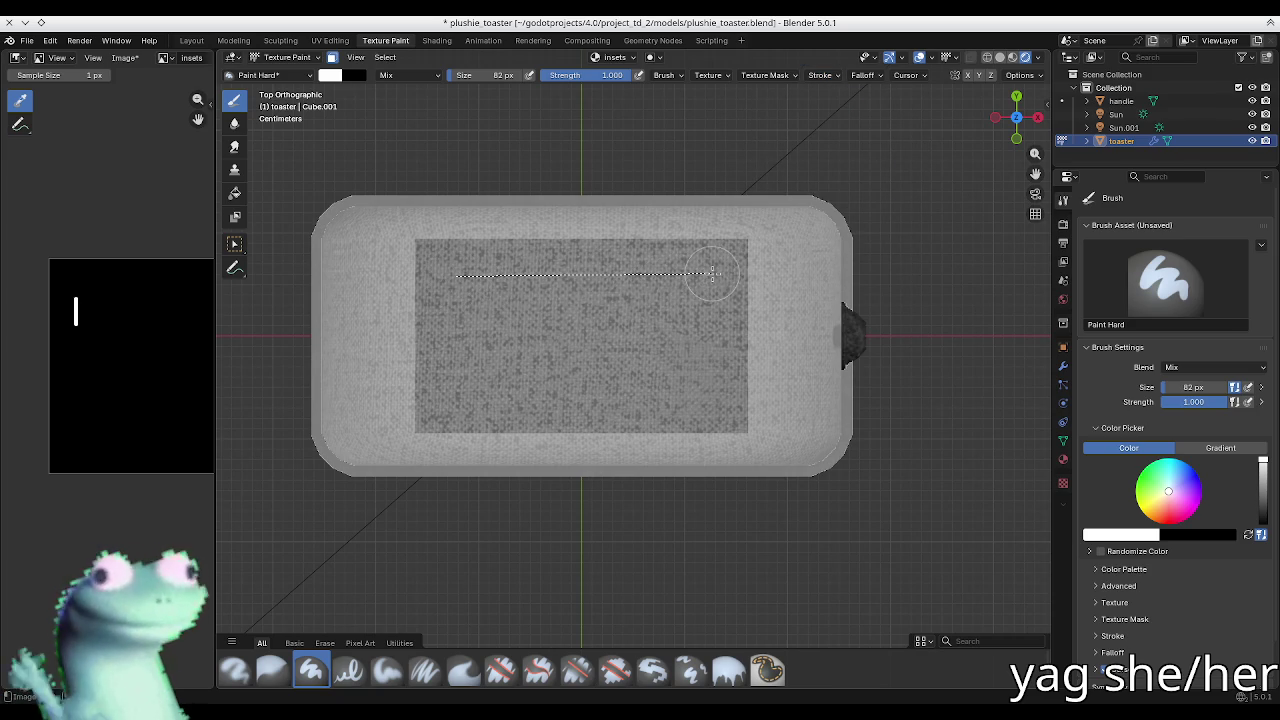
{"action": "key", "text": "ctrl+z"}
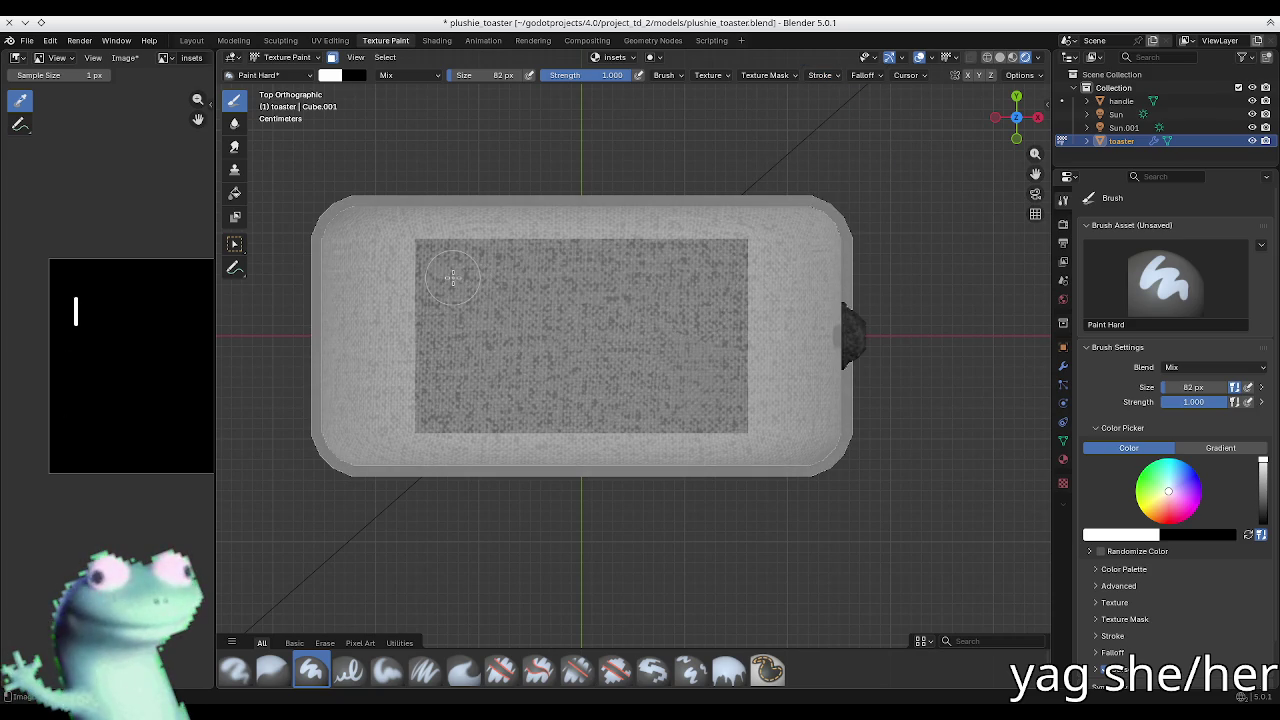
Step: Paint the upper and lower slots as two straight lines across the top face
{"action": "left_click_drag", "start_coordinate": [645, 277], "coordinate": [703, 277]}
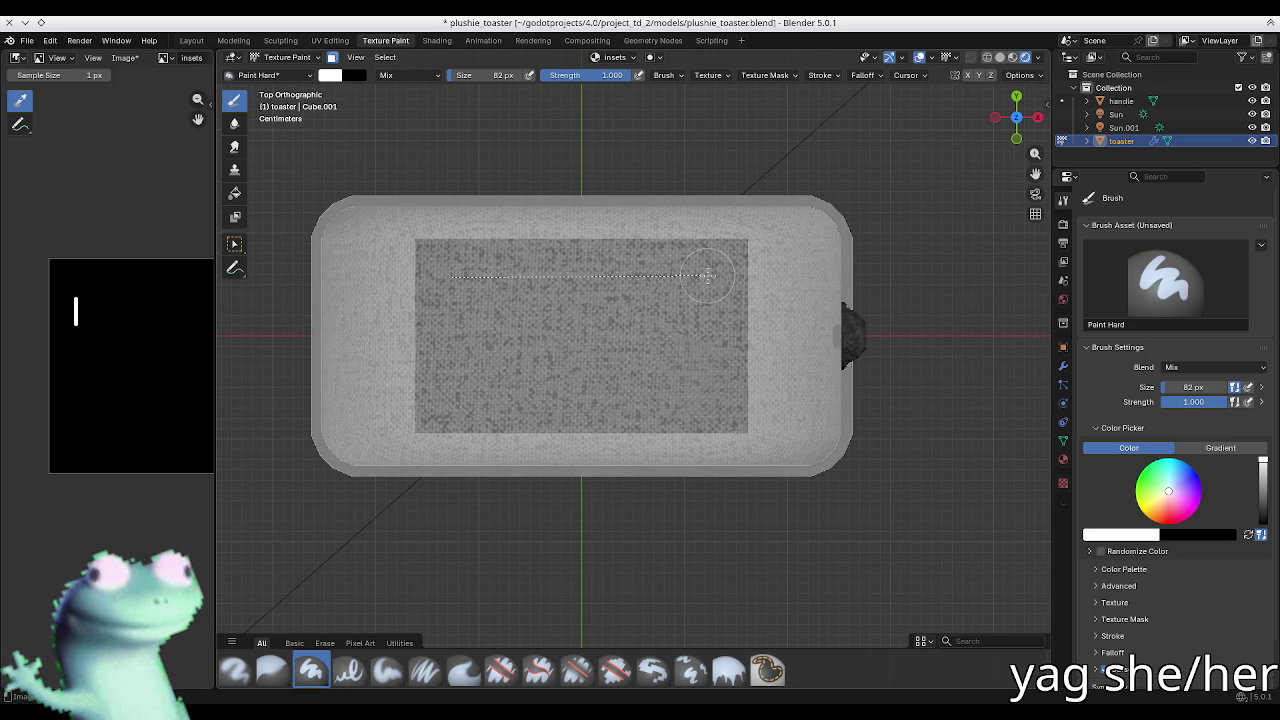
{"action": "left_click_drag", "start_coordinate": [707, 276], "coordinate": [705, 275]}
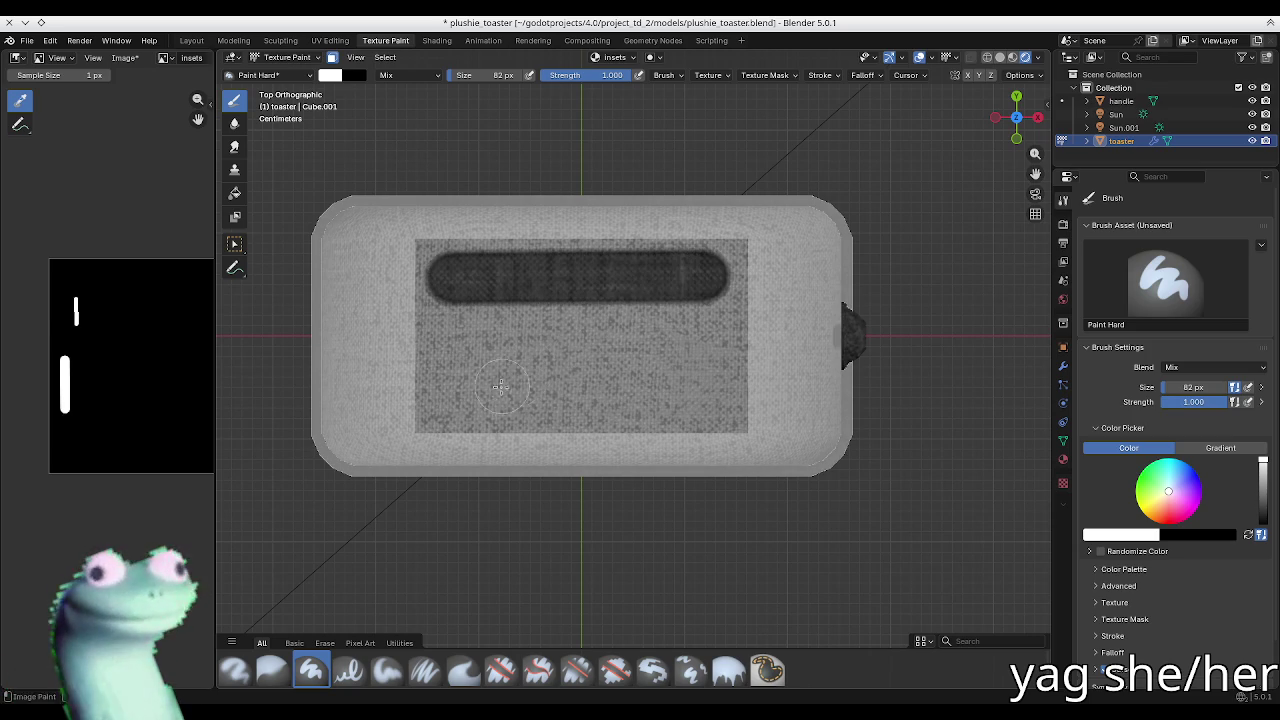
{"action": "left_click_drag", "start_coordinate": [457, 398], "coordinate": [537, 396]}
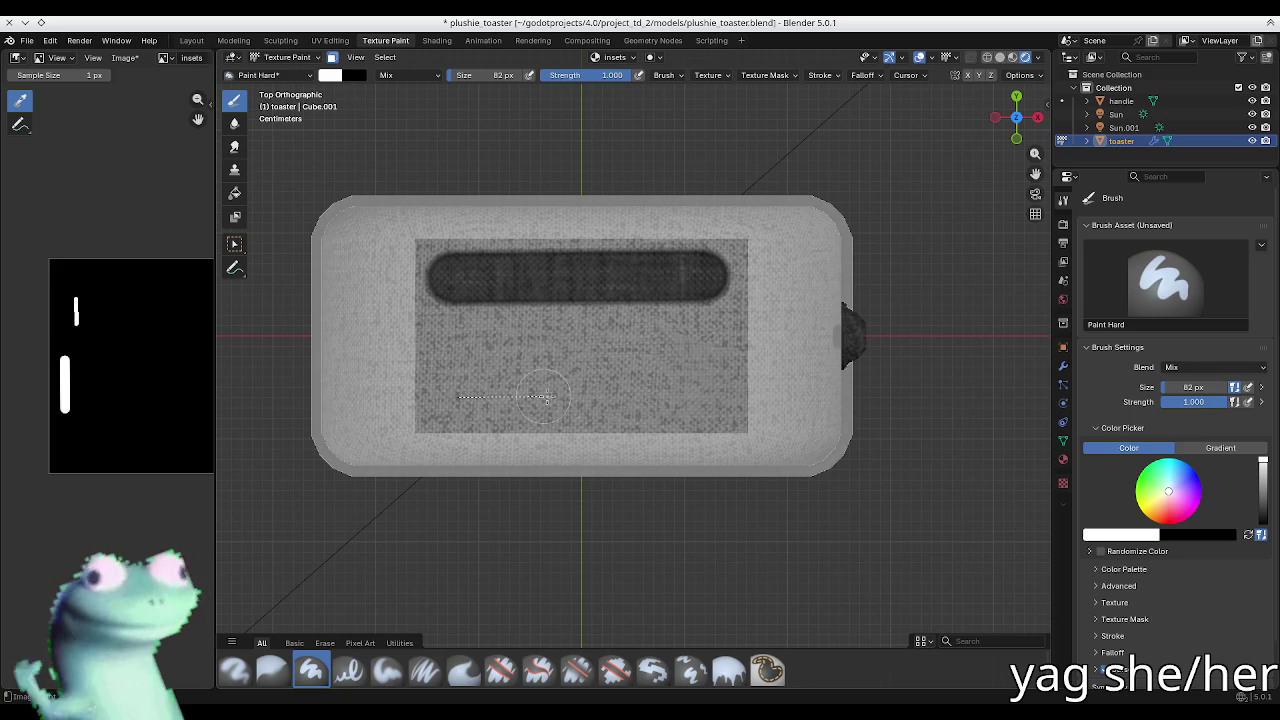
{"action": "left_click_drag", "start_coordinate": [672, 398], "coordinate": [707, 398]}
{"action": "mouse_move", "coordinate": [630, 270]}
{"action": "middle_mouse_down"}
{"action": "mouse_move", "coordinate": [616, 282]}
{"action": "mouse_move", "coordinate": [553, 257]}
{"action": "mouse_move", "coordinate": [897, 417]}
{"action": "mouse_move", "coordinate": [480, 274]}
{"action": "mouse_move", "coordinate": [764, 297]}
{"action": "mouse_move", "coordinate": [760, 370]}
{"action": "middle_mouse_up"}
{"action": "key", "text": "Tab"}
Step: Deselect all faces, save plushie_toaster.blend, and hide the Ucupaint sidebar for a clear view
{"action": "key", "text": "alt+a"}
{"action": "left_click", "coordinate": [329, 40]}
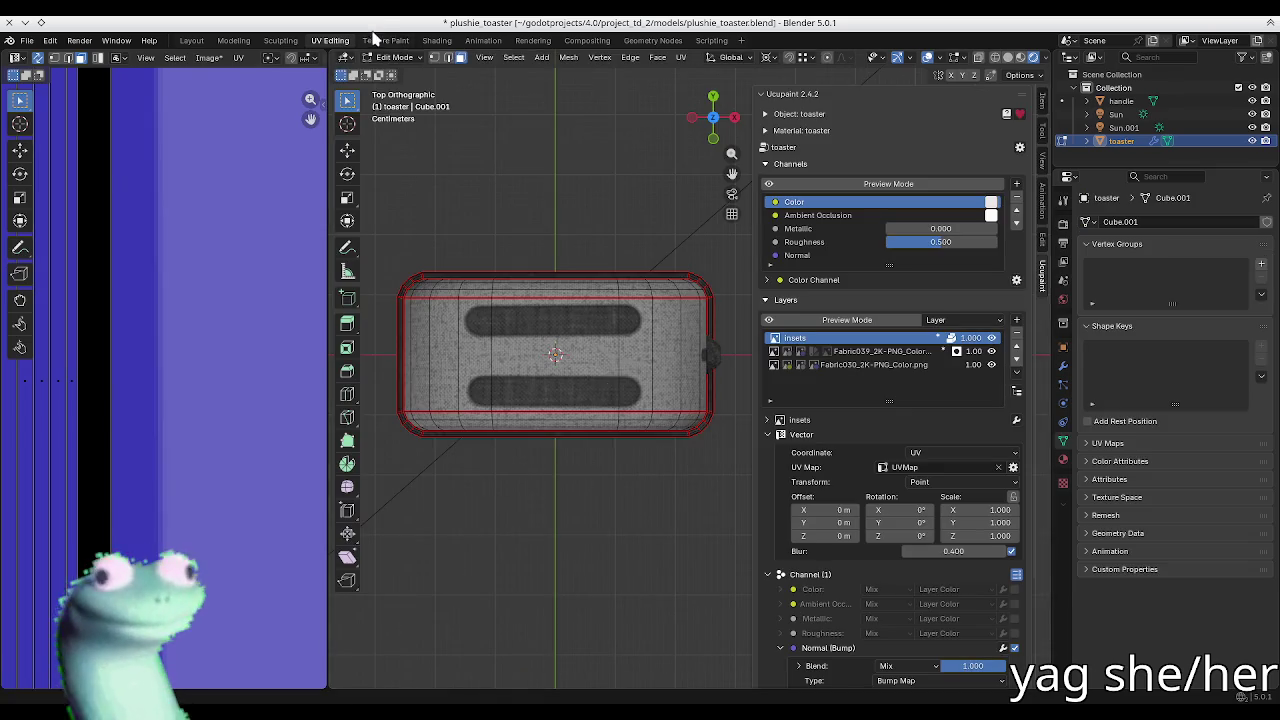
{"action": "left_click", "coordinate": [385, 40]}
{"action": "key", "text": "Tab"}
{"action": "key", "text": "Tab"}
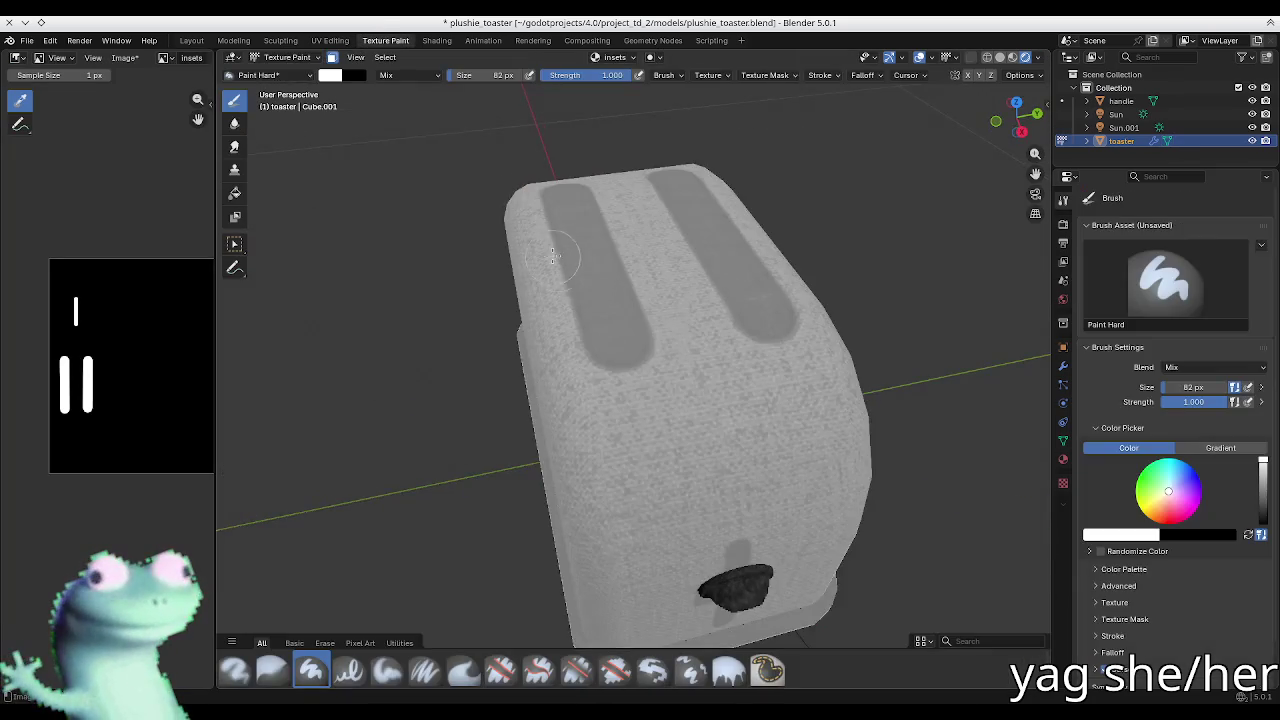
{"action": "key", "text": "ctrl+Page_Up"}
{"action": "key", "text": "ctrl+s"}
{"action": "middle_click_drag", "start_coordinate": [526, 212], "coordinate": [494, 209]}
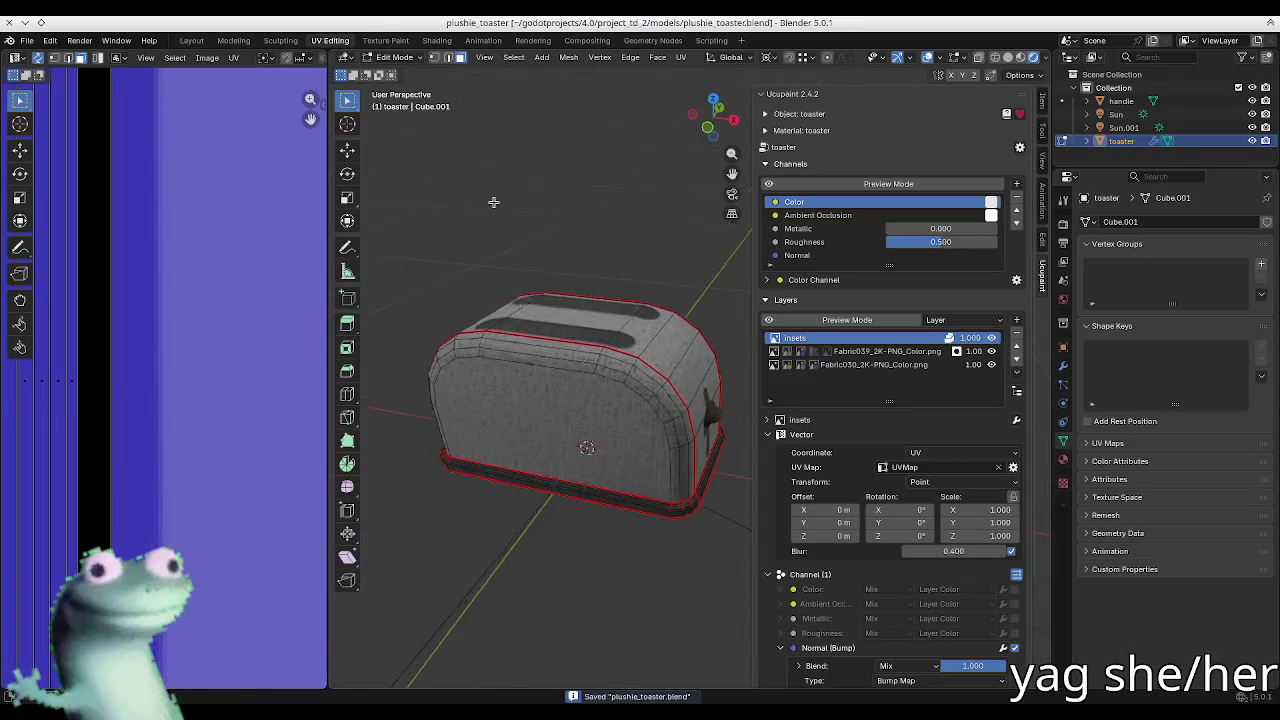
{"action": "scroll", "coordinate": [494, 209], "scroll_direction": "up", "scroll_amount": 3}
{"action": "key", "text": "n"}
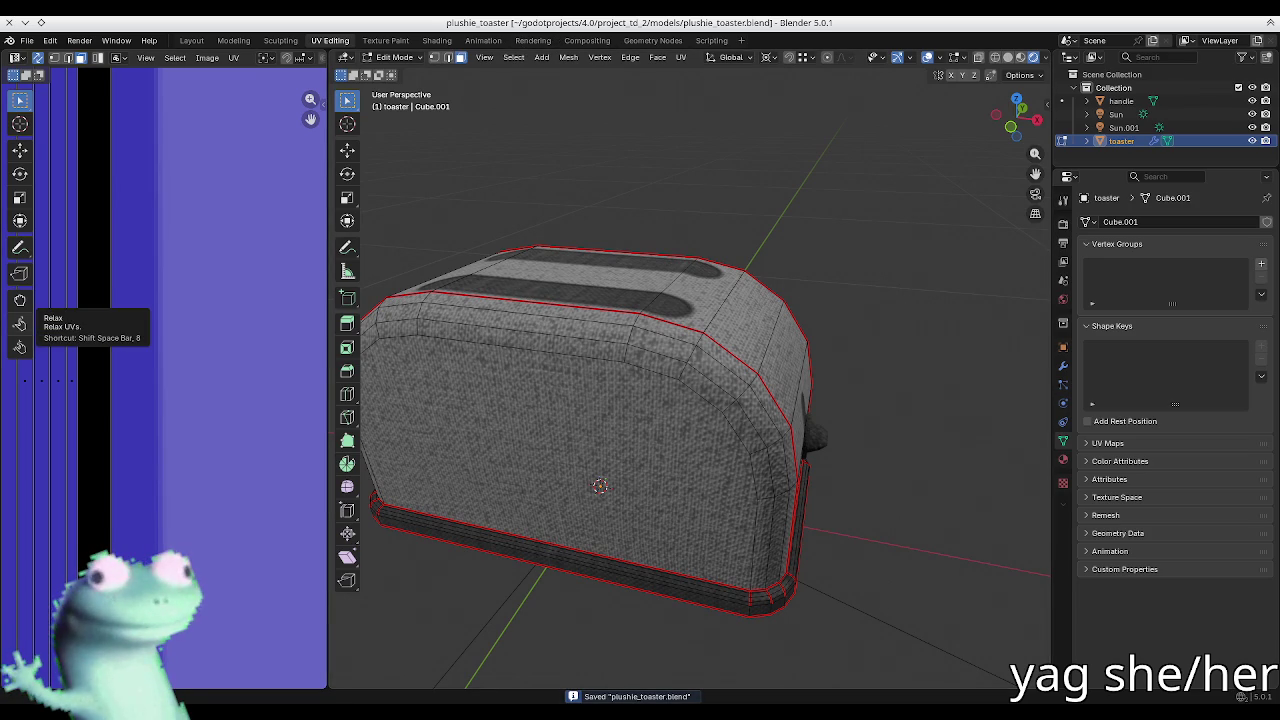
{"action": "key", "text": "alt+Tab"}
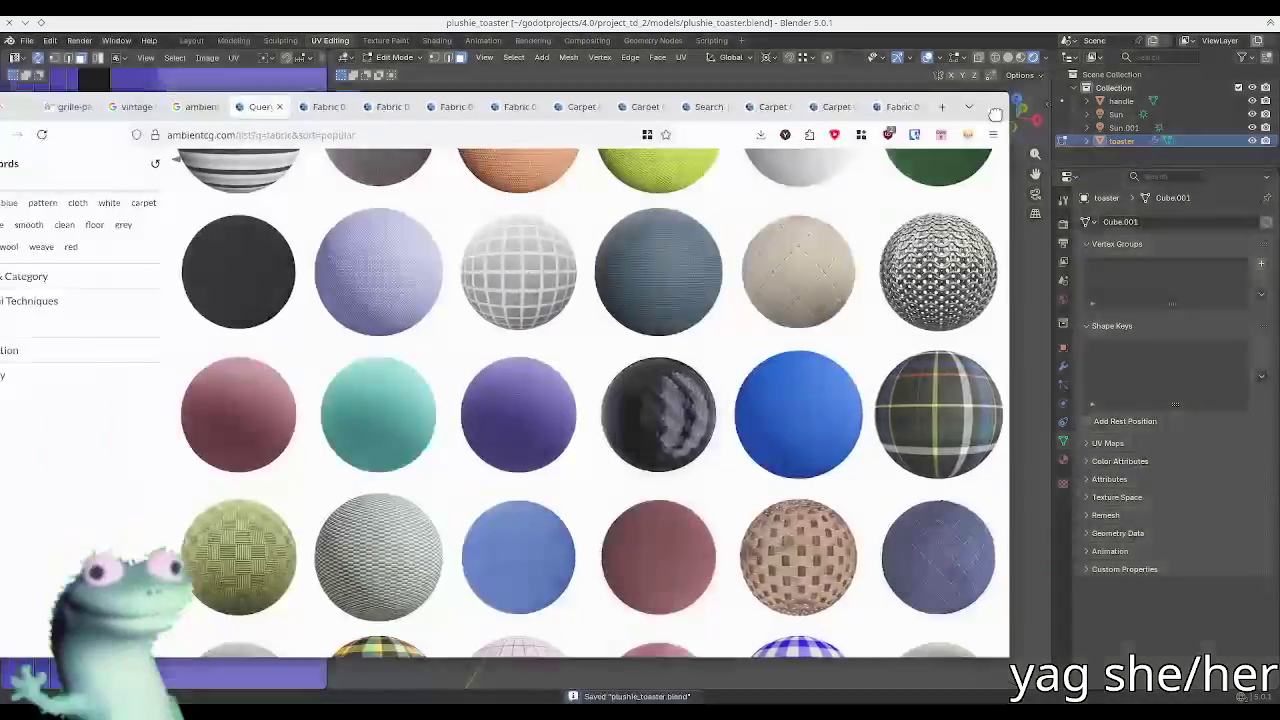
Step: Search ambientCG for 'felt', open Fabric 034's page, then minimize the browser
{"action": "left_click", "coordinate": [243, 155]}
{"action": "type", "text": "felt"}
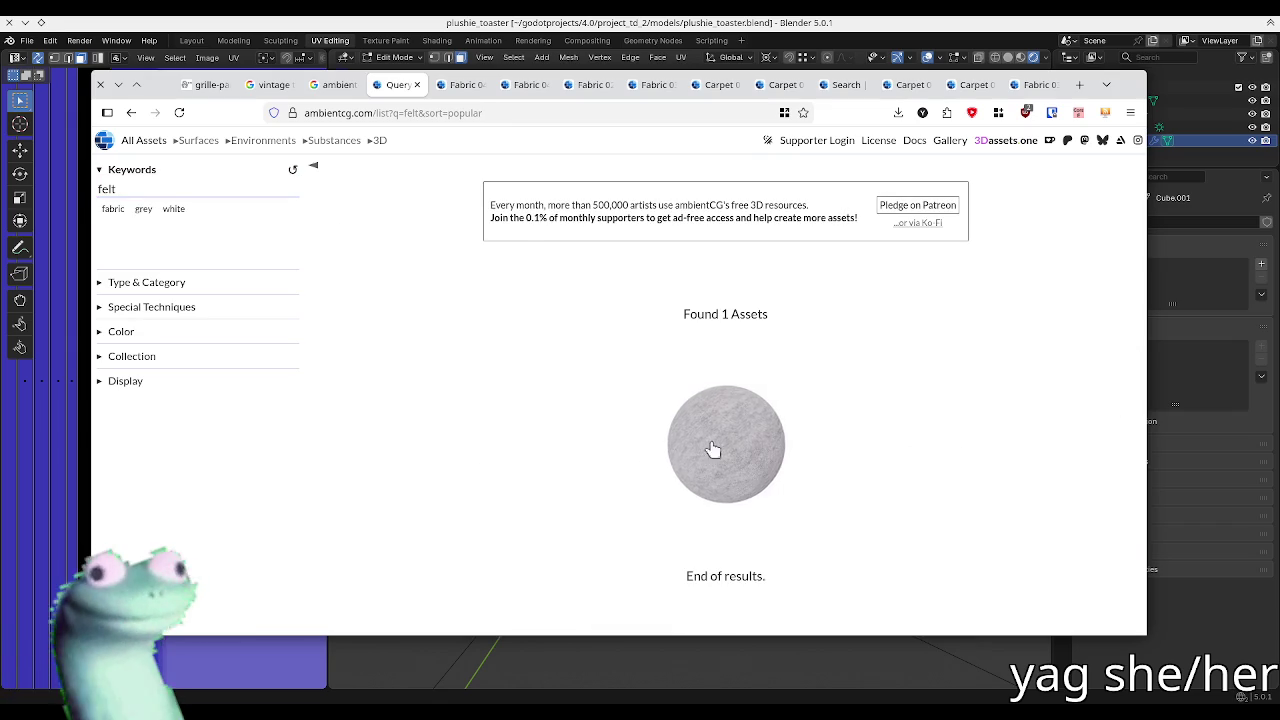
{"action": "left_click", "coordinate": [704, 440]}
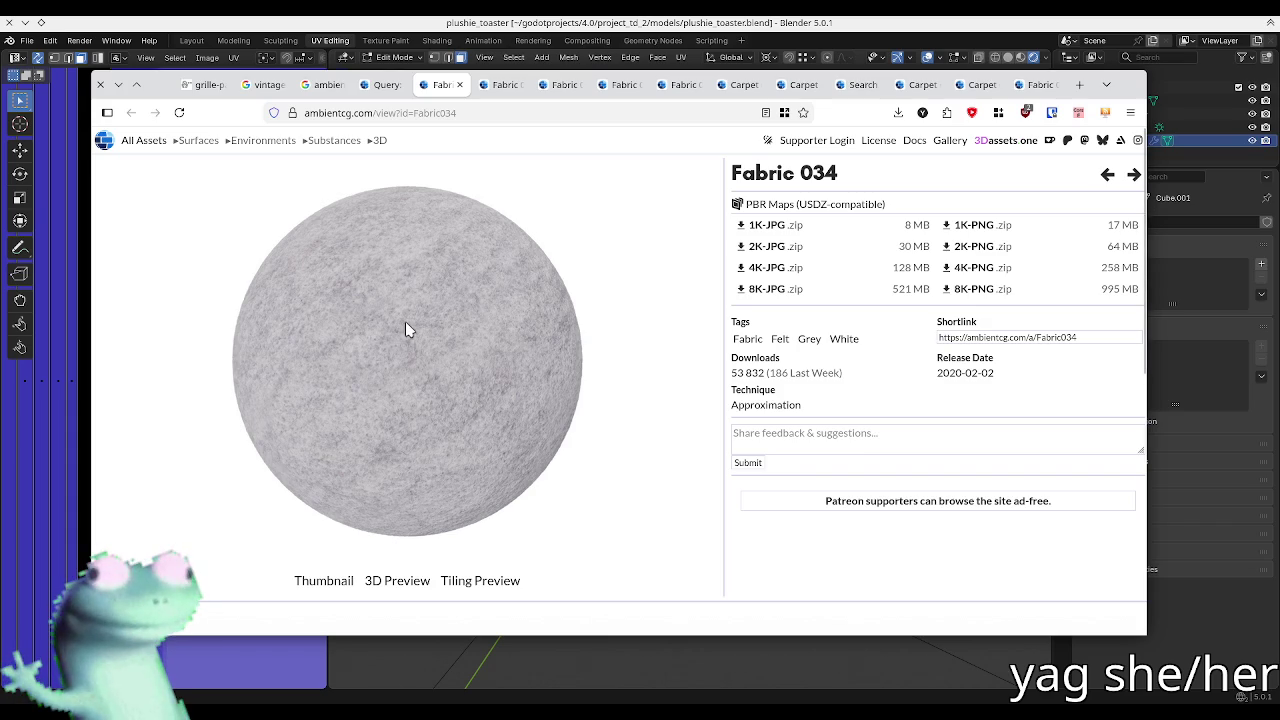
{"action": "left_click", "coordinate": [1137, 91]}
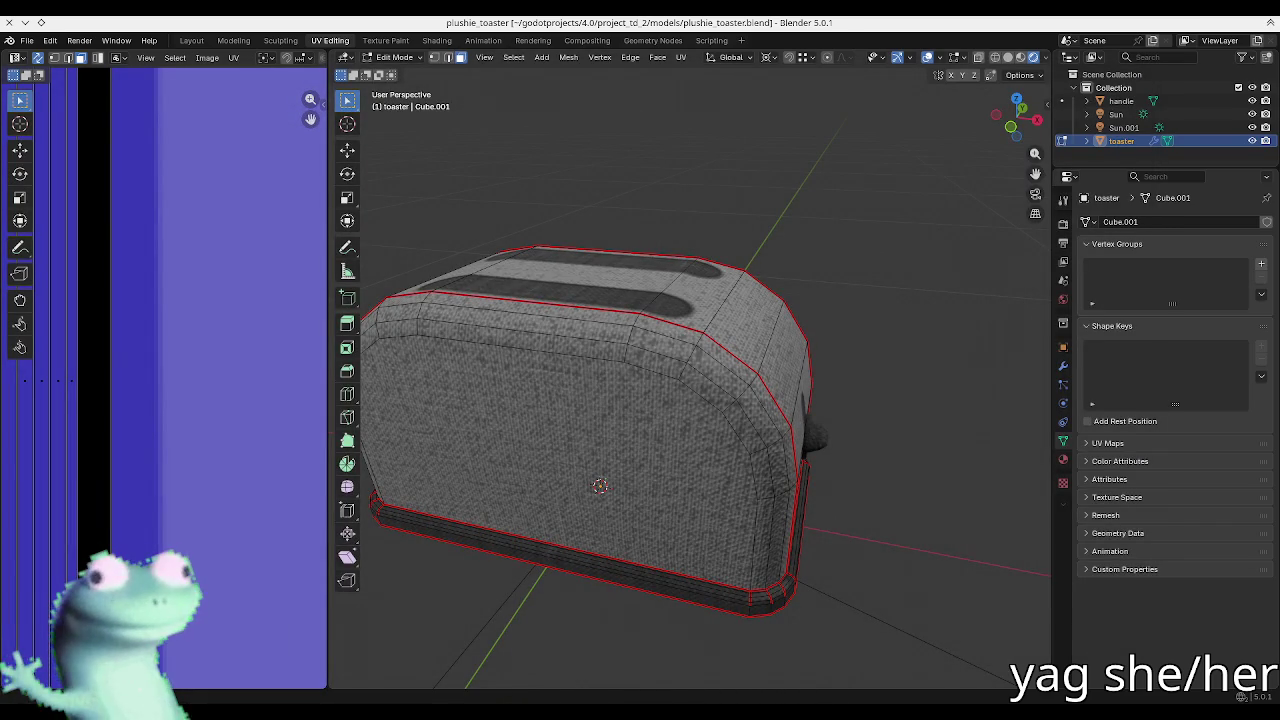
Step: Orbit around the toaster's top and save plushie_toaster.blend
{"action": "middle_click_drag", "start_coordinate": [728, 150], "coordinate": [730, 272]}
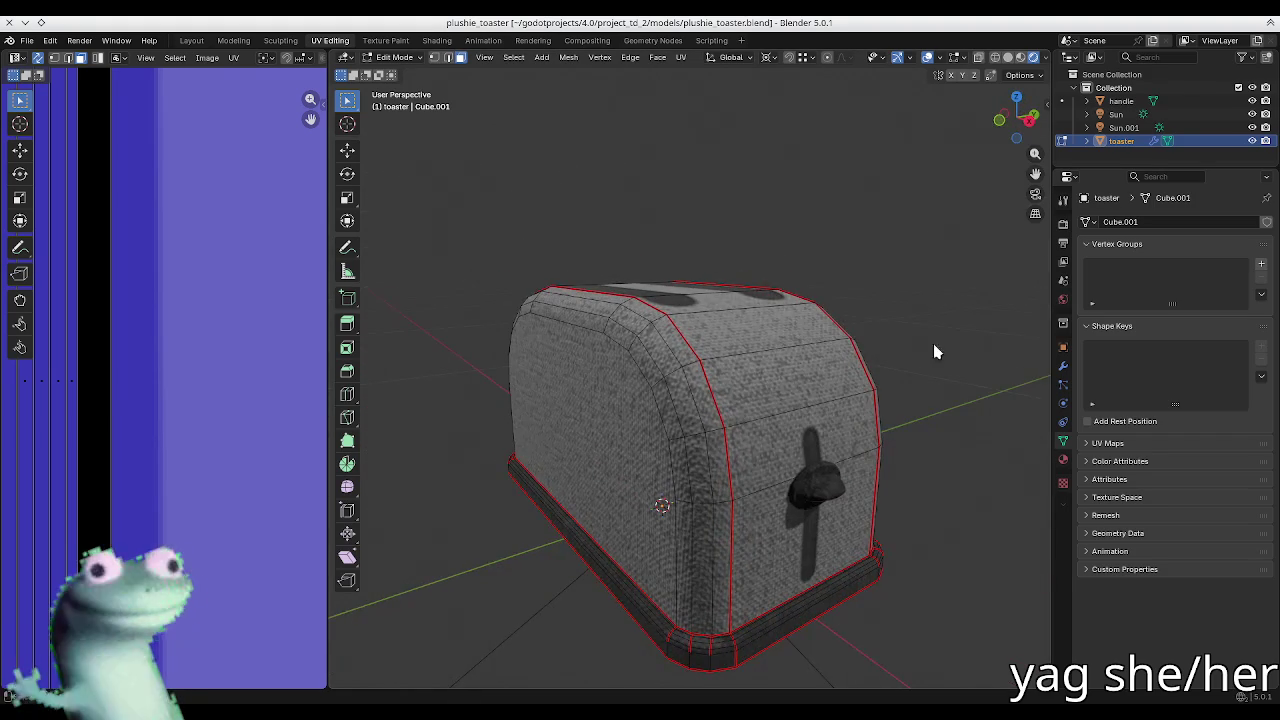
{"action": "scroll", "coordinate": [718, 290], "scroll_direction": "up", "scroll_amount": 3}
{"action": "key", "text": "Tab"}
{"action": "mouse_move", "coordinate": [669, 343]}
{"action": "middle_mouse_down"}
{"action": "mouse_move", "coordinate": [629, 300]}
{"action": "mouse_move", "coordinate": [714, 443]}
{"action": "mouse_move", "coordinate": [729, 371]}
{"action": "mouse_move", "coordinate": [737, 437]}
{"action": "mouse_move", "coordinate": [612, 433]}
{"action": "mouse_move", "coordinate": [600, 510]}
{"action": "mouse_move", "coordinate": [669, 509]}
{"action": "mouse_move", "coordinate": [629, 493]}
{"action": "mouse_move", "coordinate": [605, 505]}
{"action": "mouse_move", "coordinate": [680, 480]}
{"action": "mouse_move", "coordinate": [714, 443]}
{"action": "middle_mouse_up"}
{"action": "key", "text": "ctrl+s"}
Step: Bring back the Ucupaint sidebar and orbit to a top-down view of the toaster
{"action": "key", "text": "n"}
{"action": "scroll", "coordinate": [191, 357], "scroll_direction": "down", "scroll_amount": 3}
{"action": "scroll", "coordinate": [160, 330], "scroll_direction": "down", "scroll_amount": 2}
{"action": "scroll", "coordinate": [128, 253], "scroll_direction": "up", "scroll_amount": 4}
{"action": "scroll", "coordinate": [128, 253], "scroll_direction": "down", "scroll_amount": 1}
{"action": "scroll", "coordinate": [128, 253], "scroll_direction": "down", "scroll_amount": 2}
{"action": "middle_click_drag", "start_coordinate": [560, 420], "coordinate": [573, 370]}
{"action": "scroll", "coordinate": [529, 471], "scroll_direction": "up", "scroll_amount": 3}
{"action": "scroll", "coordinate": [529, 471], "scroll_direction": "down", "scroll_amount": 3}
{"action": "middle_click_drag", "start_coordinate": [529, 471], "coordinate": [514, 471]}
Step: Put the toaster in Edit Mode so its UVs overlay the insets mask
{"action": "key", "text": "Tab"}
{"action": "middle_click_drag", "start_coordinate": [616, 555], "coordinate": [666, 427]}
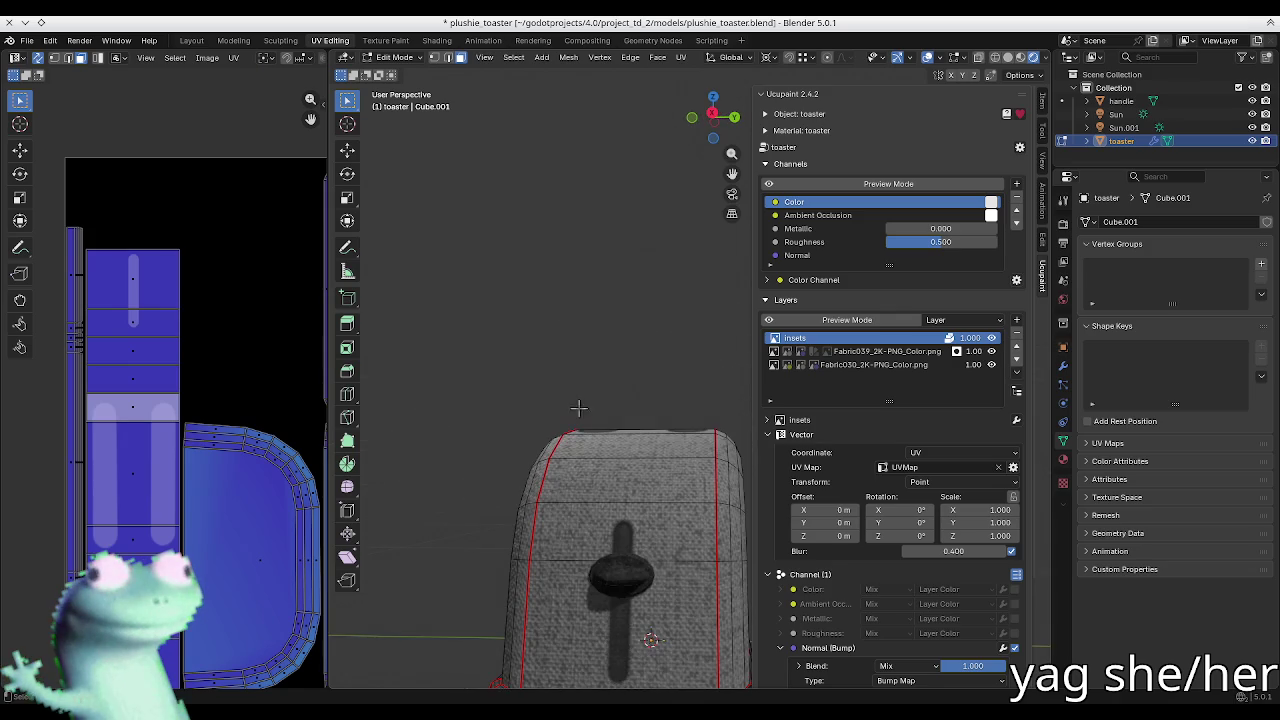
{"action": "key", "text": "Tab"}
{"action": "mouse_move", "coordinate": [566, 326]}
{"action": "middle_mouse_down"}
{"action": "mouse_move", "coordinate": [537, 466]}
{"action": "mouse_move", "coordinate": [571, 487]}
{"action": "mouse_move", "coordinate": [561, 588]}
{"action": "middle_mouse_up"}
{"action": "key", "text": "Tab"}
{"action": "scroll", "coordinate": [561, 588], "scroll_direction": "up", "scroll_amount": 3}
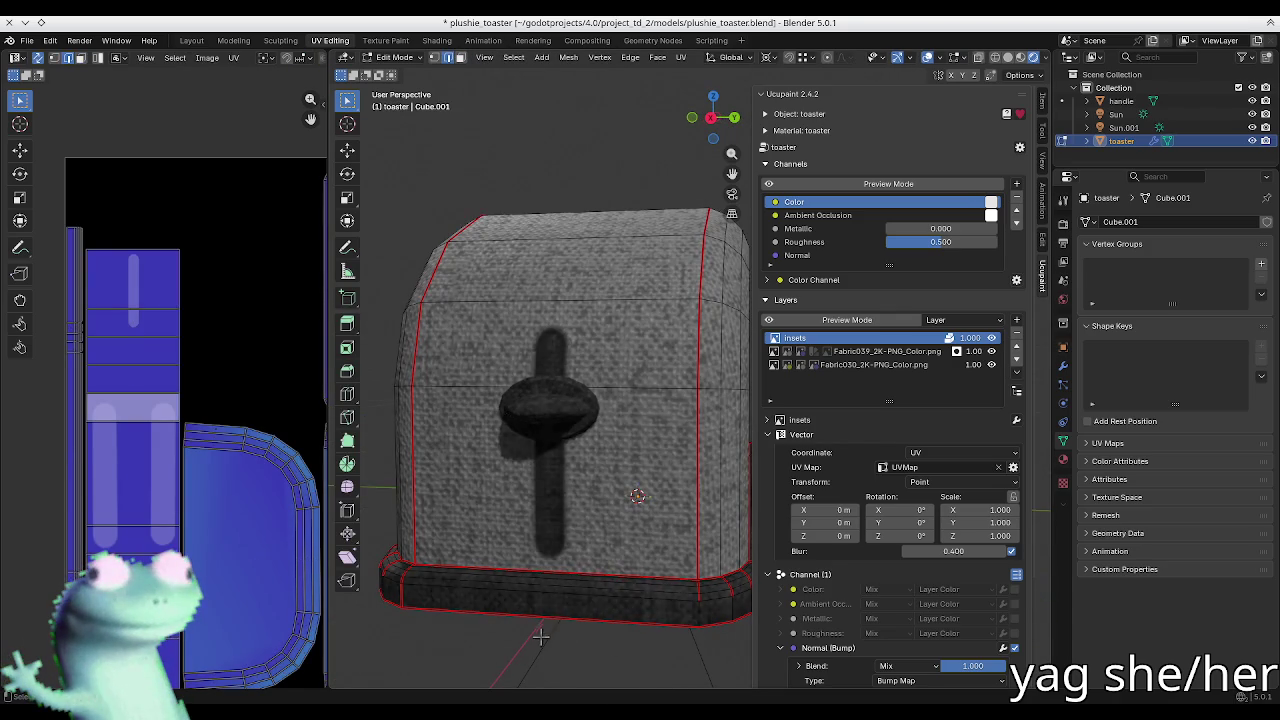
{"action": "scroll", "coordinate": [560, 638], "scroll_direction": "down", "scroll_amount": 3}
{"action": "middle_click_drag", "start_coordinate": [543, 638], "coordinate": [493, 632]}
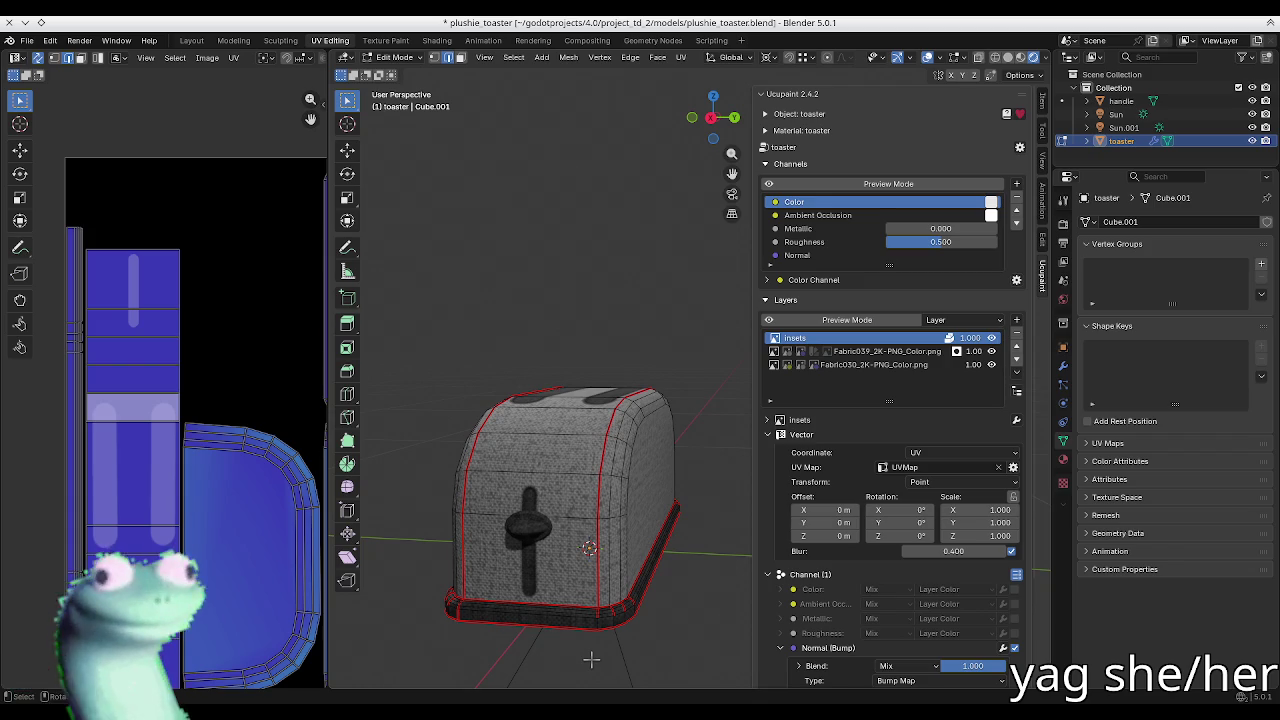
Step: Add a layer from the existing insets image and enable its Roughness and Bump channels
{"action": "left_click", "coordinate": [810, 437]}
{"action": "left_click", "coordinate": [798, 449]}
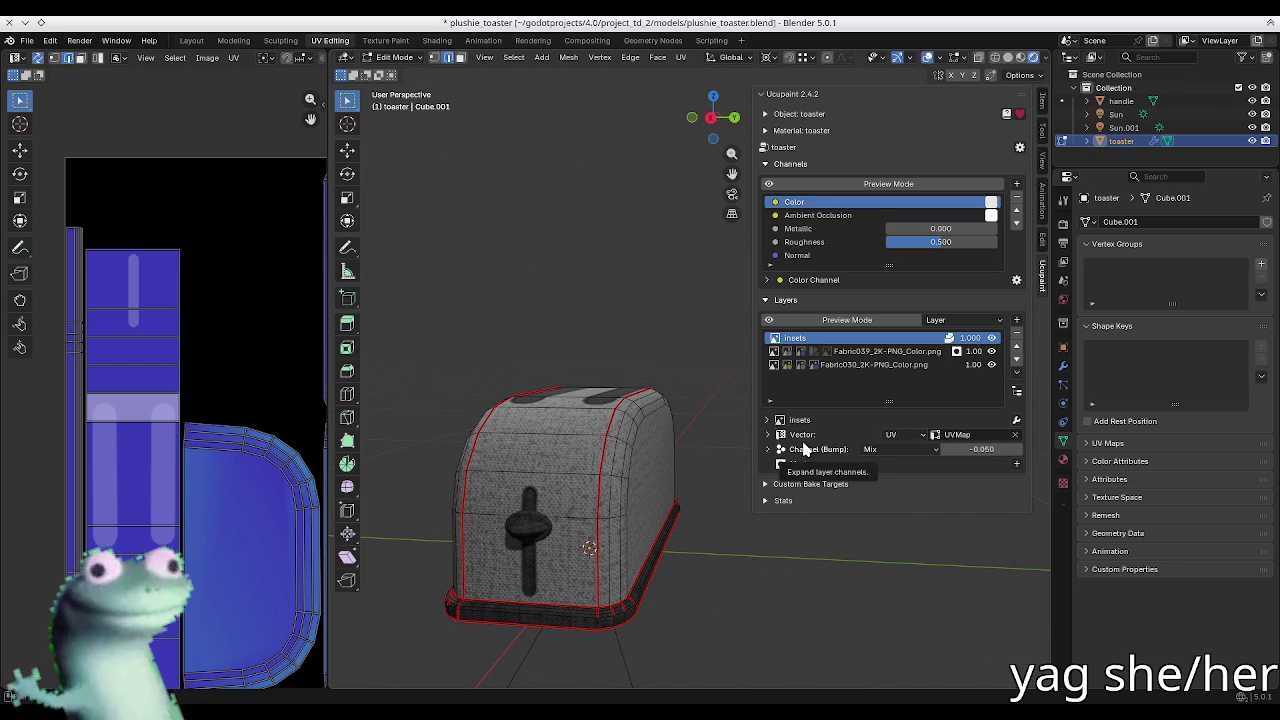
{"action": "left_click", "coordinate": [1016, 321]}
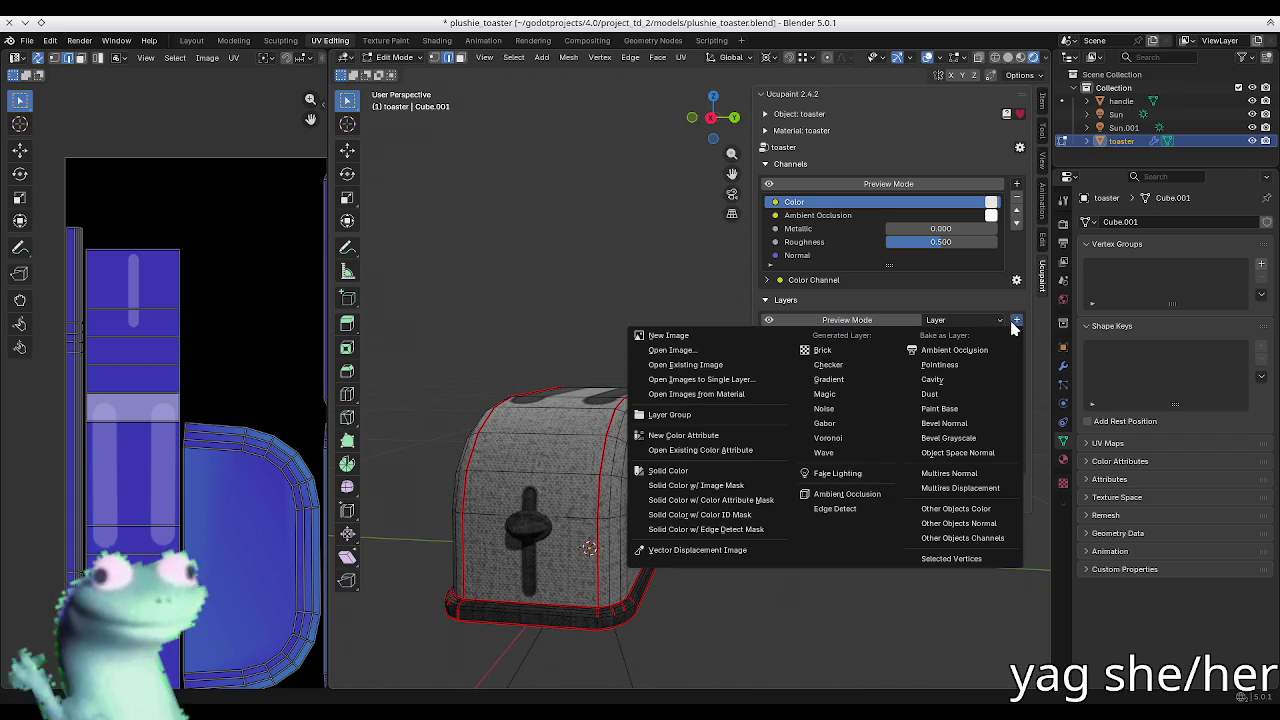
{"action": "left_click", "coordinate": [728, 364]}
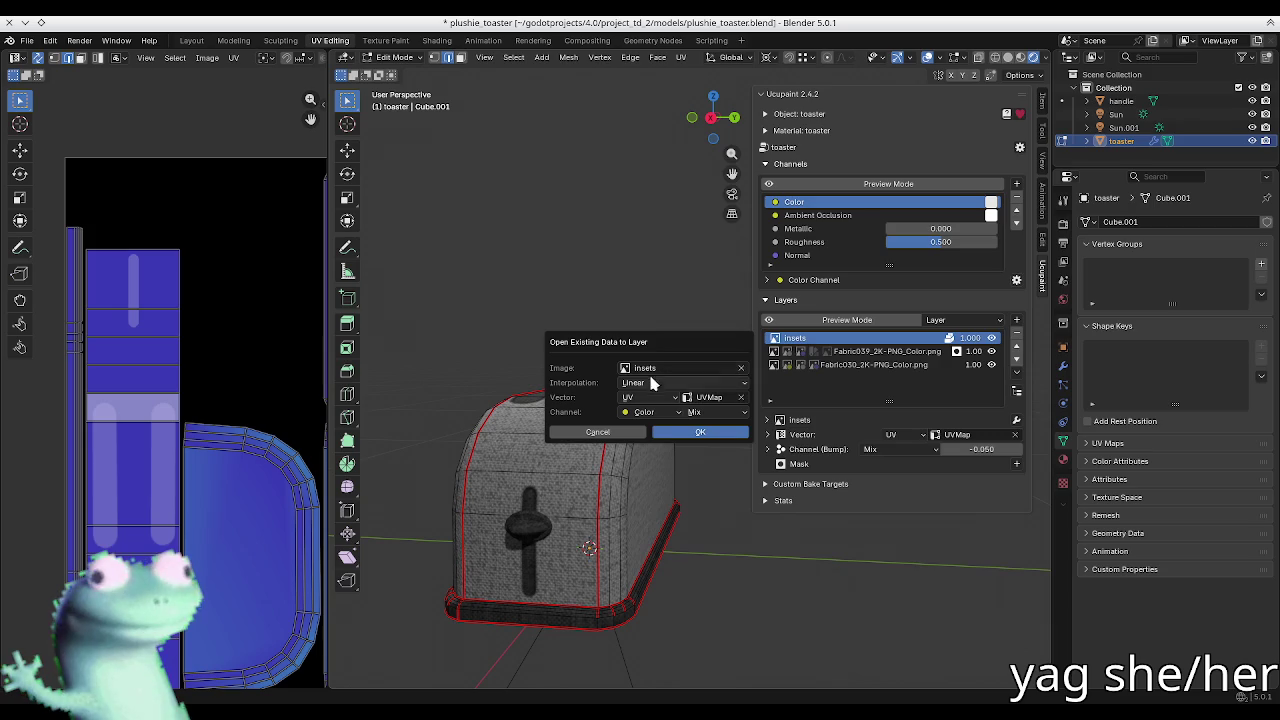
{"action": "left_click", "coordinate": [681, 432]}
{"action": "mouse_move", "coordinate": [681, 432]}
{"action": "middle_mouse_down"}
{"action": "mouse_move", "coordinate": [613, 476]}
{"action": "mouse_move", "coordinate": [551, 468]}
{"action": "mouse_move", "coordinate": [570, 452]}
{"action": "middle_mouse_up"}
{"action": "scroll", "coordinate": [551, 468], "scroll_direction": "up", "scroll_amount": 3}
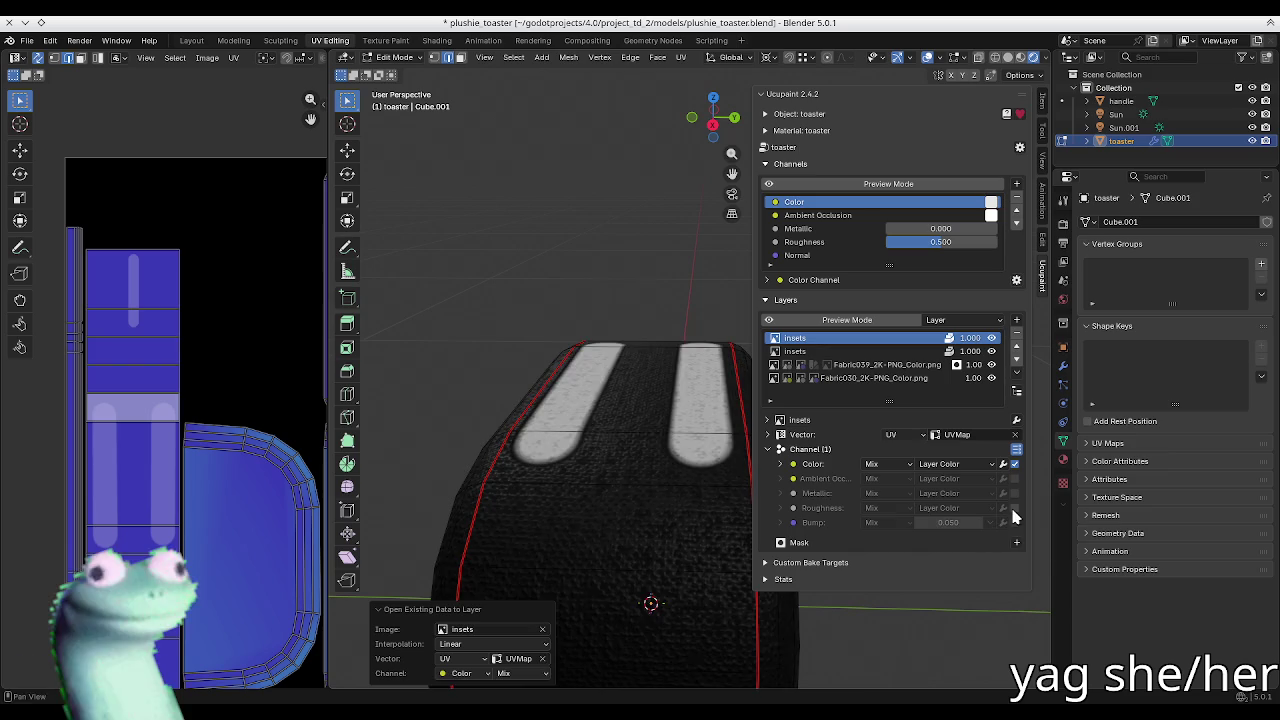
{"action": "left_click_drag", "start_coordinate": [1014, 508], "coordinate": [1016, 540]}
Step: Give the insets layer's bump a Custom Color source, Mix blend and Height 0
{"action": "mouse_move", "coordinate": [665, 471]}
{"action": "middle_mouse_down"}
{"action": "mouse_move", "coordinate": [668, 449]}
{"action": "mouse_move", "coordinate": [663, 470]}
{"action": "middle_mouse_up"}
{"action": "left_click", "coordinate": [806, 523]}
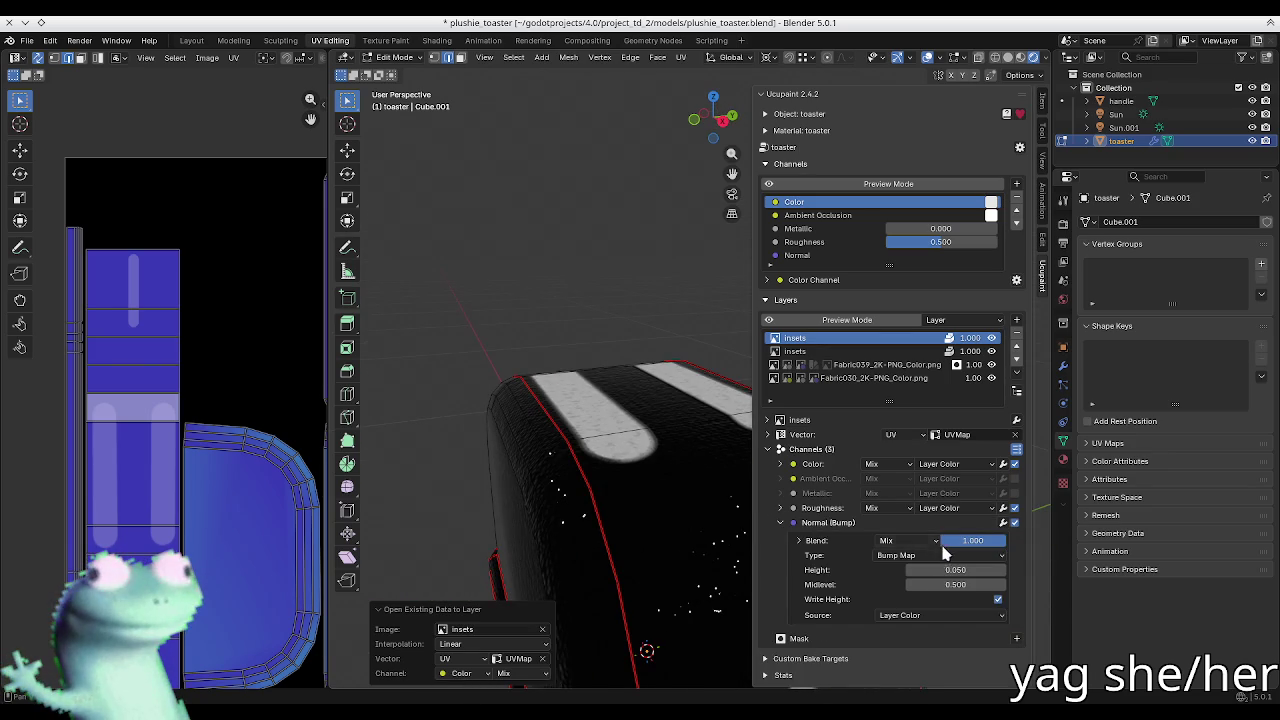
{"action": "left_click", "coordinate": [918, 615]}
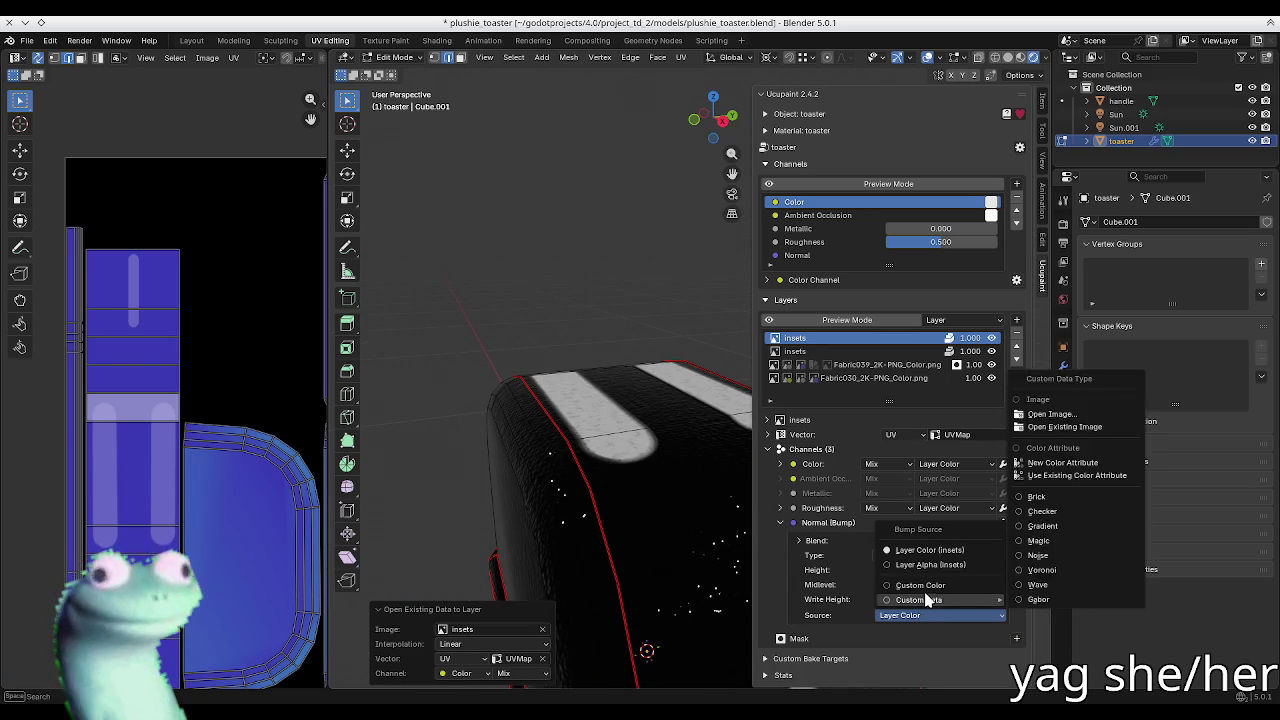
{"action": "left_click", "coordinate": [922, 586]}
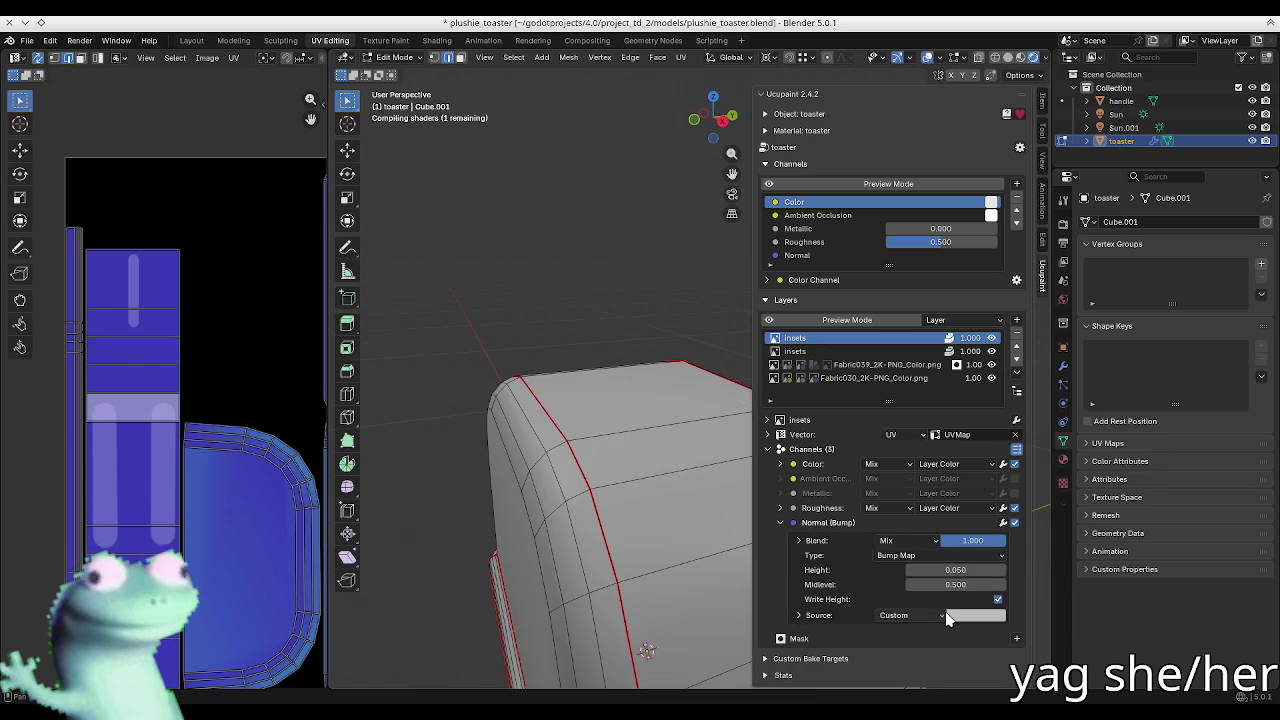
{"action": "left_click", "coordinate": [990, 617]}
{"action": "mouse_move", "coordinate": [726, 525]}
{"action": "middle_mouse_down"}
{"action": "mouse_move", "coordinate": [656, 485]}
{"action": "mouse_move", "coordinate": [751, 463]}
{"action": "mouse_move", "coordinate": [705, 456]}
{"action": "middle_mouse_up"}
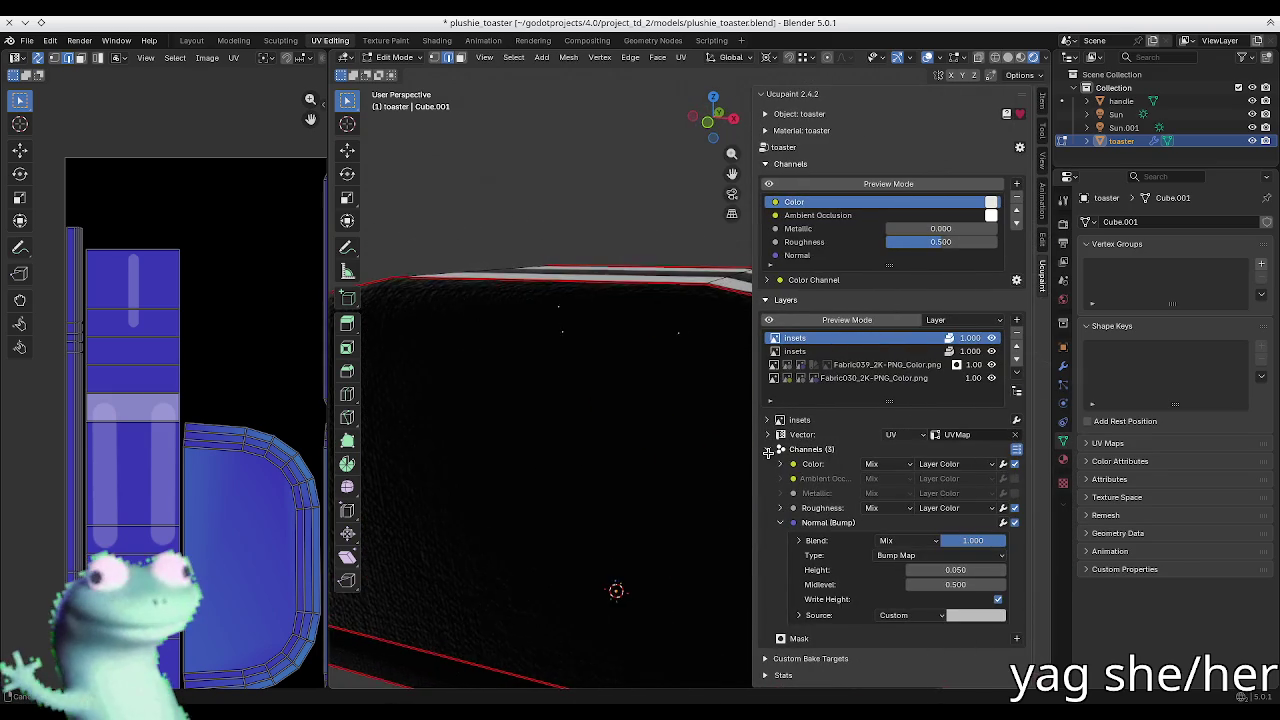
{"action": "left_click", "coordinate": [918, 540]}
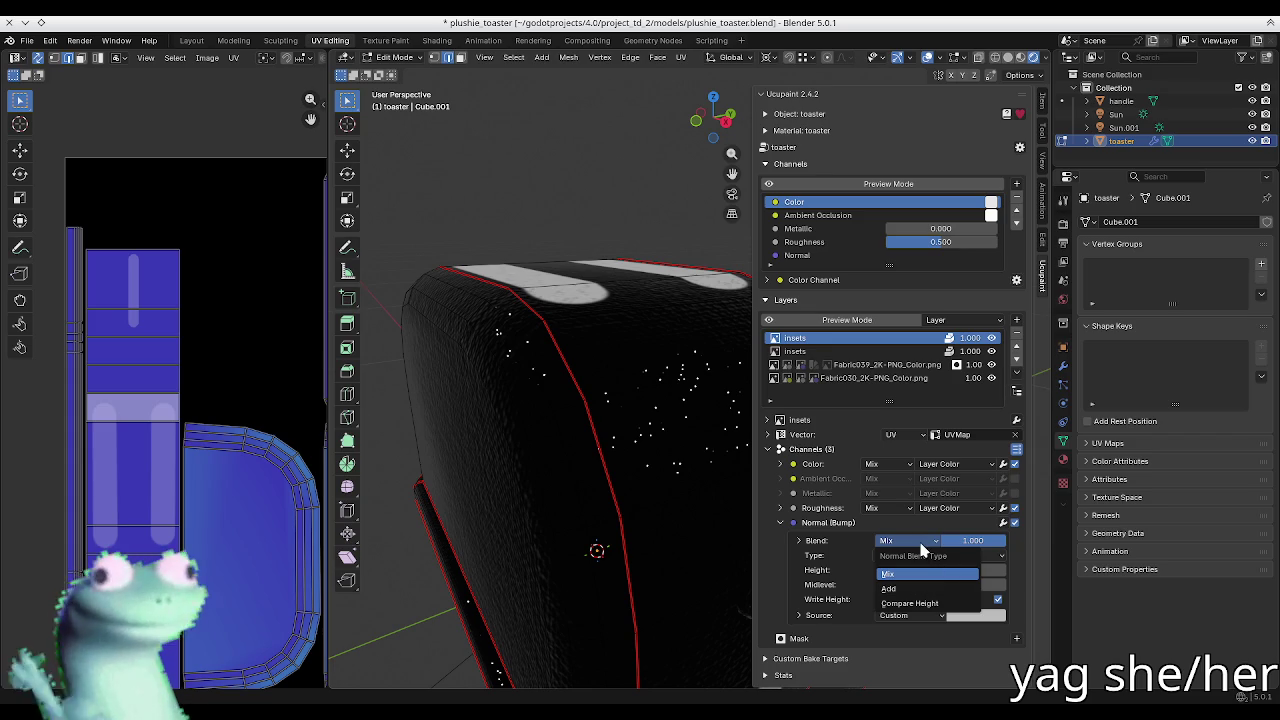
{"action": "left_click", "coordinate": [955, 573]}
{"action": "left_click", "coordinate": [963, 571]}
{"action": "type", "text": "0"}
{"action": "key", "text": "Return"}
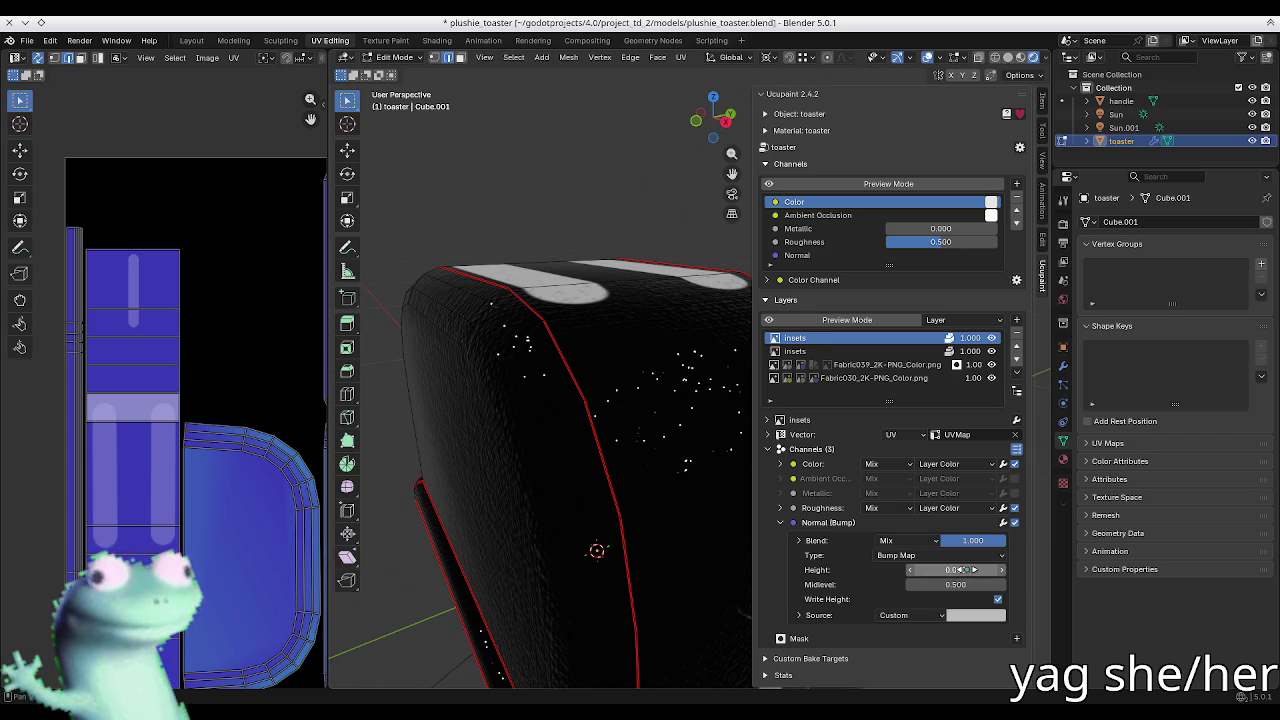
Step: Hide the layers beneath the new insets layer and close the sidebar to inspect the toaster
{"action": "left_click", "coordinate": [991, 351]}
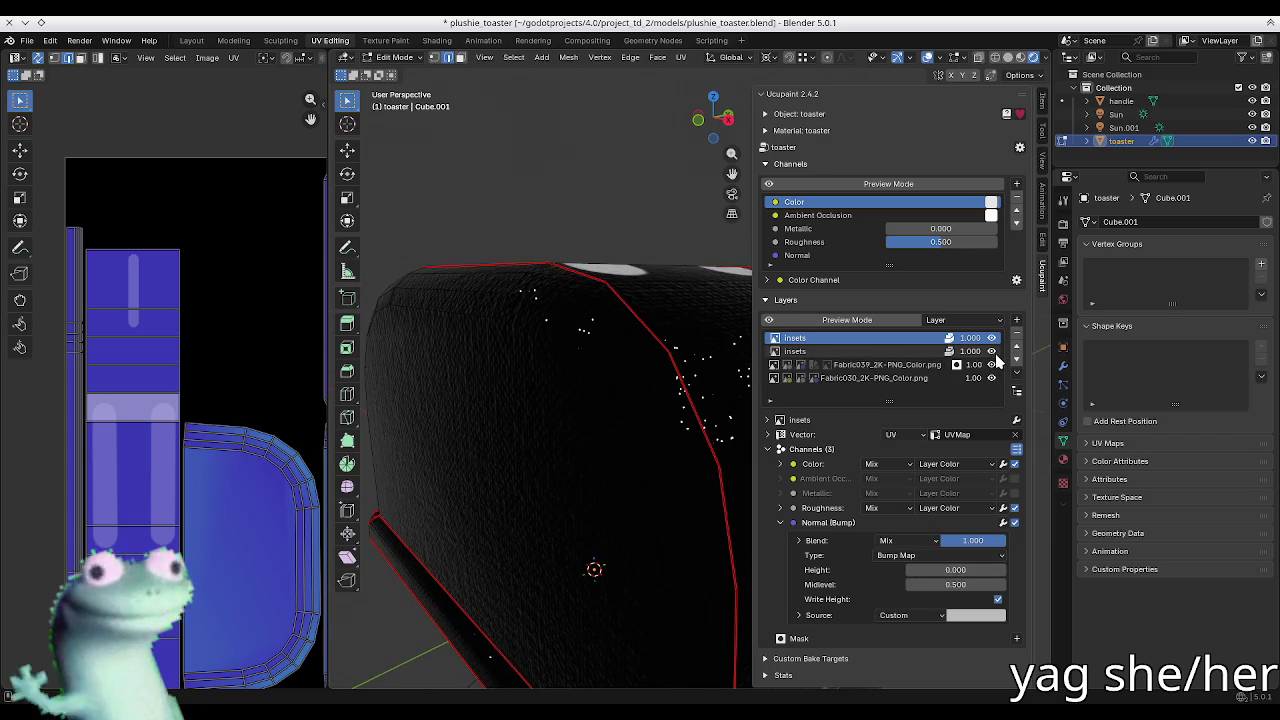
{"action": "mouse_move", "coordinate": [585, 359]}
{"action": "middle_mouse_down"}
{"action": "mouse_move", "coordinate": [548, 417]}
{"action": "mouse_move", "coordinate": [491, 371]}
{"action": "middle_mouse_up"}
{"action": "key", "text": "n"}
{"action": "scroll", "coordinate": [663, 423], "scroll_direction": "up", "scroll_amount": 3}
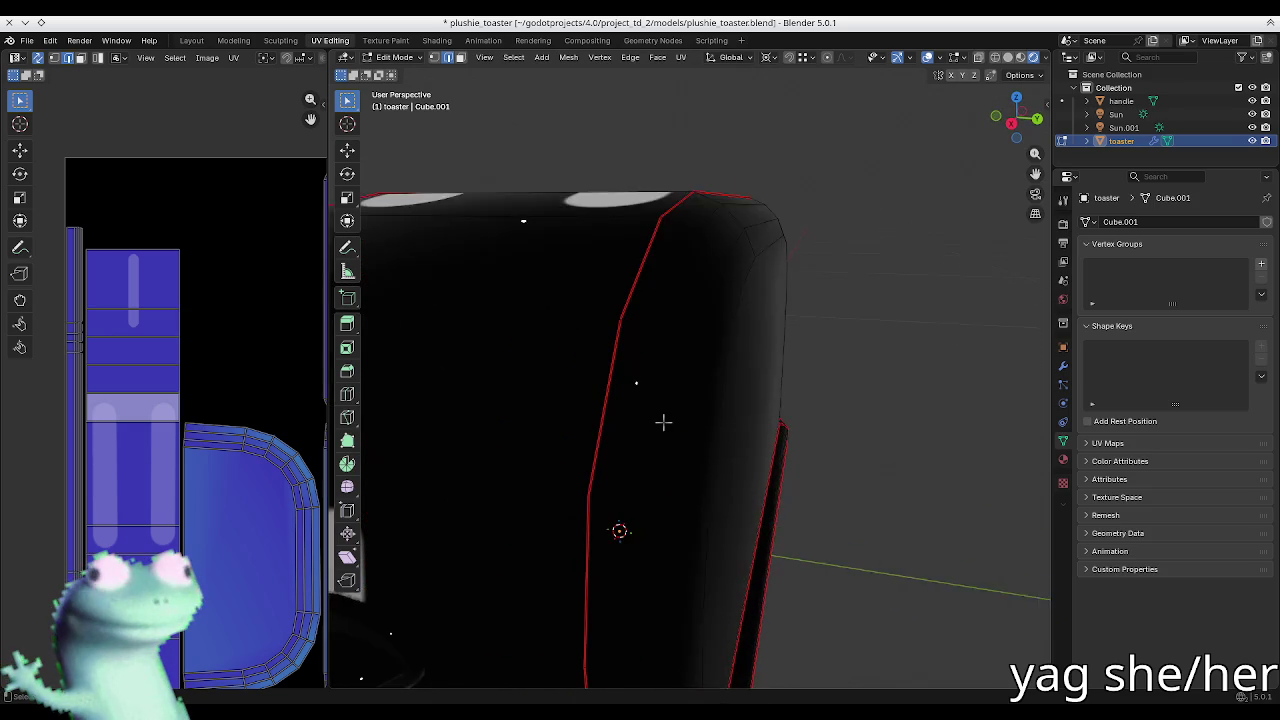
{"action": "scroll", "coordinate": [603, 403], "scroll_direction": "up", "scroll_amount": 2}
{"action": "middle_click_drag", "start_coordinate": [603, 403], "coordinate": [452, 319]}
{"action": "scroll", "coordinate": [474, 334], "scroll_direction": "up", "scroll_amount": 2}
{"action": "scroll", "coordinate": [560, 323], "scroll_direction": "down", "scroll_amount": 2}
Step: Set the insets layer's roughness to a custom value of 1.000
{"action": "key", "text": "n"}
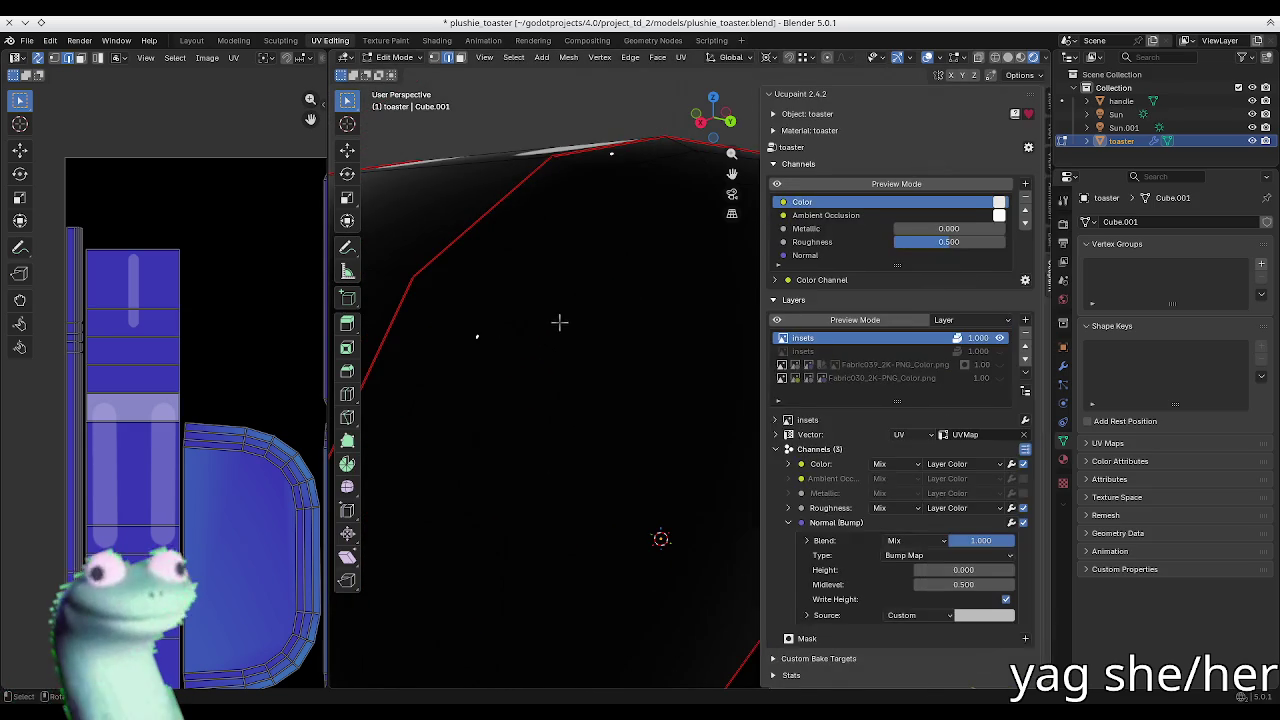
{"action": "left_click", "coordinate": [970, 510]}
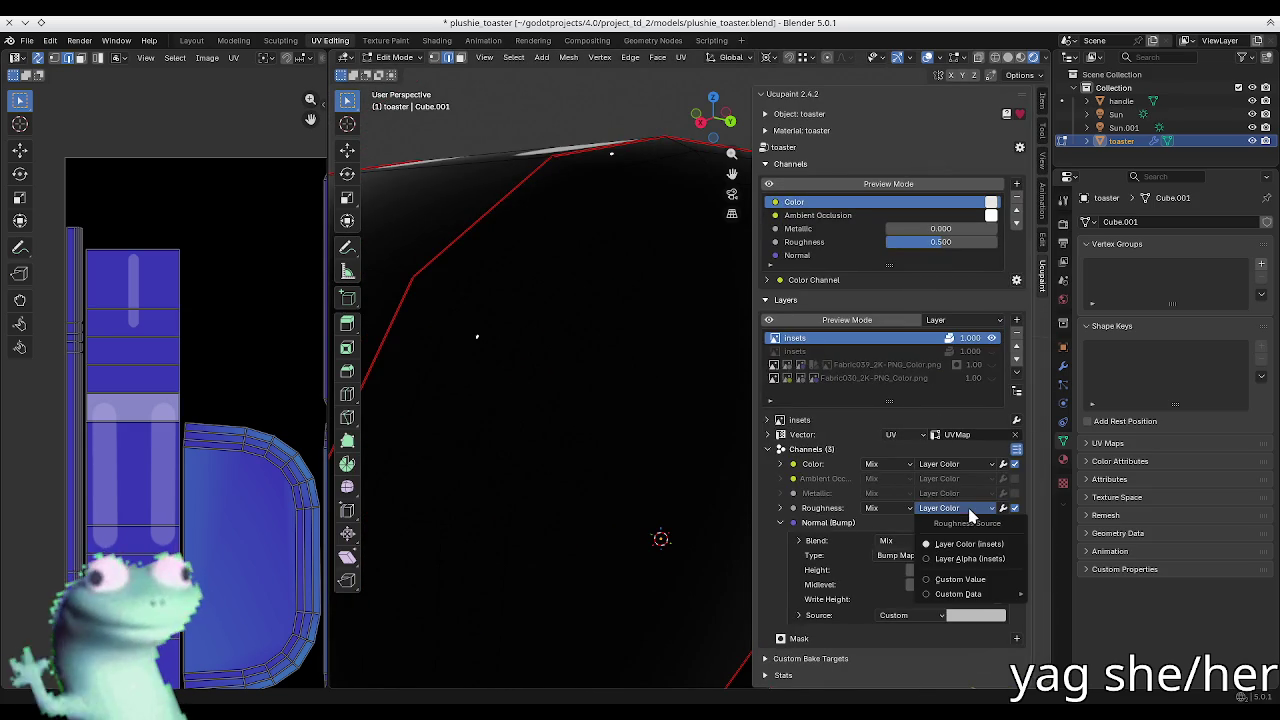
{"action": "left_click", "coordinate": [962, 580]}
{"action": "scroll", "coordinate": [631, 363], "scroll_direction": "down", "scroll_amount": 3}
{"action": "scroll", "coordinate": [603, 360], "scroll_direction": "down", "scroll_amount": 3}
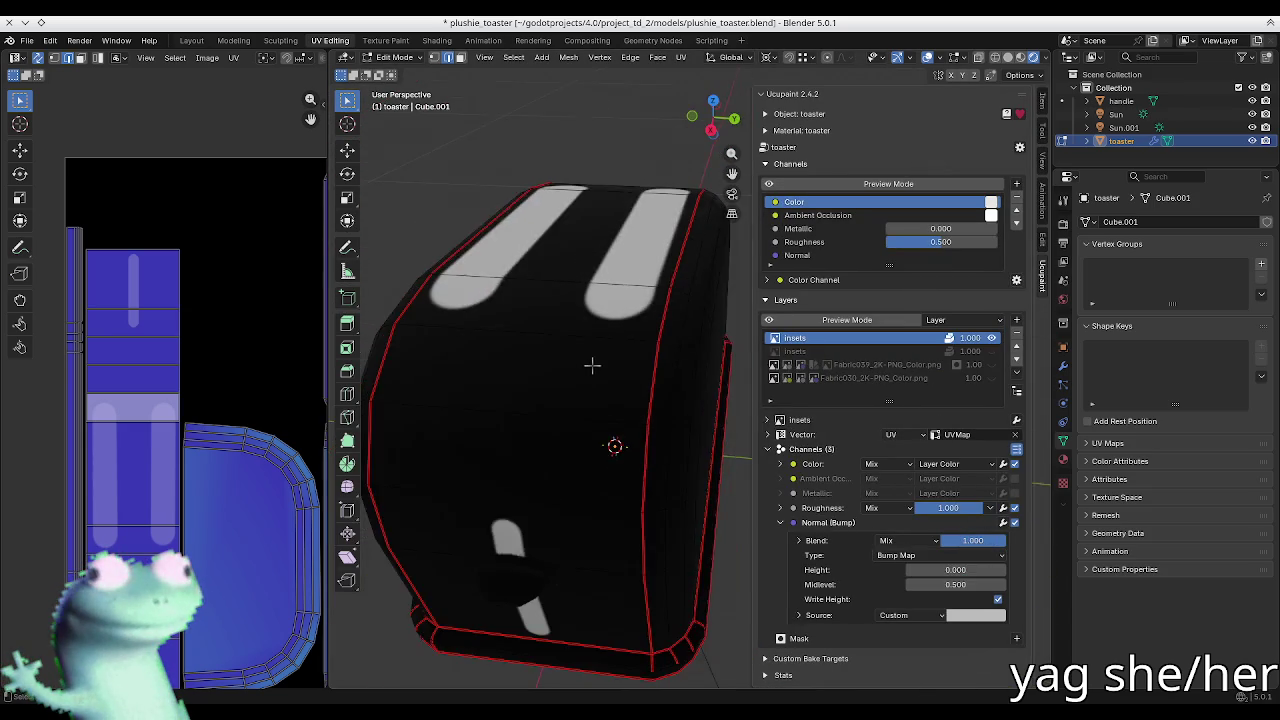
{"action": "scroll", "coordinate": [621, 329], "scroll_direction": "up", "scroll_amount": 2}
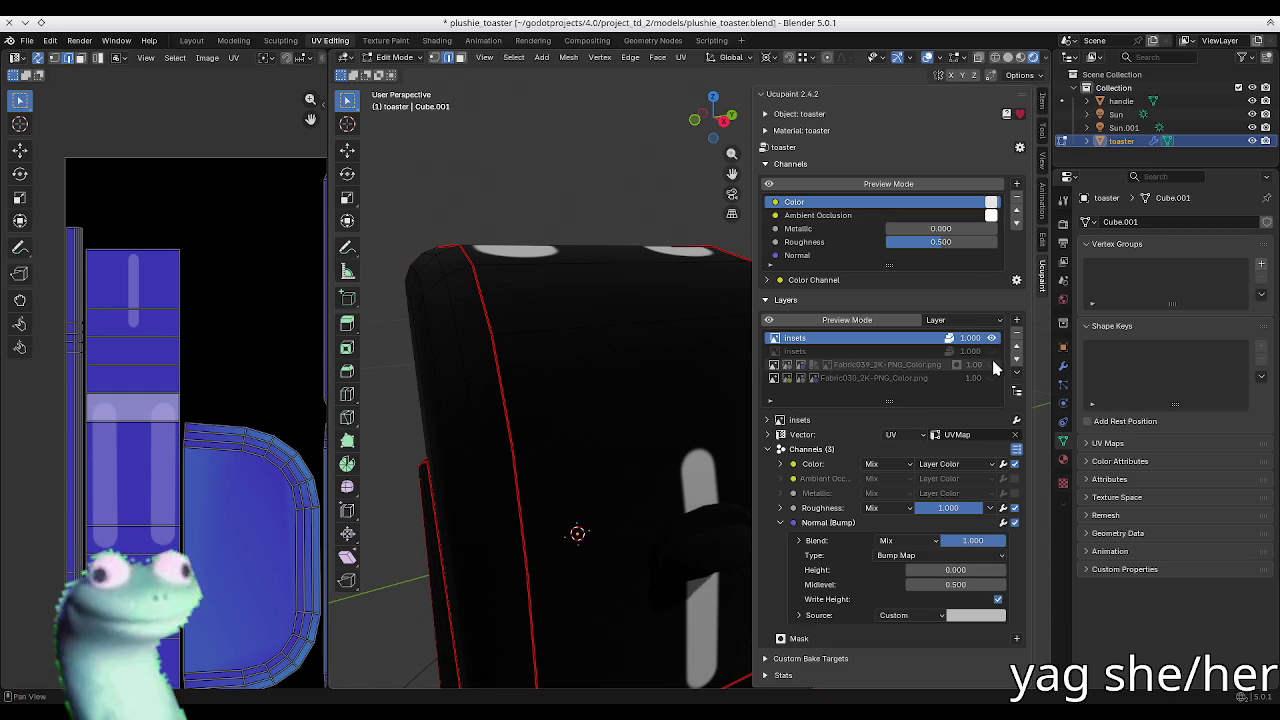
Step: Show the original insets, Fabric039 and Fabric030 layers again
{"action": "left_click", "coordinate": [993, 351]}
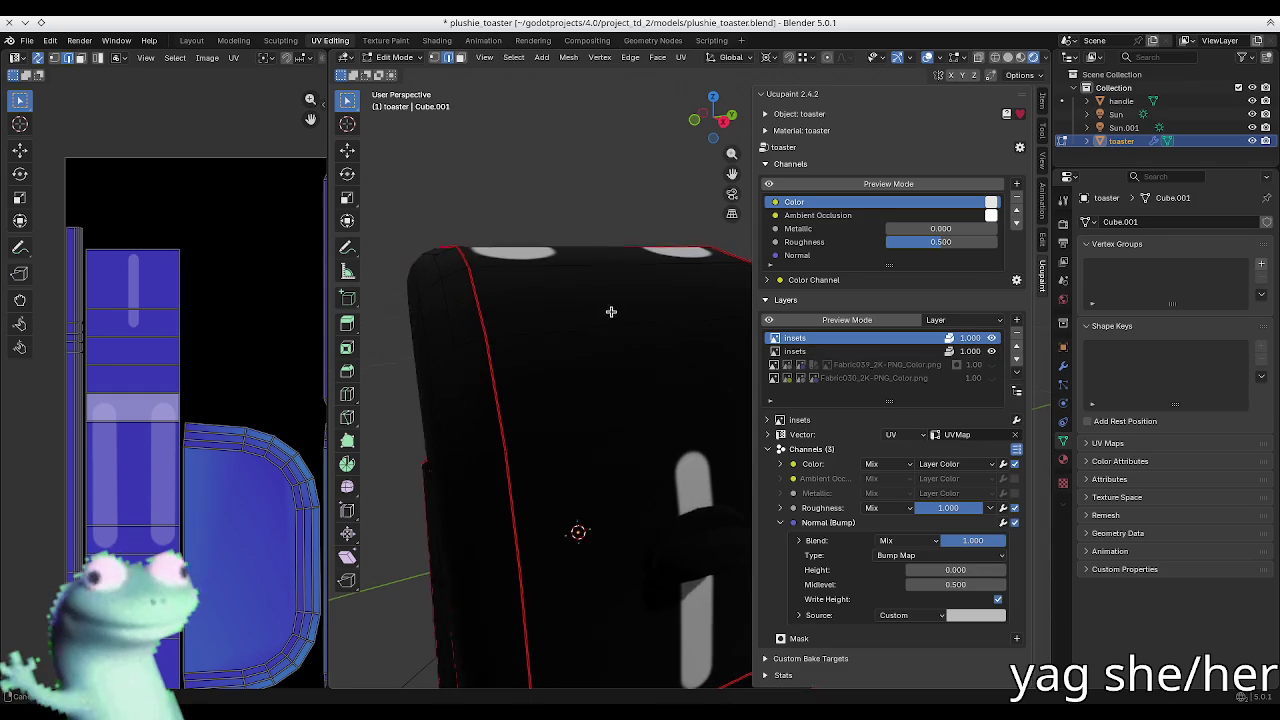
{"action": "middle_click_drag", "start_coordinate": [608, 309], "coordinate": [594, 343]}
{"action": "scroll", "coordinate": [560, 350], "scroll_direction": "up", "scroll_amount": 3}
{"action": "left_click", "coordinate": [991, 364]}
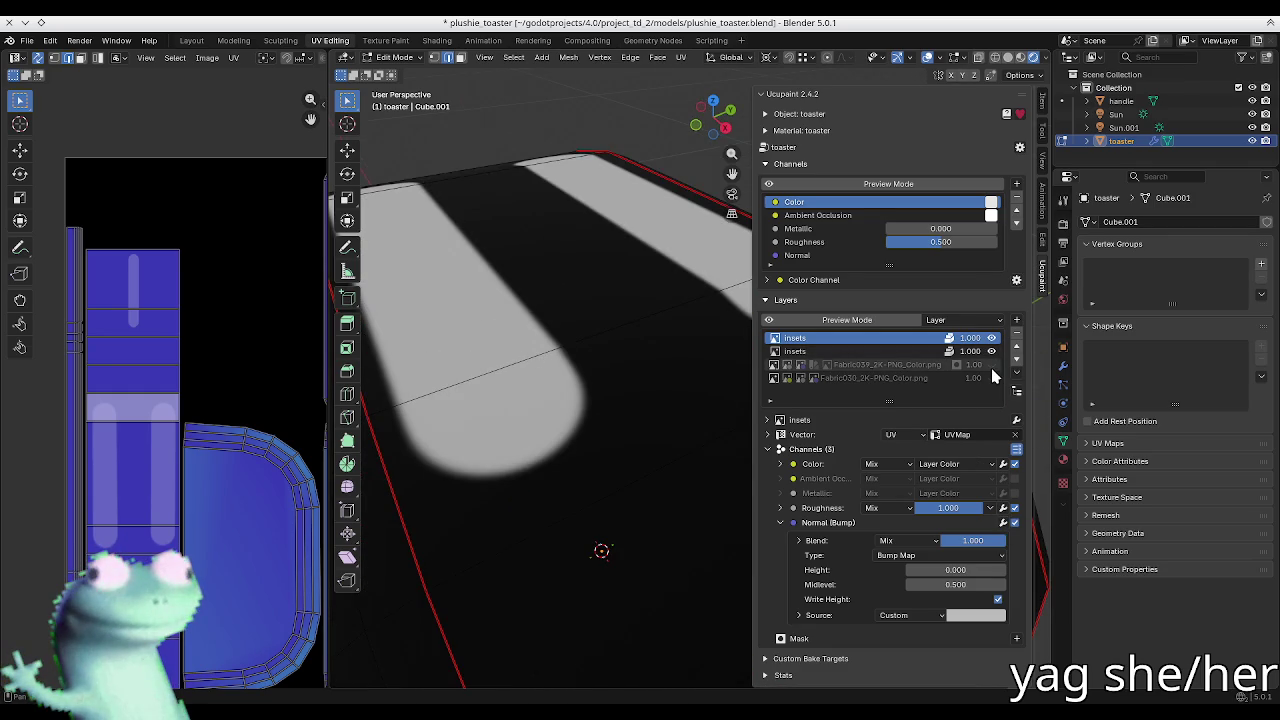
{"action": "scroll", "coordinate": [560, 400], "scroll_direction": "down", "scroll_amount": 4}
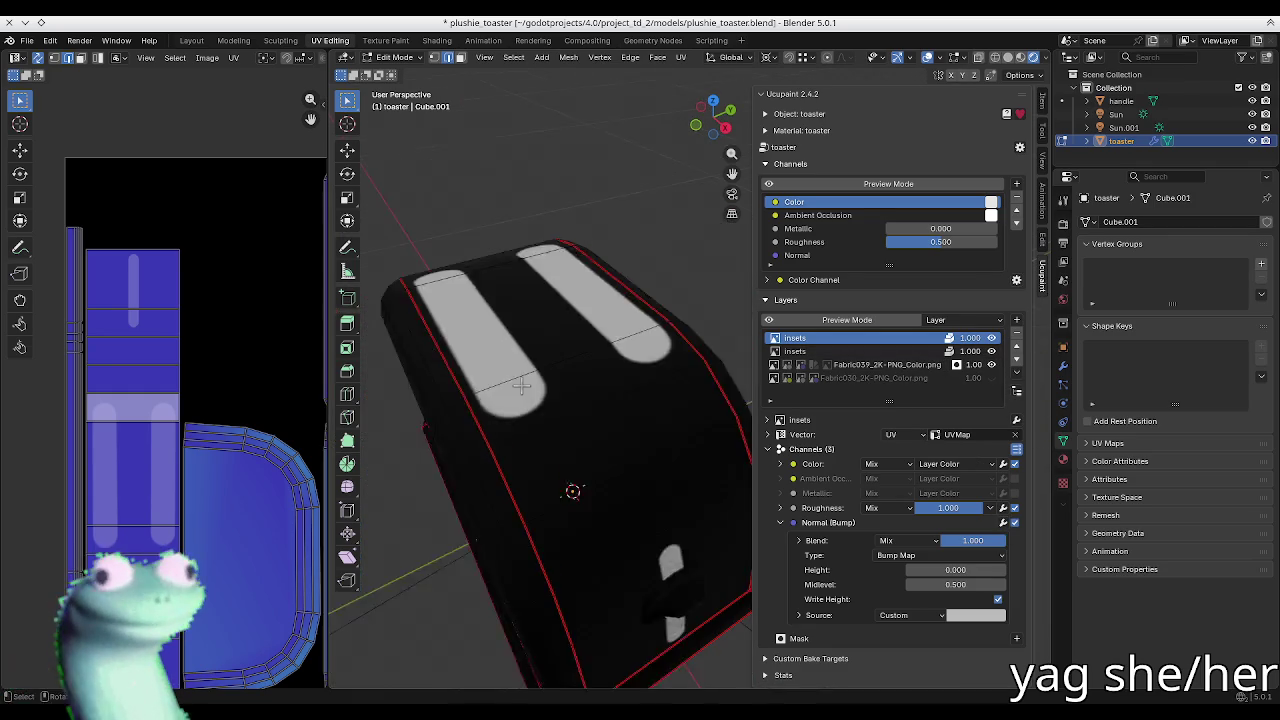
{"action": "middle_click_drag", "start_coordinate": [560, 400], "coordinate": [529, 314]}
{"action": "left_click", "coordinate": [991, 378]}
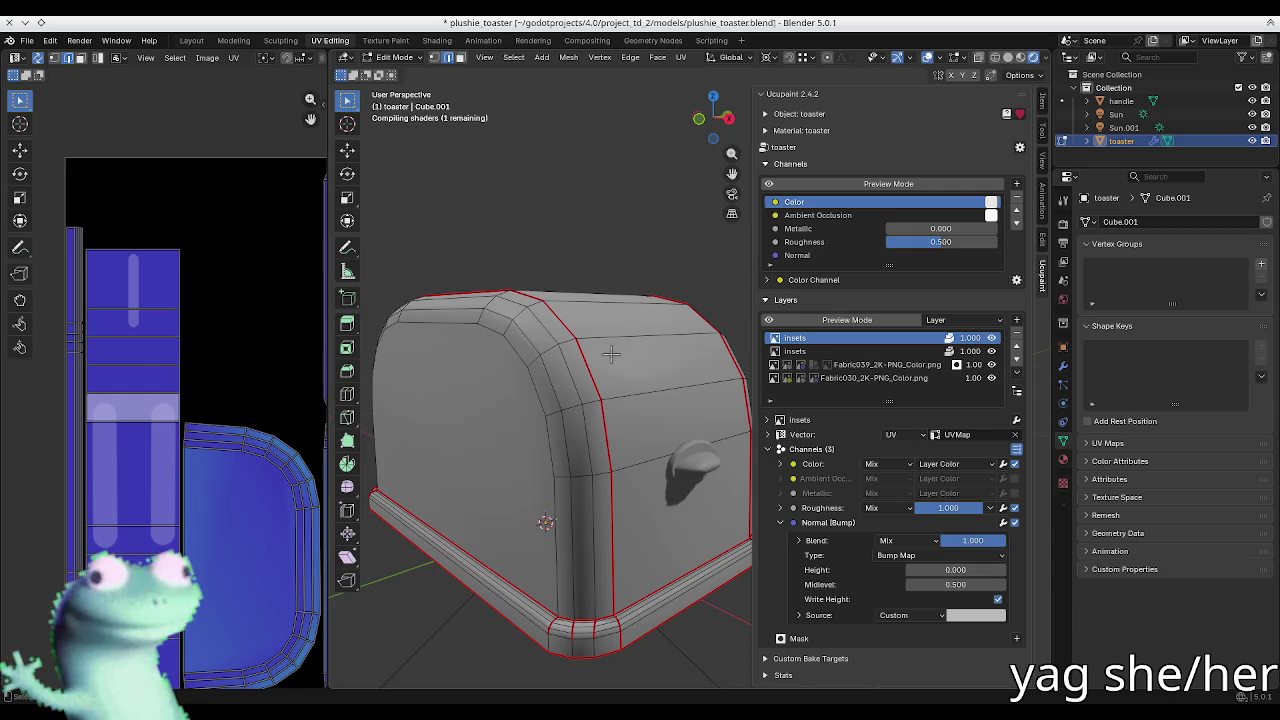
{"action": "scroll", "coordinate": [571, 371], "scroll_direction": "up", "scroll_amount": 3}
{"action": "middle_click_drag", "start_coordinate": [629, 374], "coordinate": [714, 374]}
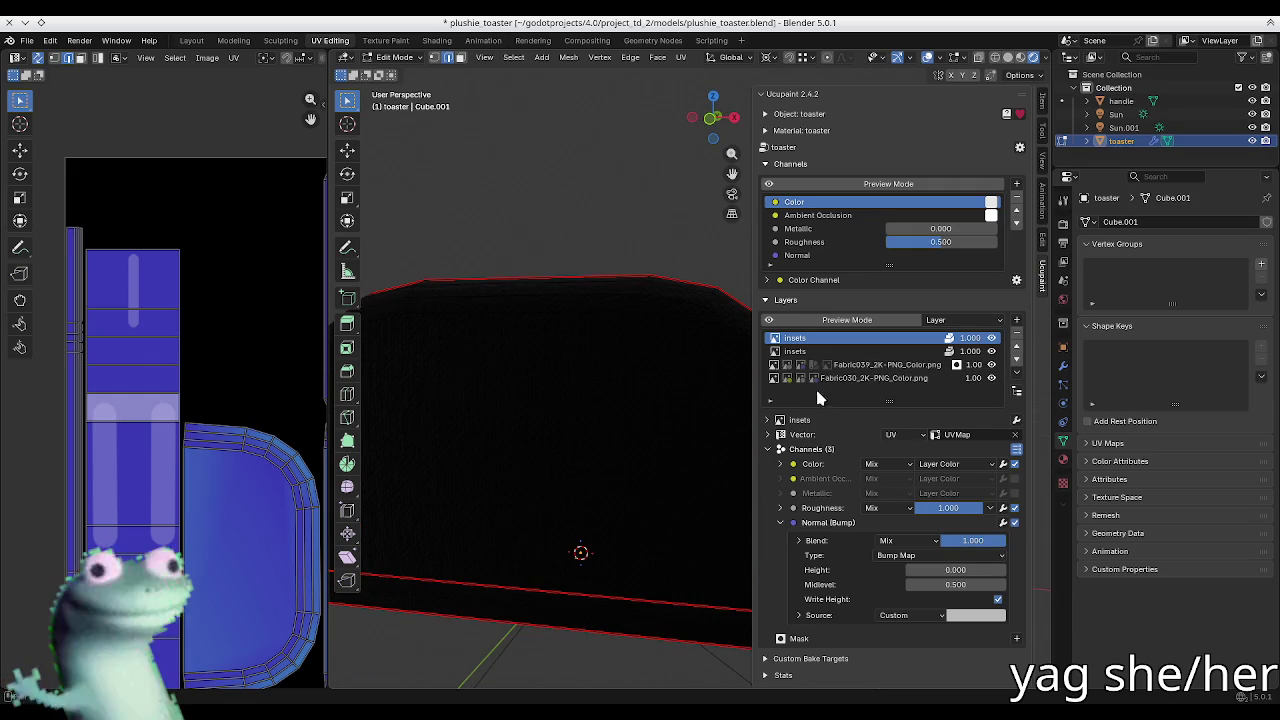
{"action": "scroll", "coordinate": [540, 372], "scroll_direction": "down", "scroll_amount": 3}
{"action": "scroll", "coordinate": [534, 380], "scroll_direction": "up", "scroll_amount": 3}
{"action": "middle_click_drag", "start_coordinate": [534, 380], "coordinate": [526, 369]}
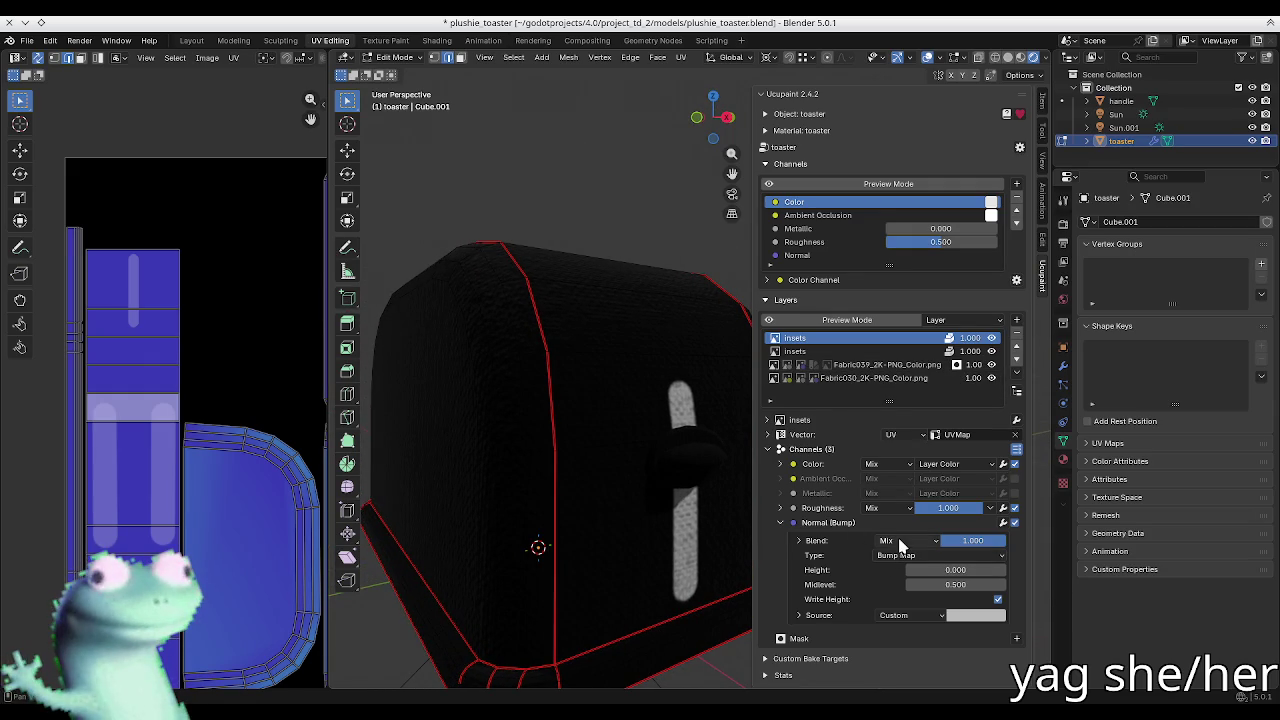
Step: Try a bump Midlevel of 1, then return it to 0.5
{"action": "left_click", "coordinate": [948, 585]}
{"action": "type", "text": "1"}
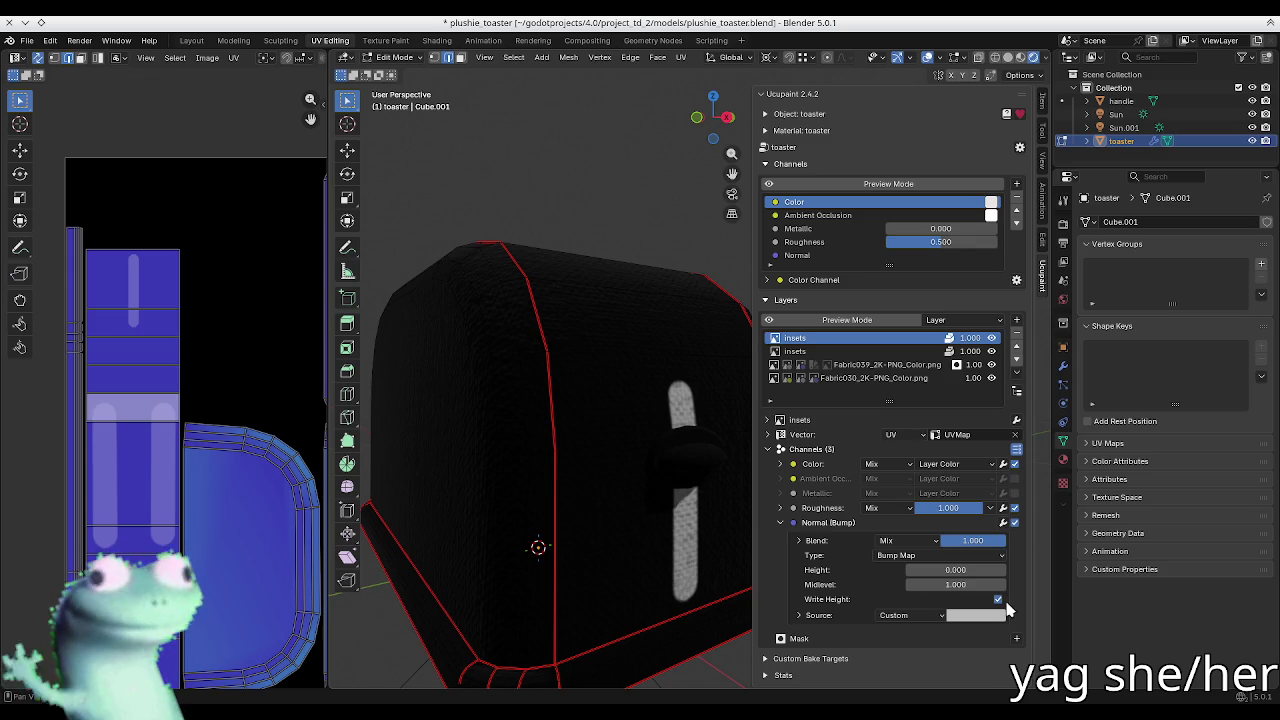
{"action": "key", "text": "Return"}
{"action": "left_click", "coordinate": [975, 582]}
{"action": "type", "text": "0.5"}
{"action": "key", "text": "Return"}
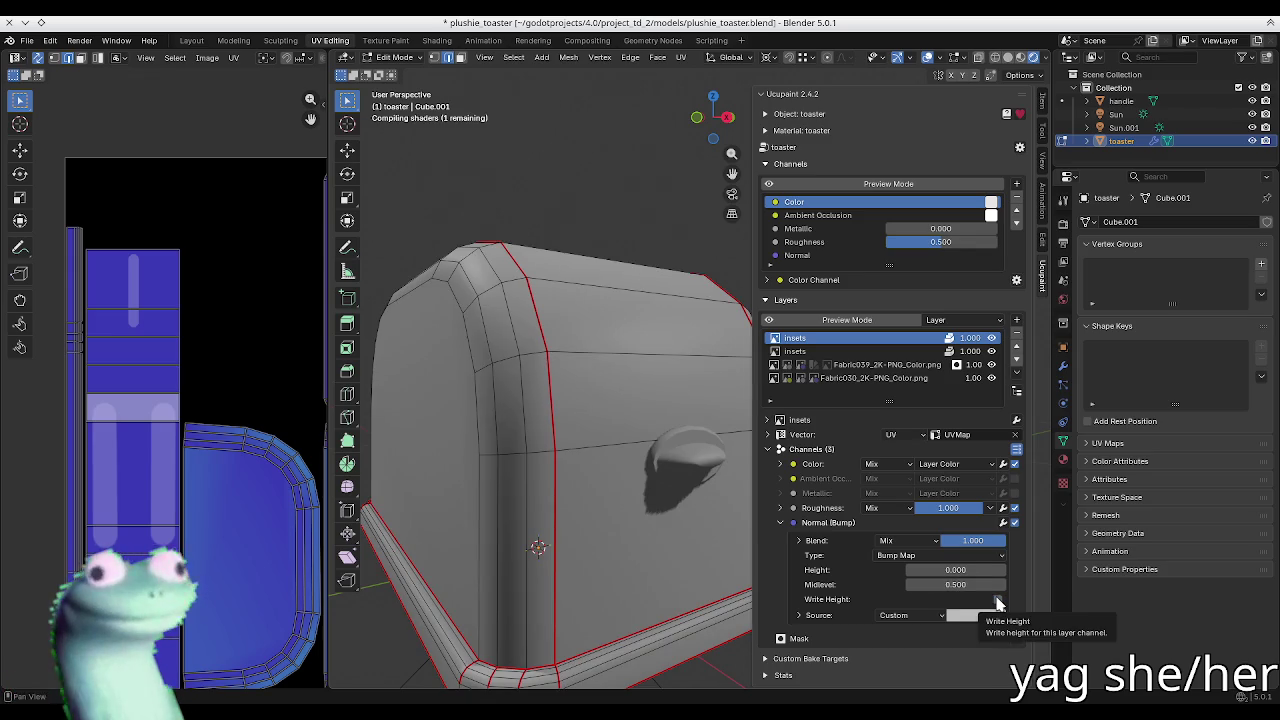
{"action": "mouse_move", "coordinate": [610, 400]}
{"action": "middle_mouse_down"}
{"action": "mouse_move", "coordinate": [577, 391]}
{"action": "mouse_move", "coordinate": [572, 414]}
{"action": "middle_mouse_up"}
{"action": "scroll", "coordinate": [572, 414], "scroll_direction": "up", "scroll_amount": 2}
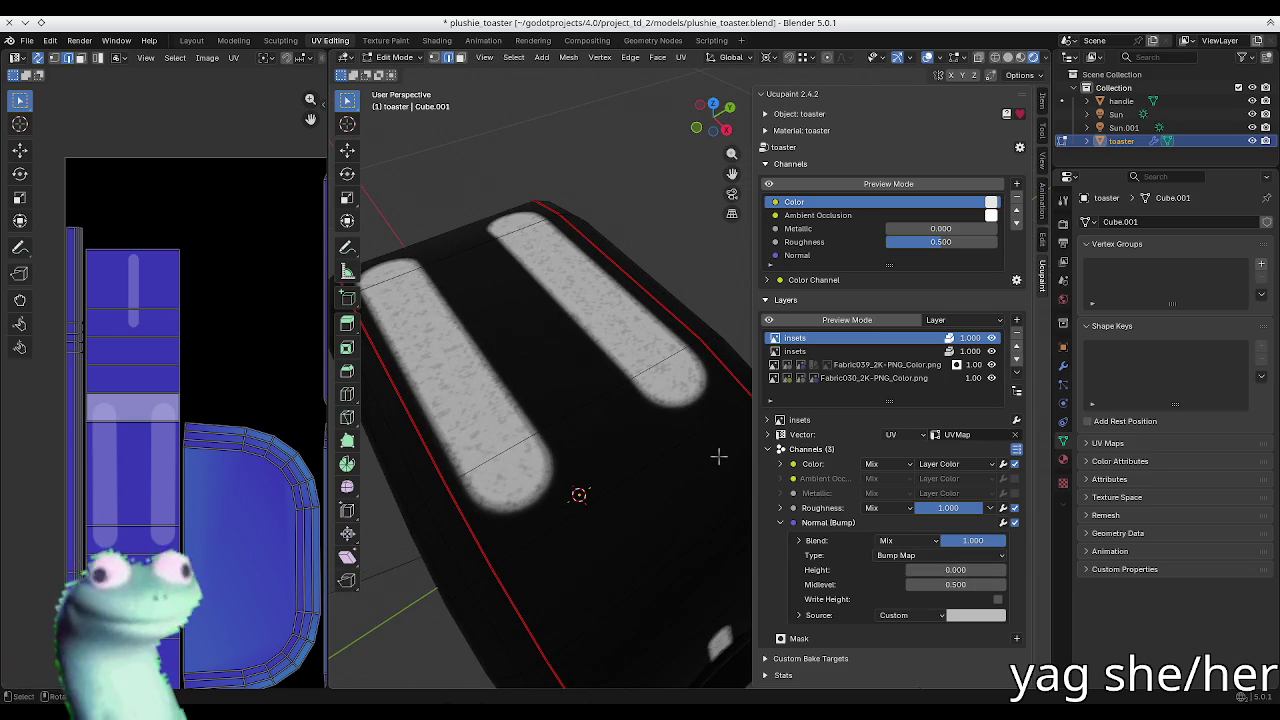
{"action": "mouse_move", "coordinate": [682, 414]}
{"action": "middle_mouse_down"}
{"action": "mouse_move", "coordinate": [577, 357]}
{"action": "mouse_move", "coordinate": [595, 429]}
{"action": "mouse_move", "coordinate": [723, 494]}
{"action": "middle_mouse_up"}
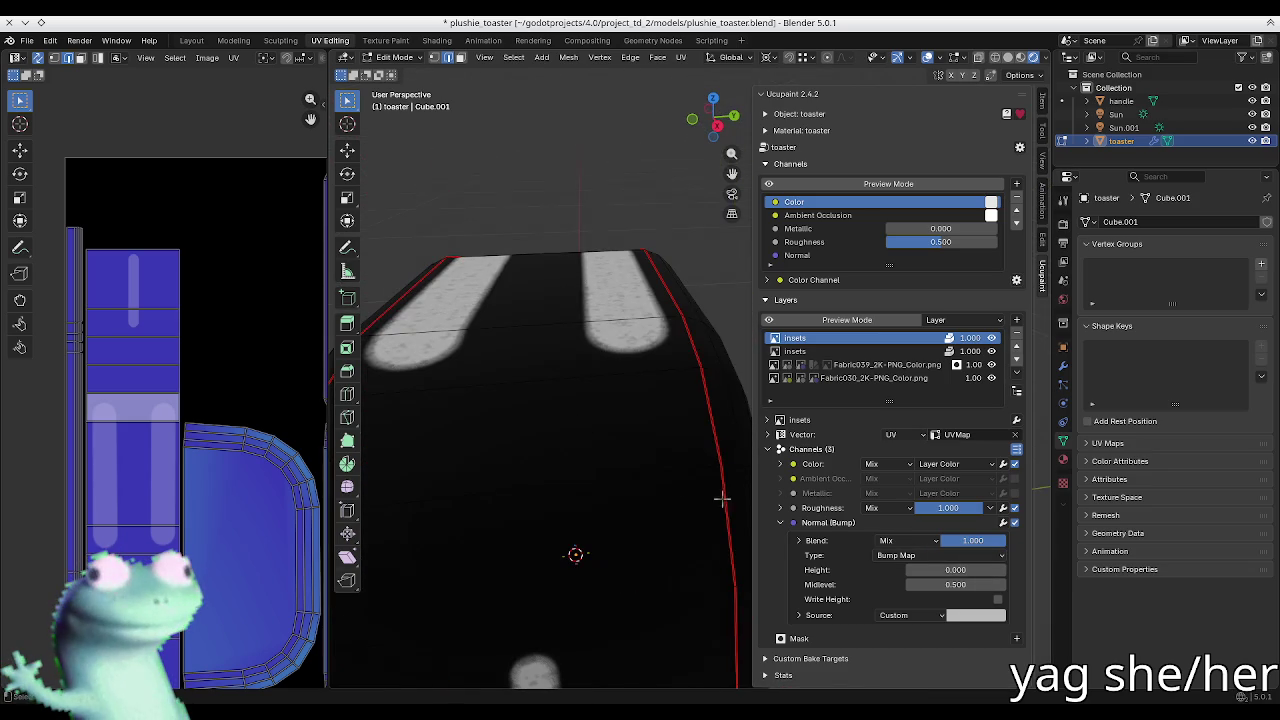
Step: Toggle the layer's height writing and hide the second insets, Fabric039 and Fabric030 layers
{"action": "left_click", "coordinate": [998, 600]}
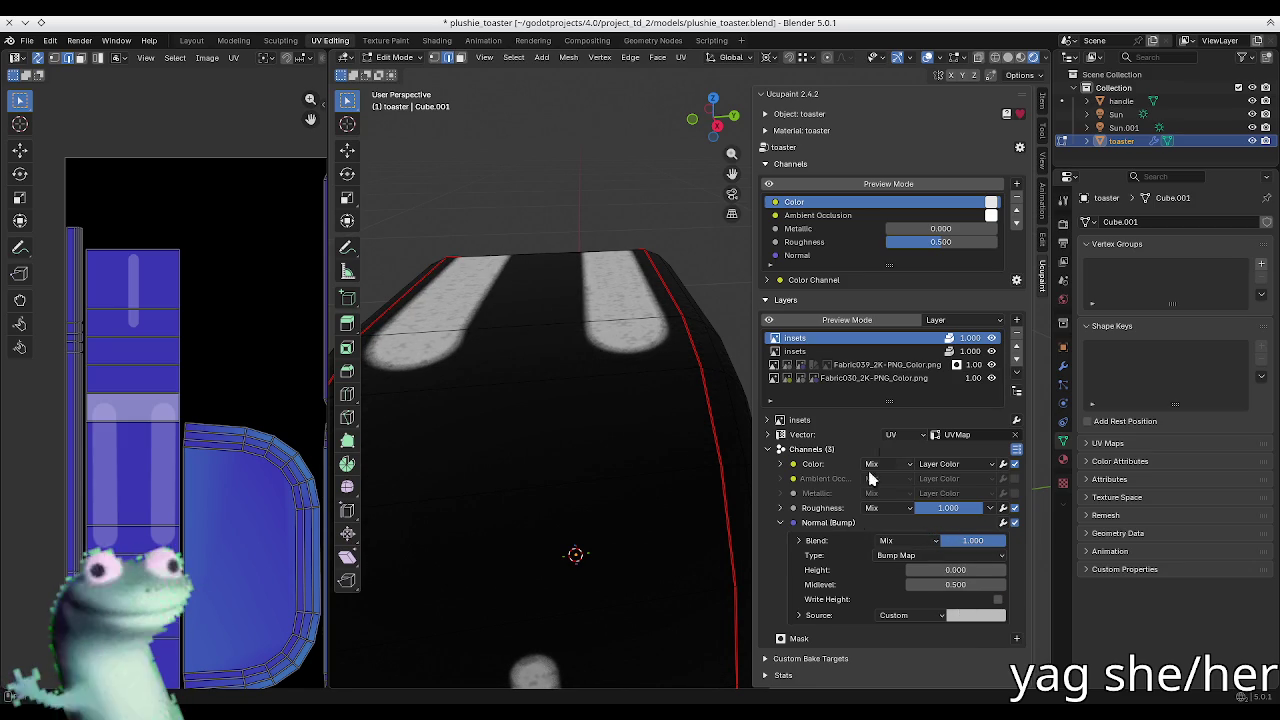
{"action": "left_click", "coordinate": [991, 351]}
{"action": "left_click", "coordinate": [991, 364]}
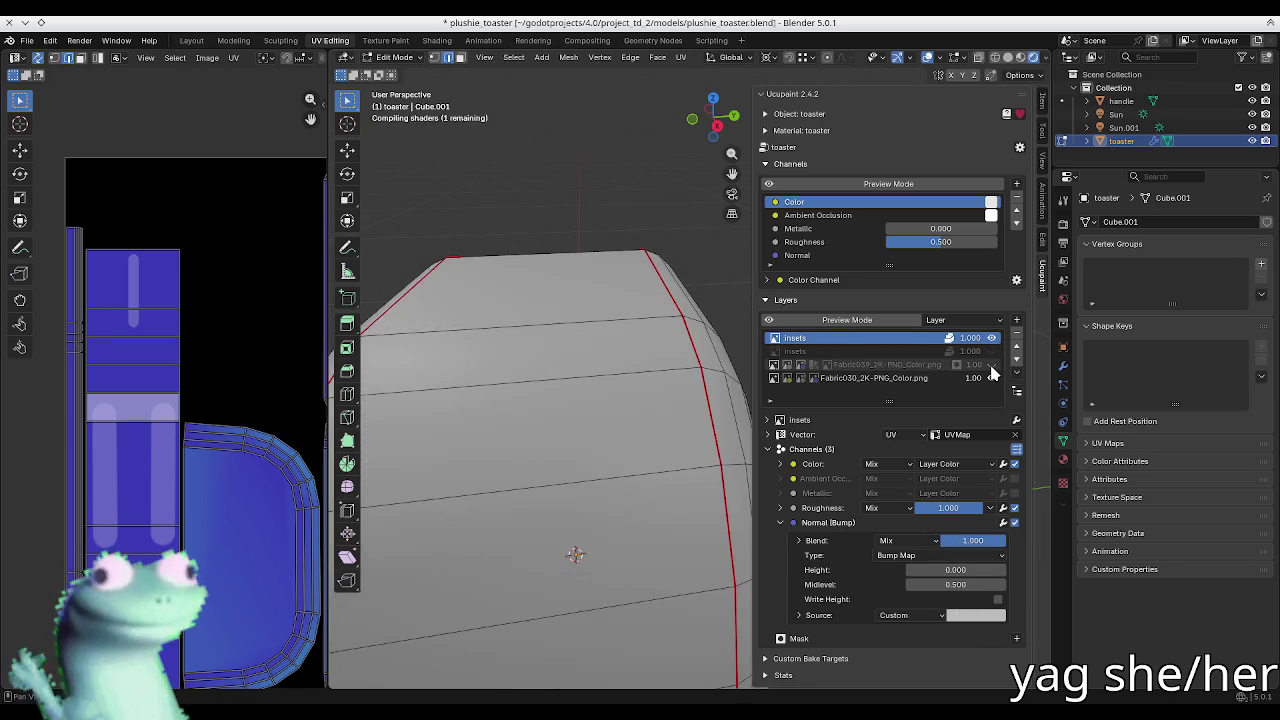
{"action": "left_click", "coordinate": [991, 378]}
{"action": "mouse_move", "coordinate": [640, 400]}
{"action": "middle_mouse_down"}
{"action": "mouse_move", "coordinate": [610, 340]}
{"action": "mouse_move", "coordinate": [603, 369]}
{"action": "middle_mouse_up"}
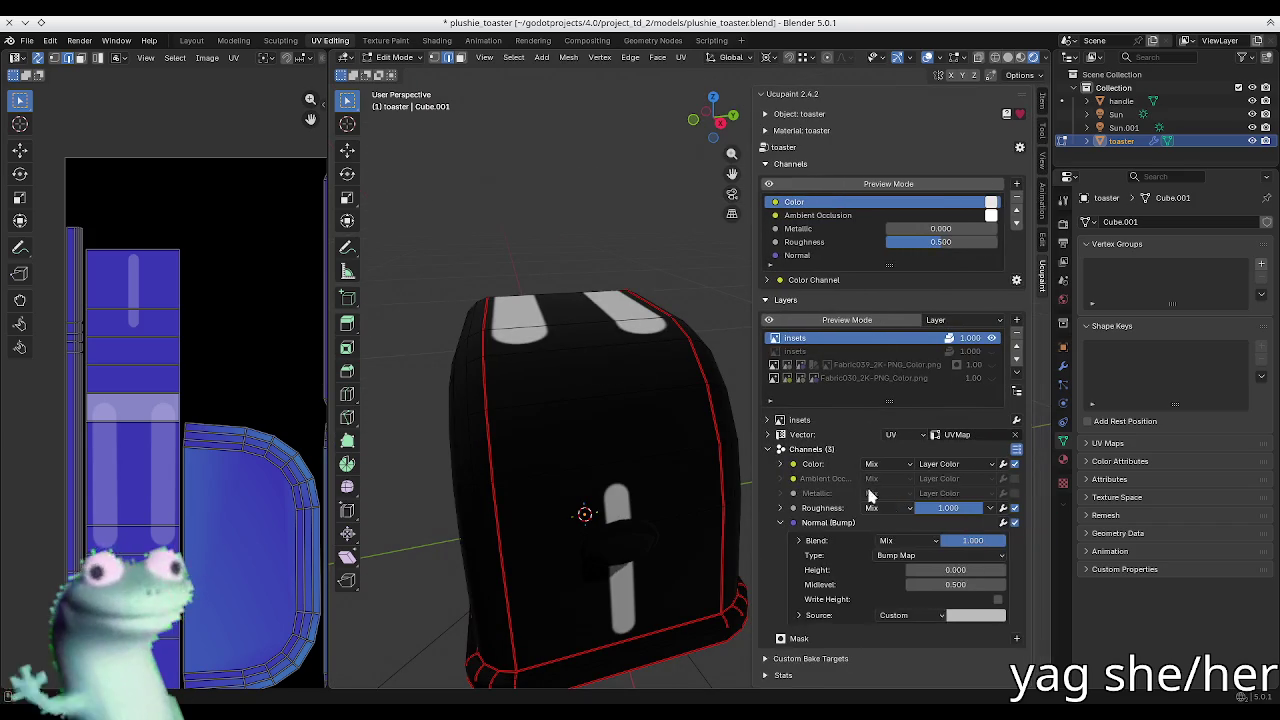
Step: Expand the Color channel and add a Math modifier, leaving its method on Multiply
{"action": "left_click", "coordinate": [843, 522]}
{"action": "left_click", "coordinate": [832, 464]}
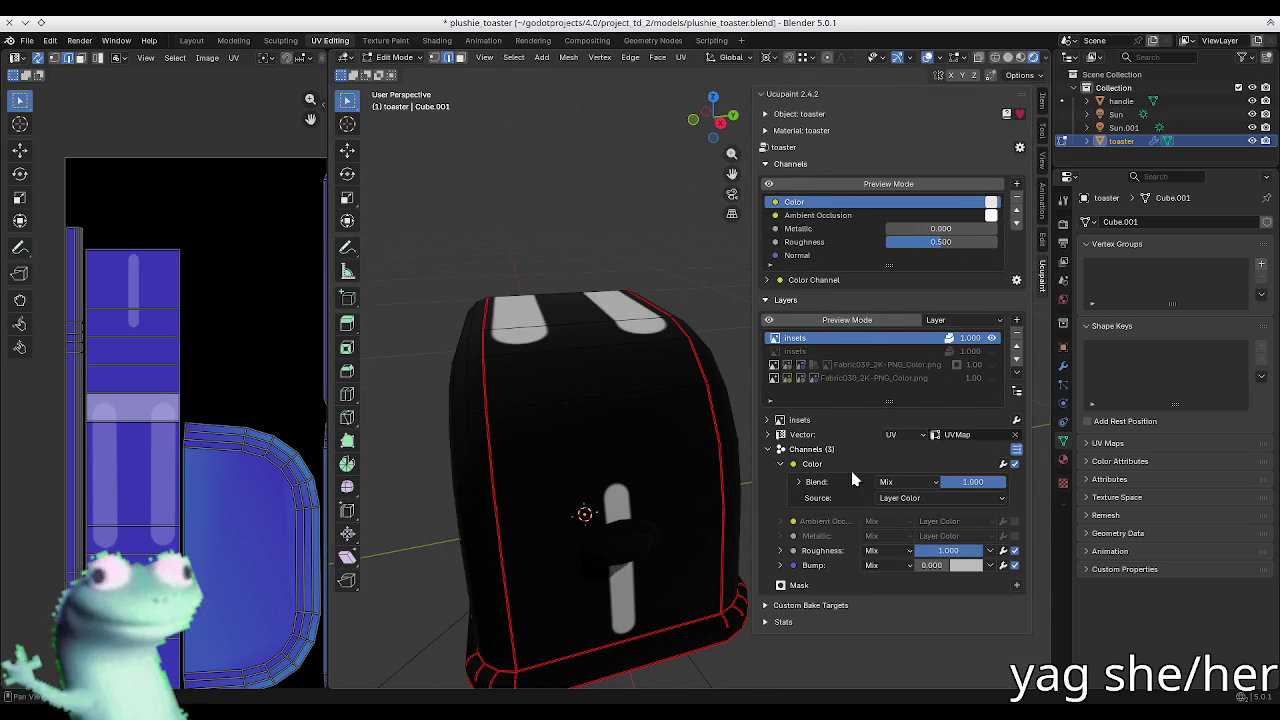
{"action": "left_click", "coordinate": [1003, 464]}
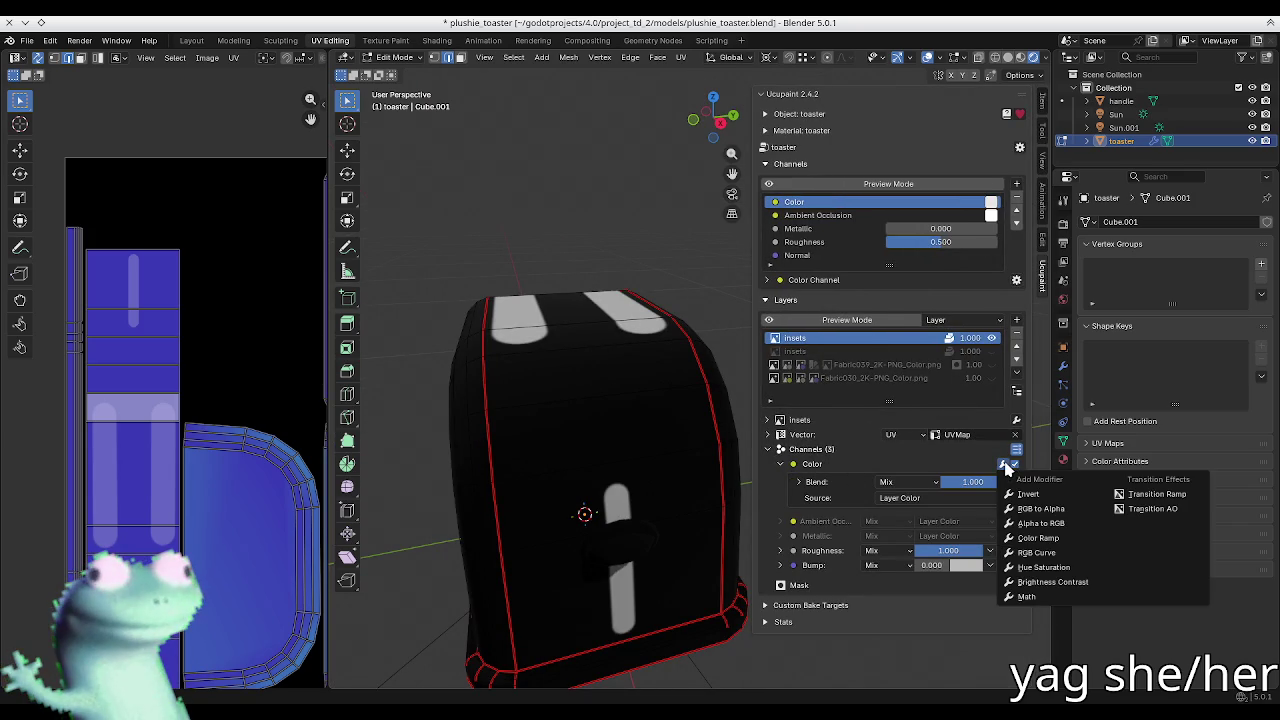
{"action": "left_click", "coordinate": [1051, 597]}
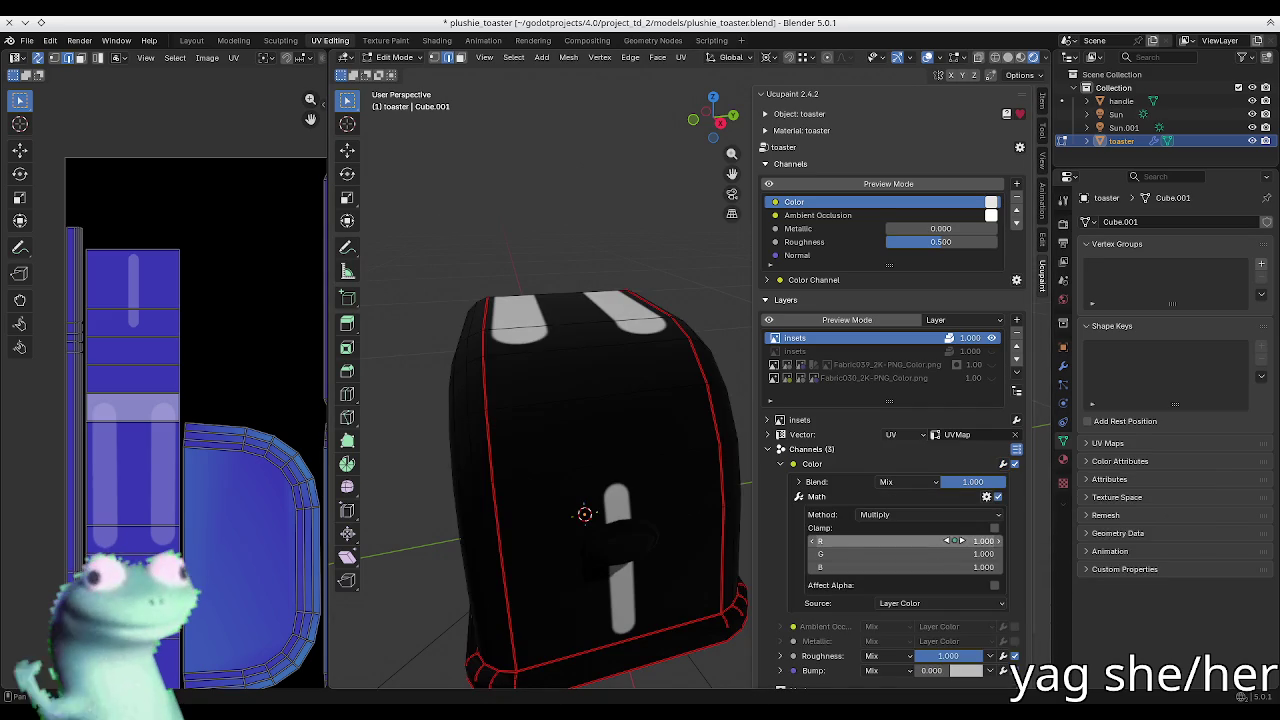
{"action": "left_click", "coordinate": [932, 514]}
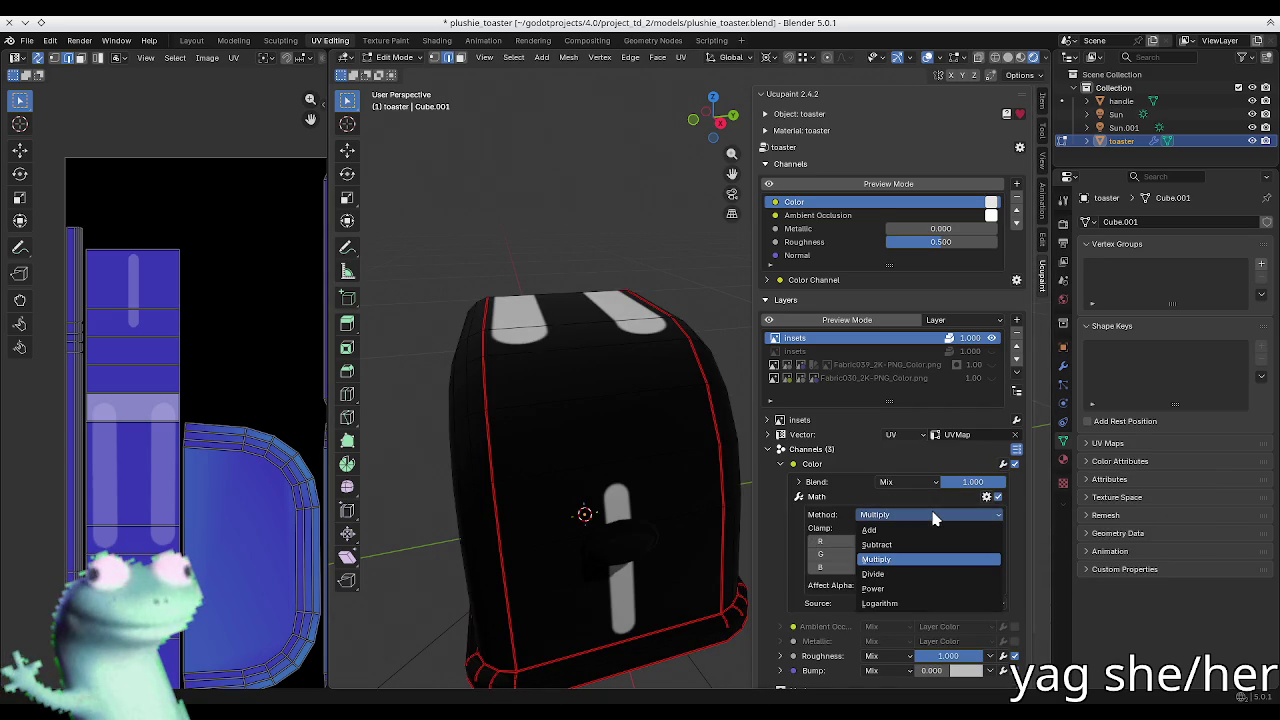
{"action": "left_click", "coordinate": [924, 516]}
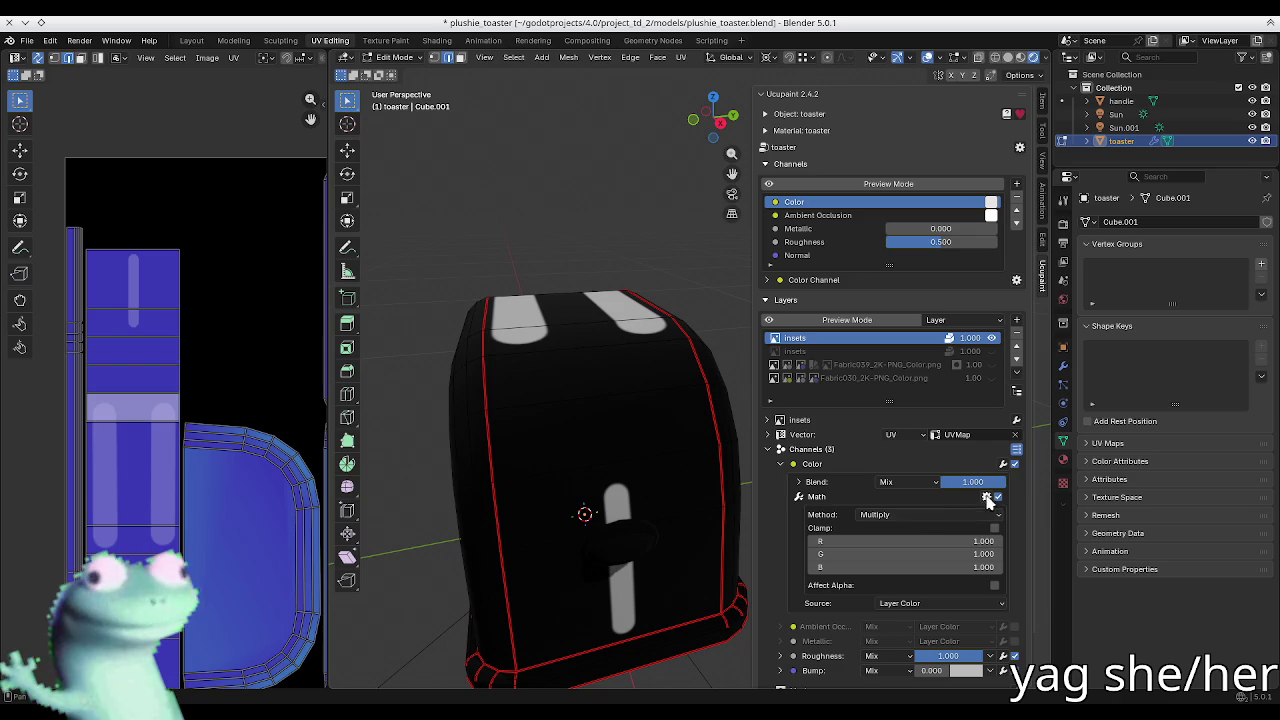
Step: Remove the Math modifier and bring up the Color channel's modifier list again
{"action": "left_click", "coordinate": [987, 497]}
{"action": "left_click", "coordinate": [1010, 552]}
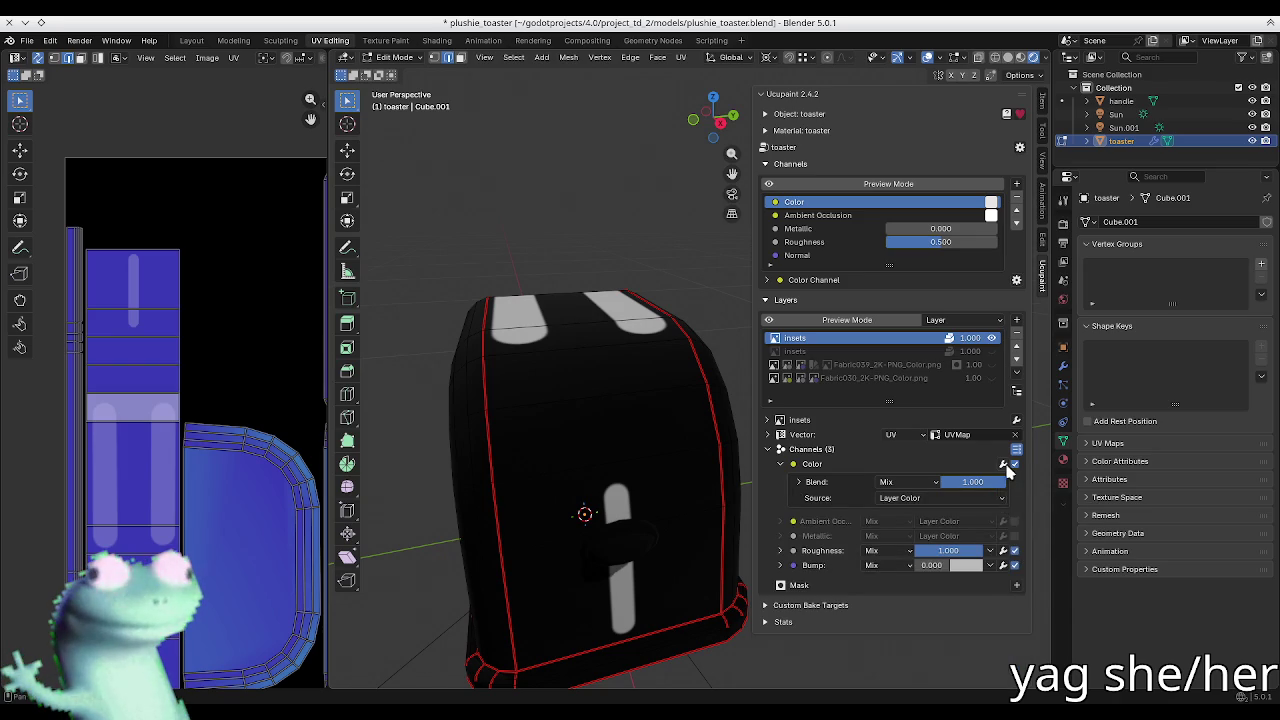
{"action": "left_click", "coordinate": [1004, 466]}
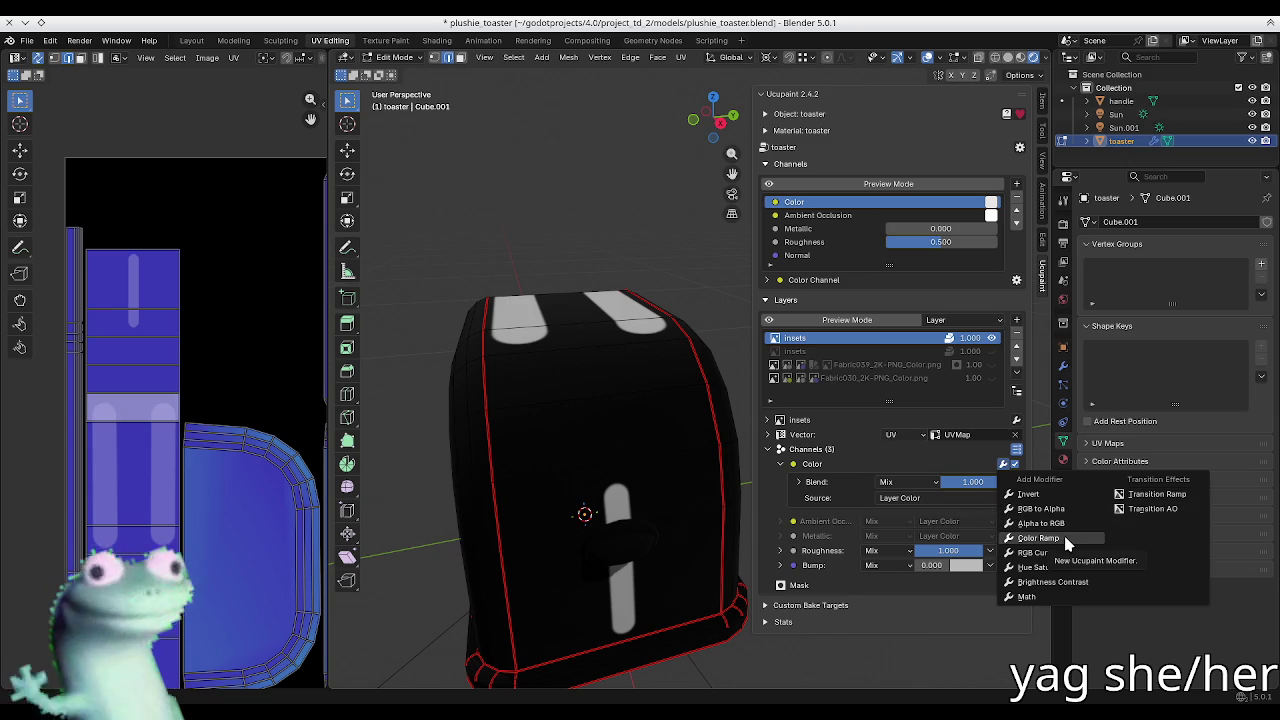
Step: Add a Color Ramp with the black stop at alpha 1 and the white stop at 0.5
{"action": "left_click", "coordinate": [1066, 541]}
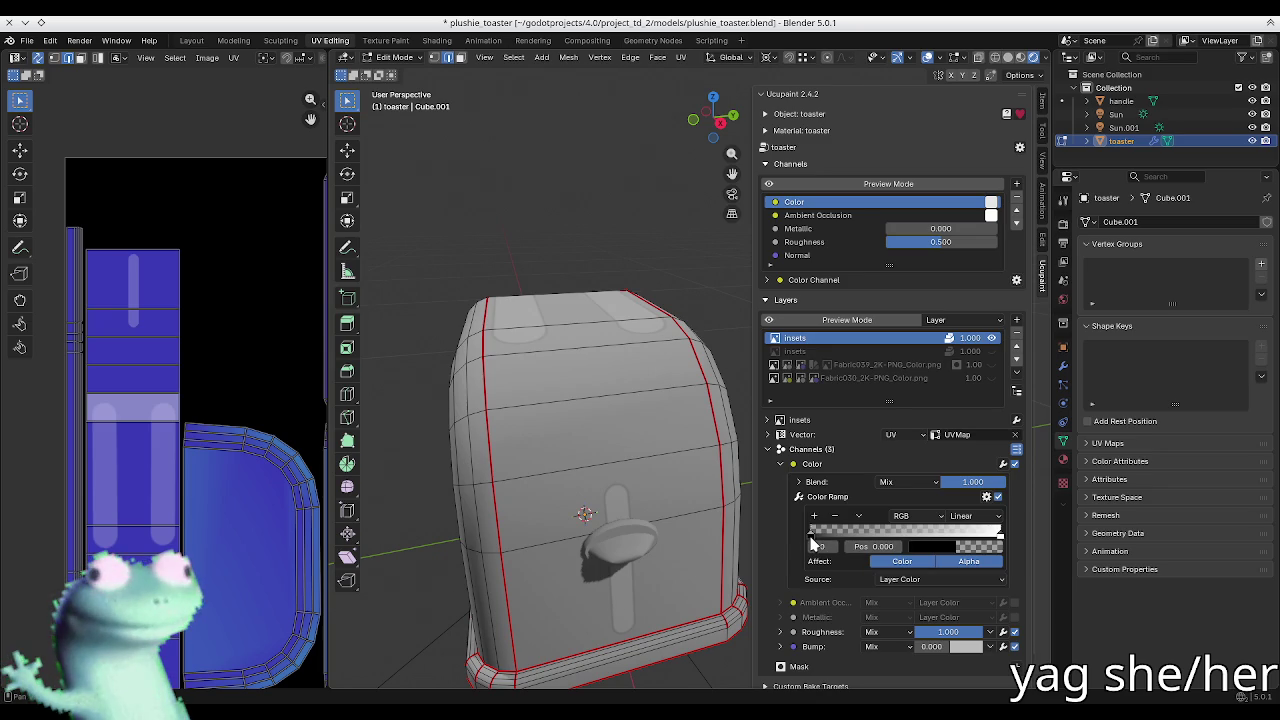
{"action": "left_click", "coordinate": [938, 548]}
{"action": "left_click", "coordinate": [970, 506]}
{"action": "type", "text": "1"}
{"action": "key", "text": "Return"}
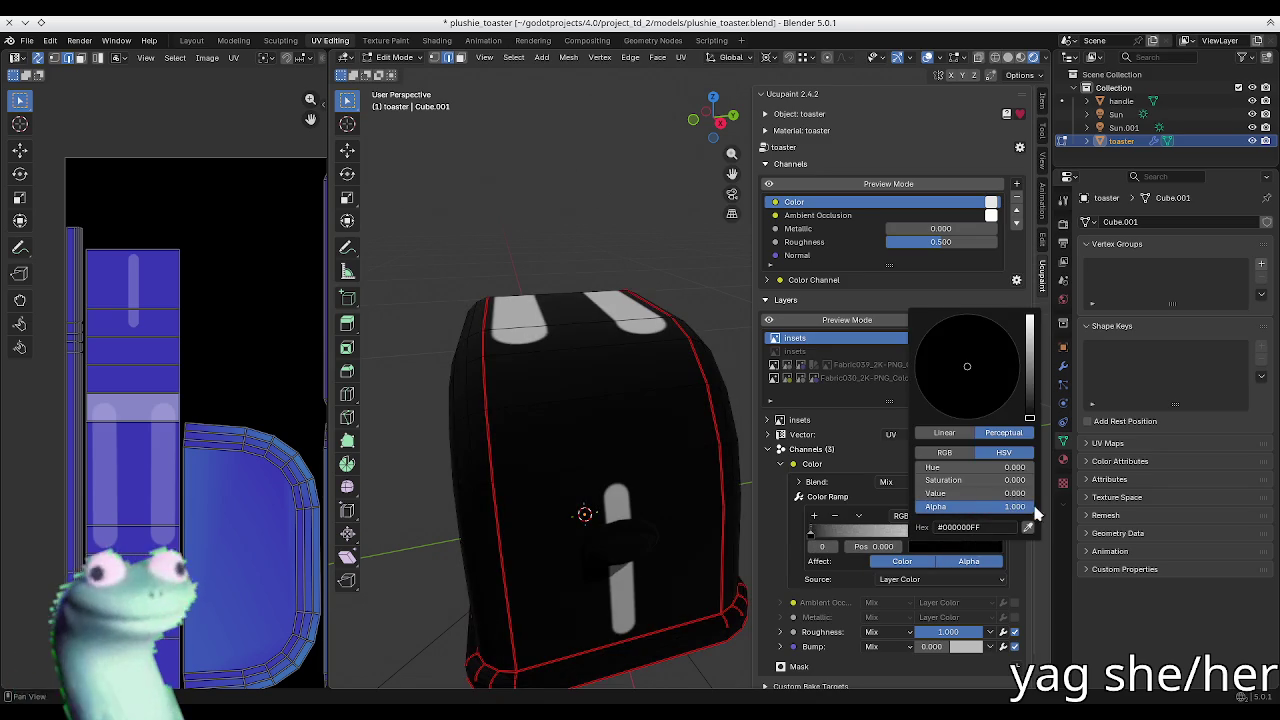
{"action": "left_click_drag", "start_coordinate": [1000, 535], "coordinate": [913, 540]}
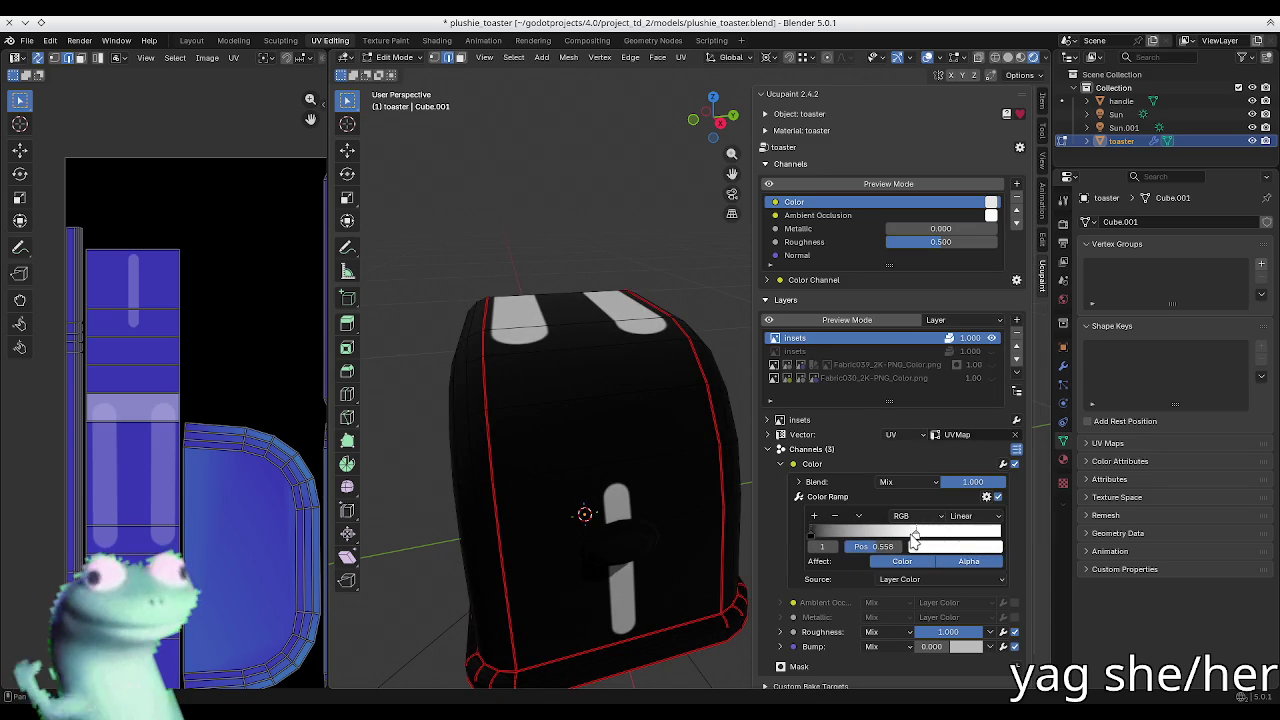
{"action": "left_click", "coordinate": [880, 546]}
{"action": "type", "text": "0.5"}
{"action": "key", "text": "Return"}
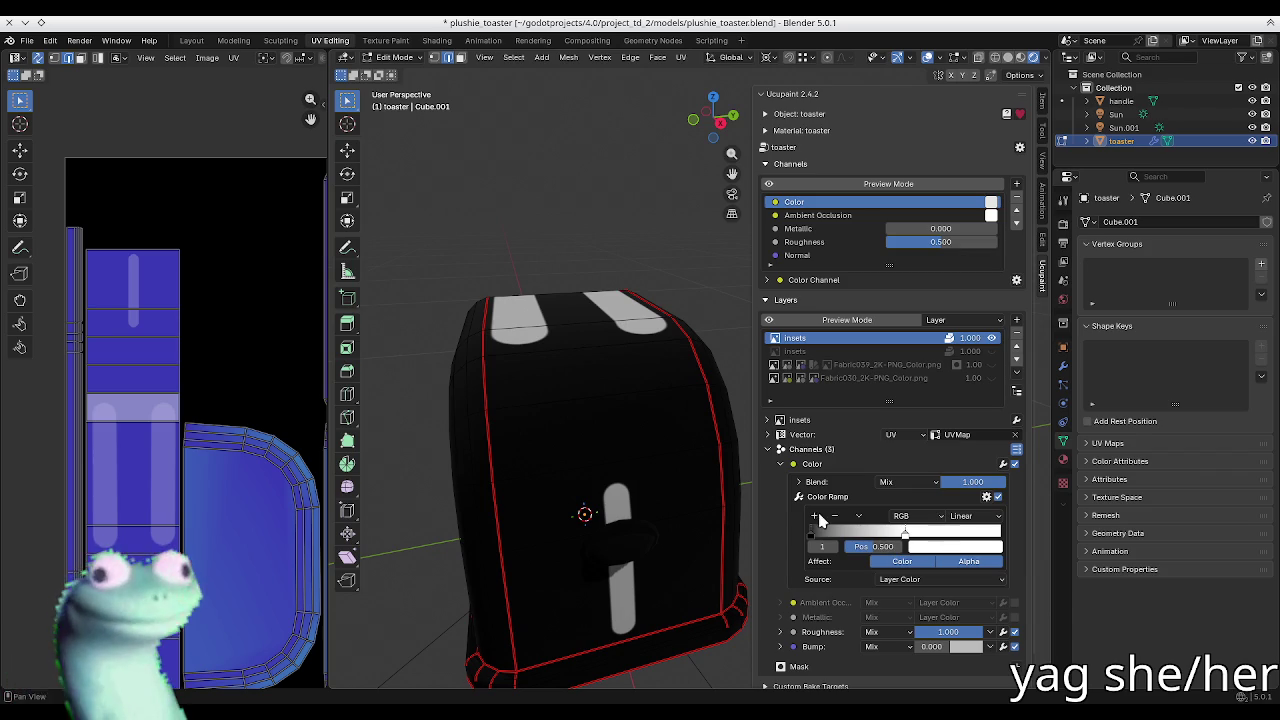
Step: Add a third black ramp stop at the end and view the toaster's slot outlines
{"action": "left_click", "coordinate": [814, 515]}
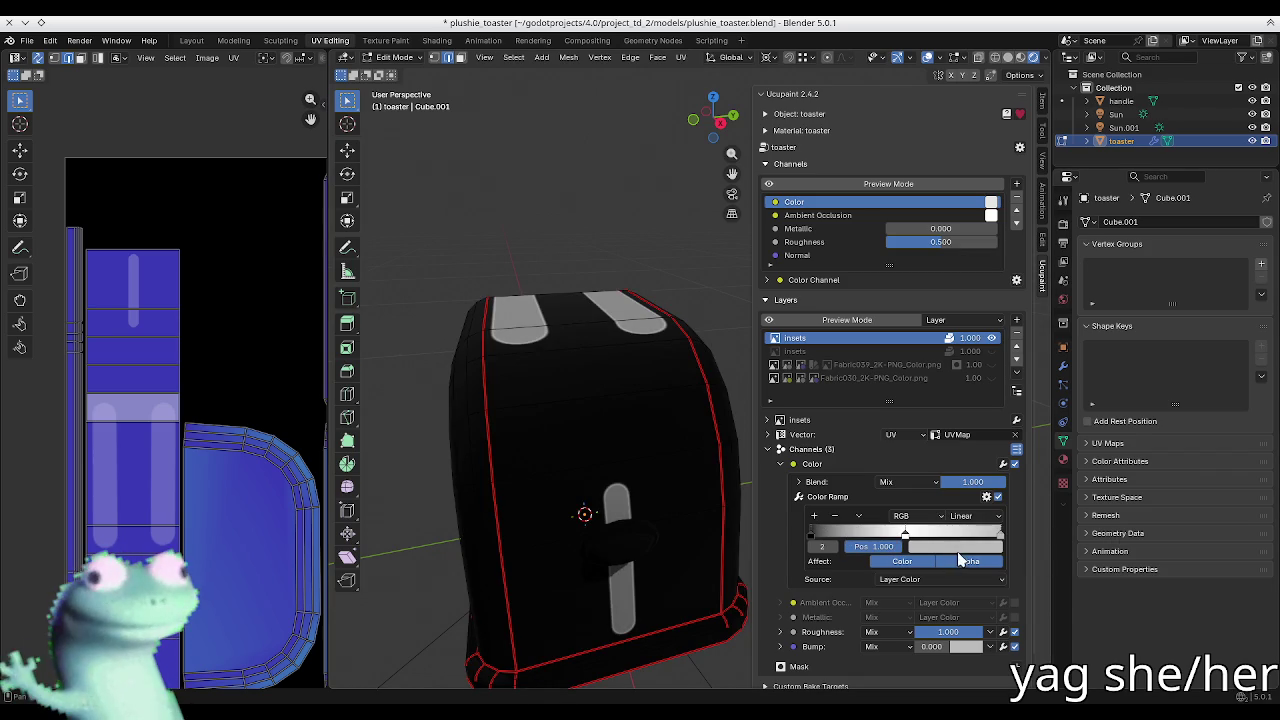
{"action": "left_click", "coordinate": [968, 546]}
{"action": "left_click_drag", "start_coordinate": [1033, 398], "coordinate": [1031, 425]}
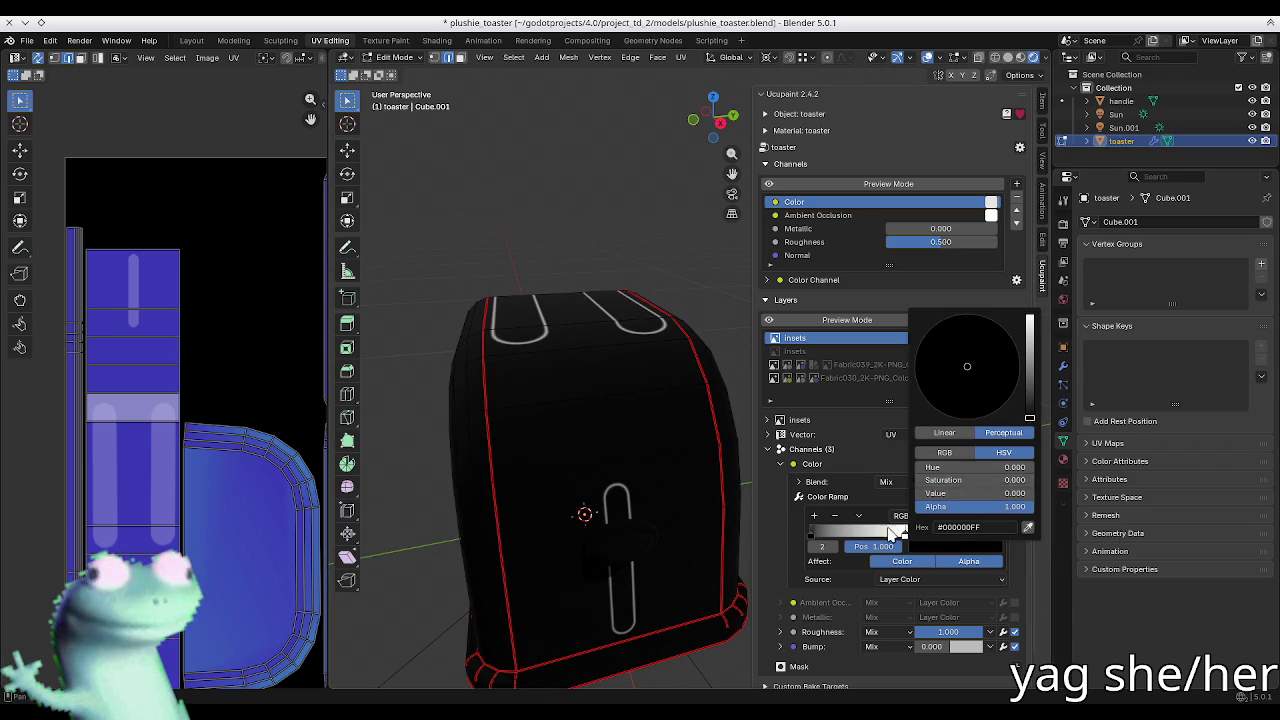
{"action": "middle_click_drag", "start_coordinate": [763, 514], "coordinate": [533, 335]}
{"action": "scroll", "coordinate": [497, 361], "scroll_direction": "up", "scroll_amount": 3}
{"action": "scroll", "coordinate": [497, 361], "scroll_direction": "up", "scroll_amount": 1}
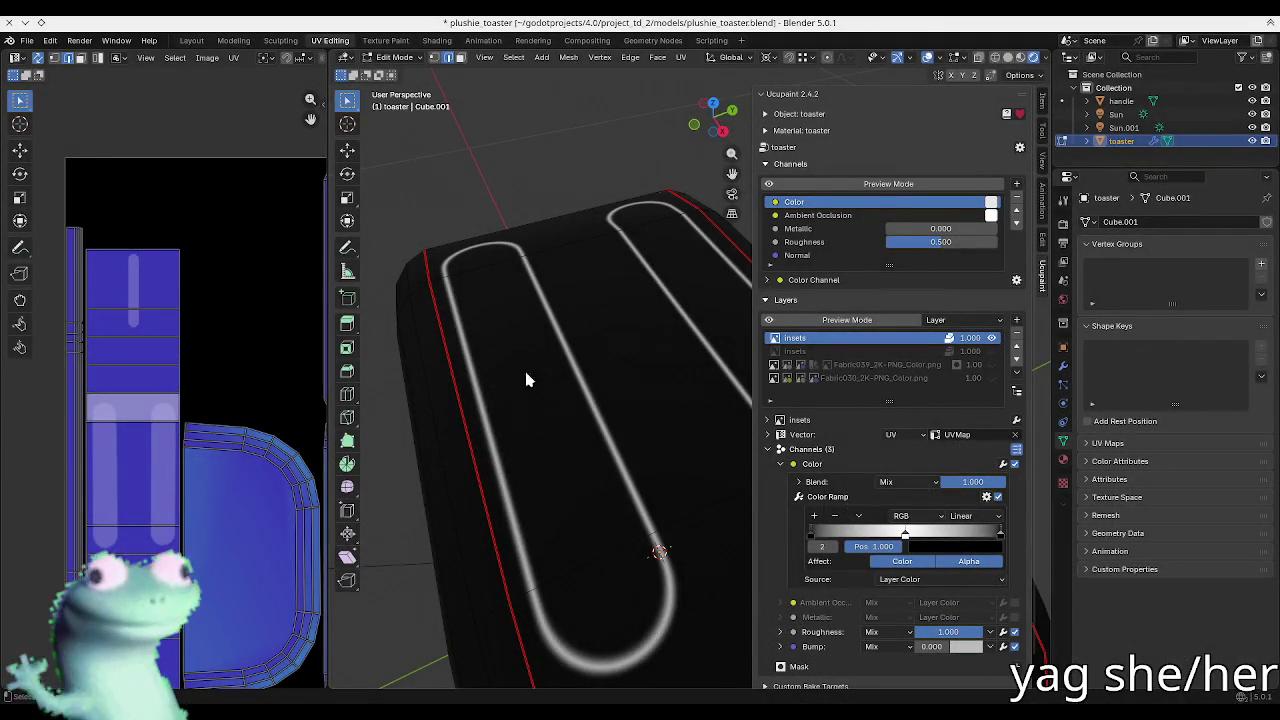
Step: Rearrange the ramp stops to thin the outlines and add a white stop at 0.250
{"action": "middle_click_drag", "start_coordinate": [527, 380], "coordinate": [509, 340]}
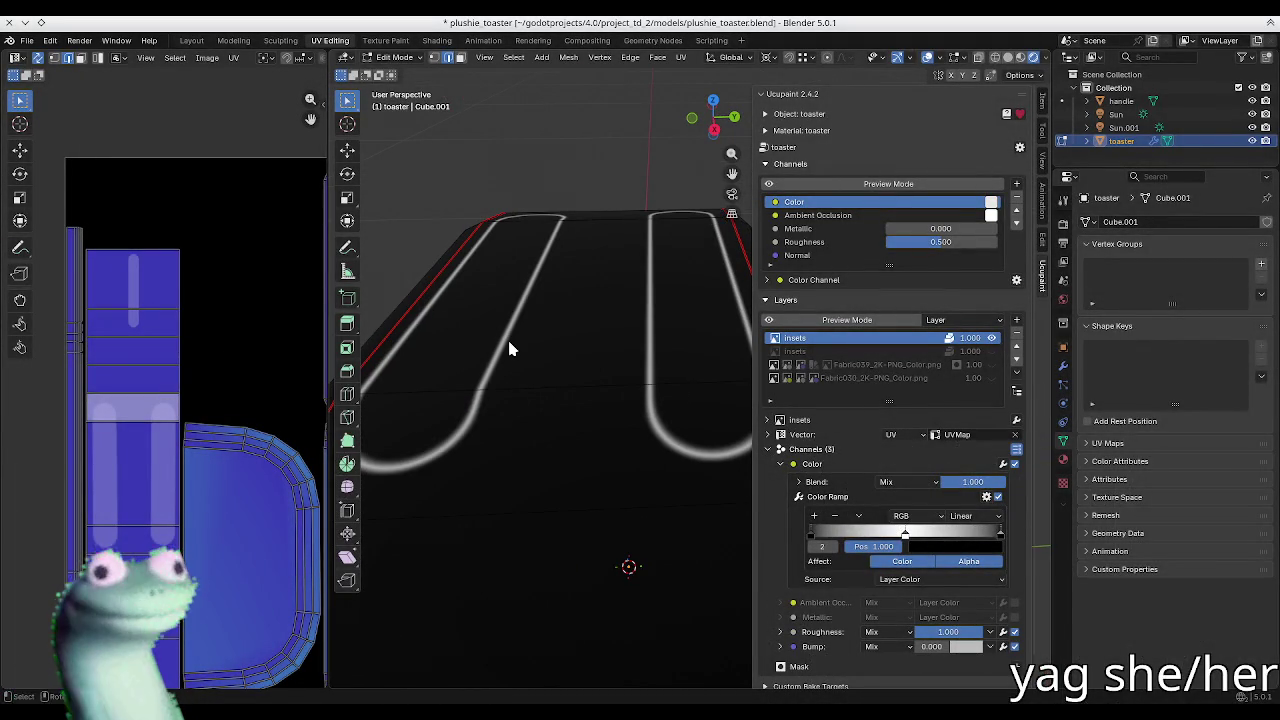
{"action": "mouse_move", "coordinate": [586, 366]}
{"action": "middle_mouse_down"}
{"action": "mouse_move", "coordinate": [637, 392]}
{"action": "mouse_move", "coordinate": [620, 486]}
{"action": "mouse_move", "coordinate": [697, 440]}
{"action": "mouse_move", "coordinate": [798, 558]}
{"action": "middle_mouse_up"}
{"action": "mouse_move", "coordinate": [905, 535]}
{"action": "left_mouse_down"}
{"action": "mouse_move", "coordinate": [820, 538]}
{"action": "mouse_move", "coordinate": [944, 541]}
{"action": "left_mouse_up"}
{"action": "left_click_drag", "start_coordinate": [897, 540], "coordinate": [907, 537]}
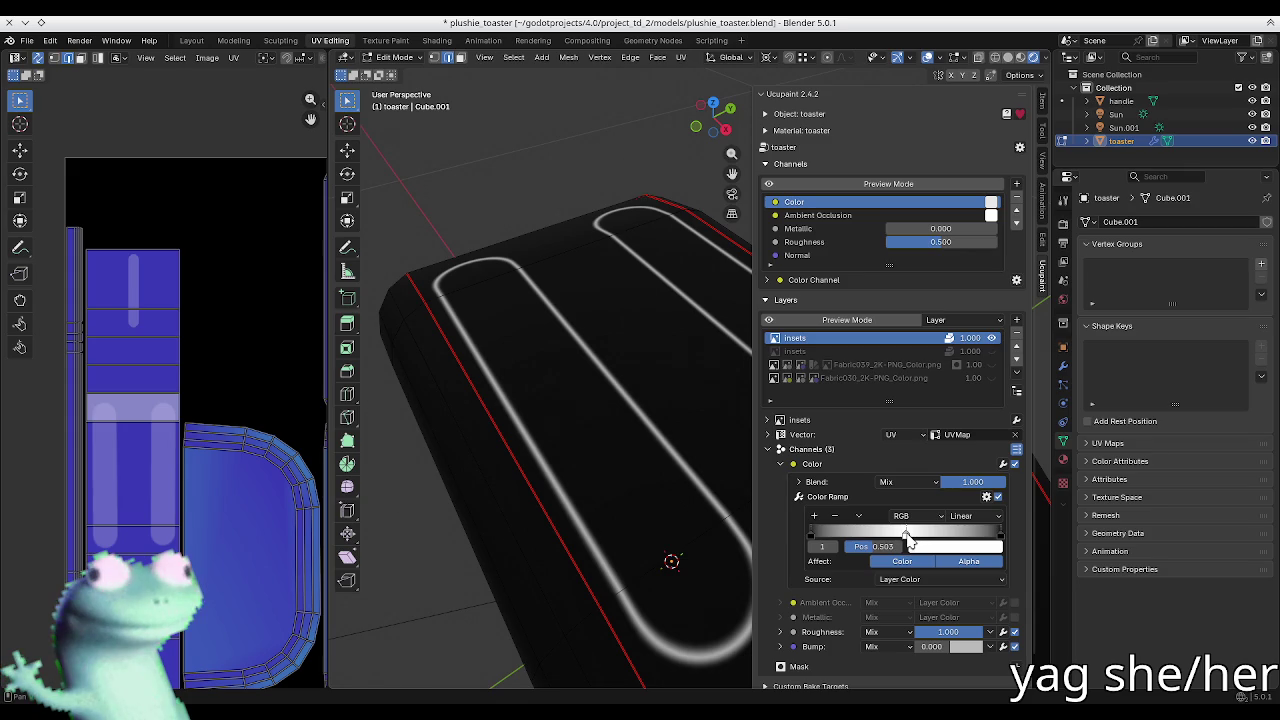
{"action": "left_click_drag", "start_coordinate": [815, 541], "coordinate": [884, 541]}
{"action": "mouse_move", "coordinate": [998, 540]}
{"action": "left_mouse_down"}
{"action": "mouse_move", "coordinate": [928, 545]}
{"action": "mouse_move", "coordinate": [1040, 546]}
{"action": "left_mouse_up"}
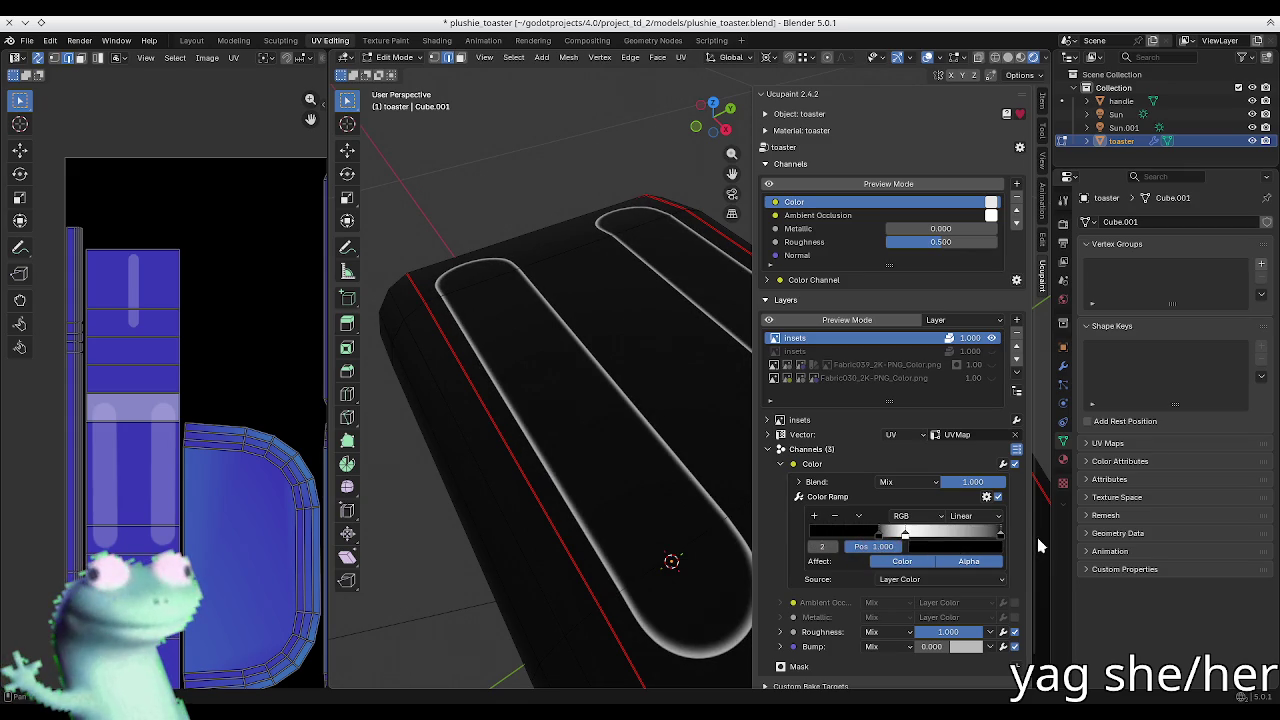
{"action": "left_click", "coordinate": [904, 537]}
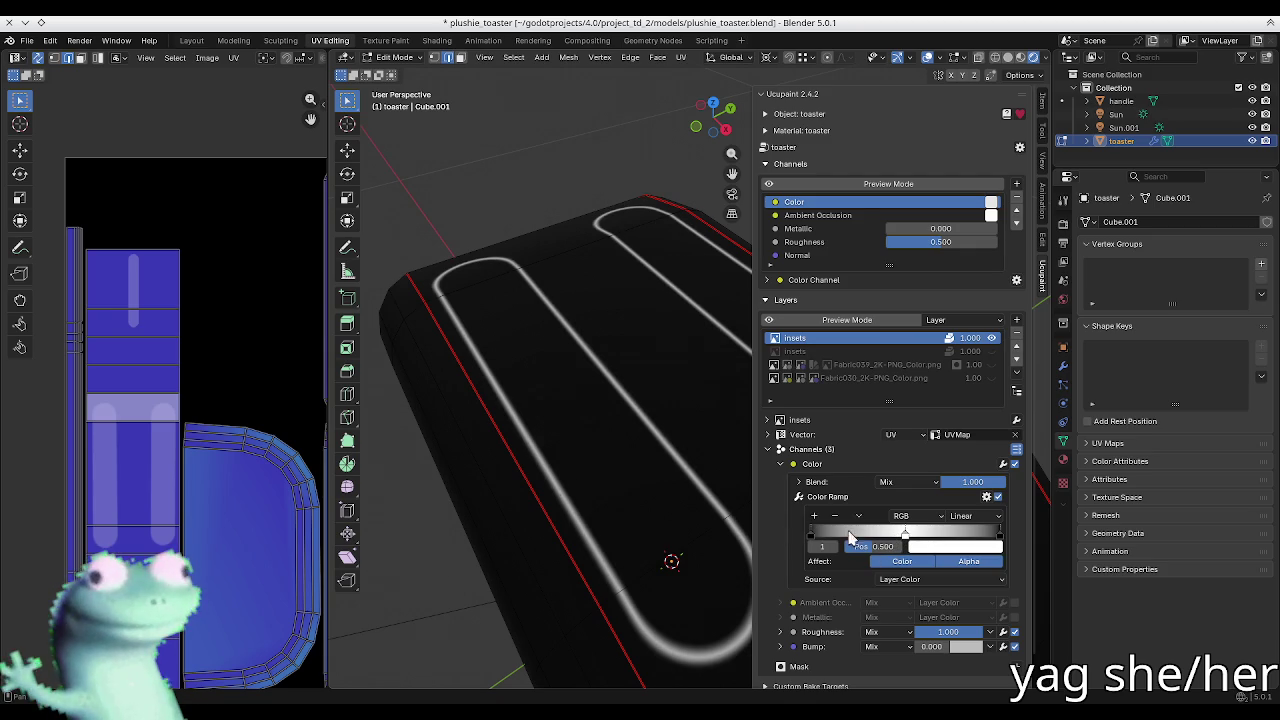
{"action": "left_click", "coordinate": [814, 516]}
{"action": "left_click", "coordinate": [929, 550]}
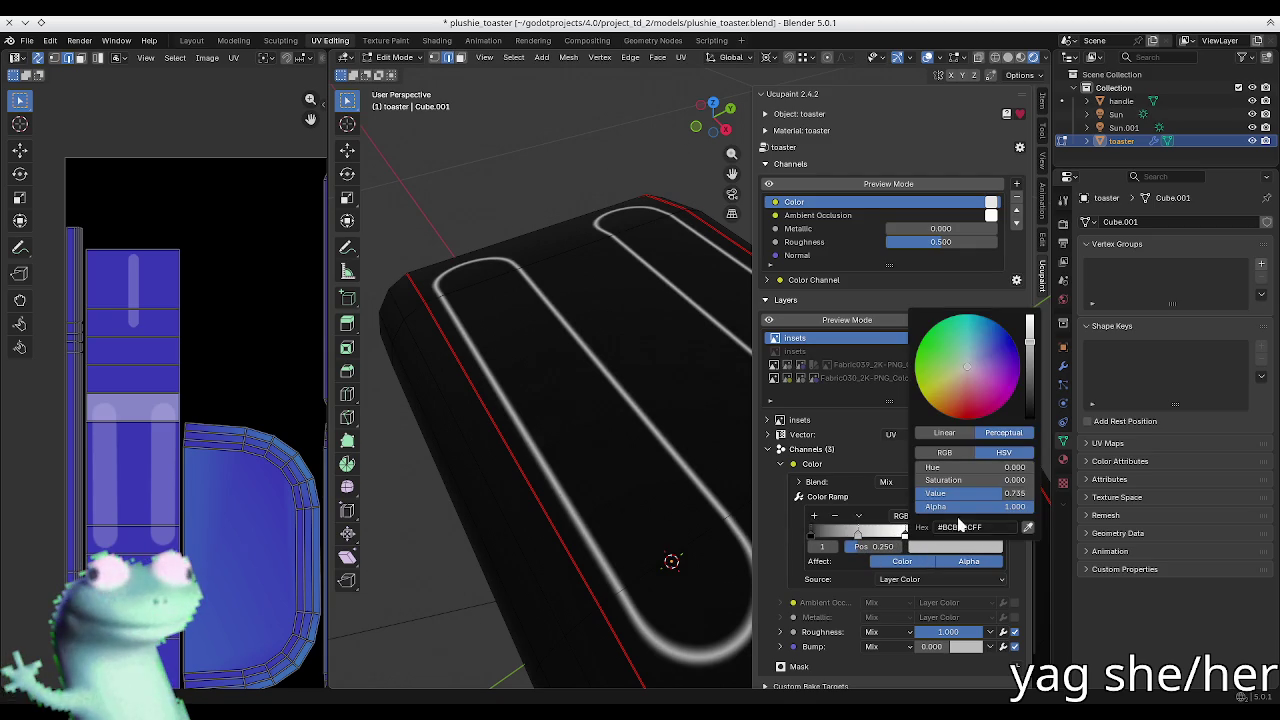
{"action": "left_click_drag", "start_coordinate": [1035, 380], "coordinate": [1035, 315]}
Step: Add another ramp stop at position 0.75, make it pure white, and hide the sidebar
{"action": "left_click", "coordinate": [814, 516]}
{"action": "left_click_drag", "start_coordinate": [835, 535], "coordinate": [949, 538]}
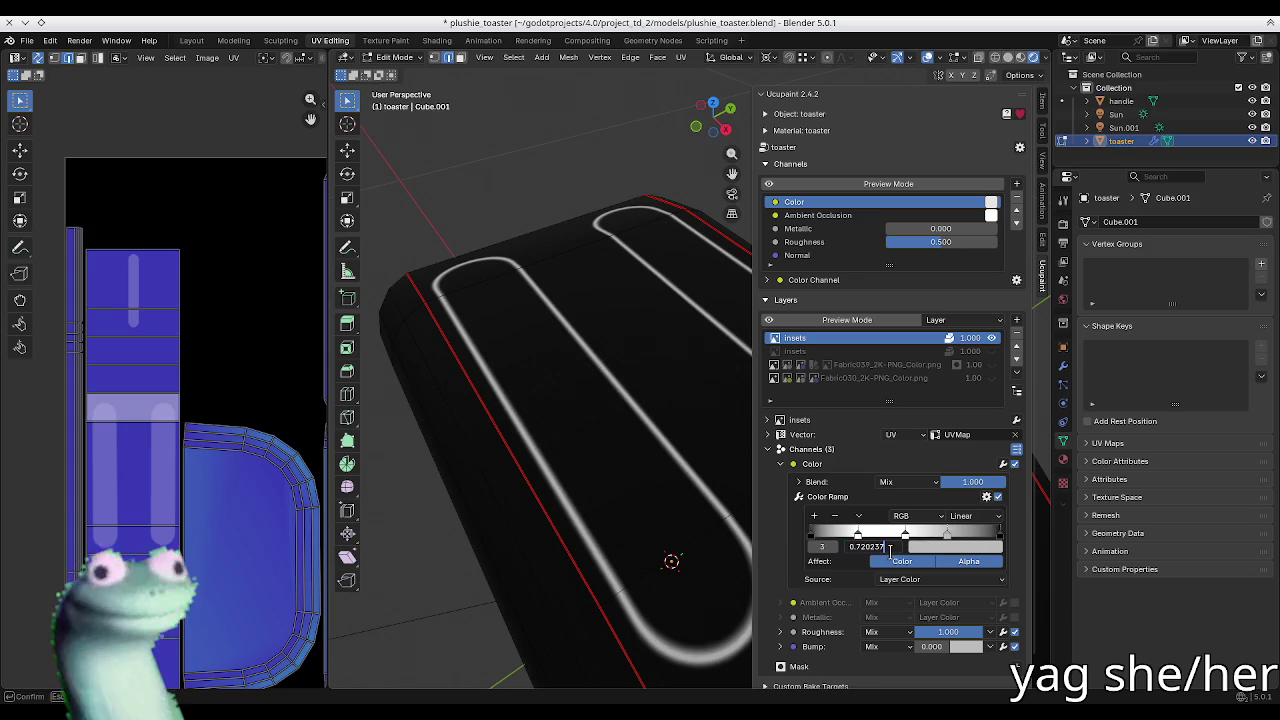
{"action": "type", "text": "0.75"}
{"action": "key", "text": "Return"}
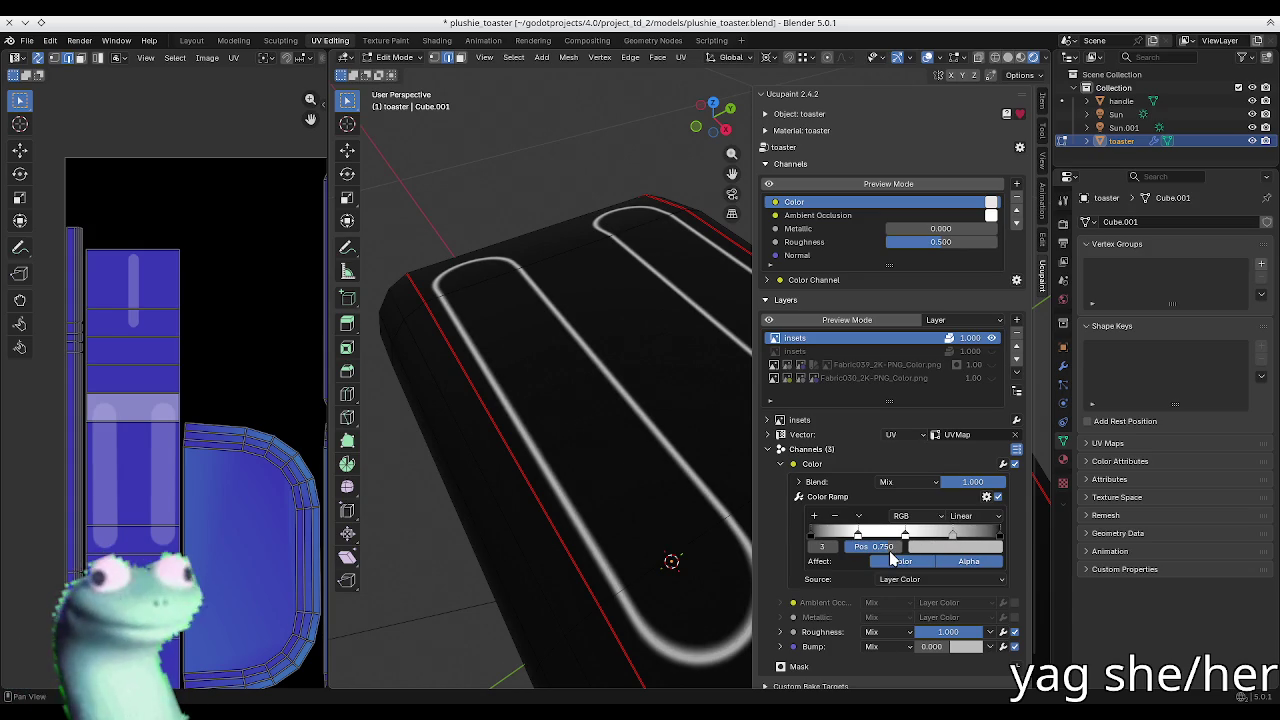
{"action": "left_click", "coordinate": [972, 553]}
{"action": "left_click_drag", "start_coordinate": [1037, 350], "coordinate": [1030, 316]}
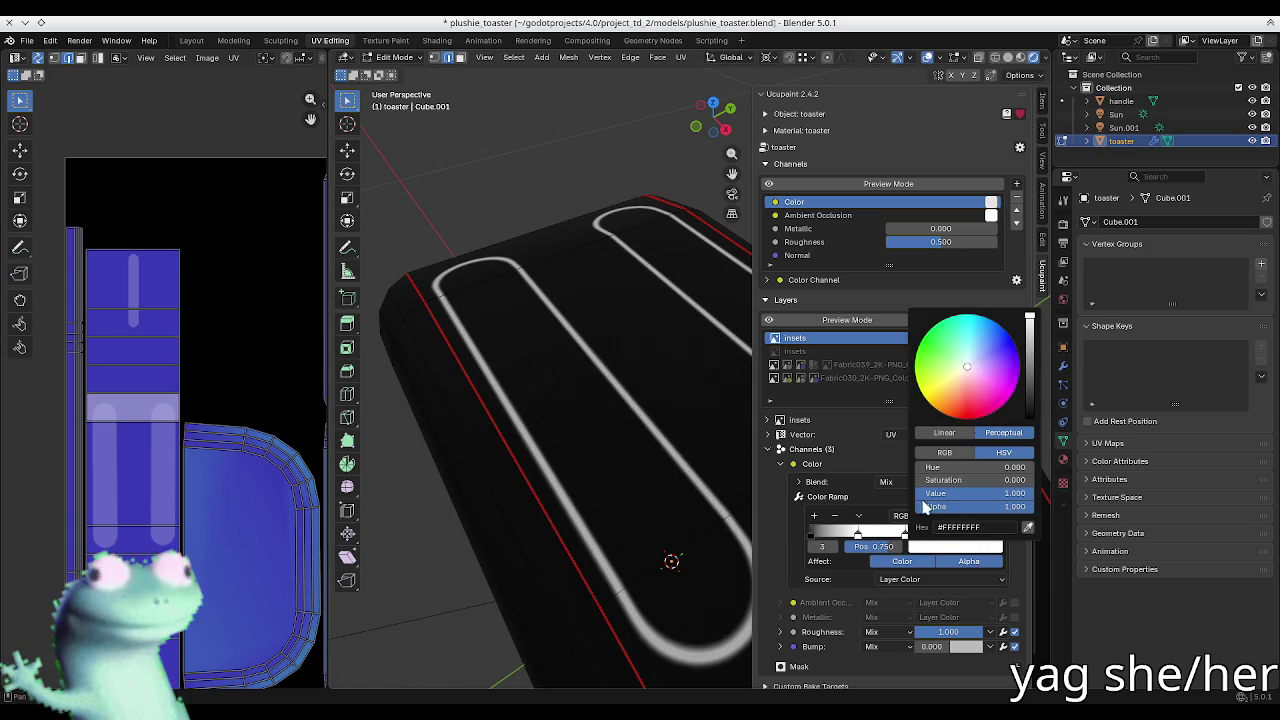
{"action": "mouse_move", "coordinate": [595, 400]}
{"action": "middle_mouse_down"}
{"action": "mouse_move", "coordinate": [571, 389]}
{"action": "mouse_move", "coordinate": [606, 349]}
{"action": "mouse_move", "coordinate": [642, 437]}
{"action": "mouse_move", "coordinate": [706, 466]}
{"action": "mouse_move", "coordinate": [660, 494]}
{"action": "mouse_move", "coordinate": [635, 432]}
{"action": "middle_mouse_up"}
{"action": "key", "text": "n"}
{"action": "scroll", "coordinate": [571, 389], "scroll_direction": "down", "scroll_amount": 5}
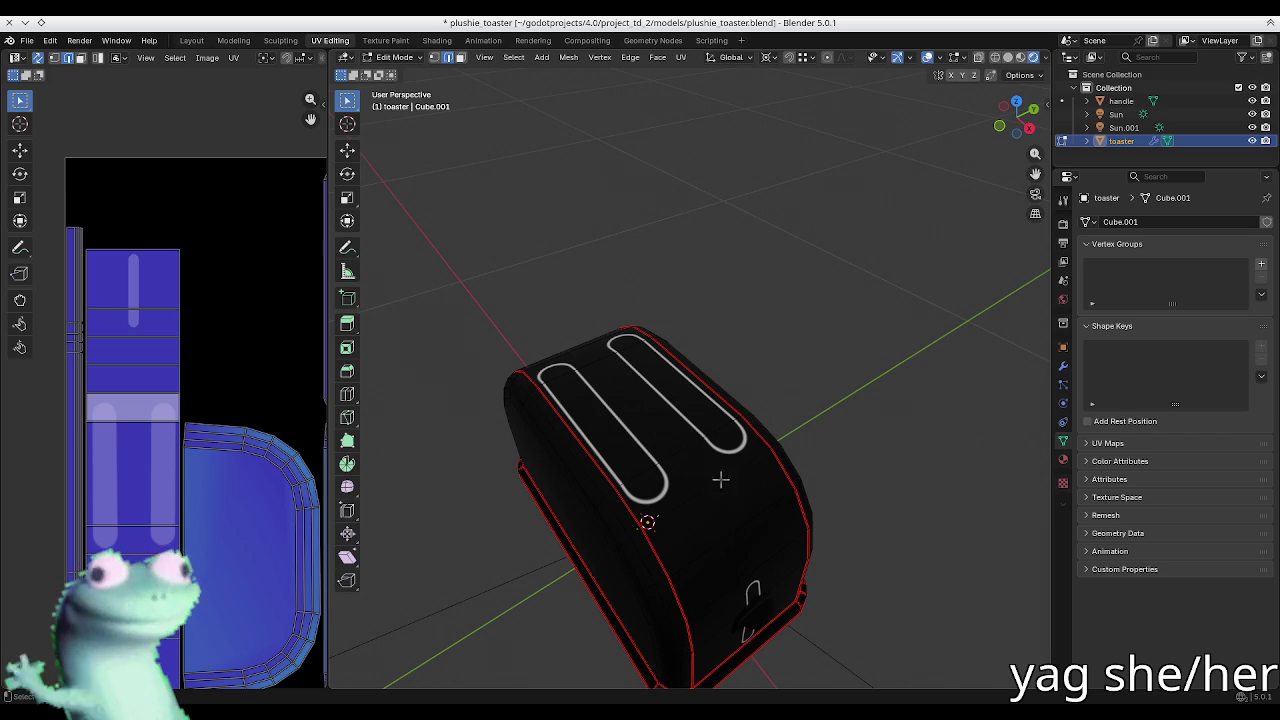
Step: Orbit to the toaster's front, bring back the Ucupaint sidebar and show the Layers + menu
{"action": "middle_click_drag", "start_coordinate": [757, 543], "coordinate": [603, 443]}
{"action": "scroll", "coordinate": [514, 341], "scroll_direction": "up", "scroll_amount": 3}
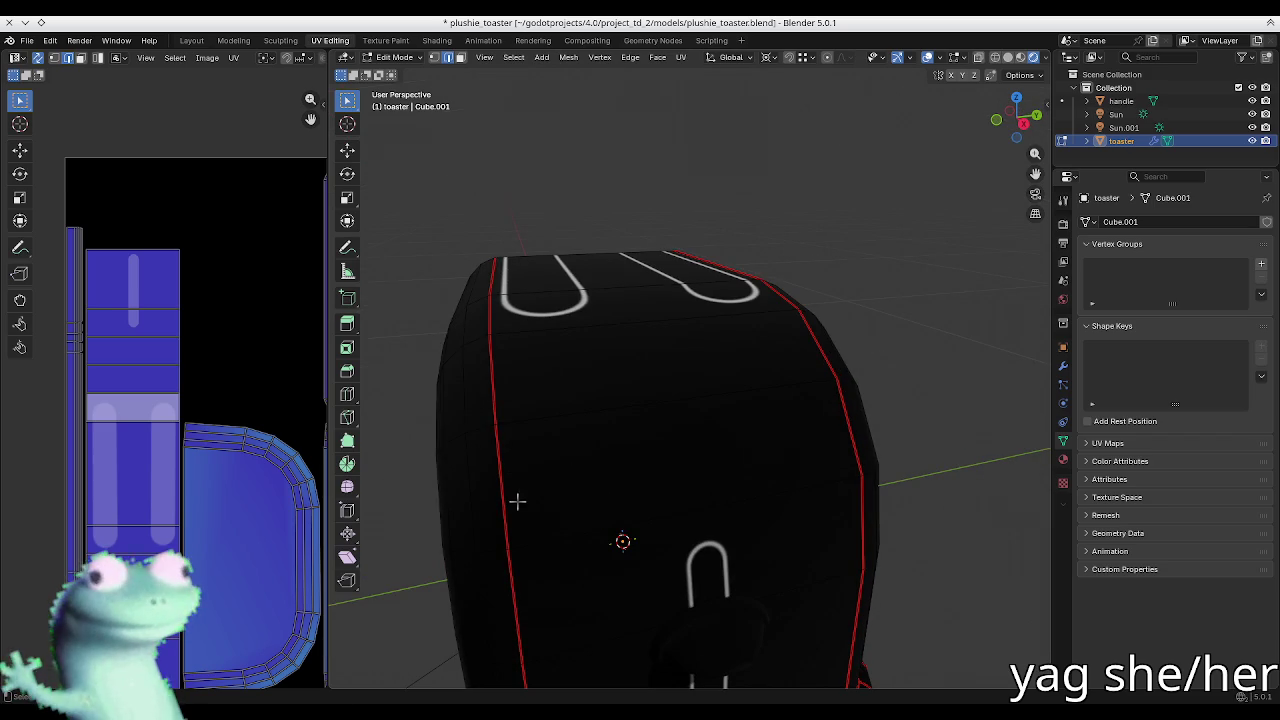
{"action": "scroll", "coordinate": [557, 514], "scroll_direction": "down", "scroll_amount": 3}
{"action": "mouse_move", "coordinate": [557, 514]}
{"action": "middle_mouse_down"}
{"action": "mouse_move", "coordinate": [563, 429]}
{"action": "mouse_move", "coordinate": [559, 482]}
{"action": "mouse_move", "coordinate": [569, 437]}
{"action": "mouse_move", "coordinate": [586, 514]}
{"action": "middle_mouse_up"}
{"action": "mouse_move", "coordinate": [666, 571]}
{"action": "middle_mouse_down"}
{"action": "mouse_move", "coordinate": [588, 549]}
{"action": "mouse_move", "coordinate": [640, 530]}
{"action": "middle_mouse_up"}
{"action": "key", "text": "n"}
{"action": "left_click", "coordinate": [1017, 320]}
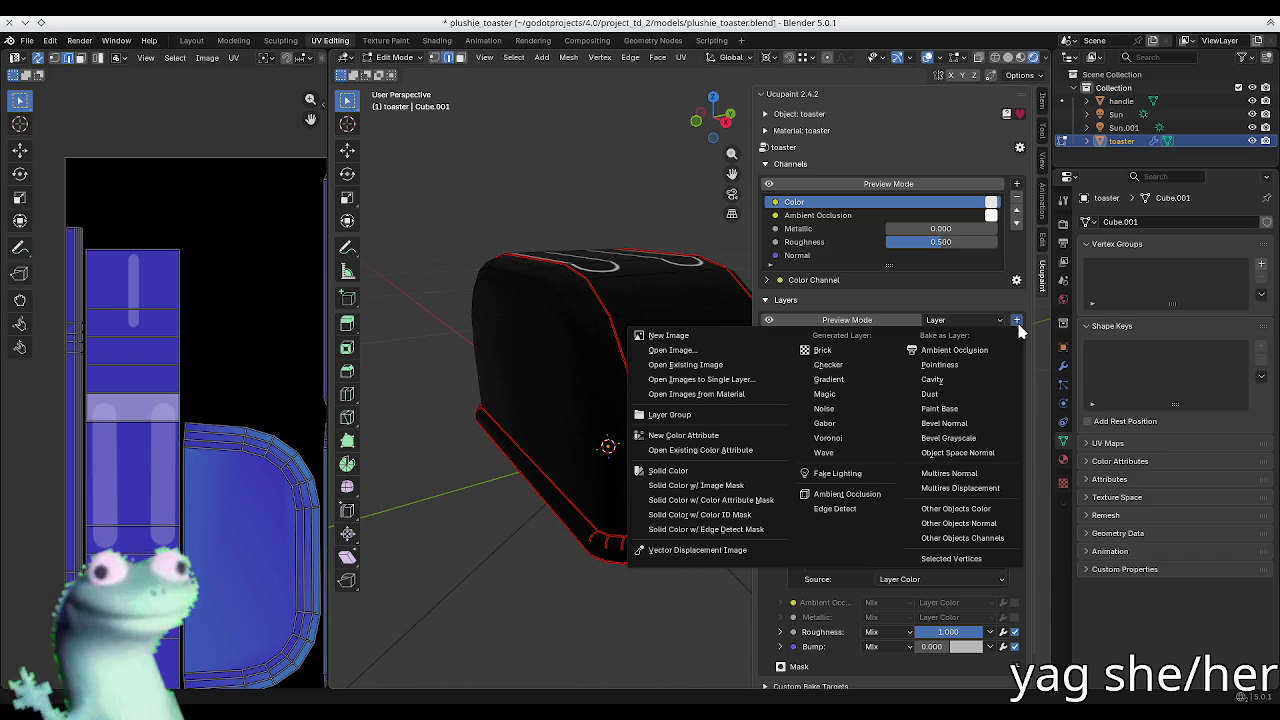
{"action": "left_click", "coordinate": [759, 537]}
{"action": "left_click", "coordinate": [1016, 449]}
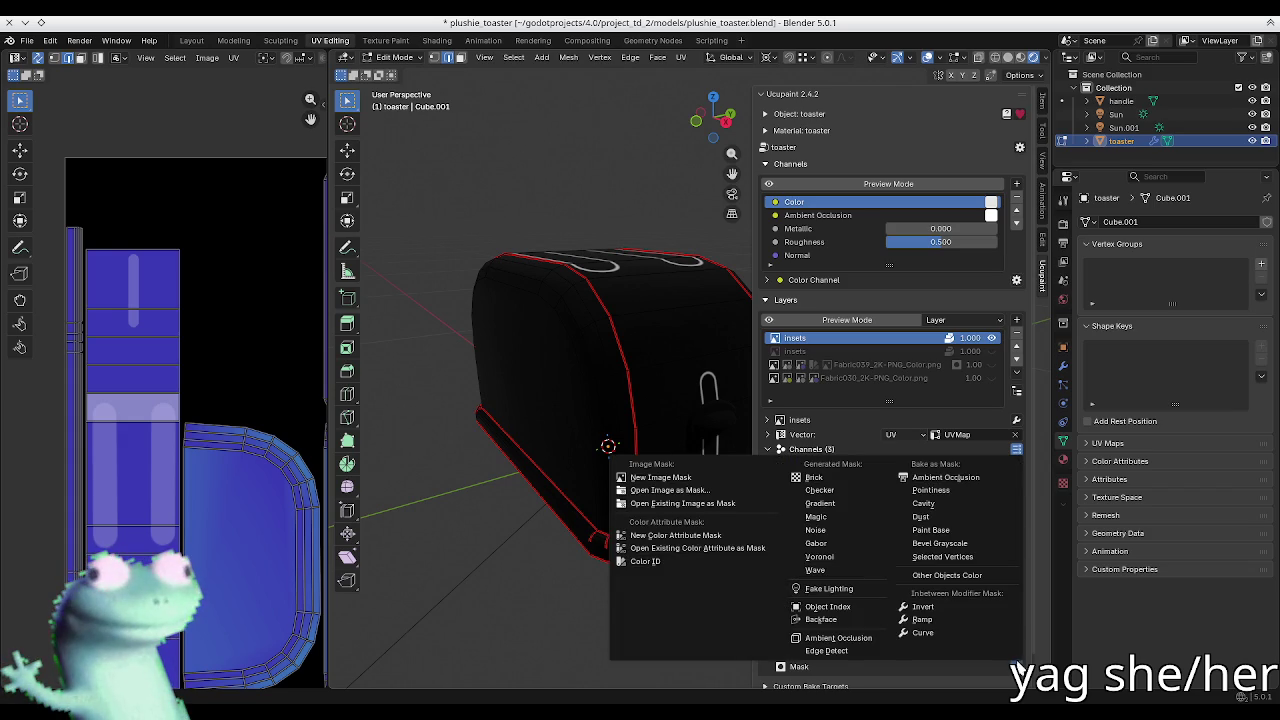
{"action": "left_click", "coordinate": [775, 672]}
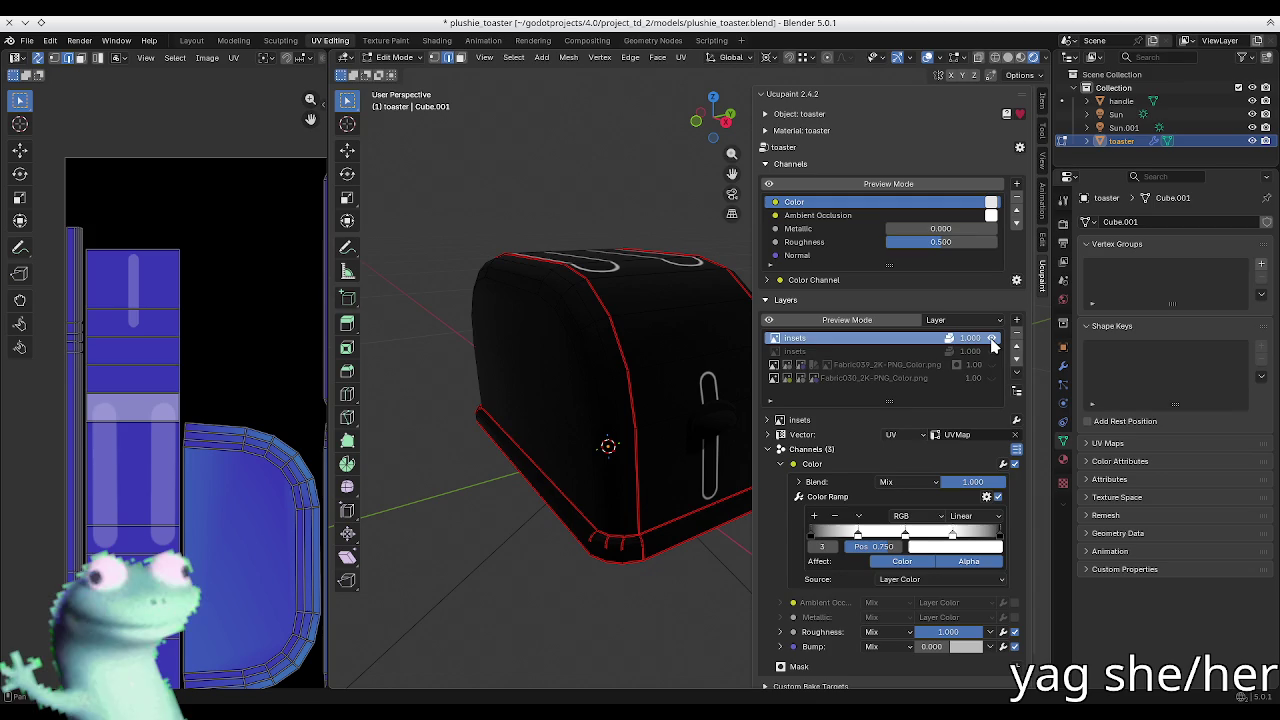
{"action": "left_click", "coordinate": [993, 341]}
{"action": "mouse_move", "coordinate": [650, 358]}
{"action": "middle_mouse_down"}
{"action": "mouse_move", "coordinate": [596, 357]}
{"action": "mouse_move", "coordinate": [720, 352]}
{"action": "middle_mouse_up"}
{"action": "left_click", "coordinate": [1016, 320]}
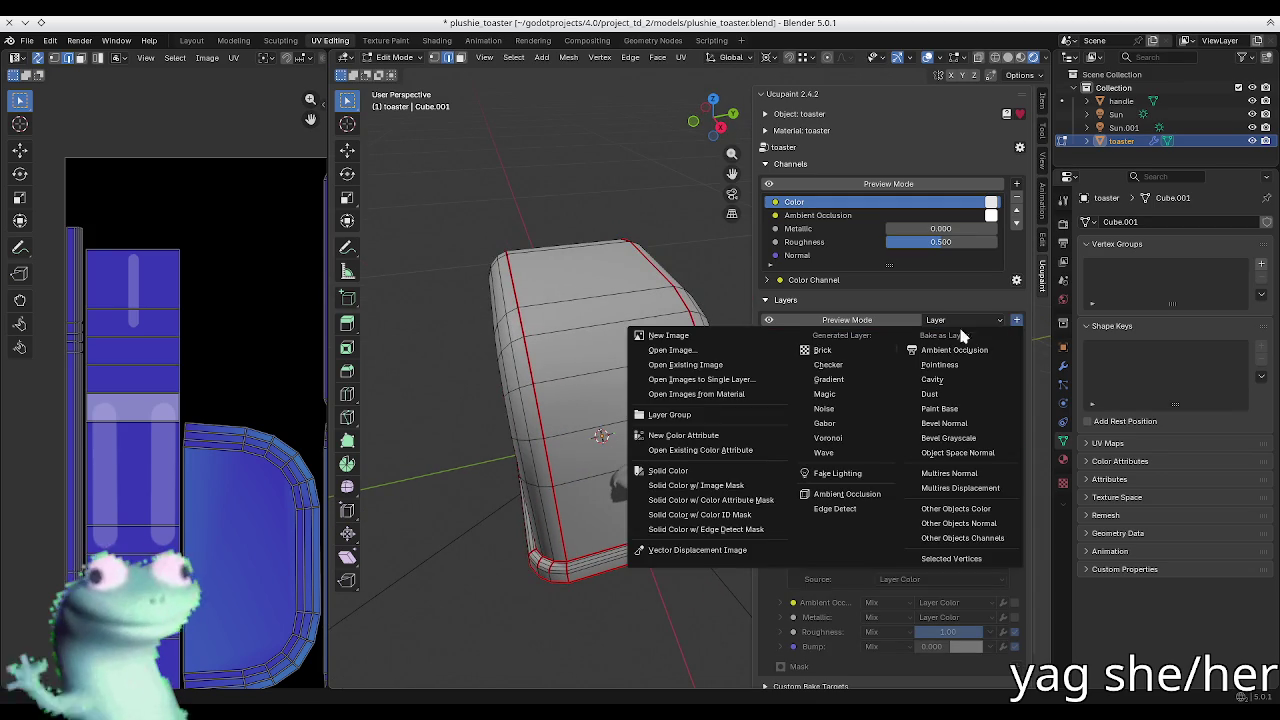
{"action": "left_click", "coordinate": [745, 529]}
{"action": "left_click_drag", "start_coordinate": [687, 500], "coordinate": [568, 197]}
{"action": "left_click", "coordinate": [570, 260]}
{"action": "left_click", "coordinate": [590, 317]}
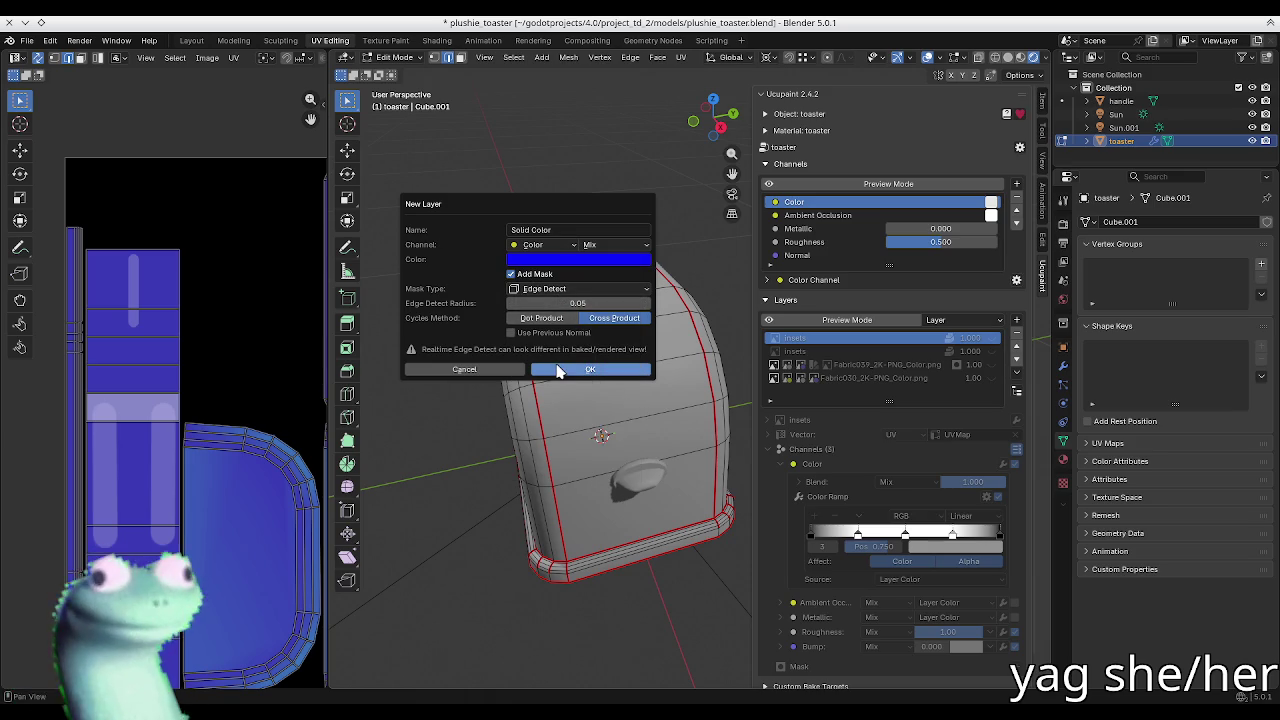
{"action": "left_click", "coordinate": [559, 370]}
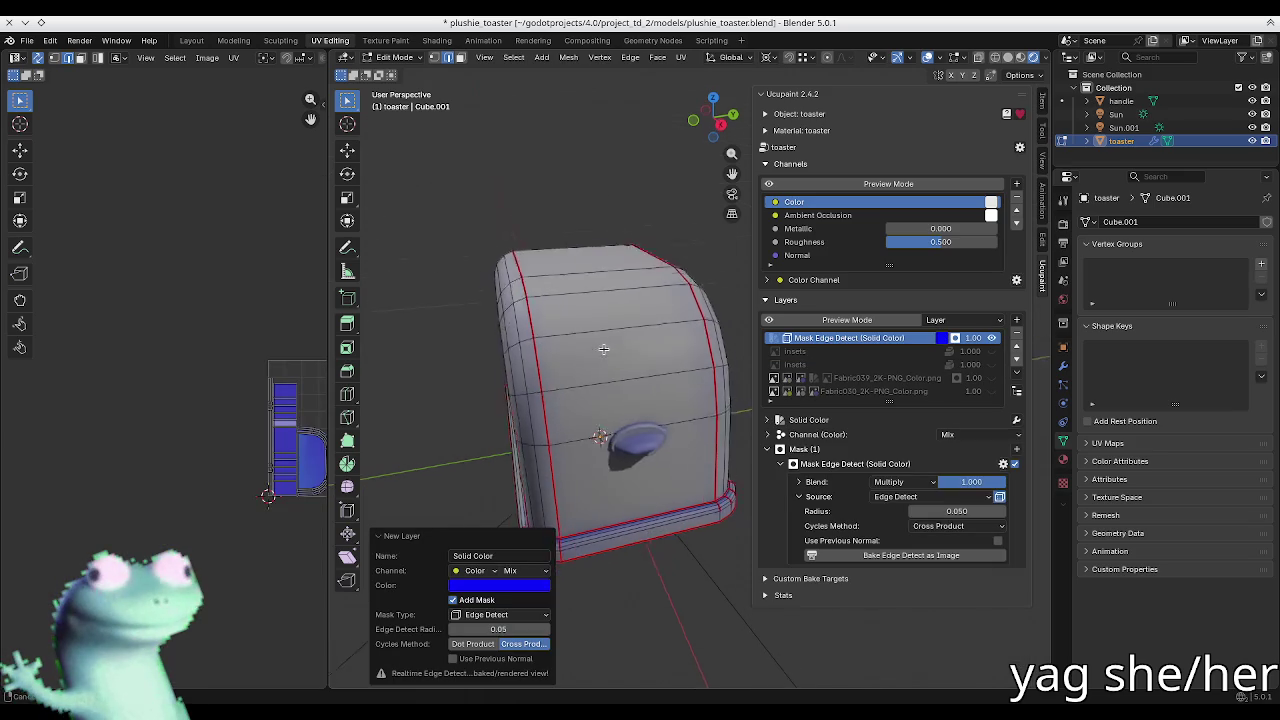
{"action": "scroll", "coordinate": [605, 340], "scroll_direction": "up", "scroll_amount": 2}
{"action": "scroll", "coordinate": [605, 340], "scroll_direction": "up", "scroll_amount": 1}
{"action": "mouse_move", "coordinate": [605, 340]}
{"action": "middle_mouse_down"}
{"action": "mouse_move", "coordinate": [595, 317]}
{"action": "mouse_move", "coordinate": [563, 309]}
{"action": "mouse_move", "coordinate": [600, 320]}
{"action": "middle_mouse_up"}
{"action": "key", "text": "n"}
{"action": "key", "text": "n"}
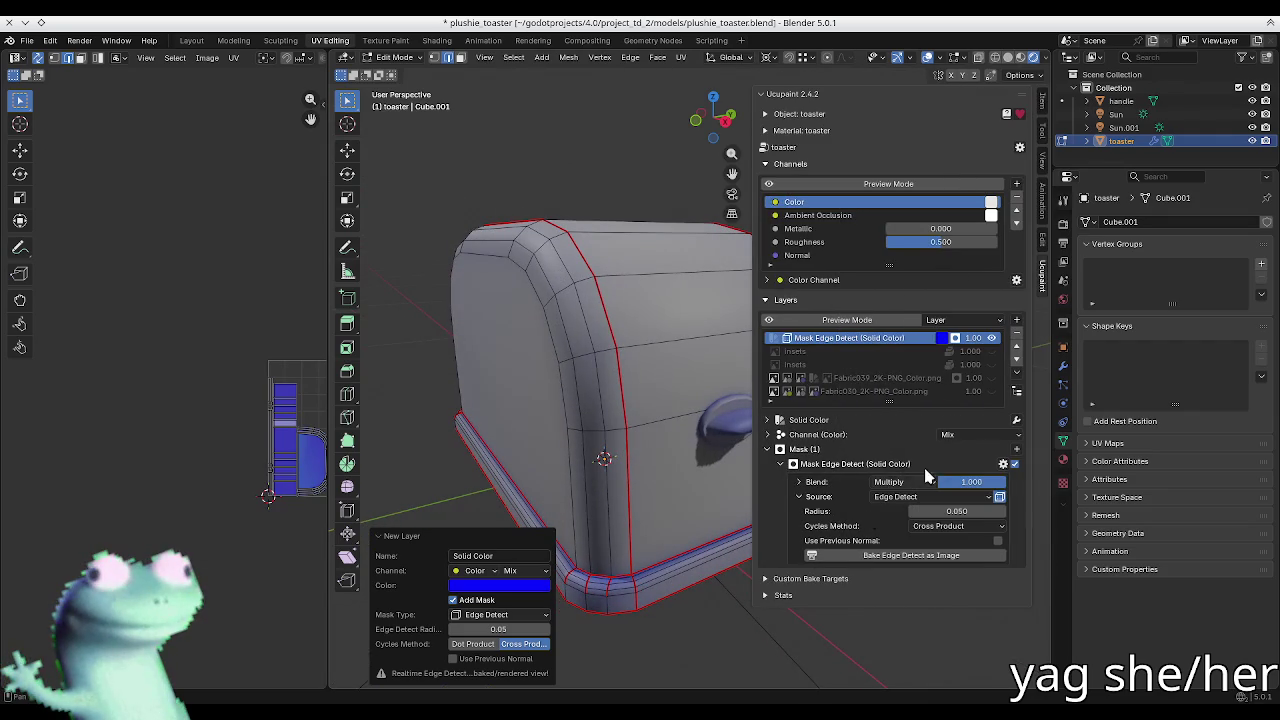
{"action": "key", "text": "ctrl+z"}
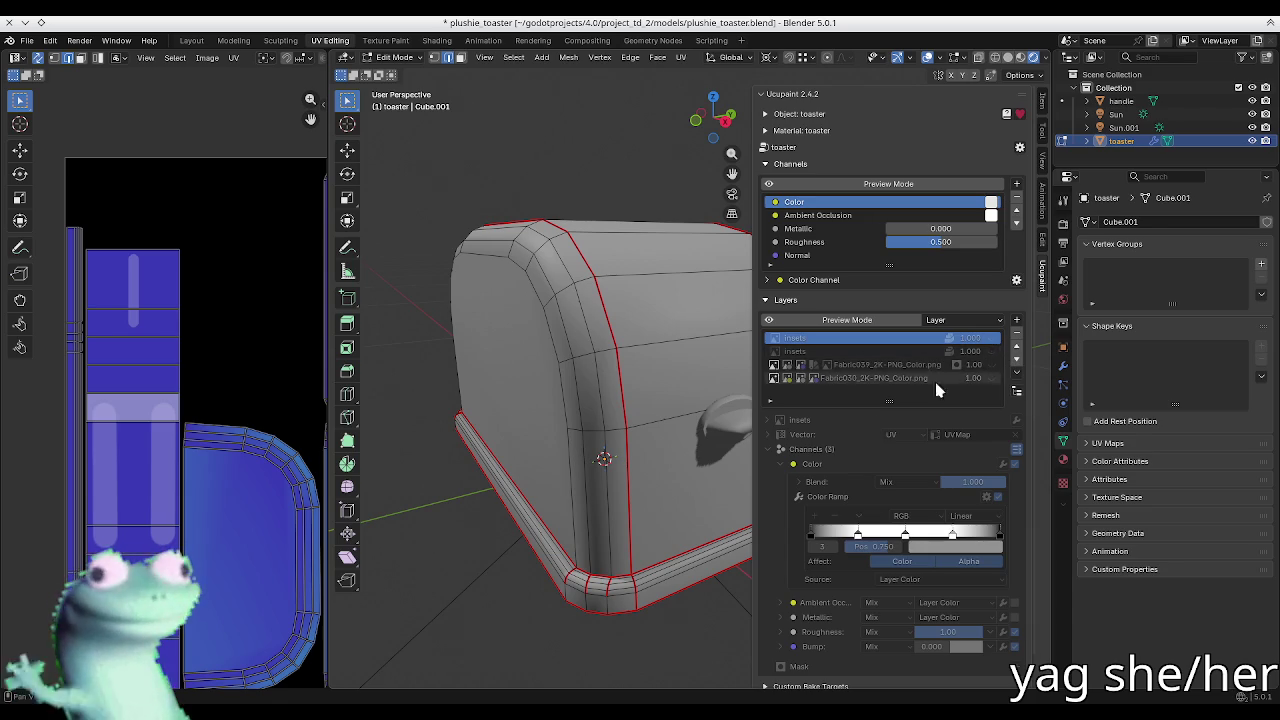
{"action": "middle_click_drag", "start_coordinate": [620, 330], "coordinate": [517, 329]}
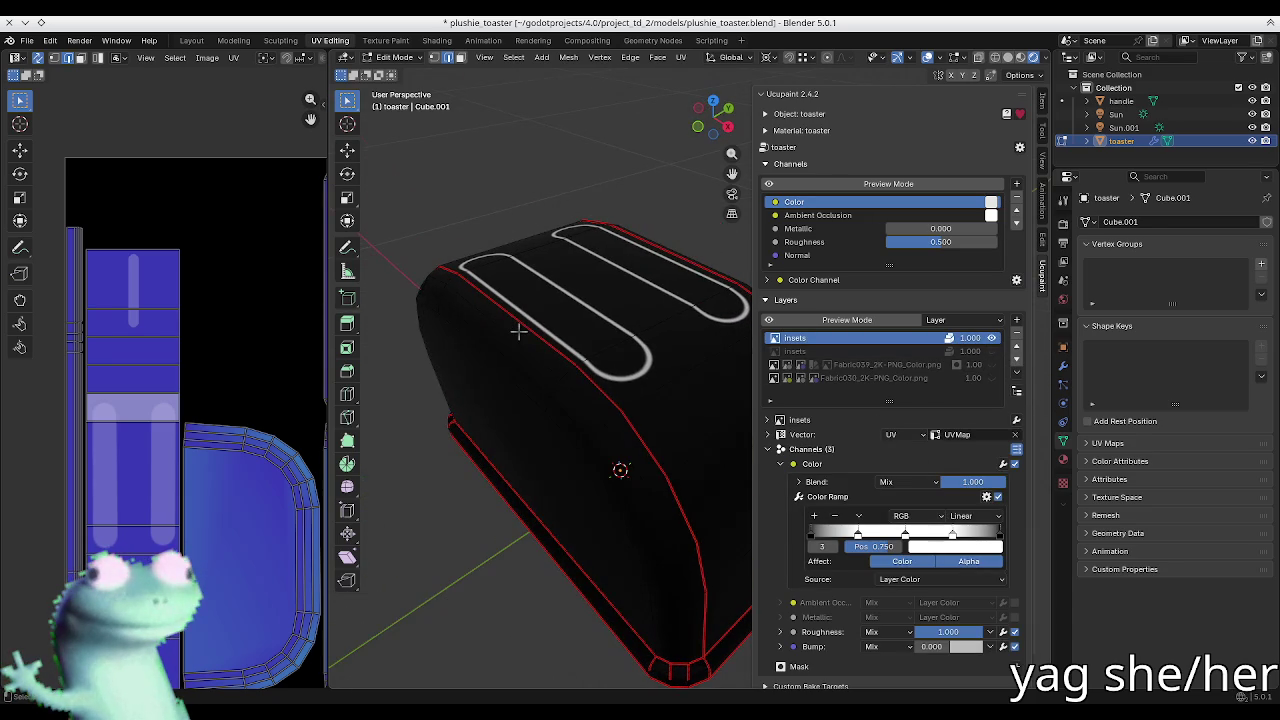
{"action": "mouse_move", "coordinate": [603, 347]}
{"action": "middle_mouse_down"}
{"action": "mouse_move", "coordinate": [553, 346]}
{"action": "mouse_move", "coordinate": [540, 376]}
{"action": "mouse_move", "coordinate": [591, 340]}
{"action": "mouse_move", "coordinate": [619, 376]}
{"action": "middle_mouse_up"}
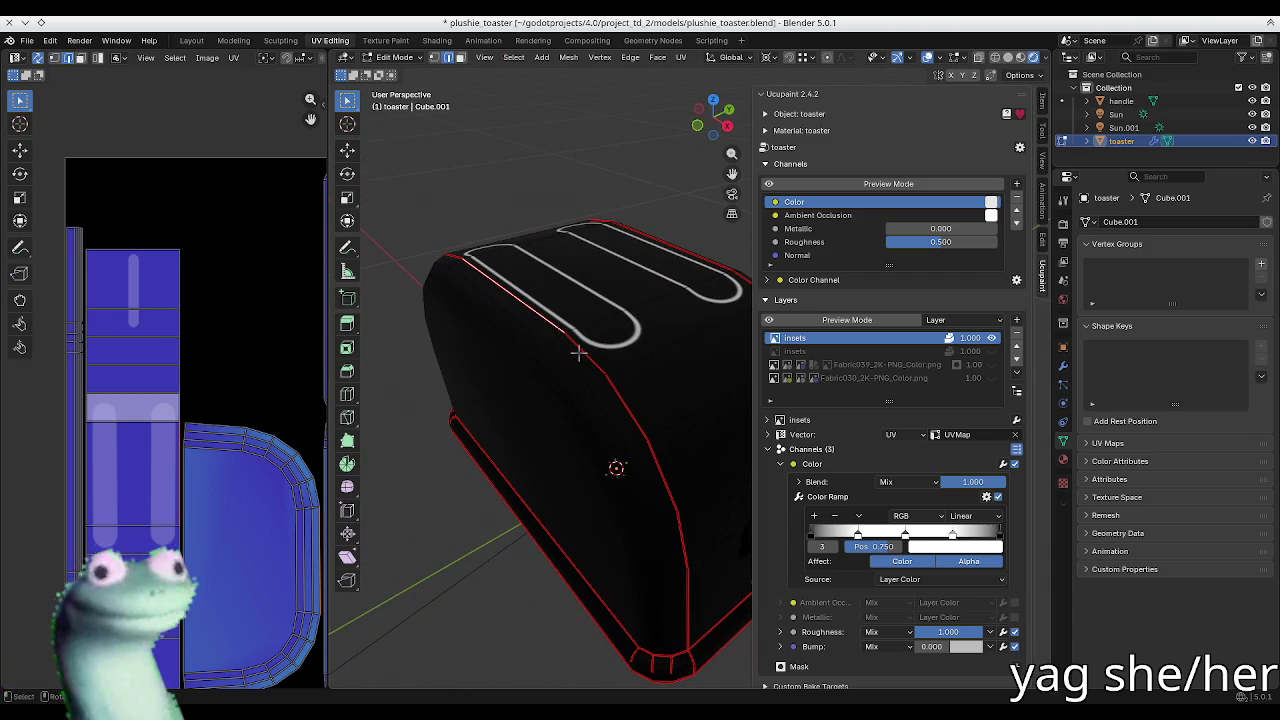
{"action": "left_click", "coordinate": [598, 363]}
{"action": "mouse_move", "coordinate": [598, 363]}
{"action": "middle_mouse_down"}
{"action": "mouse_move", "coordinate": [560, 343]}
{"action": "mouse_move", "coordinate": [551, 503]}
{"action": "middle_mouse_up"}
{"action": "left_click", "coordinate": [510, 527]}
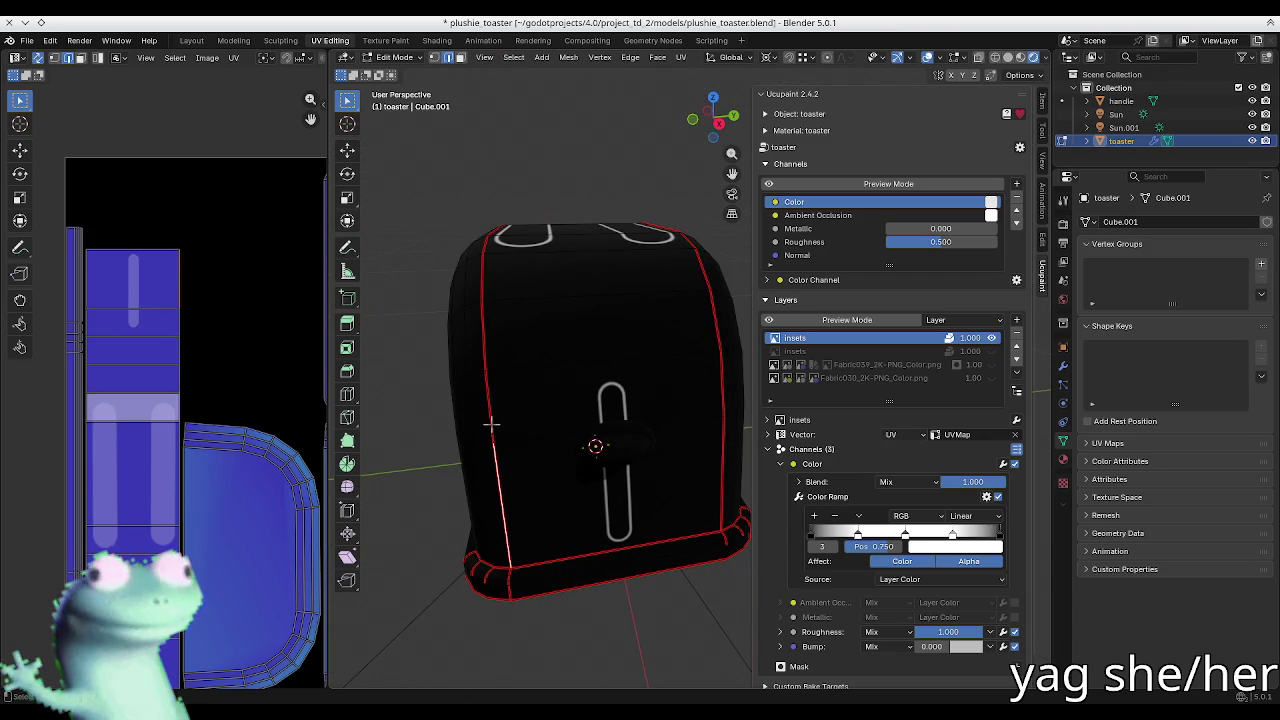
{"action": "middle_click_drag", "start_coordinate": [486, 309], "coordinate": [497, 292]}
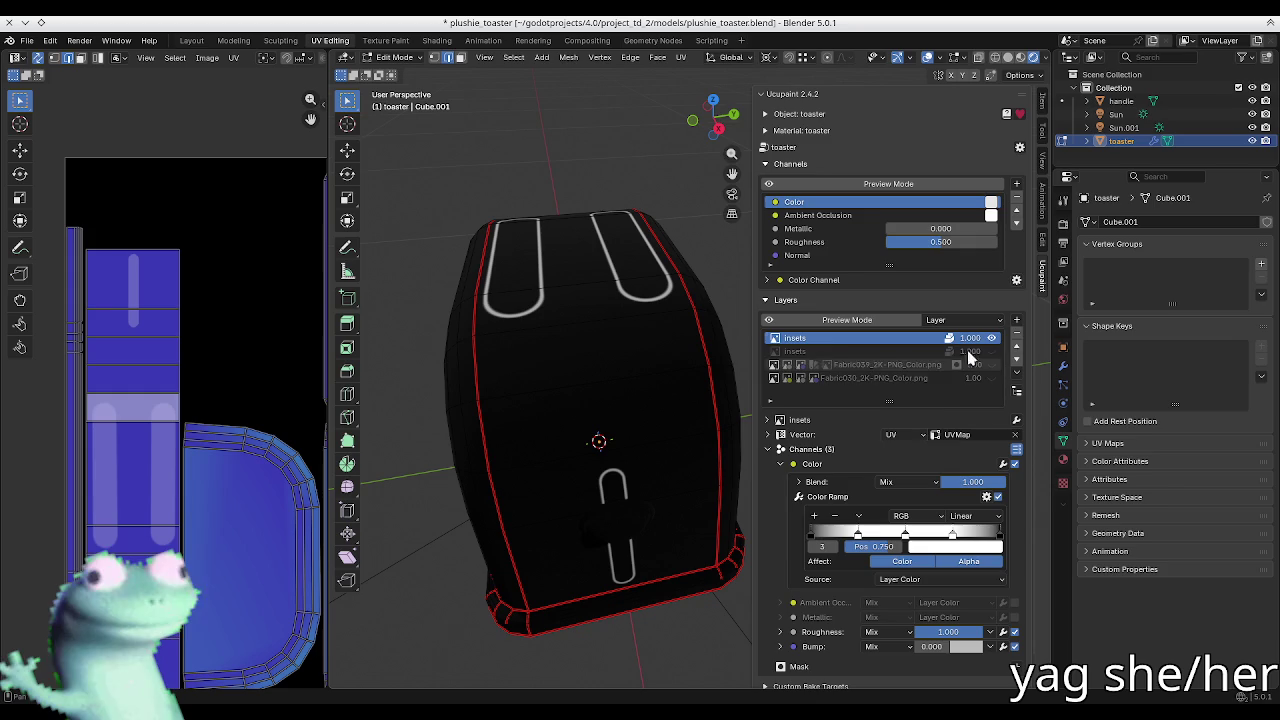
{"action": "left_click", "coordinate": [1016, 346]}
Step: Bake a Bevel Grayscale map of the toaster as a new layer and collapse the bake recap
{"action": "left_click", "coordinate": [1016, 320]}
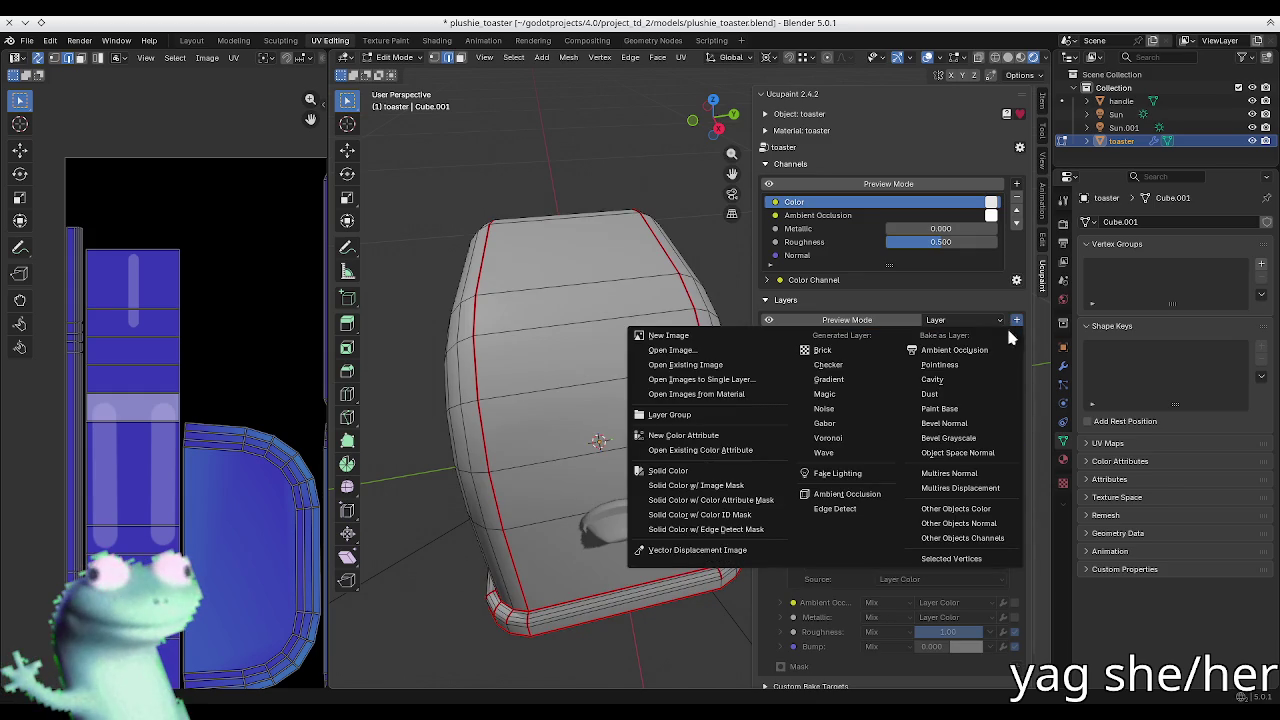
{"action": "left_click", "coordinate": [948, 438]}
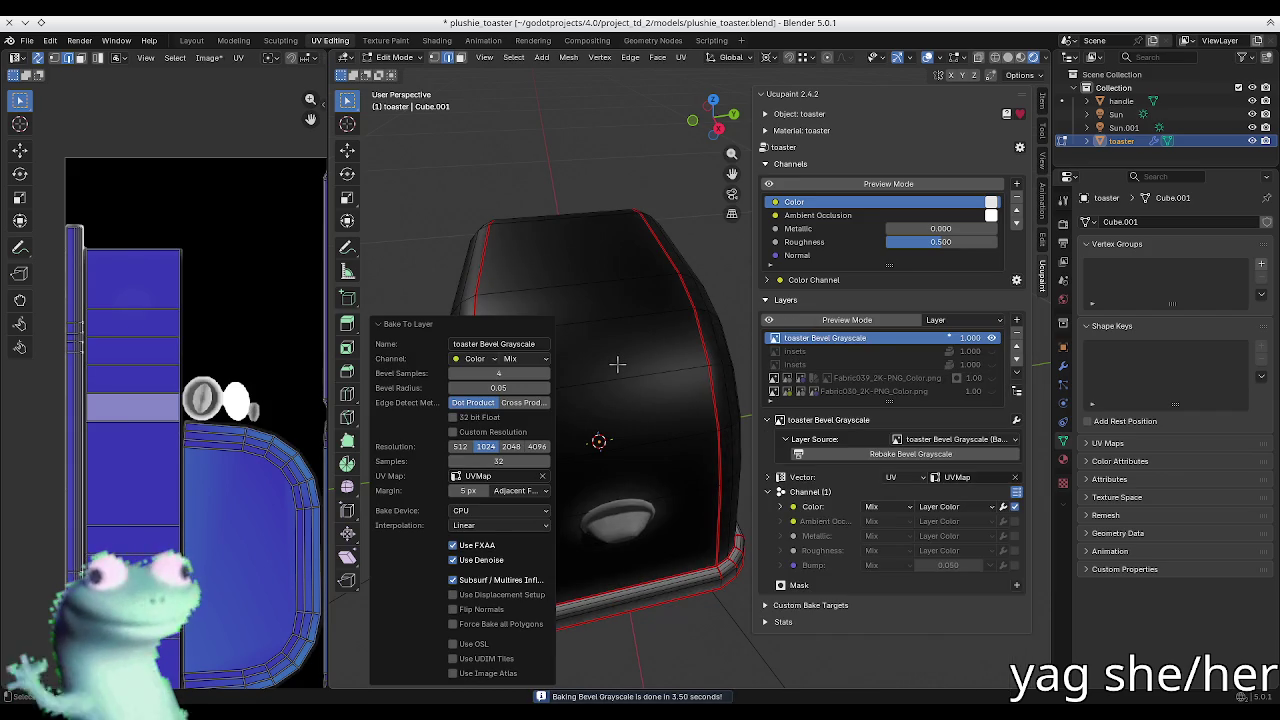
{"action": "key", "text": "n"}
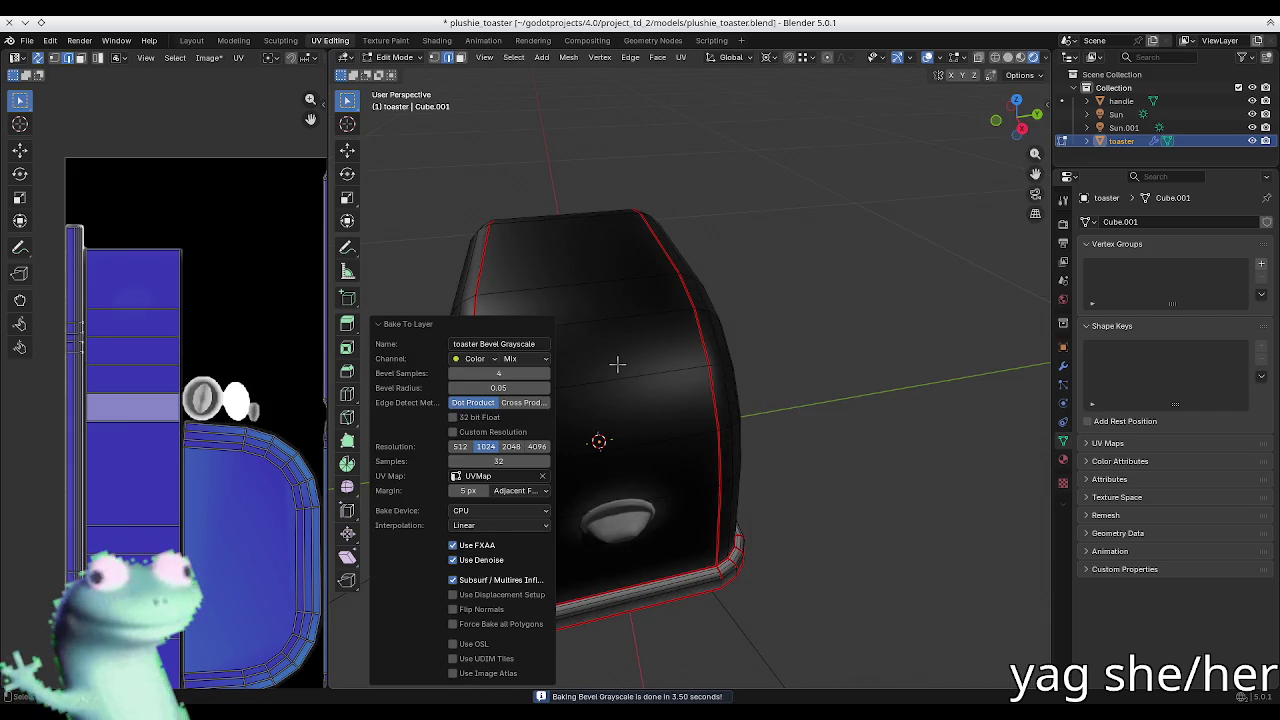
{"action": "scroll", "coordinate": [581, 387], "scroll_direction": "down", "scroll_amount": 4}
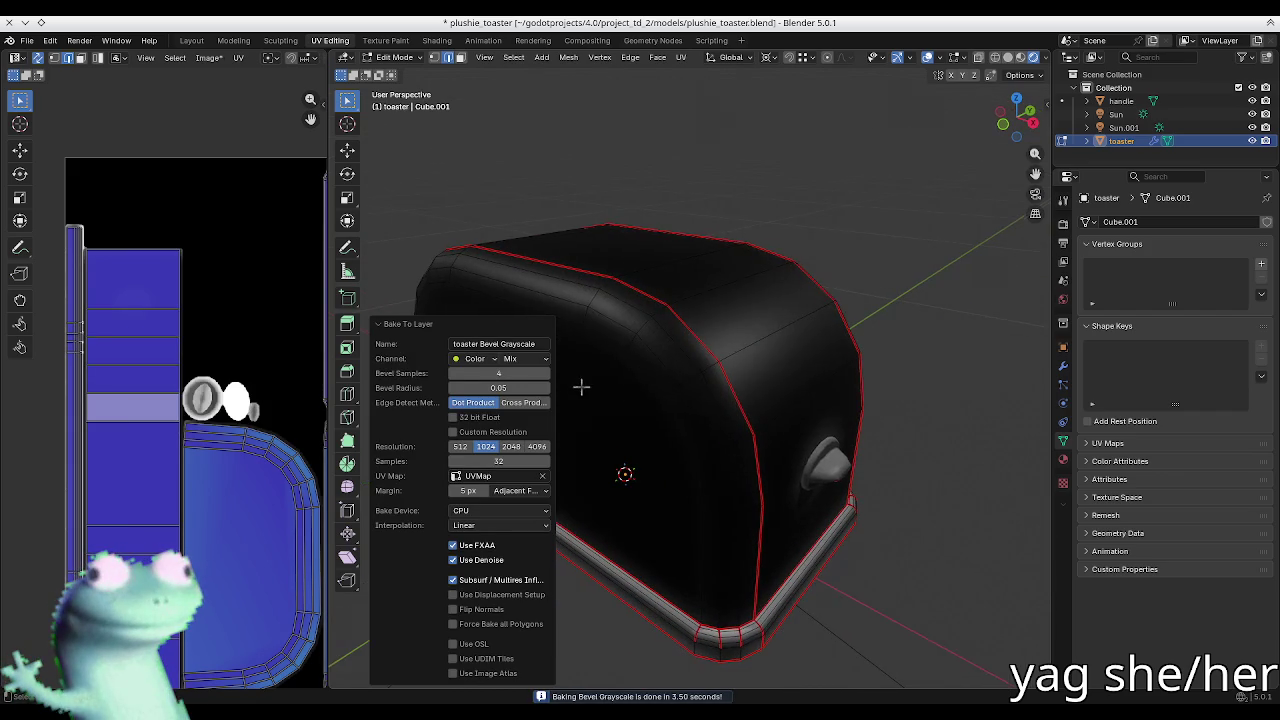
{"action": "left_click", "coordinate": [497, 325]}
Step: Add a Color Ramp to the Bevel Grayscale layer's Color channel
{"action": "key", "text": "n"}
{"action": "mouse_move", "coordinate": [631, 351]}
{"action": "middle_mouse_down"}
{"action": "mouse_move", "coordinate": [586, 337]}
{"action": "mouse_move", "coordinate": [577, 381]}
{"action": "middle_mouse_up"}
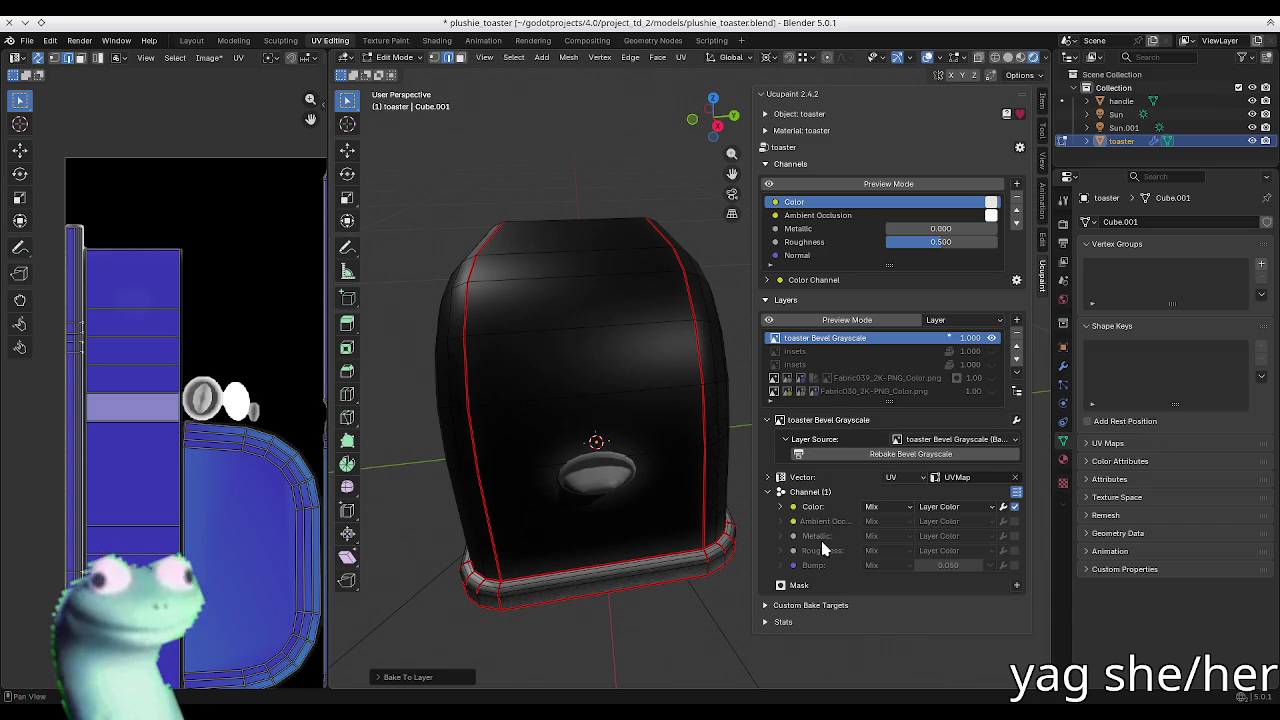
{"action": "left_click", "coordinate": [1000, 508]}
{"action": "left_click", "coordinate": [1062, 588]}
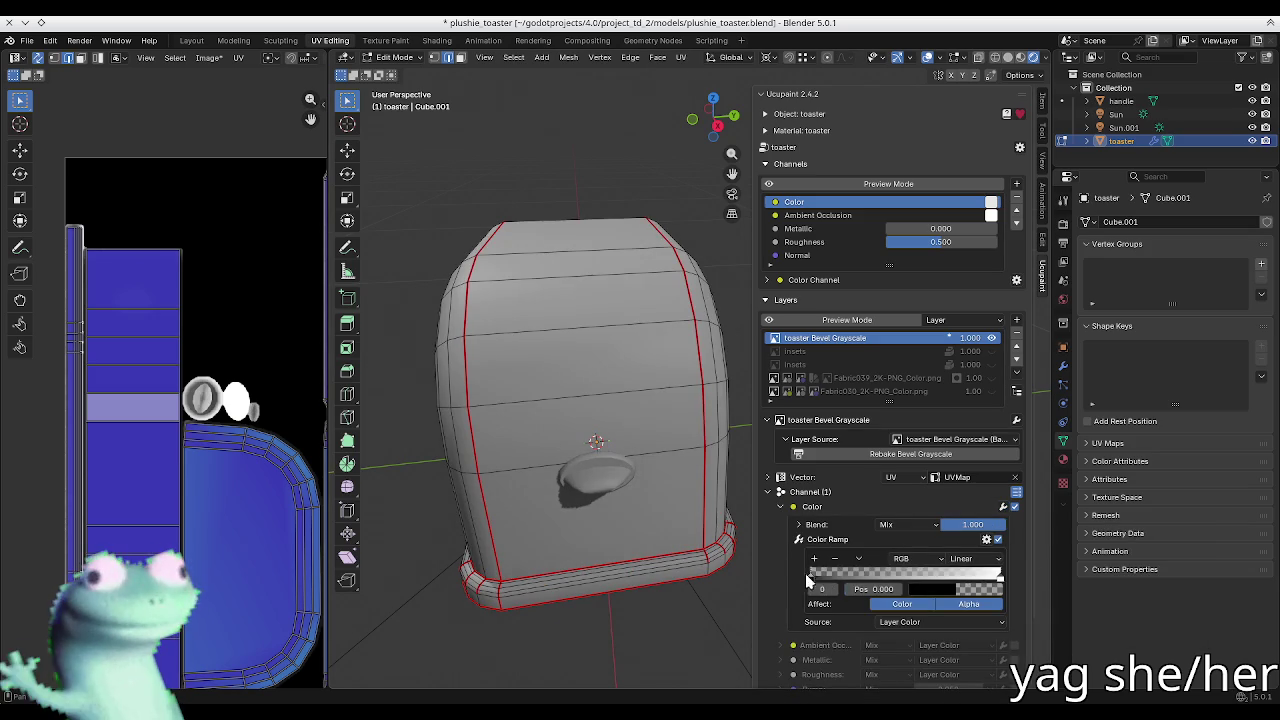
Step: Make the ramp's first stop opaque black and slide it to about 0.347
{"action": "left_click", "coordinate": [938, 591]}
{"action": "left_click_drag", "start_coordinate": [1030, 470], "coordinate": [1030, 357]}
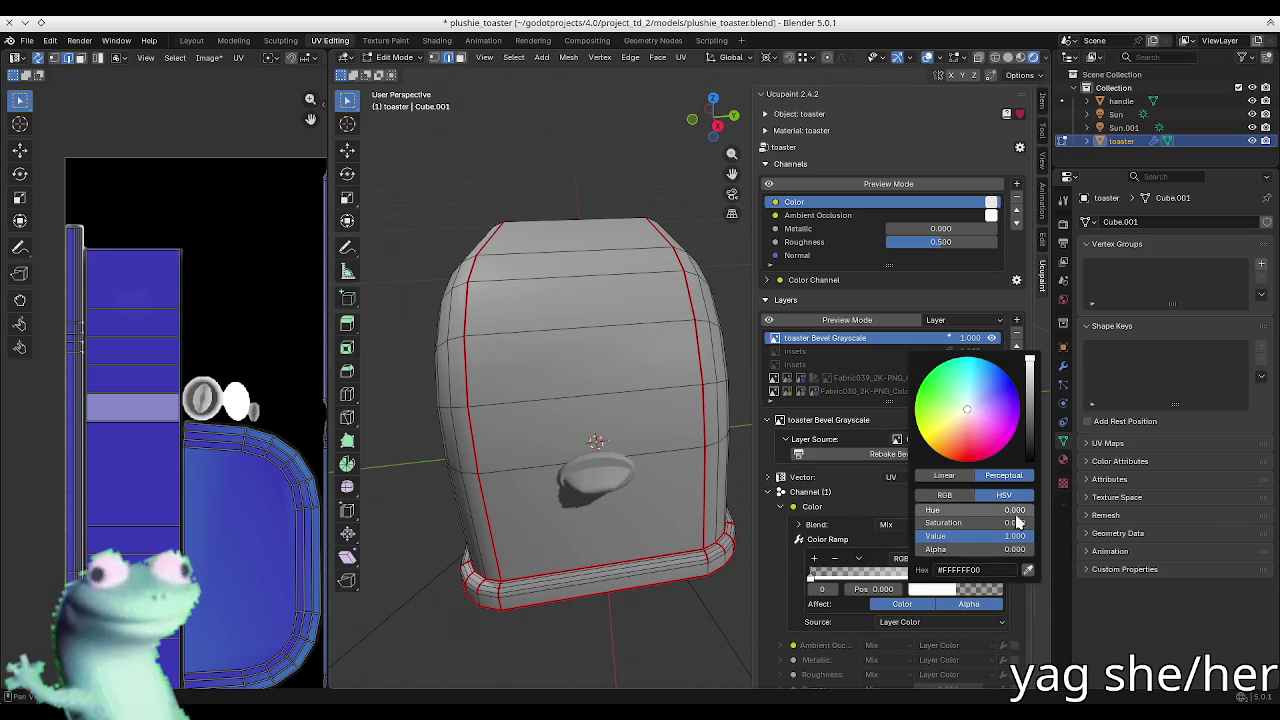
{"action": "left_click_drag", "start_coordinate": [1036, 422], "coordinate": [1030, 462]}
{"action": "mouse_move", "coordinate": [960, 549]}
{"action": "left_mouse_down"}
{"action": "mouse_move", "coordinate": [1030, 549]}
{"action": "mouse_move", "coordinate": [825, 580]}
{"action": "left_mouse_up"}
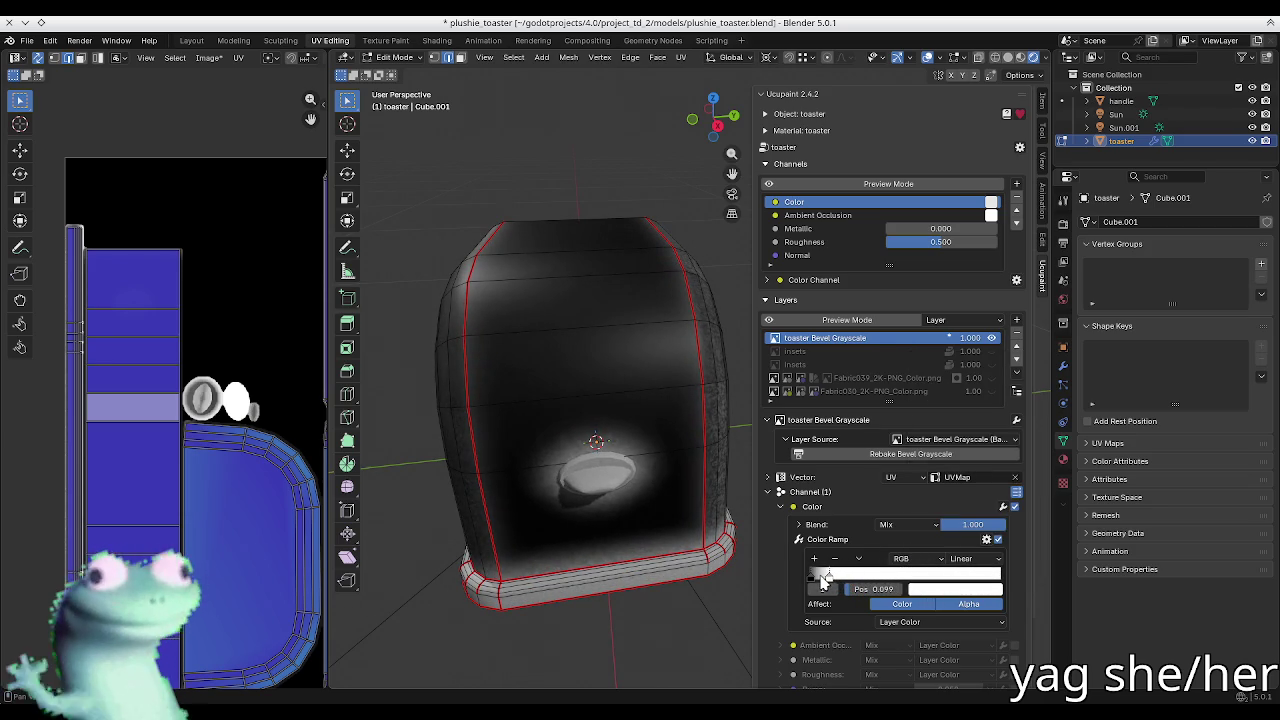
{"action": "middle_click_drag", "start_coordinate": [666, 425], "coordinate": [620, 362]}
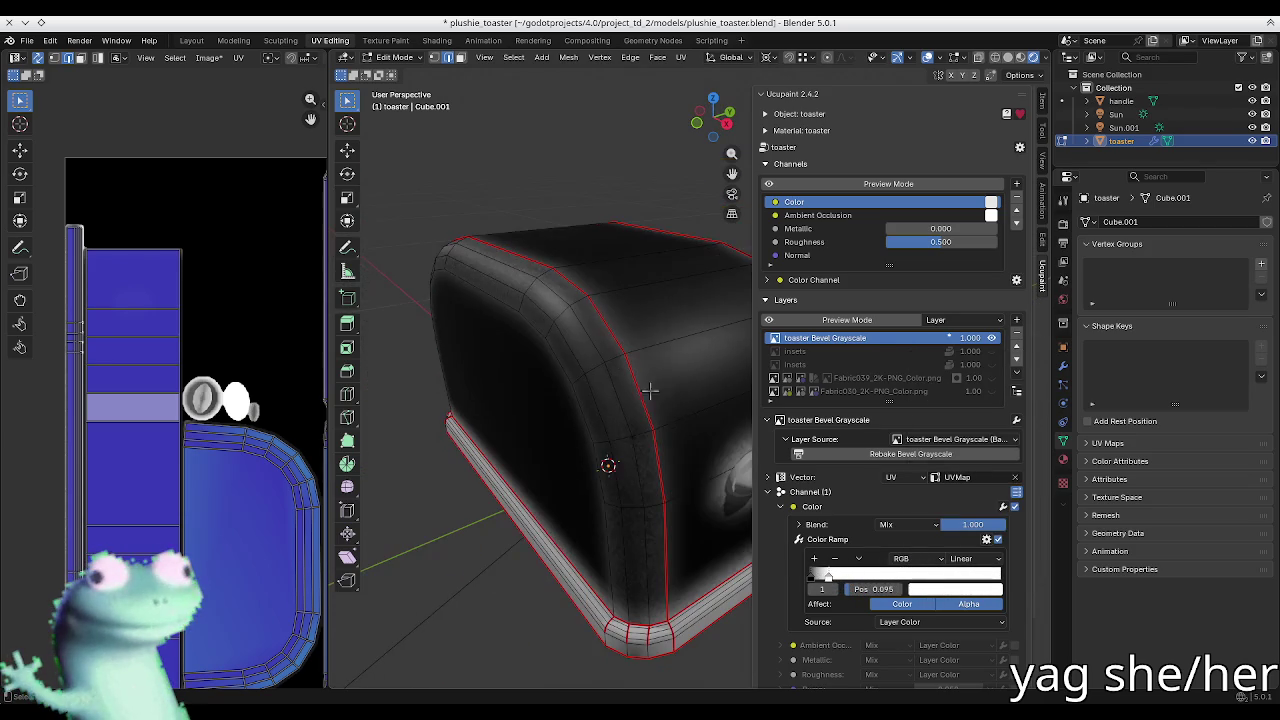
{"action": "left_click_drag", "start_coordinate": [832, 577], "coordinate": [877, 580]}
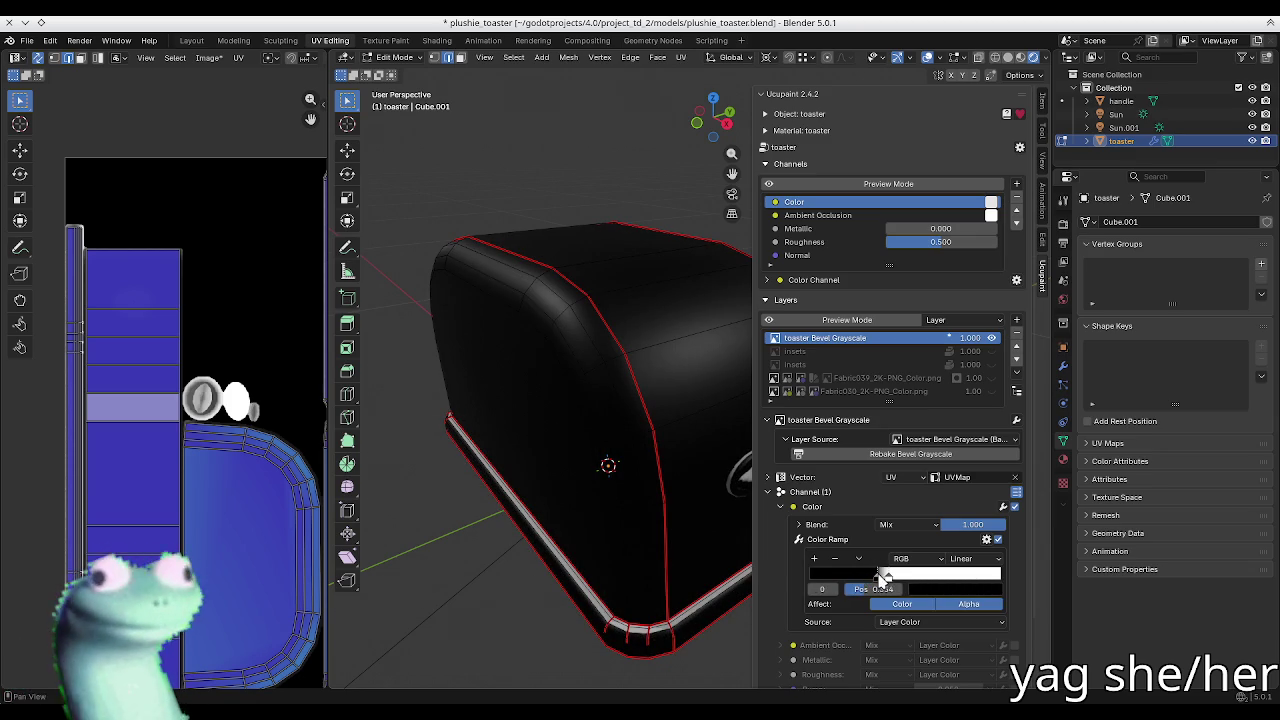
{"action": "mouse_move", "coordinate": [640, 408]}
{"action": "middle_mouse_down"}
{"action": "mouse_move", "coordinate": [537, 351]}
{"action": "mouse_move", "coordinate": [511, 368]}
{"action": "mouse_move", "coordinate": [586, 411]}
{"action": "mouse_move", "coordinate": [634, 369]}
{"action": "mouse_move", "coordinate": [597, 349]}
{"action": "middle_mouse_up"}
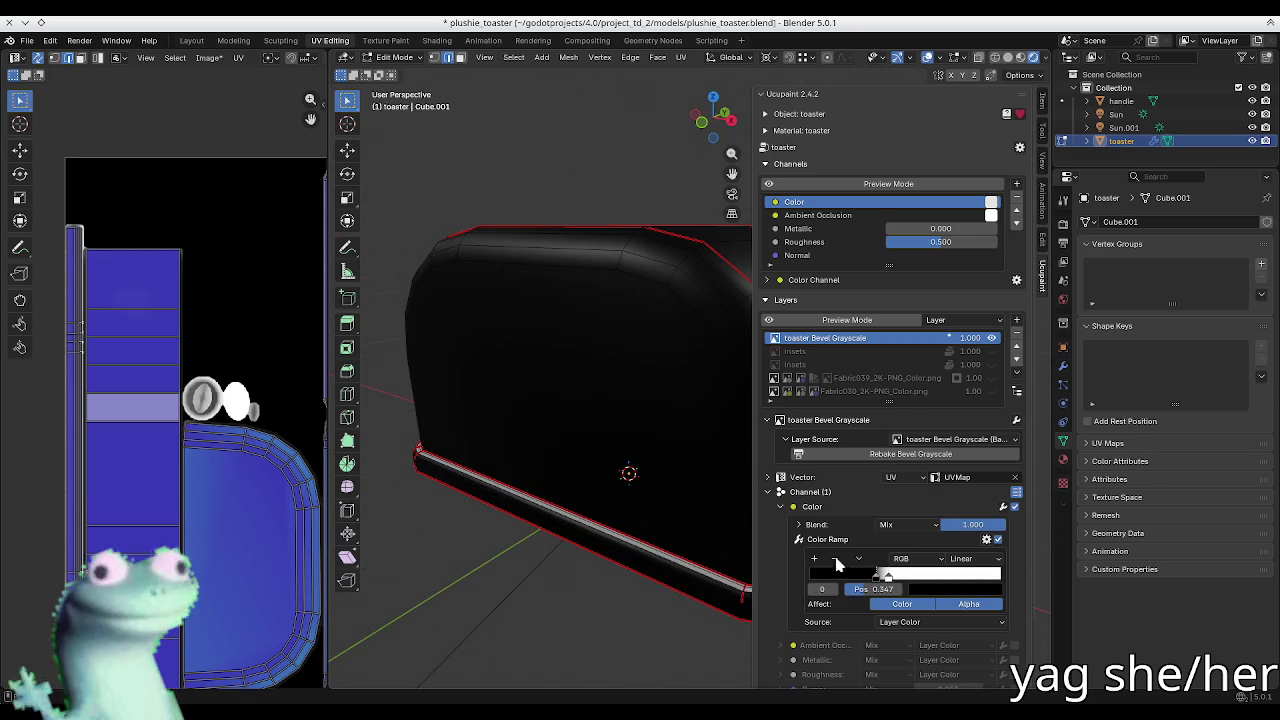
{"action": "left_click", "coordinate": [812, 507]}
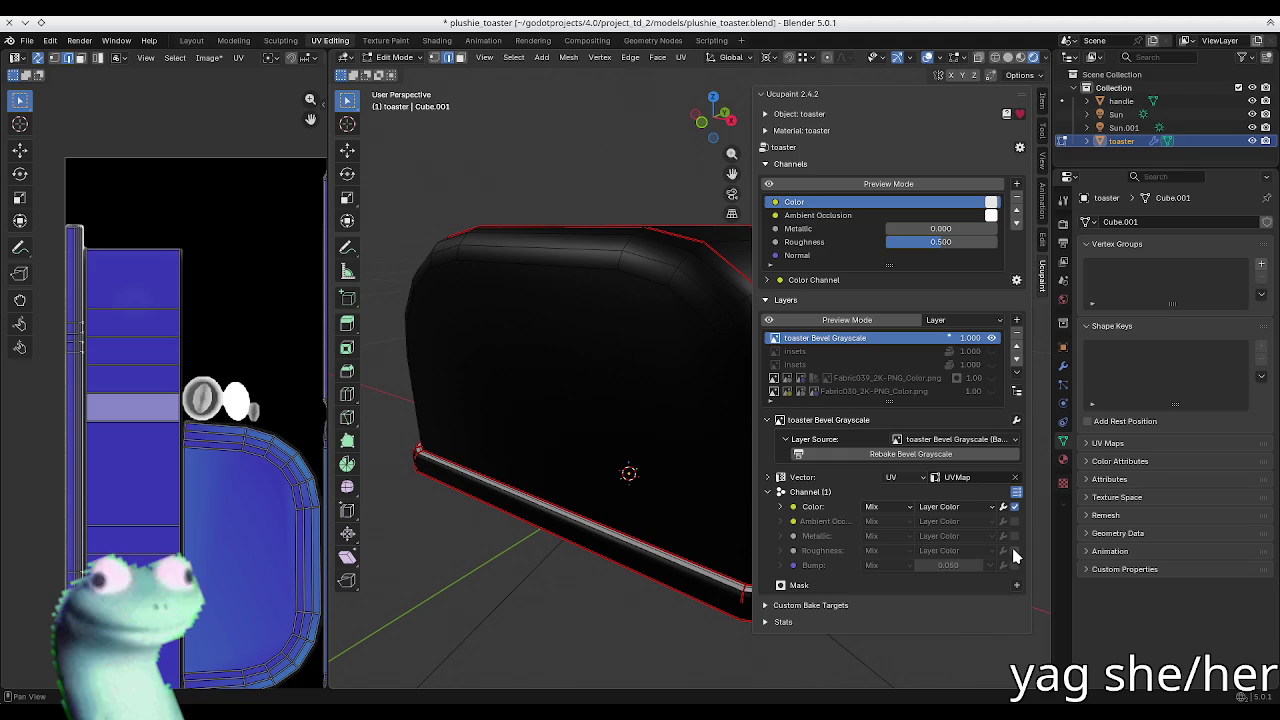
Step: Raise roughness to 1.000 and move the bevel ramp stop to 0.080
{"action": "left_click_drag", "start_coordinate": [903, 242], "coordinate": [960, 242]}
{"action": "mouse_move", "coordinate": [633, 281]}
{"action": "middle_mouse_down"}
{"action": "mouse_move", "coordinate": [690, 402]}
{"action": "mouse_move", "coordinate": [583, 377]}
{"action": "mouse_move", "coordinate": [639, 424]}
{"action": "mouse_move", "coordinate": [640, 471]}
{"action": "mouse_move", "coordinate": [670, 421]}
{"action": "mouse_move", "coordinate": [569, 357]}
{"action": "mouse_move", "coordinate": [534, 400]}
{"action": "mouse_move", "coordinate": [654, 349]}
{"action": "mouse_move", "coordinate": [720, 420]}
{"action": "middle_mouse_up"}
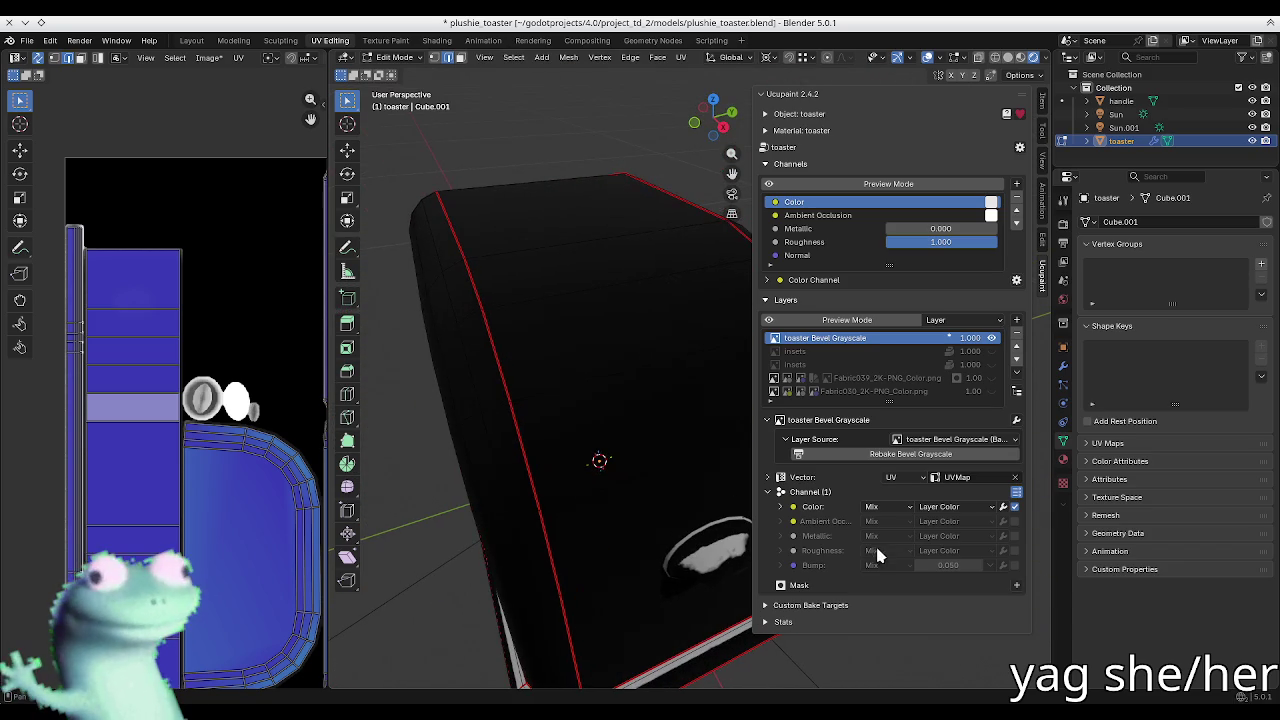
{"action": "left_click", "coordinate": [826, 508]}
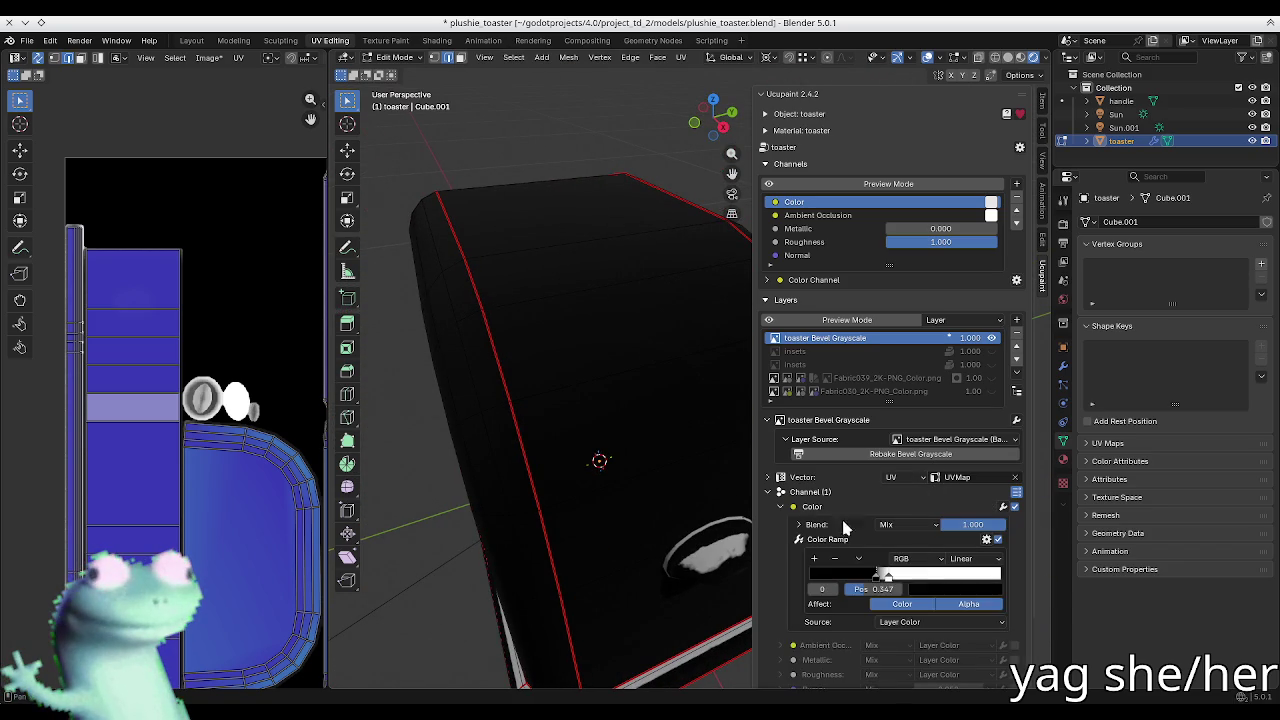
{"action": "left_click_drag", "start_coordinate": [888, 578], "coordinate": [808, 585]}
{"action": "left_click_drag", "start_coordinate": [888, 578], "coordinate": [807, 579]}
{"action": "mouse_move", "coordinate": [490, 310]}
{"action": "middle_mouse_down"}
{"action": "mouse_move", "coordinate": [503, 280]}
{"action": "mouse_move", "coordinate": [537, 351]}
{"action": "mouse_move", "coordinate": [526, 343]}
{"action": "middle_mouse_up"}
{"action": "left_click", "coordinate": [908, 454]}
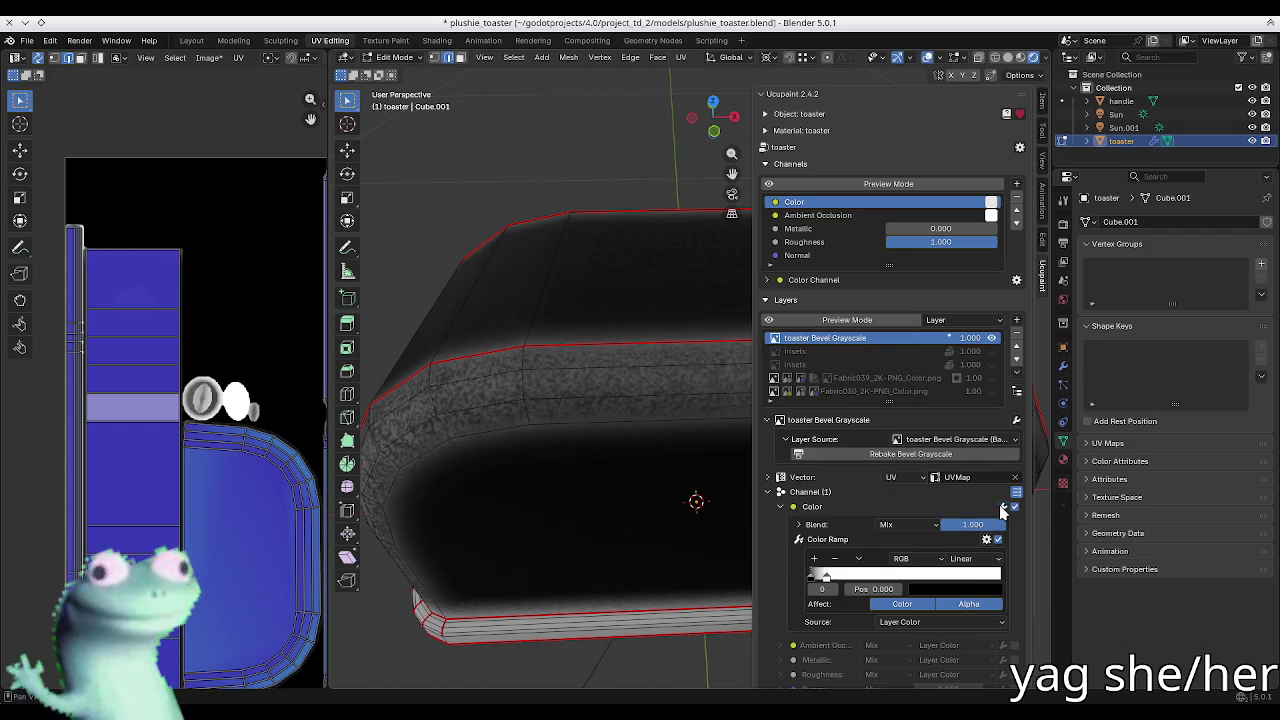
Step: Remove the Bevel Grayscale layer
{"action": "left_click", "coordinate": [1016, 420]}
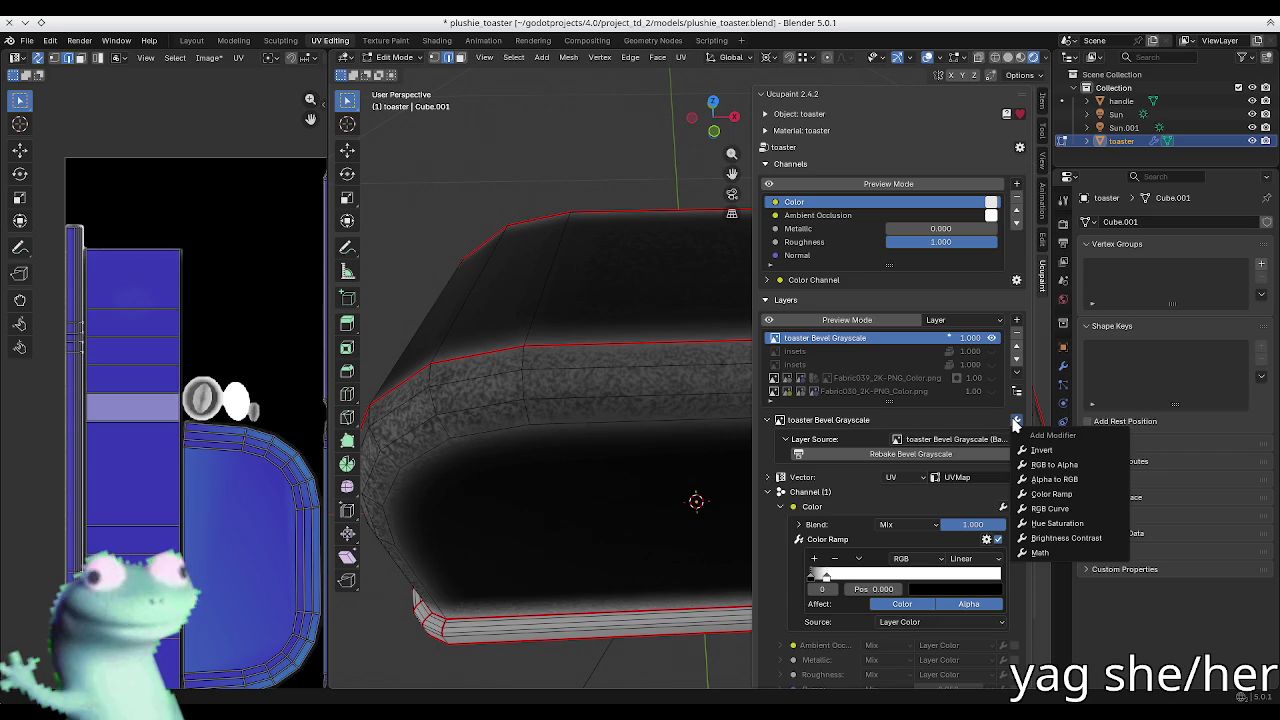
{"action": "left_click", "coordinate": [1017, 333]}
{"action": "left_click", "coordinate": [985, 372]}
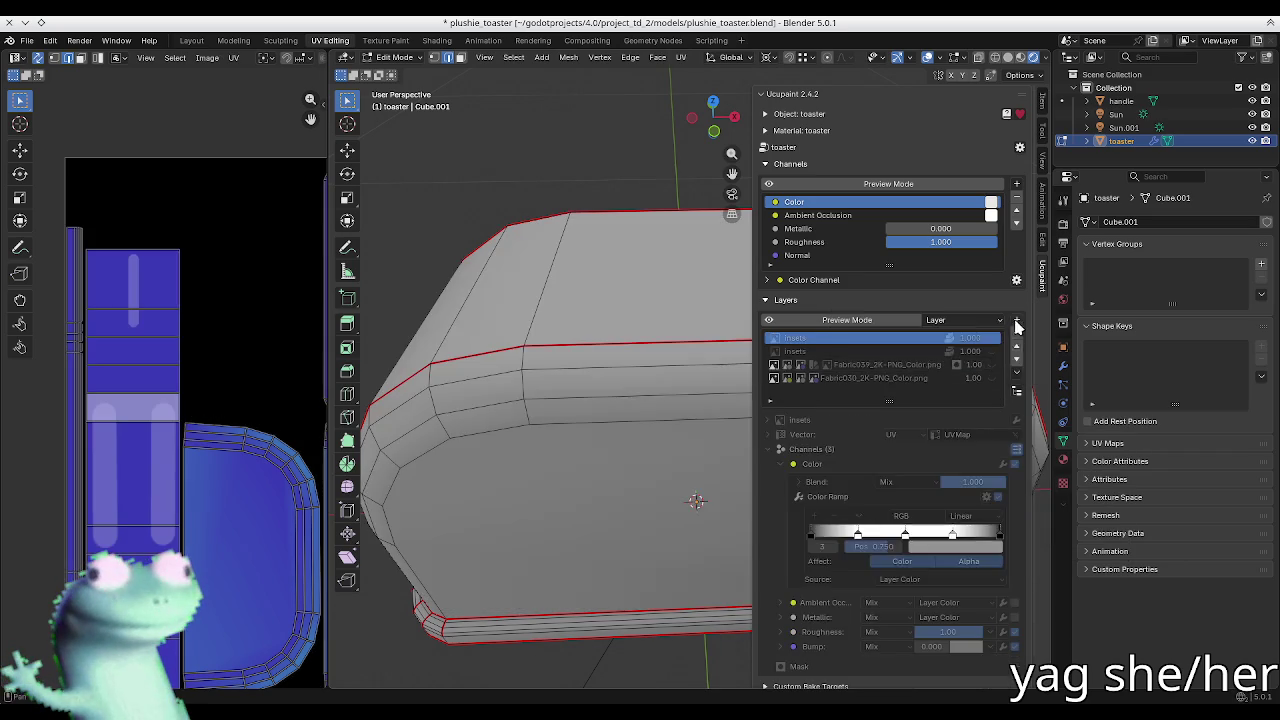
Step: Bake a toaster Cavity layer at 2048 resolution and orbit to inspect it
{"action": "left_click", "coordinate": [1016, 320]}
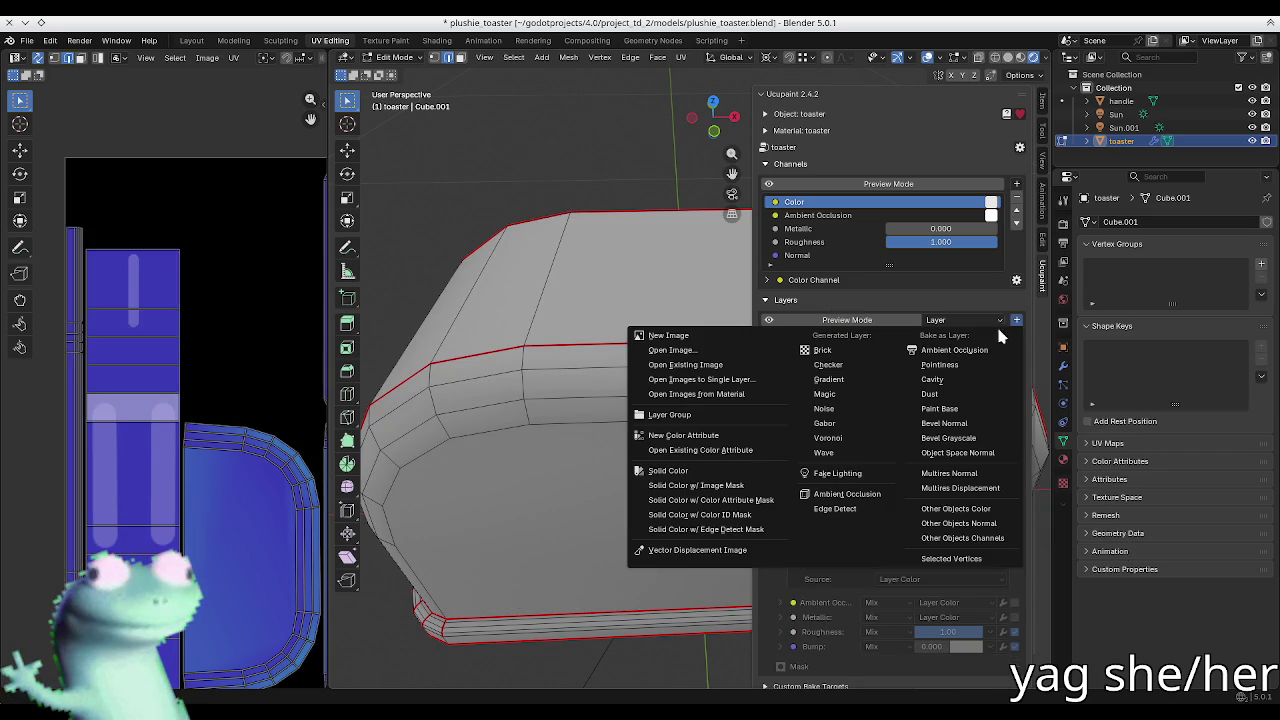
{"action": "left_click", "coordinate": [963, 385]}
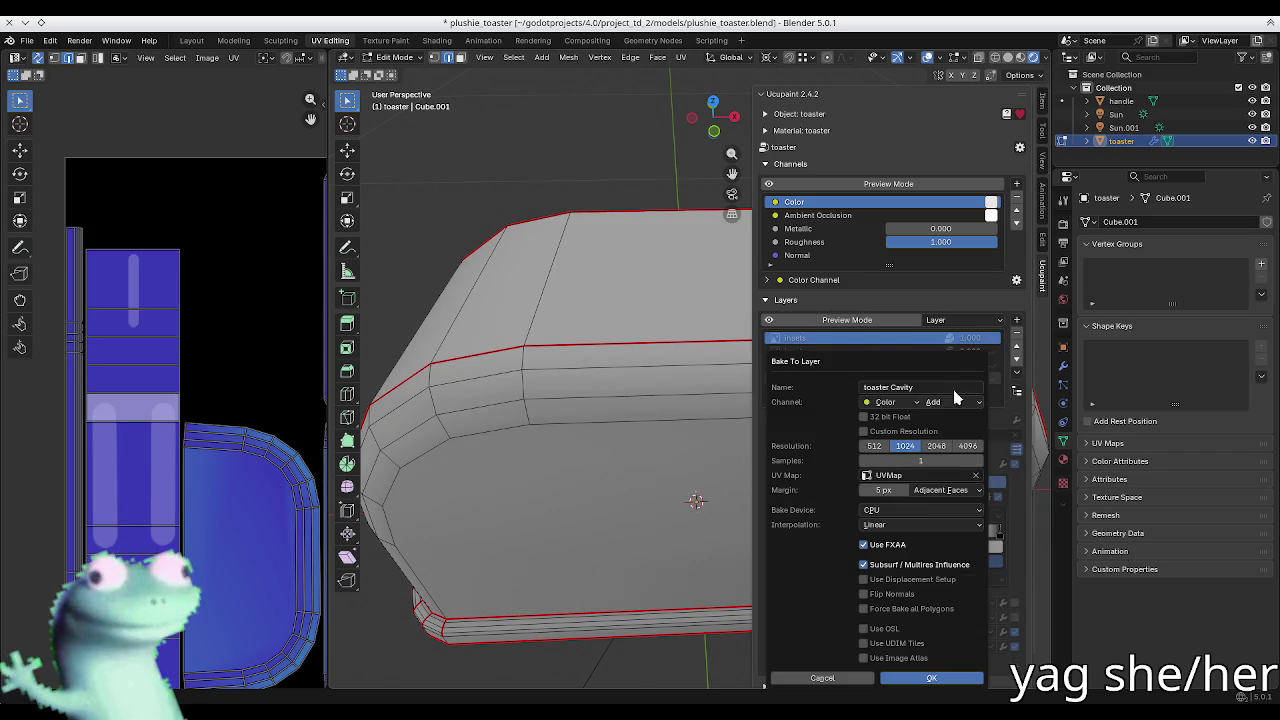
{"action": "left_click", "coordinate": [933, 449]}
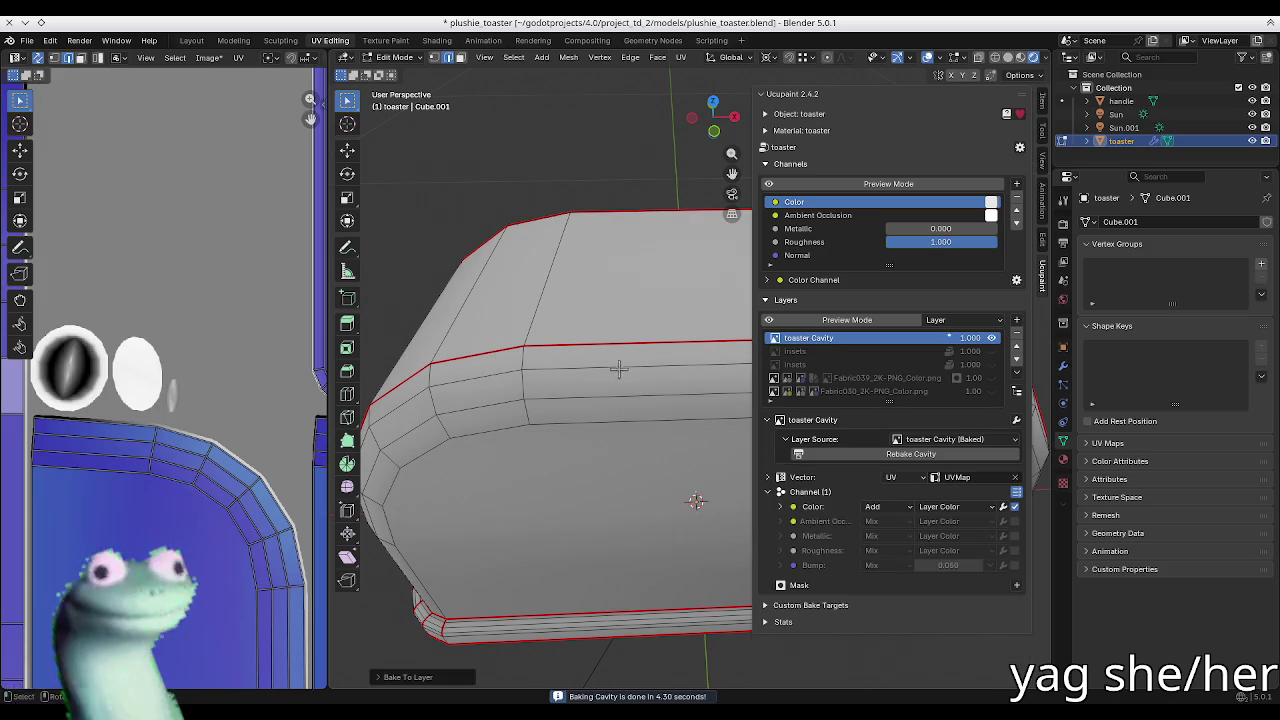
{"action": "mouse_move", "coordinate": [623, 366]}
{"action": "middle_mouse_down"}
{"action": "mouse_move", "coordinate": [543, 357]}
{"action": "mouse_move", "coordinate": [595, 362]}
{"action": "middle_mouse_up"}
{"action": "scroll", "coordinate": [595, 362], "scroll_direction": "down", "scroll_amount": 2}
{"action": "scroll", "coordinate": [223, 351], "scroll_direction": "down", "scroll_amount": 2}
{"action": "scroll", "coordinate": [183, 351], "scroll_direction": "down", "scroll_amount": 2}
{"action": "mouse_move", "coordinate": [490, 340]}
{"action": "middle_mouse_down"}
{"action": "mouse_move", "coordinate": [473, 321]}
{"action": "mouse_move", "coordinate": [499, 334]}
{"action": "mouse_move", "coordinate": [423, 306]}
{"action": "mouse_move", "coordinate": [520, 360]}
{"action": "middle_mouse_up"}
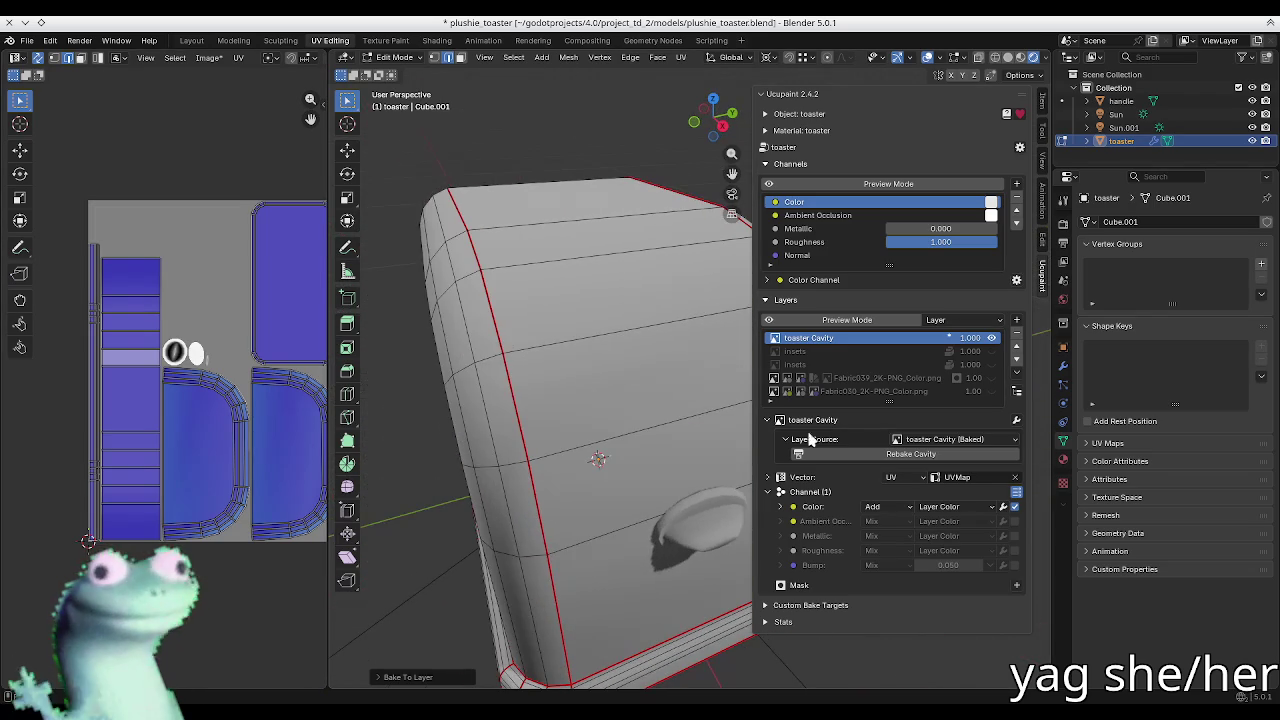
Step: Add a Color Ramp to the Cavity Color channel, black stop opaque at about 0.765
{"action": "left_click", "coordinate": [1003, 507]}
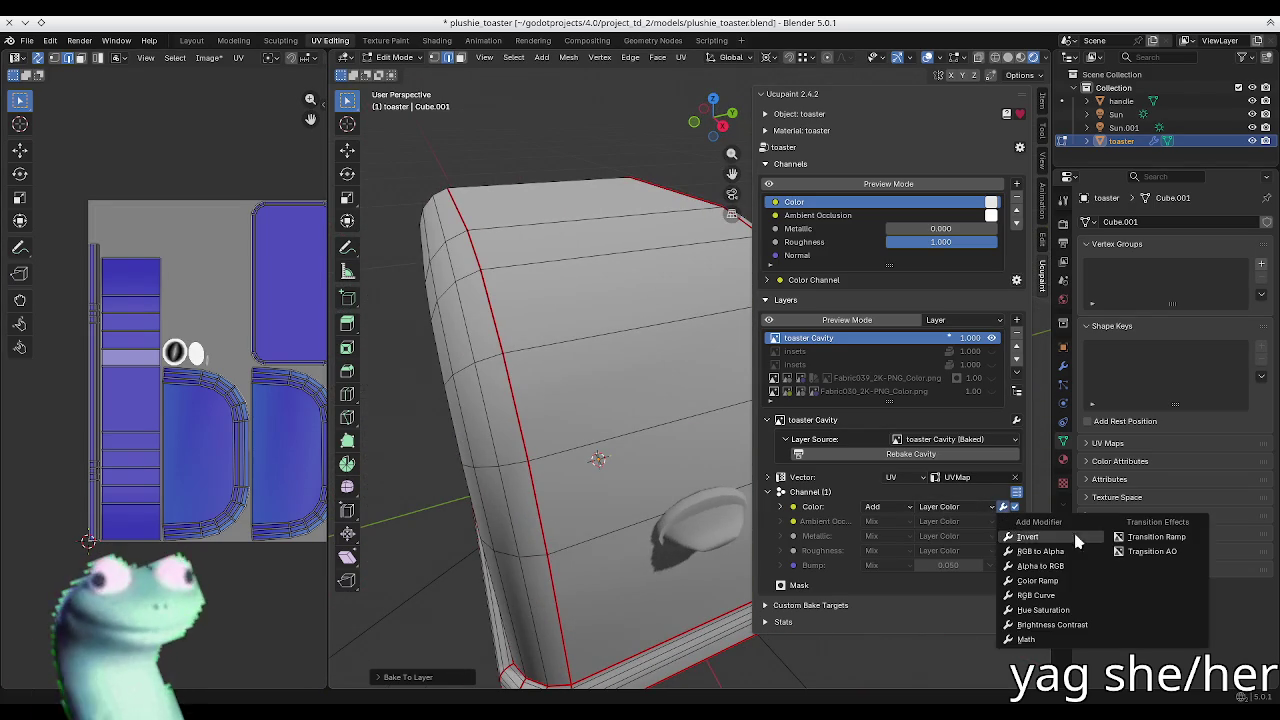
{"action": "left_click", "coordinate": [1040, 581]}
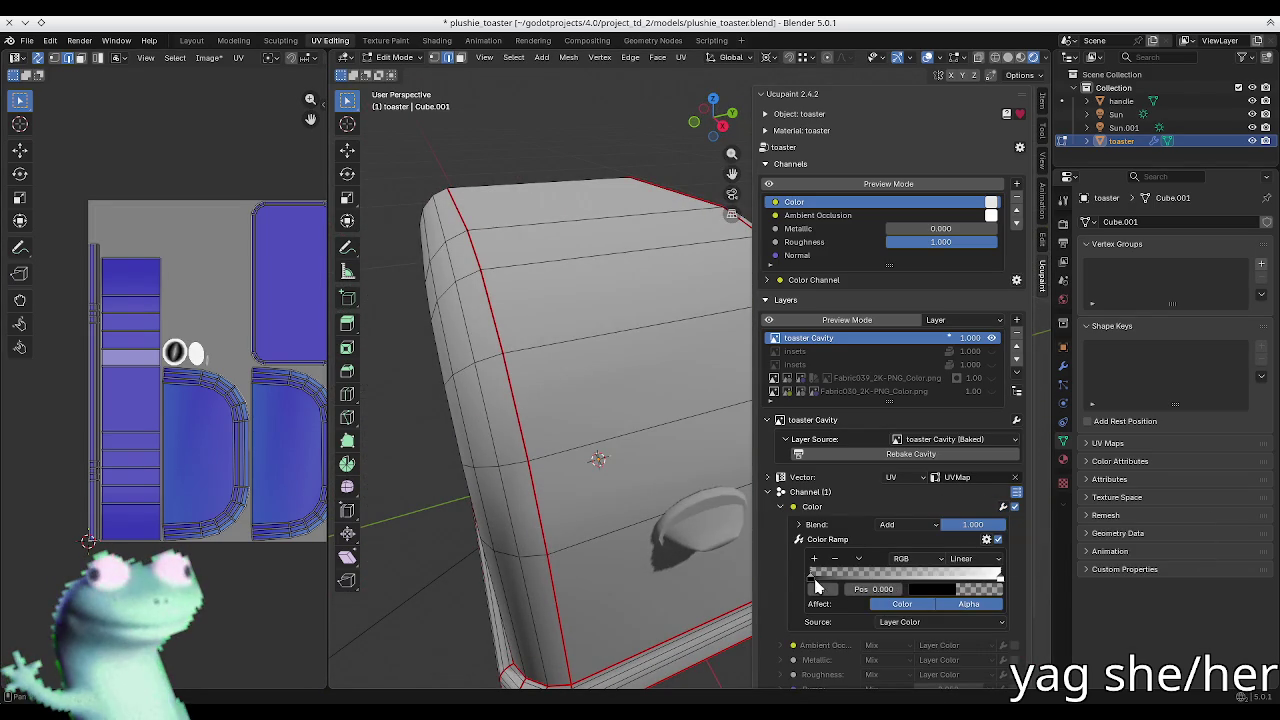
{"action": "left_click", "coordinate": [947, 595]}
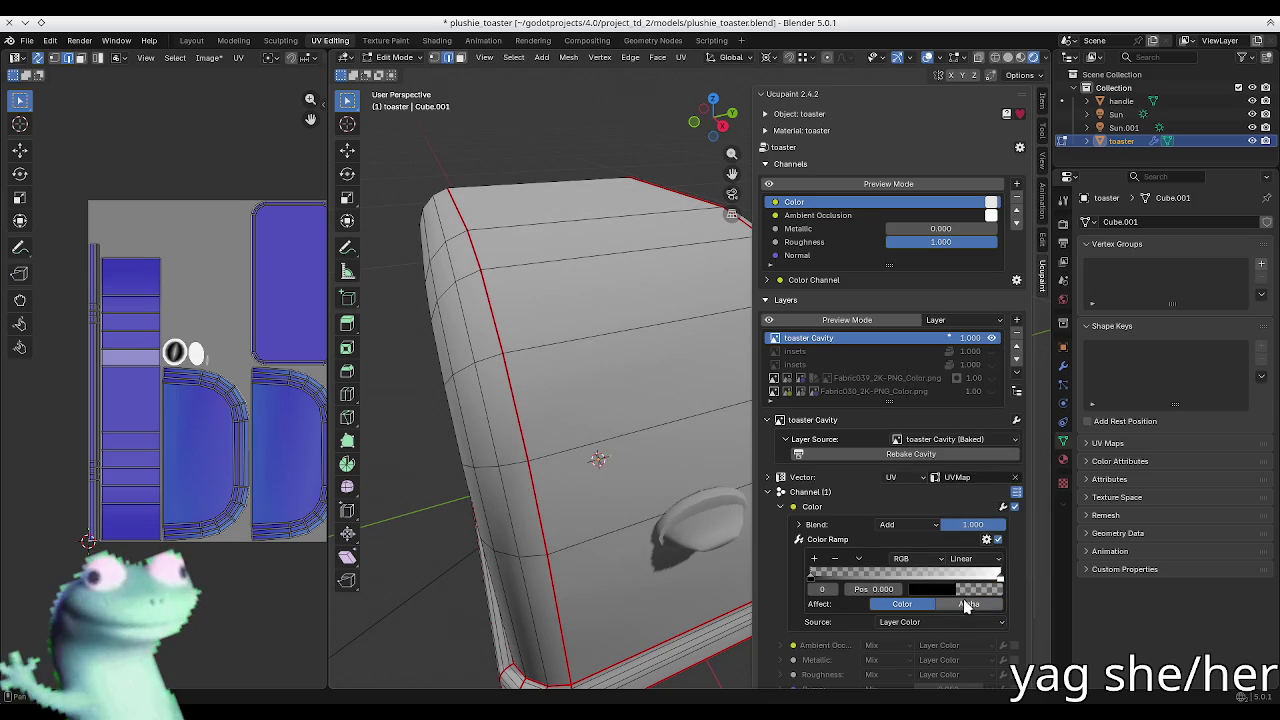
{"action": "left_click", "coordinate": [978, 591]}
{"action": "left_click_drag", "start_coordinate": [960, 549], "coordinate": [1030, 549]}
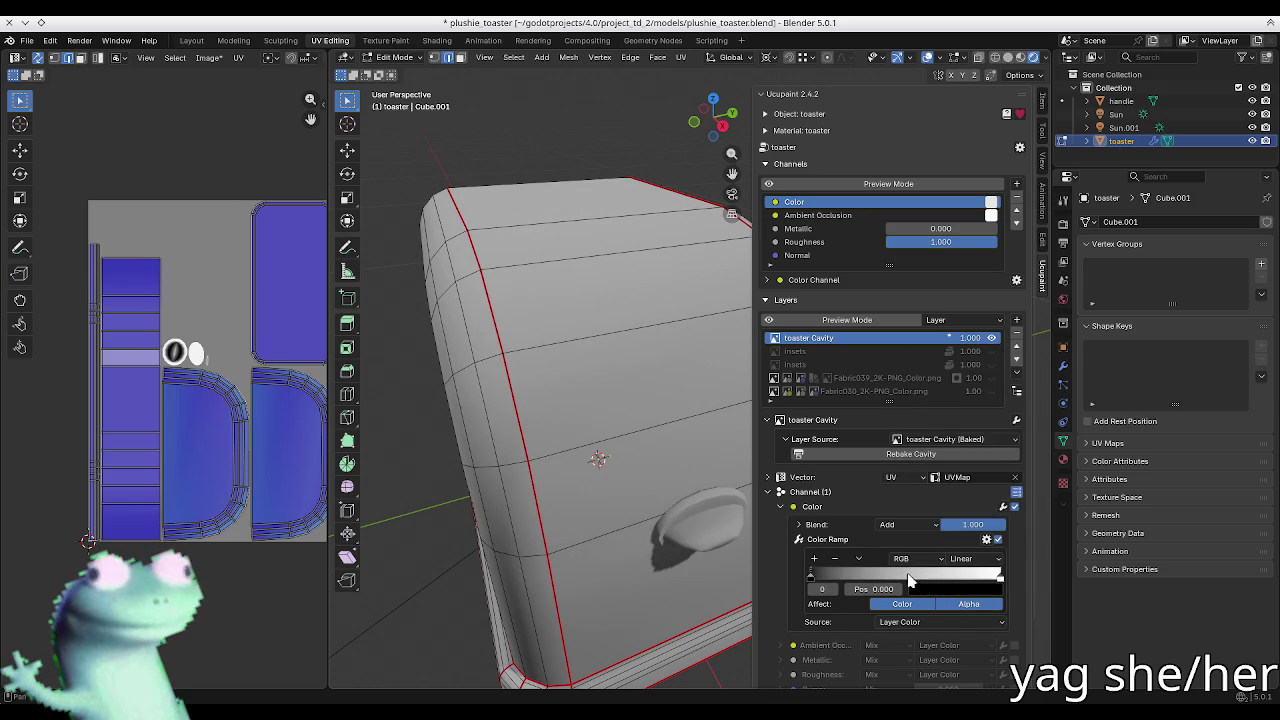
{"action": "mouse_move", "coordinate": [812, 577]}
{"action": "left_mouse_down"}
{"action": "mouse_move", "coordinate": [953, 574]}
{"action": "mouse_move", "coordinate": [893, 578]}
{"action": "mouse_move", "coordinate": [1035, 551]}
{"action": "left_mouse_up"}
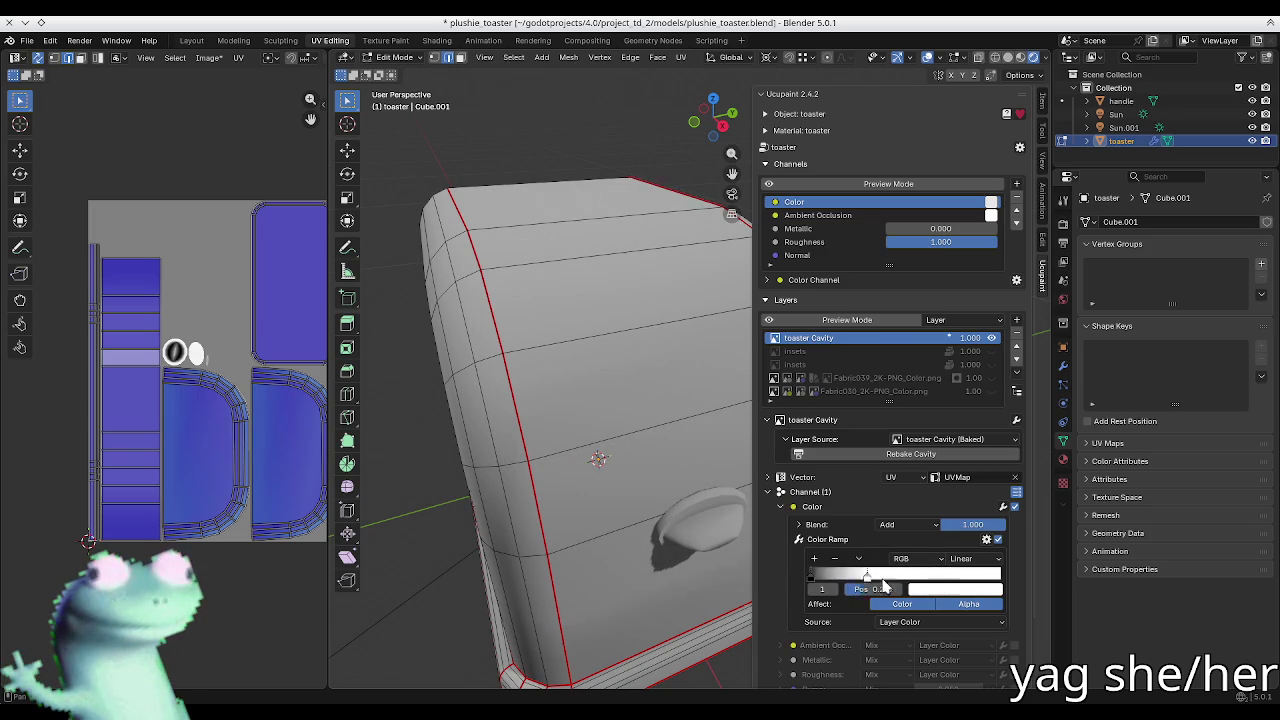
Step: Delete the toaster Cavity layer from the stack
{"action": "left_click", "coordinate": [1003, 507]}
{"action": "left_click", "coordinate": [1008, 503]}
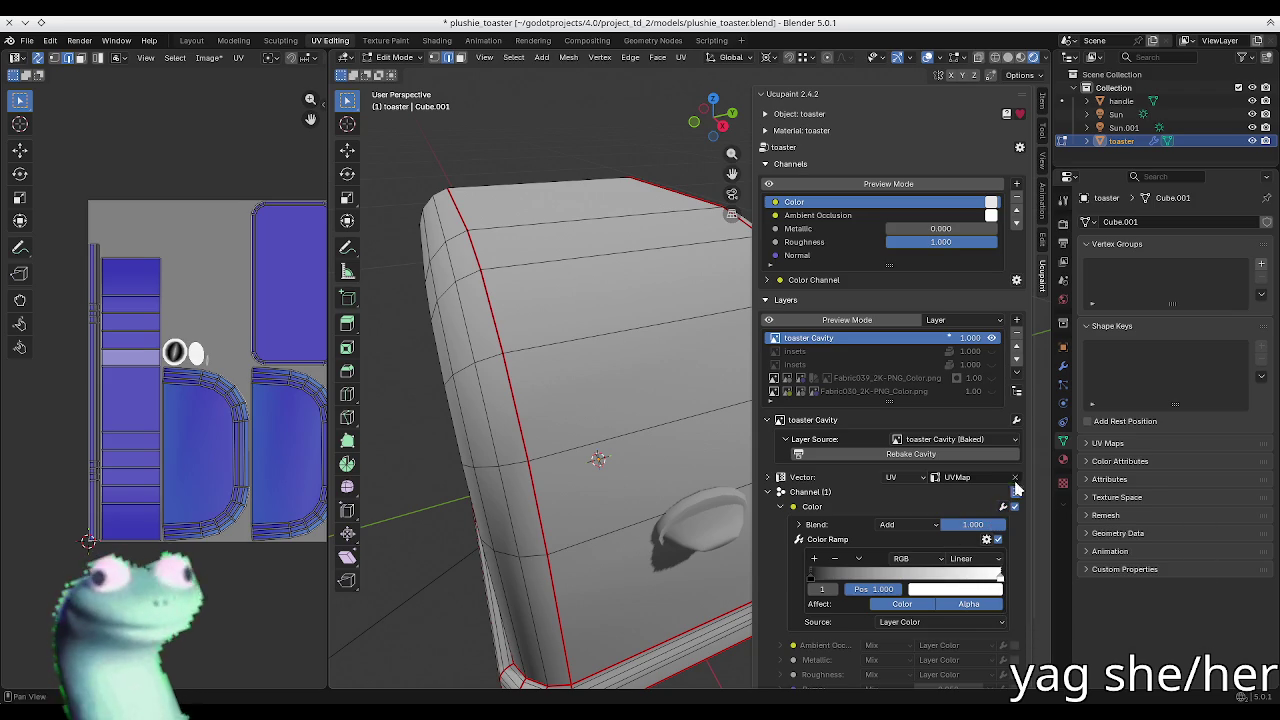
{"action": "left_click", "coordinate": [1016, 424]}
{"action": "left_click", "coordinate": [1016, 422]}
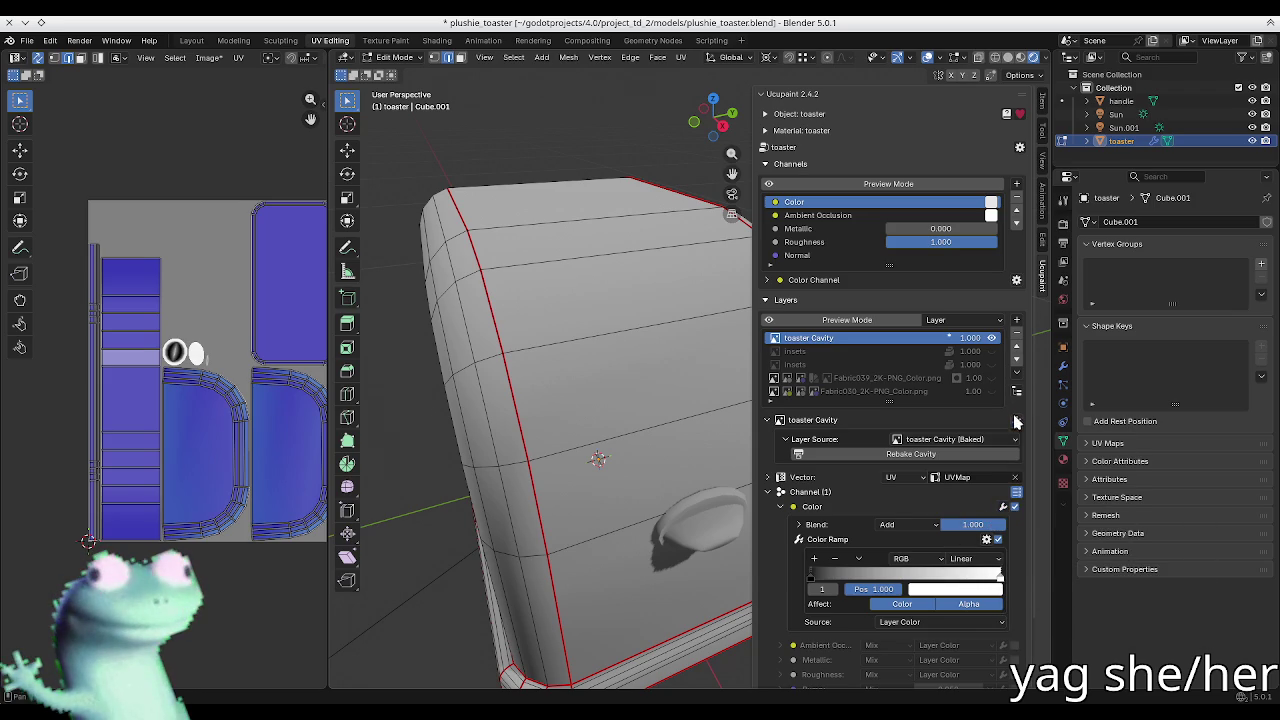
{"action": "left_click", "coordinate": [1016, 333]}
{"action": "left_click", "coordinate": [968, 368]}
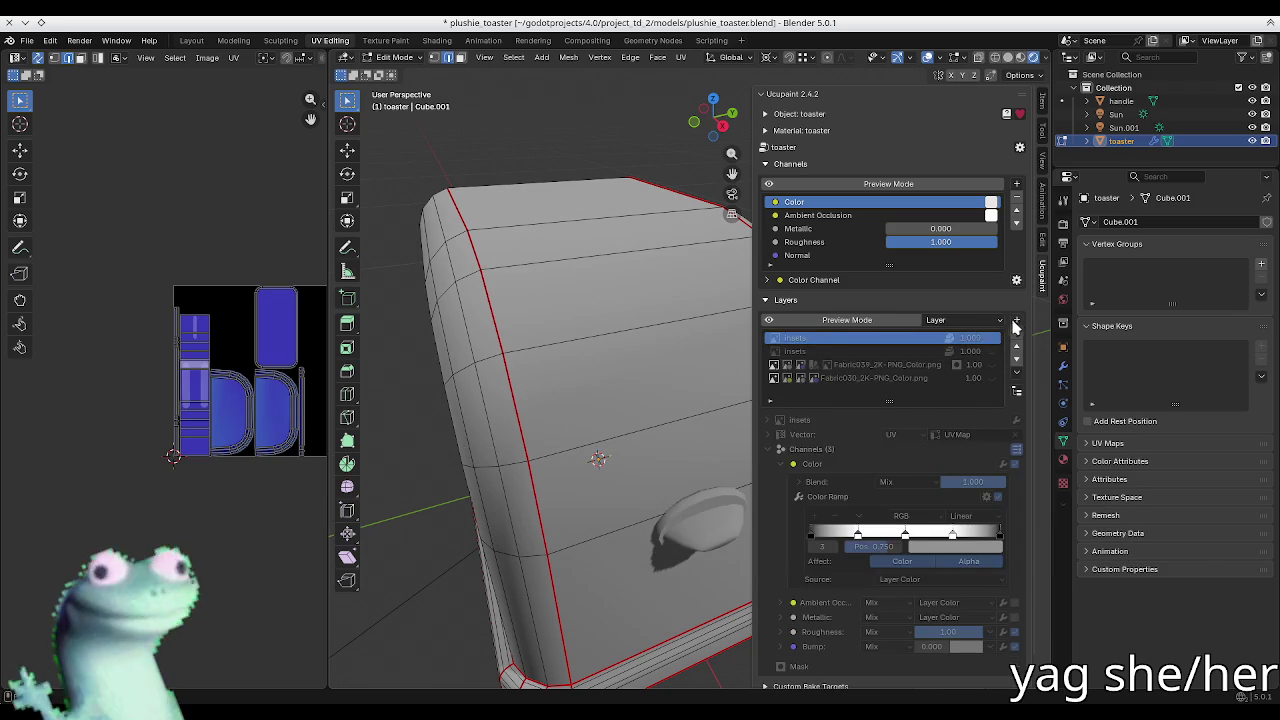
Step: Add a blue Solid Color layer with a Color ID mask filling the selected faces
{"action": "left_click", "coordinate": [1016, 319]}
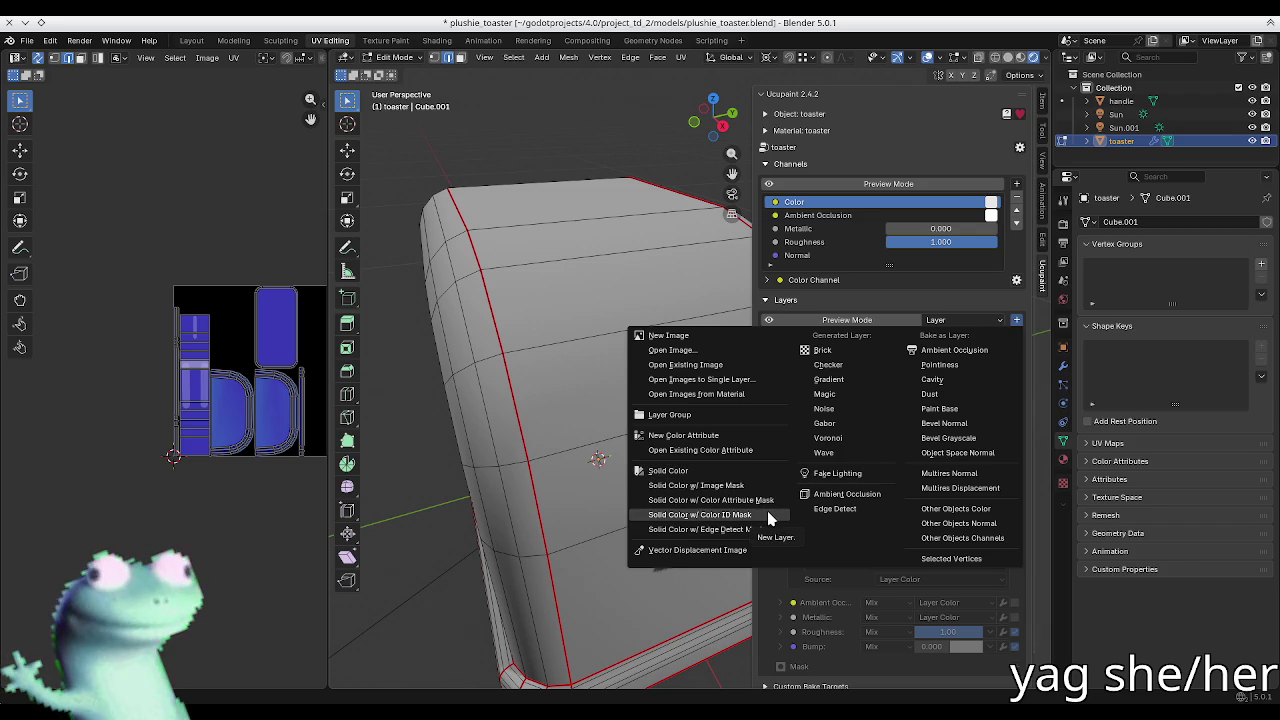
{"action": "left_click", "coordinate": [768, 515]}
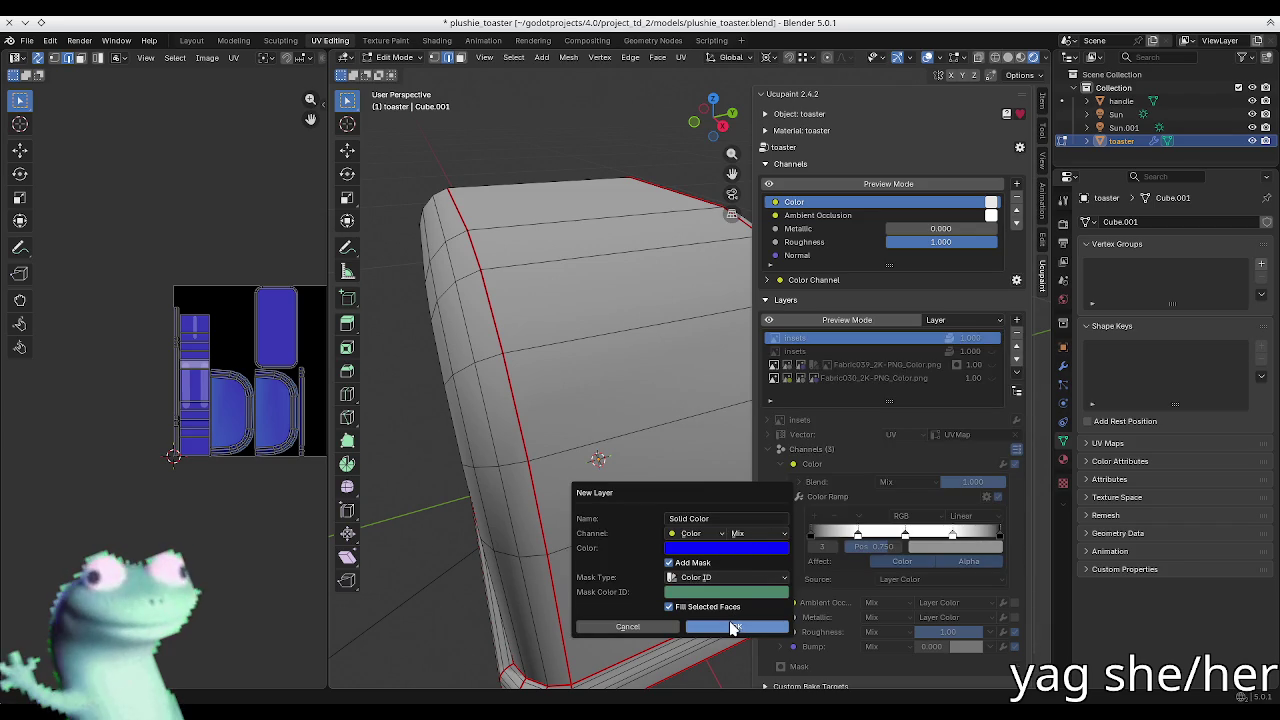
{"action": "left_click", "coordinate": [722, 624]}
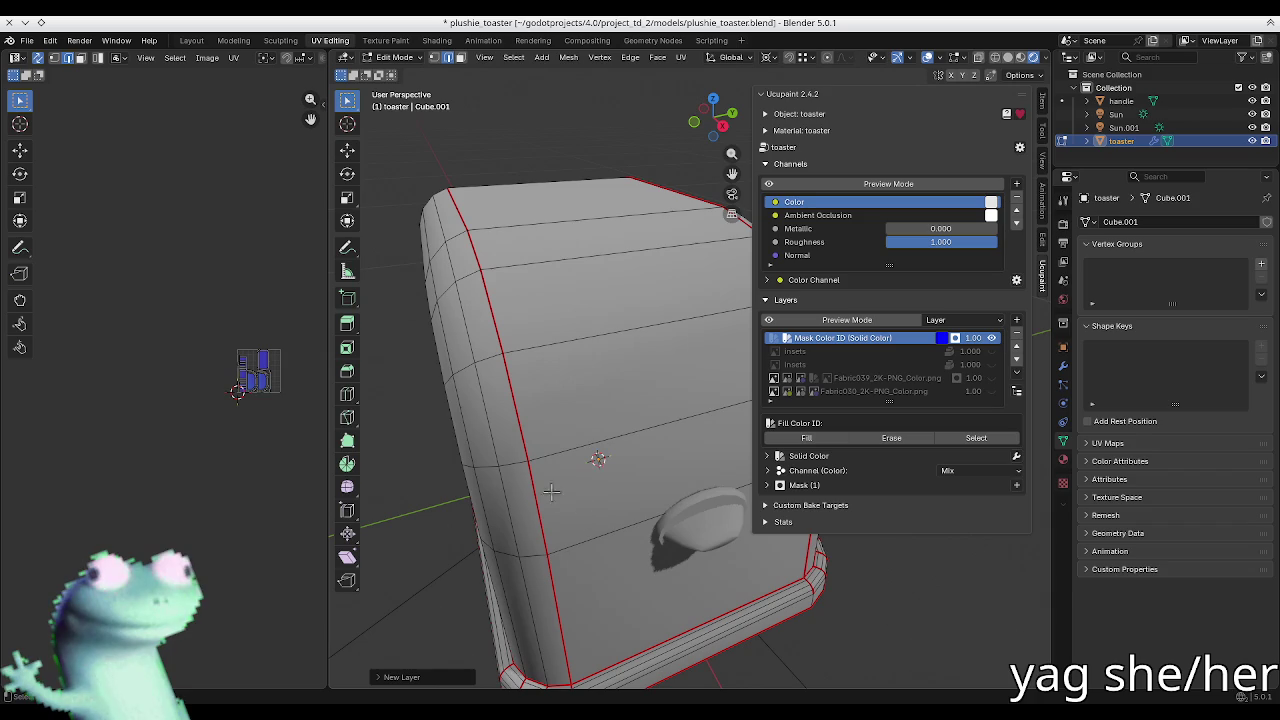
Step: Select edge loops along the toaster's corner and seams and fill those faces with the Color ID
{"action": "left_click", "coordinate": [541, 545], "text": "shift"}
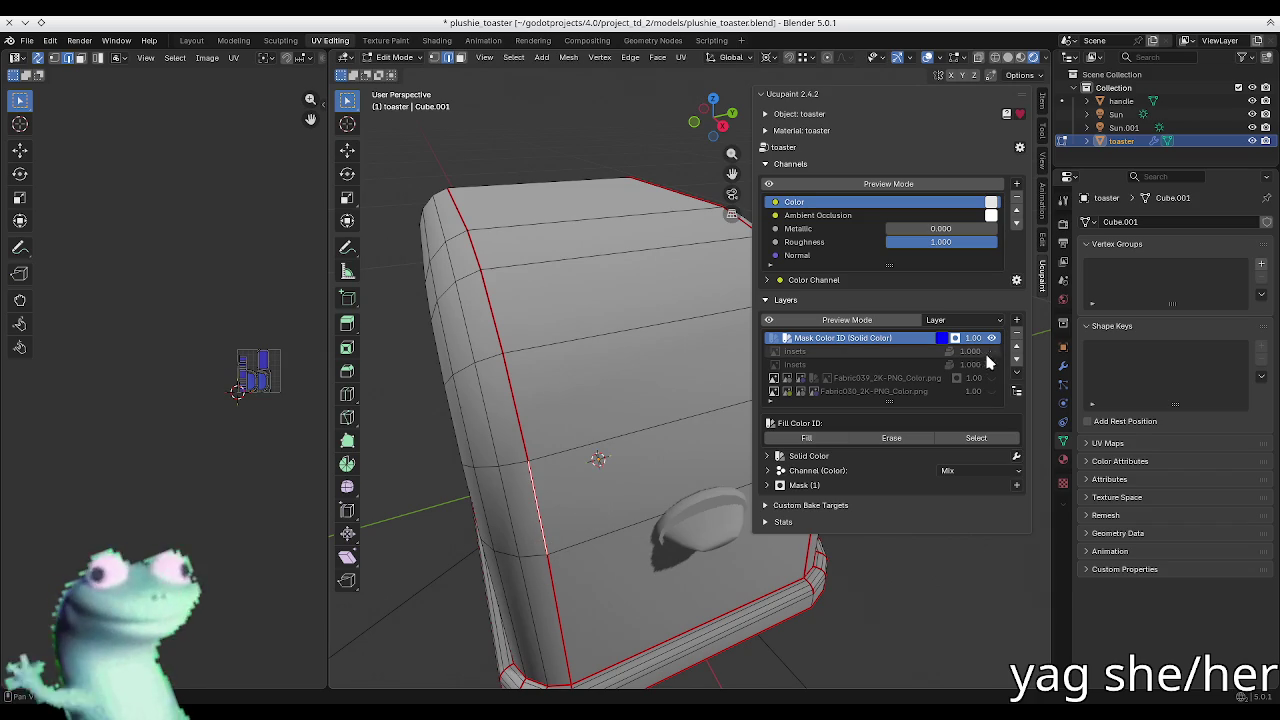
{"action": "mouse_move", "coordinate": [680, 400]}
{"action": "middle_mouse_down"}
{"action": "mouse_move", "coordinate": [530, 383]}
{"action": "mouse_move", "coordinate": [542, 422]}
{"action": "middle_mouse_up"}
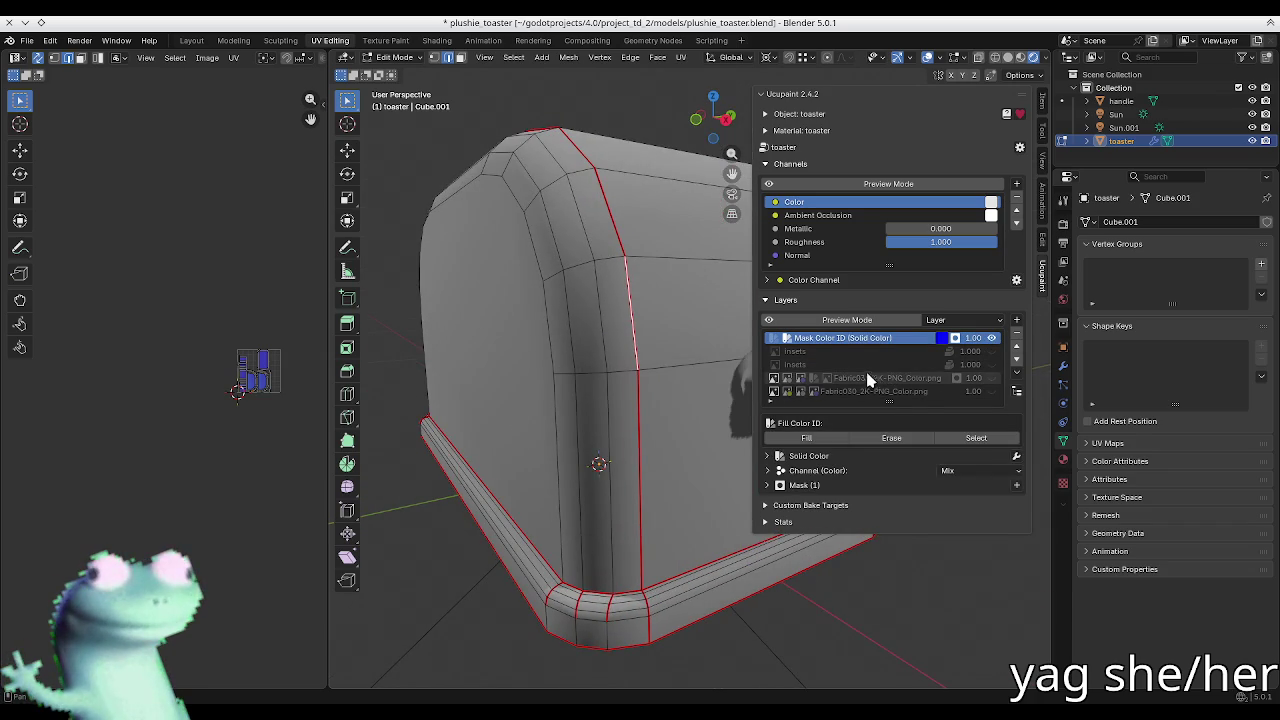
{"action": "mouse_move", "coordinate": [700, 409]}
{"action": "middle_mouse_down"}
{"action": "mouse_move", "coordinate": [678, 370]}
{"action": "mouse_move", "coordinate": [857, 377]}
{"action": "middle_mouse_up"}
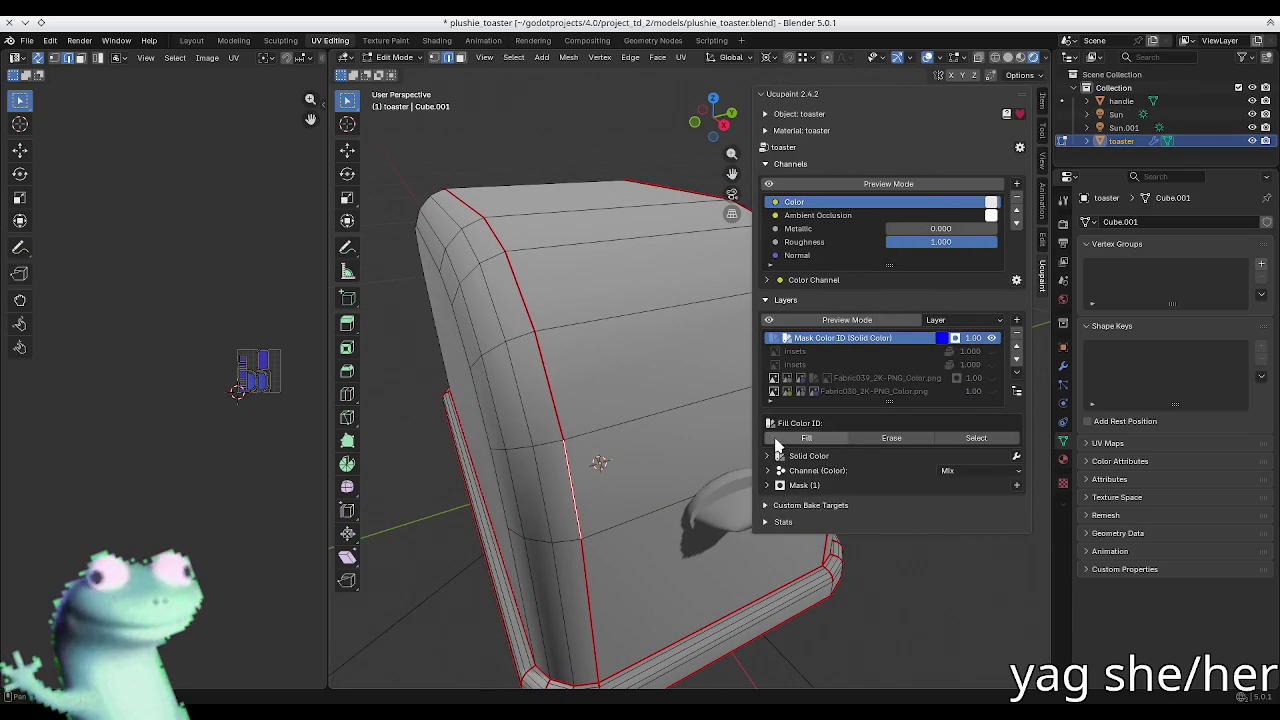
{"action": "left_click", "coordinate": [586, 572], "text": "shift"}
{"action": "left_click", "coordinate": [577, 514], "text": "alt"}
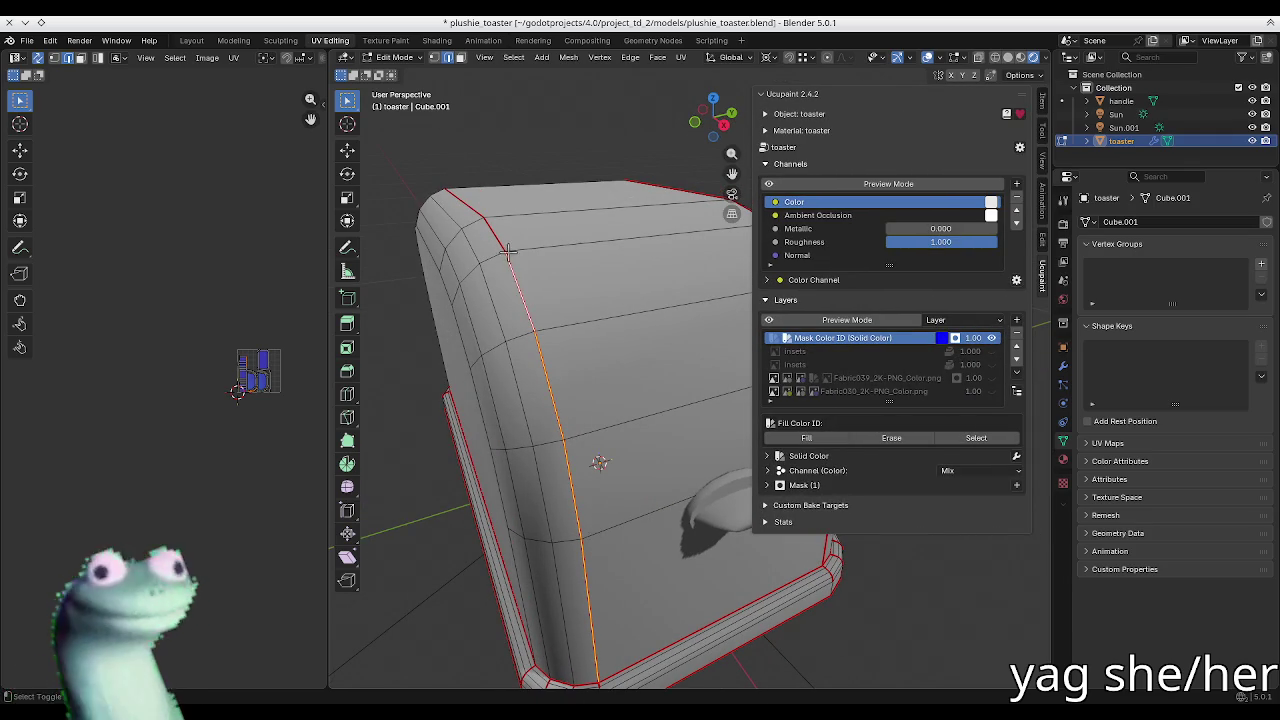
{"action": "middle_click_drag", "start_coordinate": [520, 300], "coordinate": [646, 362]}
{"action": "mouse_move", "coordinate": [597, 413]}
{"action": "middle_mouse_down"}
{"action": "mouse_move", "coordinate": [550, 458]}
{"action": "mouse_move", "coordinate": [643, 449]}
{"action": "mouse_move", "coordinate": [600, 466]}
{"action": "middle_mouse_up"}
{"action": "left_click", "coordinate": [574, 471], "text": "shift"}
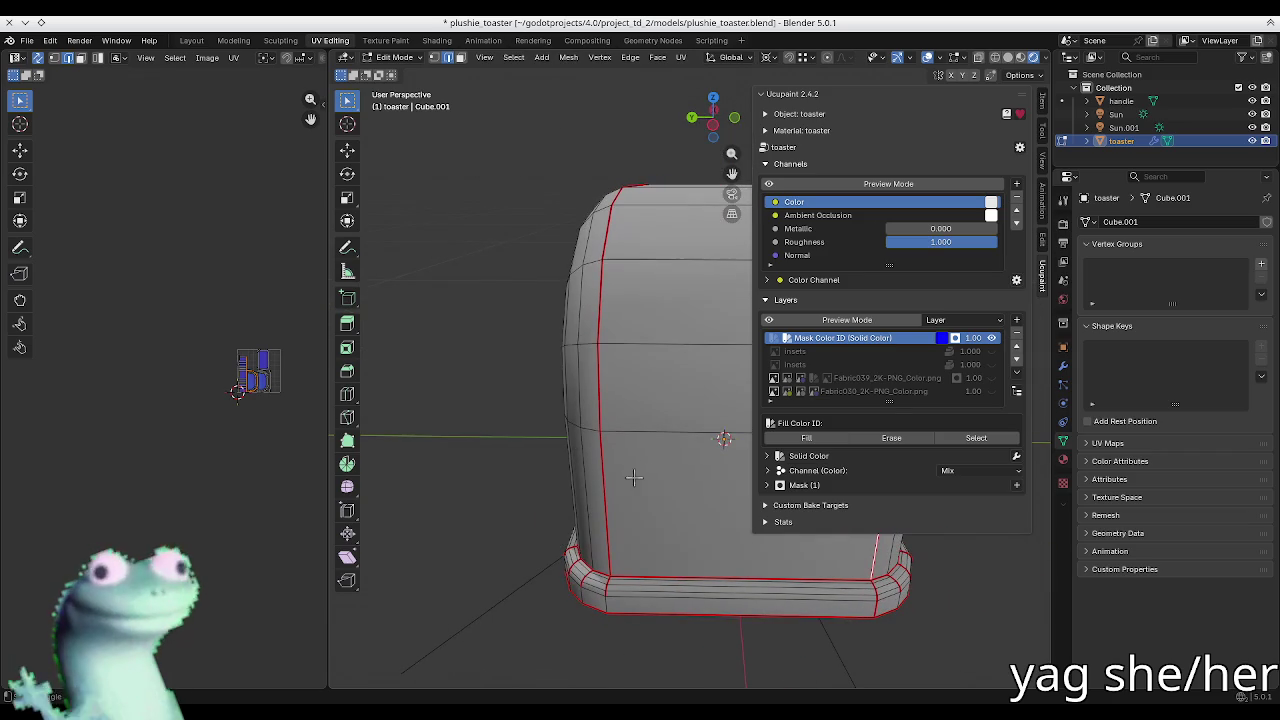
{"action": "left_click", "coordinate": [604, 480], "text": "shift"}
{"action": "mouse_move", "coordinate": [606, 242]}
{"action": "middle_mouse_down"}
{"action": "mouse_move", "coordinate": [620, 262]}
{"action": "mouse_move", "coordinate": [543, 266]}
{"action": "mouse_move", "coordinate": [640, 300]}
{"action": "middle_mouse_up"}
{"action": "left_click", "coordinate": [620, 205], "text": "shift"}
{"action": "left_click", "coordinate": [639, 295], "text": "shift"}
{"action": "left_click", "coordinate": [649, 365], "text": "shift"}
{"action": "left_click", "coordinate": [656, 435], "text": "shift"}
{"action": "left_click", "coordinate": [664, 505], "text": "shift"}
{"action": "left_click", "coordinate": [816, 441]}
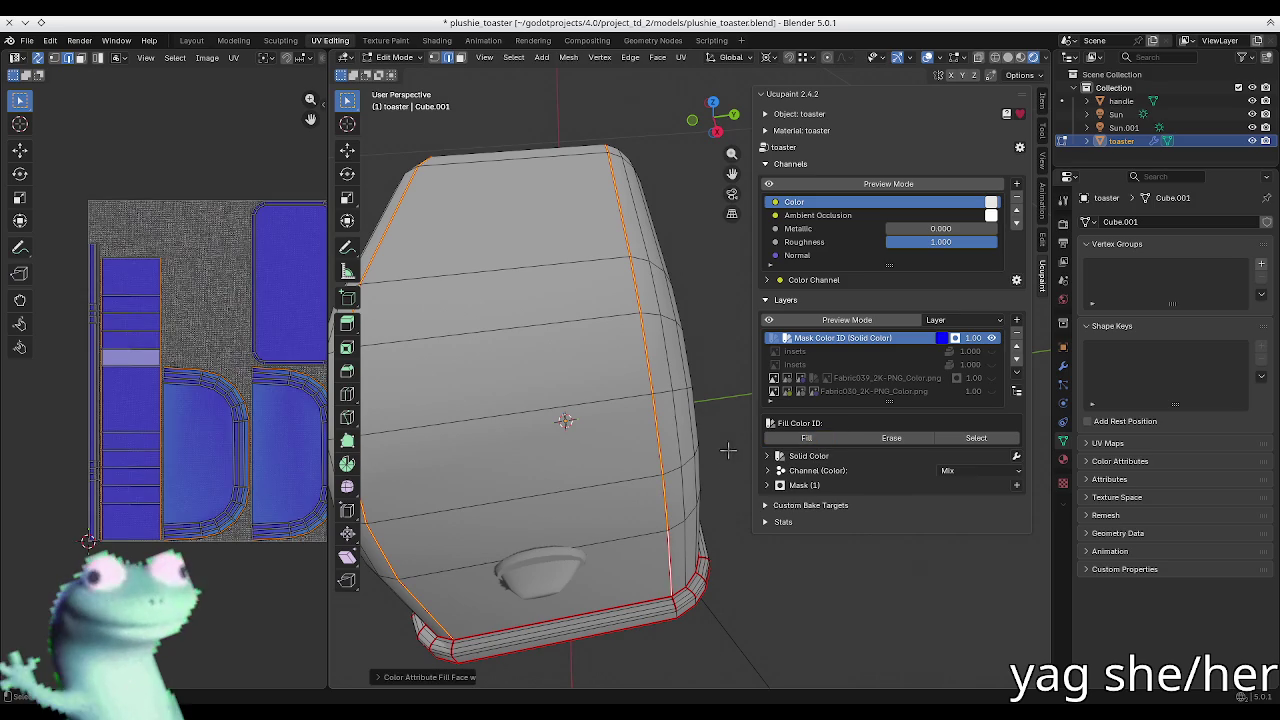
Step: Deselect everything and select the Color ID faces to check the fill
{"action": "mouse_move", "coordinate": [664, 392]}
{"action": "middle_mouse_down"}
{"action": "mouse_move", "coordinate": [627, 367]}
{"action": "mouse_move", "coordinate": [580, 420]}
{"action": "middle_mouse_up"}
{"action": "key", "text": "alt+a"}
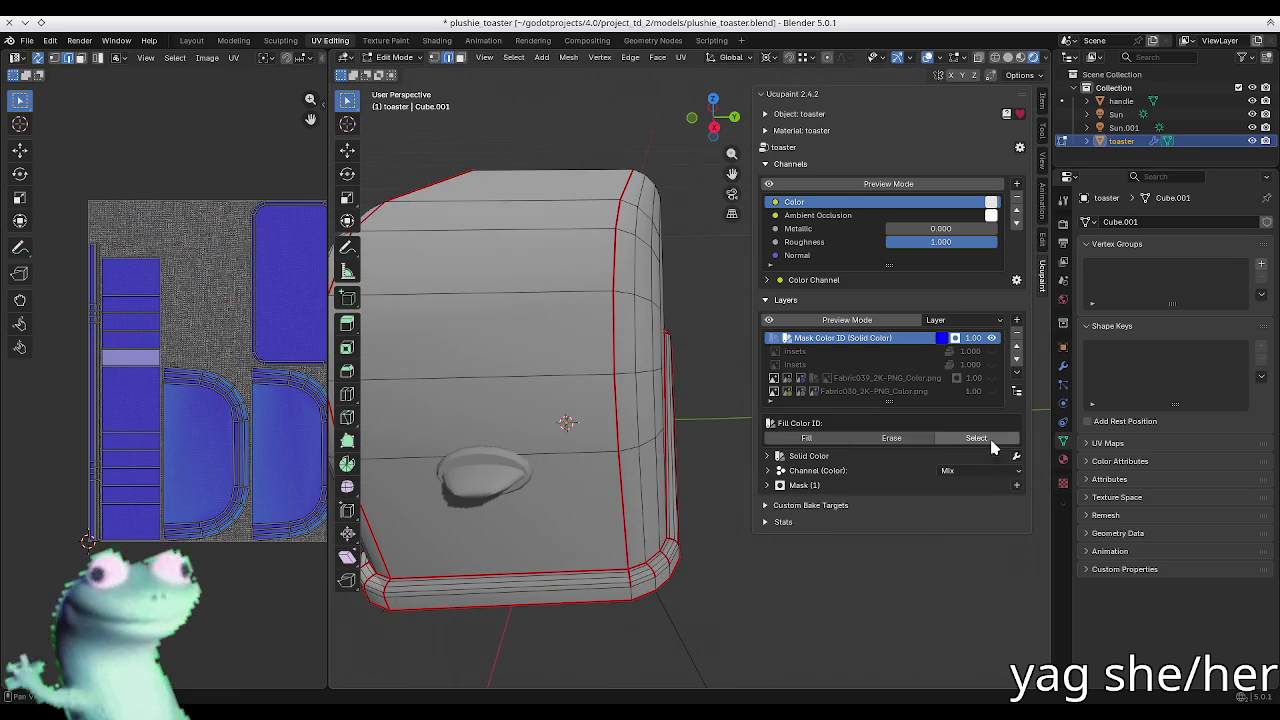
{"action": "left_click", "coordinate": [944, 440]}
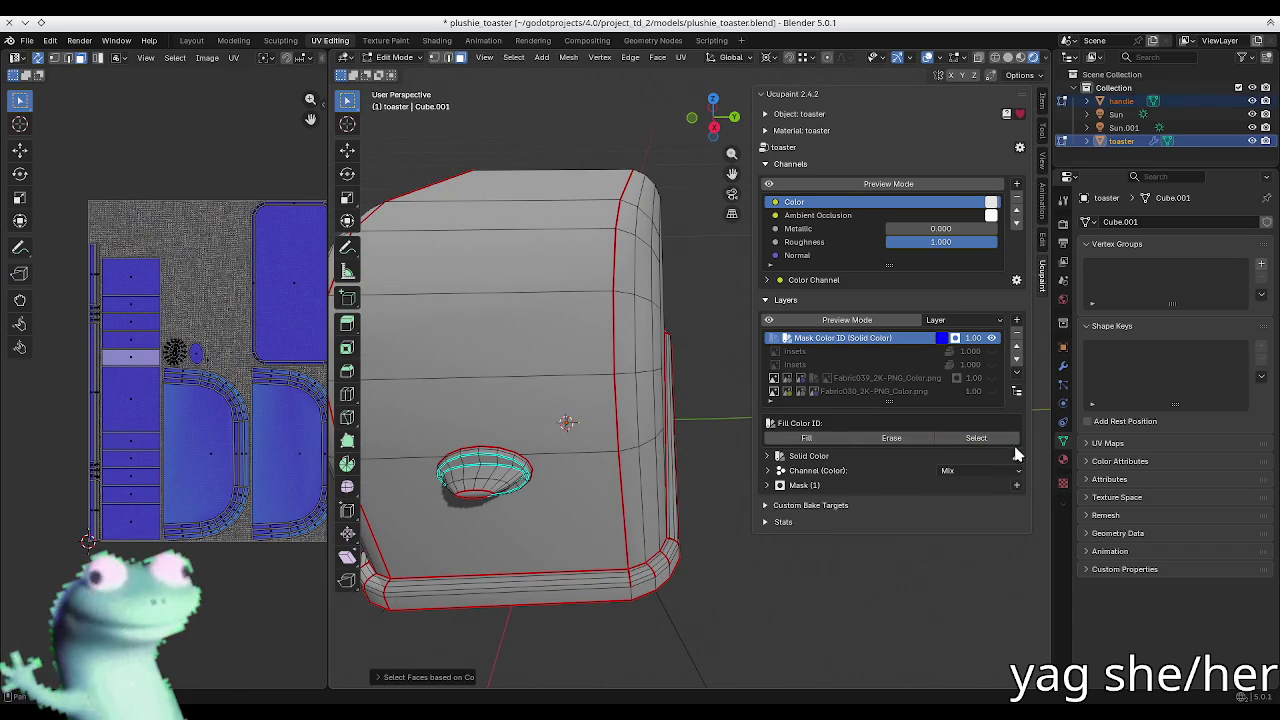
{"action": "middle_click_drag", "start_coordinate": [686, 394], "coordinate": [611, 363]}
{"action": "scroll", "coordinate": [677, 358], "scroll_direction": "up", "scroll_amount": 5}
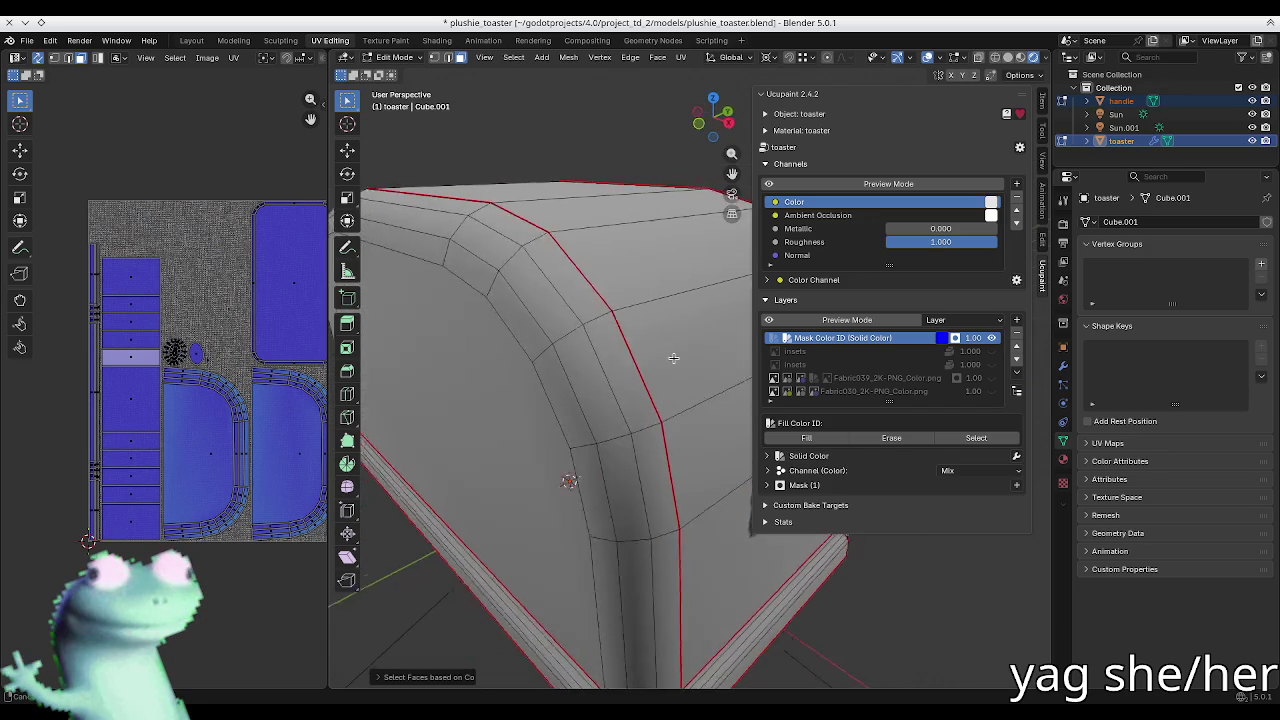
{"action": "scroll", "coordinate": [677, 358], "scroll_direction": "down", "scroll_amount": 5}
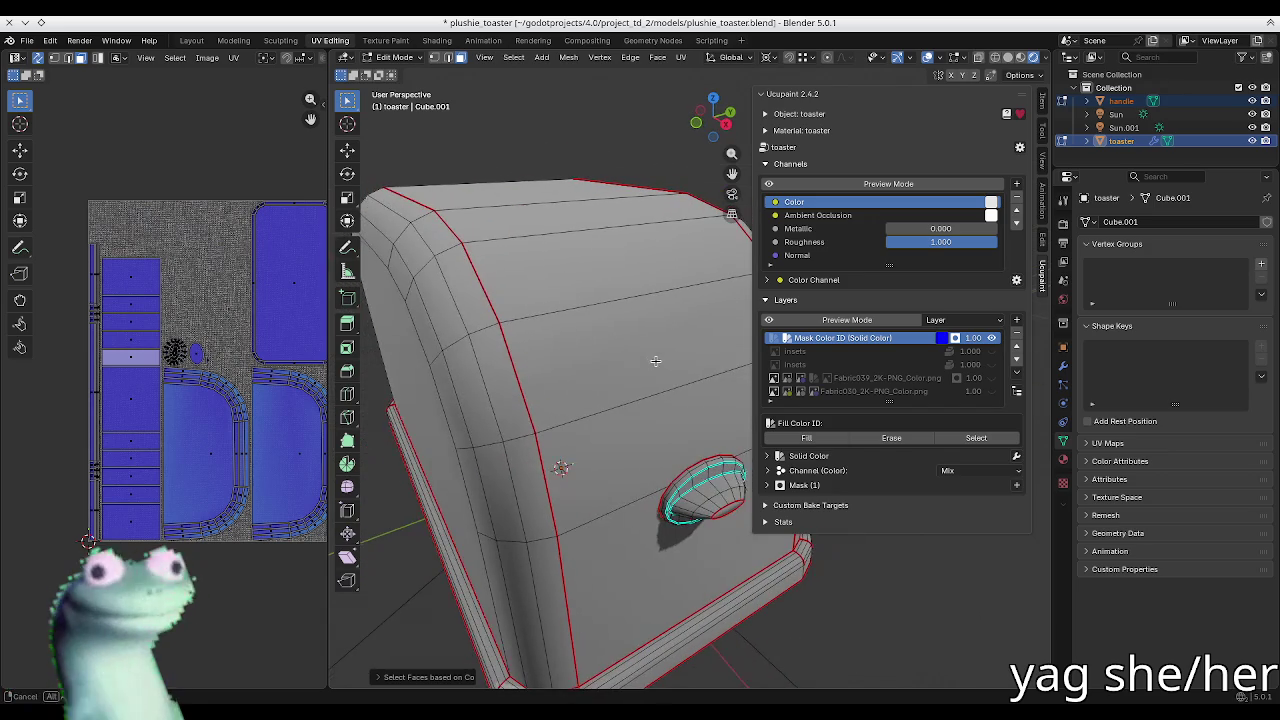
Step: Fill then erase the Color ID on one horizontal face band, and deselect all
{"action": "left_click", "coordinate": [594, 361], "text": "alt"}
{"action": "left_click", "coordinate": [831, 441]}
{"action": "left_click", "coordinate": [979, 440]}
{"action": "left_click", "coordinate": [883, 440]}
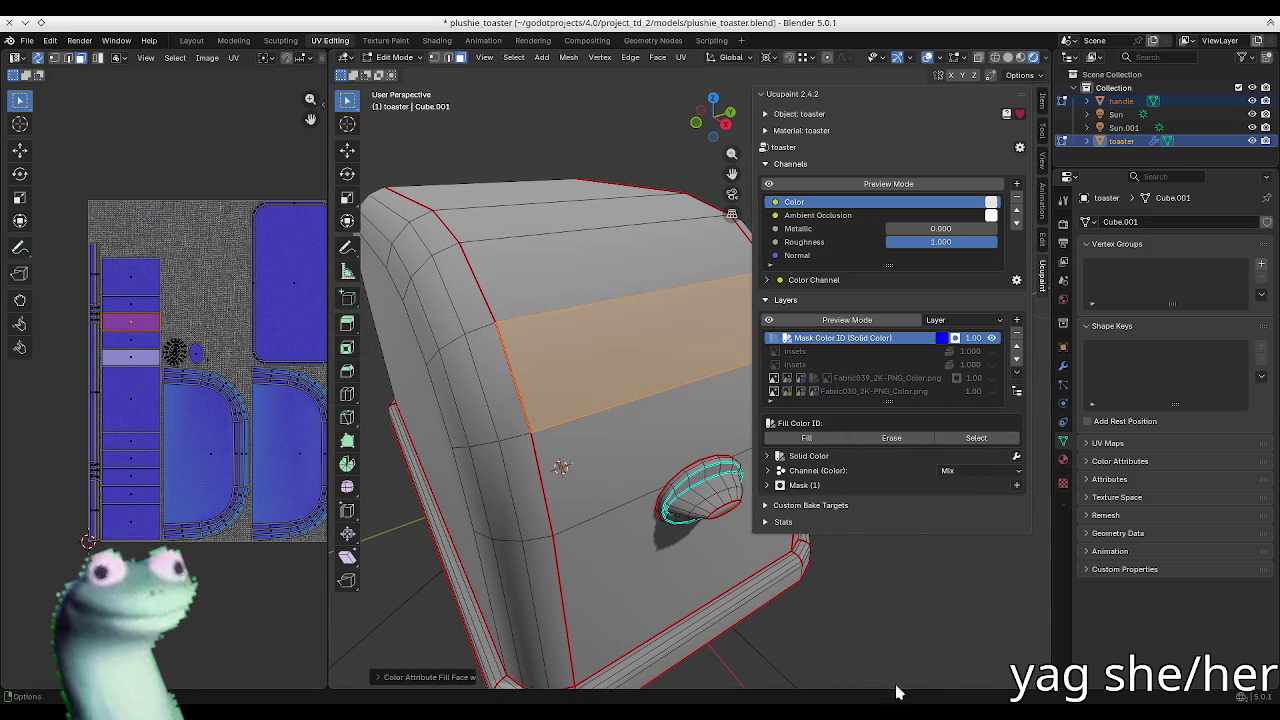
{"action": "key", "text": "alt+a"}
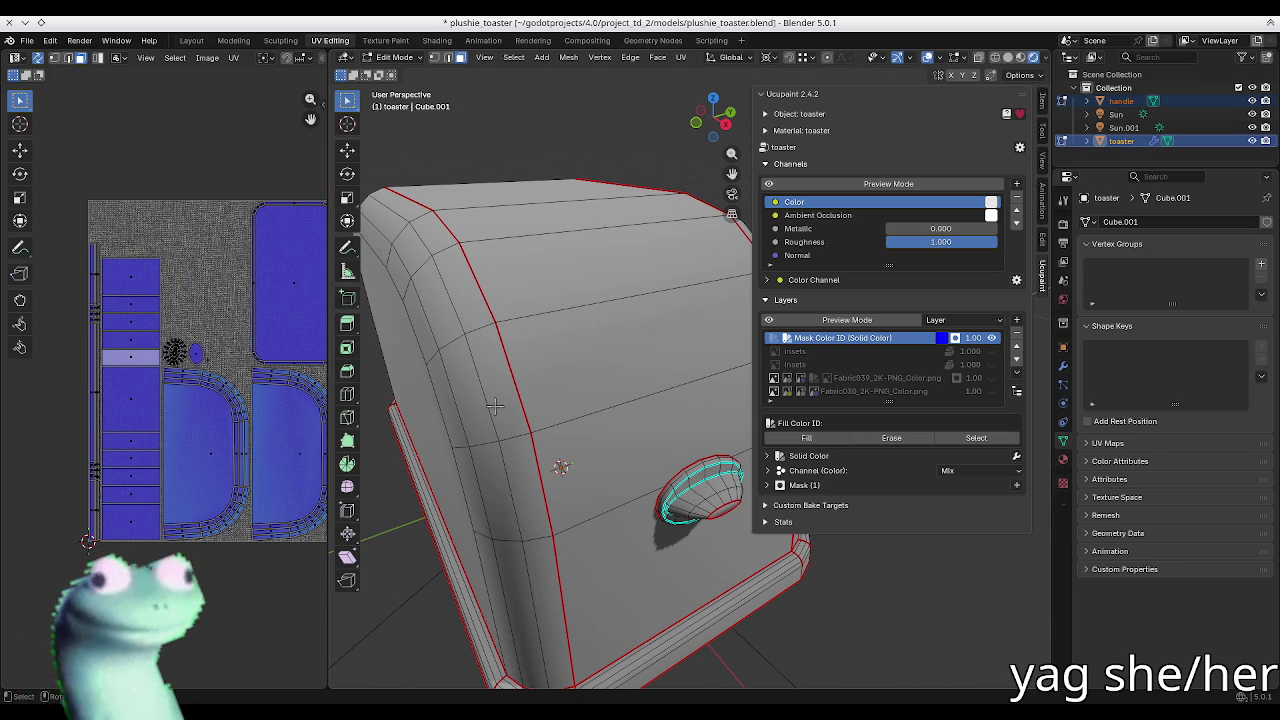
{"action": "middle_click_drag", "start_coordinate": [509, 256], "coordinate": [455, 276]}
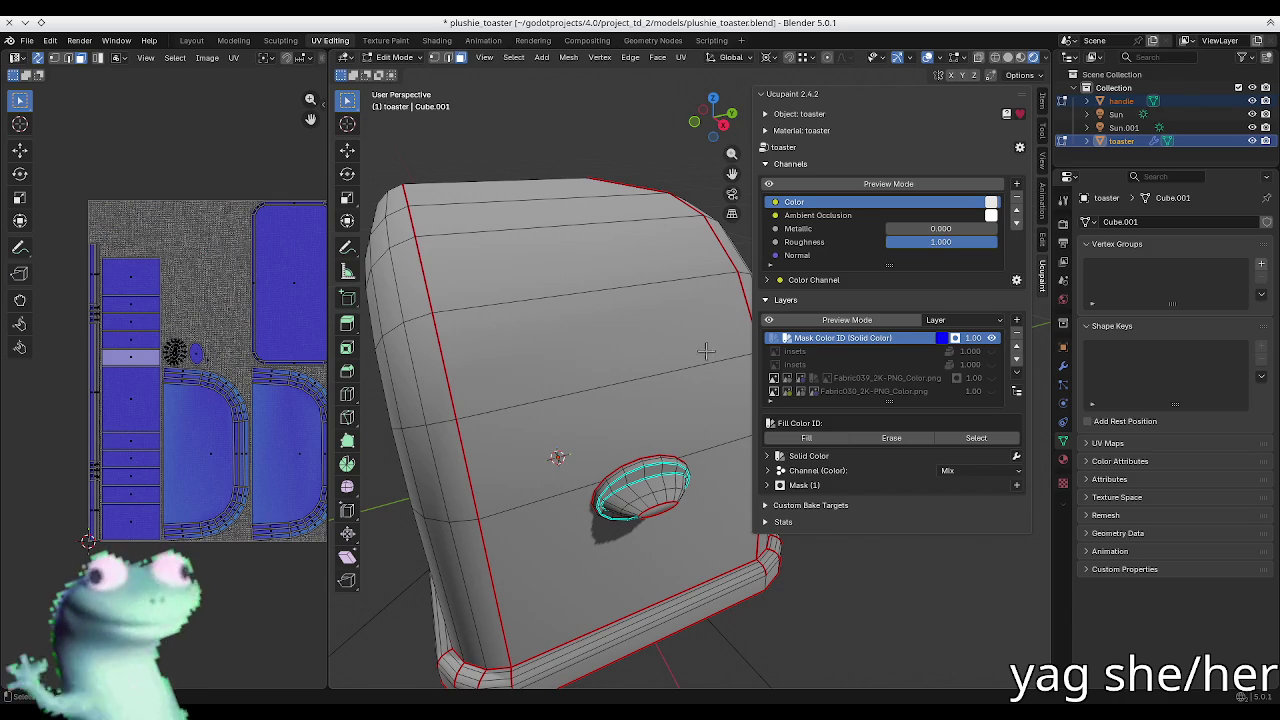
Step: Make the insets layer active and inspect its channel settings and layer actions
{"action": "left_click", "coordinate": [1016, 332]}
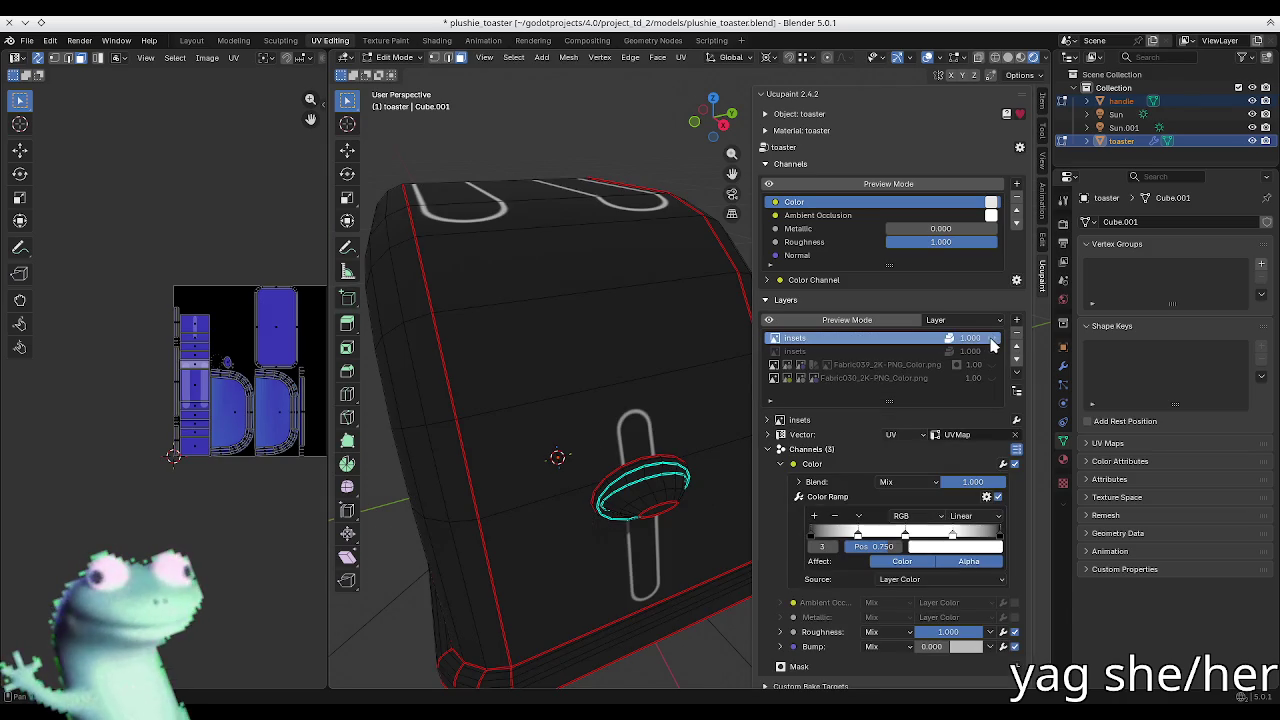
{"action": "middle_click_drag", "start_coordinate": [600, 420], "coordinate": [610, 520]}
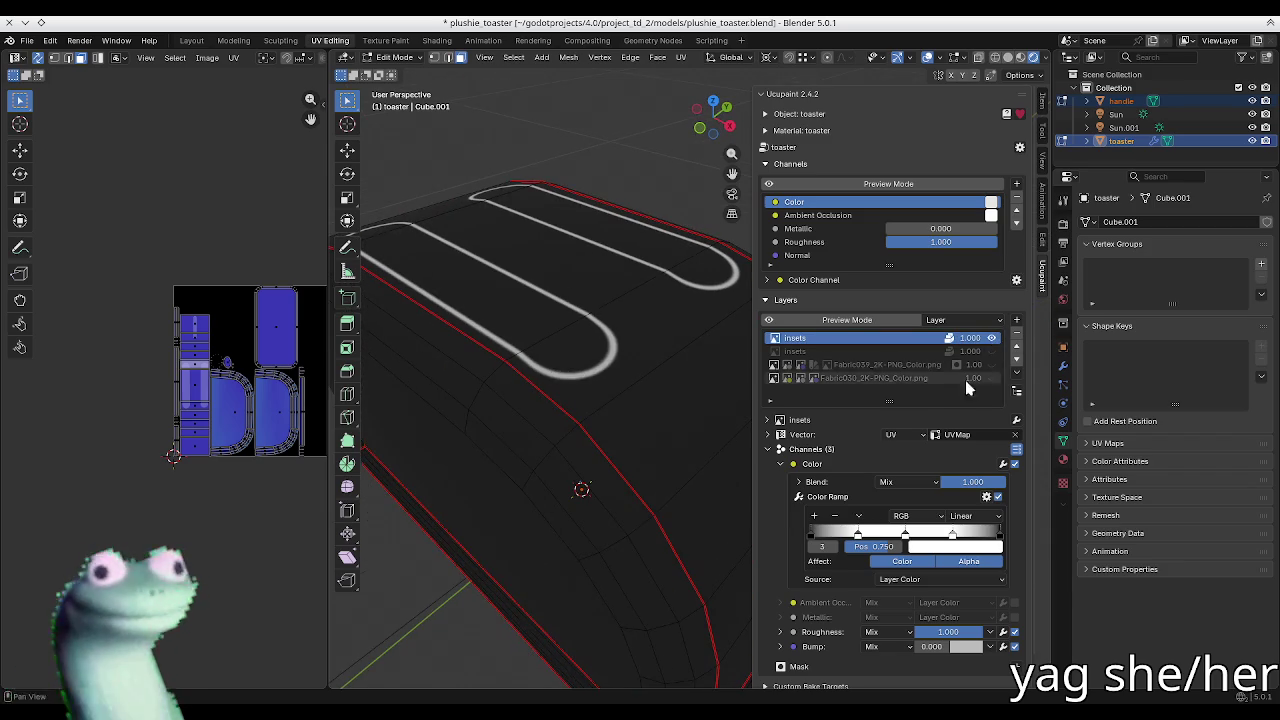
{"action": "left_click", "coordinate": [814, 449]}
{"action": "left_click", "coordinate": [814, 449]}
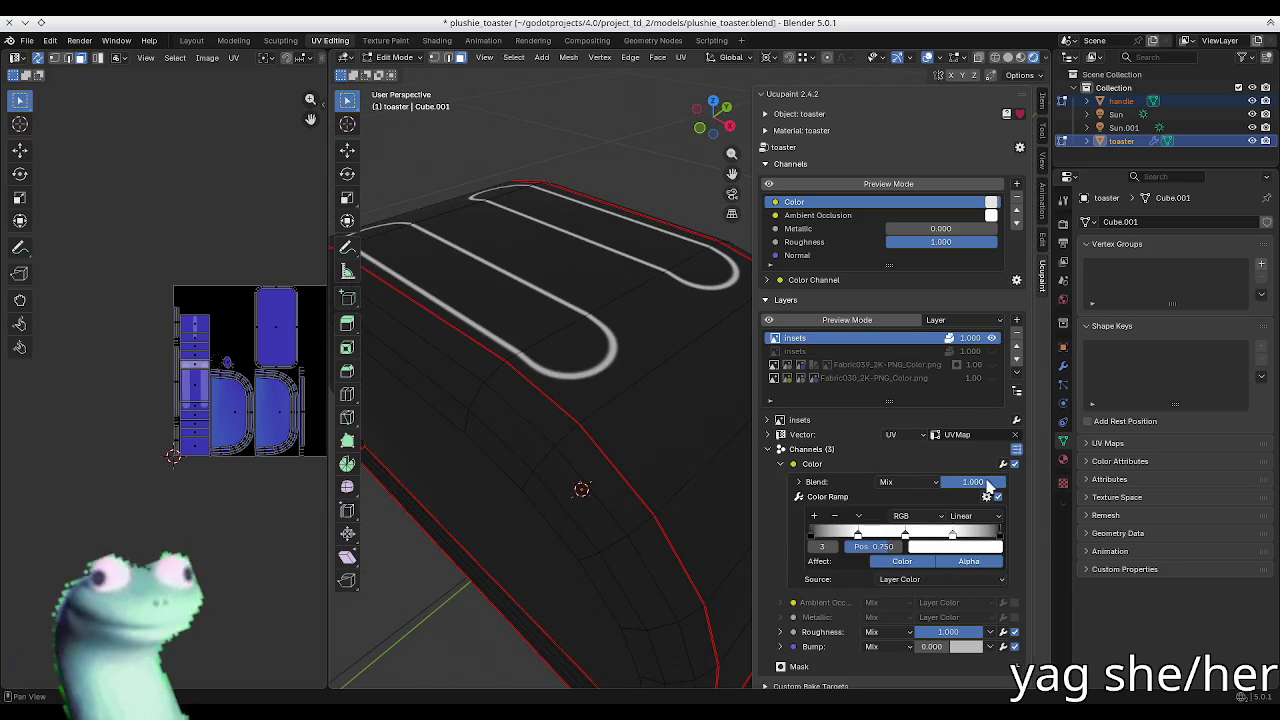
{"action": "left_click", "coordinate": [1003, 466]}
{"action": "left_click", "coordinate": [818, 466]}
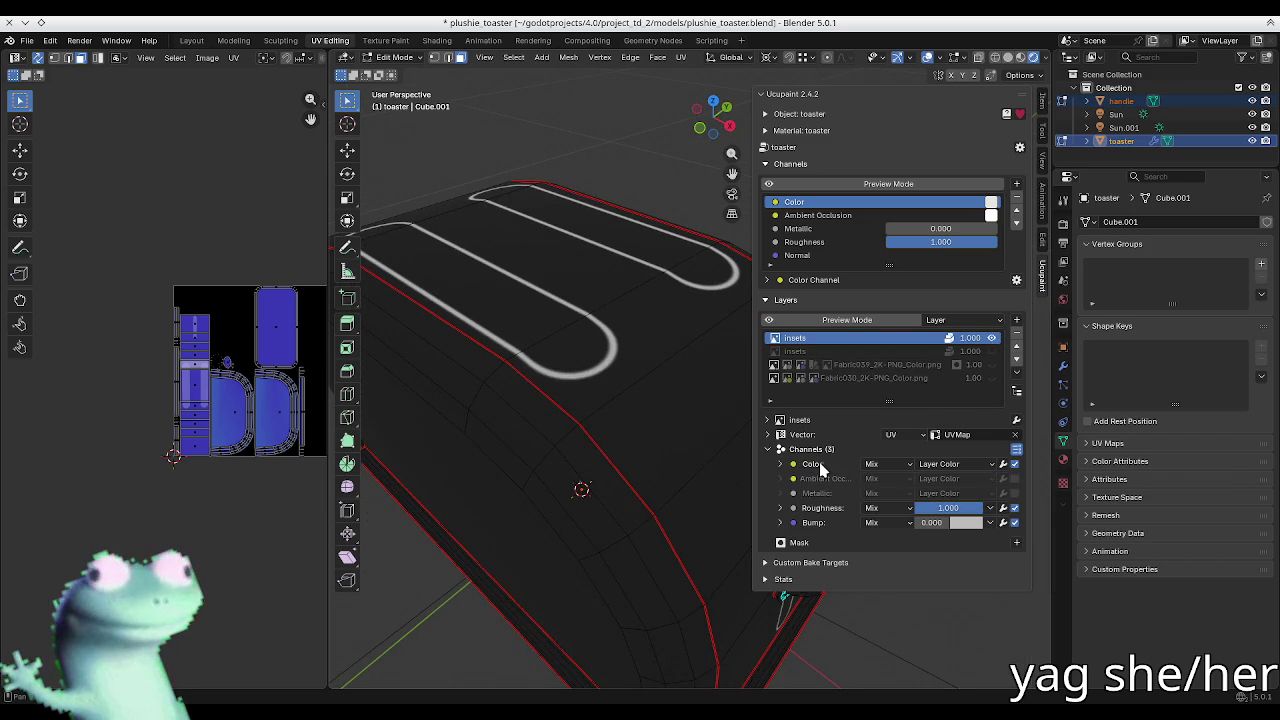
{"action": "left_click", "coordinate": [1016, 375]}
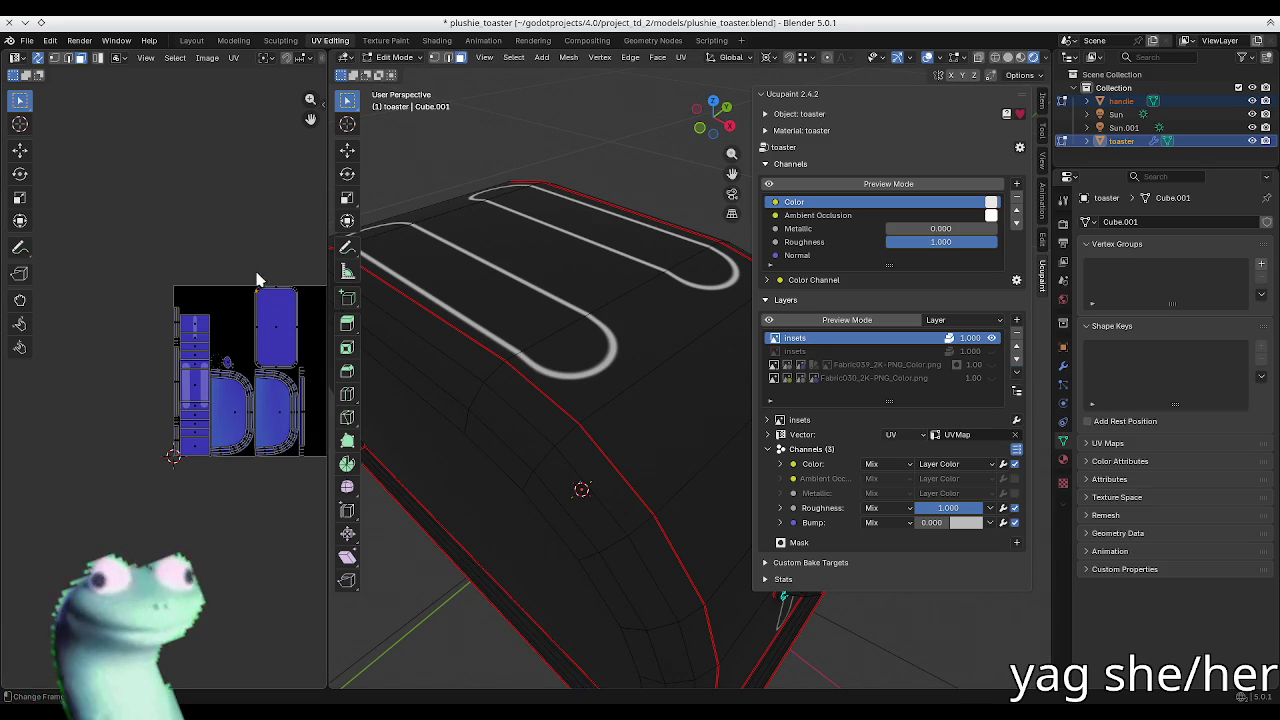
{"action": "middle_click_drag", "start_coordinate": [209, 290], "coordinate": [195, 288]}
Step: Check the Color channel's modifiers and keep its source as Layer Color
{"action": "key", "text": "n"}
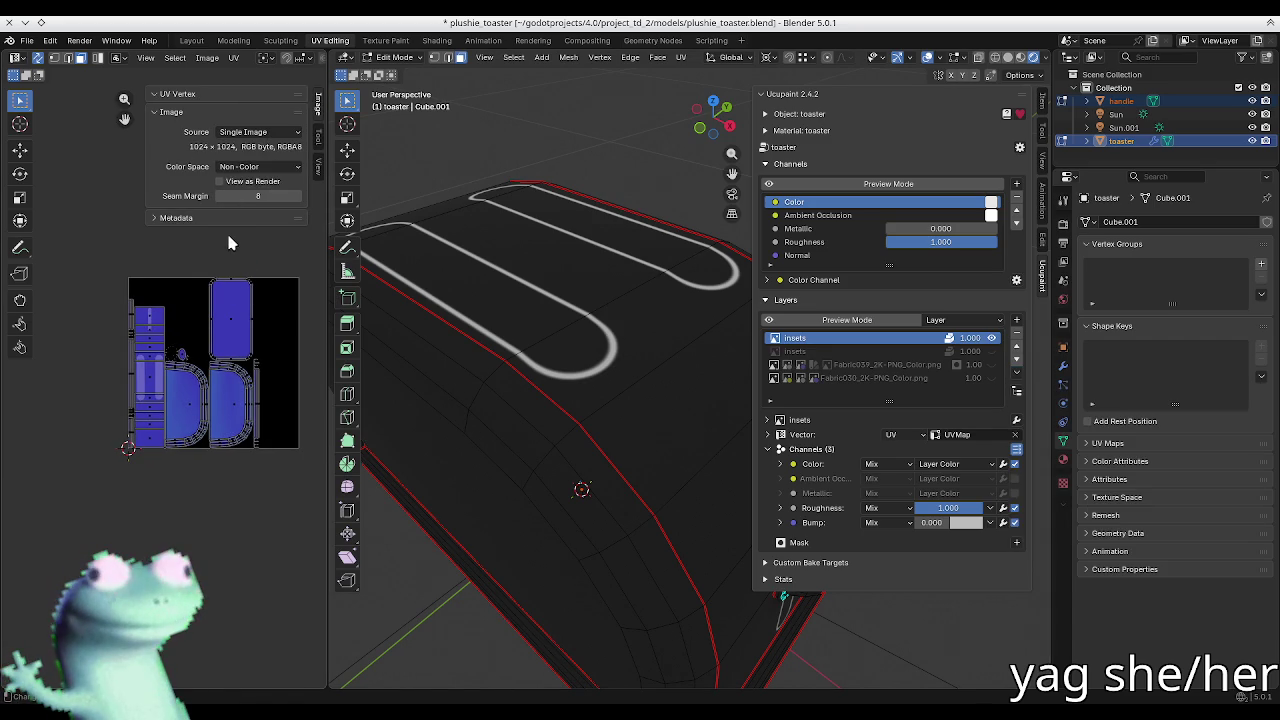
{"action": "key", "text": "n"}
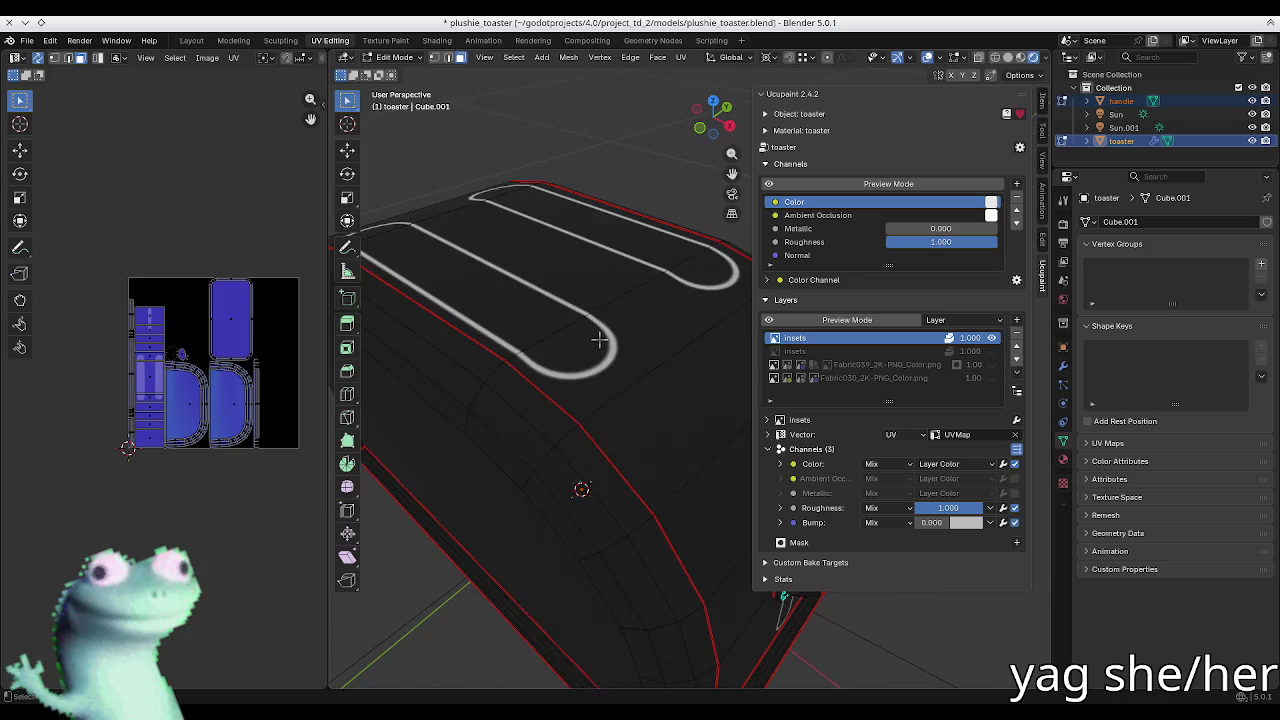
{"action": "scroll", "coordinate": [580, 347], "scroll_direction": "up", "scroll_amount": 5}
{"action": "scroll", "coordinate": [580, 347], "scroll_direction": "up", "scroll_amount": 2}
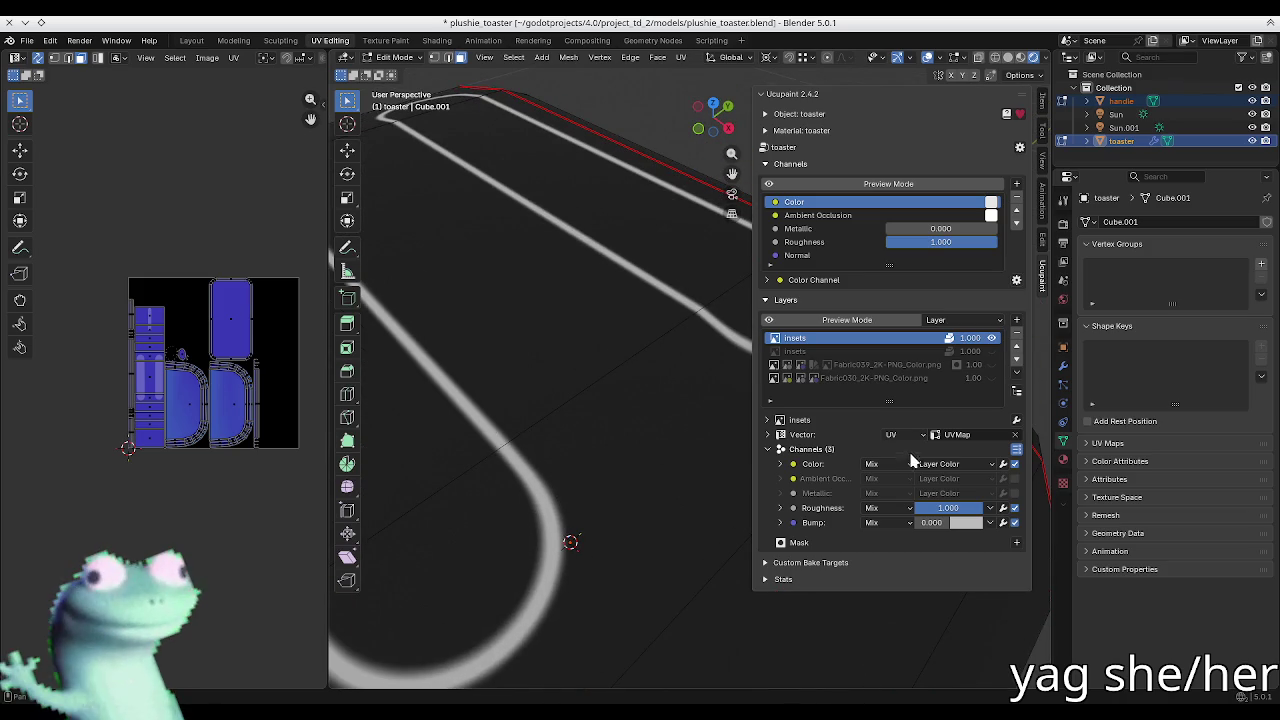
{"action": "left_click", "coordinate": [1005, 464]}
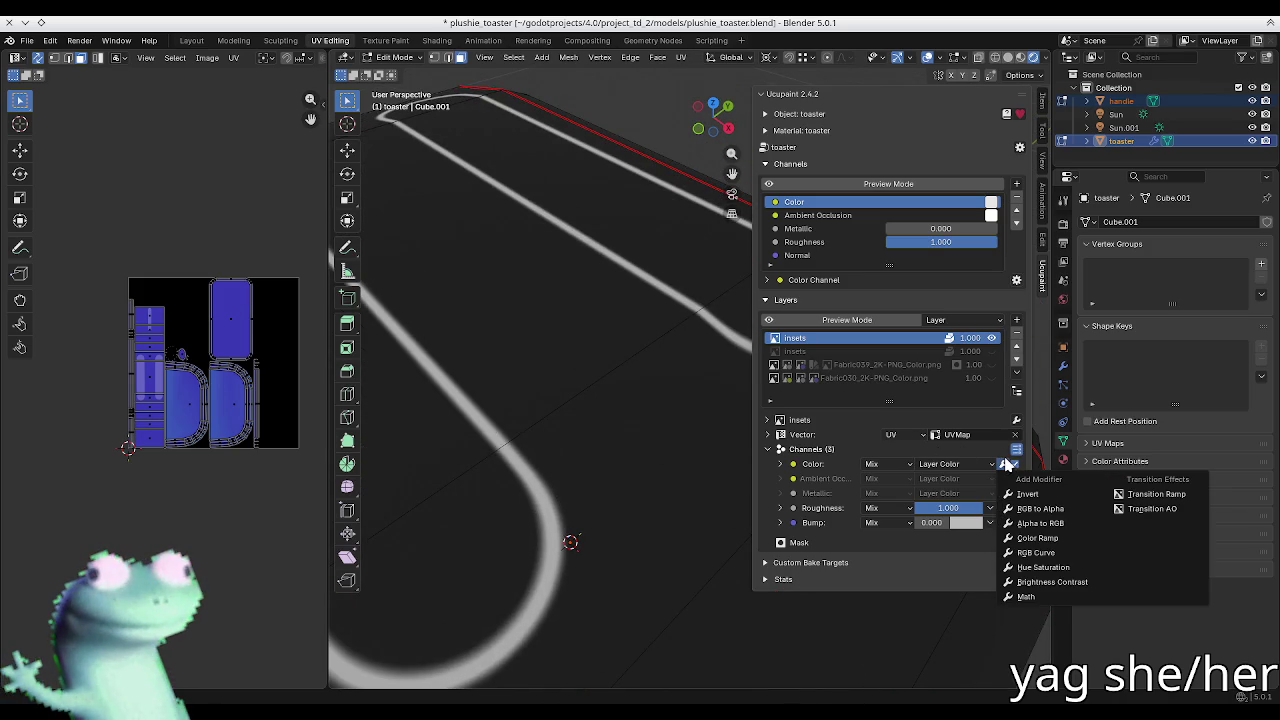
{"action": "left_click", "coordinate": [1037, 538]}
{"action": "left_click", "coordinate": [825, 464]}
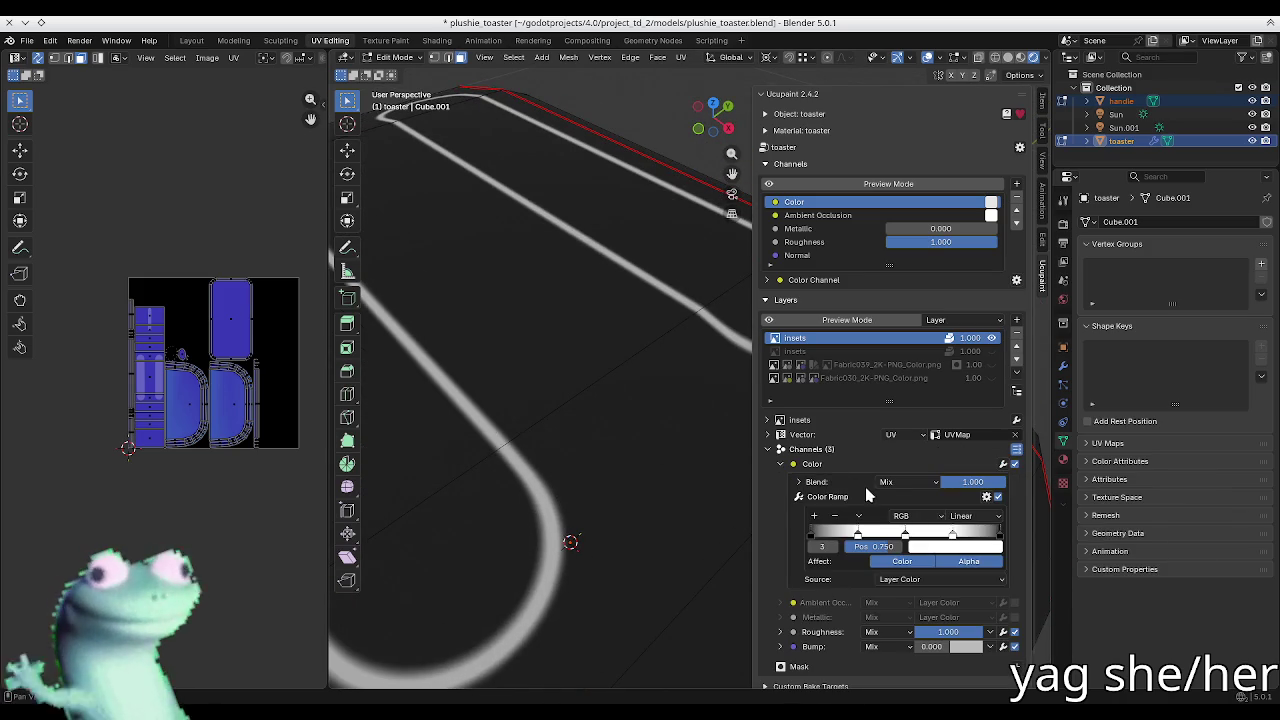
{"action": "left_click", "coordinate": [950, 579]}
{"action": "left_click", "coordinate": [952, 585]}
{"action": "left_click", "coordinate": [812, 465]}
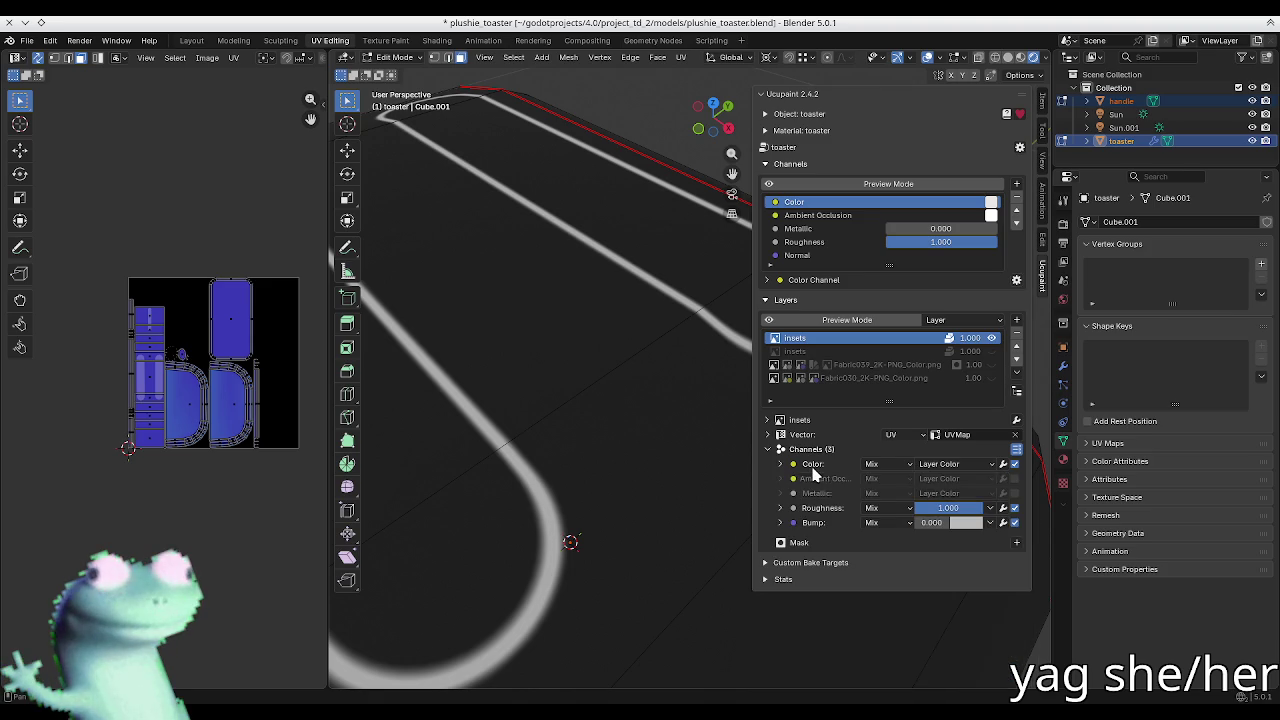
Step: Browse the layer list options, extra layer actions and channel modifiers, then bring up new layer types
{"action": "left_click", "coordinate": [1016, 393]}
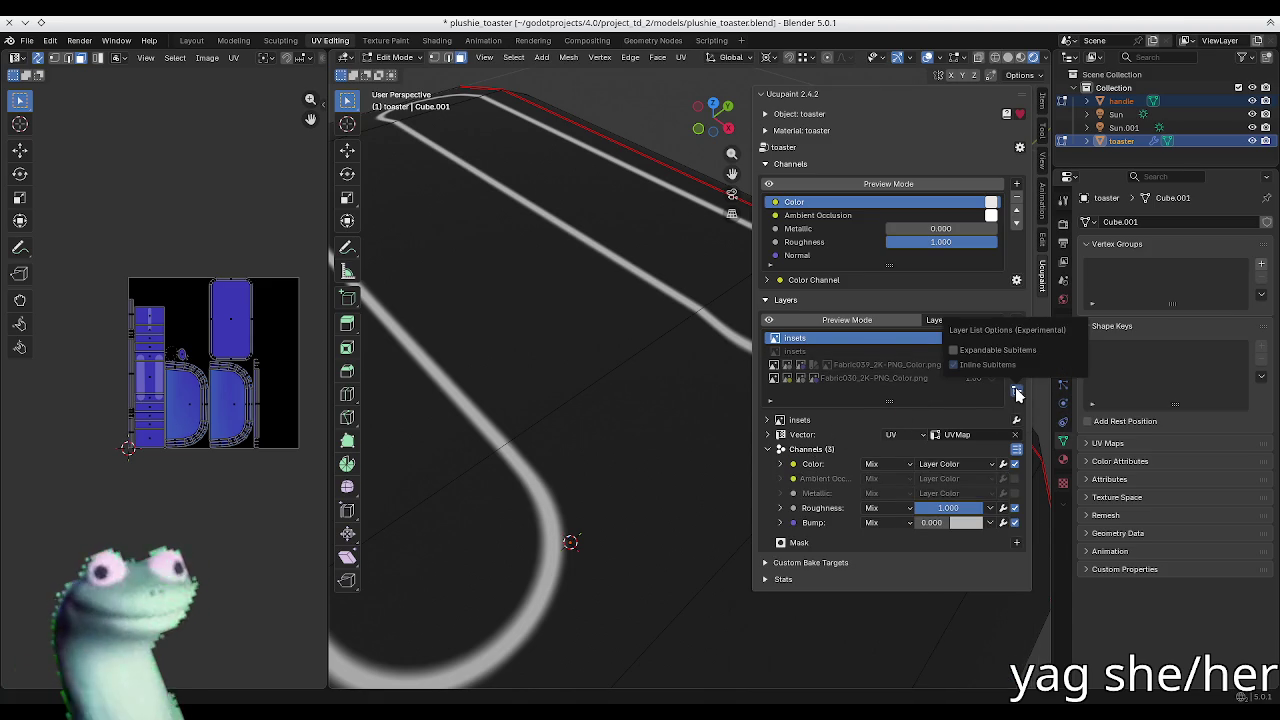
{"action": "left_click", "coordinate": [1016, 374]}
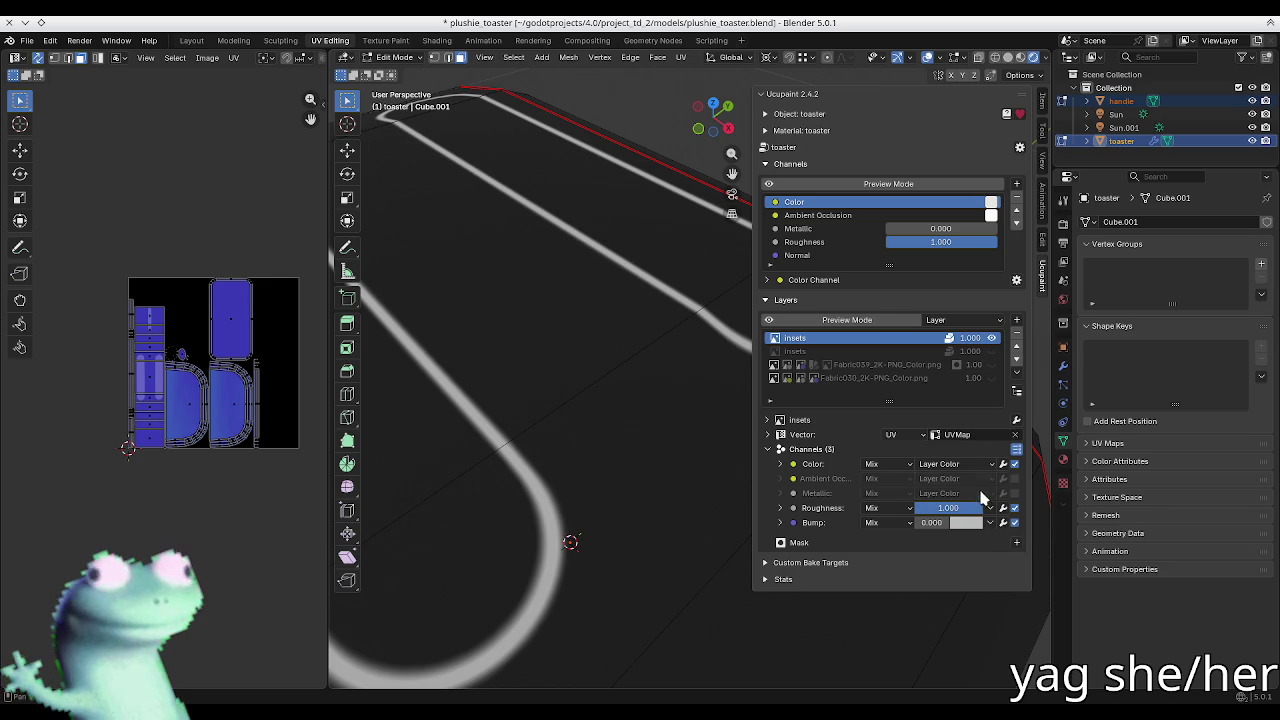
{"action": "left_click", "coordinate": [1004, 464]}
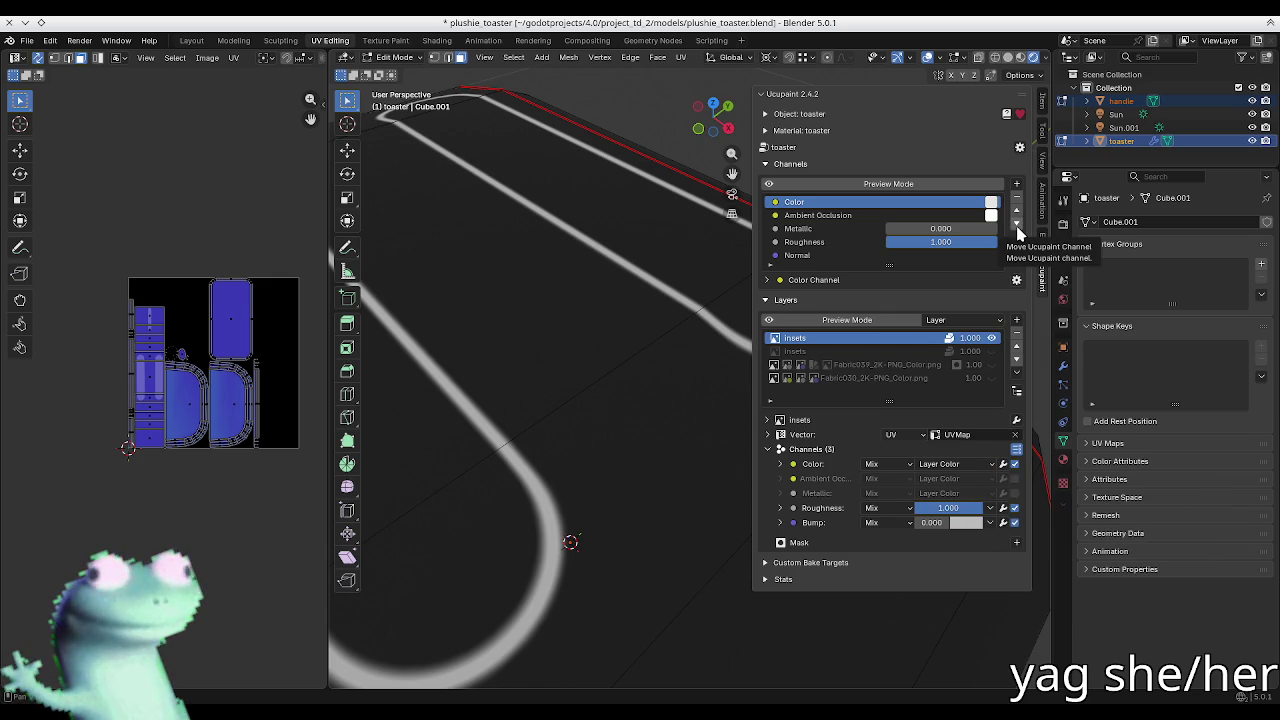
{"action": "scroll", "coordinate": [526, 380], "scroll_direction": "down", "scroll_amount": 5}
{"action": "scroll", "coordinate": [499, 369], "scroll_direction": "up", "scroll_amount": 2}
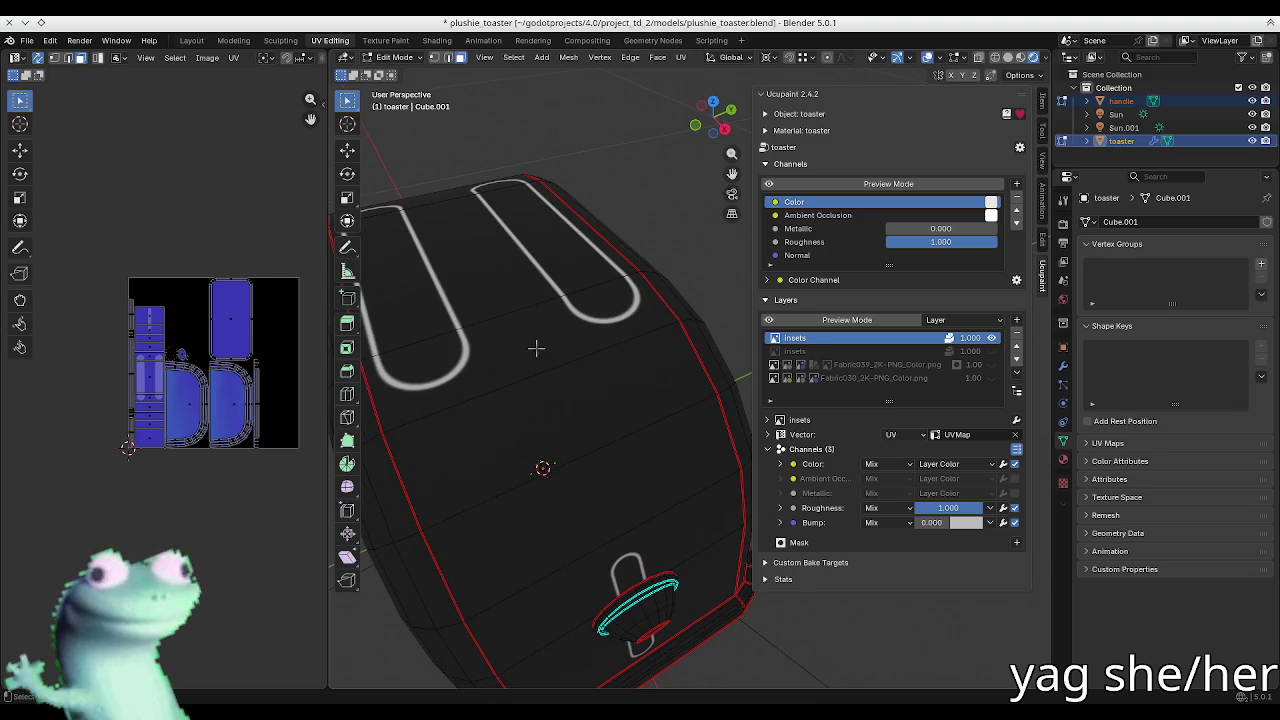
{"action": "left_click", "coordinate": [1016, 320]}
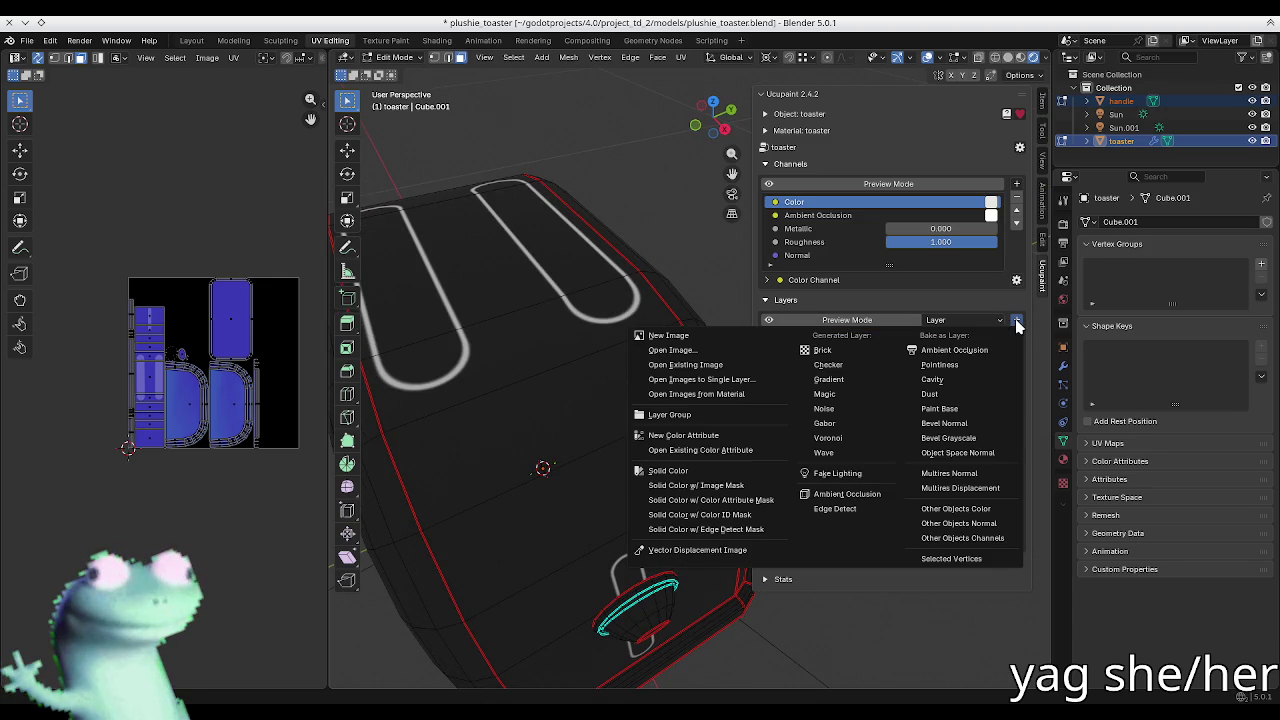
Step: Save the insets layer's image as insets.png in the models folder
{"action": "key", "text": "Escape"}
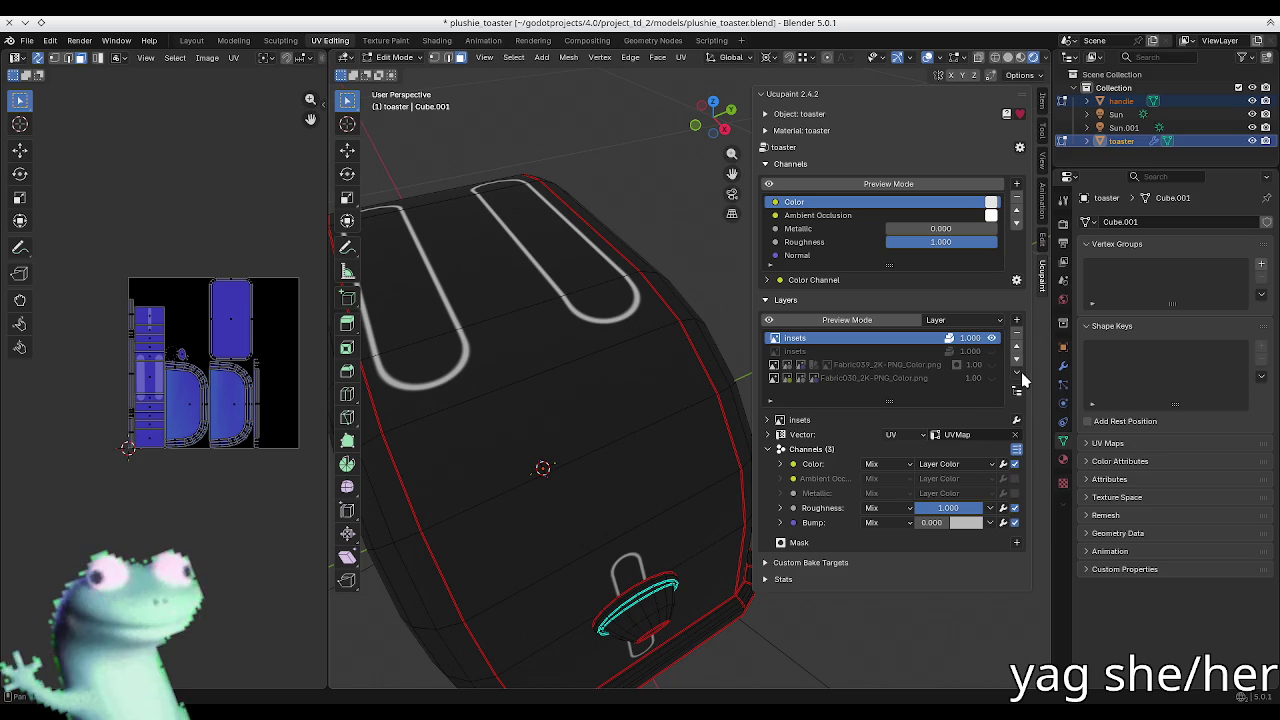
{"action": "key", "text": "Down"}
{"action": "left_click", "coordinate": [952, 344]}
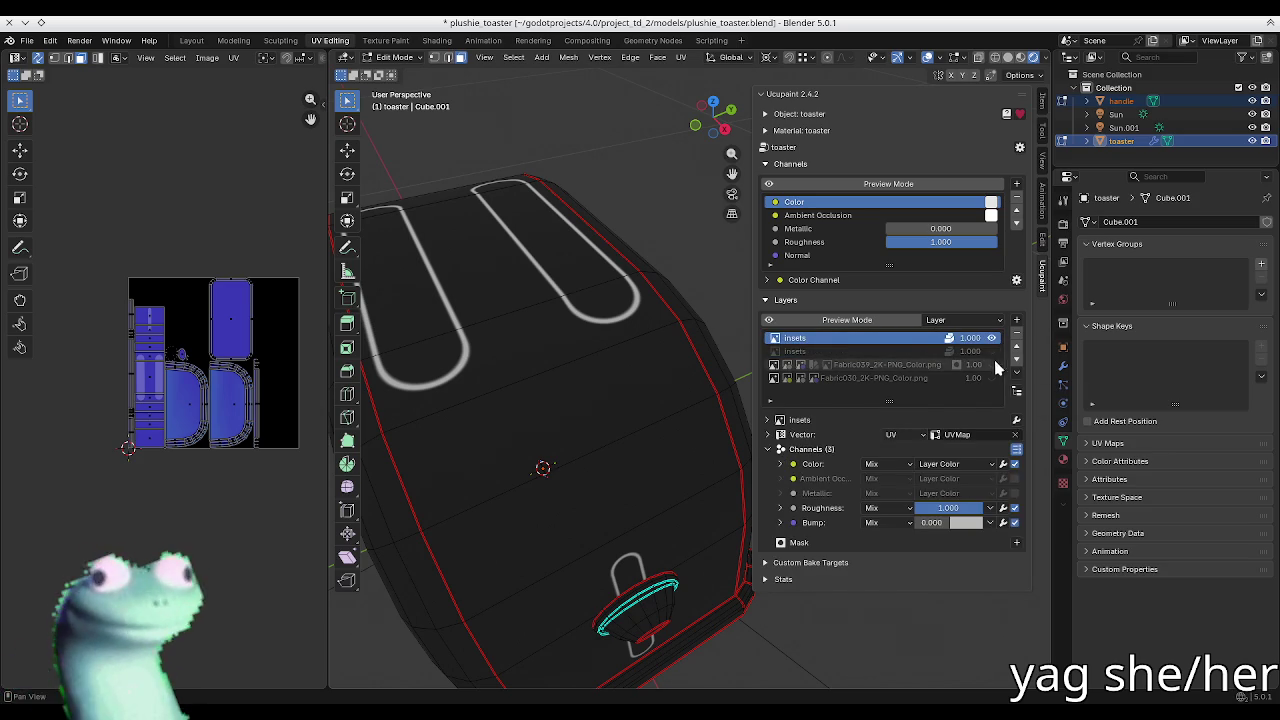
{"action": "left_click", "coordinate": [1016, 375]}
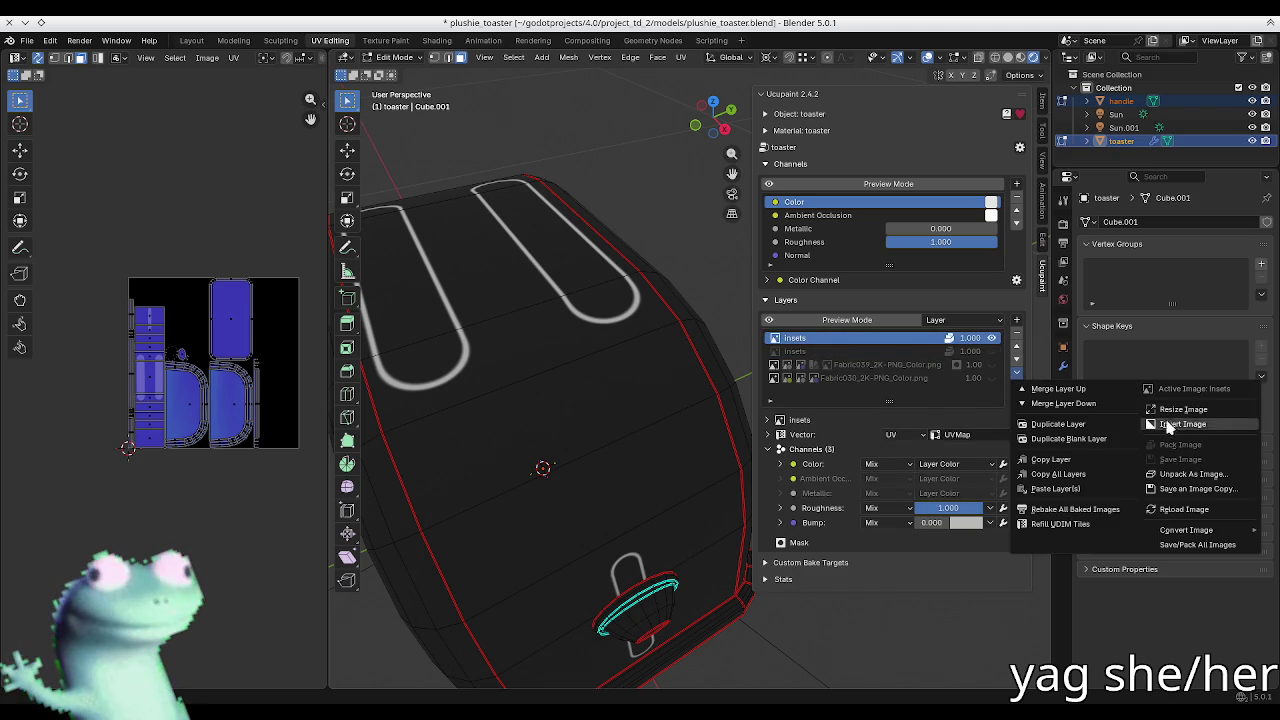
{"action": "left_click", "coordinate": [1190, 487]}
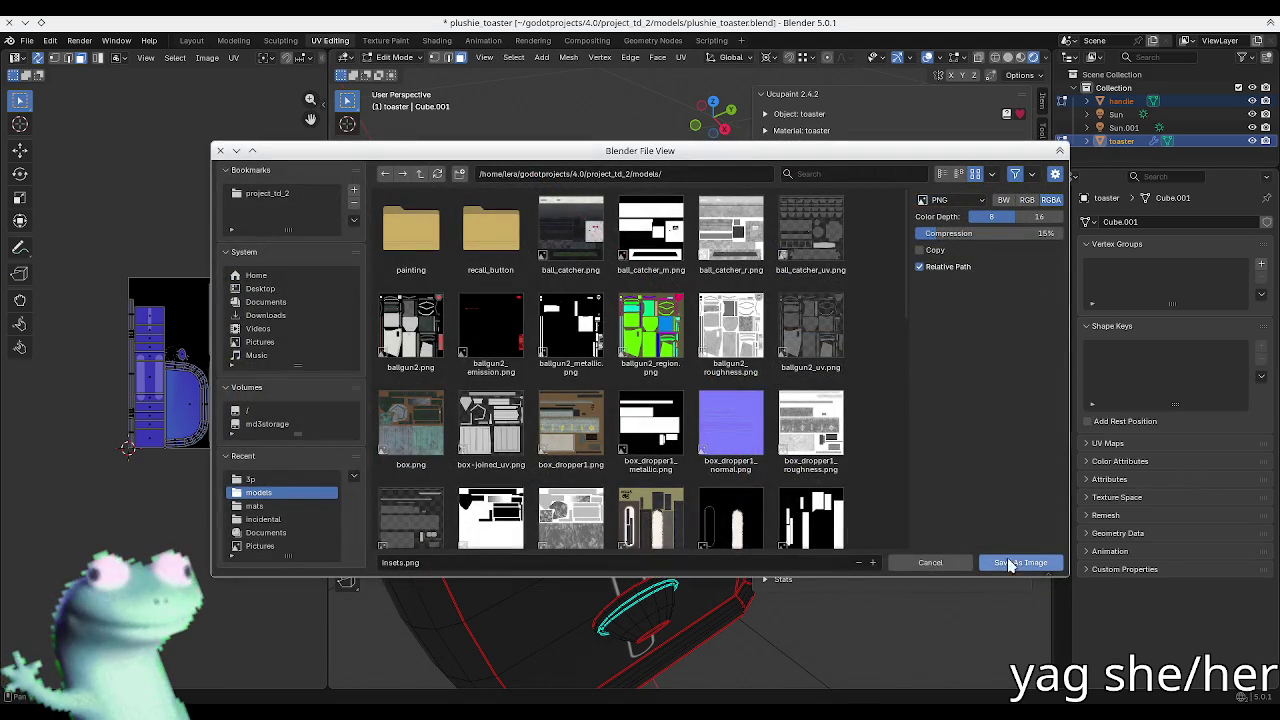
{"action": "left_click", "coordinate": [950, 562]}
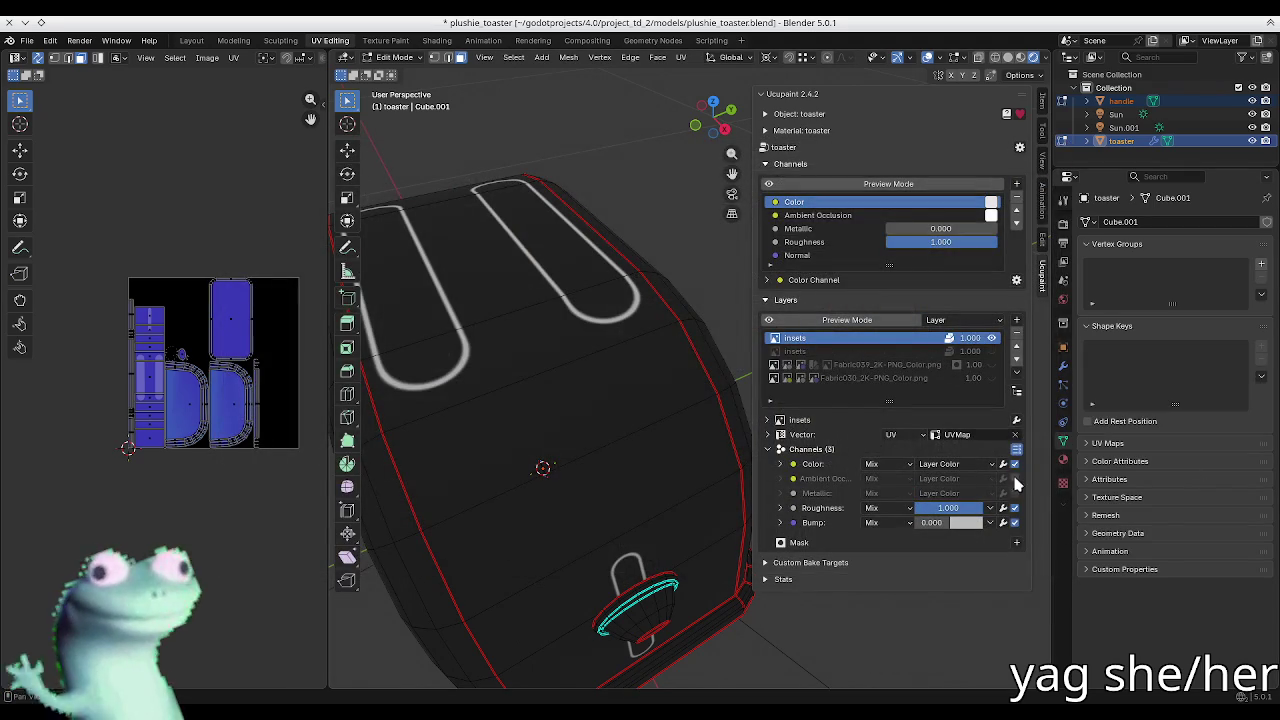
Step: Start saving a copy of the insets image, then cancel it
{"action": "left_click", "coordinate": [1018, 375]}
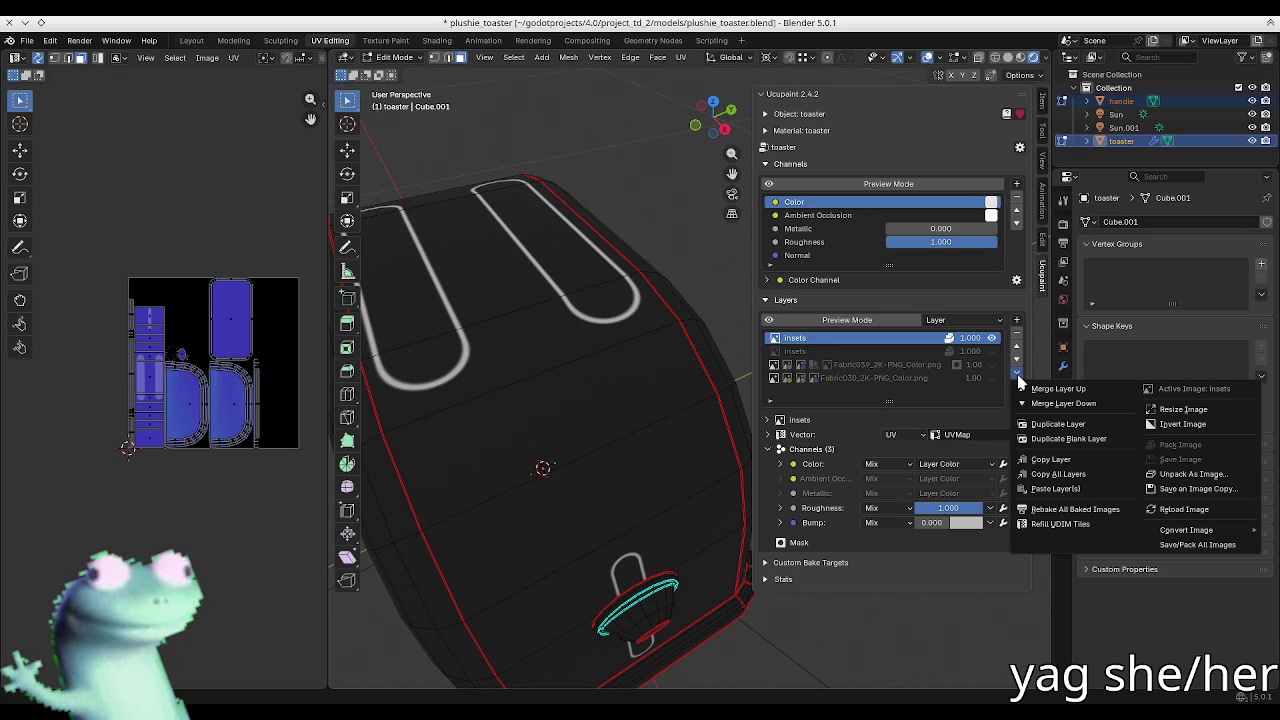
{"action": "left_click", "coordinate": [1197, 488]}
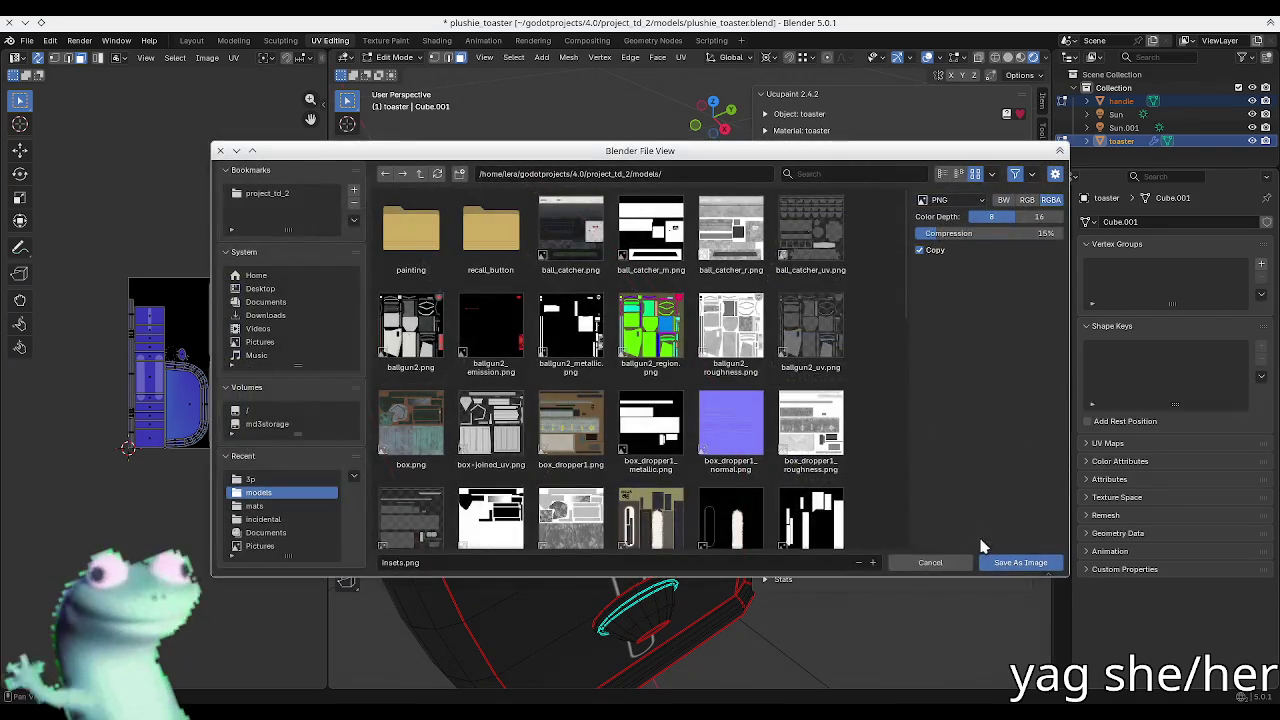
{"action": "left_click", "coordinate": [930, 562]}
{"action": "left_click", "coordinate": [1018, 375]}
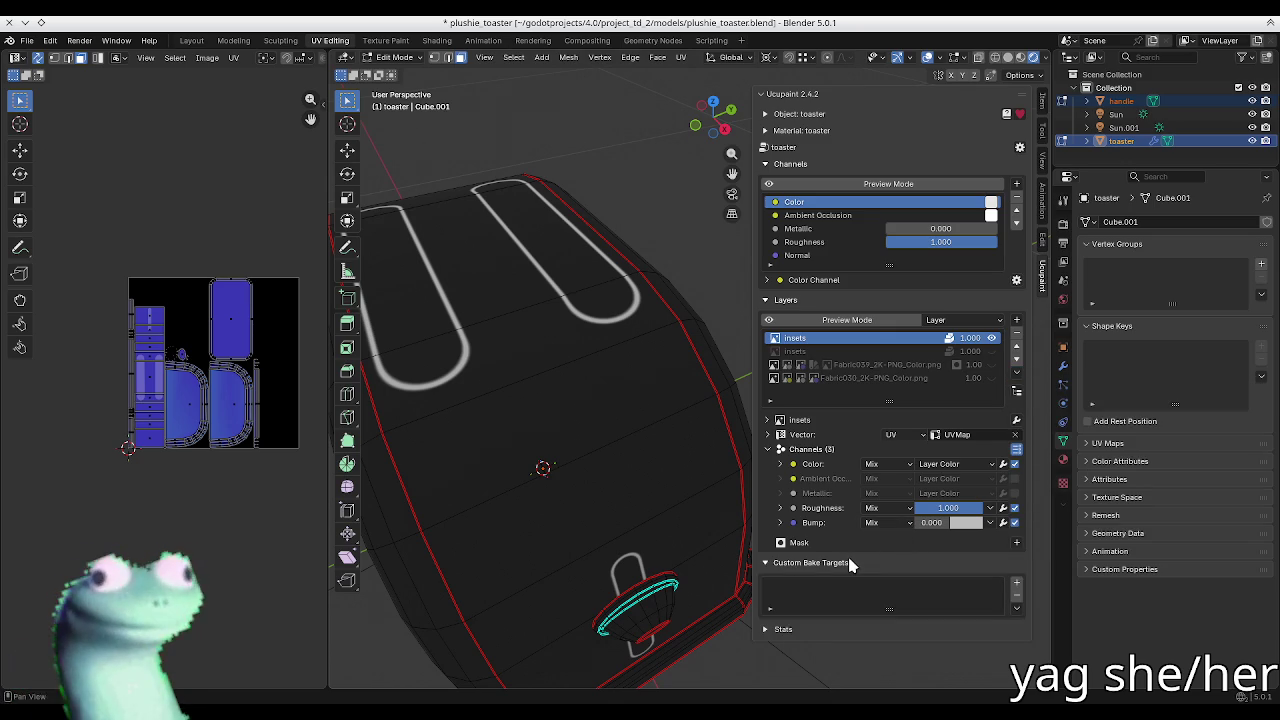
Step: Toggle the layer preview mode on and back off
{"action": "left_click", "coordinate": [1018, 281]}
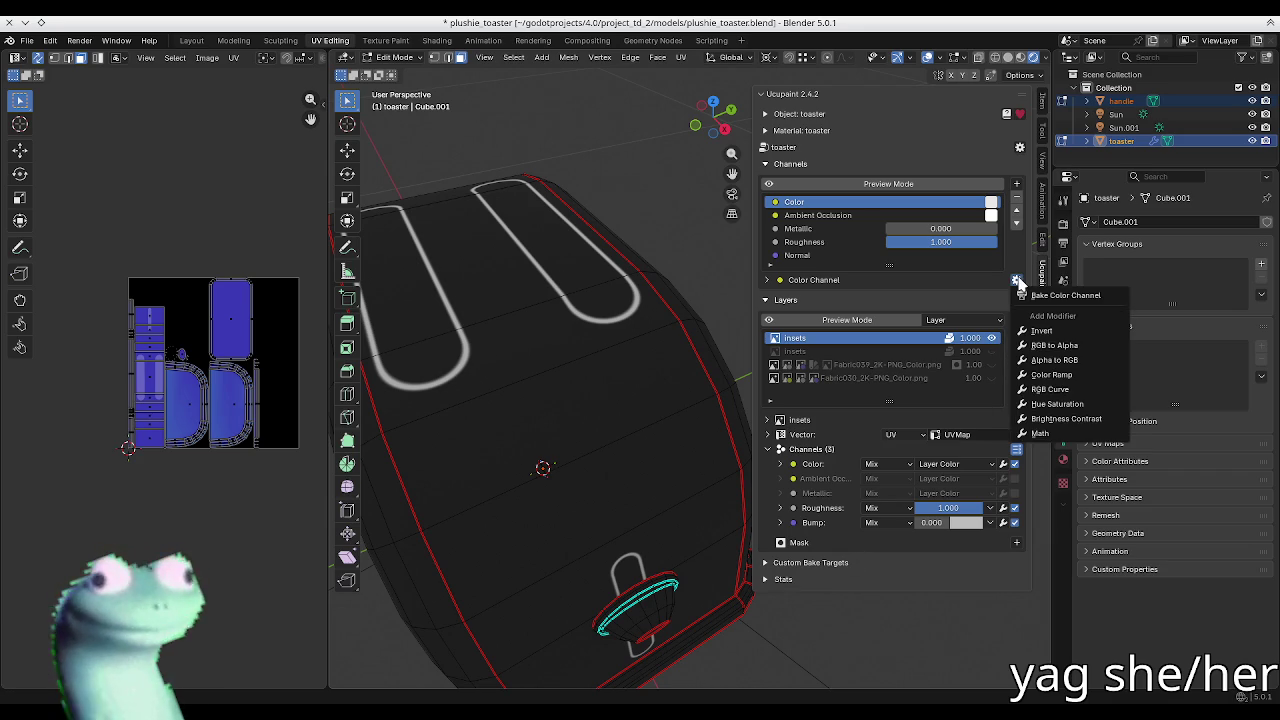
{"action": "left_click", "coordinate": [1018, 283]}
{"action": "left_click", "coordinate": [962, 318]}
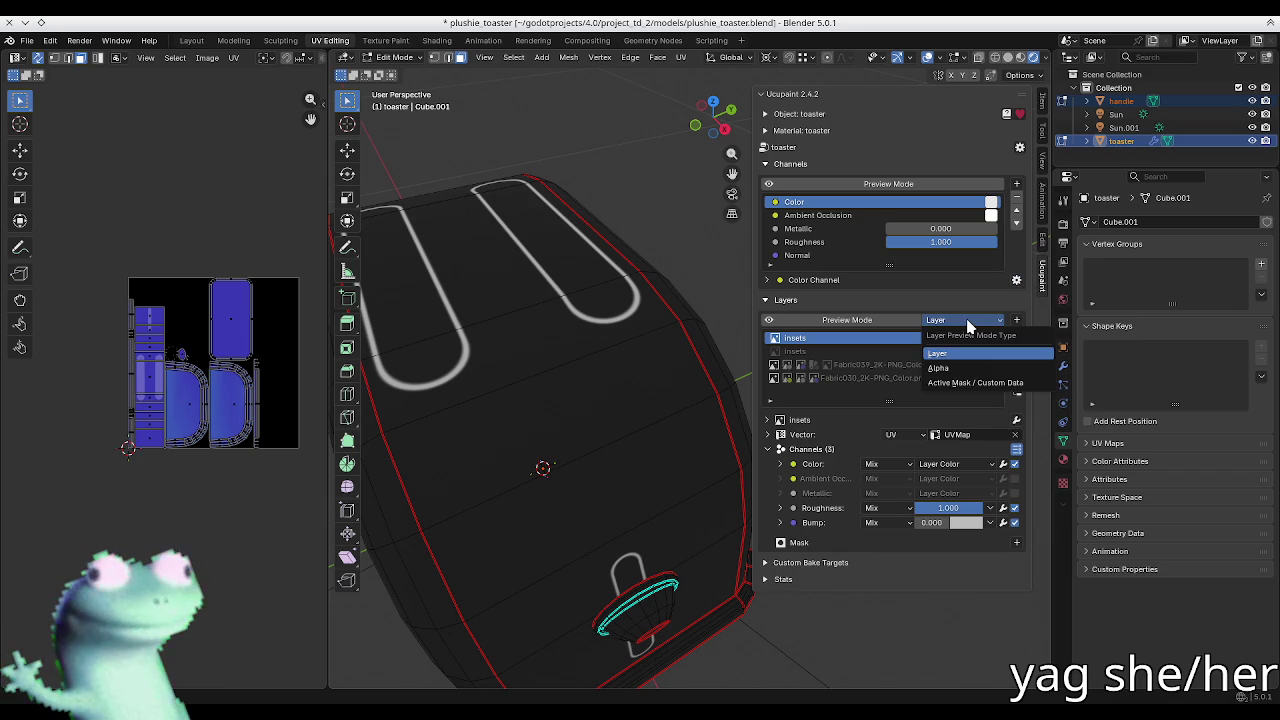
{"action": "left_click", "coordinate": [880, 320]}
{"action": "left_click", "coordinate": [903, 328]}
{"action": "left_click", "coordinate": [903, 328]}
{"action": "left_click", "coordinate": [903, 328]}
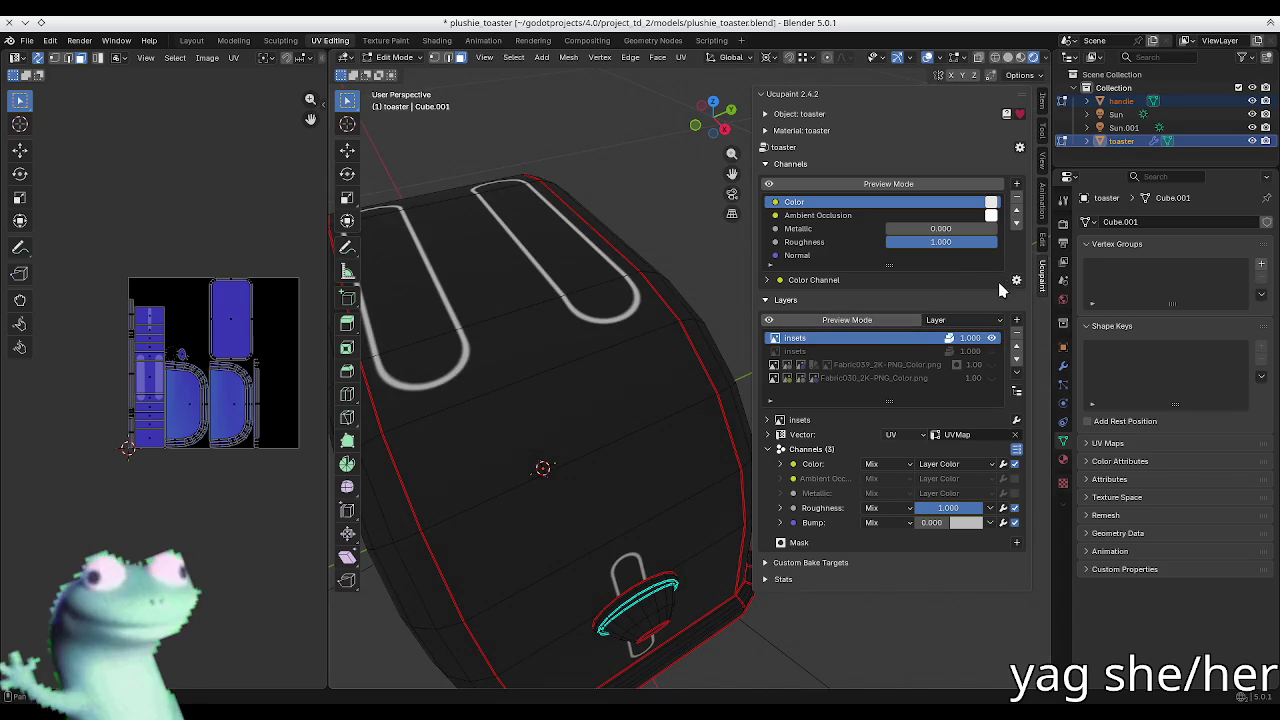
Step: Bake the toaster's channels into a toaster Color image
{"action": "left_click", "coordinate": [1017, 280]}
{"action": "left_click", "coordinate": [1030, 290]}
{"action": "mouse_move", "coordinate": [980, 287]}
{"action": "left_mouse_down"}
{"action": "mouse_move", "coordinate": [695, 285]}
{"action": "mouse_move", "coordinate": [730, 284]}
{"action": "left_mouse_up"}
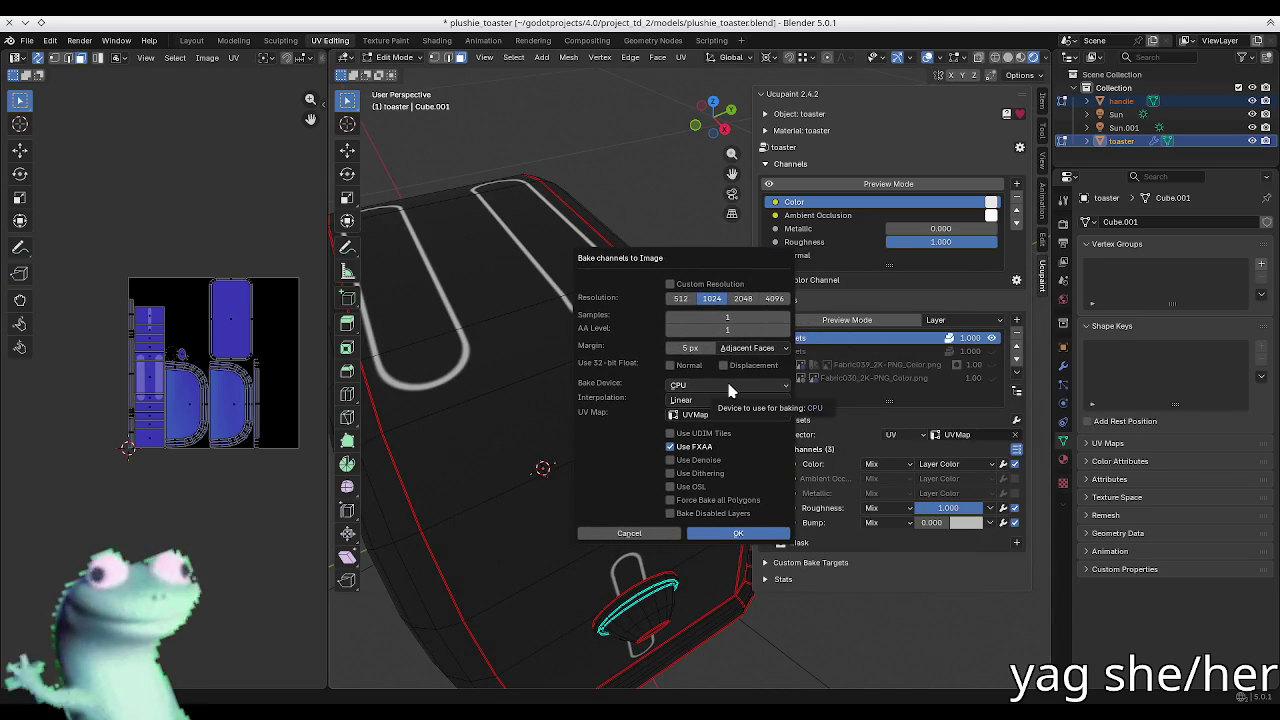
{"action": "left_click", "coordinate": [740, 535]}
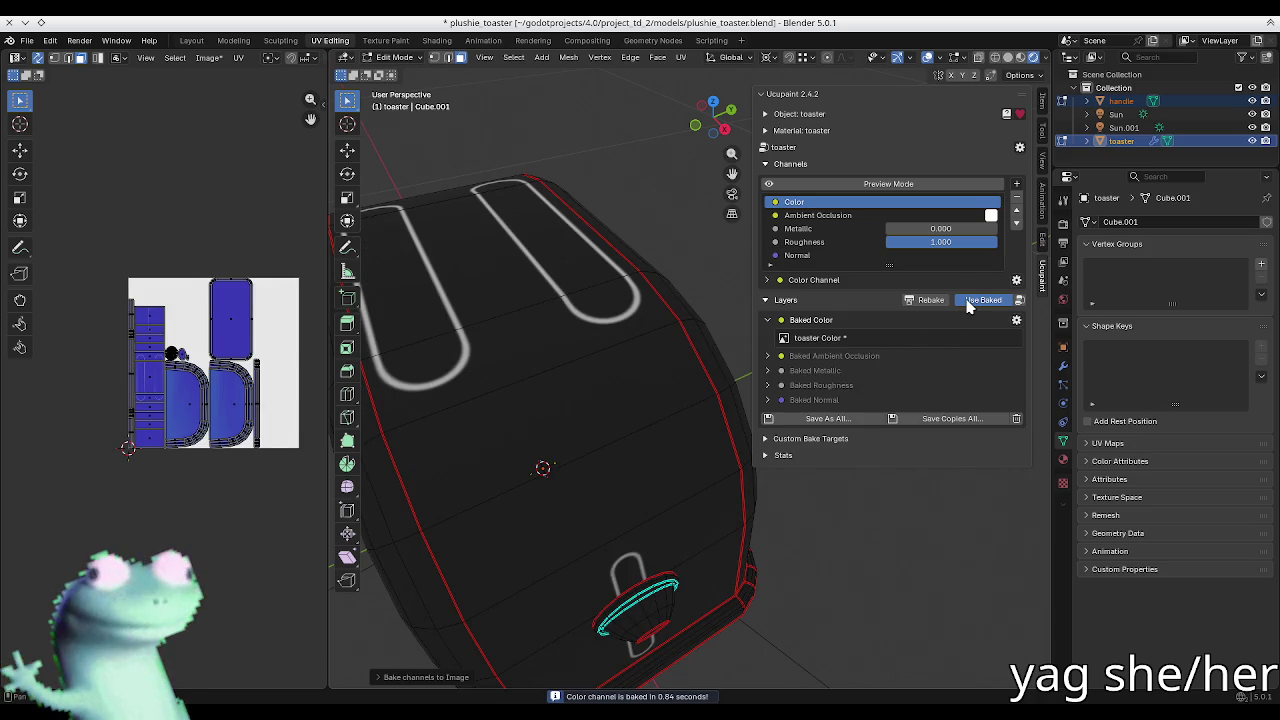
Step: Turn Use Baked off so the toaster shows its live layers
{"action": "left_click", "coordinate": [975, 300]}
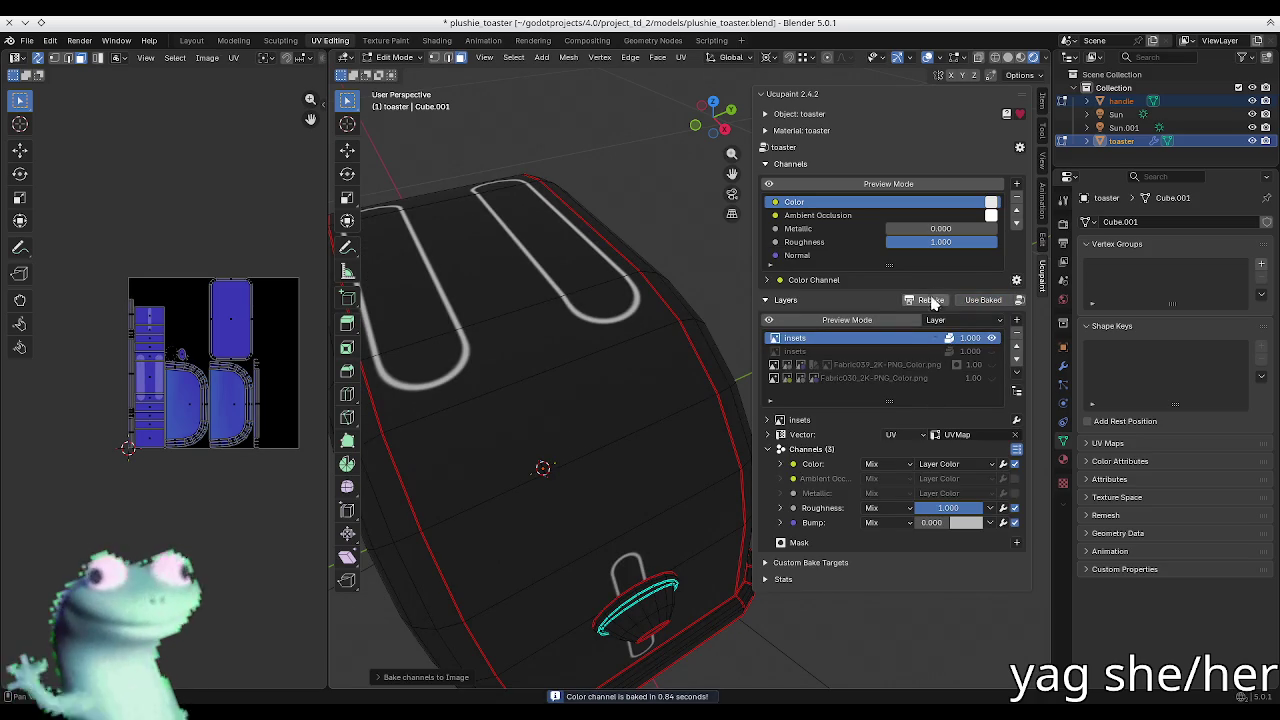
{"action": "left_click", "coordinate": [963, 302]}
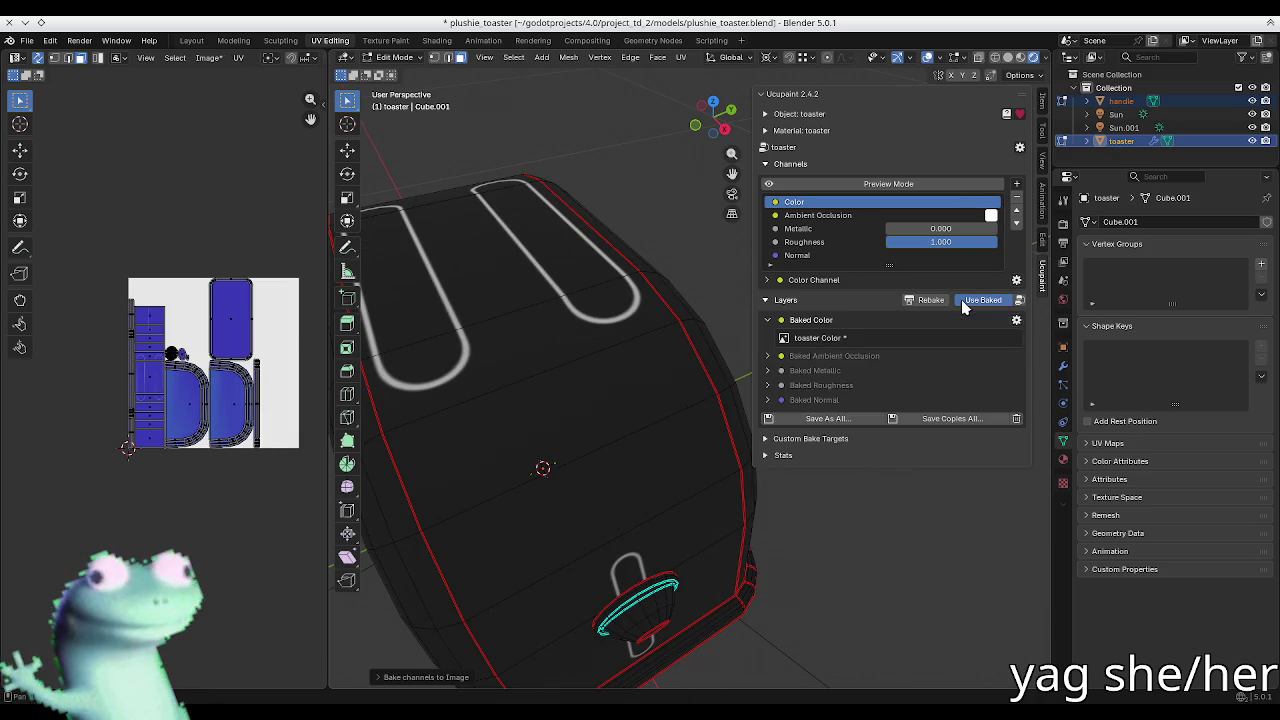
{"action": "left_click", "coordinate": [961, 299]}
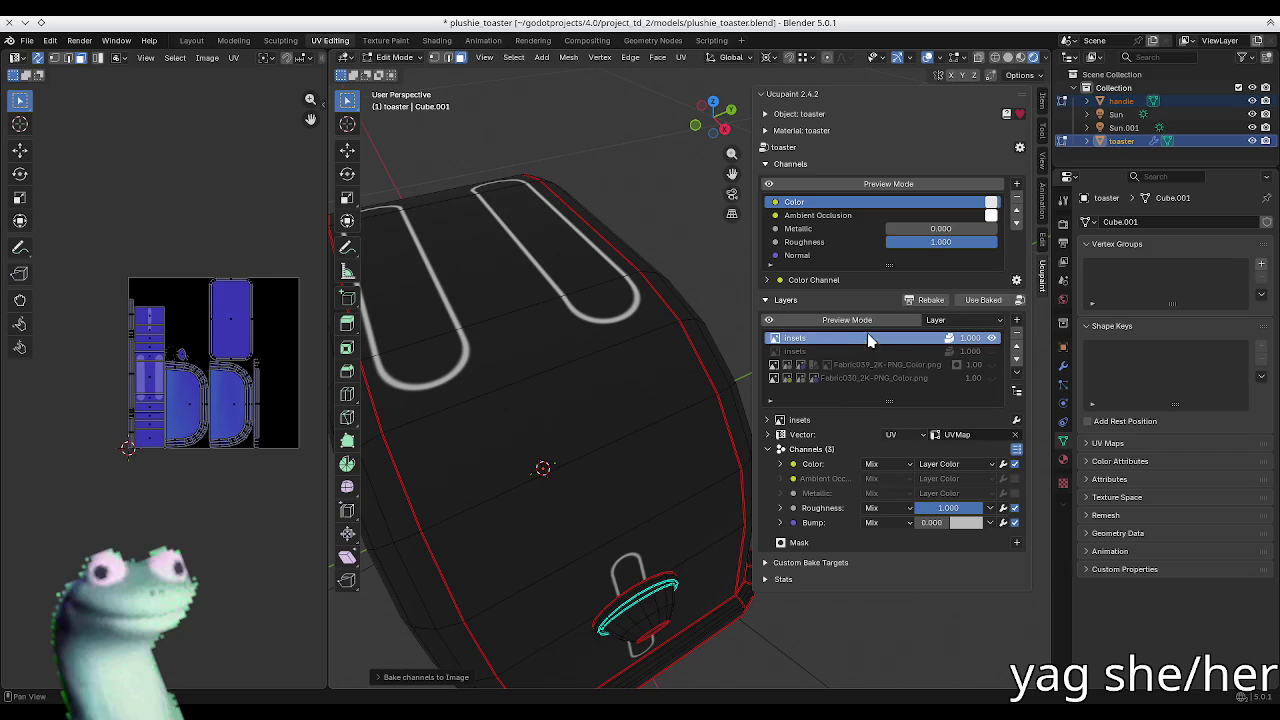
{"action": "left_click", "coordinate": [963, 300]}
{"action": "left_click", "coordinate": [975, 300]}
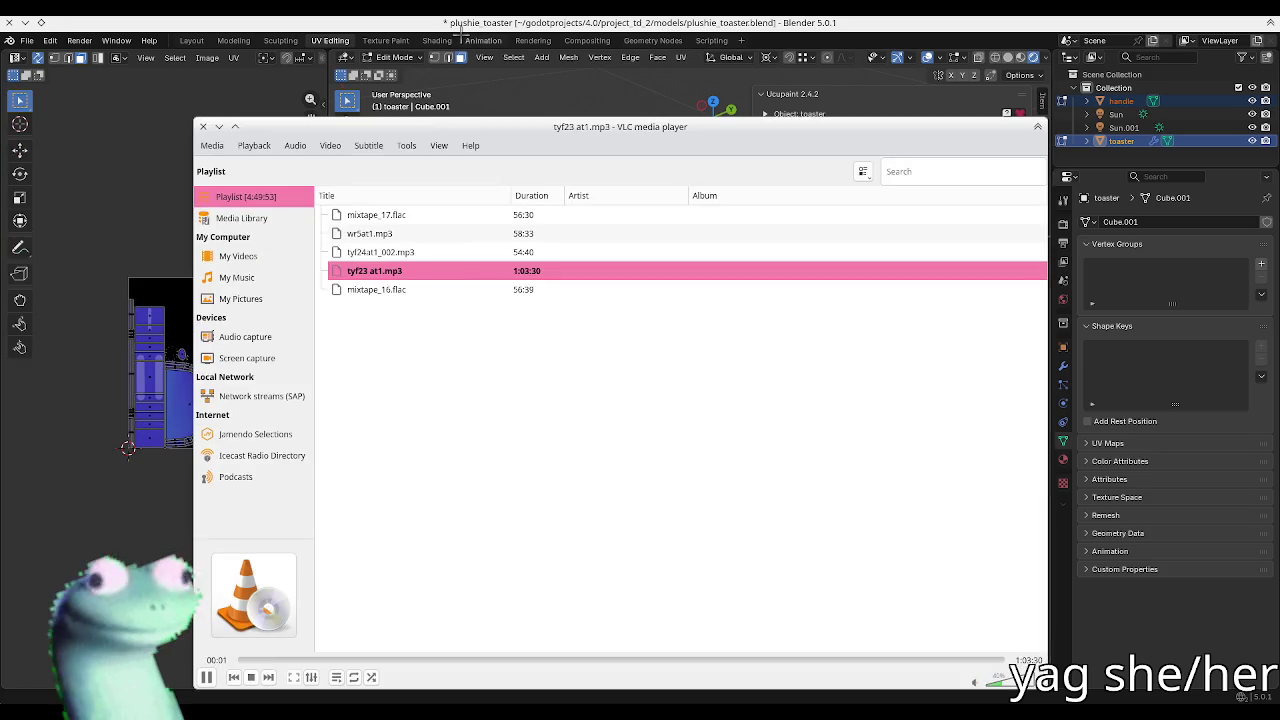
Step: Review the first insets layer's source and Color channel settings while orbiting over the toaster's top slots
{"action": "left_click", "coordinate": [470, 38]}
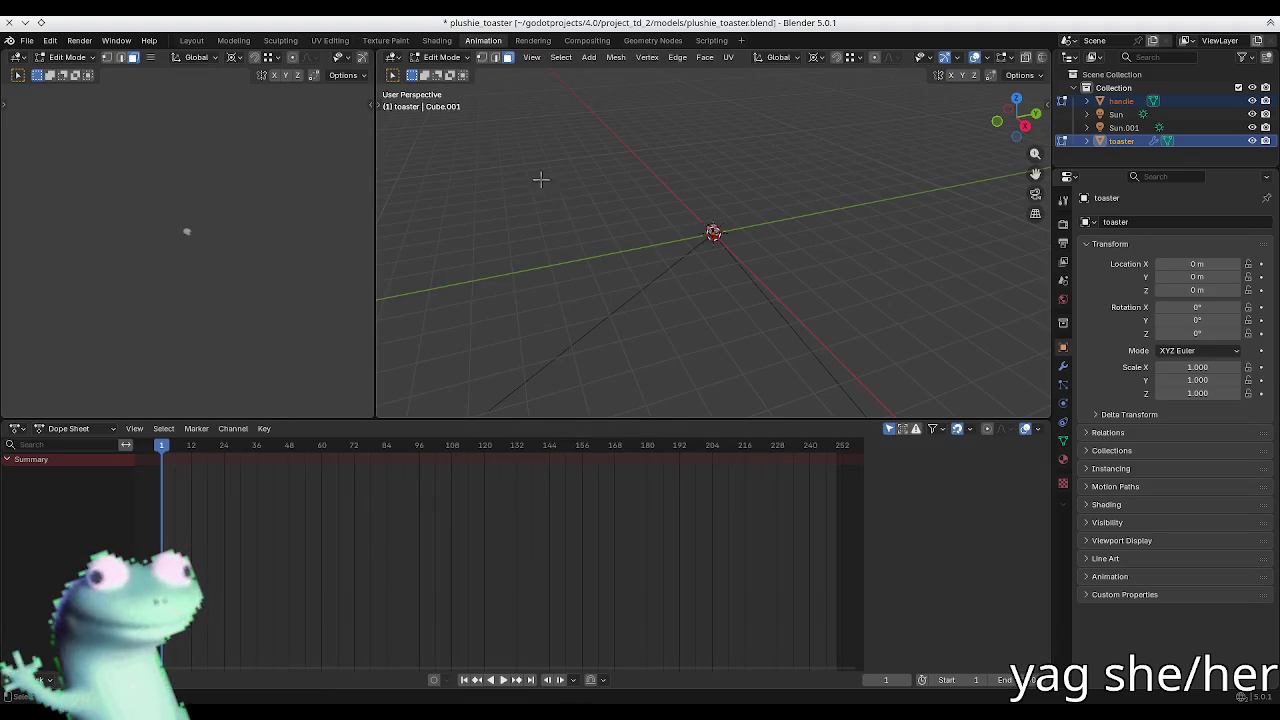
{"action": "left_click", "coordinate": [330, 41]}
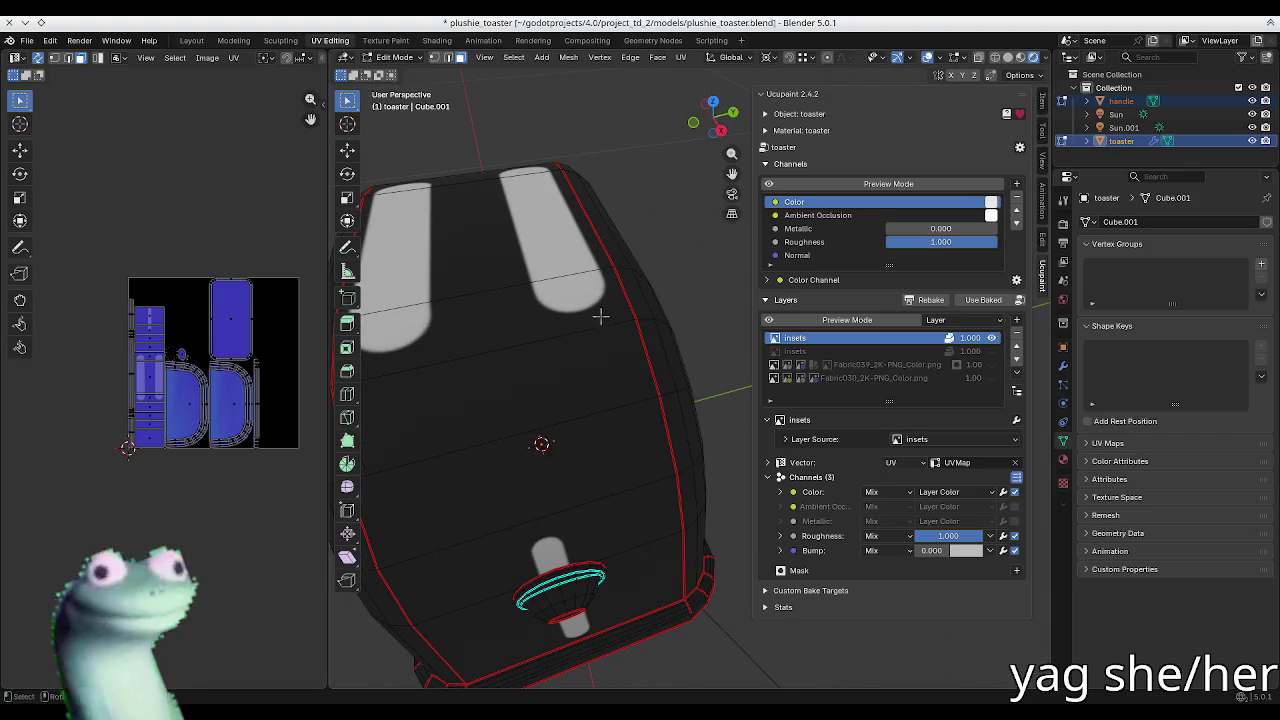
{"action": "left_click", "coordinate": [815, 440]}
{"action": "left_click", "coordinate": [815, 440]}
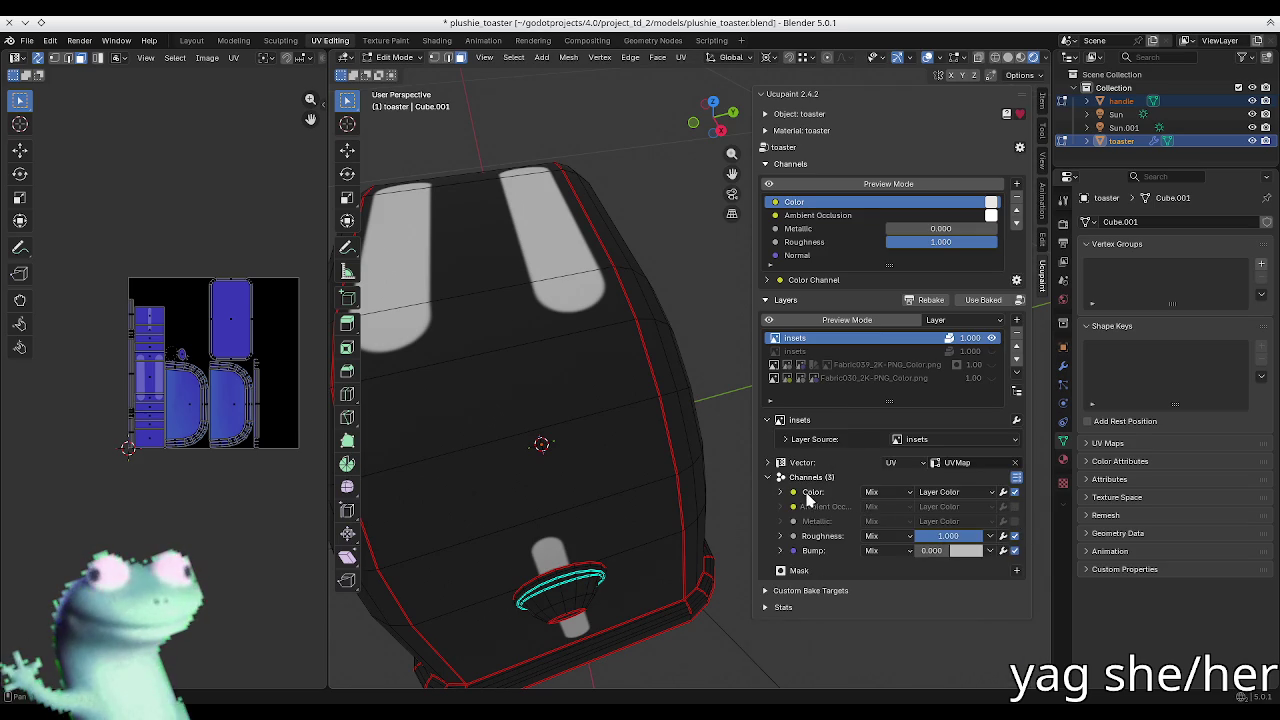
{"action": "left_click", "coordinate": [808, 494]}
{"action": "left_click", "coordinate": [781, 492]}
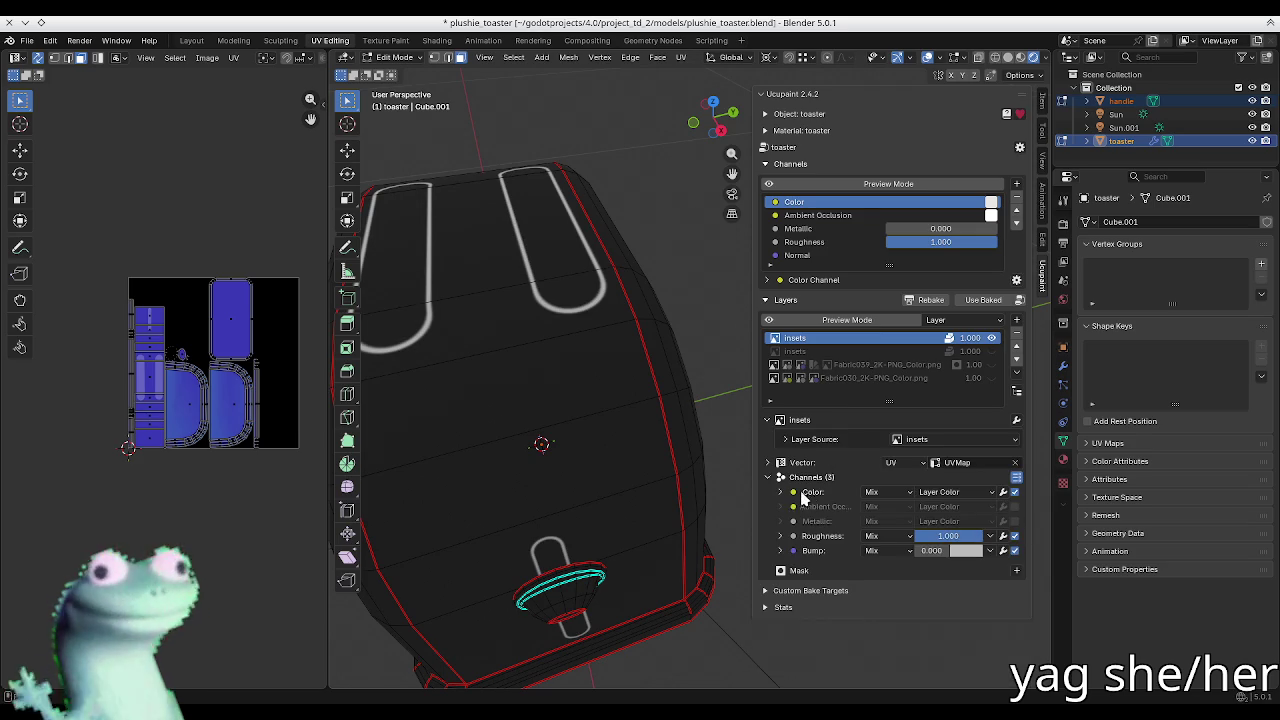
{"action": "middle_click_drag", "start_coordinate": [570, 420], "coordinate": [647, 418]}
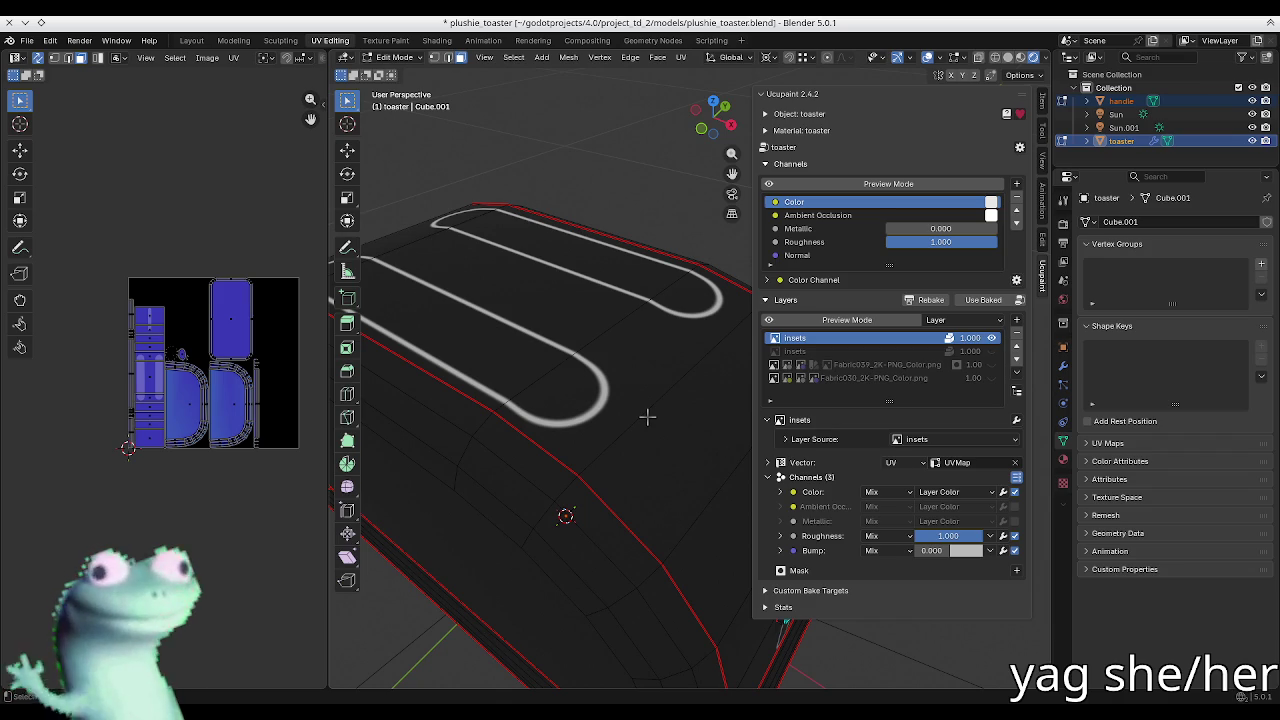
{"action": "middle_click_drag", "start_coordinate": [634, 414], "coordinate": [613, 411]}
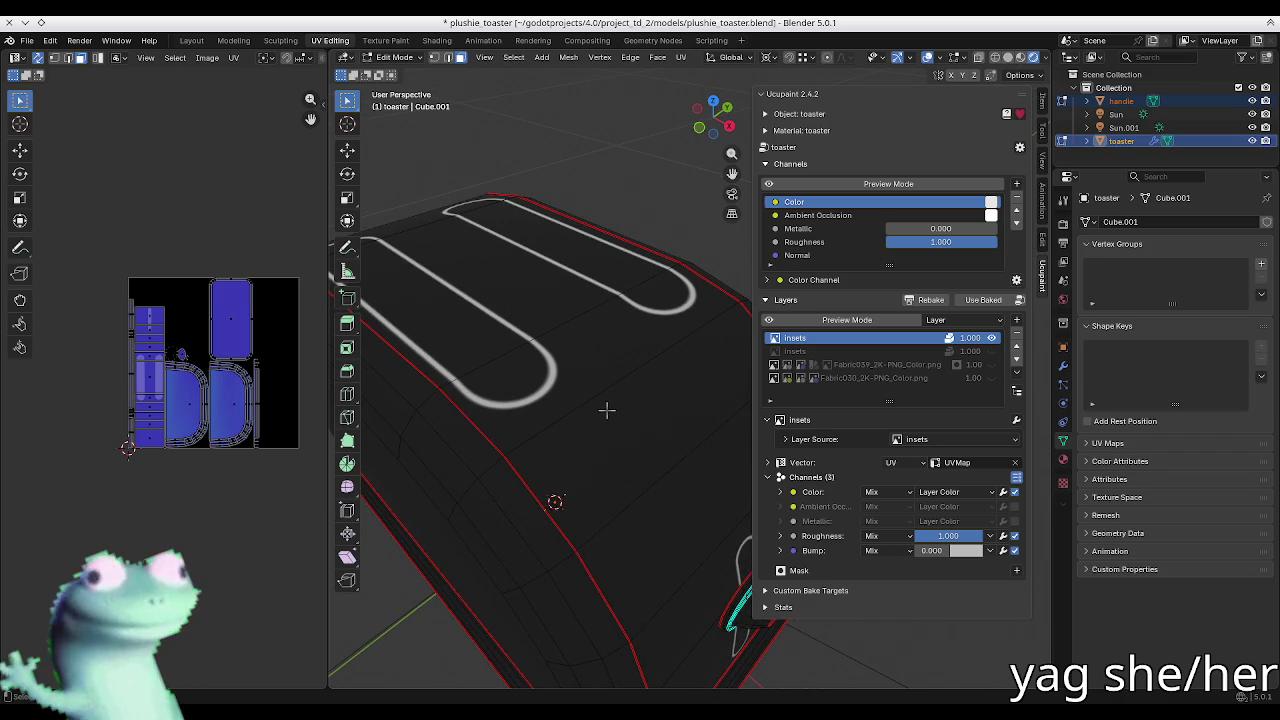
{"action": "left_click", "coordinate": [790, 427]}
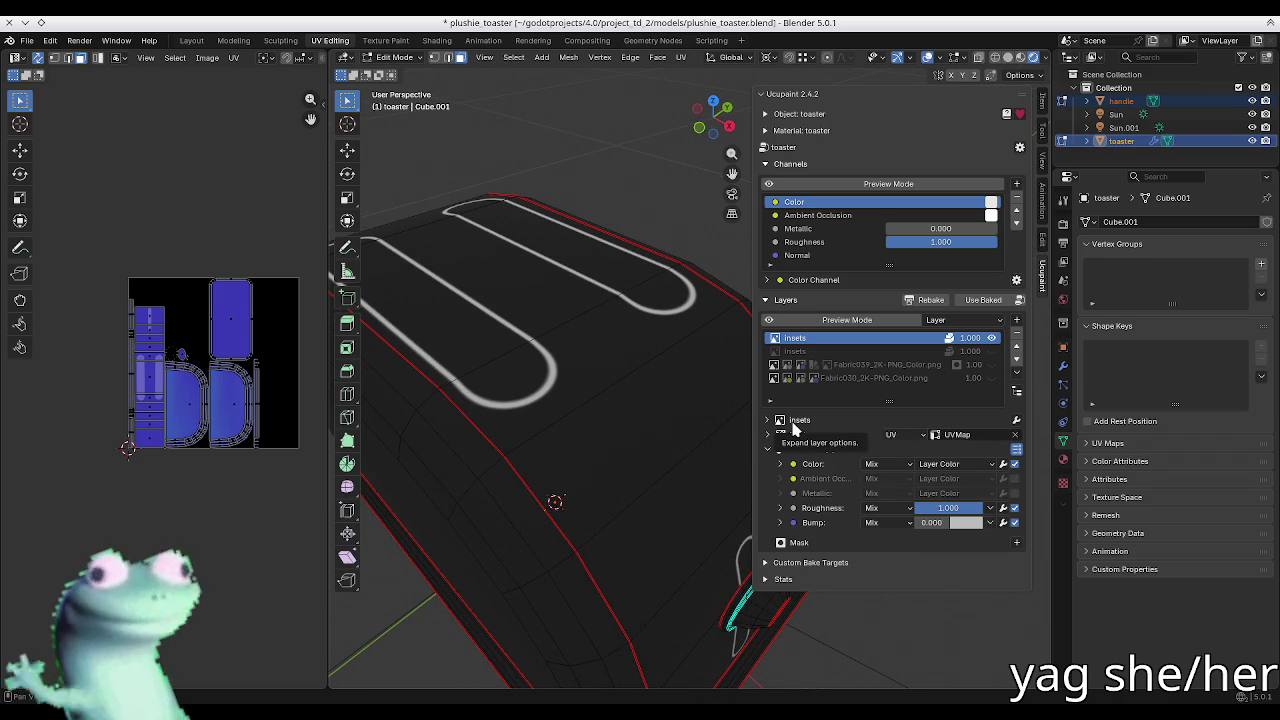
Step: Hide the first insets layer and show the second insets layer, viewing the toaster's front
{"action": "left_click", "coordinate": [880, 351]}
{"action": "left_click", "coordinate": [991, 338]}
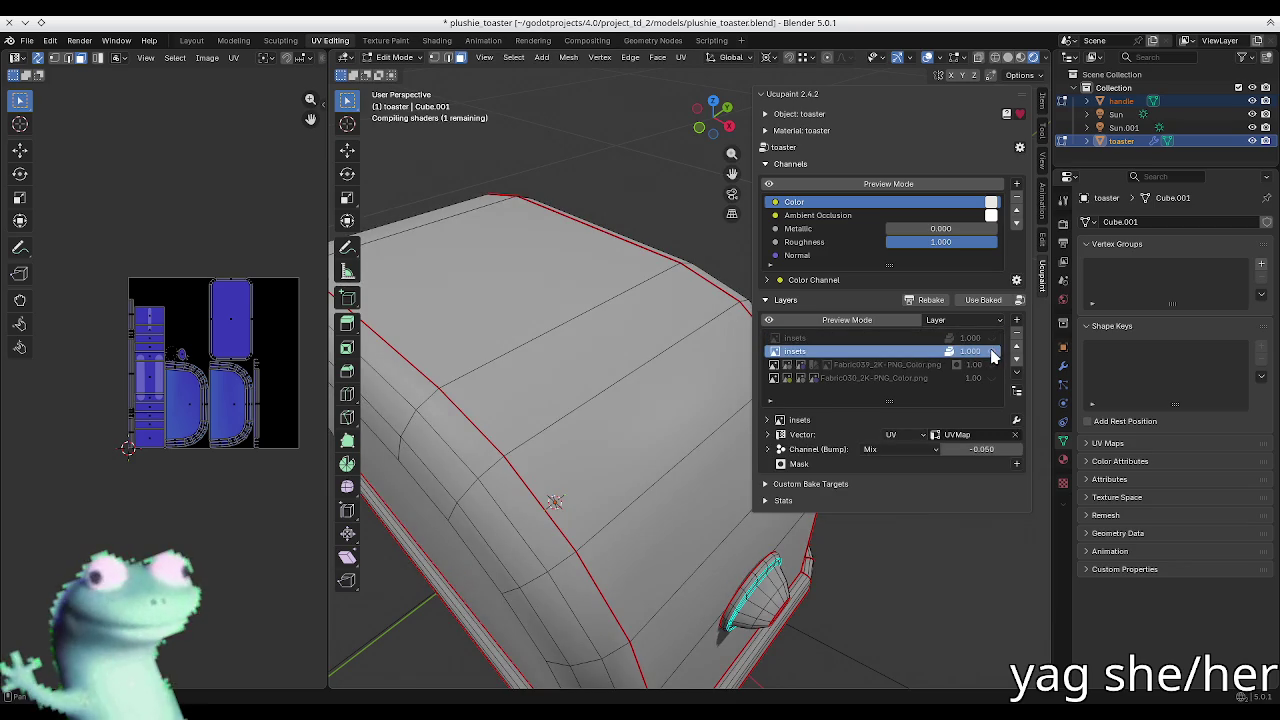
{"action": "left_click", "coordinate": [991, 352]}
{"action": "mouse_move", "coordinate": [600, 420]}
{"action": "middle_mouse_down"}
{"action": "mouse_move", "coordinate": [634, 403]}
{"action": "mouse_move", "coordinate": [660, 470]}
{"action": "middle_mouse_up"}
{"action": "scroll", "coordinate": [634, 403], "scroll_direction": "up", "scroll_amount": 5}
{"action": "scroll", "coordinate": [634, 403], "scroll_direction": "down", "scroll_amount": 4}
{"action": "scroll", "coordinate": [660, 470], "scroll_direction": "up", "scroll_amount": 4}
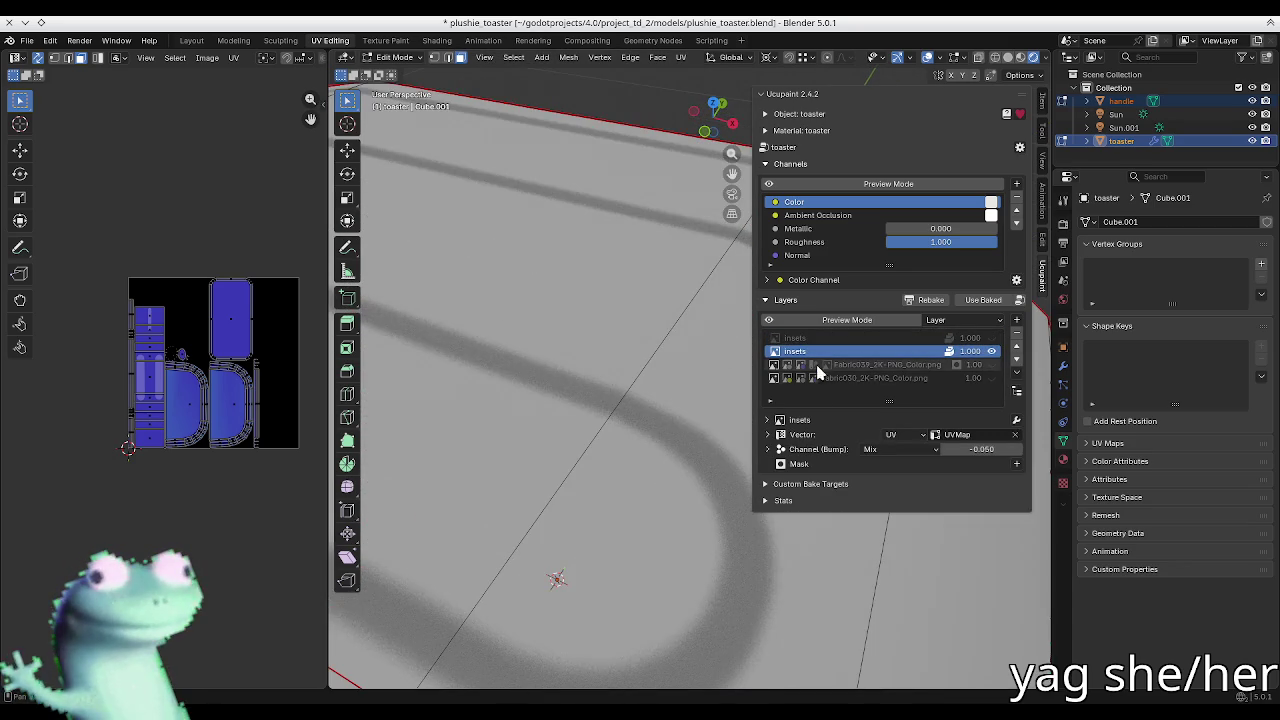
Step: Check the bump channel settings, look over the whole toaster, and select the Fabric039 colour layer
{"action": "left_click", "coordinate": [812, 450]}
{"action": "left_click", "coordinate": [813, 450]}
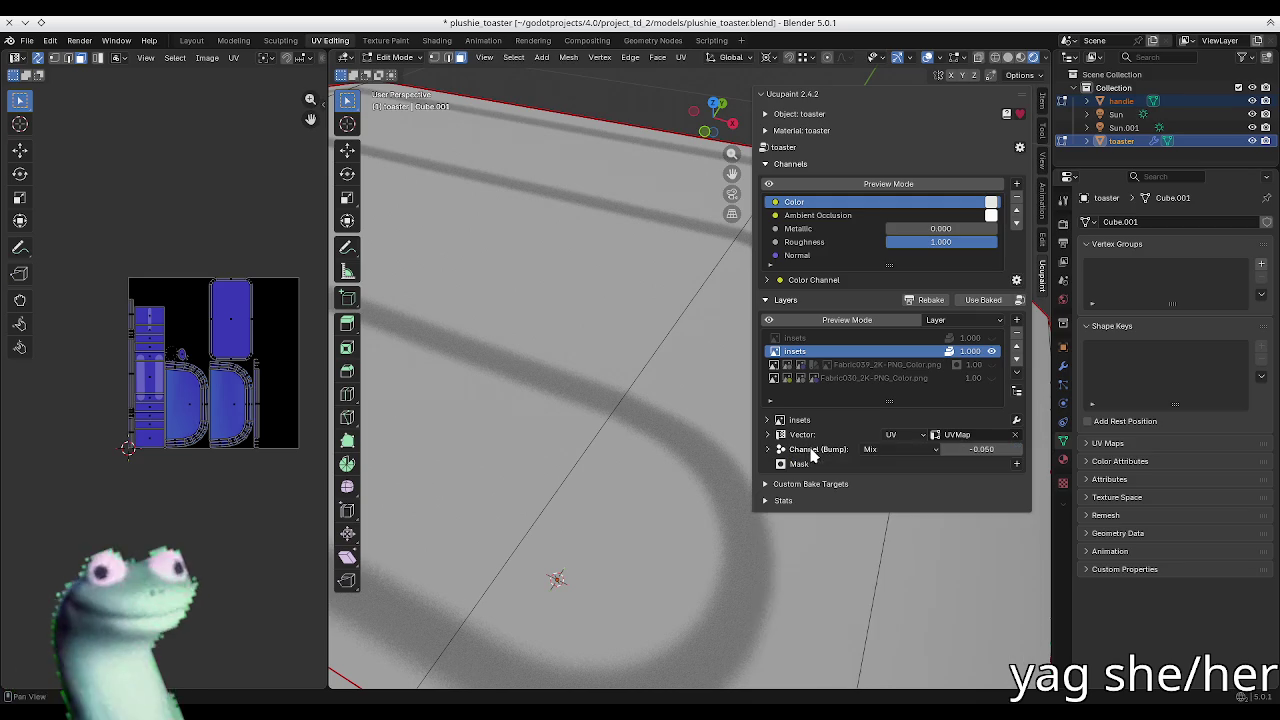
{"action": "scroll", "coordinate": [601, 407], "scroll_direction": "down", "scroll_amount": 3}
{"action": "middle_click_drag", "start_coordinate": [601, 407], "coordinate": [620, 430]}
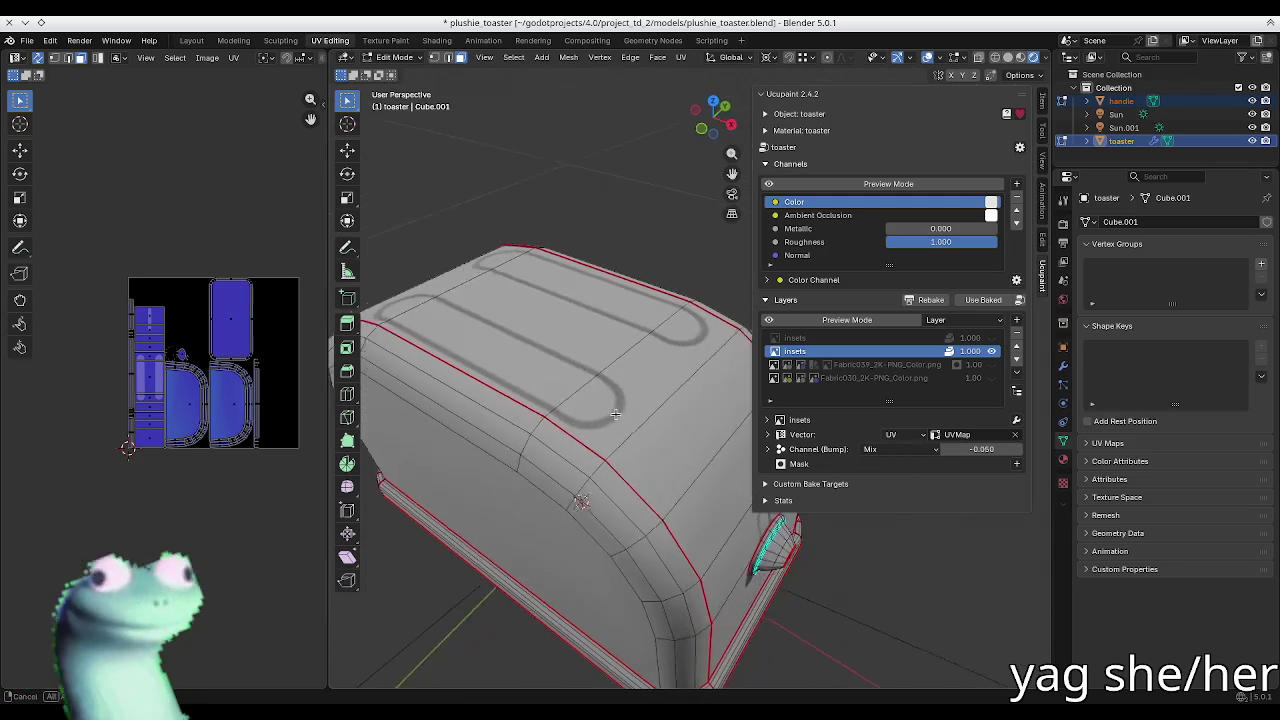
{"action": "scroll", "coordinate": [601, 407], "scroll_direction": "up", "scroll_amount": 4}
{"action": "left_click", "coordinate": [950, 362]}
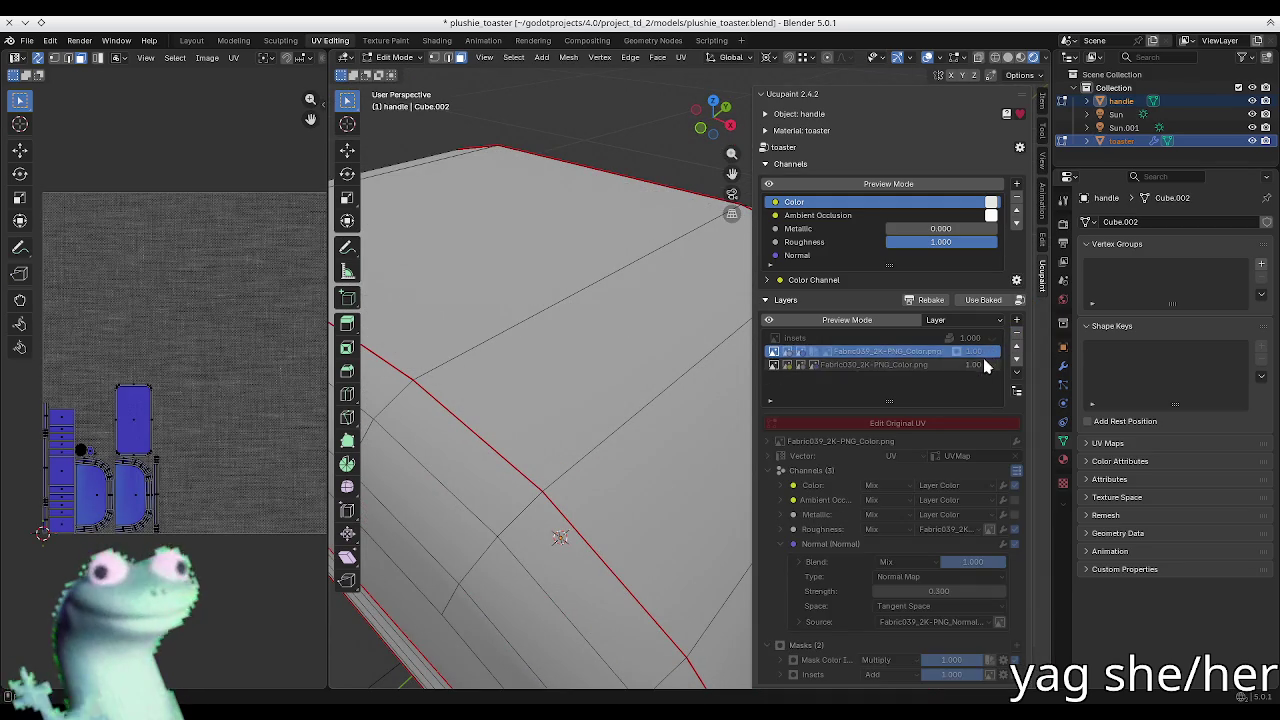
Step: Make the Fabric039 and Fabric030 layers visible again on the toaster
{"action": "left_click", "coordinate": [992, 354]}
{"action": "key", "text": "KP_Subtract"}
{"action": "key", "text": "KP_Subtract"}
{"action": "key", "text": "KP_Subtract"}
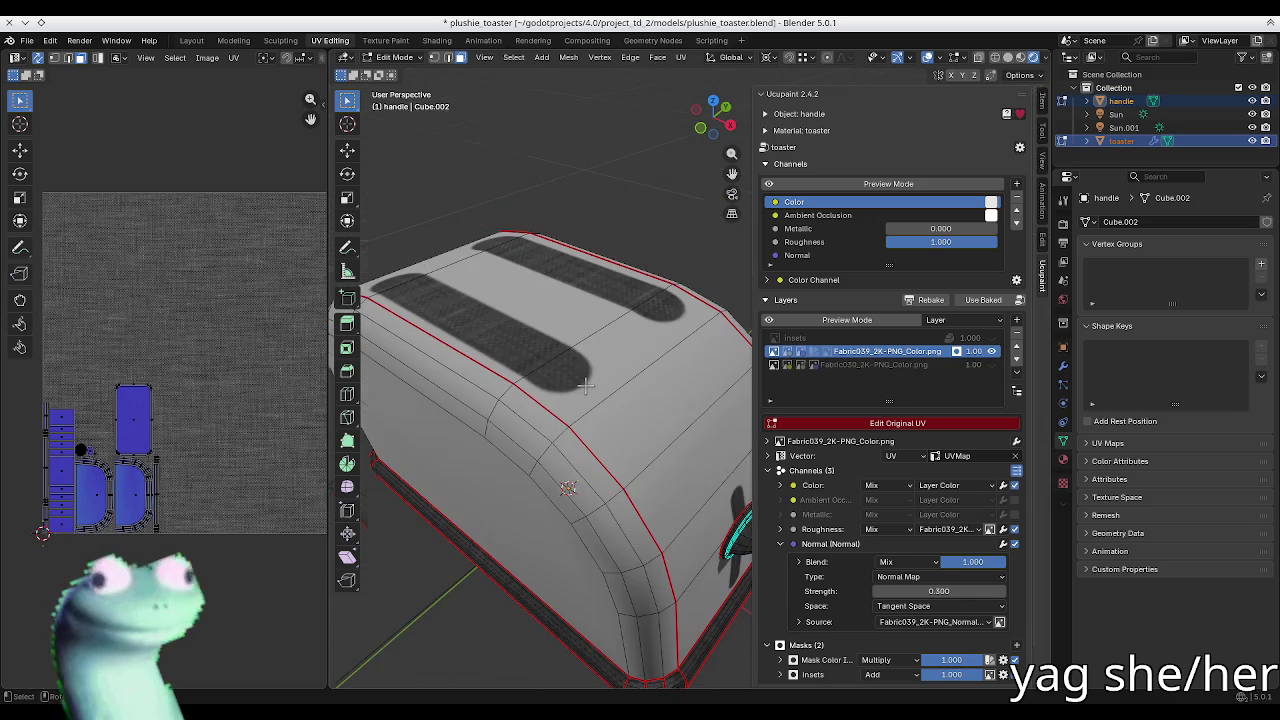
{"action": "left_click", "coordinate": [990, 366]}
{"action": "middle_click_drag", "start_coordinate": [560, 450], "coordinate": [600, 420]}
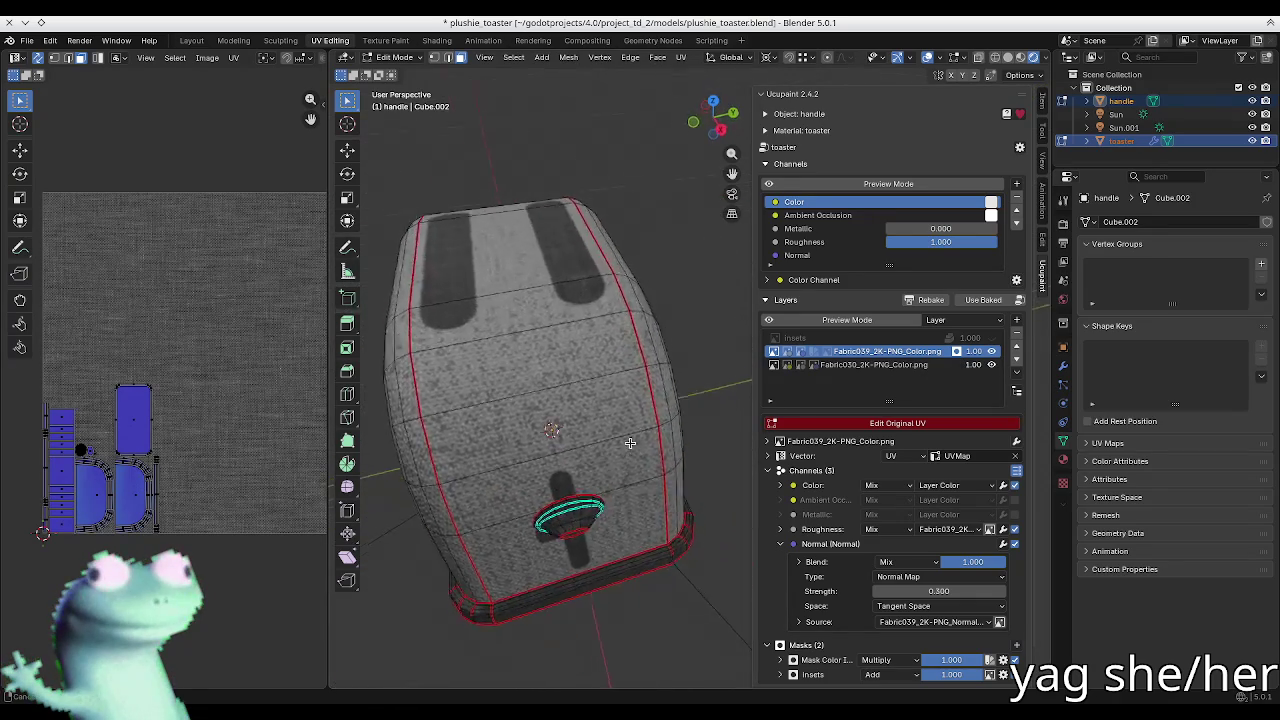
Step: Select the insets layer, view the toaster from the lower front, and bring the ambientCG browser forward
{"action": "left_click", "coordinate": [860, 338]}
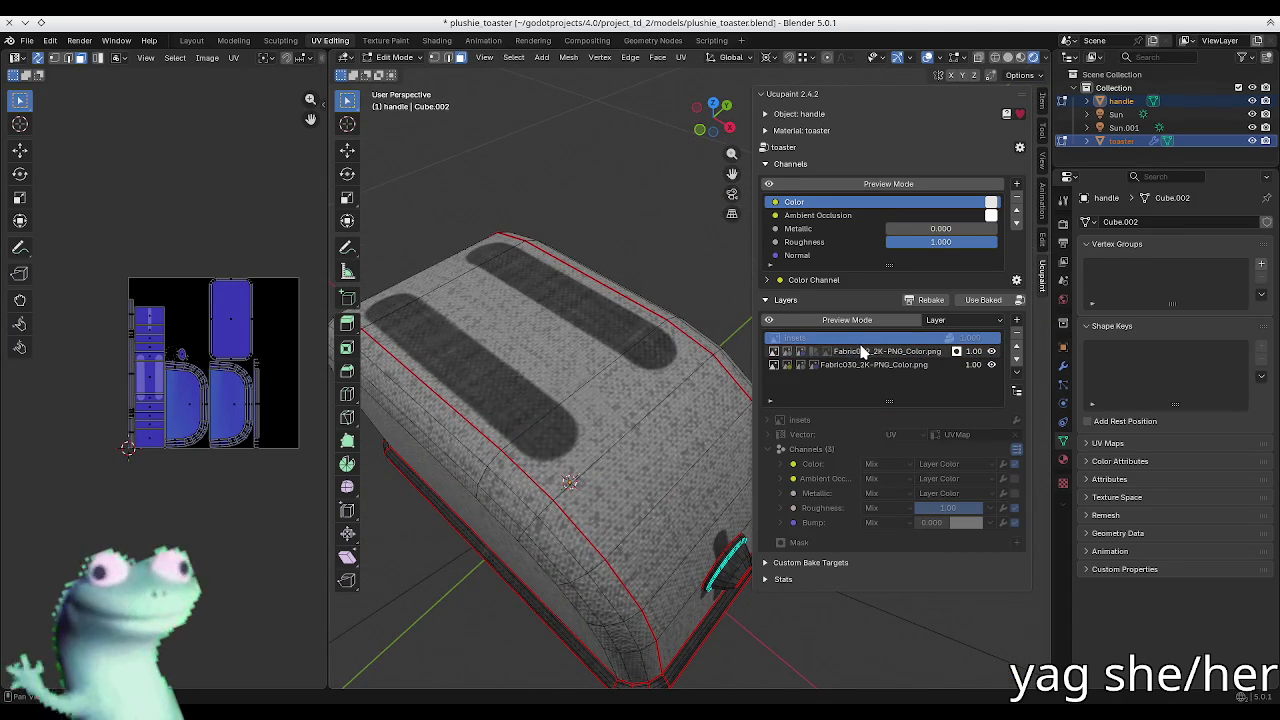
{"action": "scroll", "coordinate": [547, 418], "scroll_direction": "up", "scroll_amount": 2}
{"action": "scroll", "coordinate": [547, 418], "scroll_direction": "up", "scroll_amount": 3}
{"action": "scroll", "coordinate": [547, 418], "scroll_direction": "down", "scroll_amount": 4}
{"action": "middle_click_drag", "start_coordinate": [552, 423], "coordinate": [574, 423]}
{"action": "scroll", "coordinate": [613, 424], "scroll_direction": "up", "scroll_amount": 3}
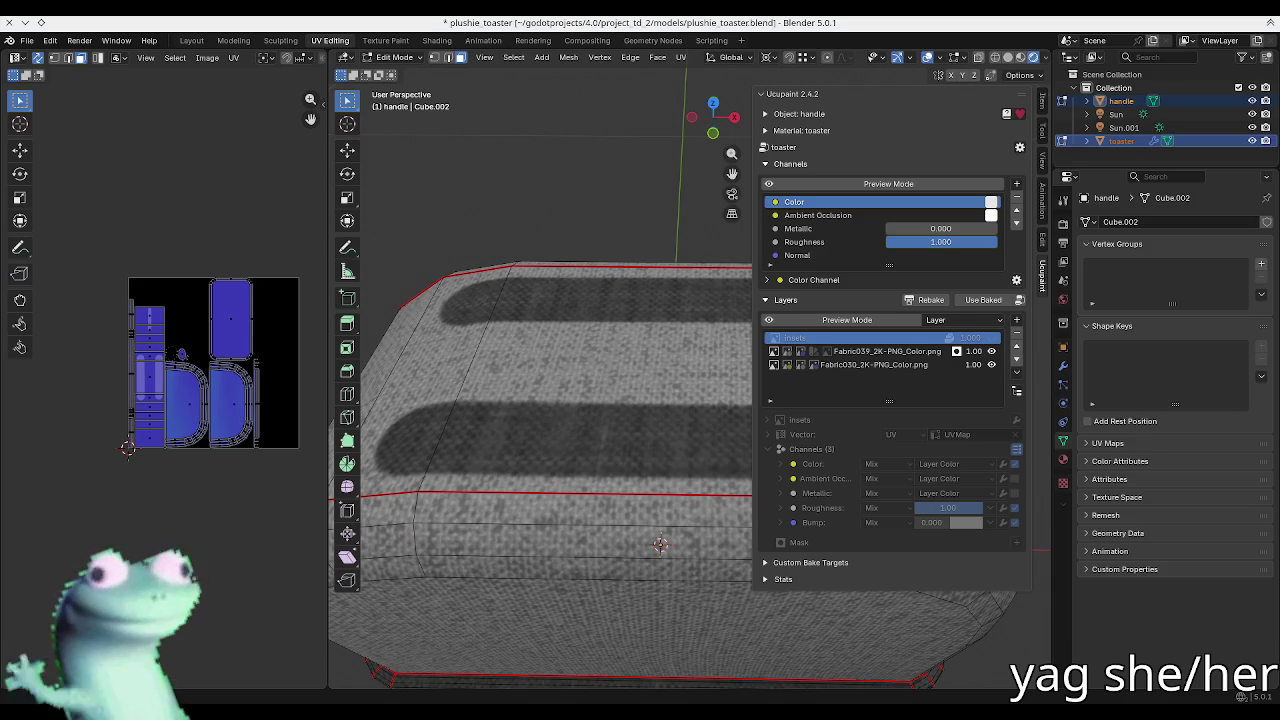
{"action": "mouse_move", "coordinate": [0, 233]}
{"action": "left_mouse_down"}
{"action": "mouse_move", "coordinate": [473, 233]}
{"action": "mouse_move", "coordinate": [1138, 104]}
{"action": "left_mouse_up"}
Step: Browse the Fabric 042, Fabric 029 and Fabric 030 pages, ending on Carpet 015
{"action": "left_click", "coordinate": [512, 100]}
{"action": "left_click", "coordinate": [570, 100]}
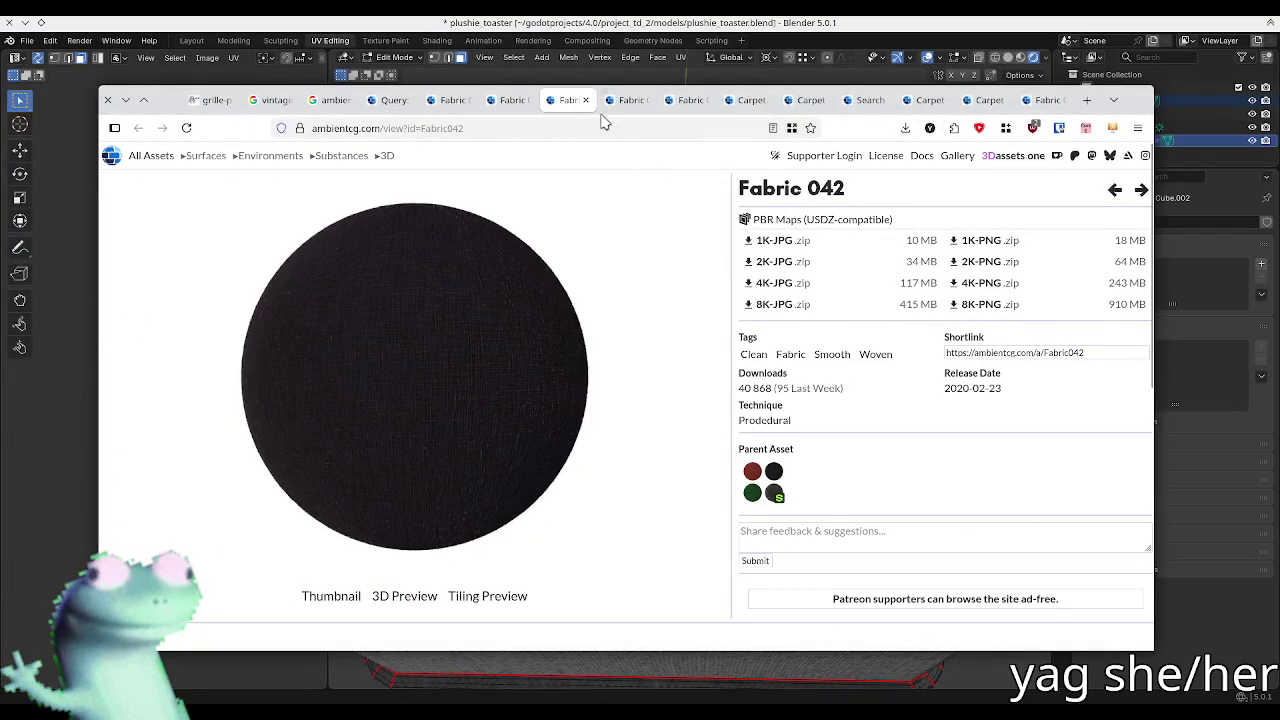
{"action": "left_click", "coordinate": [627, 100]}
{"action": "left_click", "coordinate": [687, 100]}
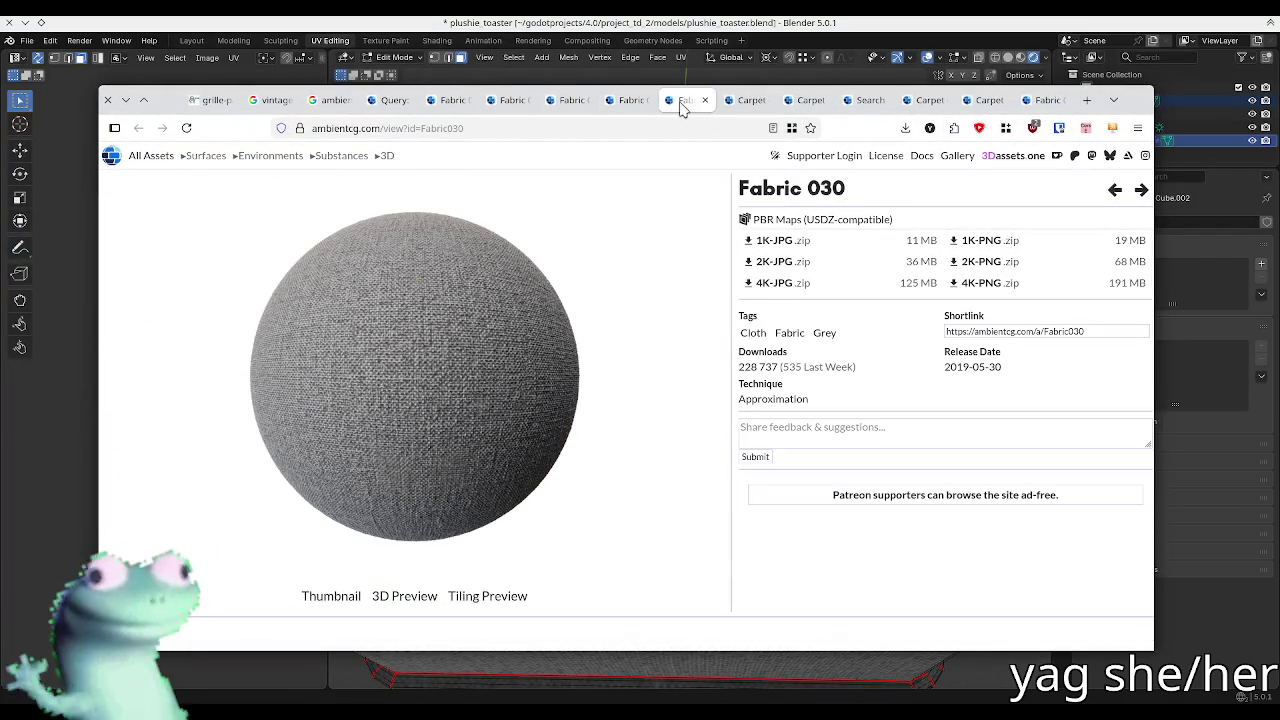
{"action": "left_click", "coordinate": [745, 100]}
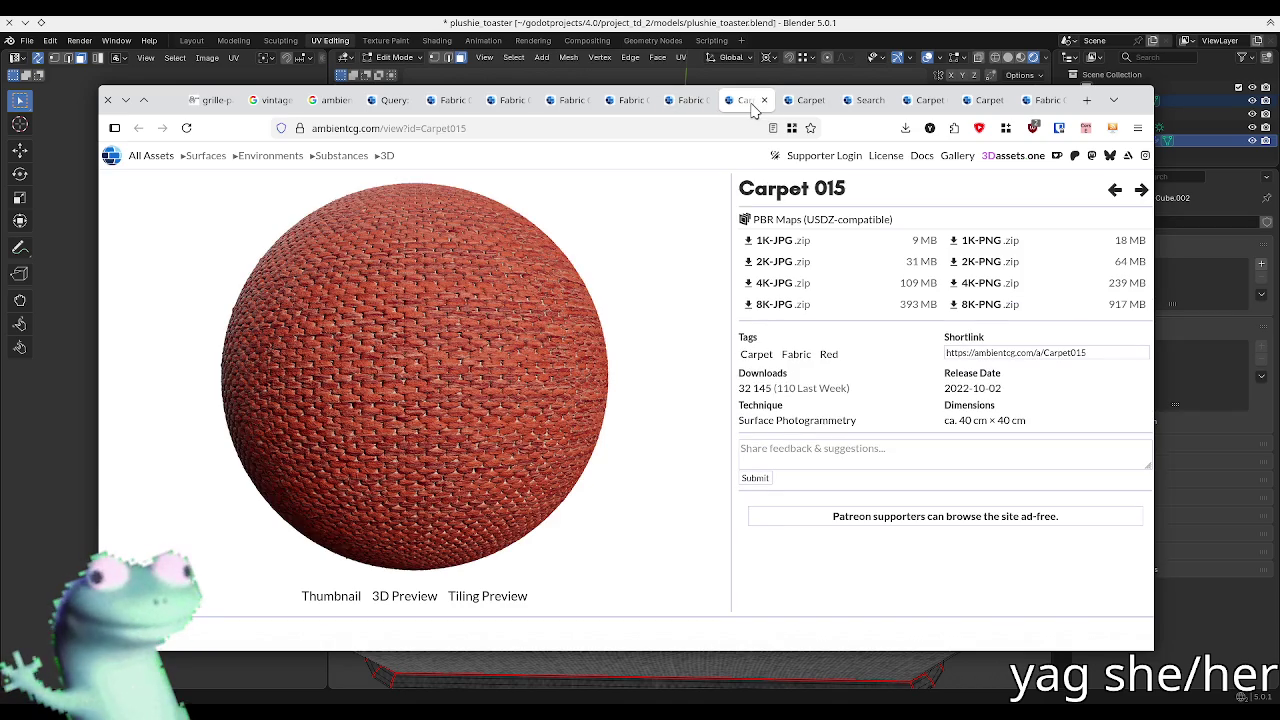
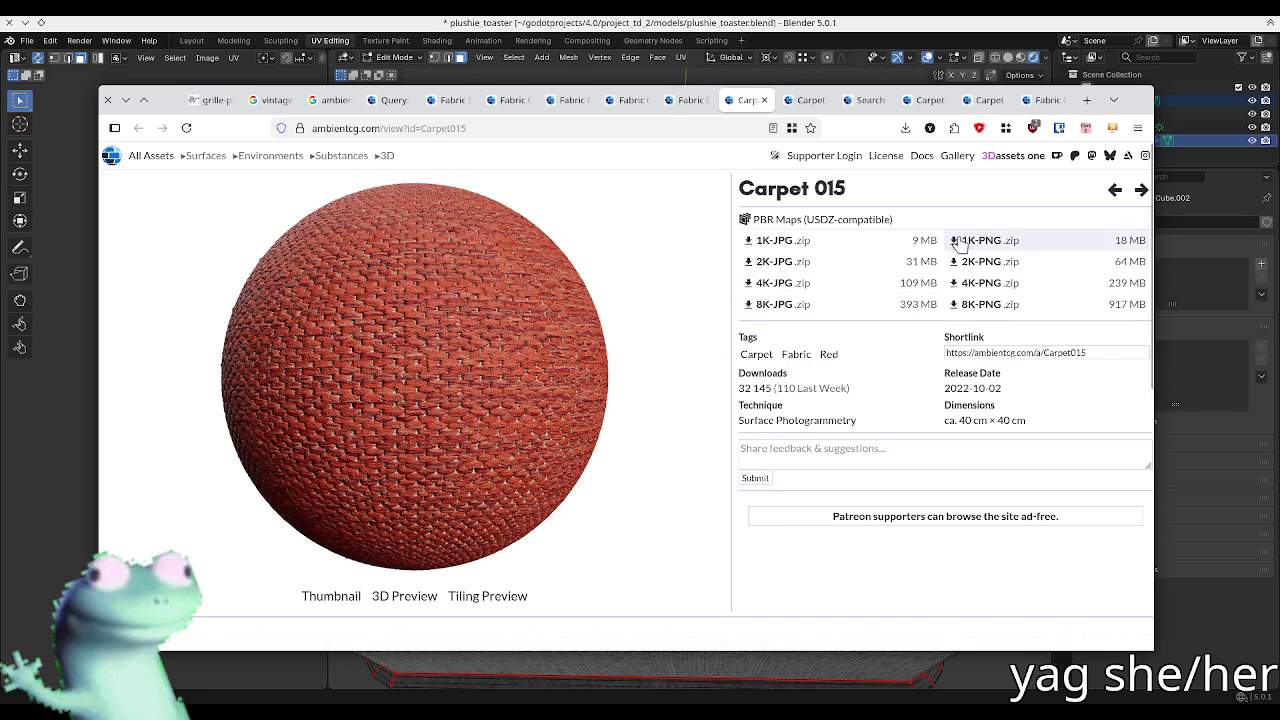
Step: Download the 2K PNG zip of Carpet 015 from ambientCG
{"action": "left_click", "coordinate": [986, 261]}
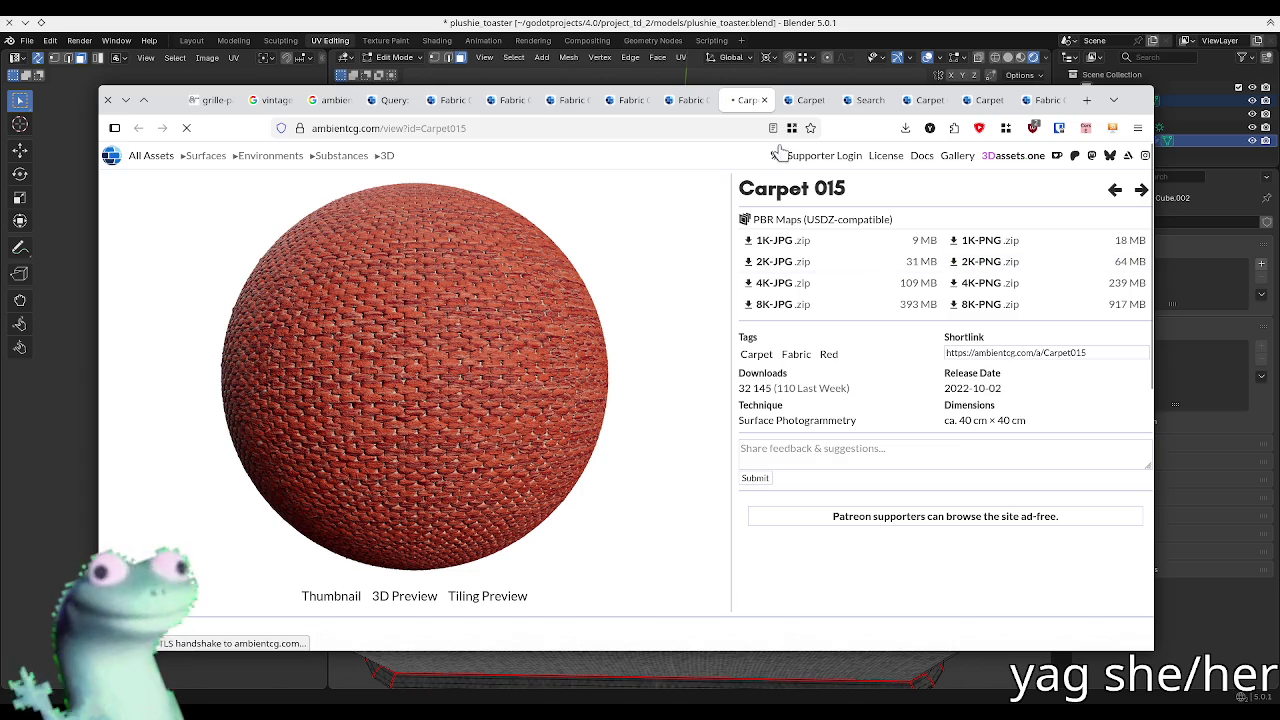
{"action": "left_click_drag", "start_coordinate": [1131, 100], "coordinate": [2, 18]}
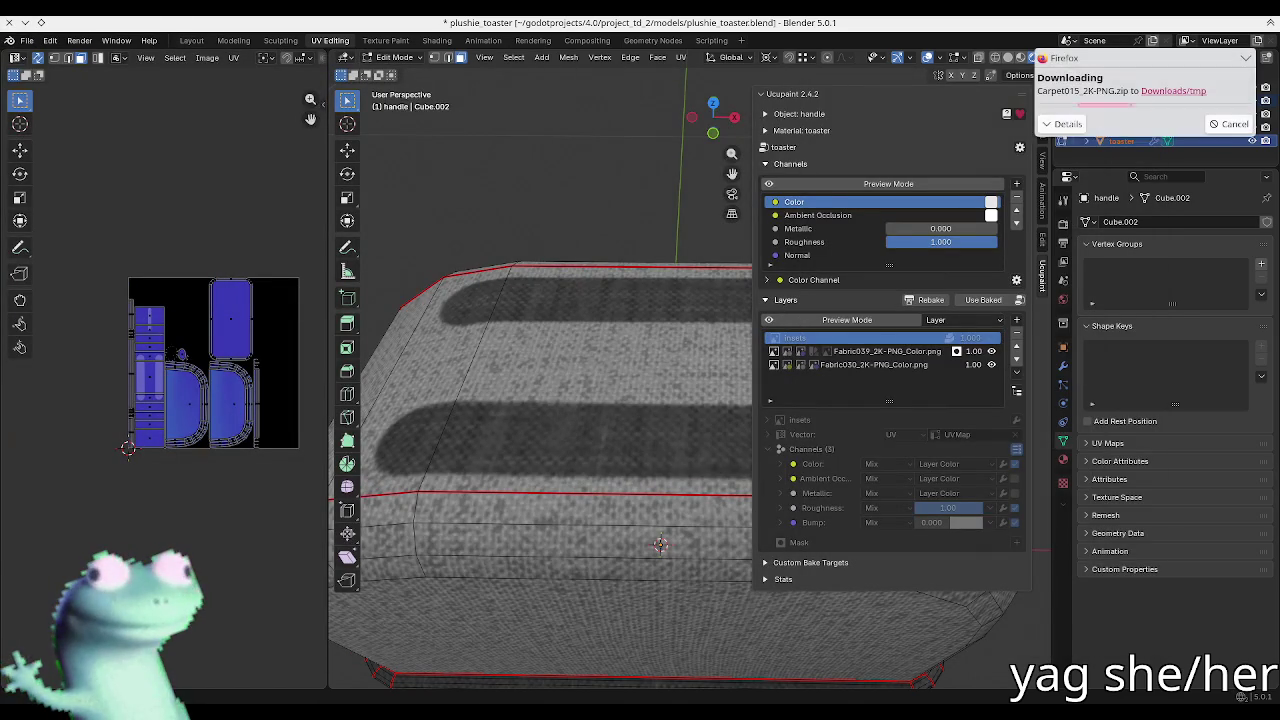
{"action": "left_click", "coordinate": [1135, 140]}
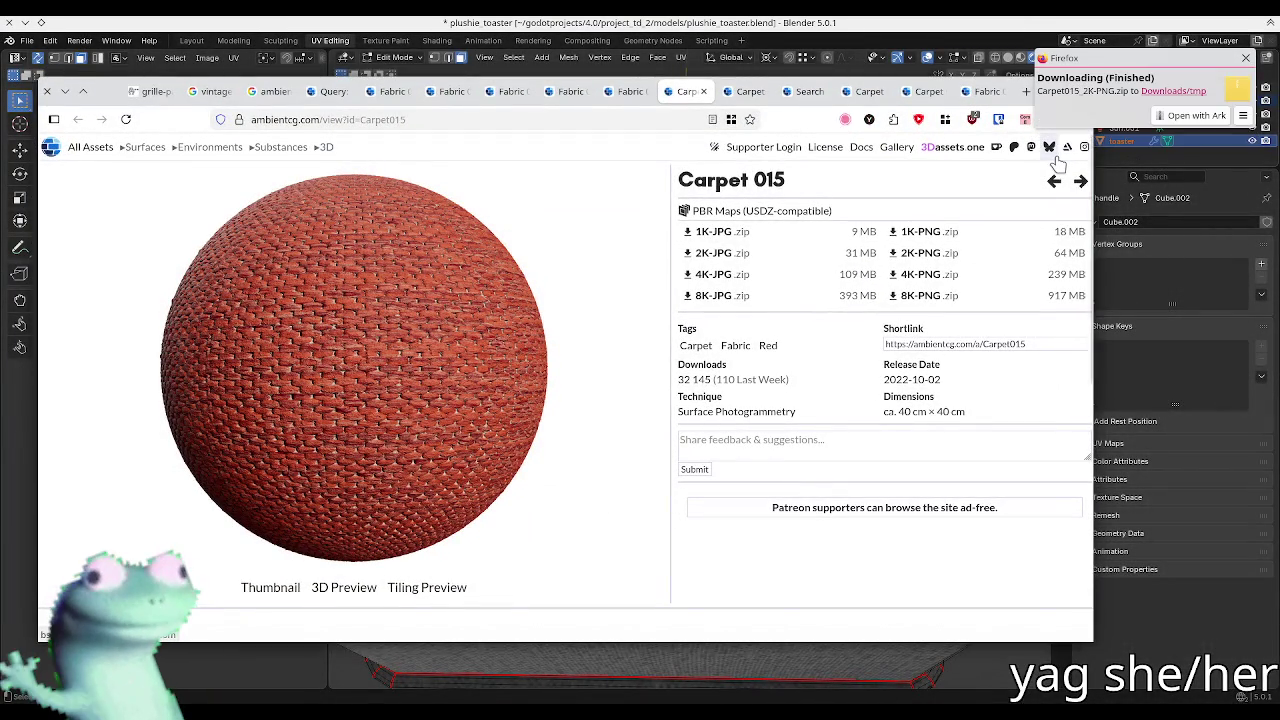
Step: Select the six Carpet015 texture maps in the file manager, then save plushie_toaster.blend
{"action": "left_click", "coordinate": [1195, 112]}
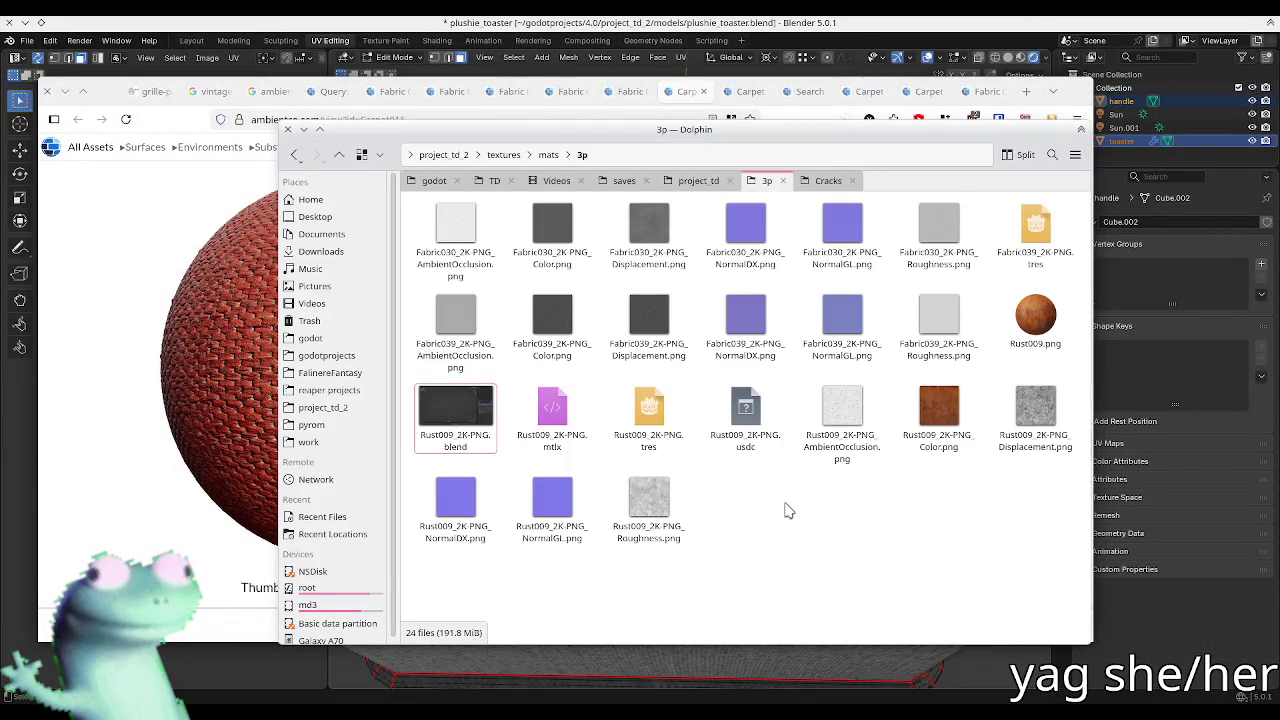
{"action": "left_click", "coordinate": [450, 403]}
{"action": "mouse_move", "coordinate": [450, 405]}
{"action": "left_mouse_down"}
{"action": "mouse_move", "coordinate": [428, 325]}
{"action": "mouse_move", "coordinate": [1045, 545]}
{"action": "left_mouse_up"}
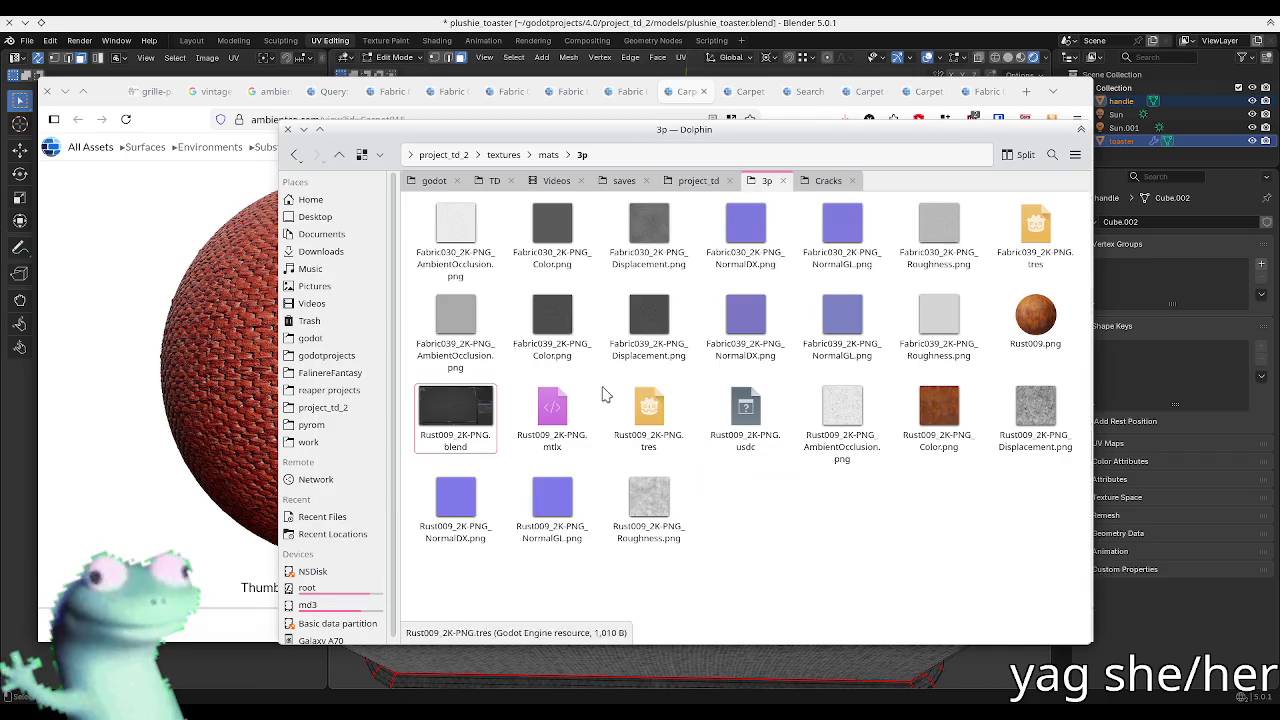
{"action": "left_click", "coordinate": [667, 35]}
{"action": "key", "text": "ctrl+s"}
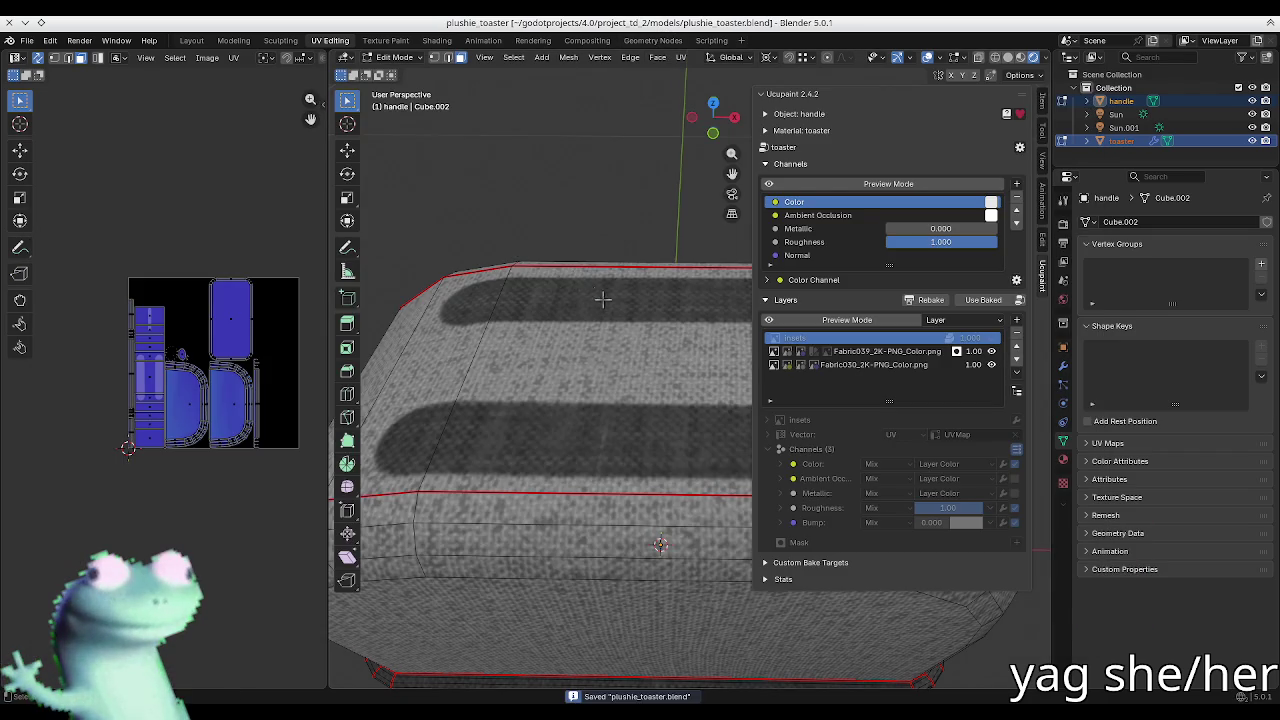
Step: Load the Carpet015 Color, NormalGL and Roughness maps into one new Ucupaint layer, Carpet015_2K
{"action": "middle_click_drag", "start_coordinate": [600, 294], "coordinate": [591, 296]}
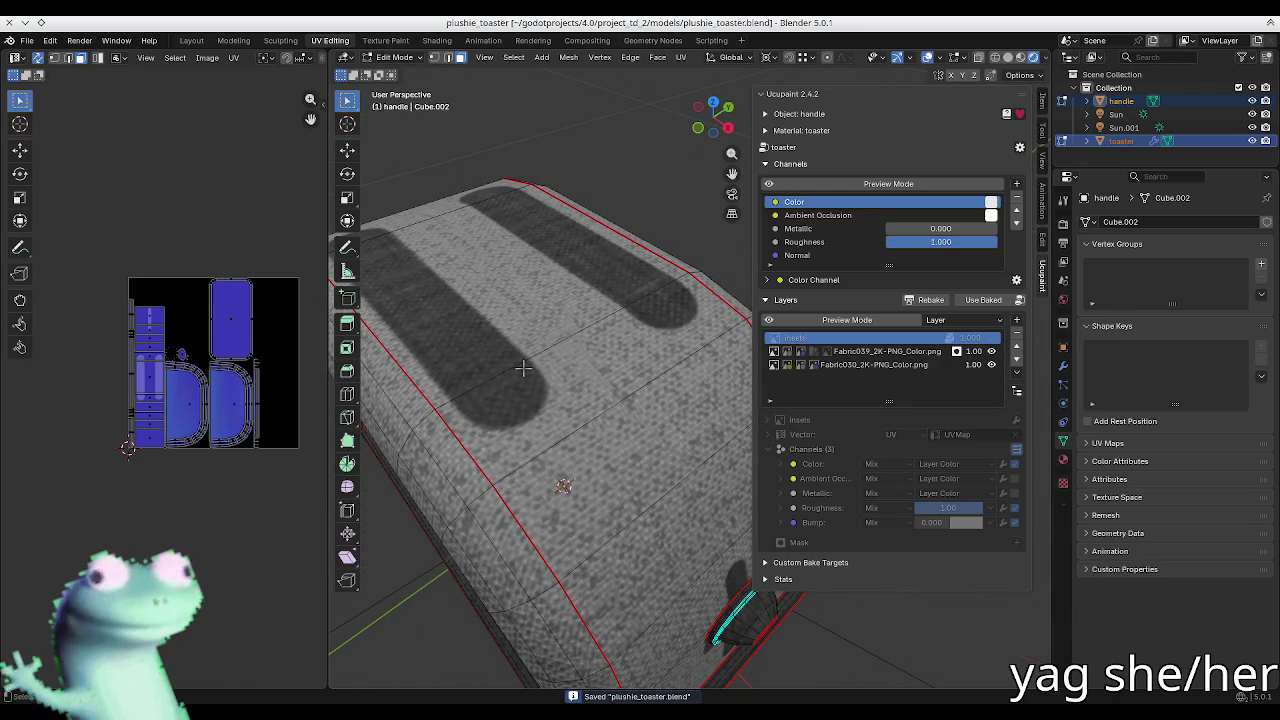
{"action": "left_click", "coordinate": [1017, 320]}
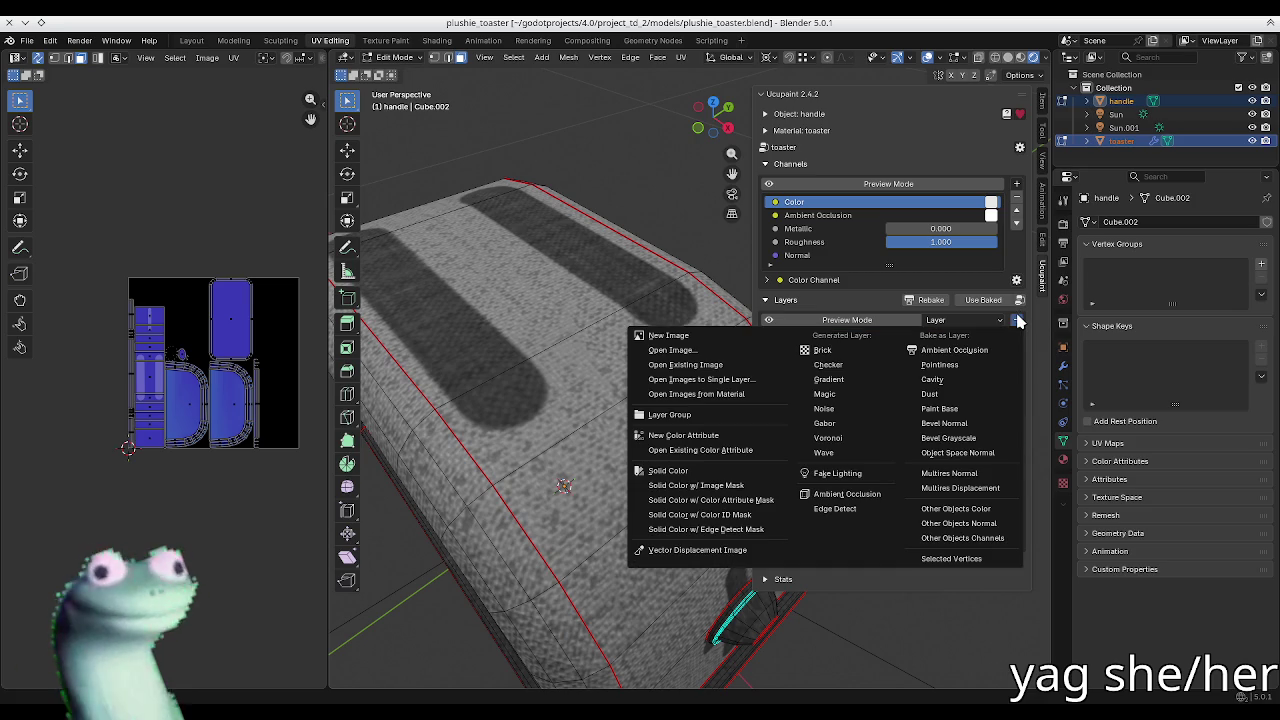
{"action": "left_click", "coordinate": [710, 382]}
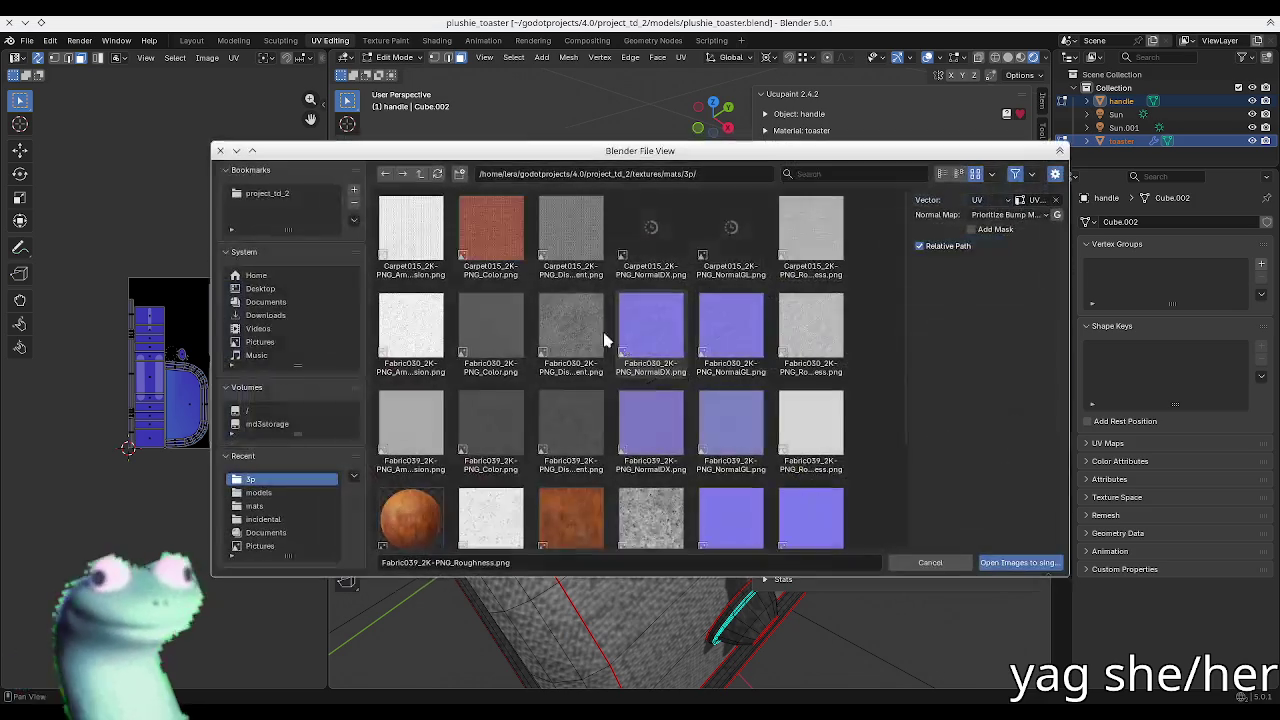
{"action": "left_click", "coordinate": [484, 229]}
{"action": "left_click", "coordinate": [720, 242], "text": "ctrl"}
{"action": "left_click", "coordinate": [809, 240], "text": "ctrl"}
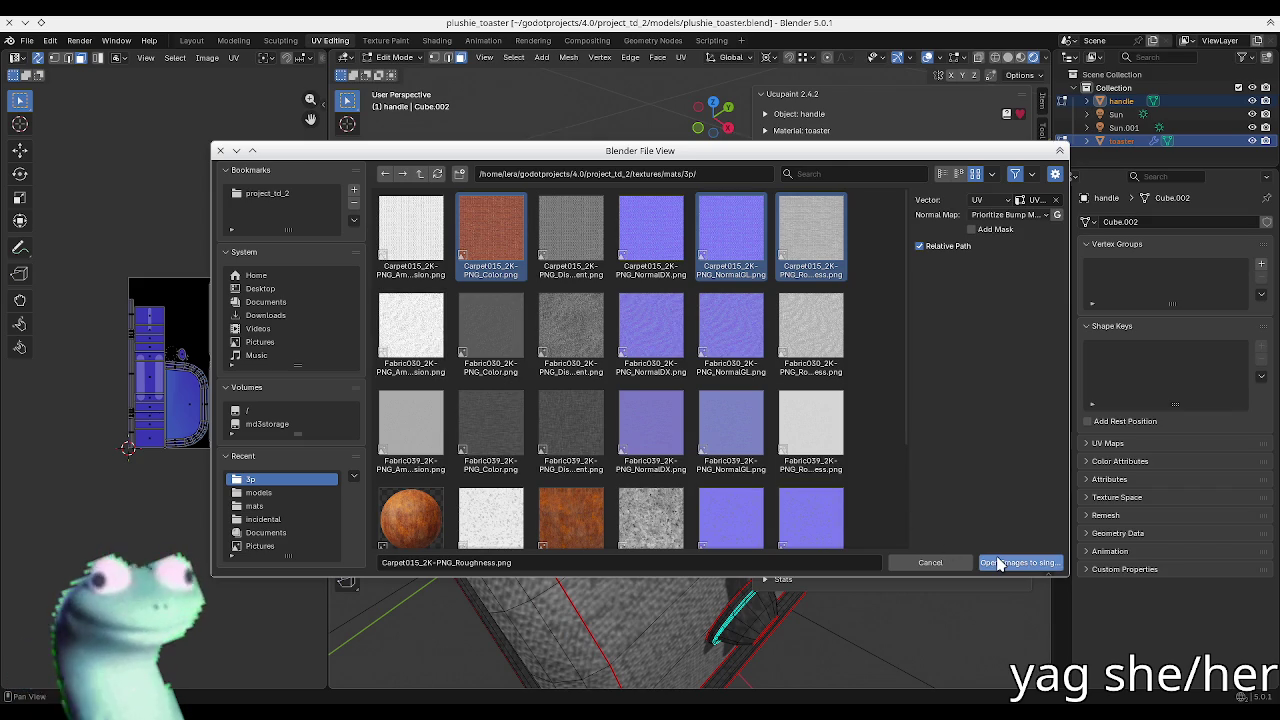
{"action": "left_click", "coordinate": [987, 215]}
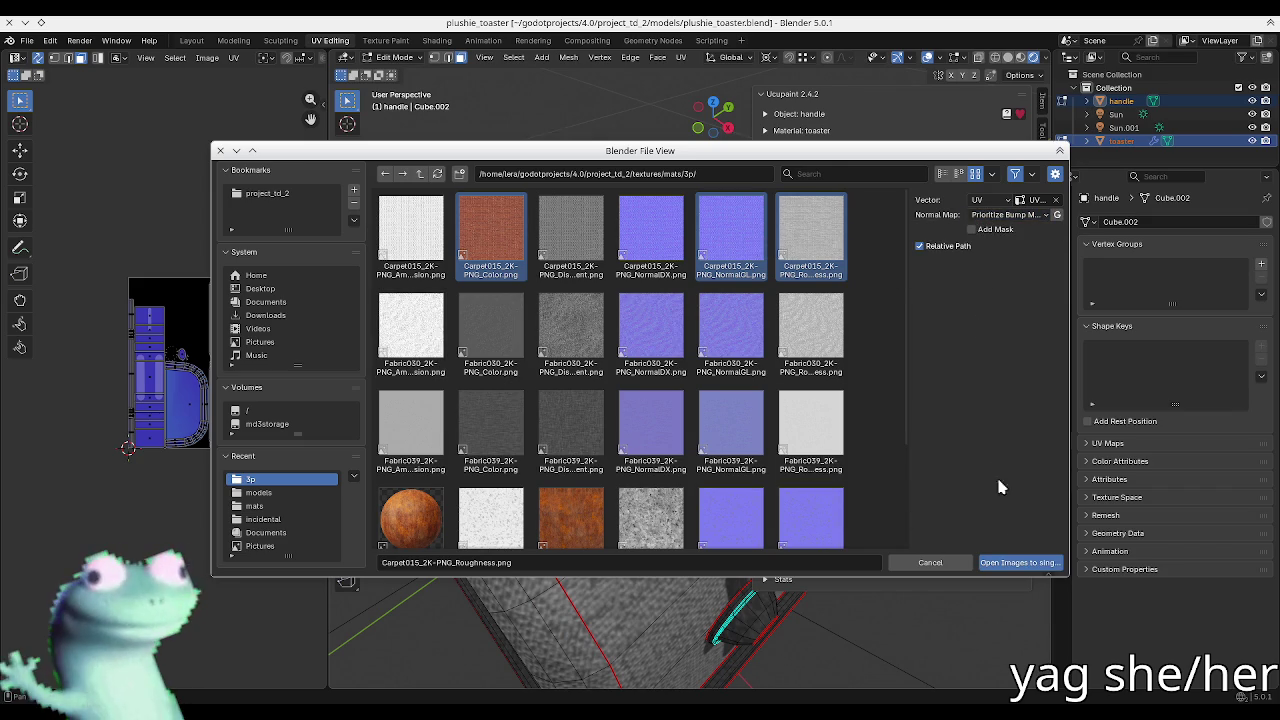
{"action": "left_click", "coordinate": [1018, 562]}
{"action": "middle_click_drag", "start_coordinate": [650, 342], "coordinate": [529, 392]}
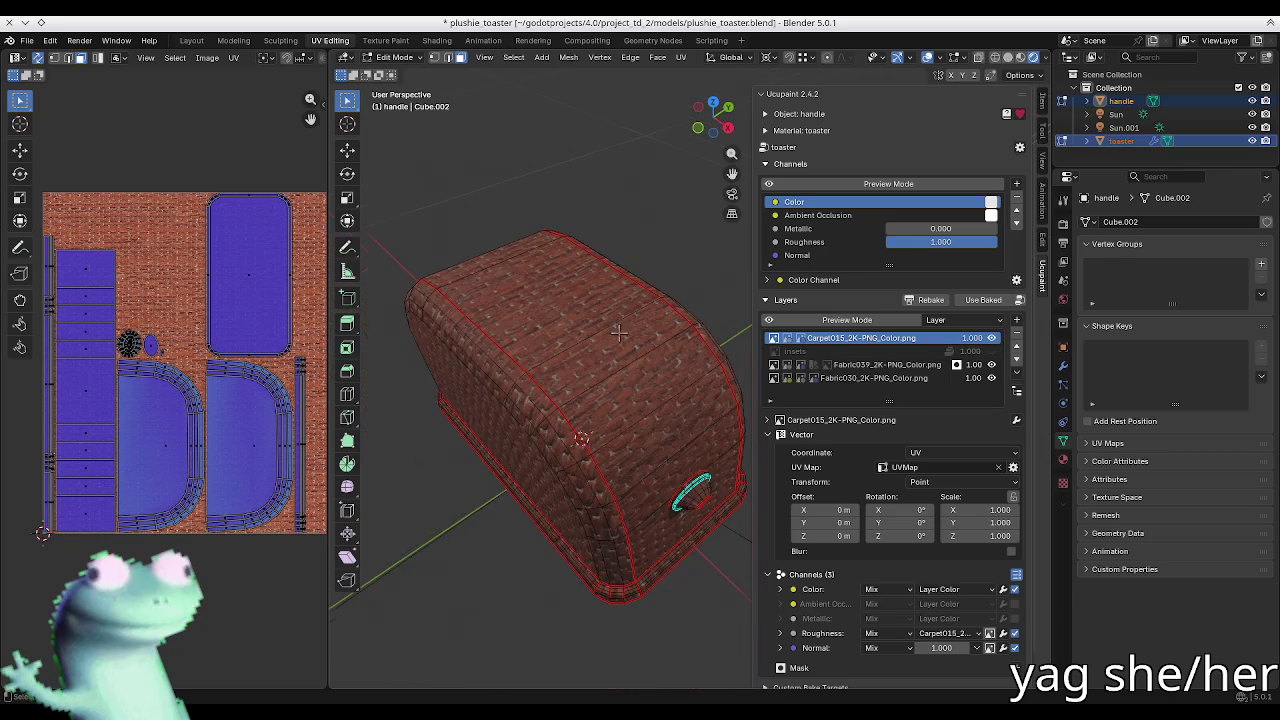
Step: Inspect the carpet texture on the toaster, briefly checking the layer's Normal channel options
{"action": "middle_click_drag", "start_coordinate": [481, 357], "coordinate": [497, 350]}
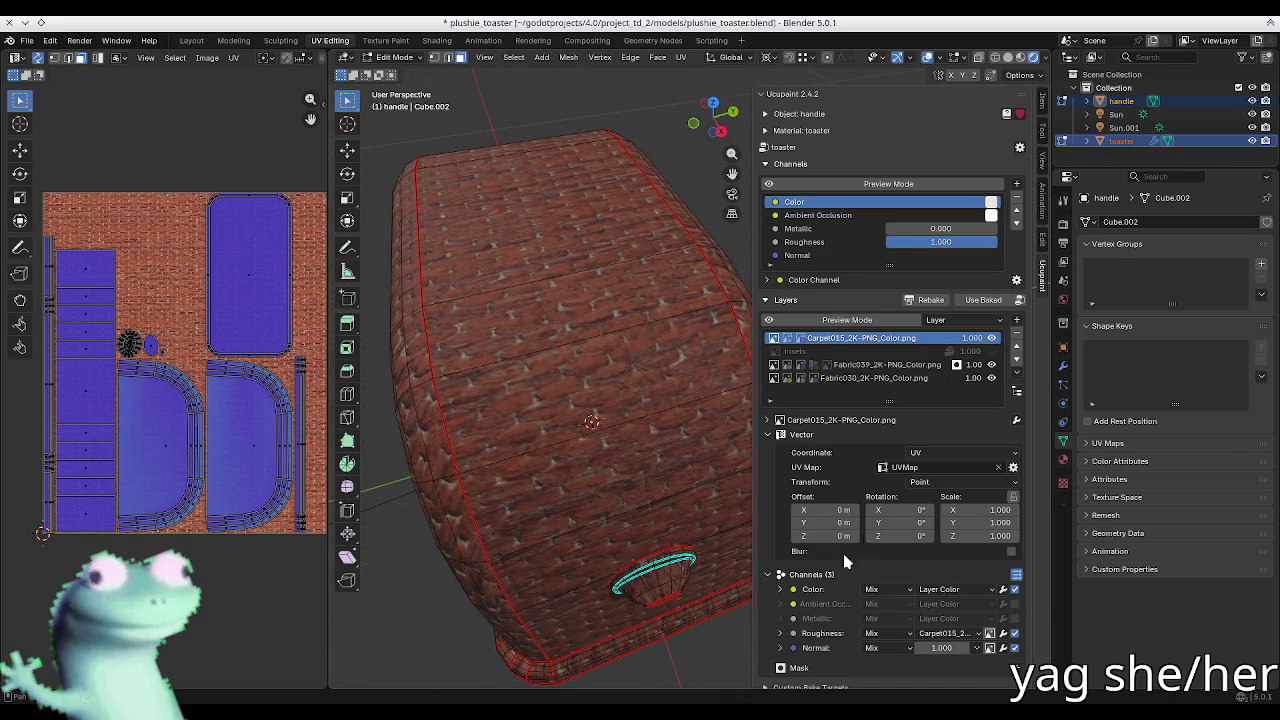
{"action": "left_click", "coordinate": [814, 438]}
{"action": "left_click", "coordinate": [826, 524]}
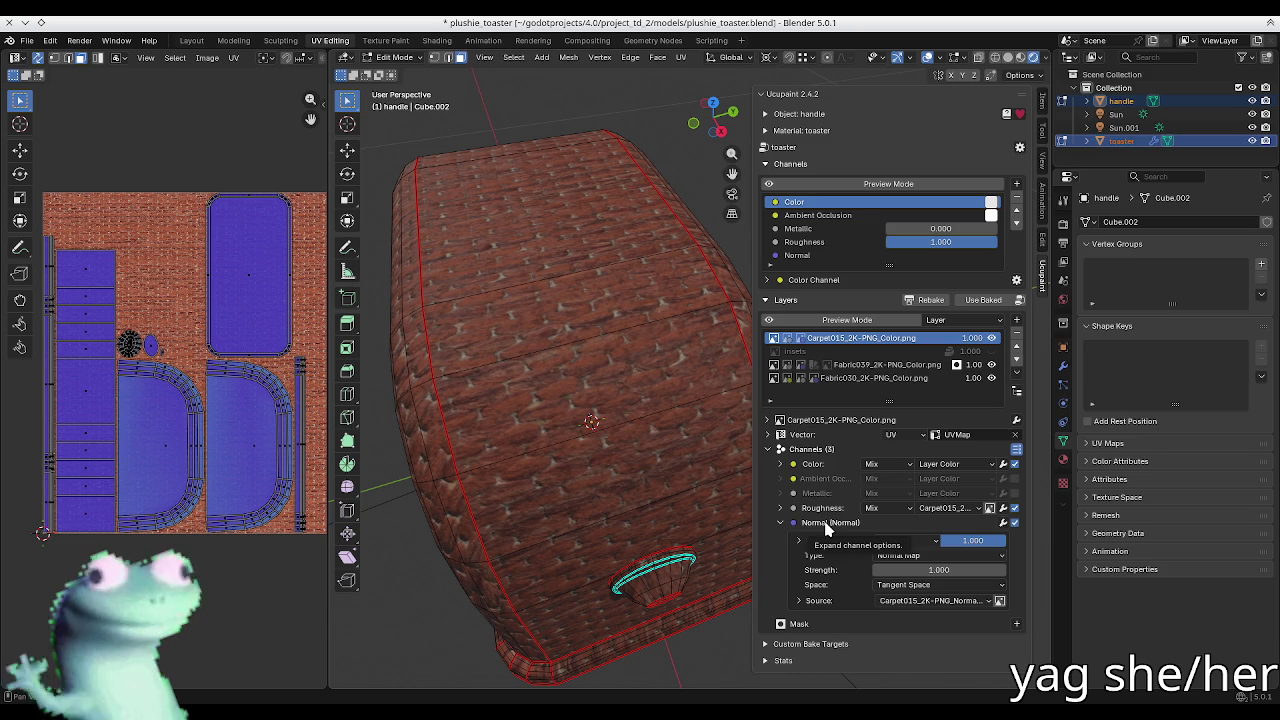
{"action": "left_click", "coordinate": [826, 524]}
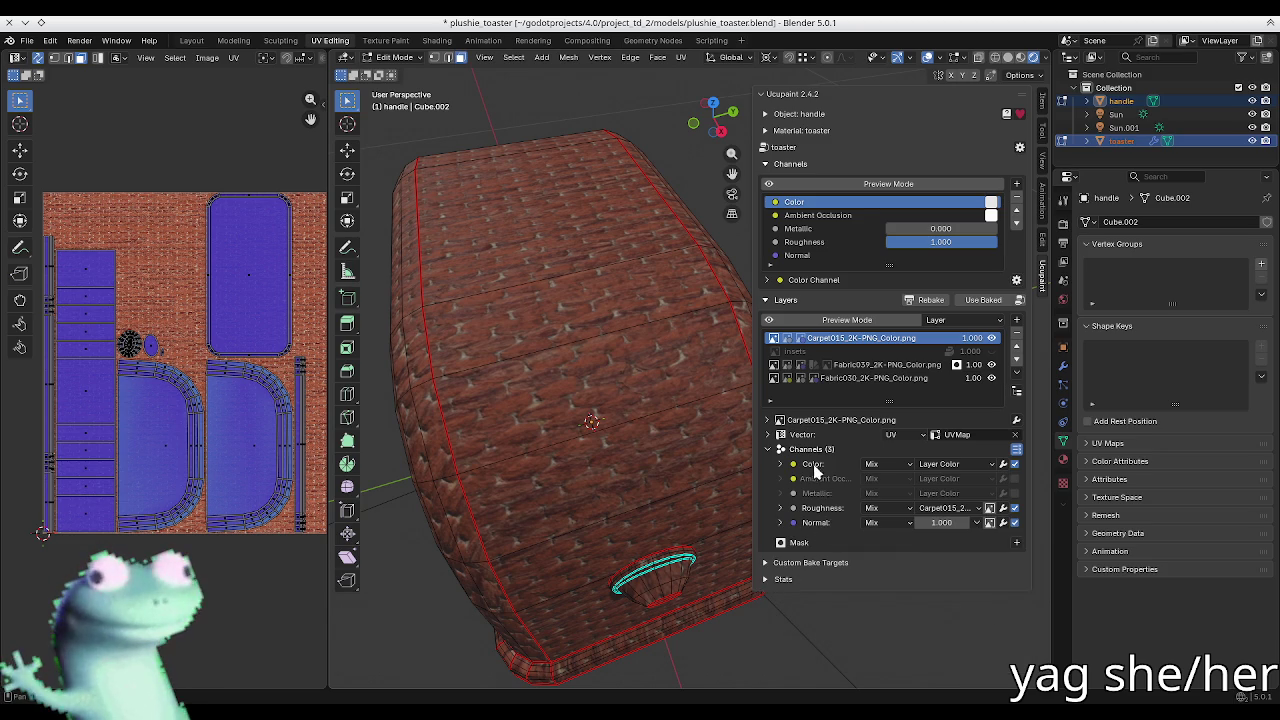
{"action": "mouse_move", "coordinate": [612, 426]}
{"action": "middle_mouse_down"}
{"action": "mouse_move", "coordinate": [623, 354]}
{"action": "mouse_move", "coordinate": [679, 402]}
{"action": "middle_mouse_up"}
{"action": "middle_click_drag", "start_coordinate": [581, 313], "coordinate": [606, 344]}
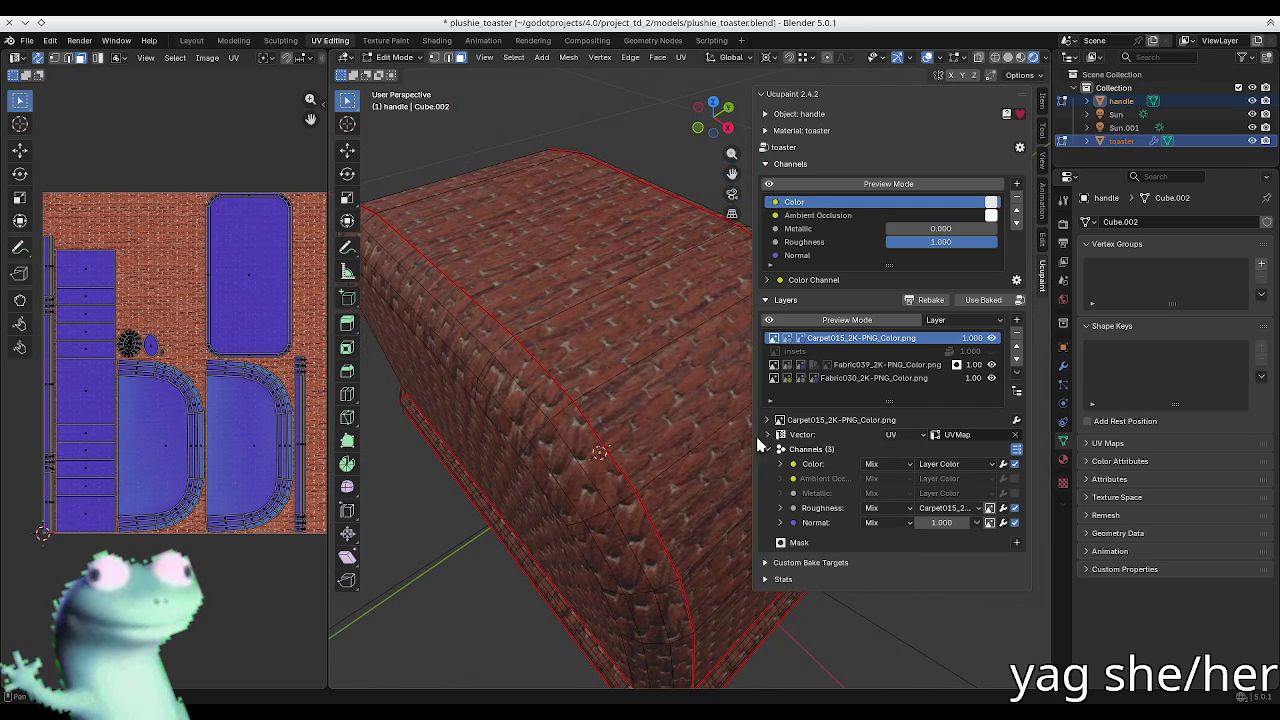
Step: Set the carpet layer's vector rotation to X 0°, Y 0°, Z 90°
{"action": "left_click", "coordinate": [781, 434]}
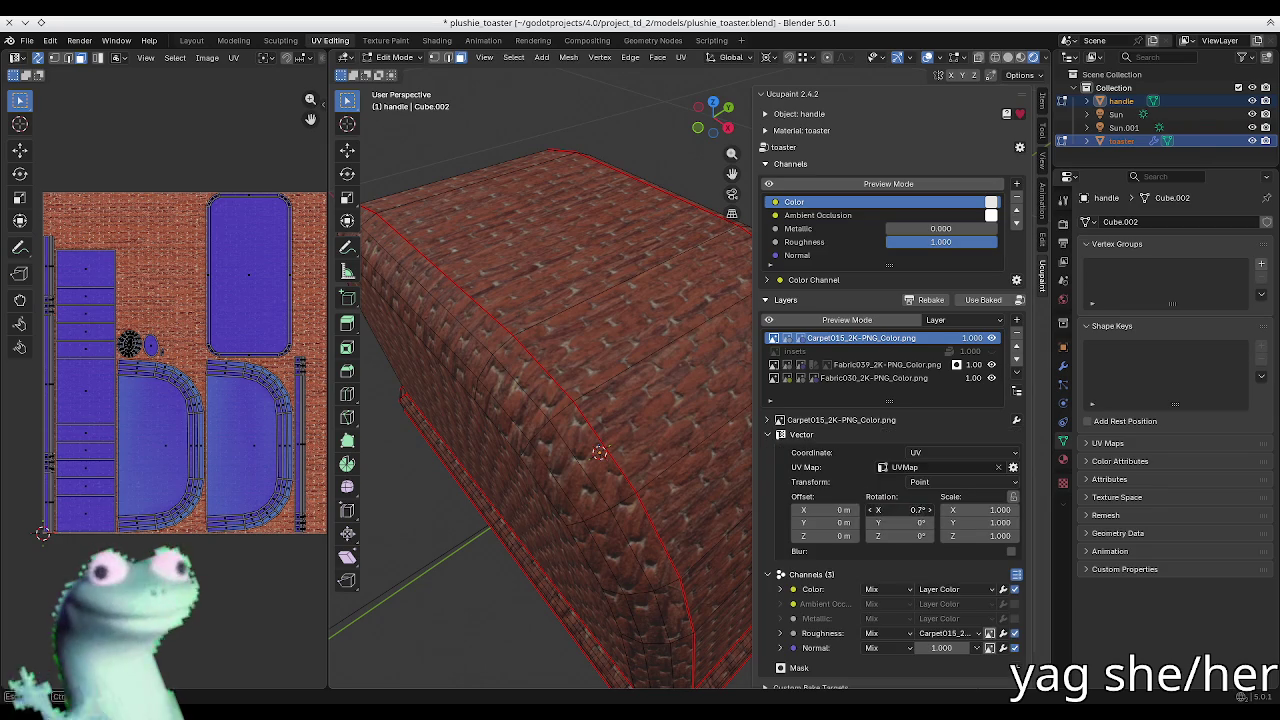
{"action": "left_click_drag", "start_coordinate": [900, 510], "coordinate": [990, 510]}
{"action": "left_click", "coordinate": [900, 510]}
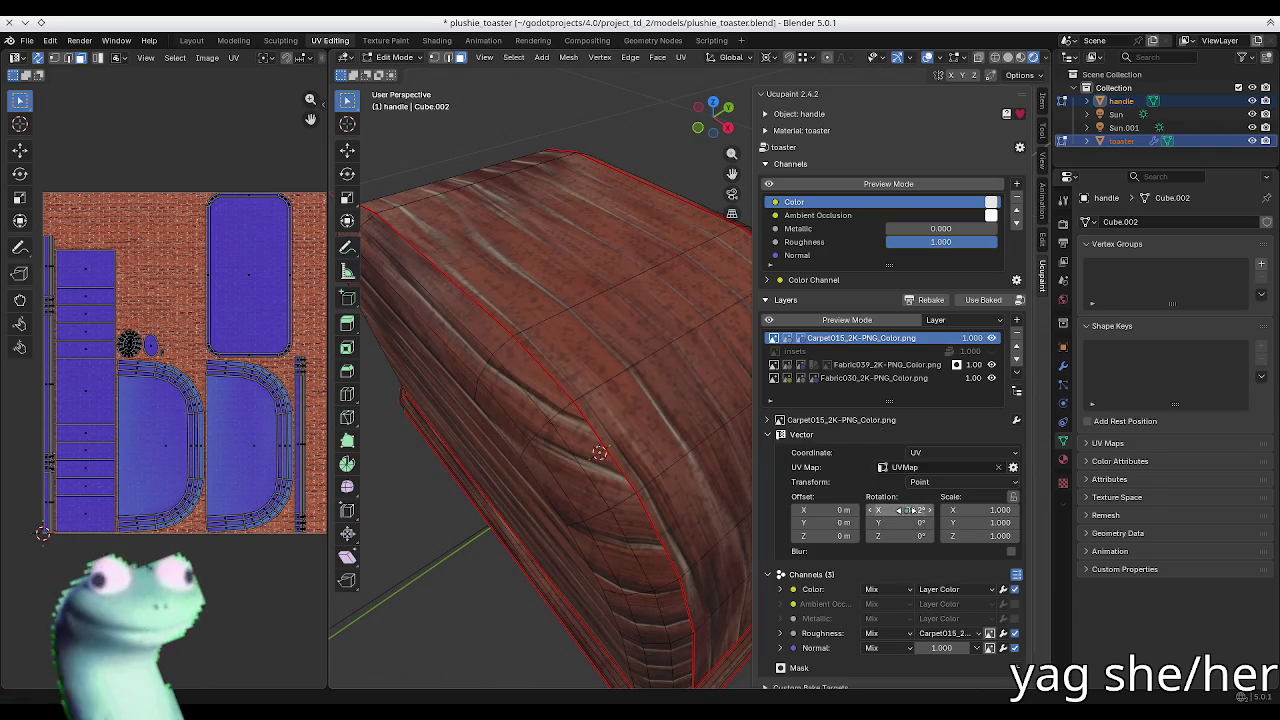
{"action": "type", "text": "0"}
{"action": "key", "text": "Return"}
{"action": "left_click", "coordinate": [896, 510]}
{"action": "key", "text": "Tab"}
{"action": "type", "text": "90"}
{"action": "key", "text": "Return"}
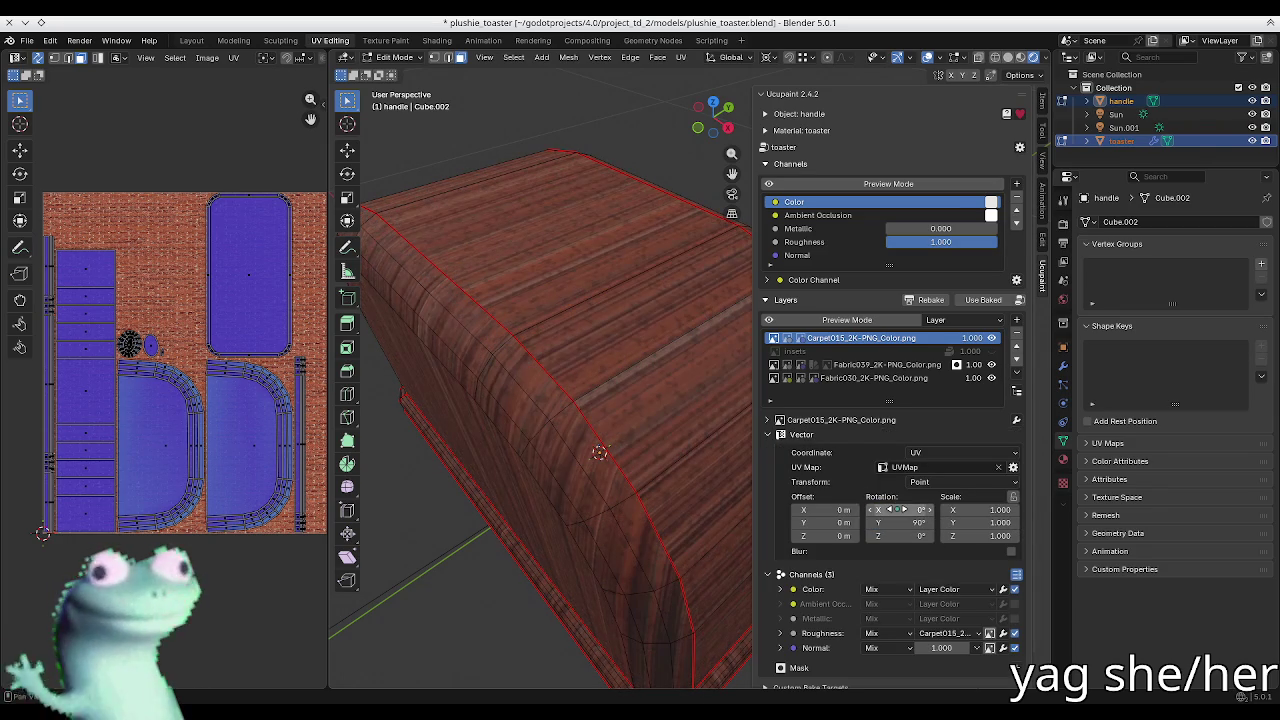
{"action": "left_click", "coordinate": [903, 522]}
{"action": "type", "text": "0"}
{"action": "key", "text": "Tab"}
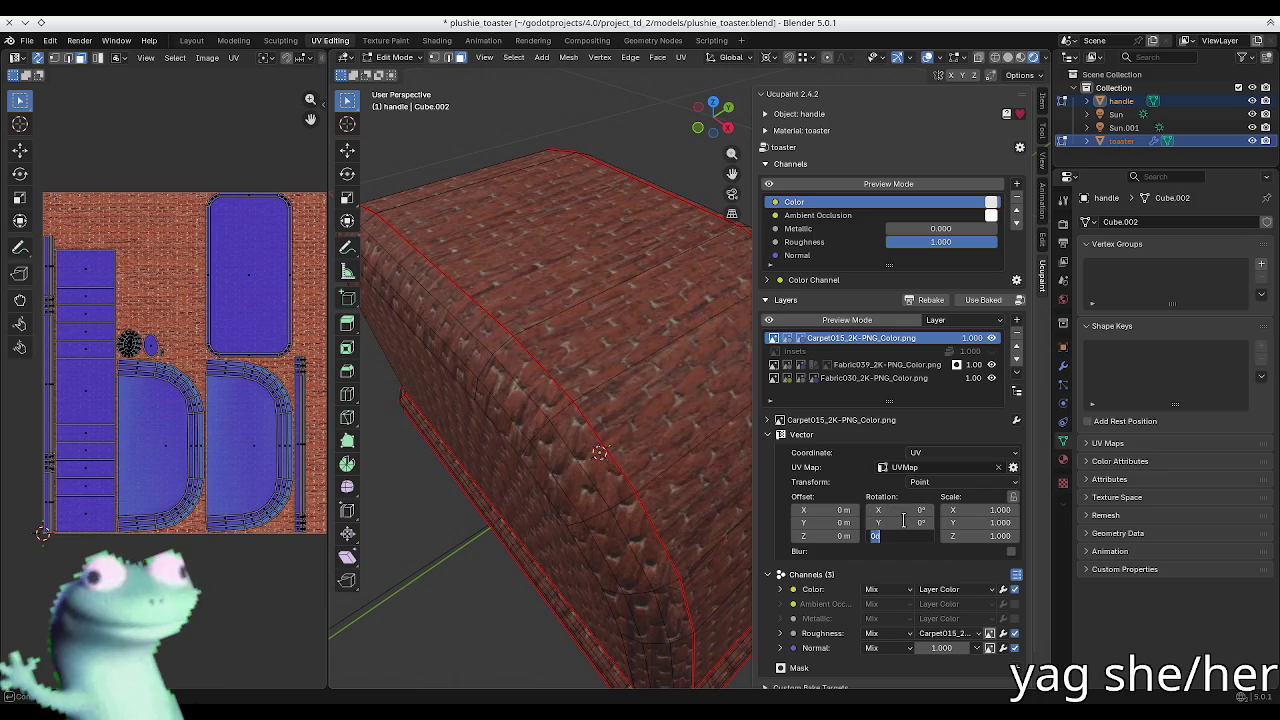
{"action": "type", "text": "90"}
{"action": "key", "text": "Return"}
{"action": "mouse_move", "coordinate": [494, 421]}
{"action": "middle_mouse_down"}
{"action": "mouse_move", "coordinate": [551, 341]}
{"action": "mouse_move", "coordinate": [588, 386]}
{"action": "middle_mouse_up"}
Step: Scale the carpet layer's texture to 2 on X, Y and Z
{"action": "left_click_drag", "start_coordinate": [975, 510], "coordinate": [977, 537]}
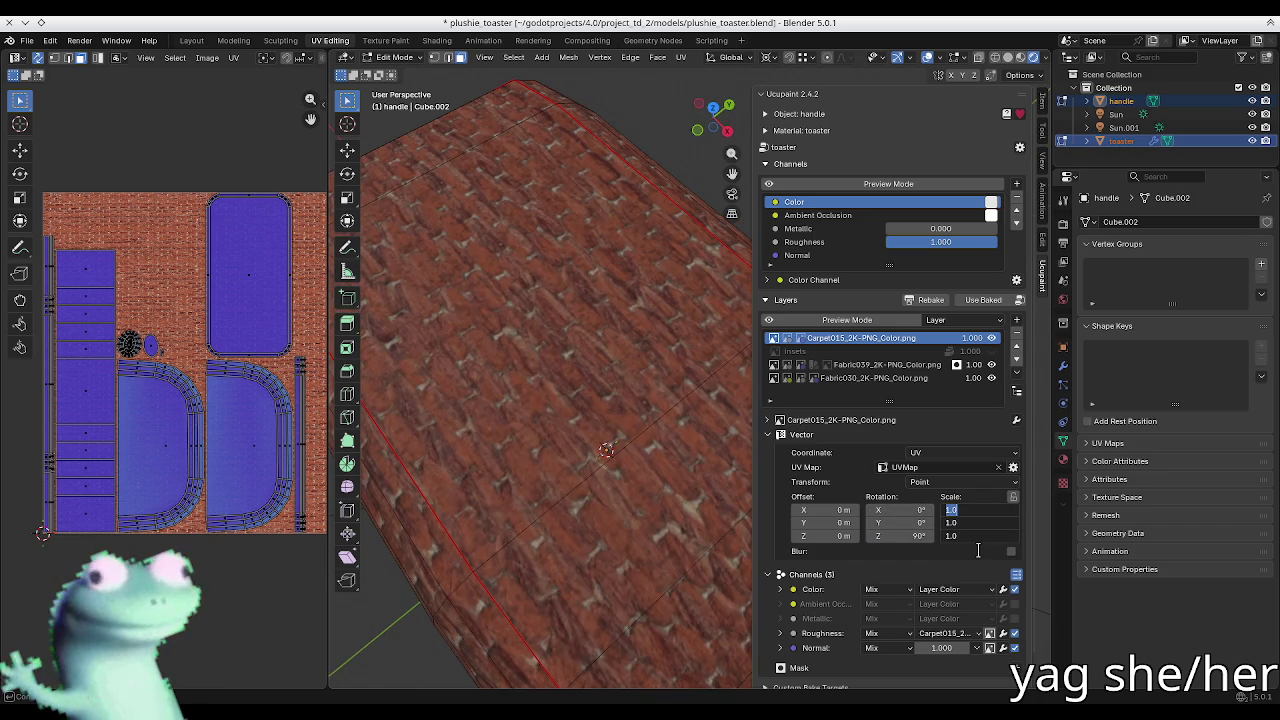
{"action": "type", "text": ".5"}
{"action": "key", "text": "Return"}
{"action": "left_click_drag", "start_coordinate": [968, 510], "coordinate": [970, 537]}
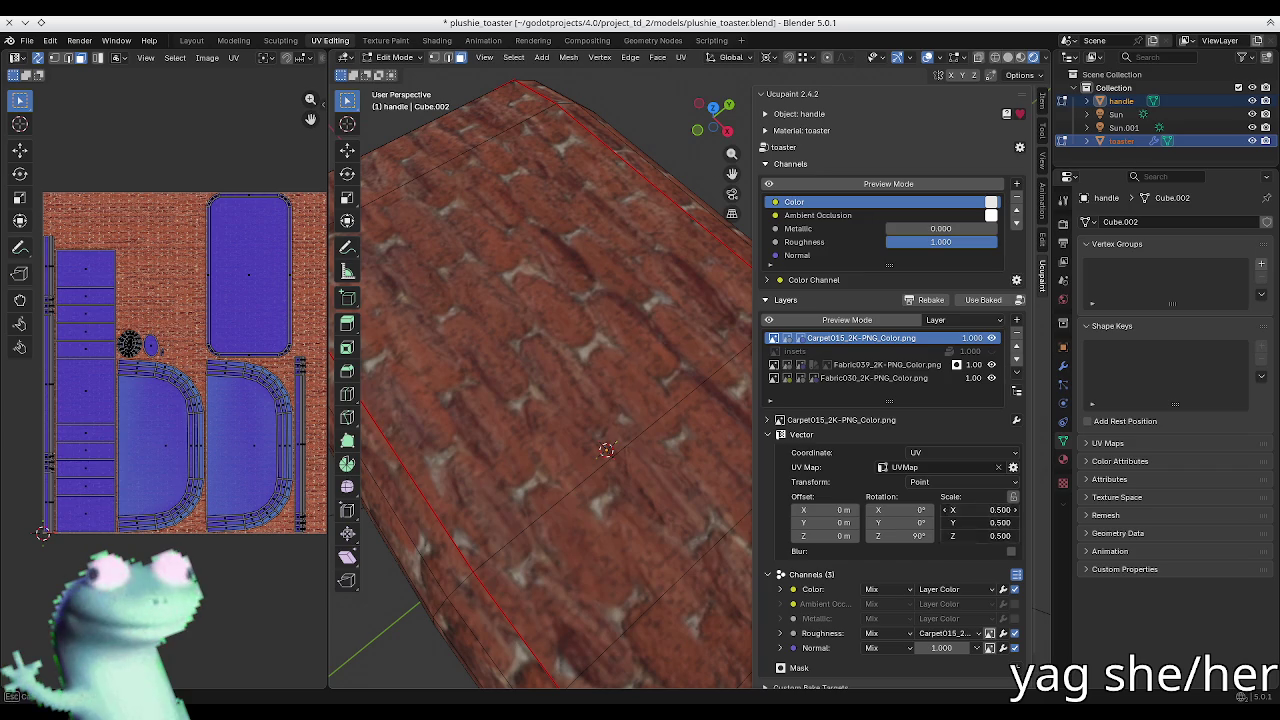
{"action": "type", "text": "2"}
{"action": "key", "text": "Return"}
{"action": "mouse_move", "coordinate": [596, 432]}
{"action": "middle_mouse_down"}
{"action": "mouse_move", "coordinate": [573, 417]}
{"action": "mouse_move", "coordinate": [567, 325]}
{"action": "middle_mouse_up"}
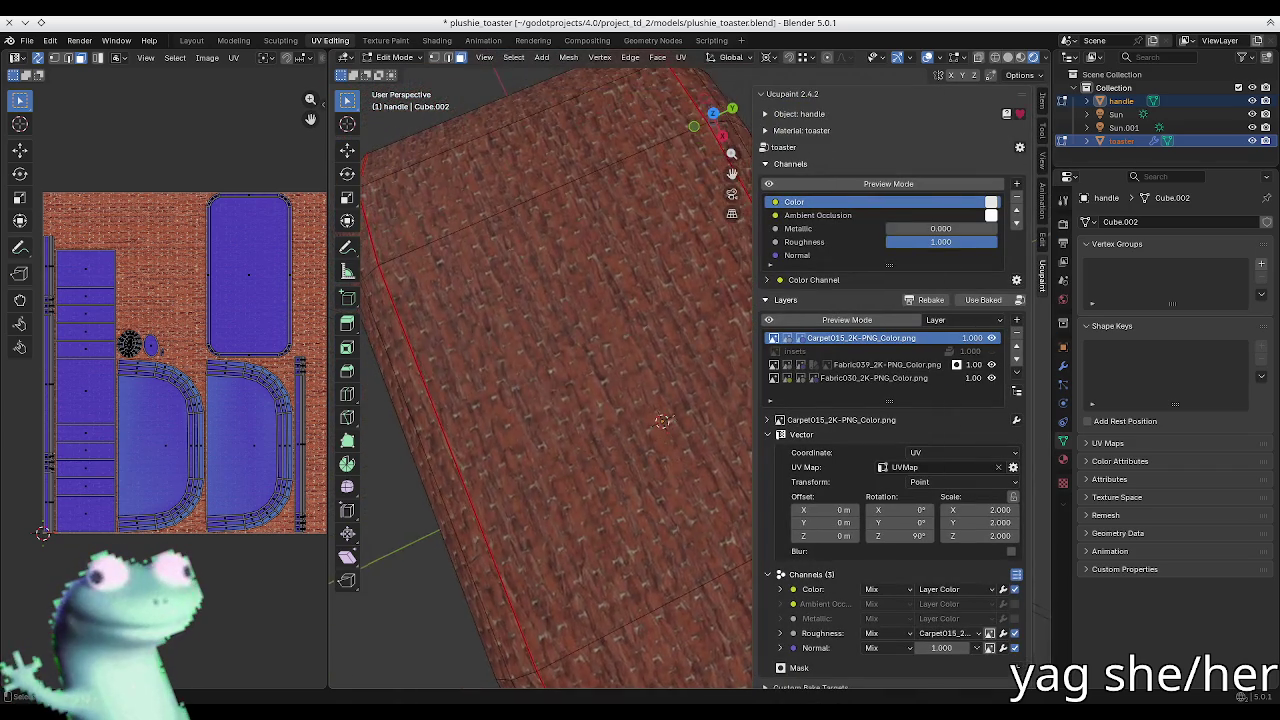
{"action": "key", "text": "z"}
{"action": "middle_click_drag", "start_coordinate": [628, 366], "coordinate": [630, 400]}
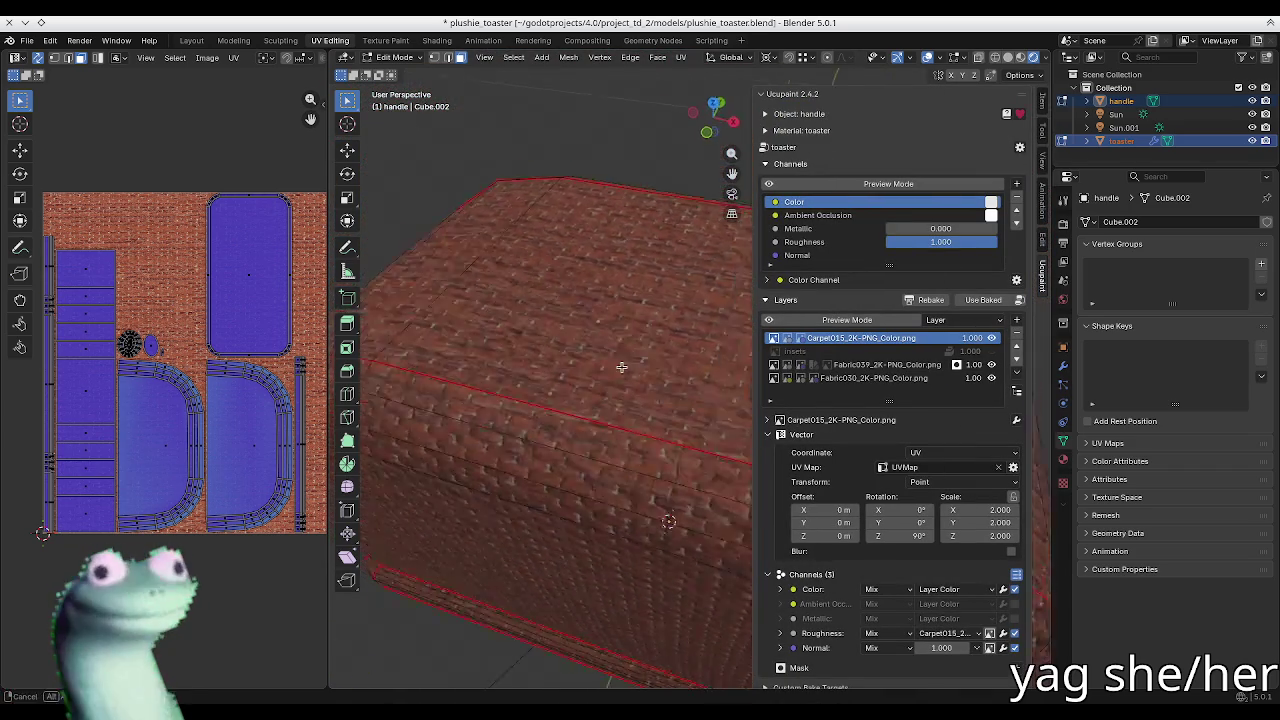
{"action": "scroll", "coordinate": [813, 589], "scroll_direction": "down", "scroll_amount": 1}
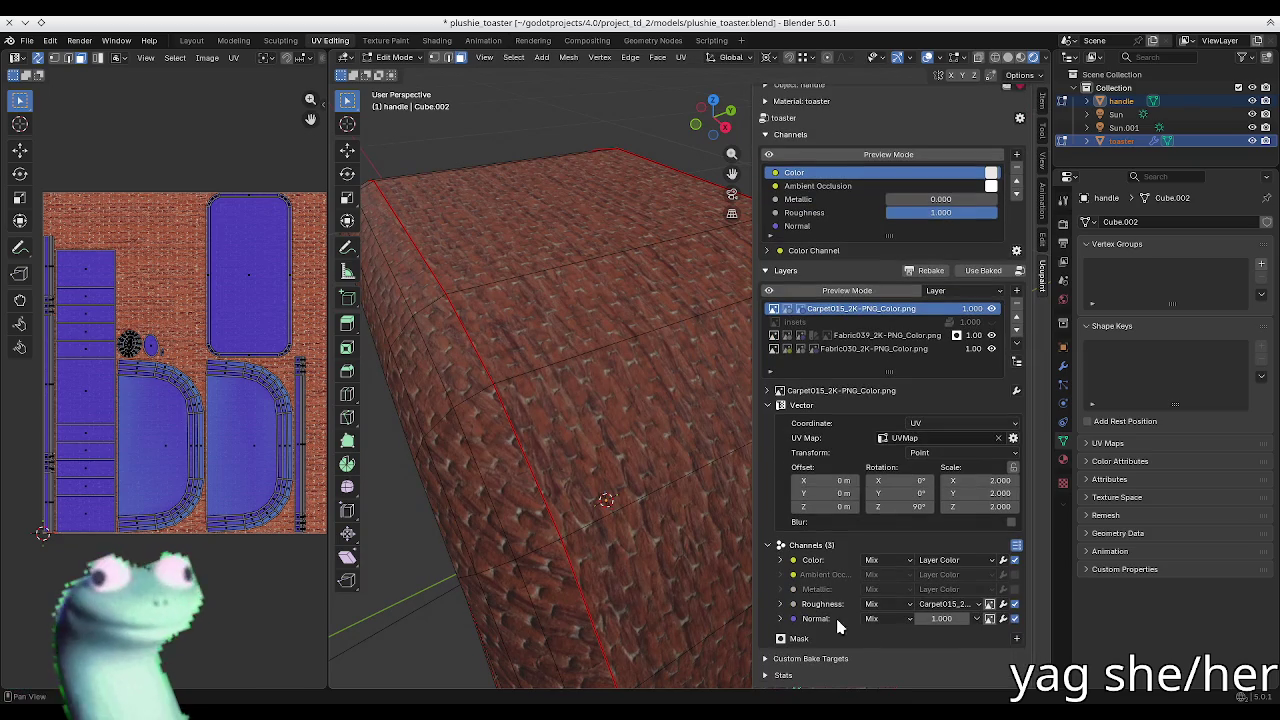
Step: Inspect the textured toaster side and handle, hiding the second sun lamp
{"action": "left_click", "coordinate": [826, 619]}
{"action": "scroll", "coordinate": [637, 461], "scroll_direction": "down", "scroll_amount": 5}
{"action": "middle_click_drag", "start_coordinate": [637, 461], "coordinate": [608, 457]}
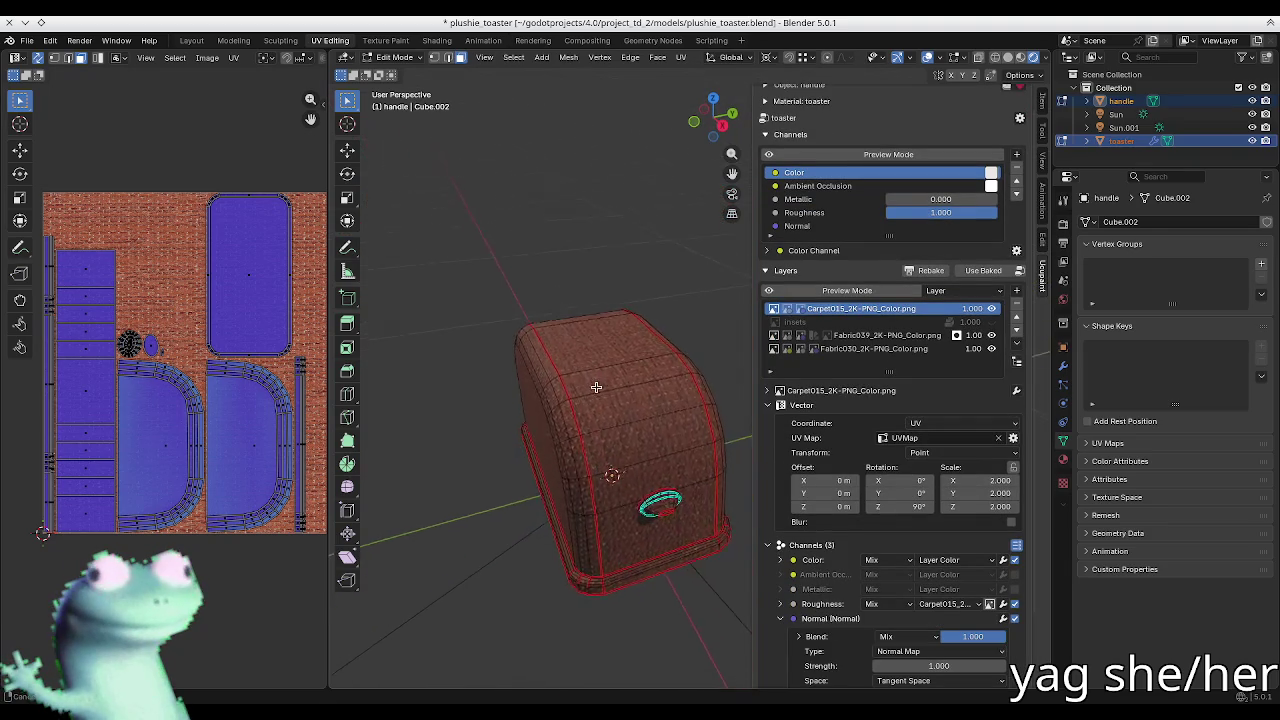
{"action": "scroll", "coordinate": [603, 380], "scroll_direction": "up", "scroll_amount": 3}
{"action": "scroll", "coordinate": [603, 371], "scroll_direction": "up", "scroll_amount": 2}
{"action": "scroll", "coordinate": [587, 370], "scroll_direction": "up", "scroll_amount": 3}
{"action": "mouse_move", "coordinate": [587, 370]}
{"action": "middle_mouse_down"}
{"action": "mouse_move", "coordinate": [605, 327]}
{"action": "mouse_move", "coordinate": [571, 329]}
{"action": "middle_mouse_up"}
{"action": "scroll", "coordinate": [480, 323], "scroll_direction": "down", "scroll_amount": 5}
{"action": "middle_click_drag", "start_coordinate": [480, 323], "coordinate": [597, 366]}
{"action": "key", "text": "n"}
{"action": "left_click", "coordinate": [1252, 127]}
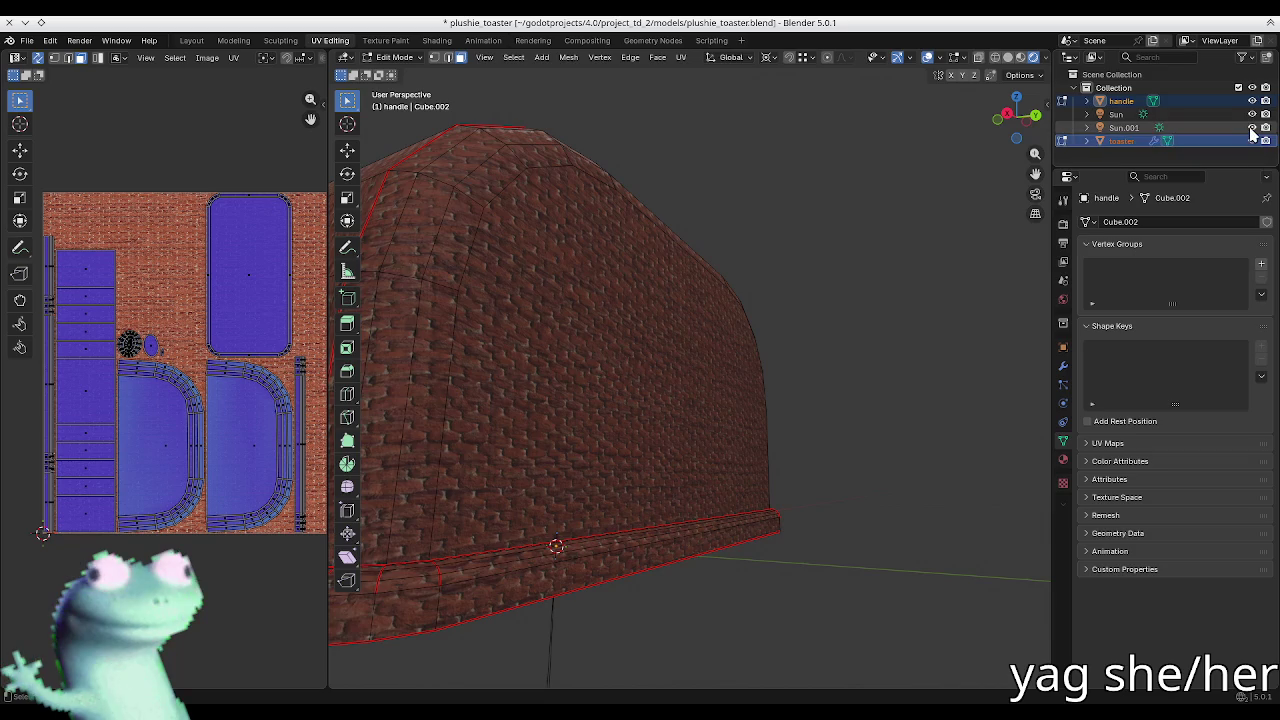
{"action": "mouse_move", "coordinate": [660, 266]}
{"action": "middle_mouse_down"}
{"action": "mouse_move", "coordinate": [763, 289]}
{"action": "mouse_move", "coordinate": [777, 309]}
{"action": "mouse_move", "coordinate": [760, 320]}
{"action": "mouse_move", "coordinate": [727, 295]}
{"action": "middle_mouse_up"}
{"action": "key", "text": "n"}
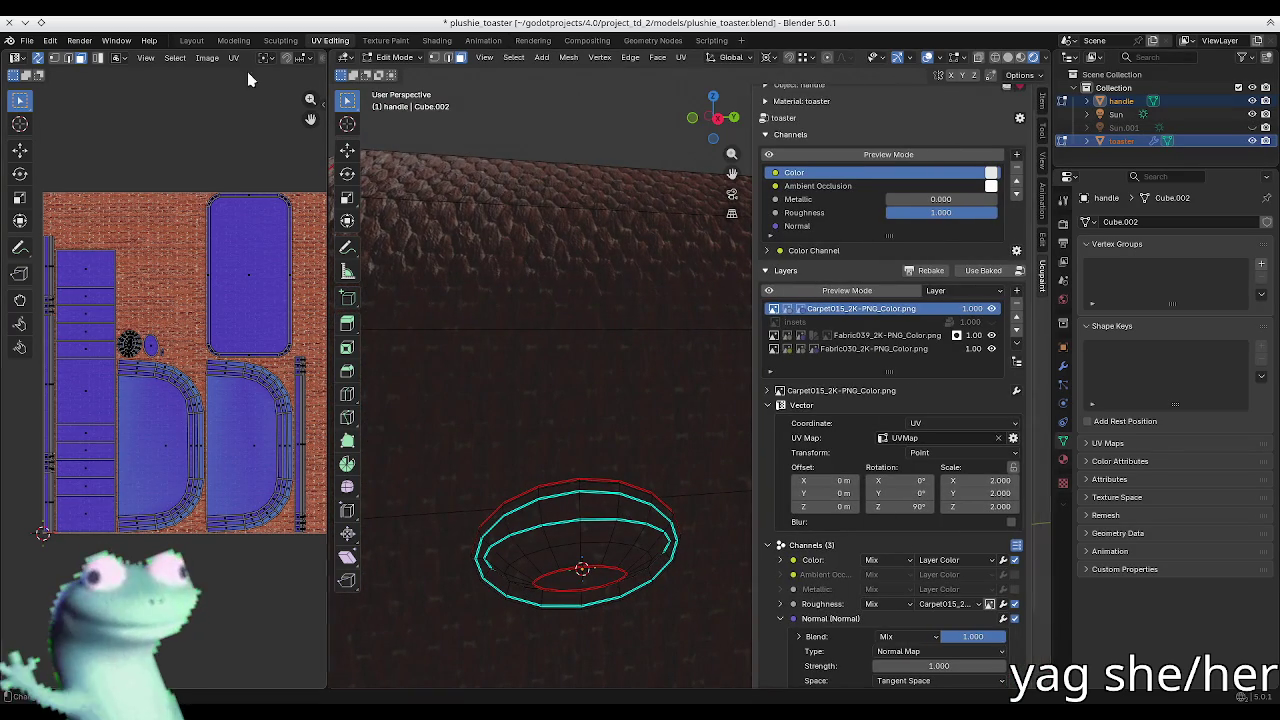
Step: Cycle the carpet layer's roughness, normal and colour images in the UV editor, ending on colour
{"action": "scroll", "coordinate": [280, 72], "scroll_direction": "down", "scroll_amount": 3}
{"action": "middle_click_drag", "start_coordinate": [283, 63], "coordinate": [234, 120]}
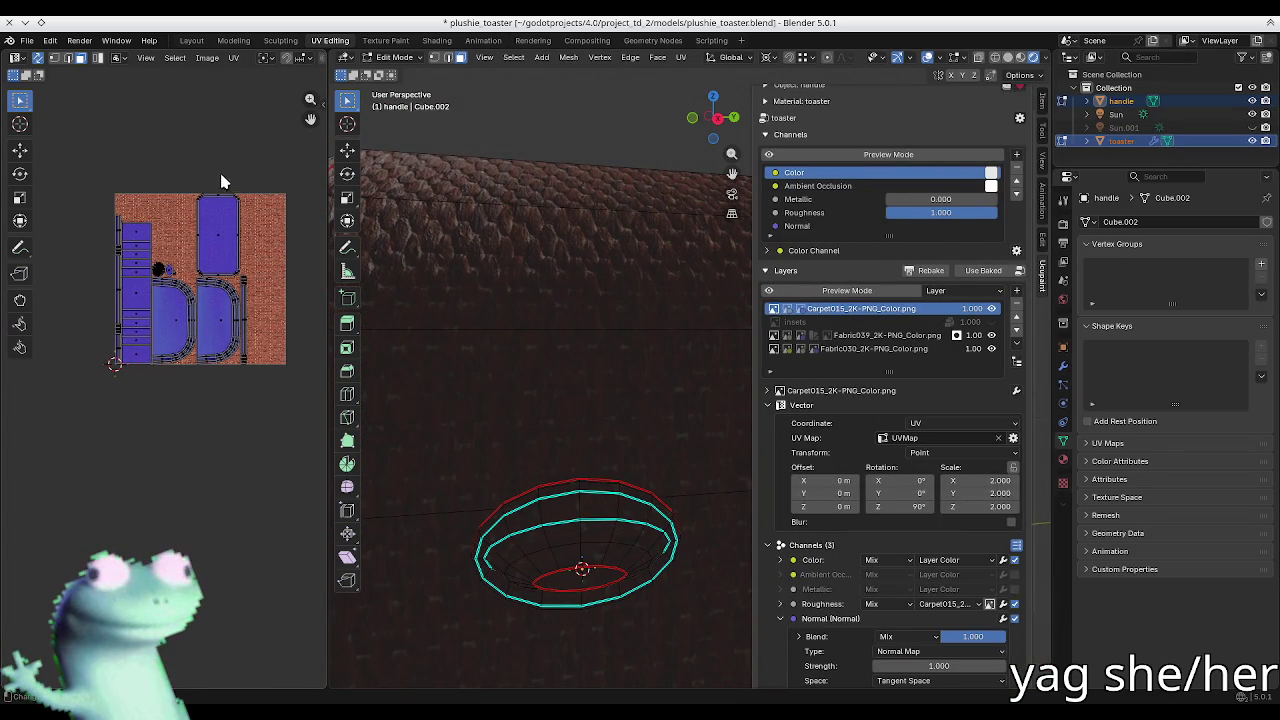
{"action": "left_click", "coordinate": [791, 313]}
{"action": "scroll", "coordinate": [170, 230], "scroll_direction": "down", "scroll_amount": 2}
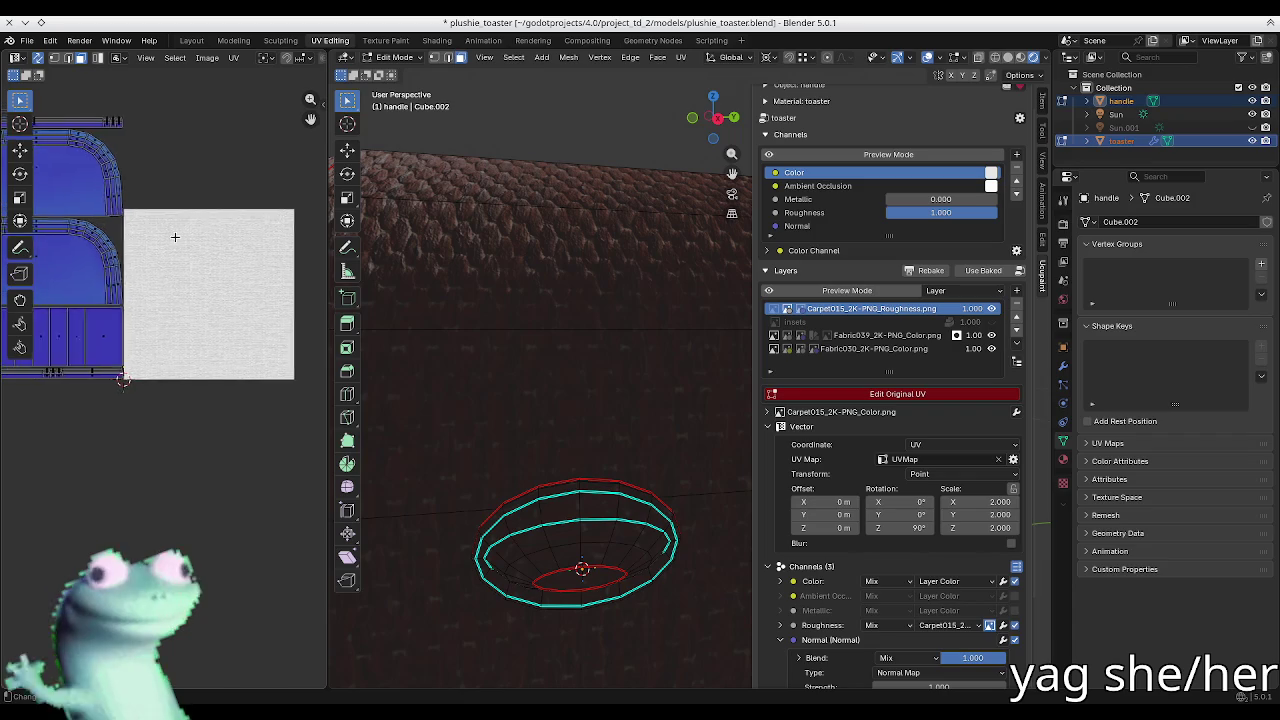
{"action": "scroll", "coordinate": [166, 251], "scroll_direction": "up", "scroll_amount": 3}
{"action": "scroll", "coordinate": [176, 276], "scroll_direction": "down", "scroll_amount": 4}
{"action": "middle_click_drag", "start_coordinate": [176, 276], "coordinate": [297, 331]}
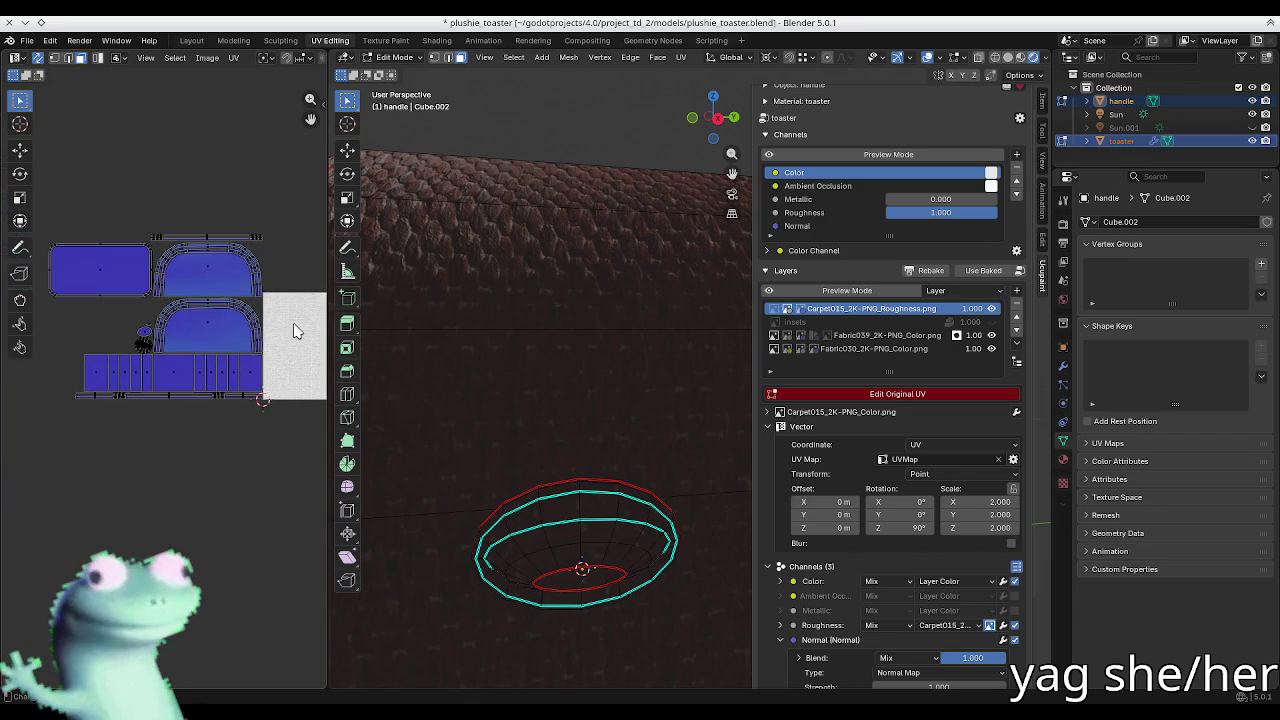
{"action": "left_click", "coordinate": [838, 395]}
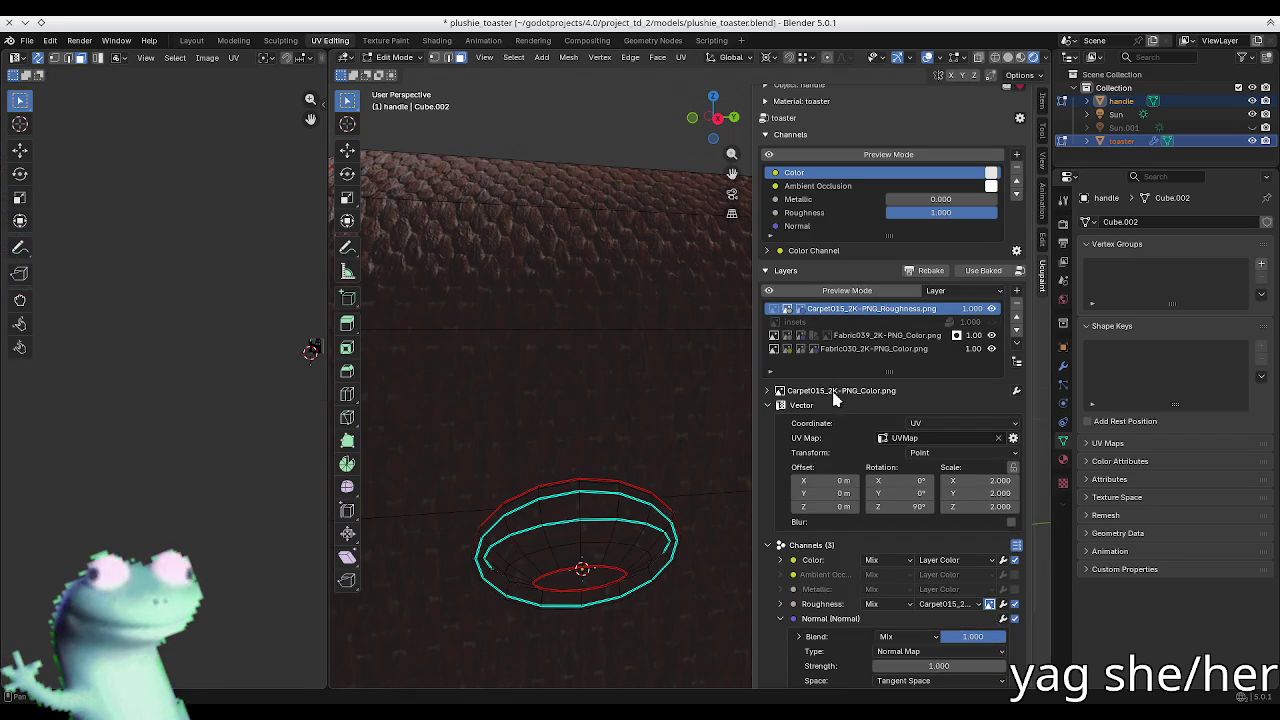
{"action": "scroll", "coordinate": [273, 383], "scroll_direction": "up", "scroll_amount": 8}
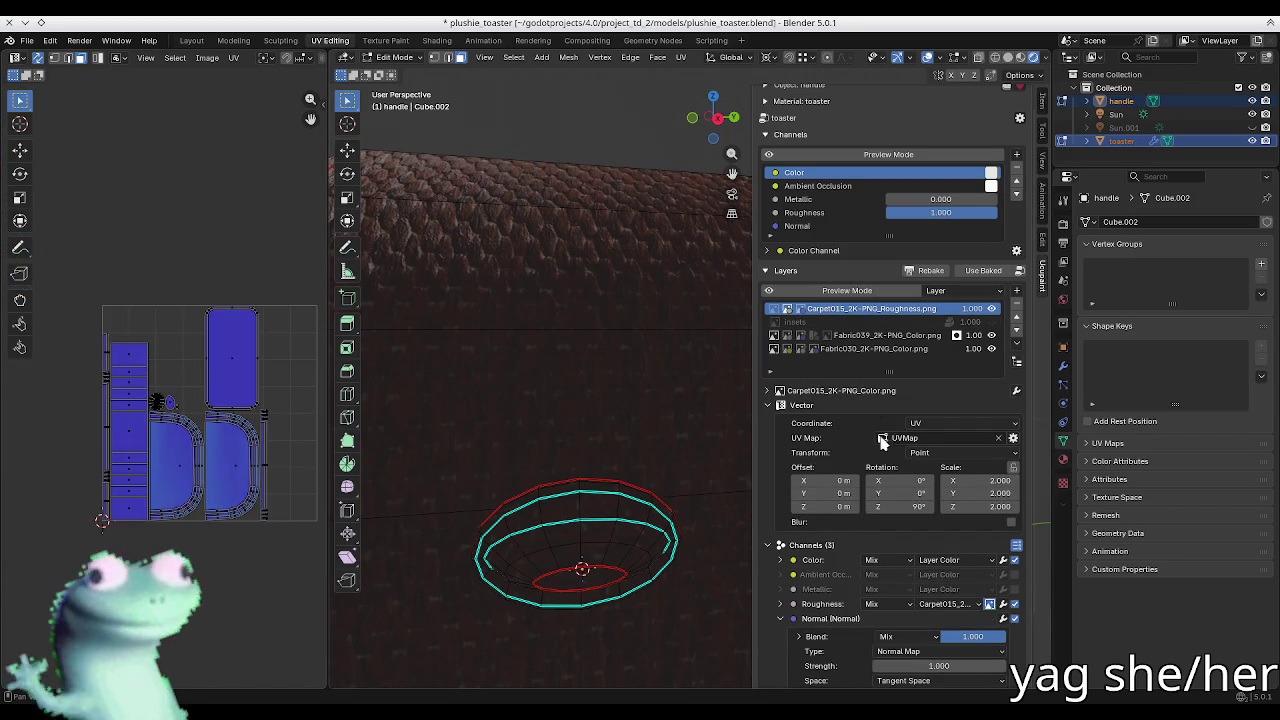
{"action": "left_click", "coordinate": [808, 310]}
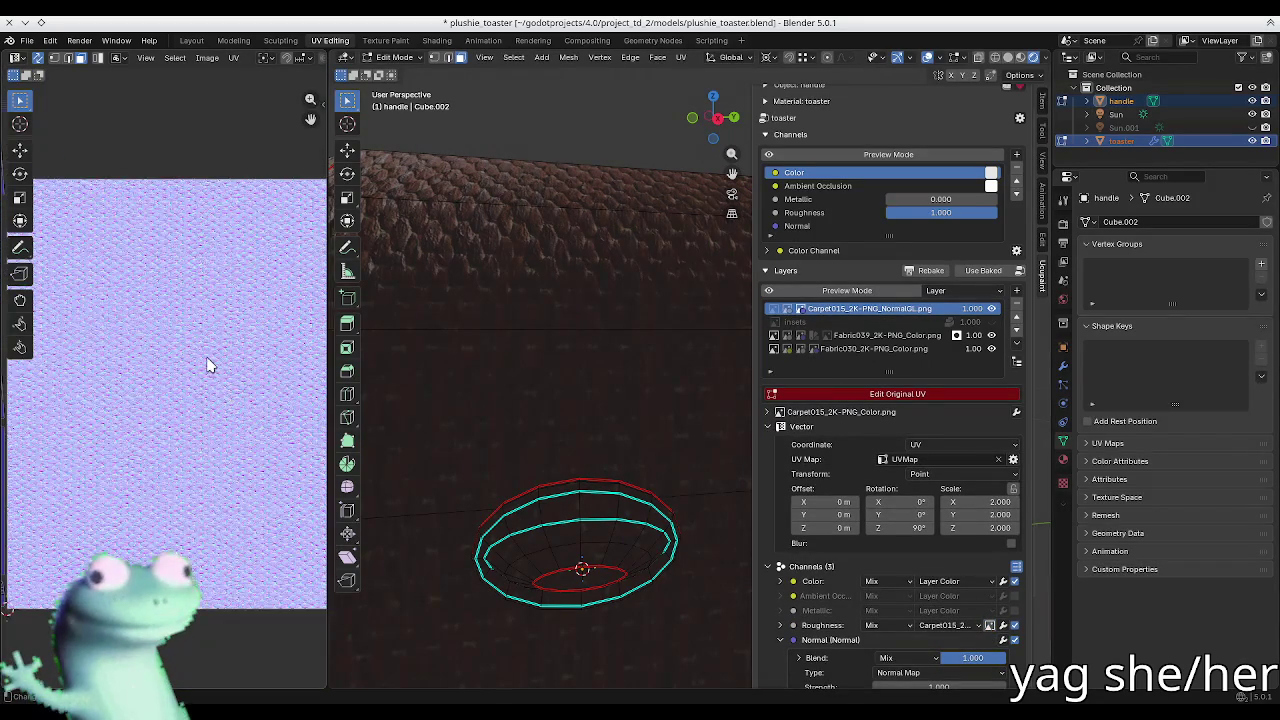
{"action": "left_click", "coordinate": [840, 310]}
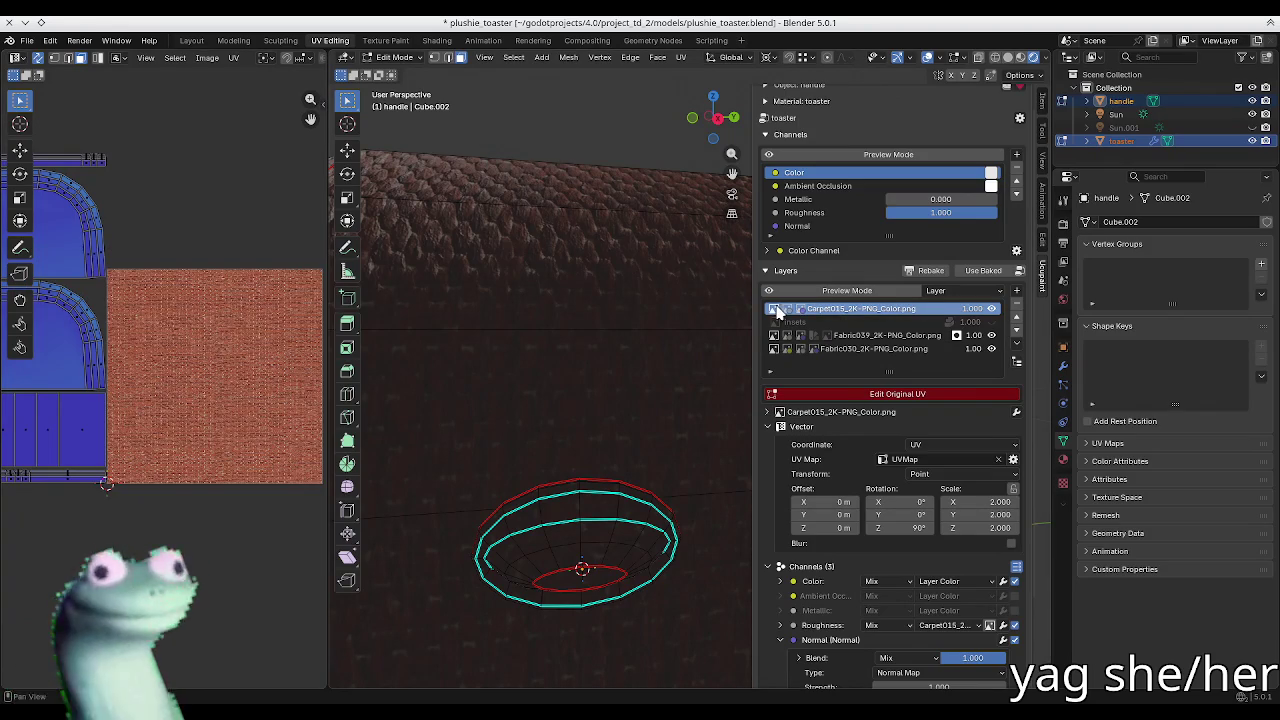
{"action": "left_click", "coordinate": [868, 398]}
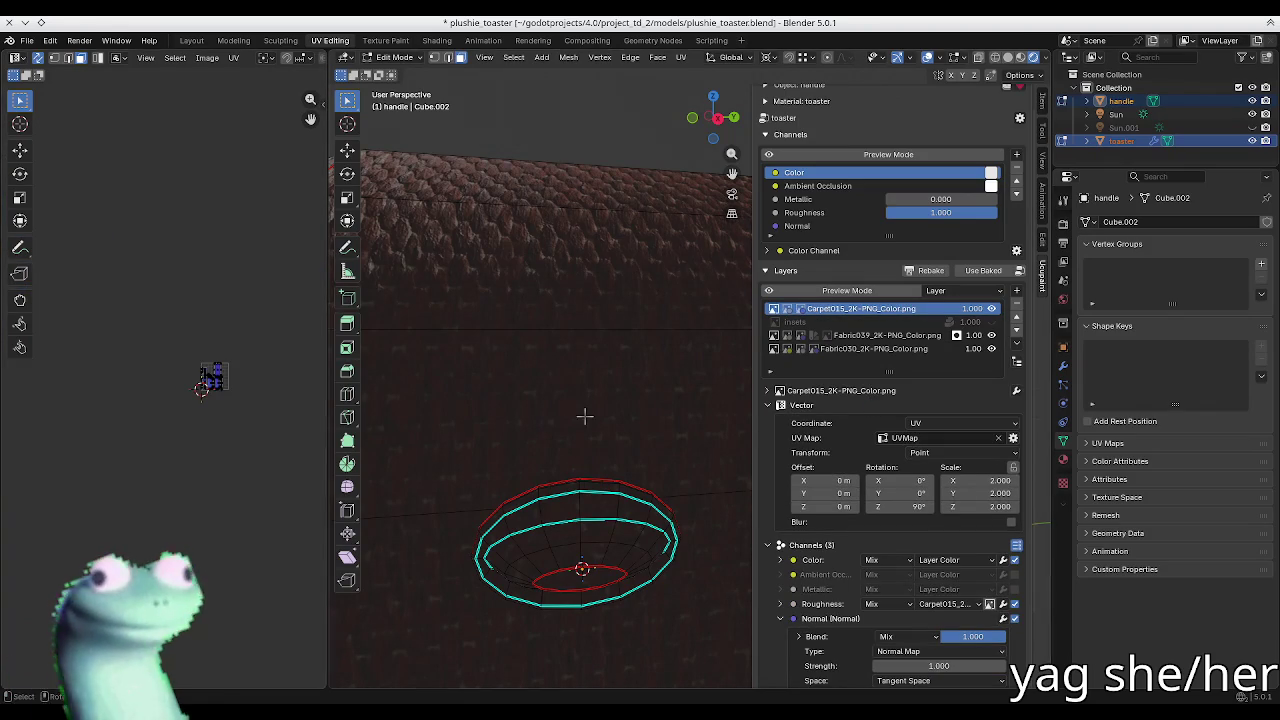
Step: Leave Edit Mode on the handle, then select the toaster body and enter its Edit Mode
{"action": "key", "text": "Tab"}
{"action": "scroll", "coordinate": [580, 408], "scroll_direction": "down", "scroll_amount": 5}
{"action": "left_click", "coordinate": [590, 405]}
{"action": "key", "text": "Tab"}
{"action": "middle_click_drag", "start_coordinate": [590, 405], "coordinate": [408, 357]}
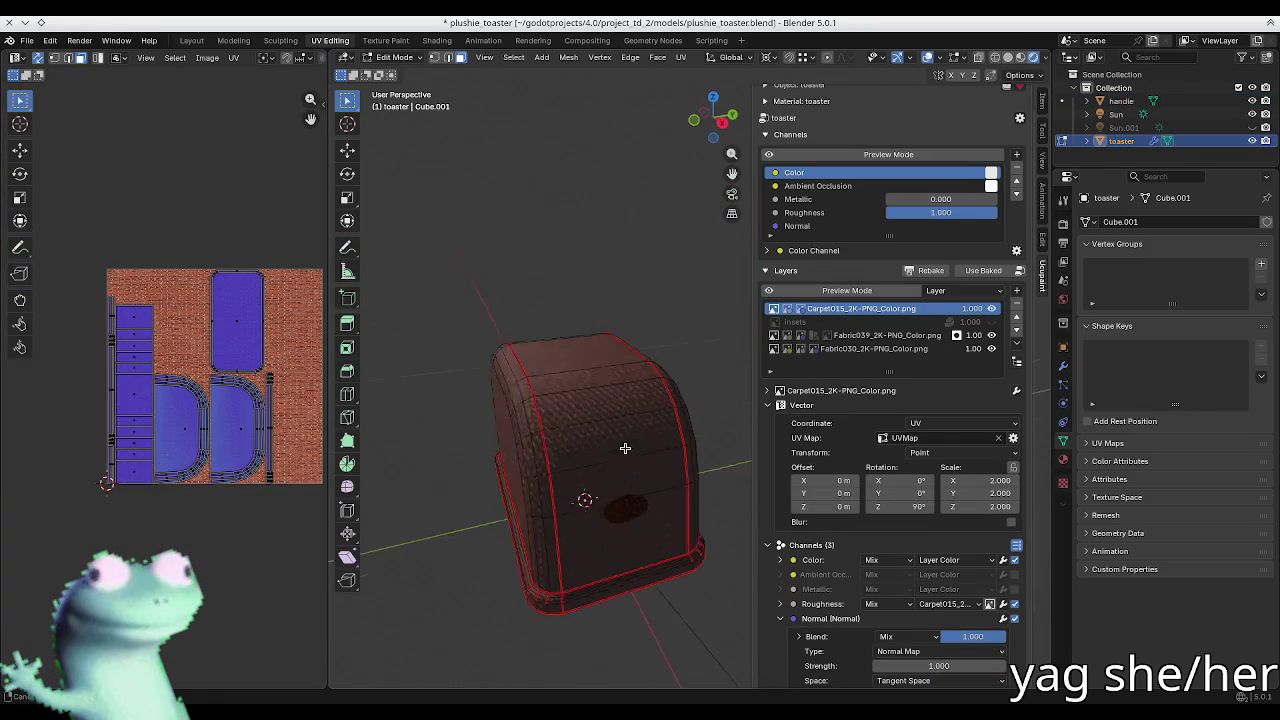
Step: Toggle original-UV editing on the carpet layer and switch its preview to the colour image
{"action": "left_click", "coordinate": [775, 309]}
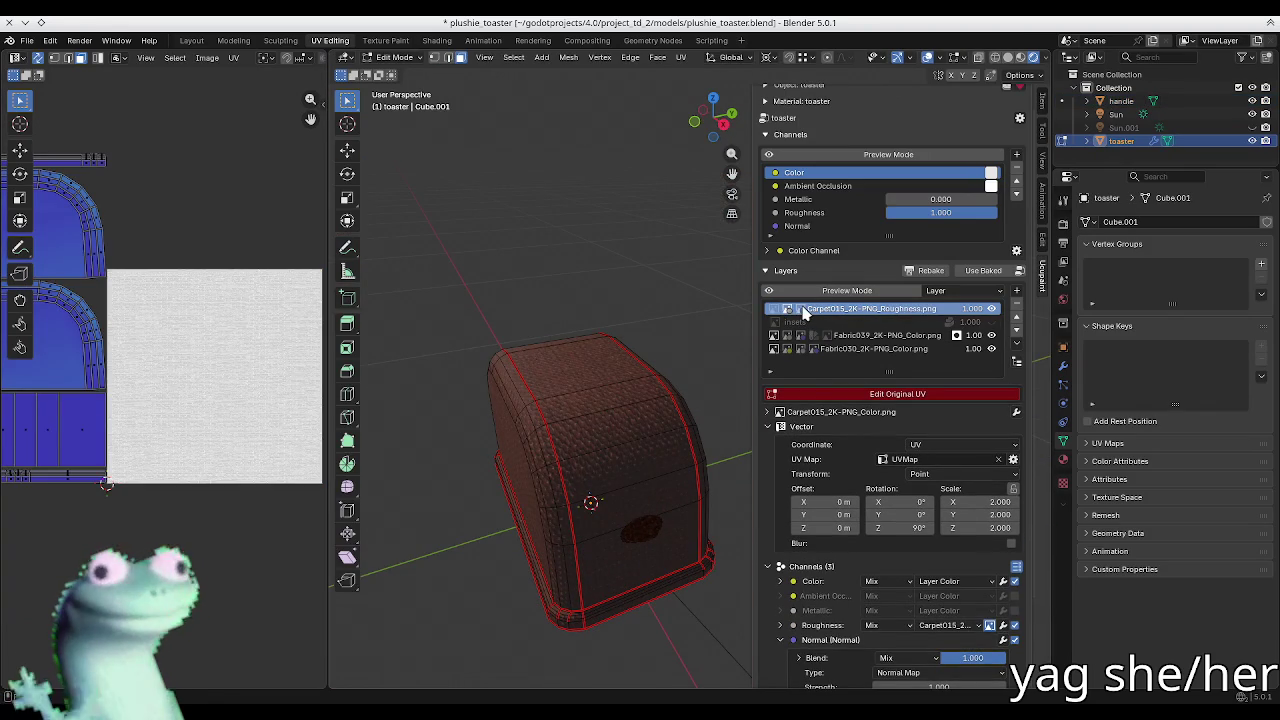
{"action": "left_click", "coordinate": [842, 394]}
{"action": "scroll", "coordinate": [300, 370], "scroll_direction": "up", "scroll_amount": 3}
{"action": "scroll", "coordinate": [252, 370], "scroll_direction": "up", "scroll_amount": 2}
{"action": "left_click", "coordinate": [855, 345]}
{"action": "left_click", "coordinate": [860, 309]}
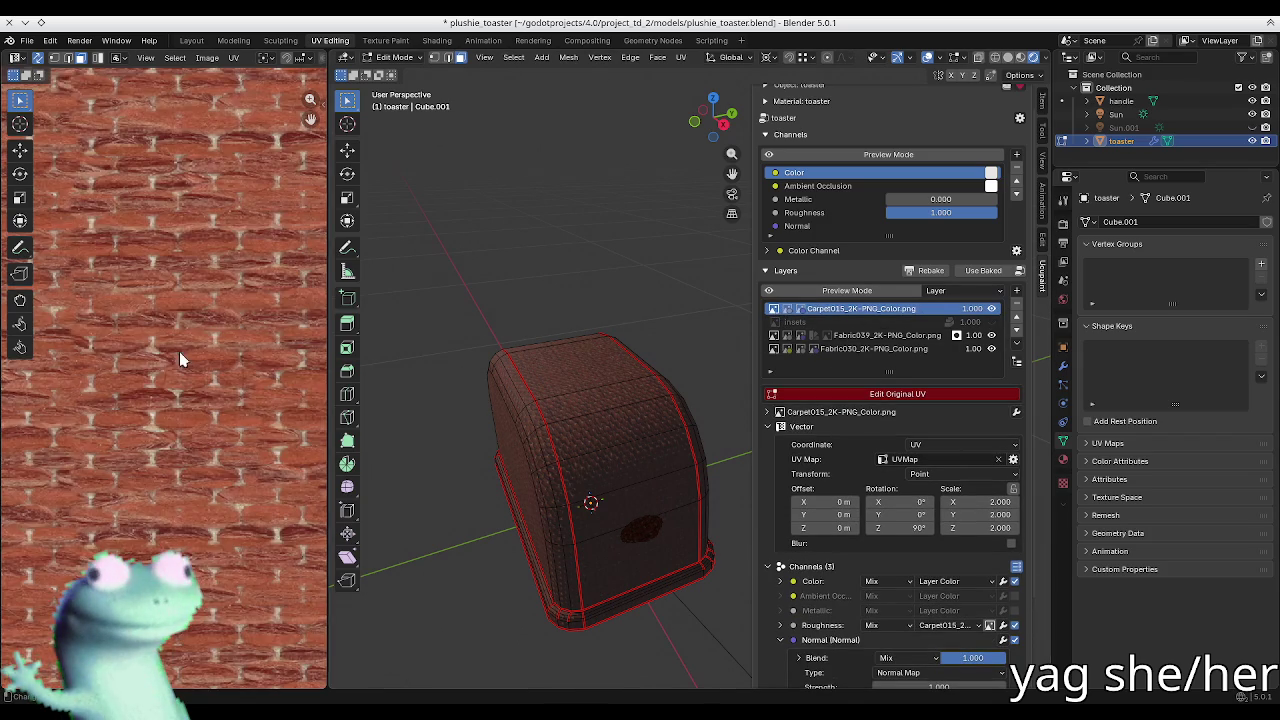
{"action": "scroll", "coordinate": [175, 352], "scroll_direction": "down", "scroll_amount": 3}
{"action": "scroll", "coordinate": [179, 352], "scroll_direction": "down", "scroll_amount": 2}
{"action": "middle_click_drag", "start_coordinate": [514, 354], "coordinate": [637, 423]}
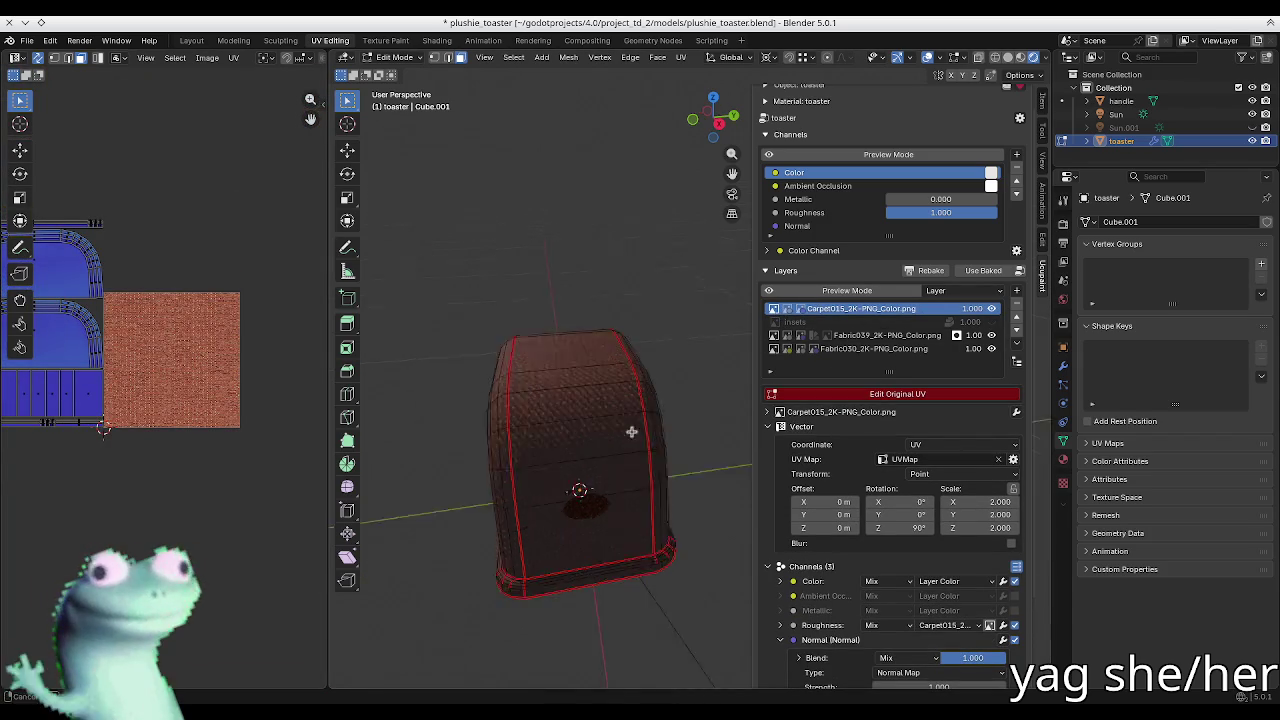
Step: Turn off original-UV editing, then check the toaster and reopen the N sidebar
{"action": "left_click", "coordinate": [873, 394]}
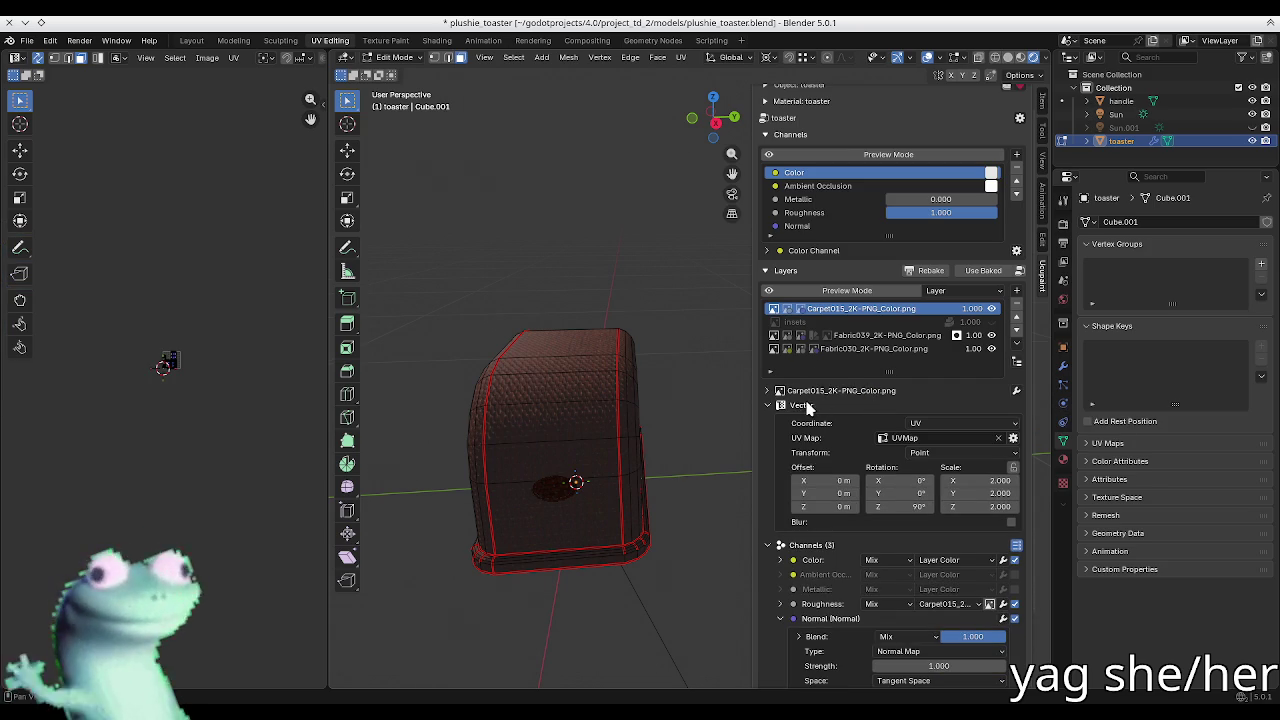
{"action": "mouse_move", "coordinate": [601, 356]}
{"action": "middle_mouse_down"}
{"action": "mouse_move", "coordinate": [577, 414]}
{"action": "mouse_move", "coordinate": [563, 377]}
{"action": "middle_mouse_up"}
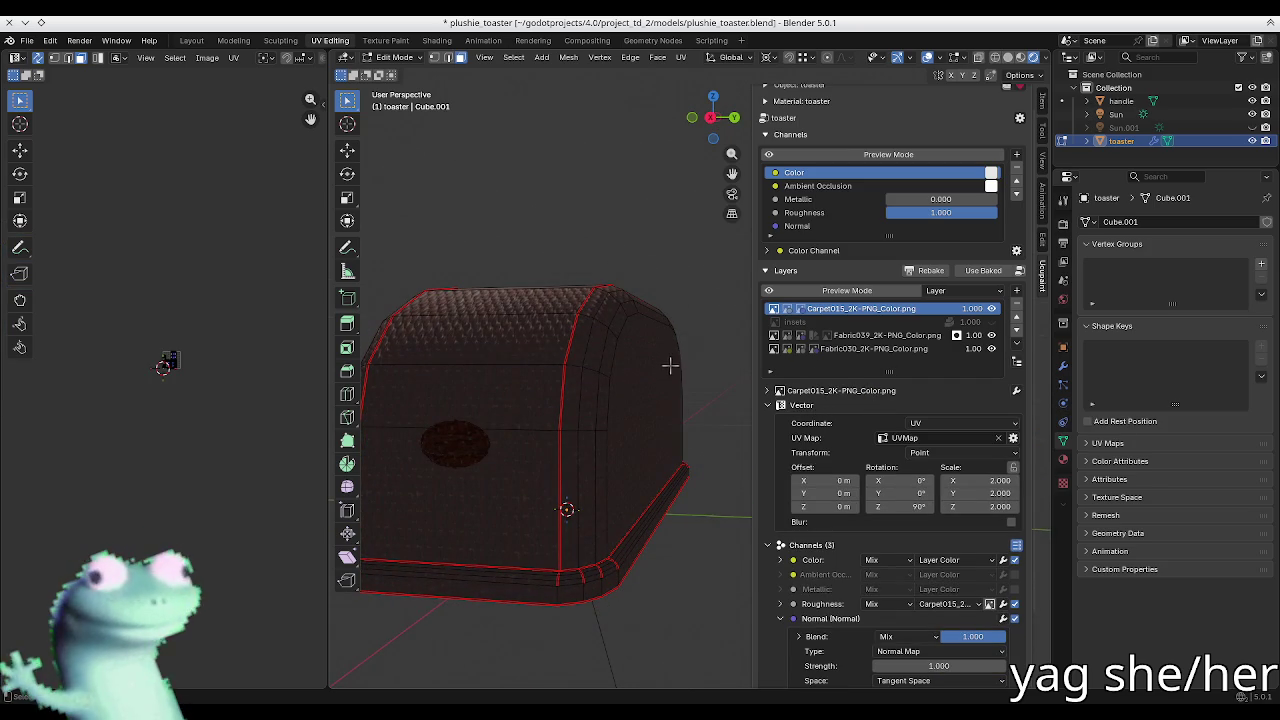
{"action": "mouse_move", "coordinate": [553, 289]}
{"action": "middle_mouse_down"}
{"action": "mouse_move", "coordinate": [669, 389]}
{"action": "mouse_move", "coordinate": [686, 380]}
{"action": "mouse_move", "coordinate": [511, 389]}
{"action": "mouse_move", "coordinate": [586, 389]}
{"action": "mouse_move", "coordinate": [529, 404]}
{"action": "mouse_move", "coordinate": [531, 428]}
{"action": "mouse_move", "coordinate": [508, 400]}
{"action": "mouse_move", "coordinate": [560, 430]}
{"action": "middle_mouse_up"}
{"action": "key", "text": "n"}
{"action": "scroll", "coordinate": [511, 389], "scroll_direction": "up", "scroll_amount": 3}
{"action": "key", "text": "n"}
{"action": "scroll", "coordinate": [828, 575], "scroll_direction": "down", "scroll_amount": 2}
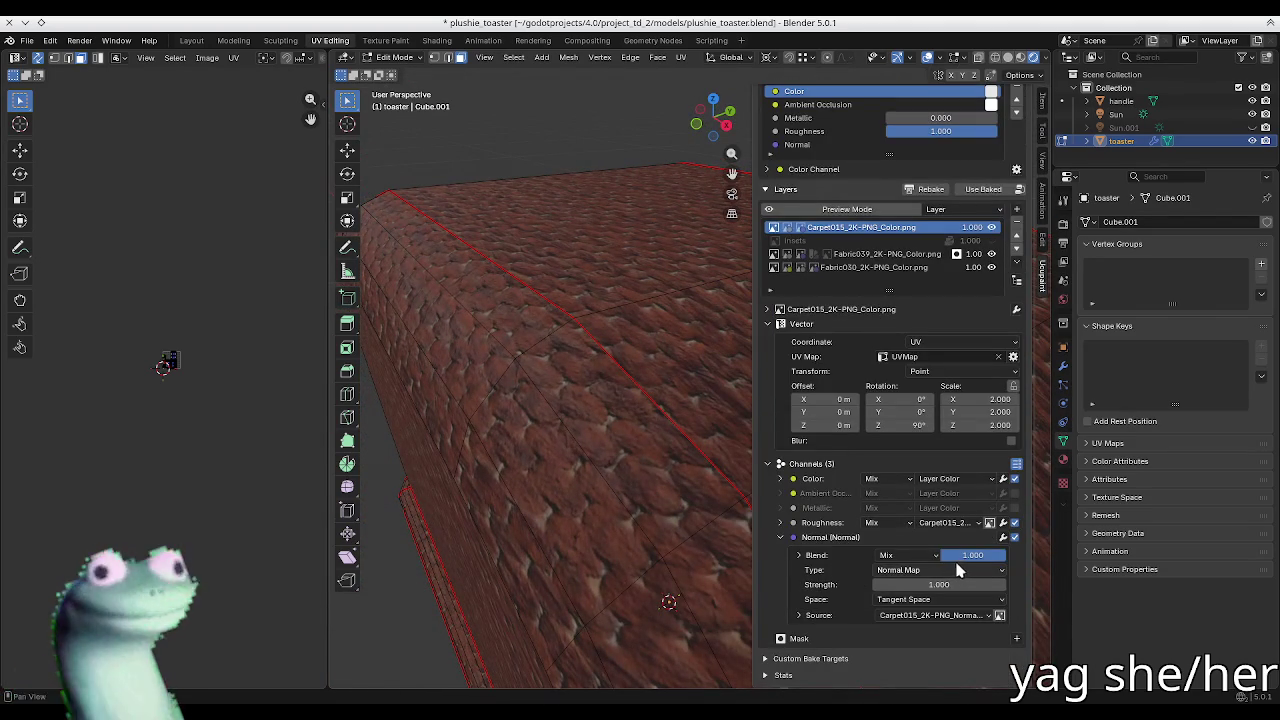
Step: Set the carpet layer's Normal channel strength to 1.5
{"action": "double_click", "coordinate": [958, 584]}
{"action": "type", "text": ".7"}
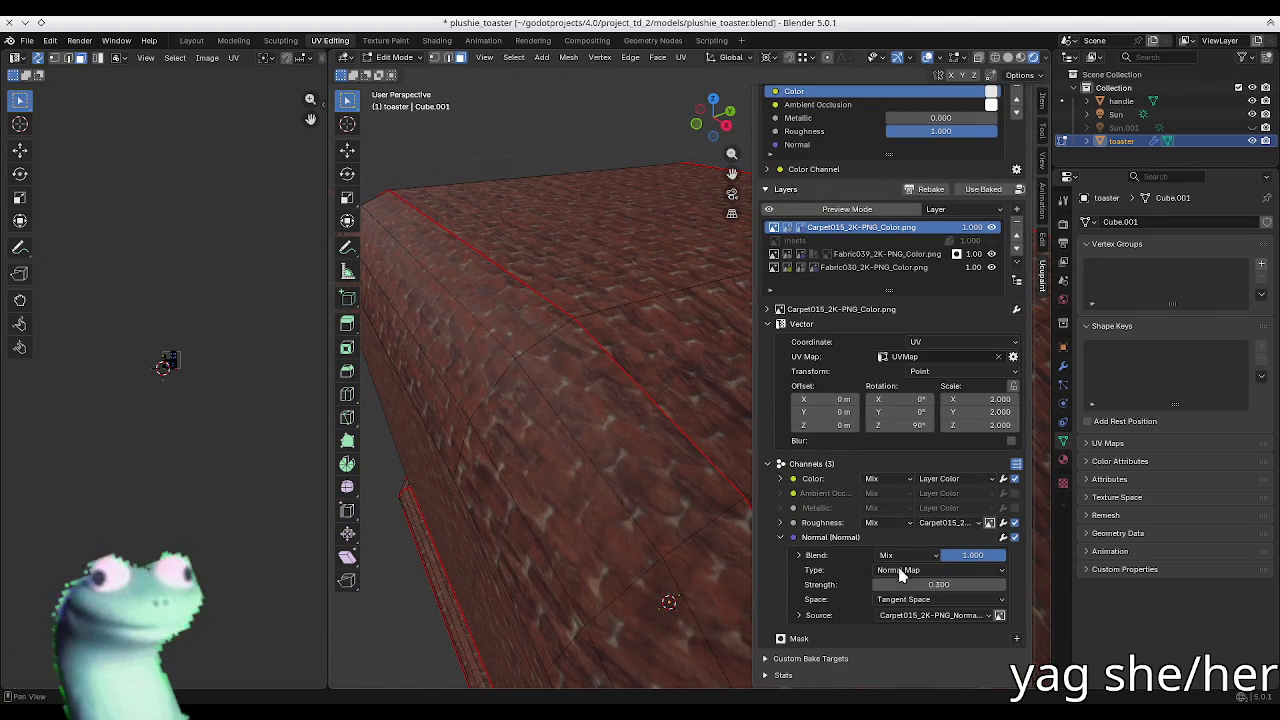
{"action": "key", "text": "Return"}
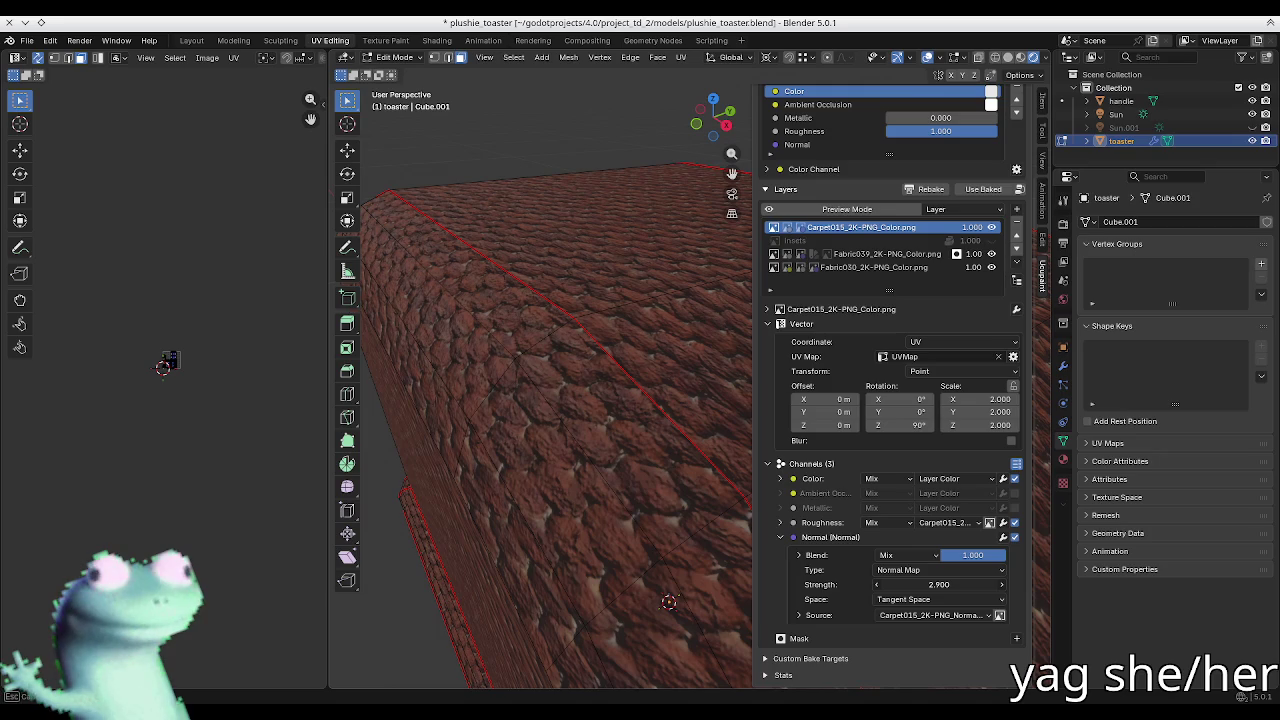
{"action": "left_click_drag", "start_coordinate": [938, 584], "coordinate": [900, 584]}
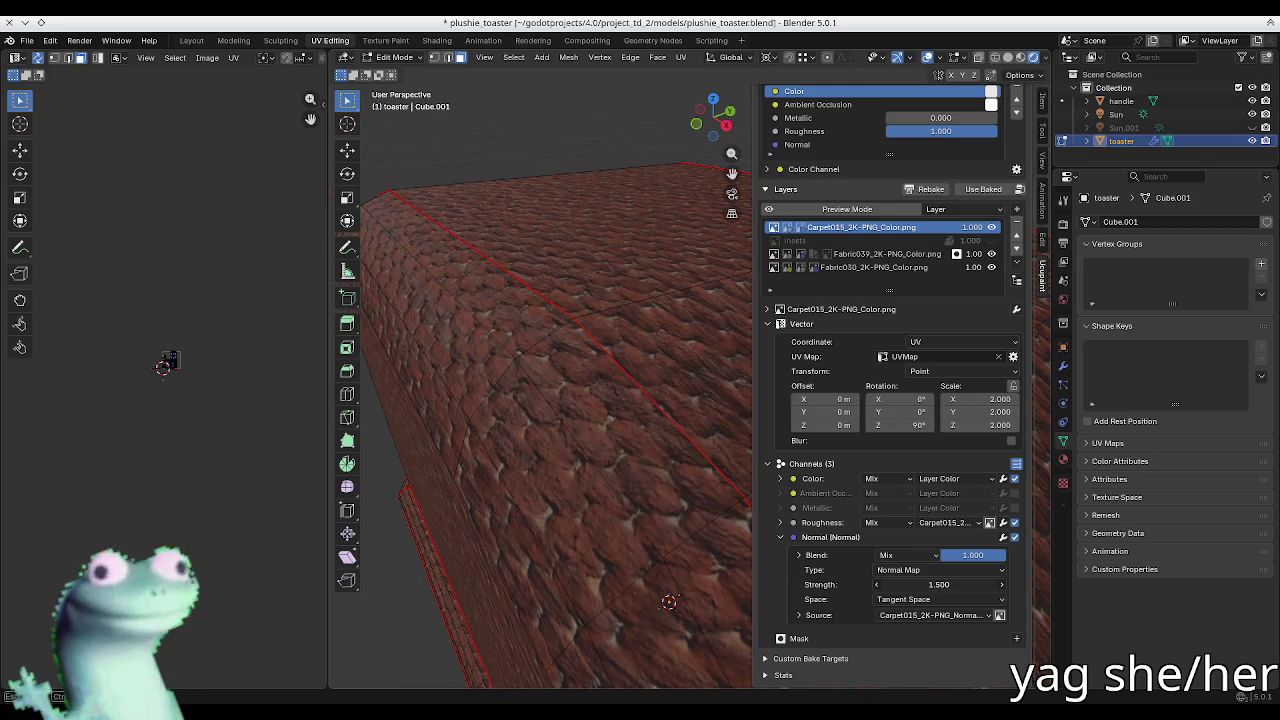
{"action": "middle_click_drag", "start_coordinate": [650, 450], "coordinate": [560, 367]}
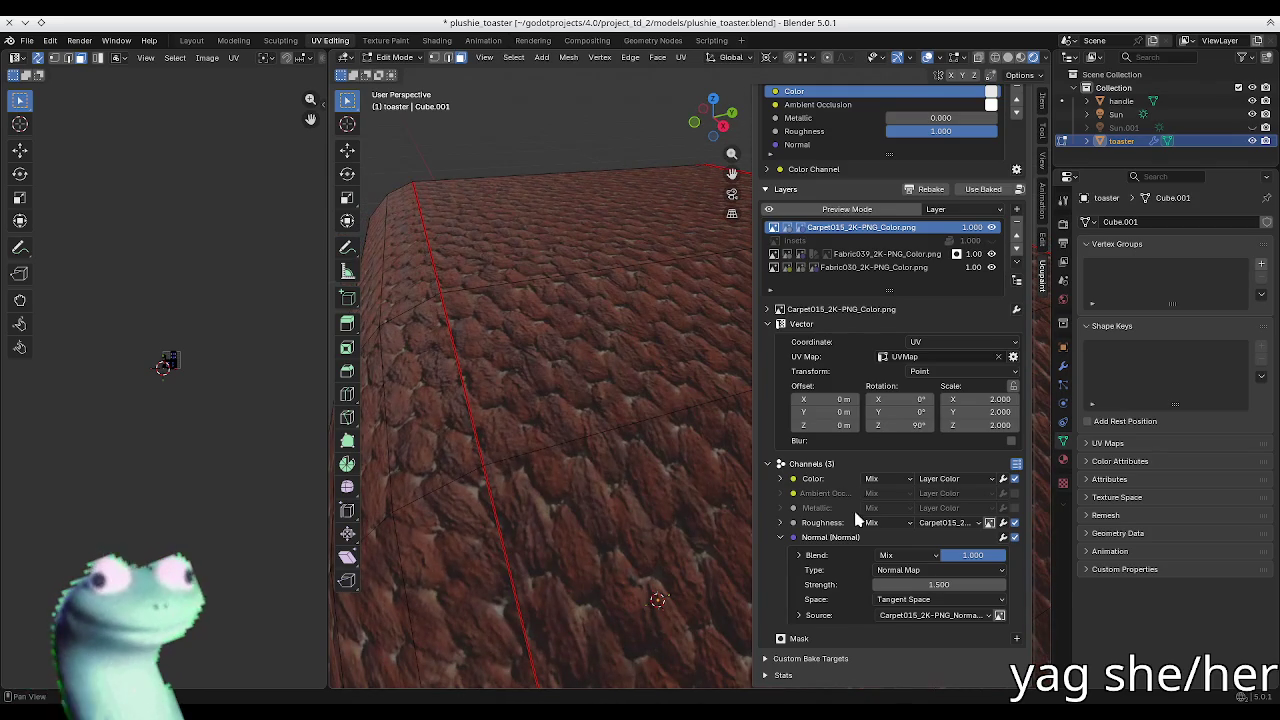
{"action": "left_click", "coordinate": [847, 537]}
{"action": "middle_click_drag", "start_coordinate": [690, 500], "coordinate": [600, 420]}
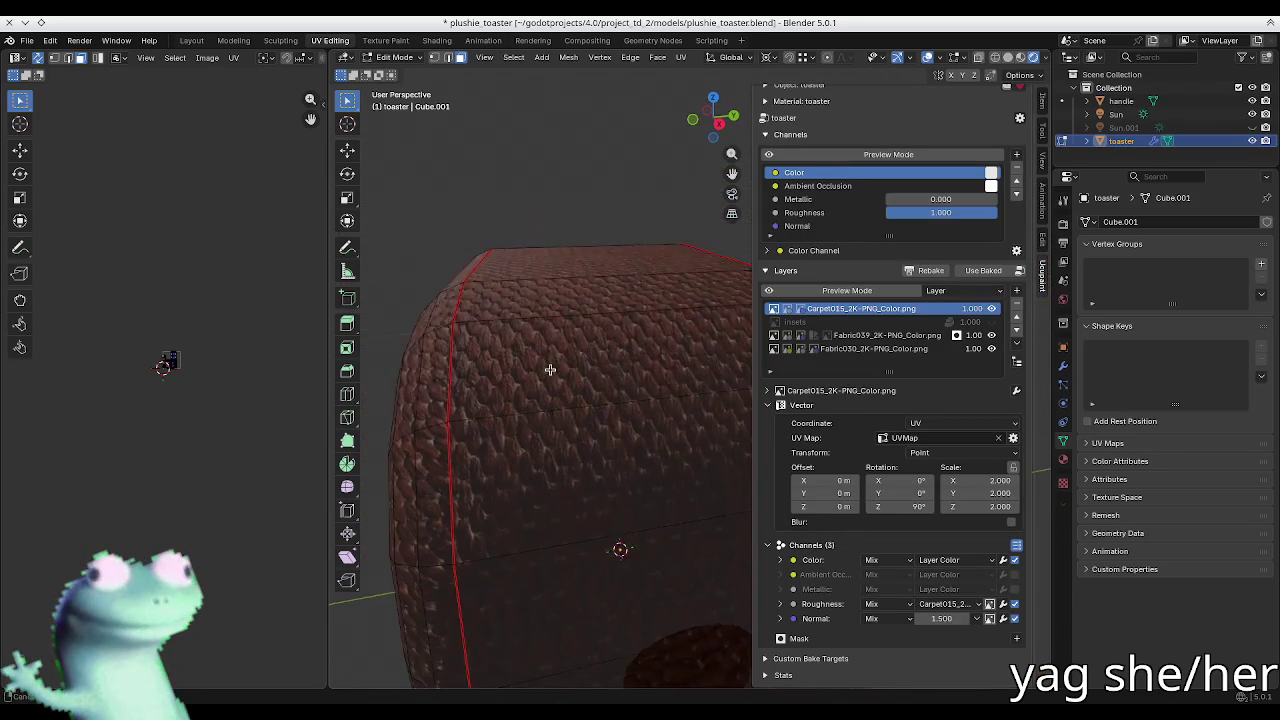
Step: Return the toaster to Object Mode with Material Preview viewport shading
{"action": "key", "text": "n"}
{"action": "key", "text": "Tab"}
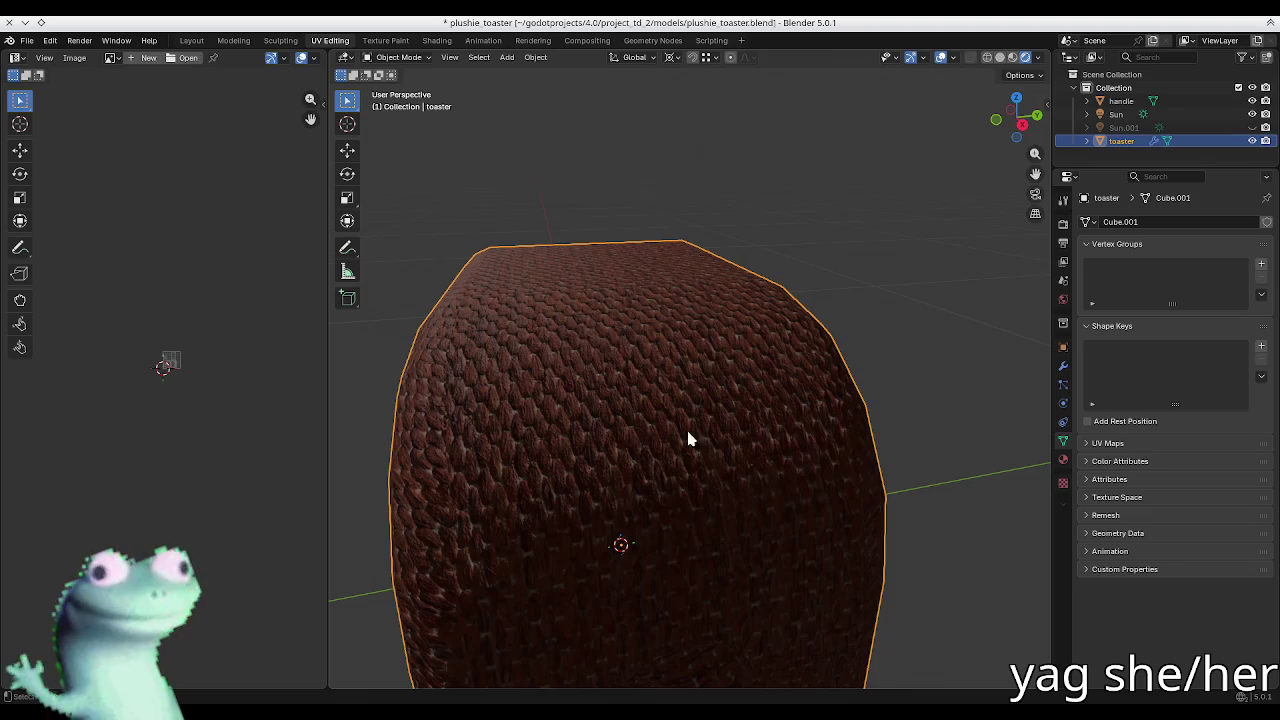
{"action": "key", "text": "z"}
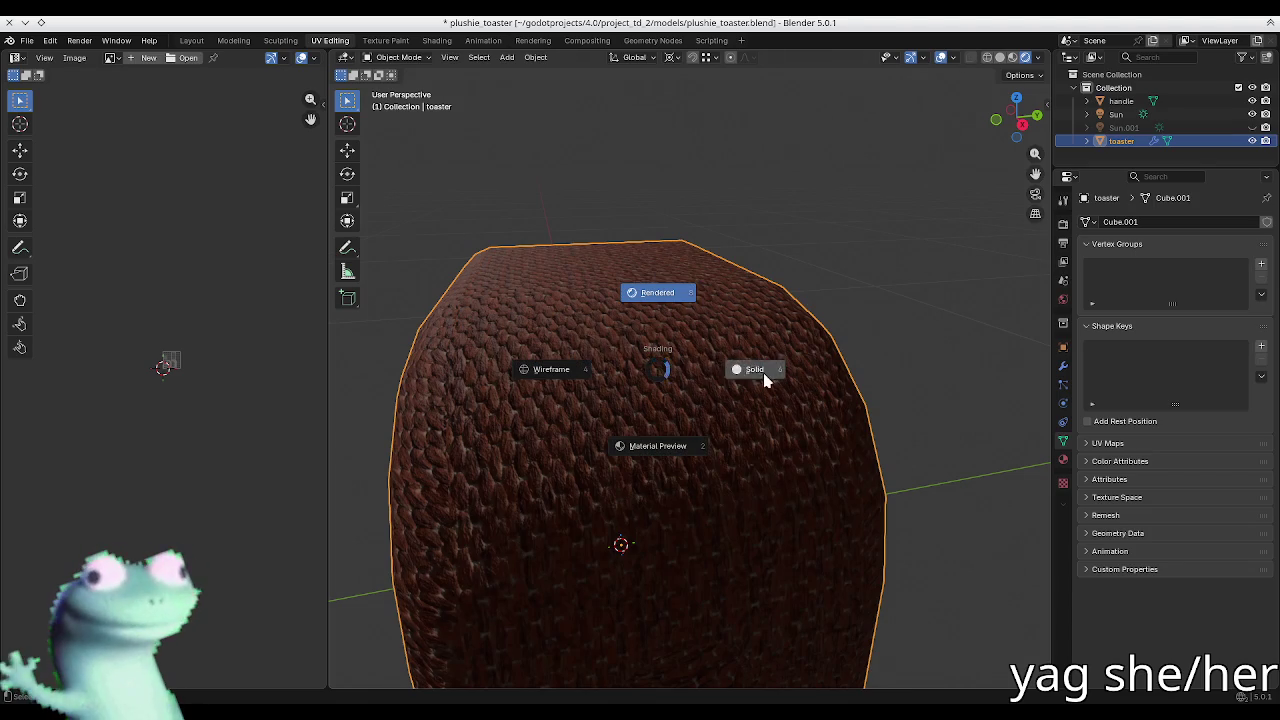
{"action": "left_click", "coordinate": [755, 369]}
{"action": "key", "text": "z"}
{"action": "left_click", "coordinate": [693, 420]}
Step: Reopen the Ucupaint panel, collapse the Vector settings and expand the Color channel
{"action": "key", "text": "n"}
{"action": "middle_click_drag", "start_coordinate": [632, 403], "coordinate": [595, 424]}
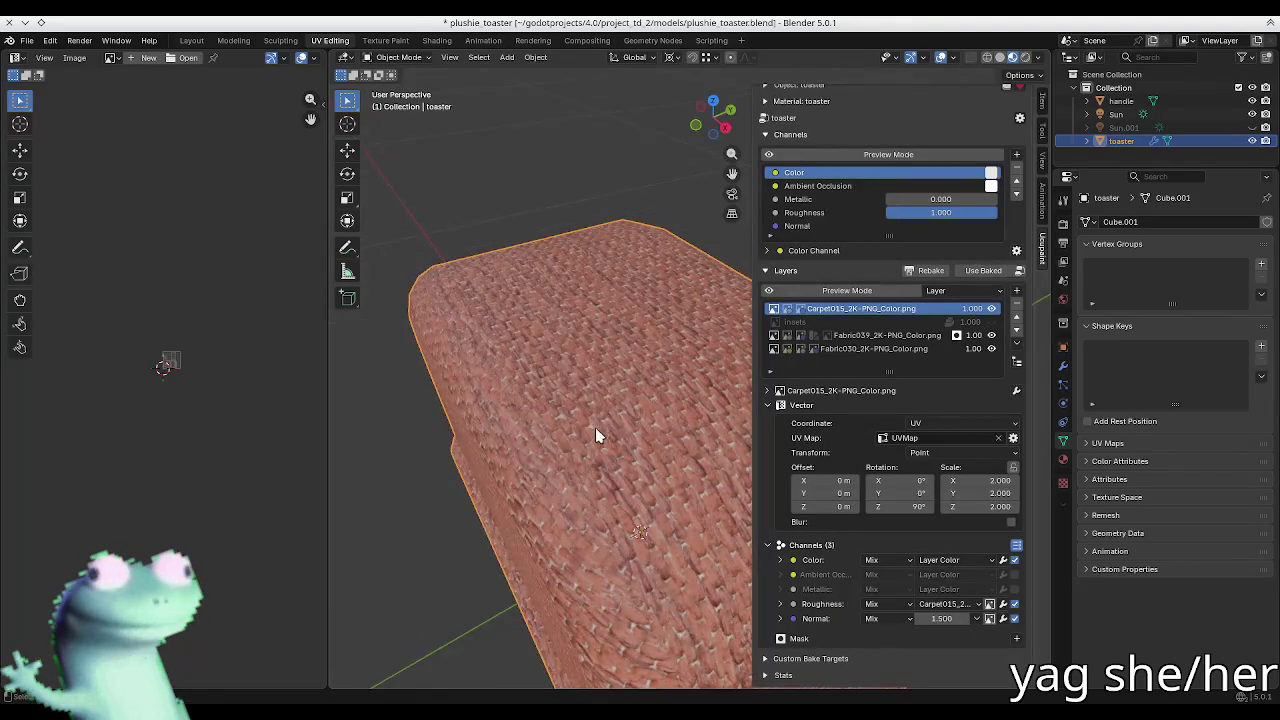
{"action": "scroll", "coordinate": [594, 430], "scroll_direction": "up", "scroll_amount": 2}
{"action": "scroll", "coordinate": [593, 437], "scroll_direction": "up", "scroll_amount": 3}
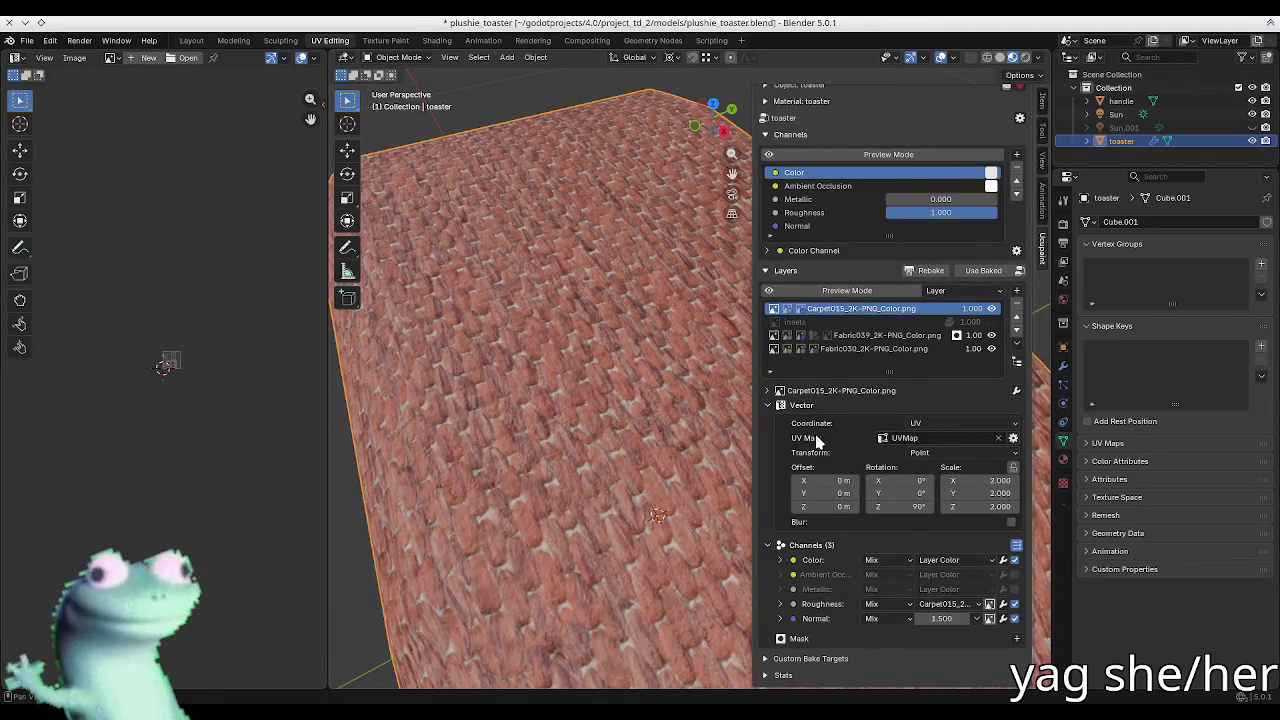
{"action": "left_click", "coordinate": [812, 406]}
{"action": "scroll", "coordinate": [667, 420], "scroll_direction": "down", "scroll_amount": 4}
{"action": "left_click", "coordinate": [812, 466]}
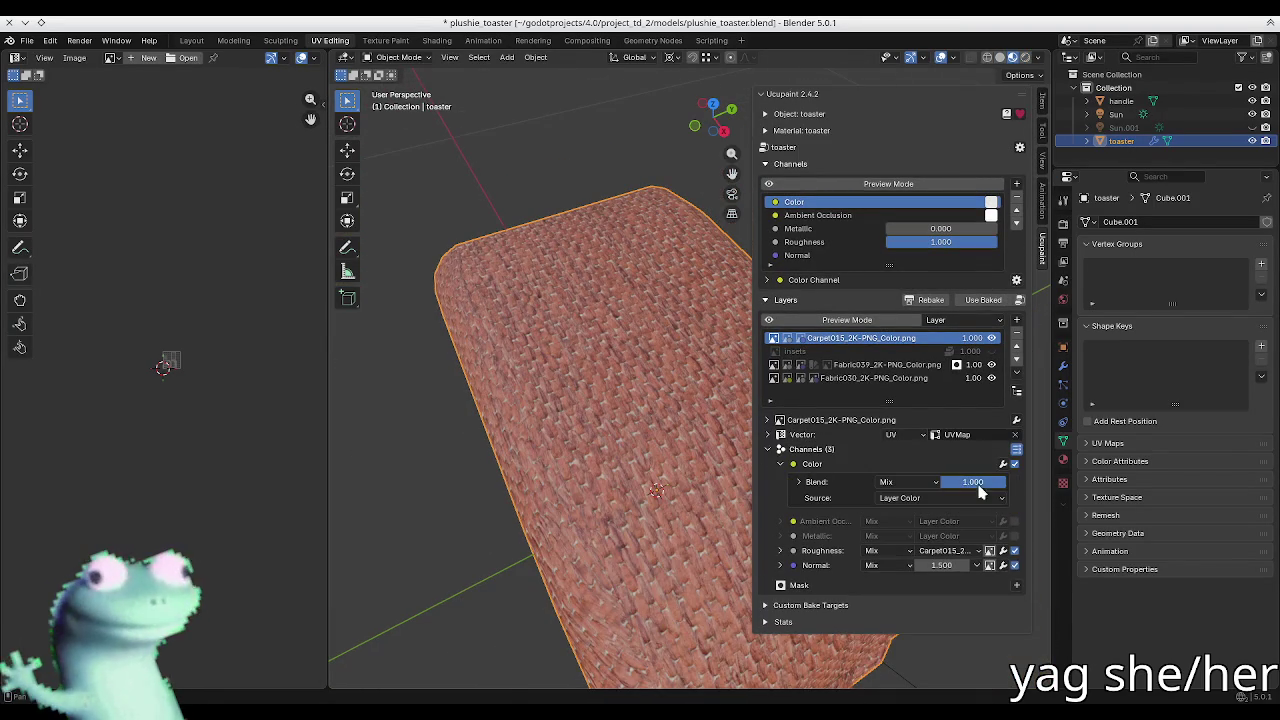
Step: Add a Hue Saturation modifier to the carpet Color channel, draining its saturation to grey
{"action": "left_click", "coordinate": [1003, 465]}
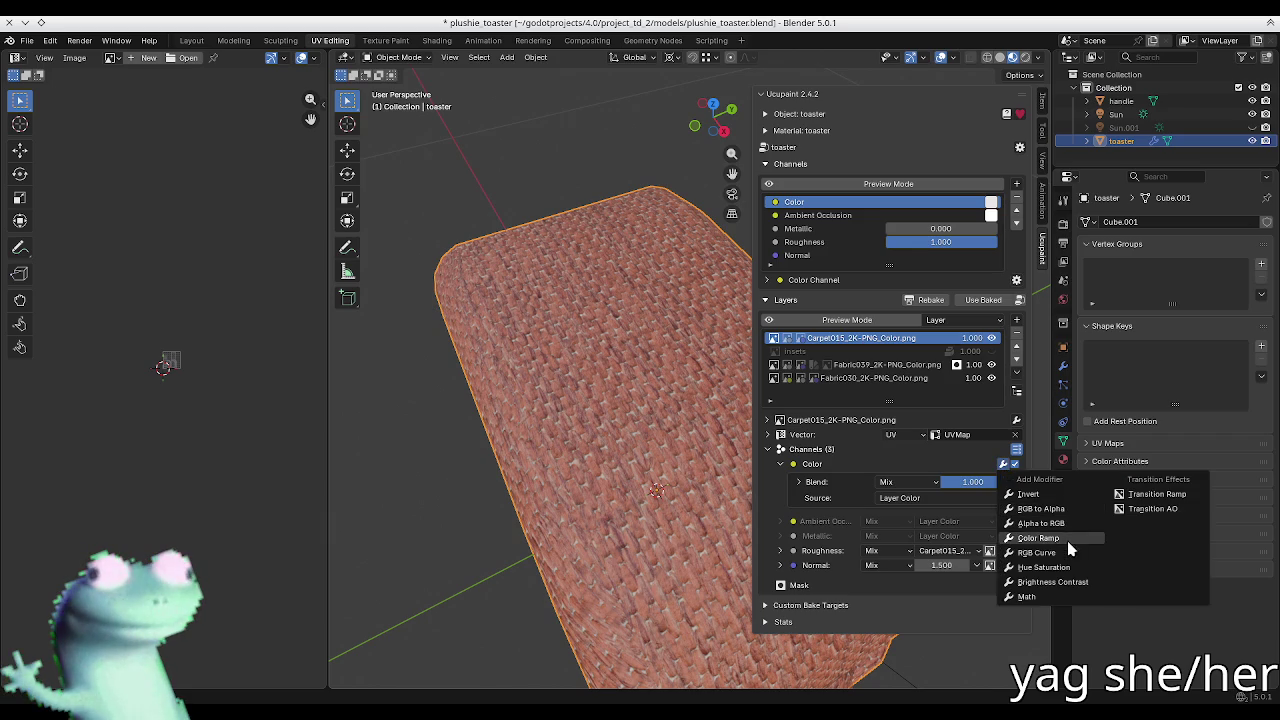
{"action": "left_click", "coordinate": [1075, 567]}
{"action": "left_click_drag", "start_coordinate": [950, 527], "coordinate": [900, 527]}
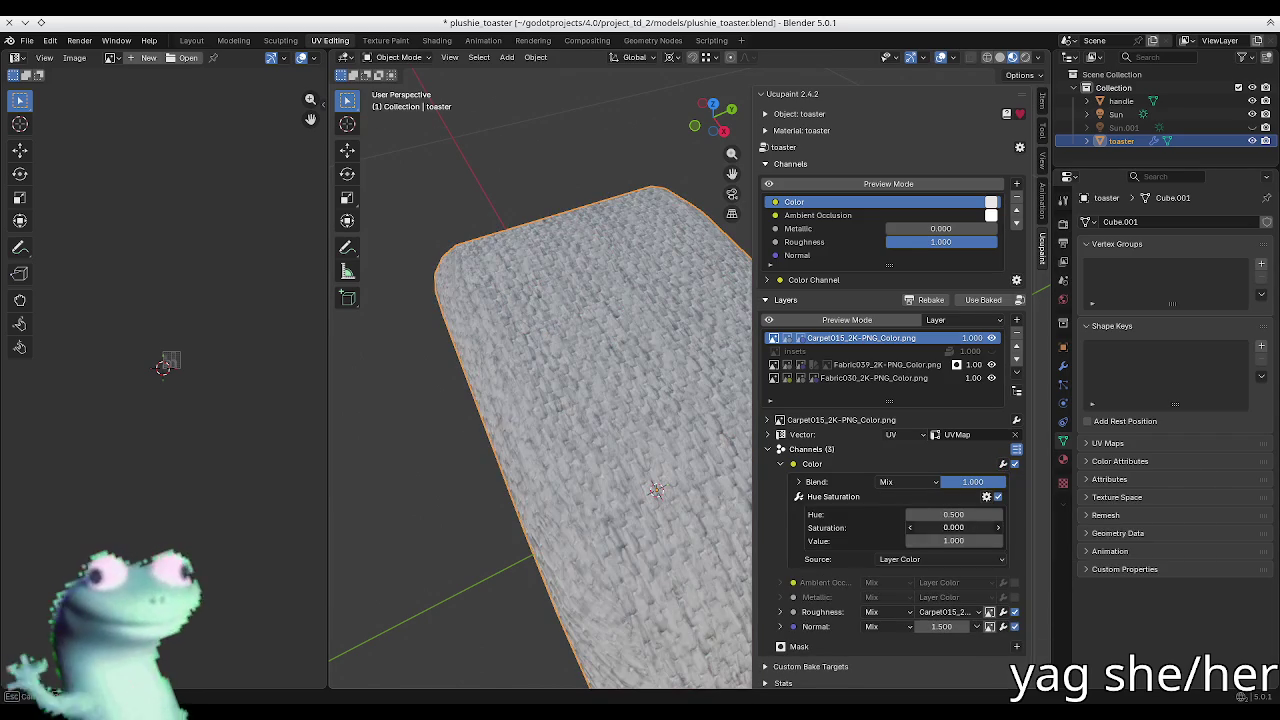
{"action": "middle_click_drag", "start_coordinate": [666, 406], "coordinate": [601, 392]}
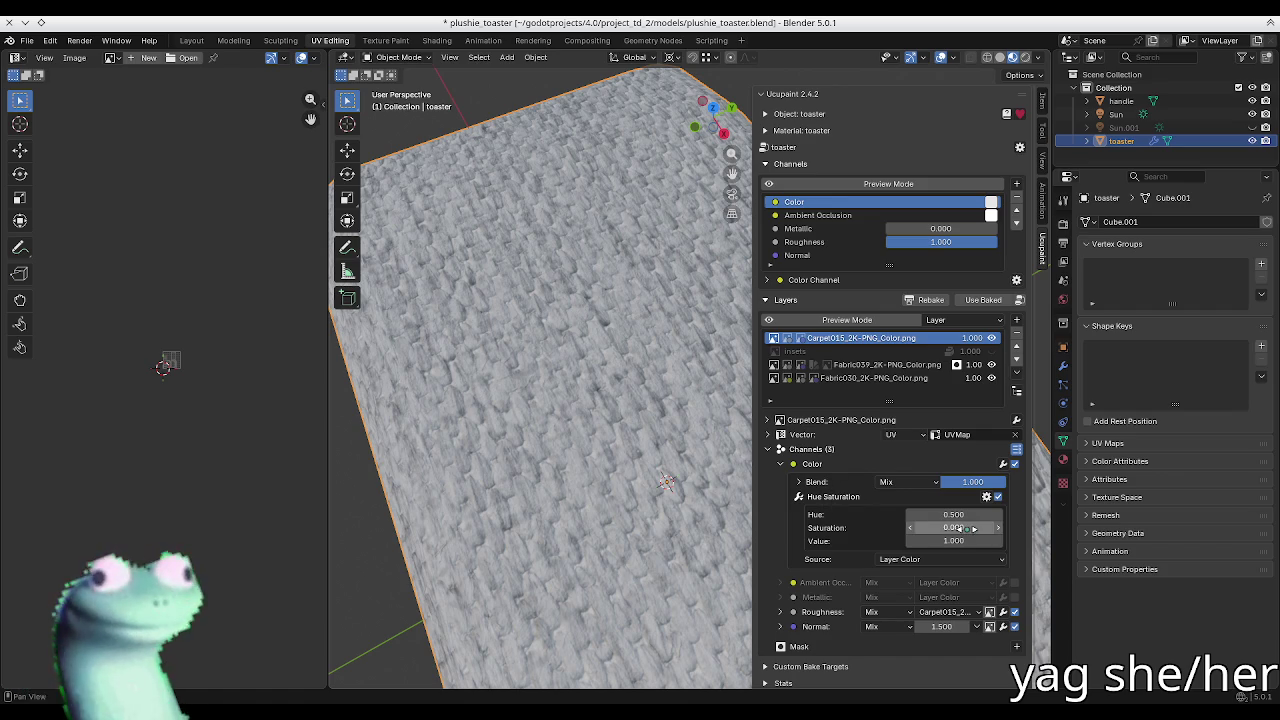
{"action": "mouse_move", "coordinate": [968, 530]}
{"action": "left_mouse_down"}
{"action": "mouse_move", "coordinate": [1000, 530]}
{"action": "mouse_move", "coordinate": [920, 527]}
{"action": "mouse_move", "coordinate": [912, 540]}
{"action": "left_mouse_up"}
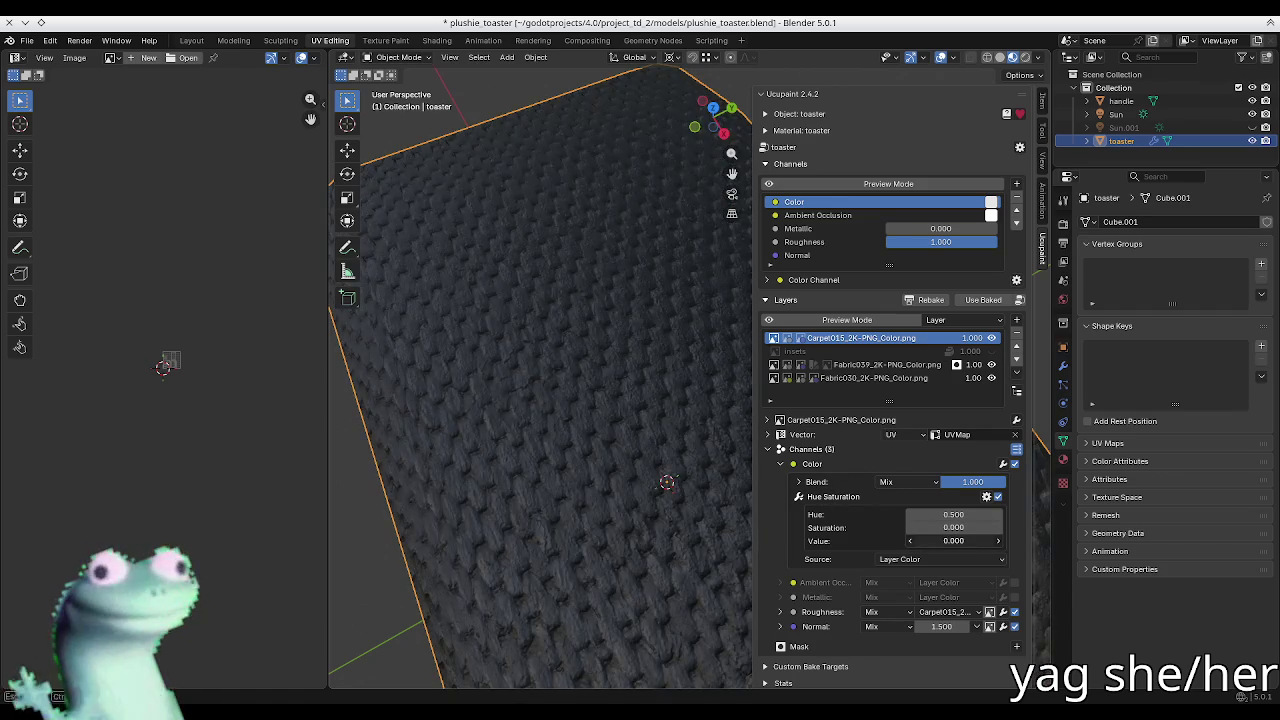
{"action": "middle_click_drag", "start_coordinate": [651, 463], "coordinate": [608, 380]}
{"action": "scroll", "coordinate": [606, 366], "scroll_direction": "up", "scroll_amount": 3}
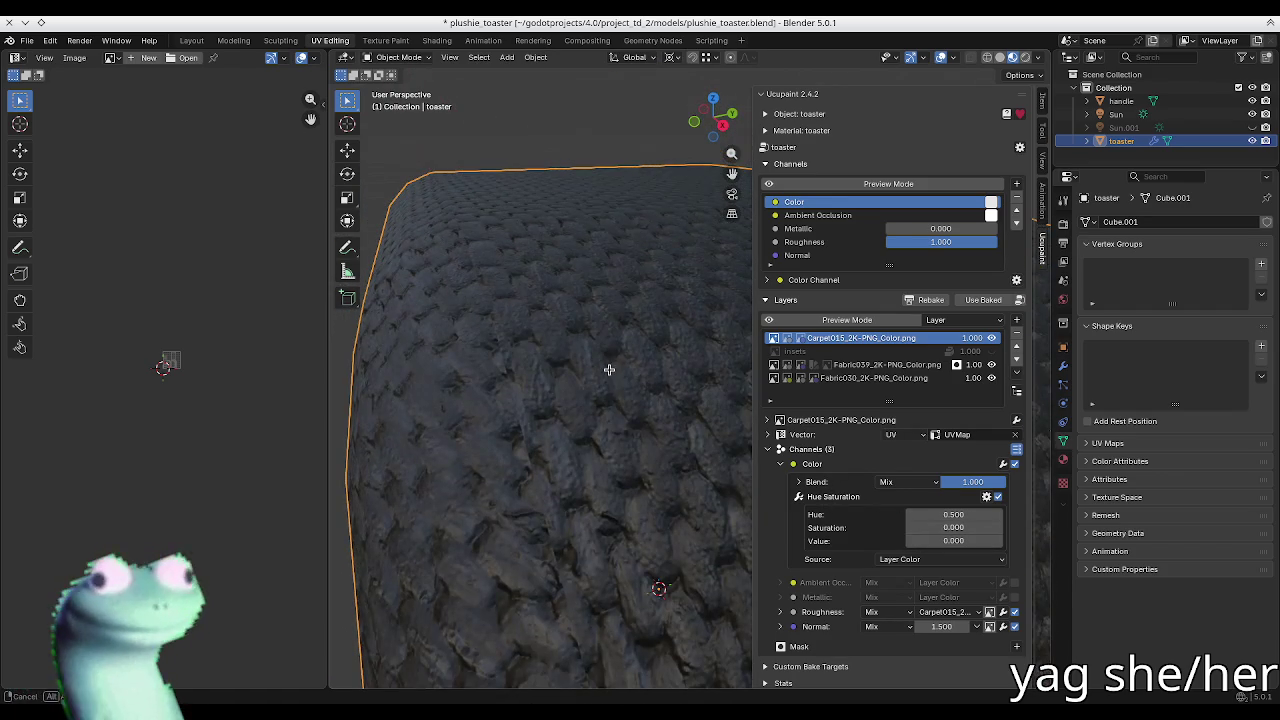
{"action": "left_click", "coordinate": [816, 468]}
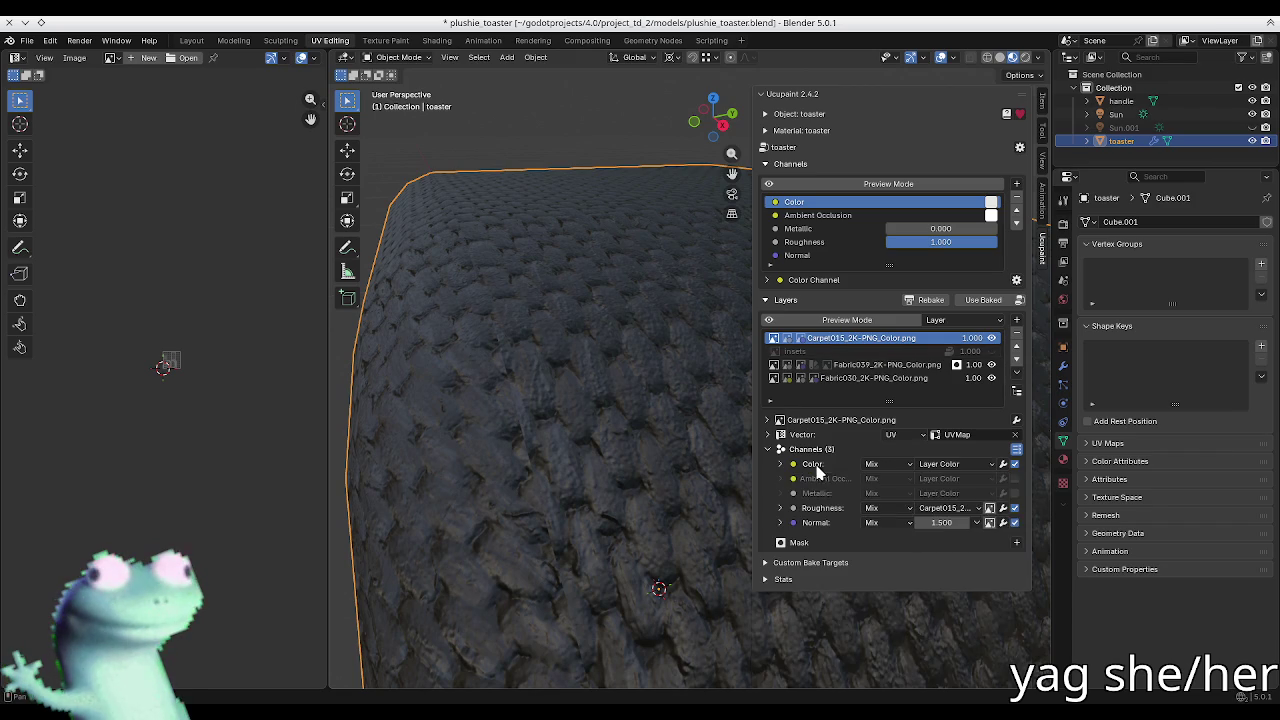
{"action": "left_click_drag", "start_coordinate": [1014, 509], "coordinate": [1015, 523]}
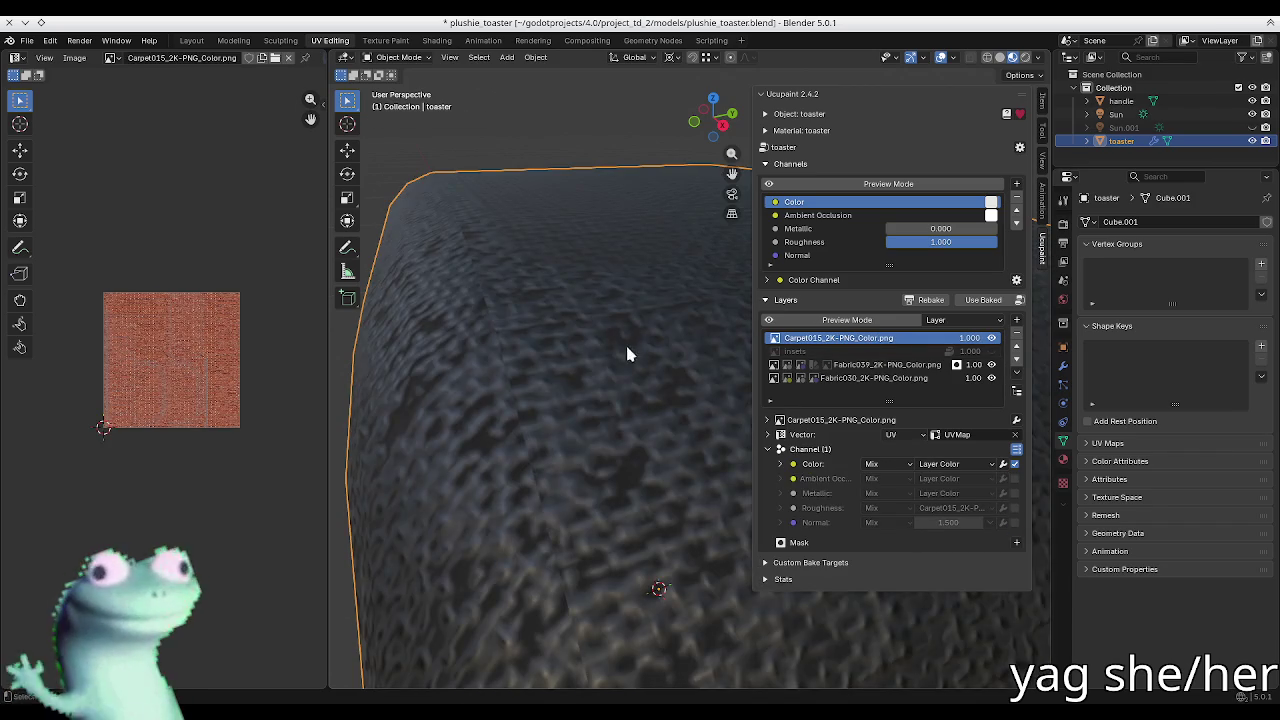
{"action": "middle_click_drag", "start_coordinate": [628, 354], "coordinate": [626, 391]}
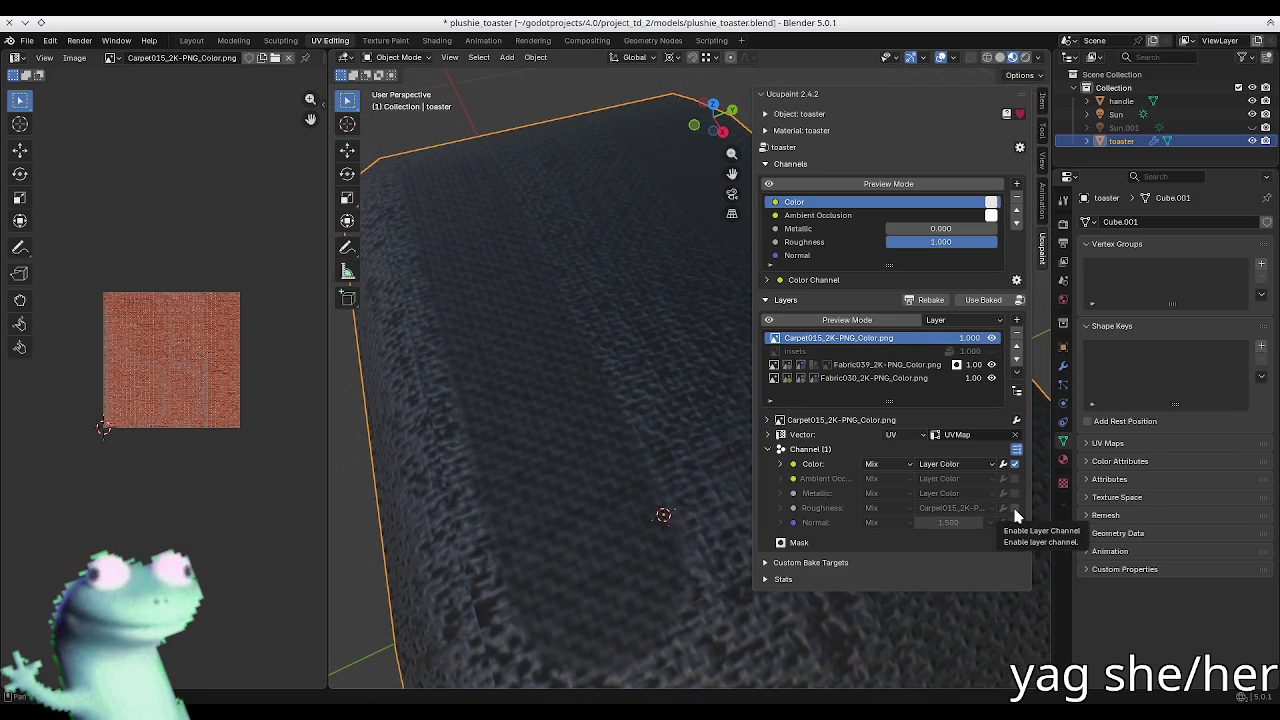
Step: Set the Color channel's Hue Saturation Value to 0.33
{"action": "left_click", "coordinate": [1003, 463]}
{"action": "left_click", "coordinate": [961, 465]}
{"action": "left_click", "coordinate": [818, 464]}
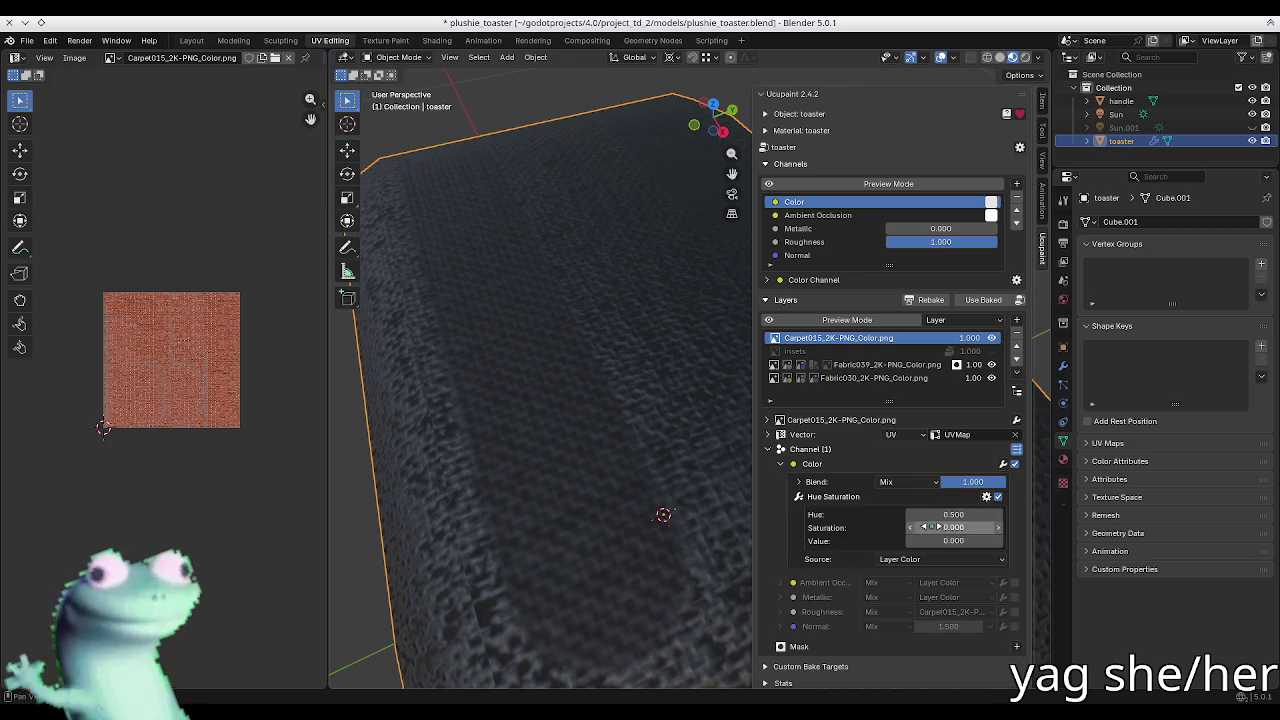
{"action": "left_click_drag", "start_coordinate": [953, 540], "coordinate": [990, 540]}
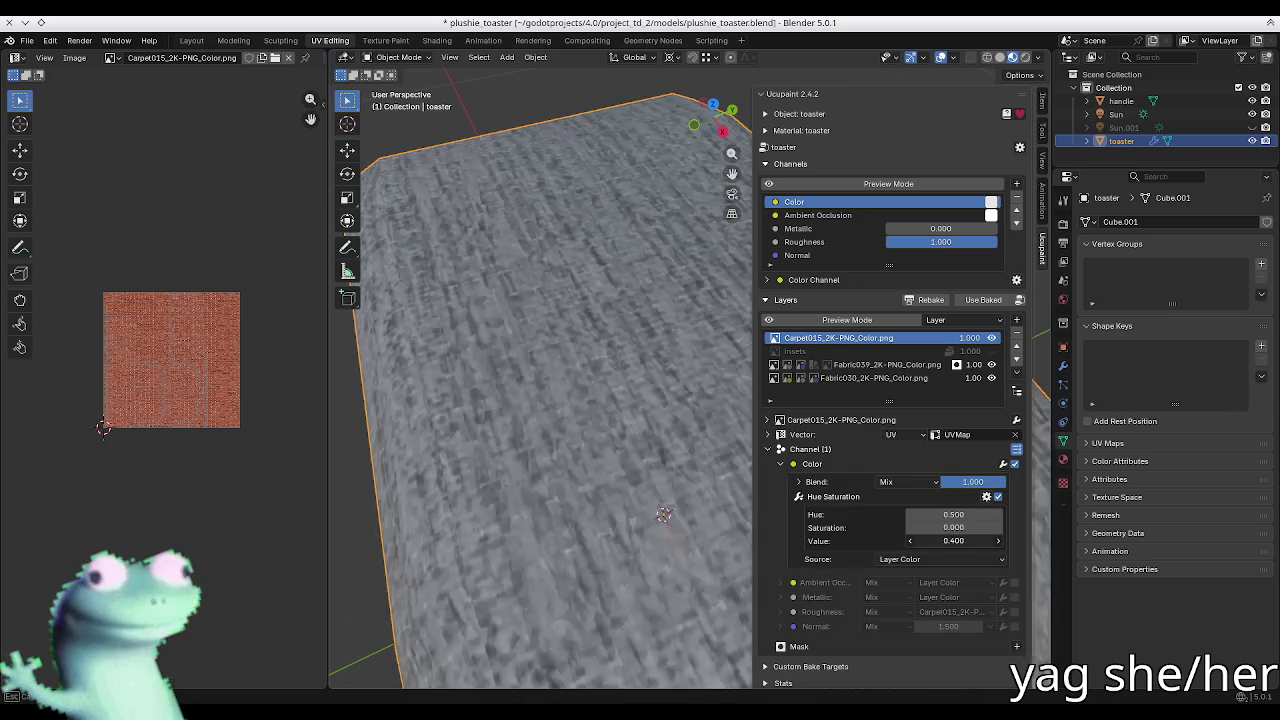
{"action": "left_click_drag", "start_coordinate": [990, 540], "coordinate": [930, 540]}
{"action": "left_click", "coordinate": [1015, 611]}
{"action": "left_click", "coordinate": [1015, 626]}
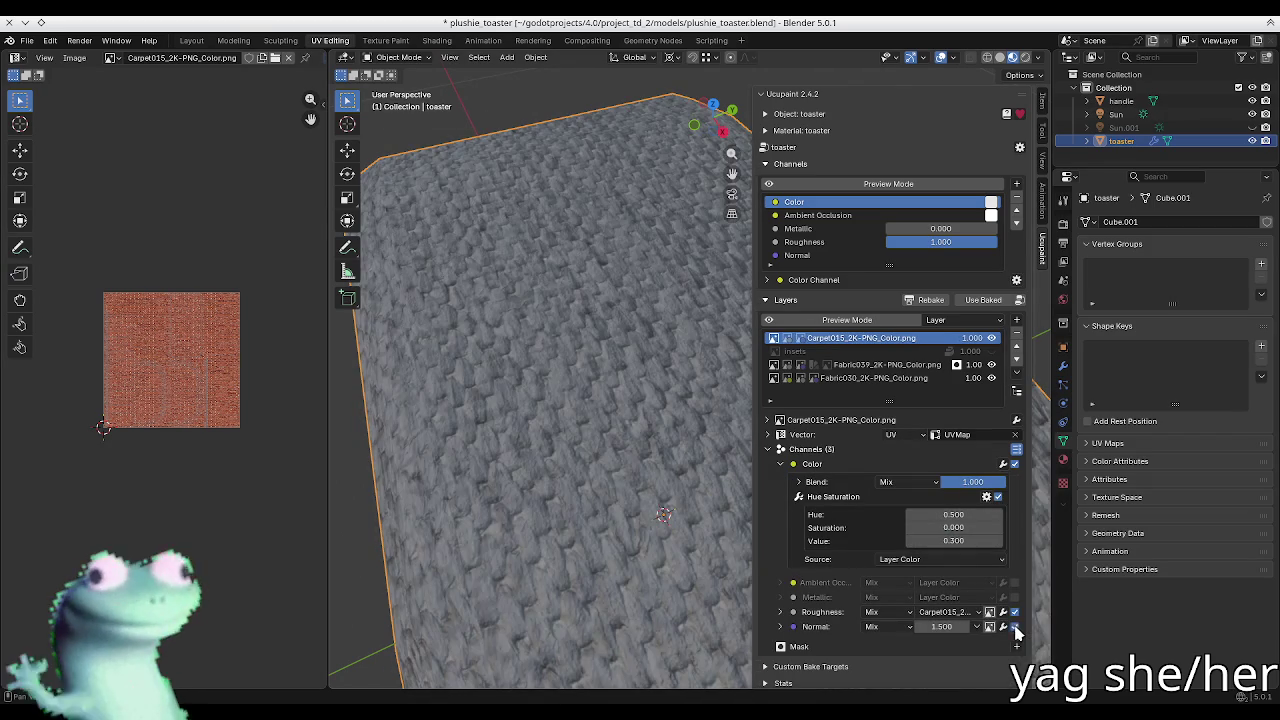
{"action": "type", "text": "0.33"}
{"action": "key", "text": "Return"}
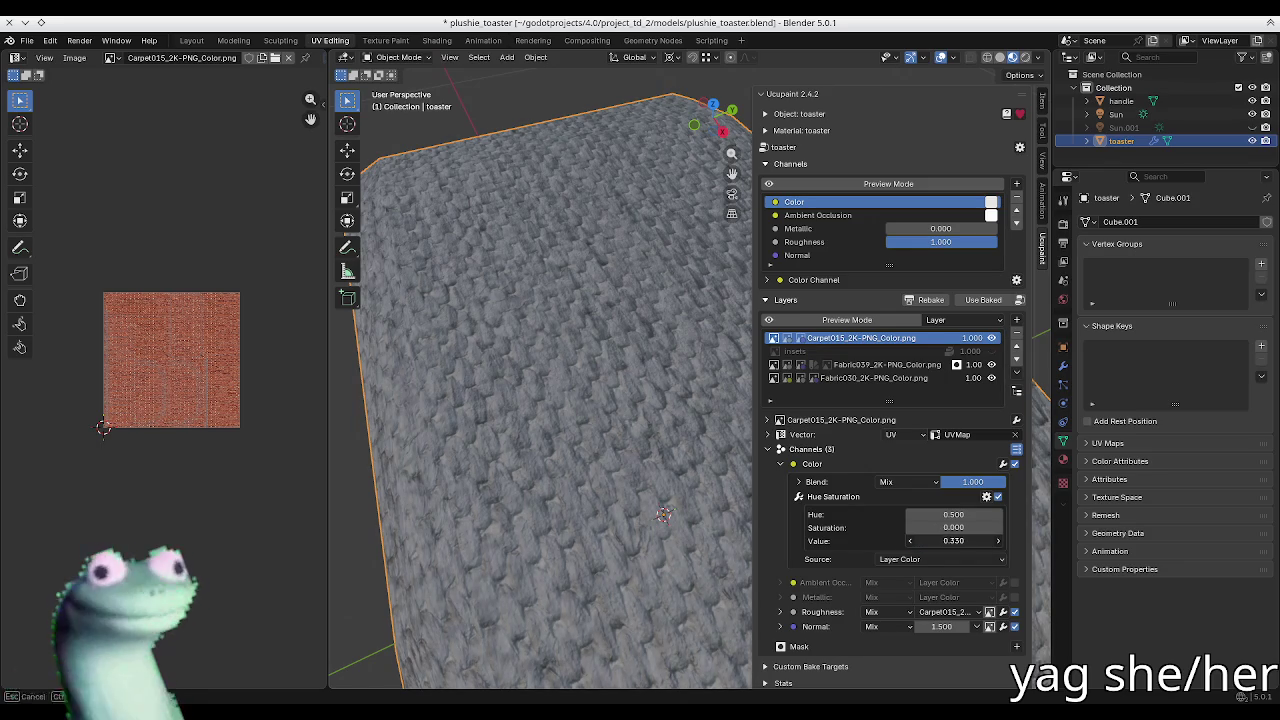
{"action": "left_click", "coordinate": [829, 498]}
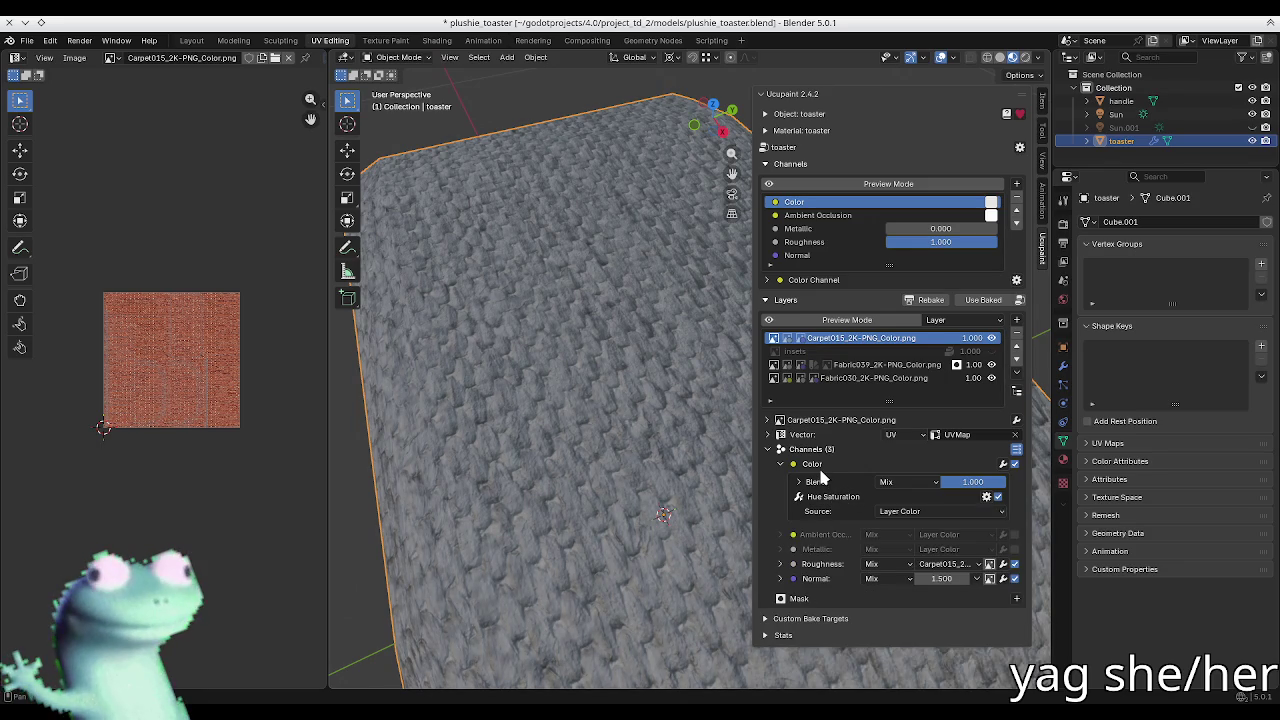
{"action": "left_click", "coordinate": [536, 342]}
{"action": "scroll", "coordinate": [536, 342], "scroll_direction": "down", "scroll_amount": 3}
{"action": "scroll", "coordinate": [536, 342], "scroll_direction": "up", "scroll_amount": 3}
Step: Set the Carpet015 layer's texture scale to 3 on X, Y and Z
{"action": "left_click", "coordinate": [782, 464]}
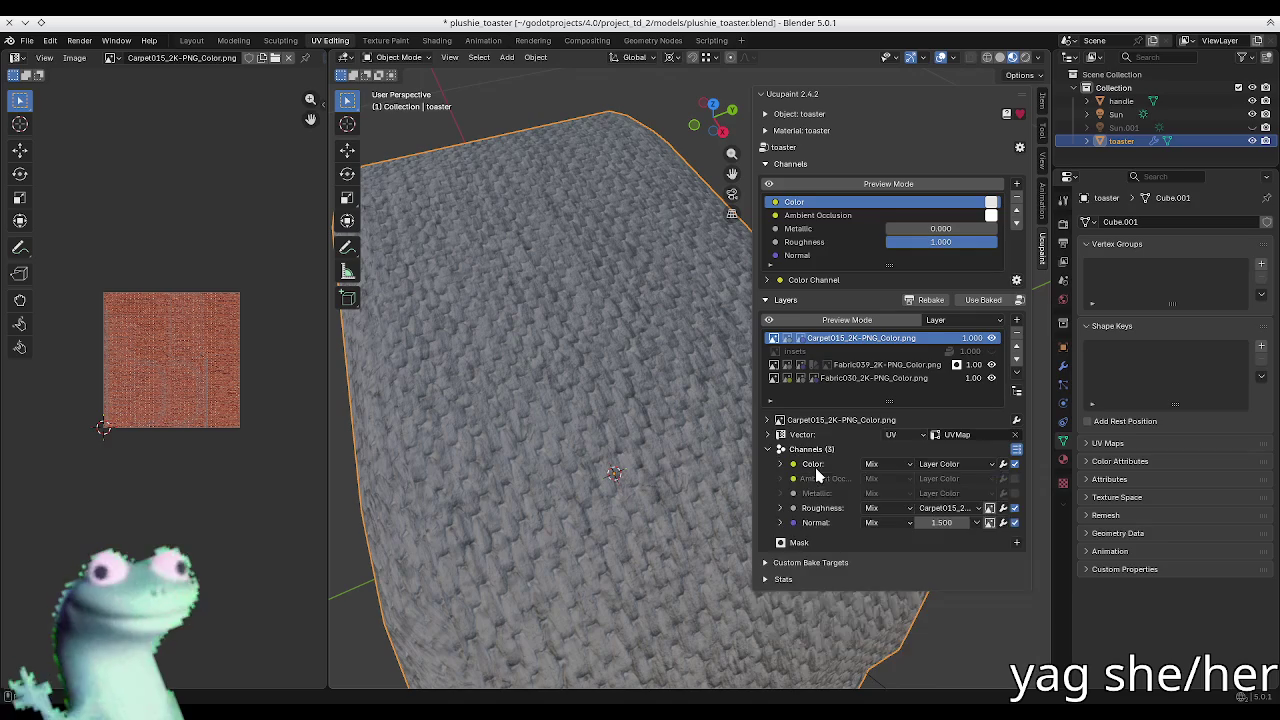
{"action": "left_click", "coordinate": [803, 435]}
{"action": "left_click_drag", "start_coordinate": [986, 510], "coordinate": [986, 536]}
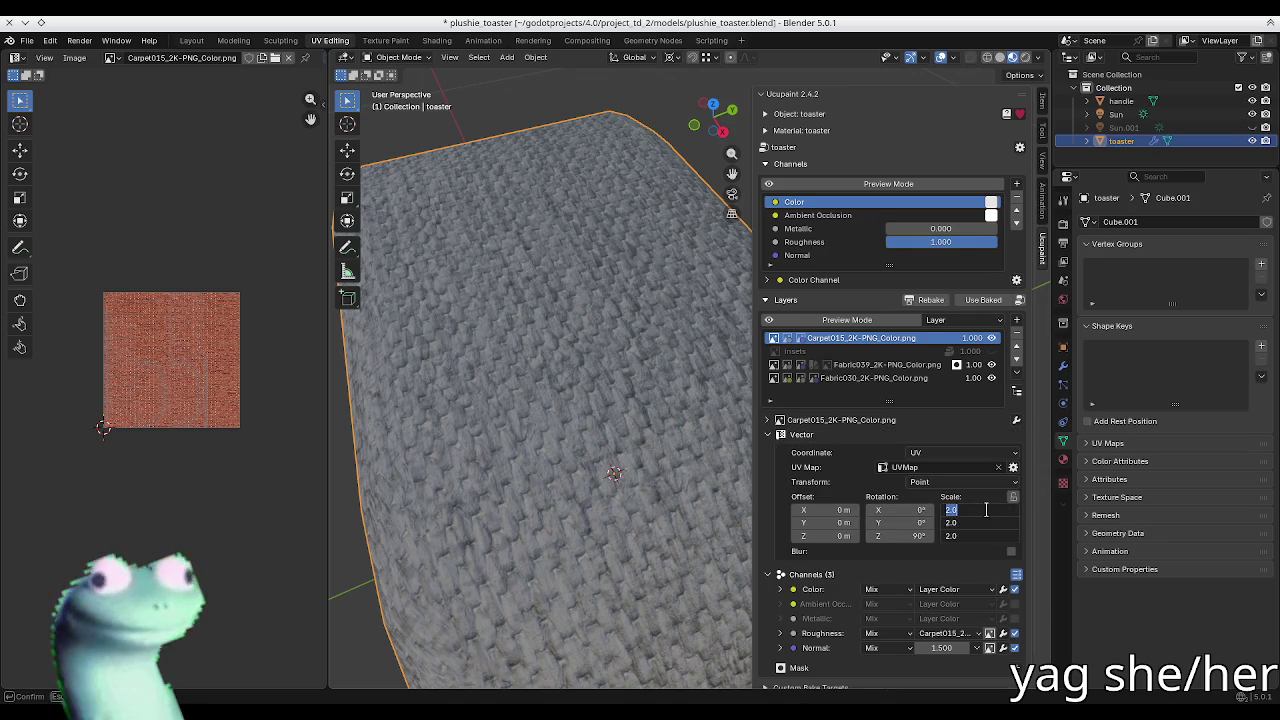
{"action": "type", "text": "3.000"}
{"action": "key", "text": "Return"}
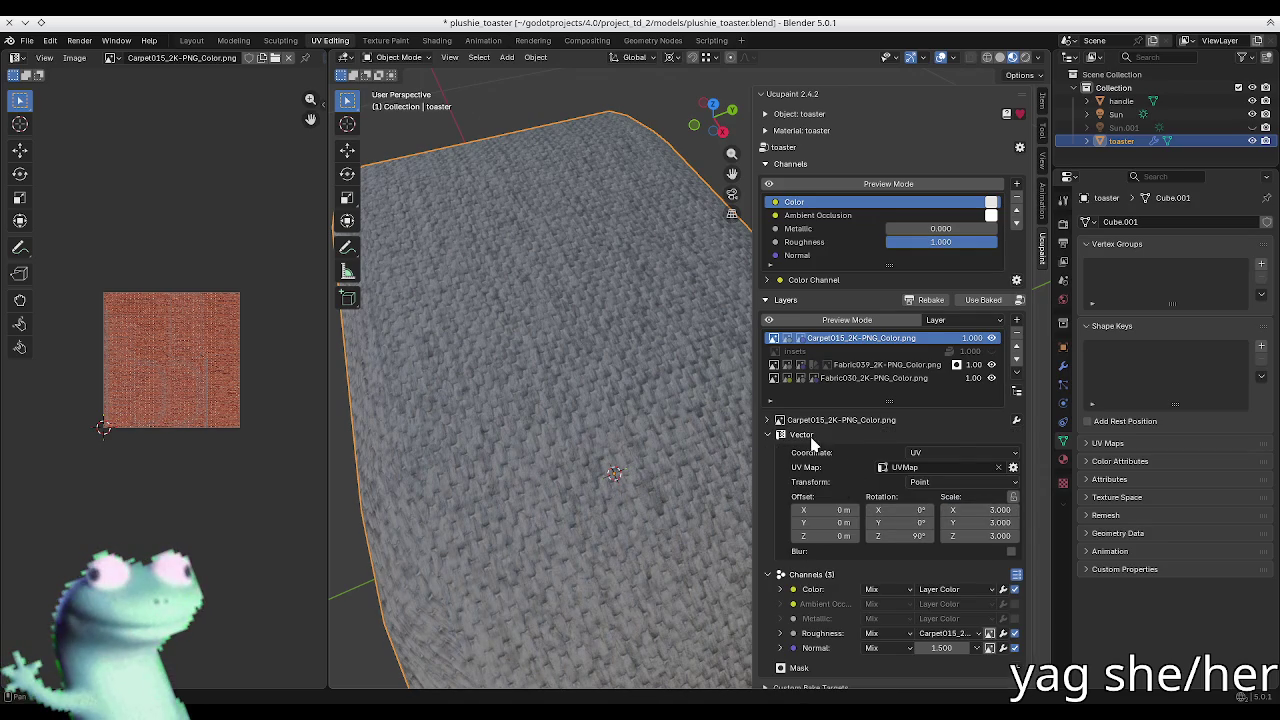
{"action": "left_click", "coordinate": [812, 436]}
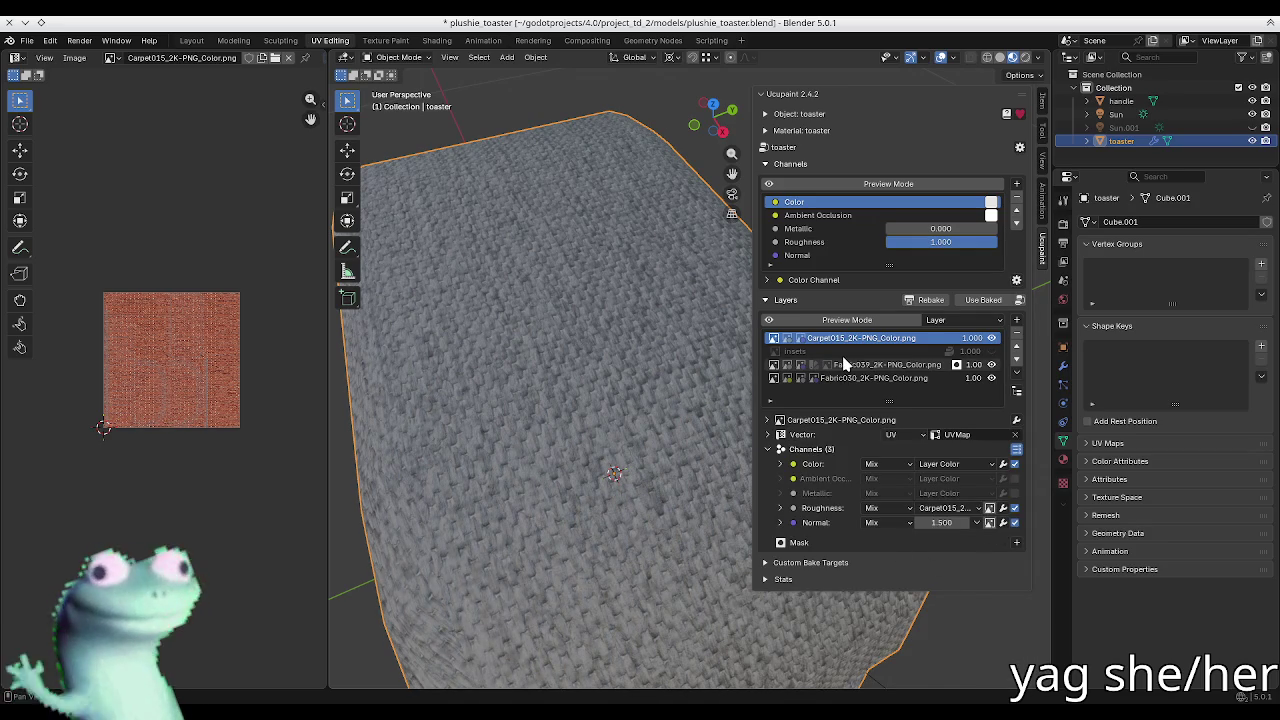
Step: Add the existing 'insets' image as a mask on the Carpet015 layer and inspect the stripes
{"action": "left_click", "coordinate": [1016, 542]}
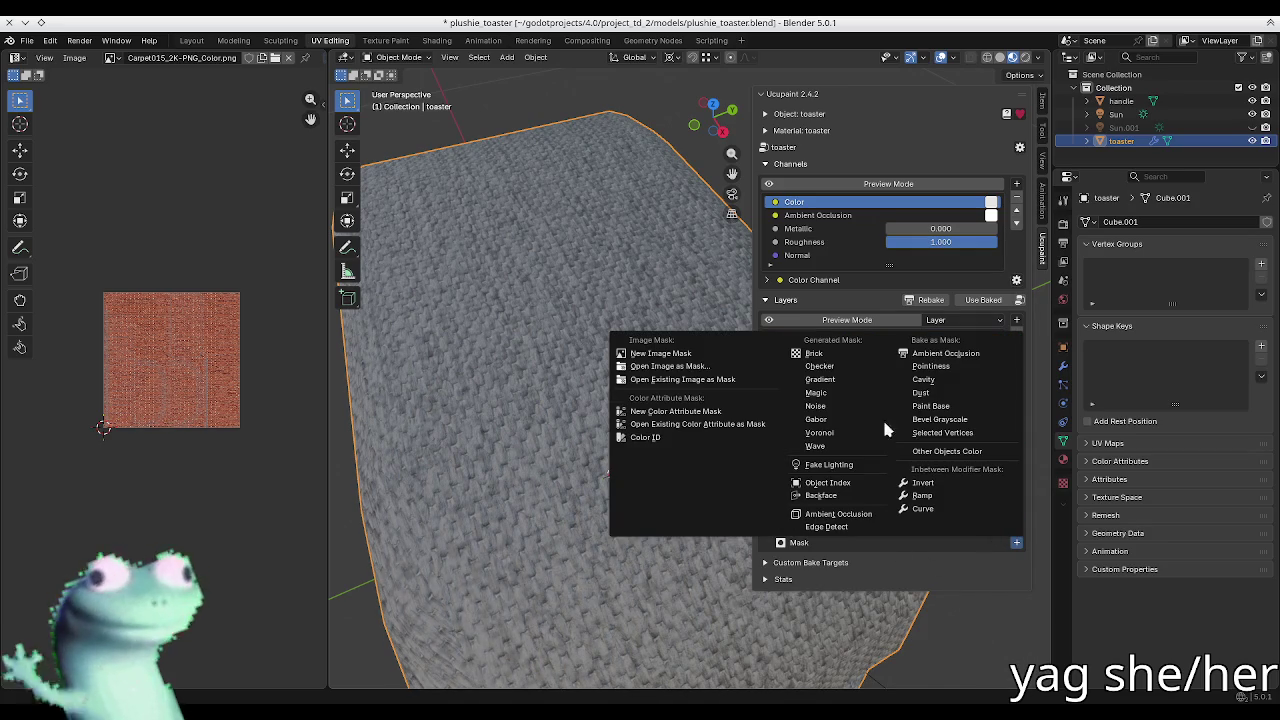
{"action": "left_click", "coordinate": [740, 380]}
{"action": "left_click", "coordinate": [695, 386]}
{"action": "left_click", "coordinate": [640, 525]}
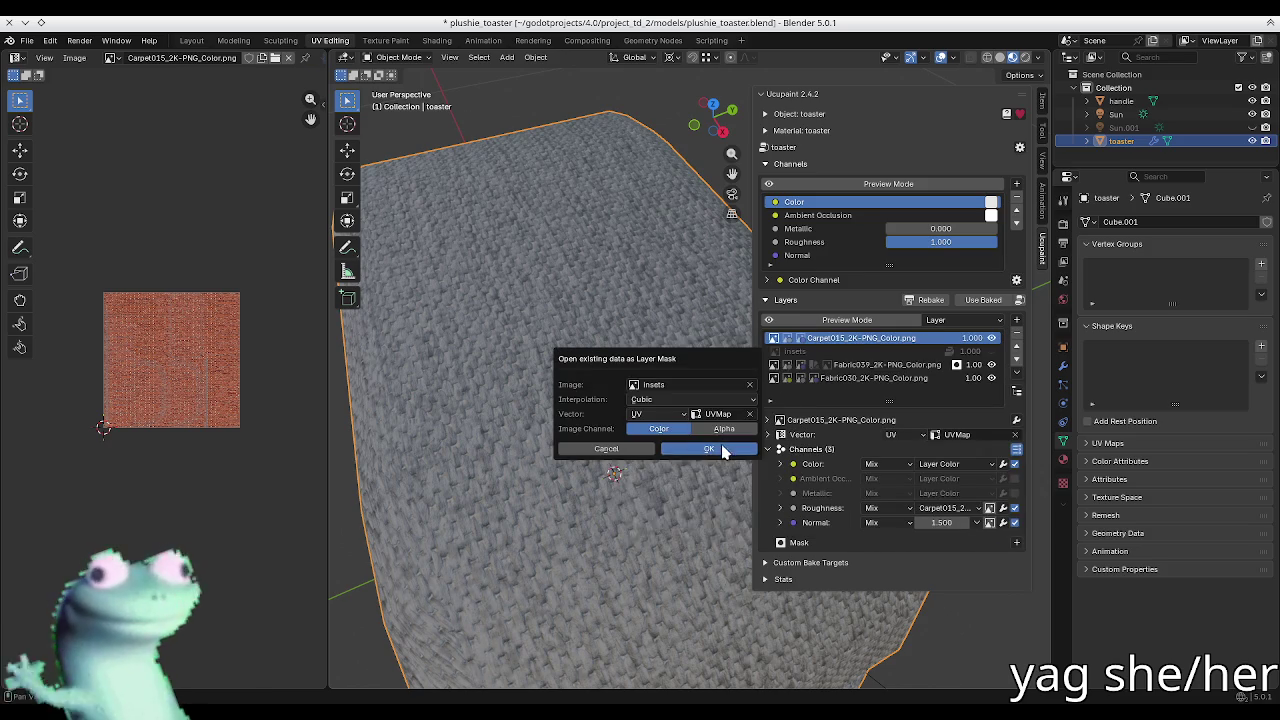
{"action": "left_click", "coordinate": [708, 448]}
{"action": "mouse_move", "coordinate": [571, 332]}
{"action": "middle_mouse_down"}
{"action": "mouse_move", "coordinate": [608, 334]}
{"action": "mouse_move", "coordinate": [586, 371]}
{"action": "mouse_move", "coordinate": [558, 368]}
{"action": "mouse_move", "coordinate": [552, 395]}
{"action": "mouse_move", "coordinate": [715, 397]}
{"action": "mouse_move", "coordinate": [637, 415]}
{"action": "middle_mouse_up"}
{"action": "left_click", "coordinate": [804, 436]}
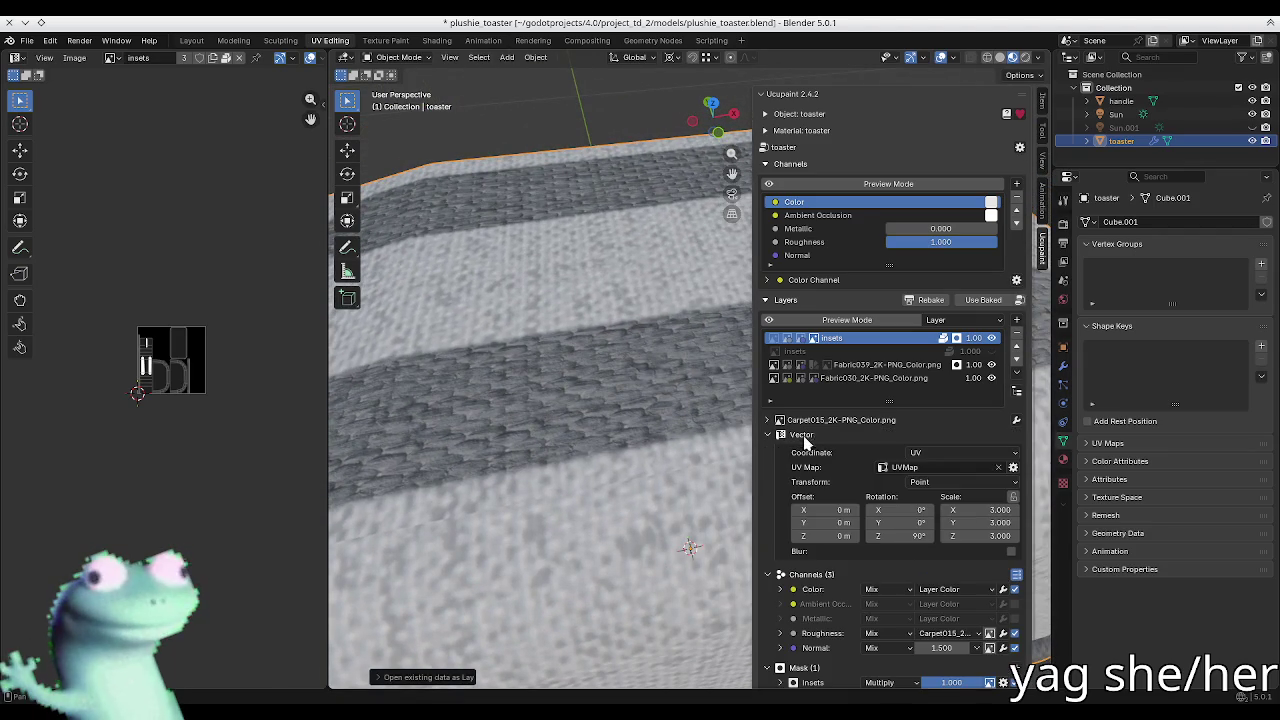
Step: Try Normal and Generated texture coordinates on the carpet layer, then return to UV
{"action": "left_click", "coordinate": [940, 453]}
{"action": "left_click", "coordinate": [950, 483]}
{"action": "left_click", "coordinate": [943, 453]}
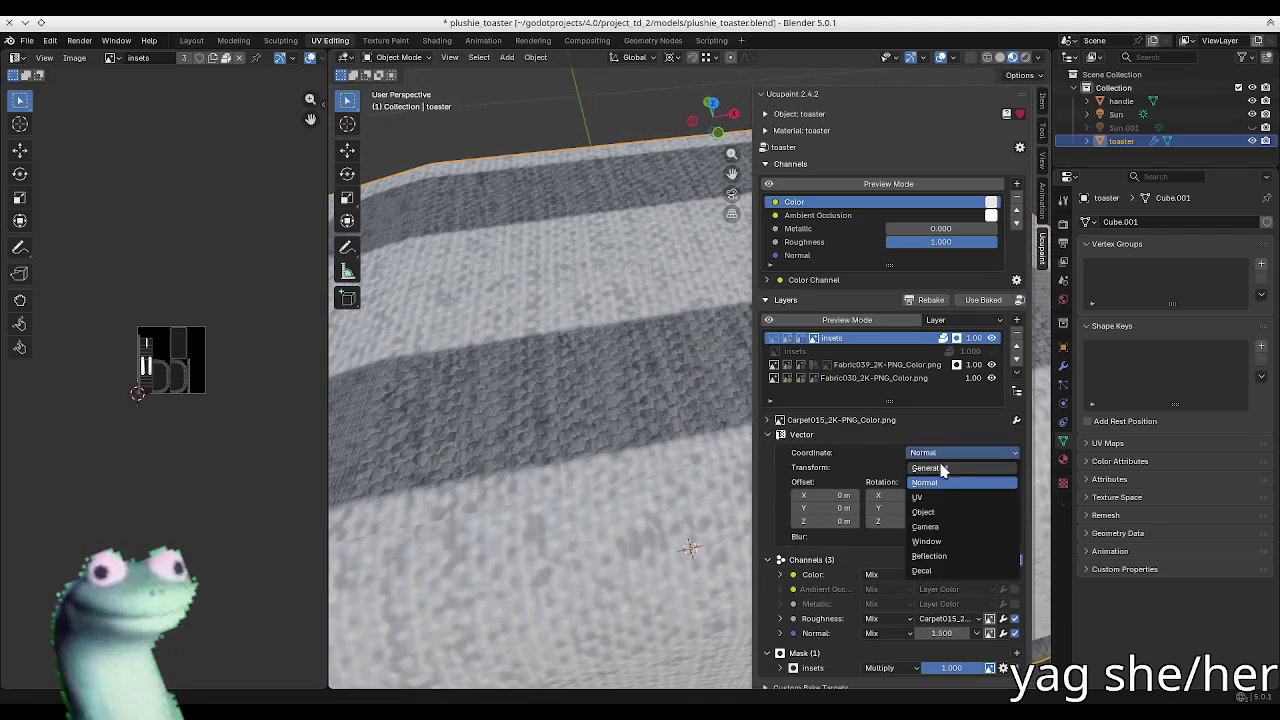
{"action": "left_click", "coordinate": [940, 468]}
{"action": "mouse_move", "coordinate": [625, 485]}
{"action": "middle_mouse_down"}
{"action": "mouse_move", "coordinate": [615, 463]}
{"action": "mouse_move", "coordinate": [437, 462]}
{"action": "middle_mouse_up"}
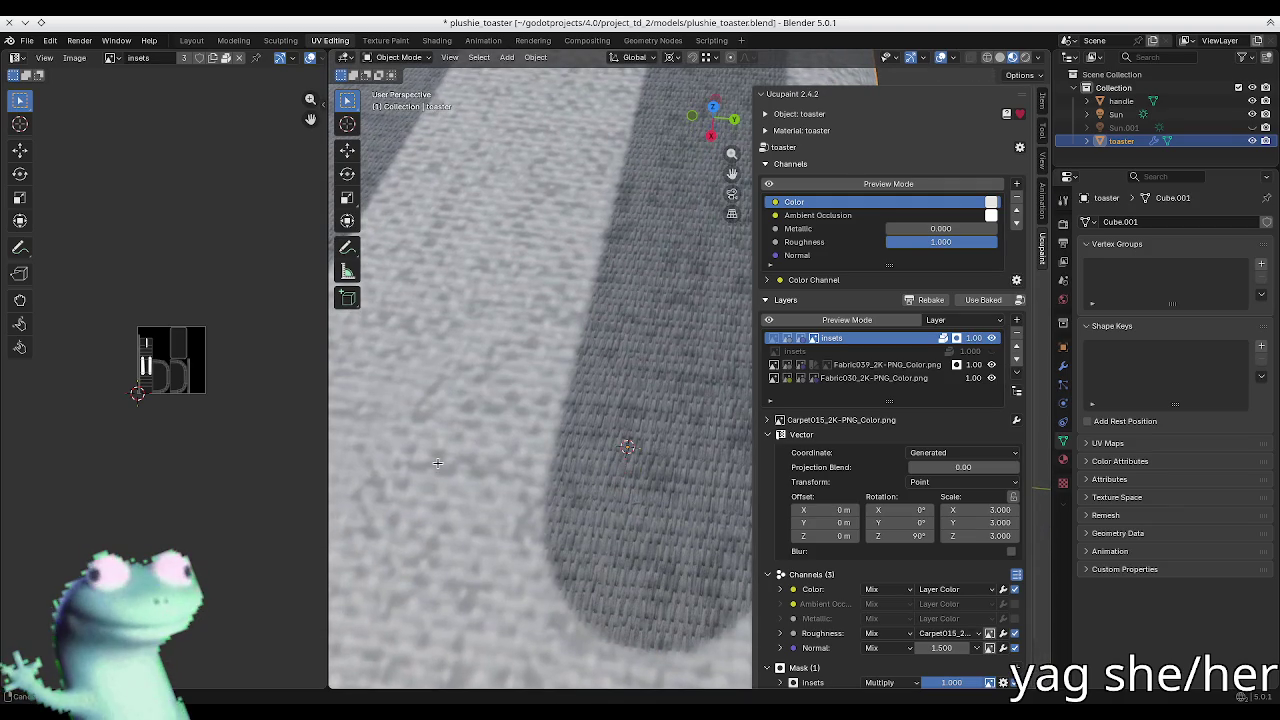
{"action": "left_click", "coordinate": [957, 453]}
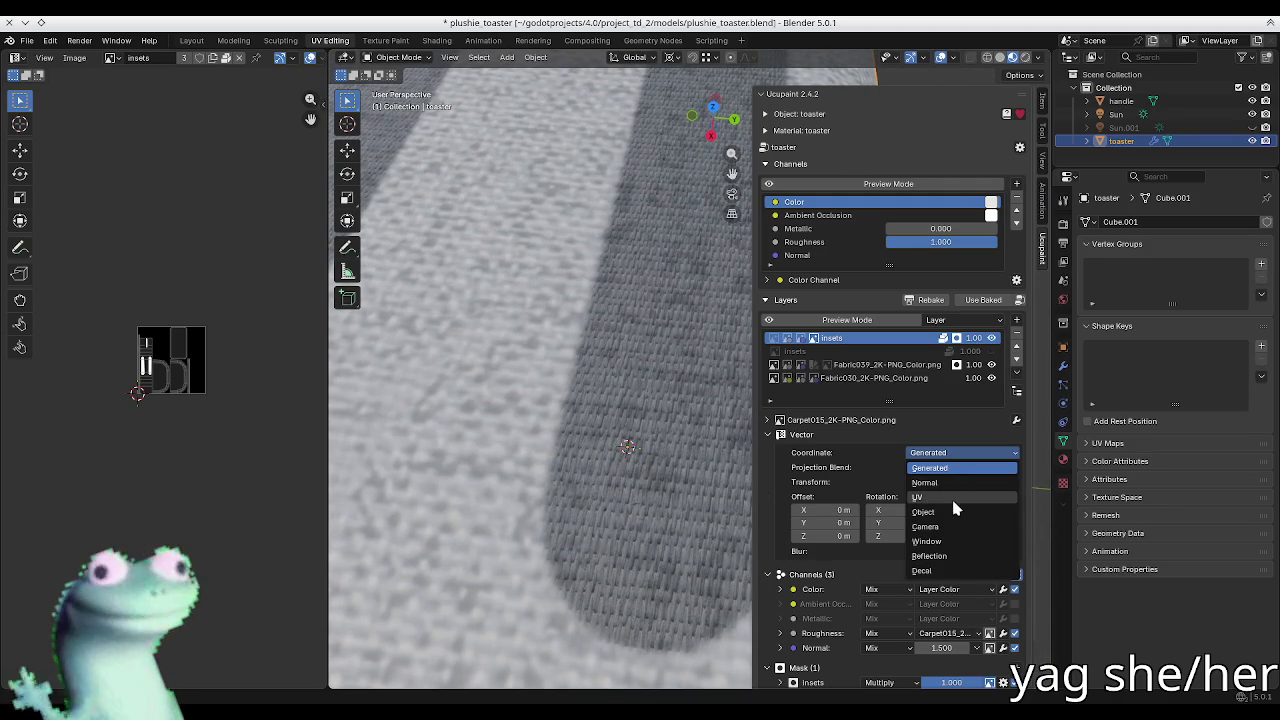
{"action": "left_click", "coordinate": [917, 497]}
{"action": "scroll", "coordinate": [689, 460], "scroll_direction": "down", "scroll_amount": 5}
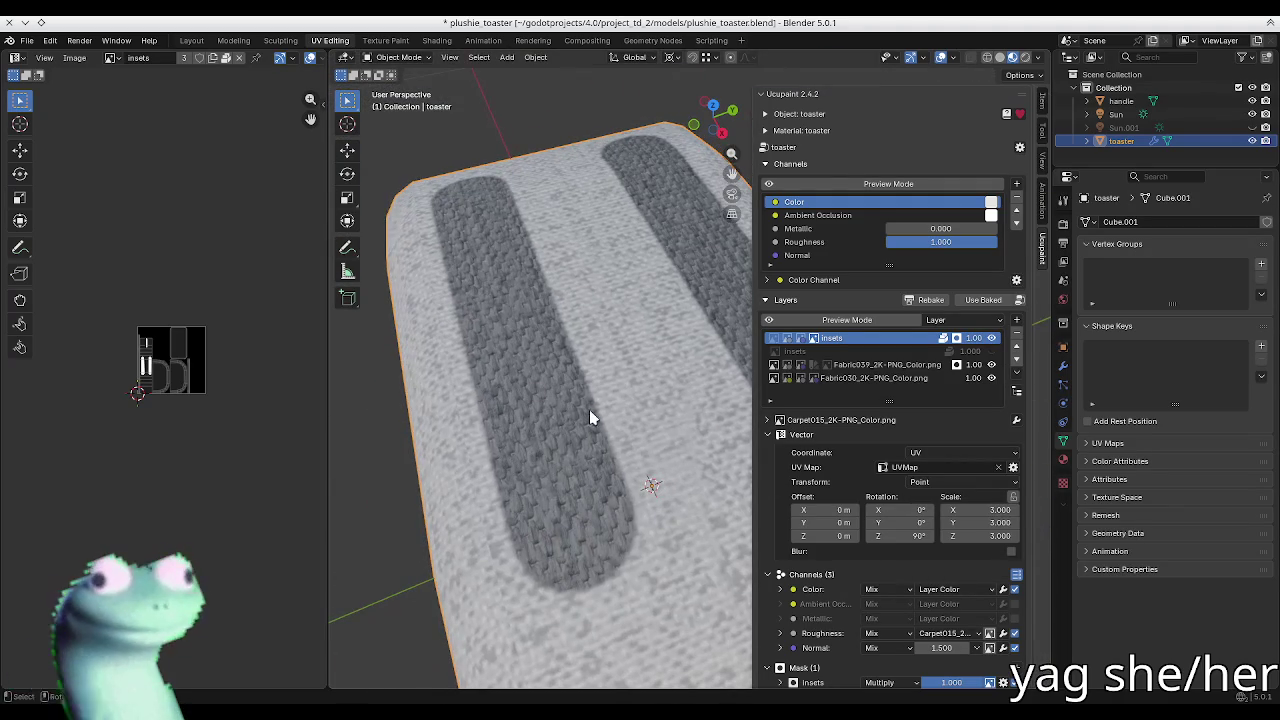
{"action": "left_click", "coordinate": [818, 439]}
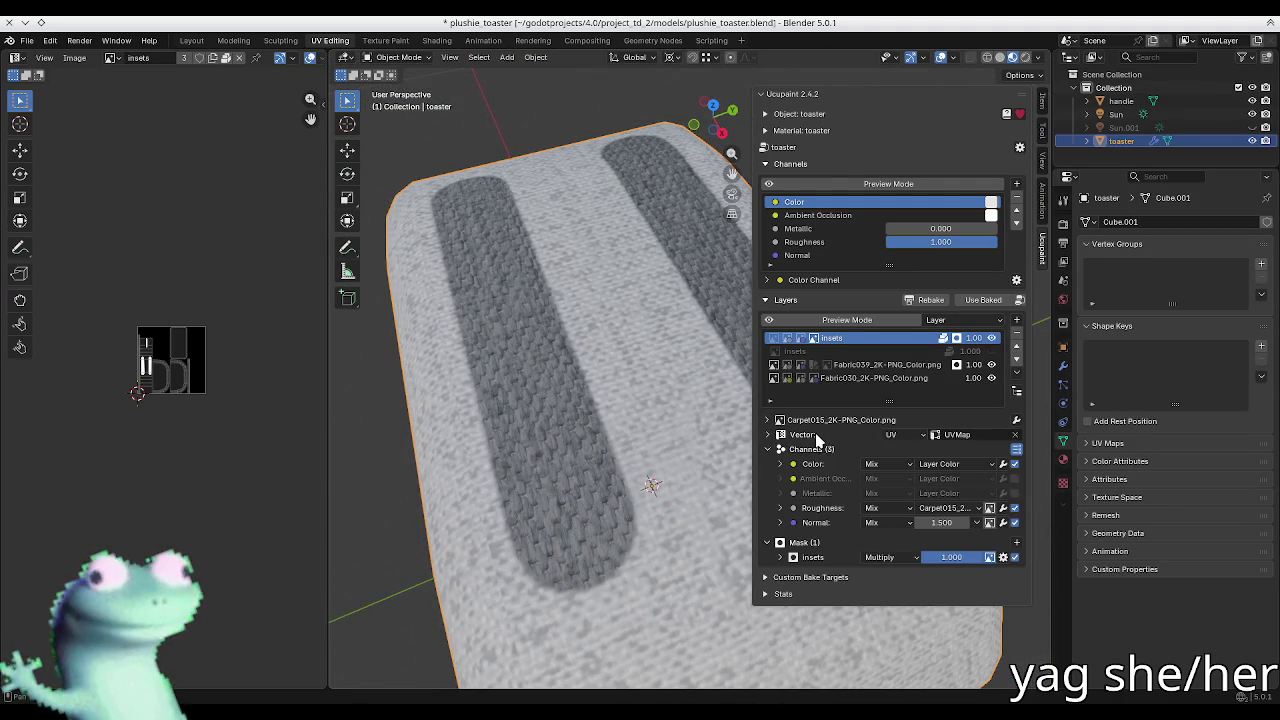
Step: Expand the insets mask's settings and image source, then open its options menu
{"action": "left_click", "coordinate": [815, 558]}
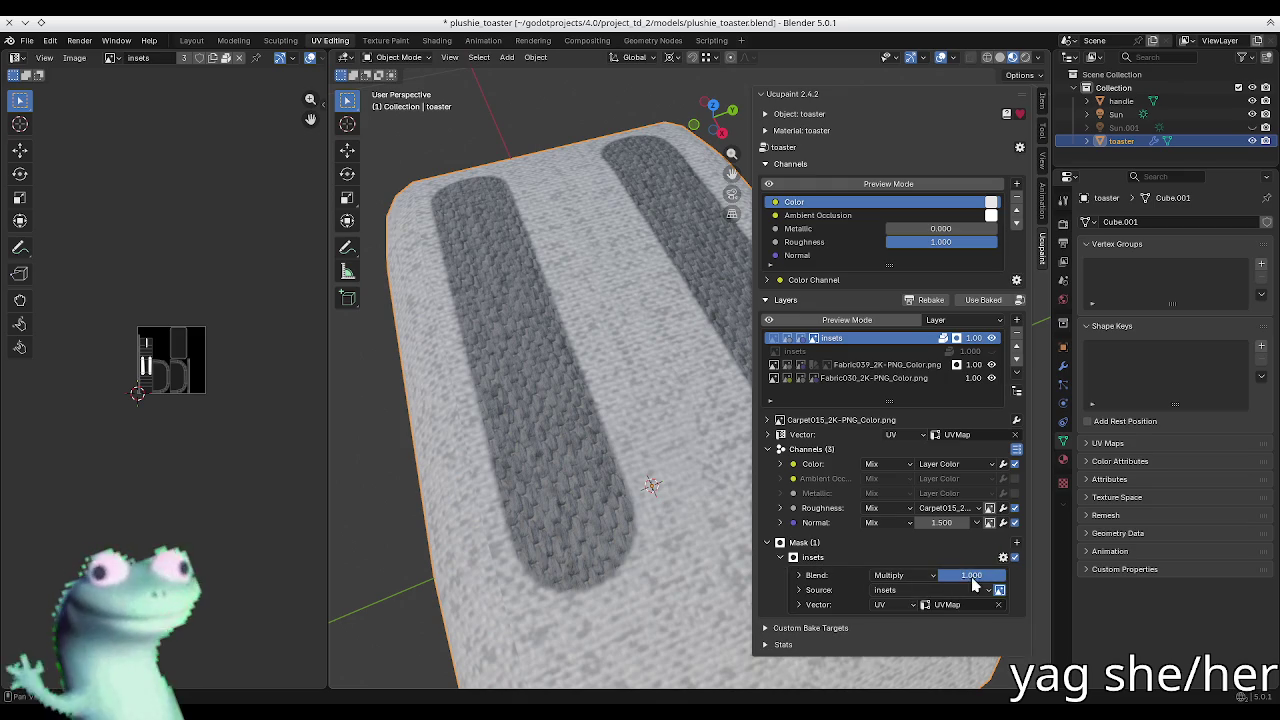
{"action": "left_click", "coordinate": [1003, 557]}
{"action": "left_click", "coordinate": [999, 565]}
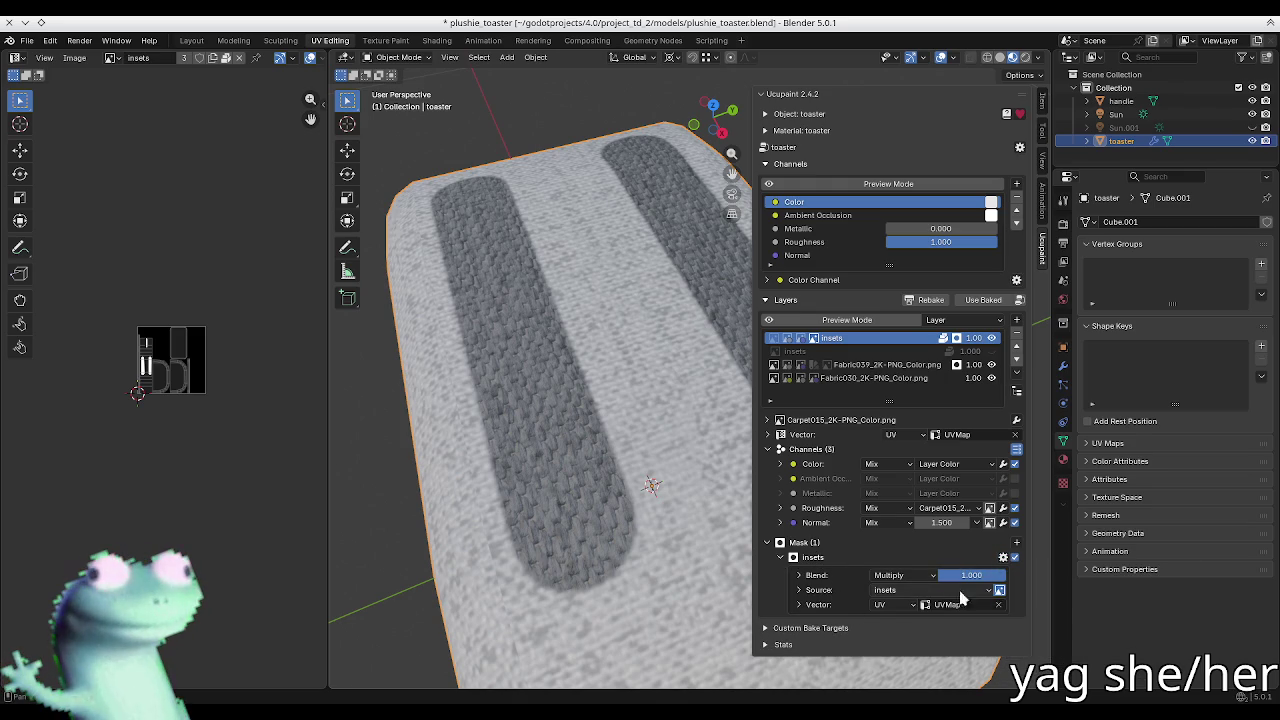
{"action": "left_click", "coordinate": [843, 592]}
{"action": "scroll", "coordinate": [840, 598], "scroll_direction": "down", "scroll_amount": 2}
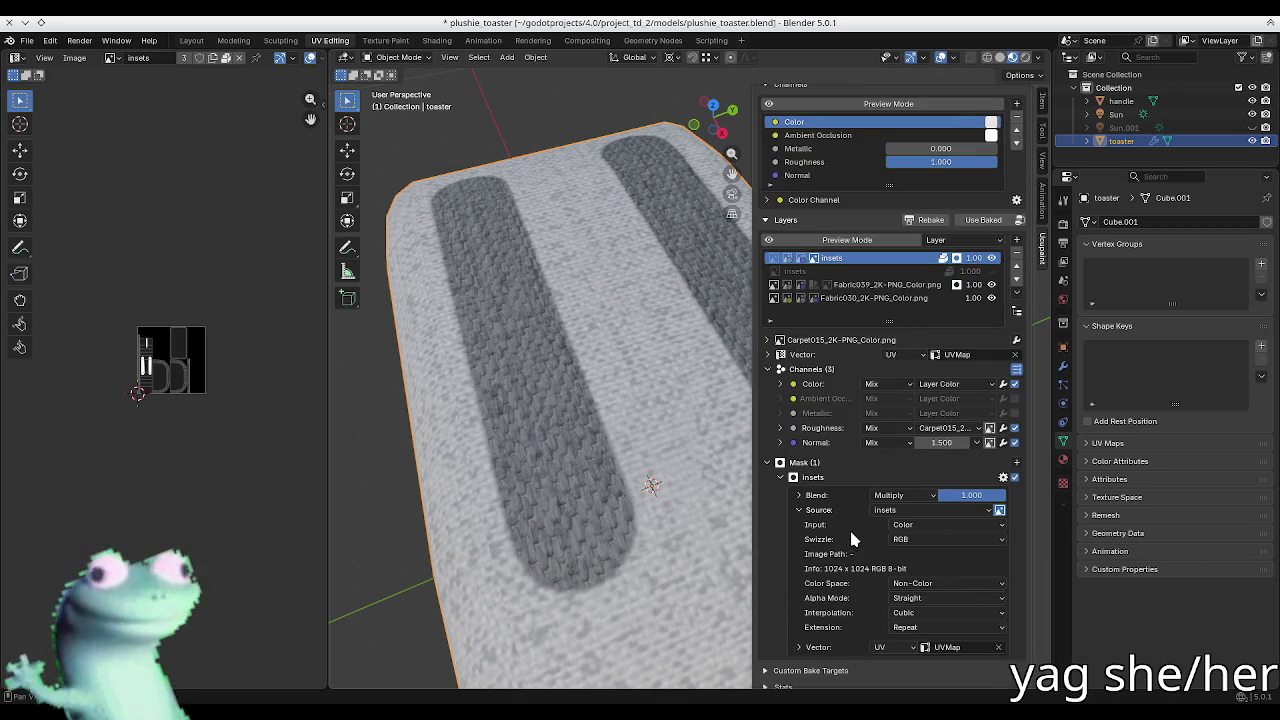
{"action": "left_click", "coordinate": [850, 532]}
{"action": "left_click", "coordinate": [1004, 558]}
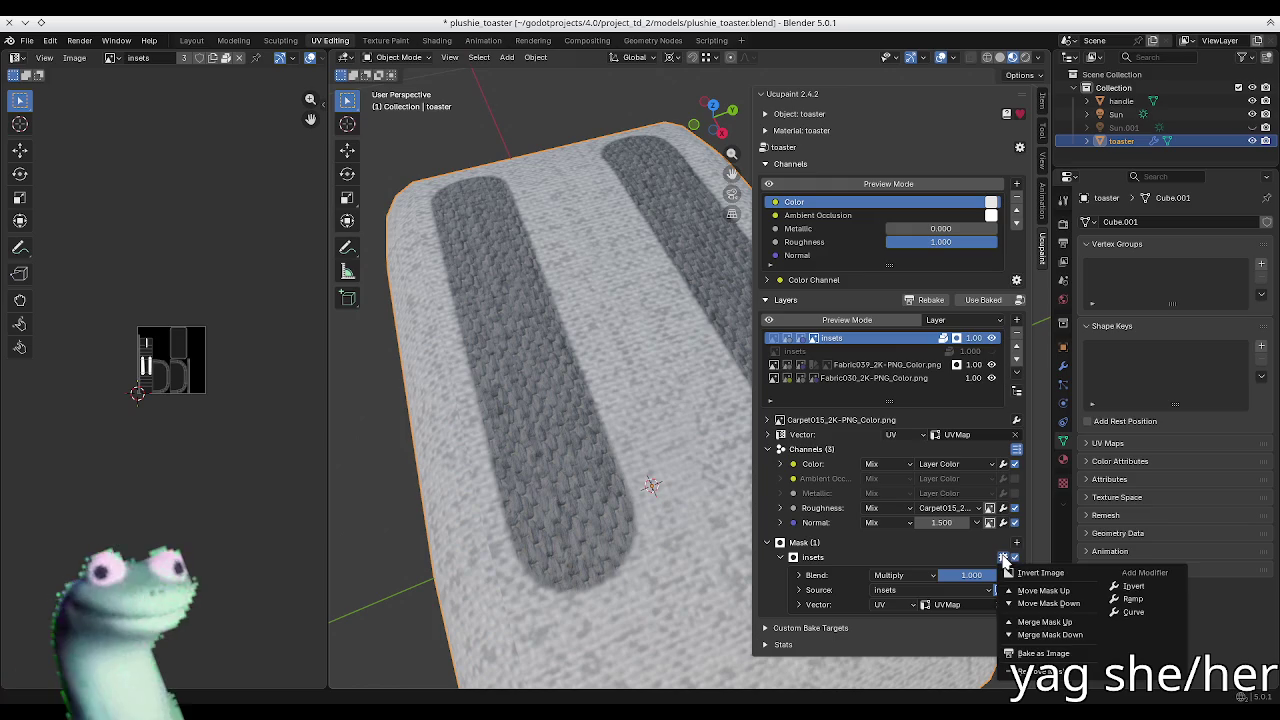
Step: Add a Ramp mask to the carpet layer, keeping Replace blend
{"action": "left_click", "coordinate": [1016, 544]}
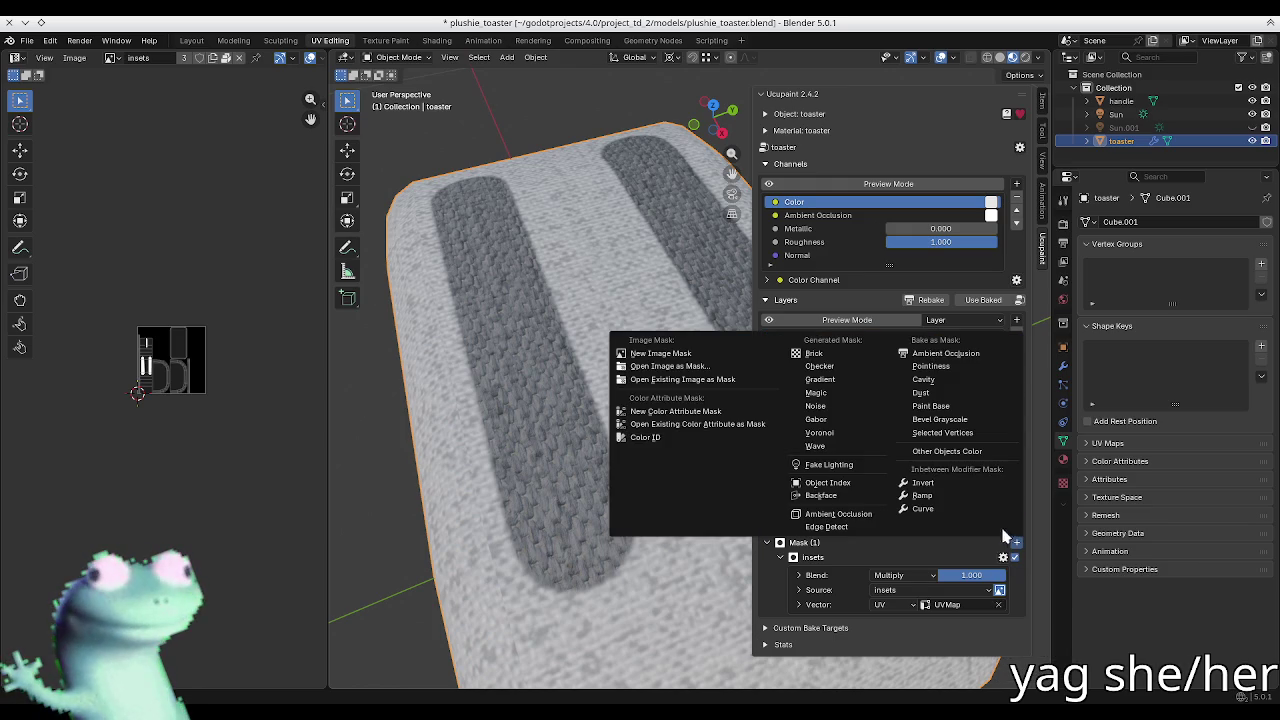
{"action": "left_click", "coordinate": [940, 495]}
{"action": "left_click", "coordinate": [898, 517]}
{"action": "left_click", "coordinate": [900, 518]}
{"action": "left_click", "coordinate": [781, 557]}
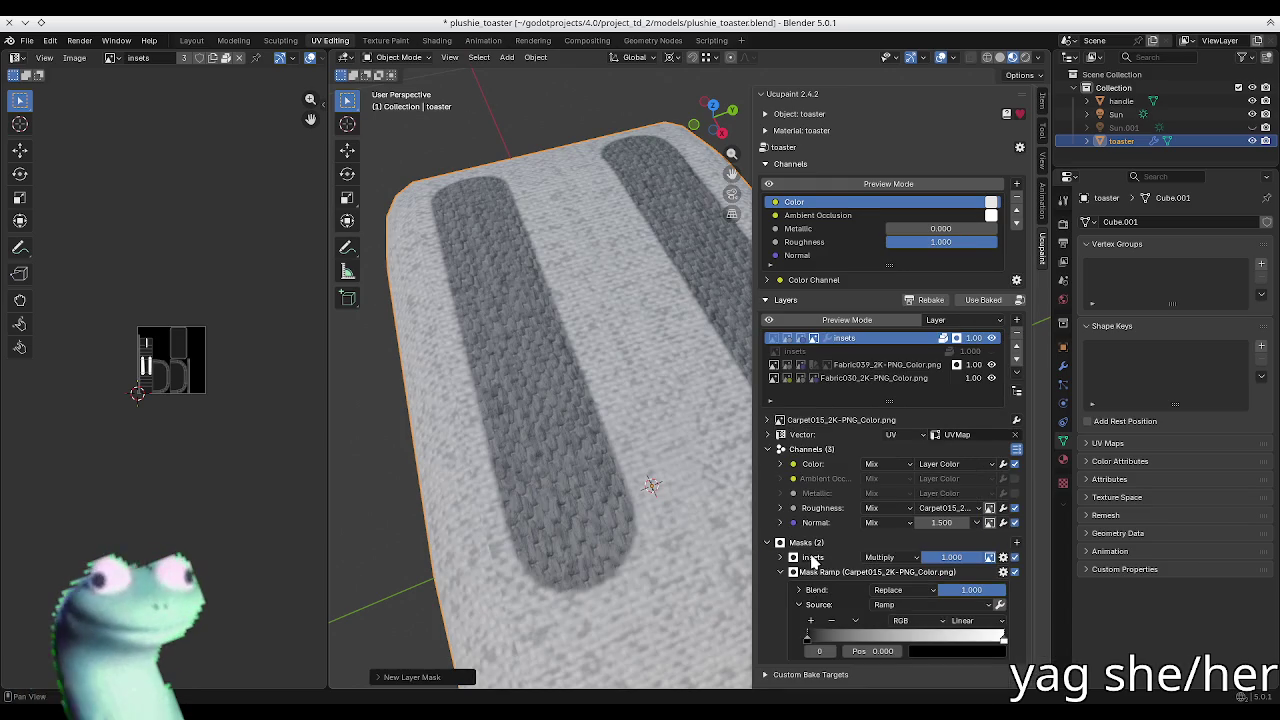
Step: Move the Mask Ramp stops to 0.5 and set a stop's colour to black
{"action": "left_click_drag", "start_coordinate": [1001, 645], "coordinate": [899, 641]}
{"action": "left_click", "coordinate": [898, 651]}
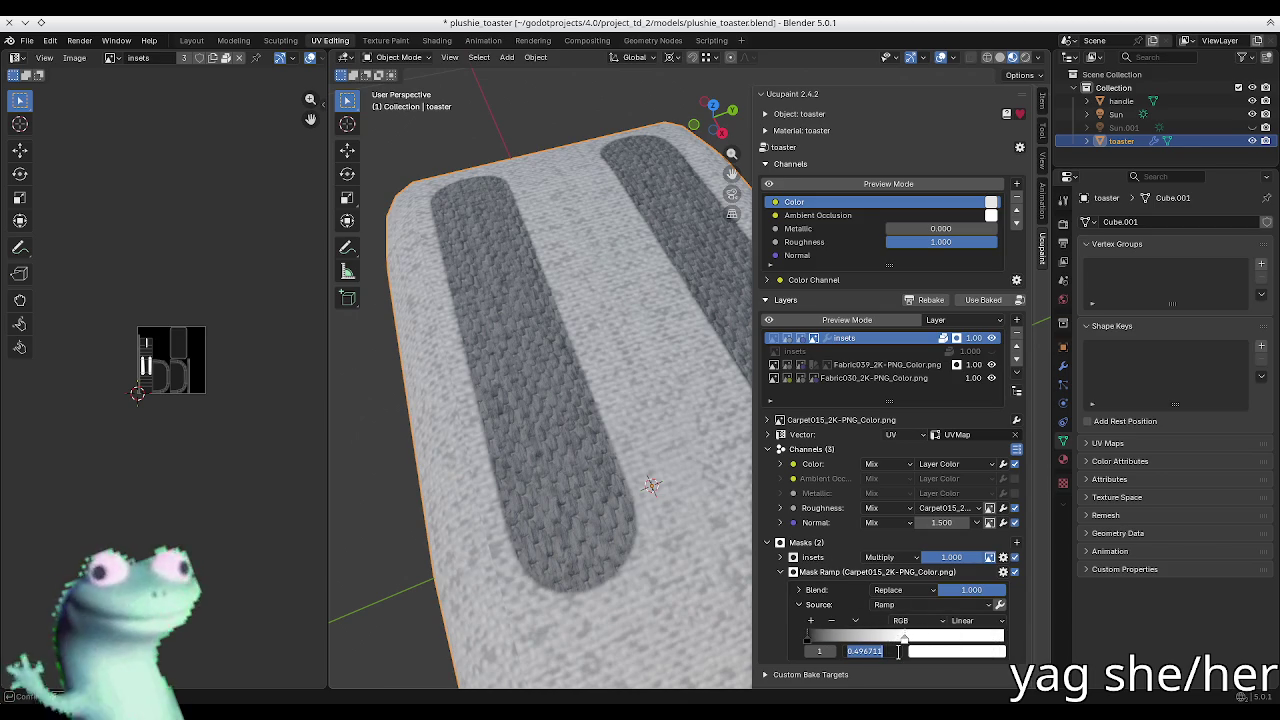
{"action": "type", "text": "0.500"}
{"action": "key", "text": "Return"}
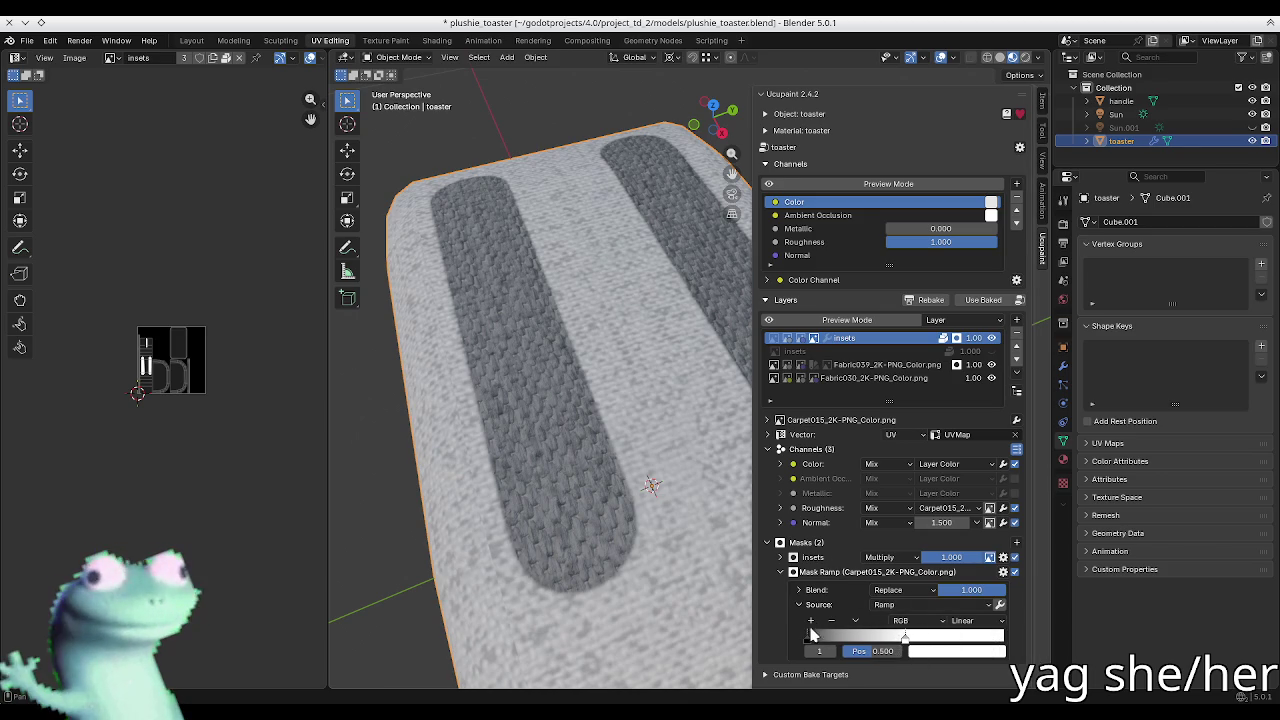
{"action": "left_click_drag", "start_coordinate": [809, 638], "coordinate": [872, 645]}
{"action": "left_click", "coordinate": [960, 651]}
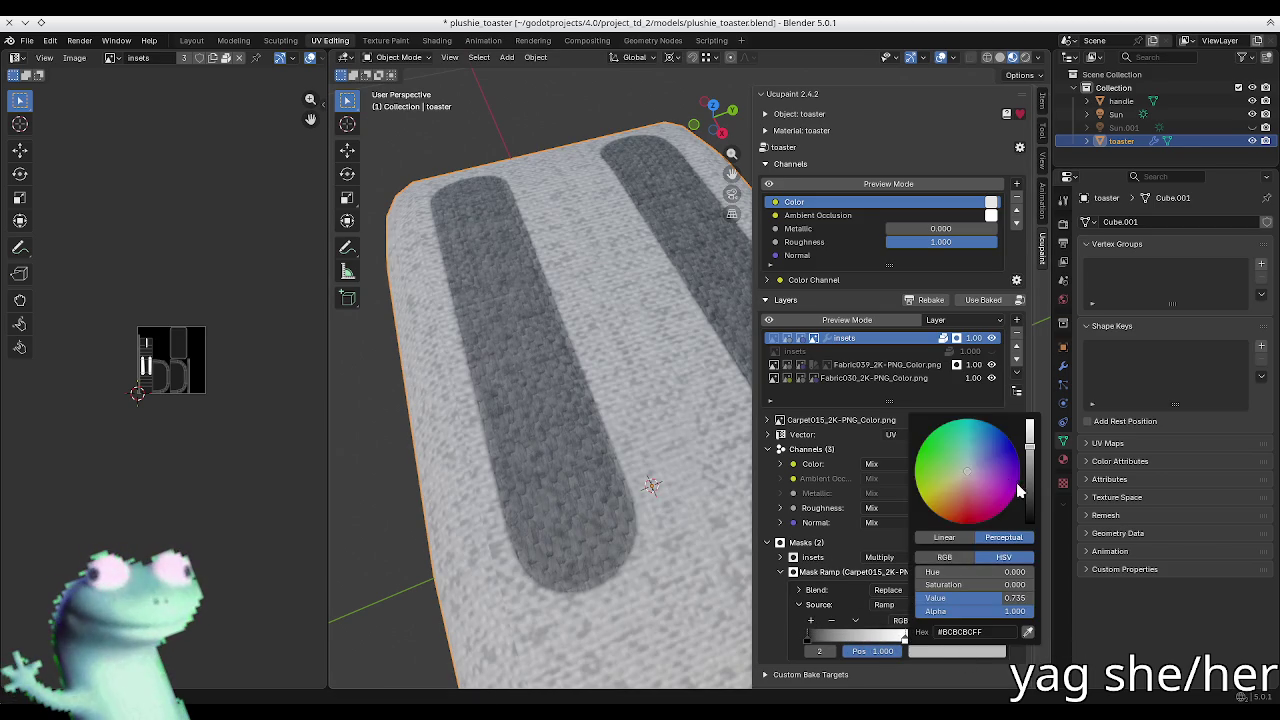
{"action": "left_click_drag", "start_coordinate": [1029, 430], "coordinate": [1029, 522]}
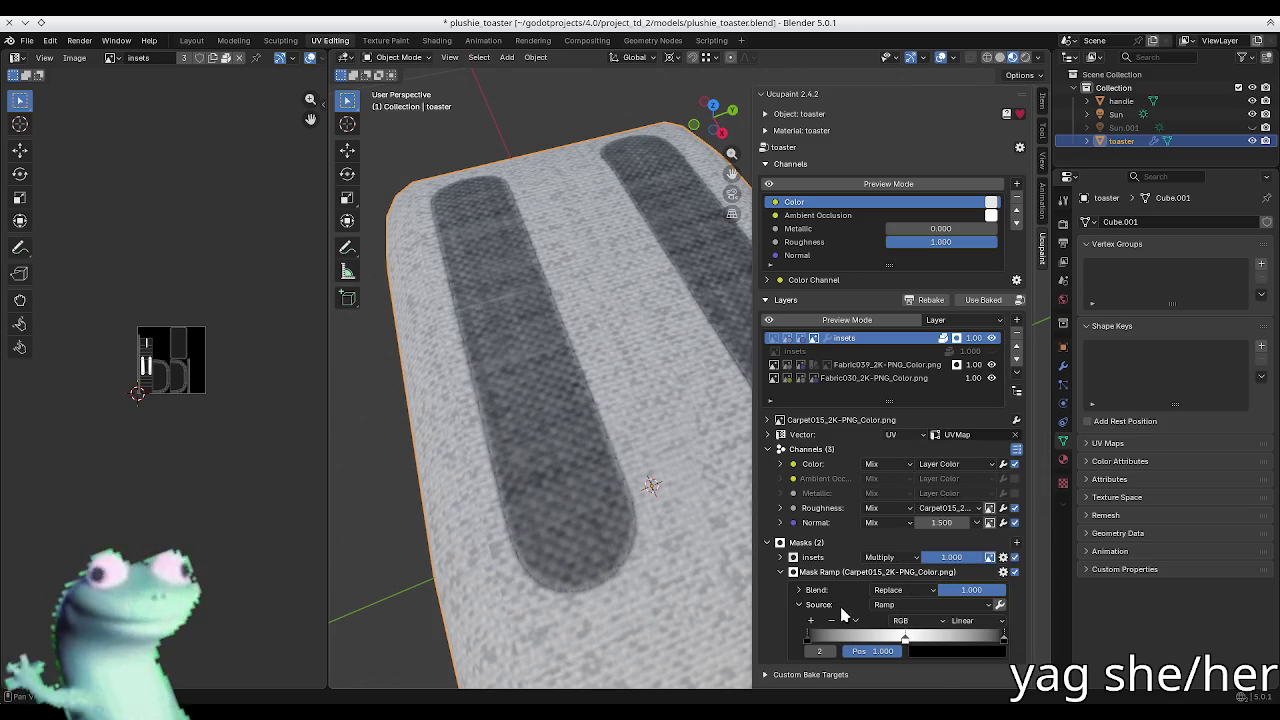
{"action": "left_click", "coordinate": [859, 325]}
Step: Reposition a Mask Ramp stop and add a new white stop to the ramp
{"action": "scroll", "coordinate": [594, 437], "scroll_direction": "up", "scroll_amount": 2}
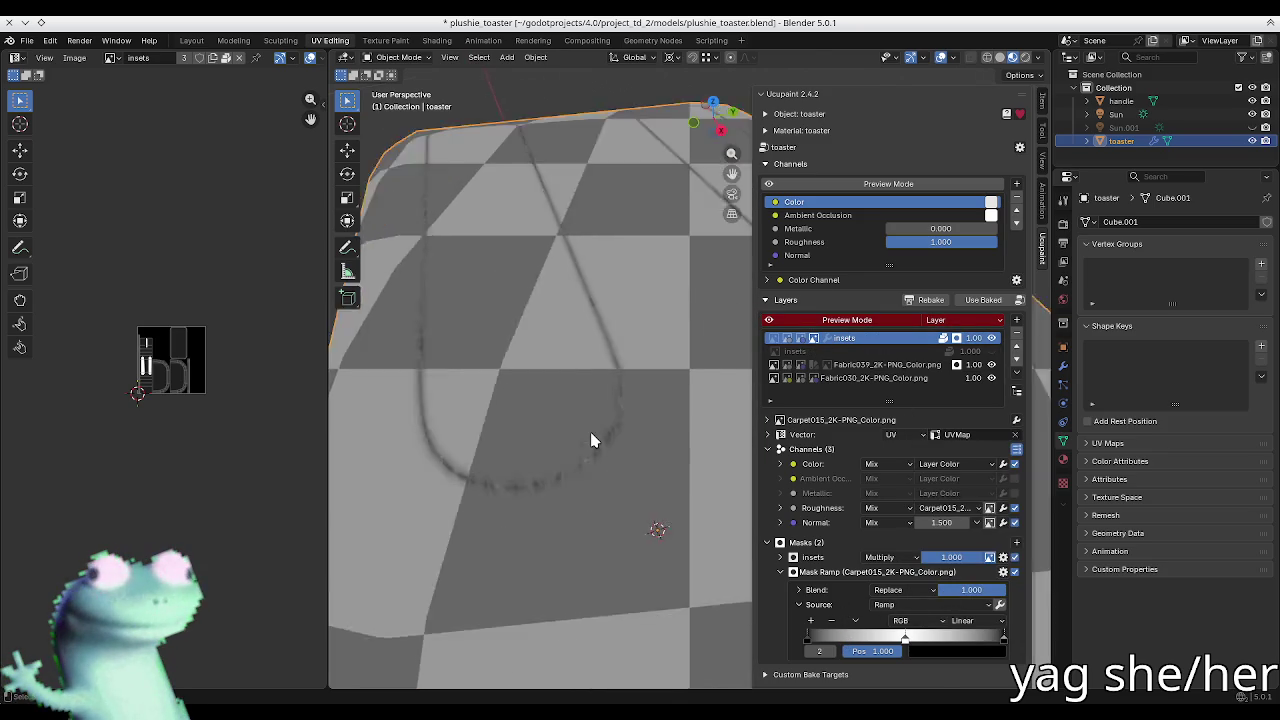
{"action": "scroll", "coordinate": [600, 440], "scroll_direction": "up", "scroll_amount": 2}
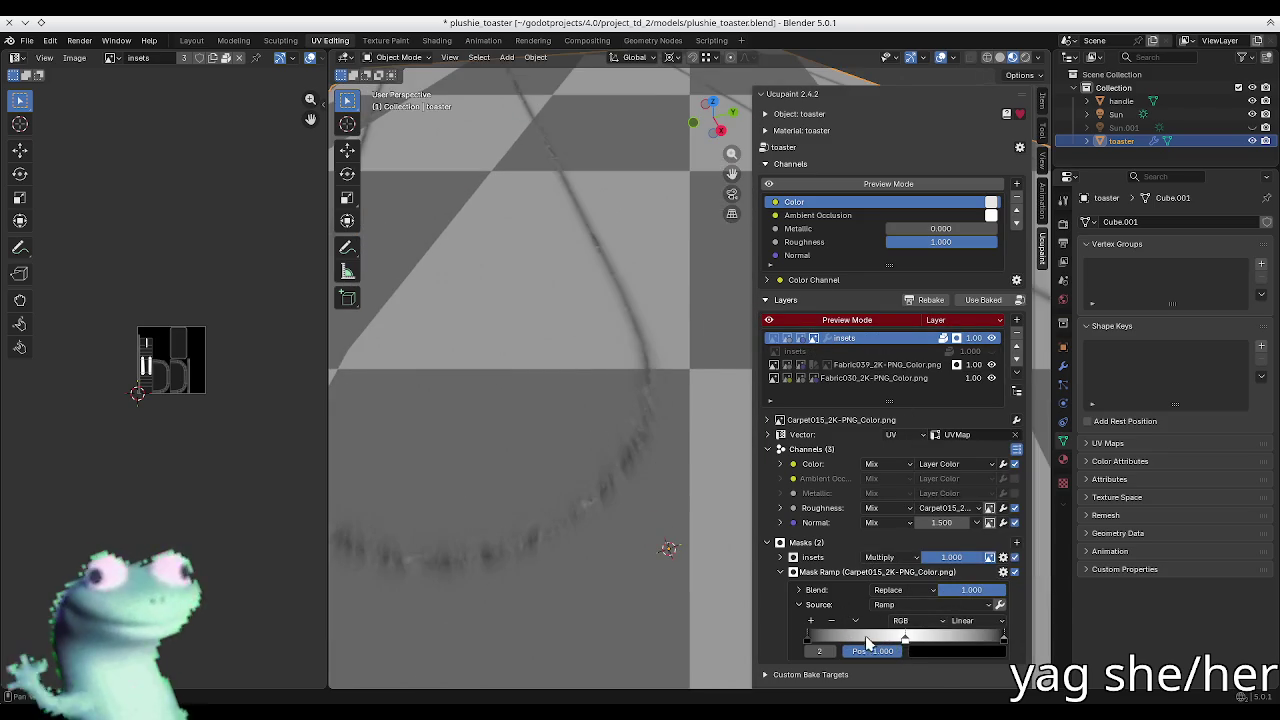
{"action": "mouse_move", "coordinate": [905, 641]}
{"action": "left_mouse_down"}
{"action": "mouse_move", "coordinate": [910, 650]}
{"action": "mouse_move", "coordinate": [827, 646]}
{"action": "left_mouse_up"}
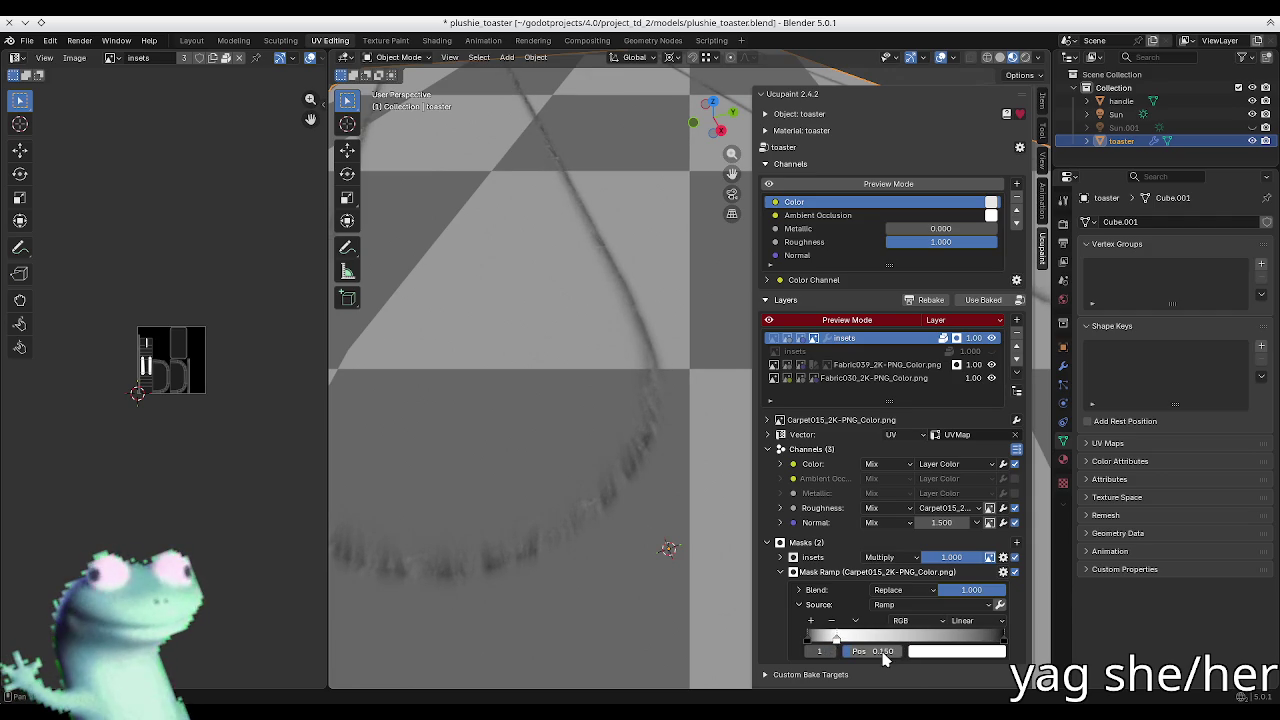
{"action": "left_click", "coordinate": [809, 622]}
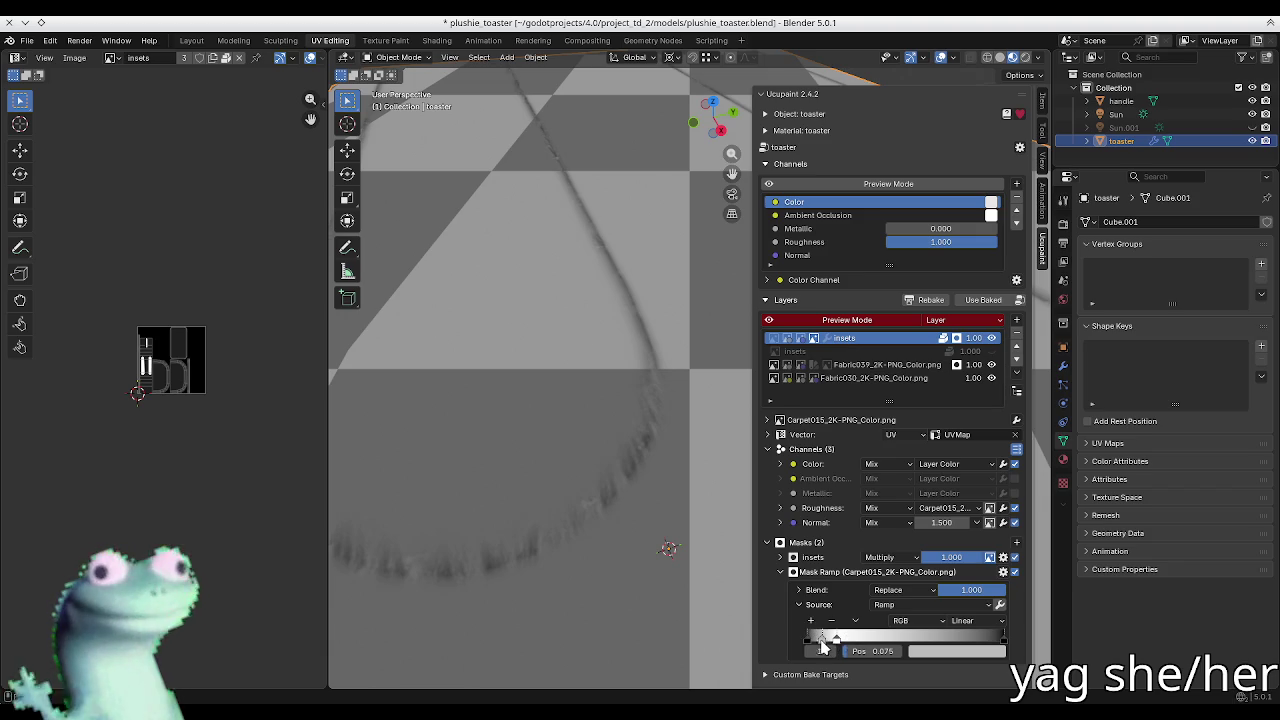
{"action": "left_click_drag", "start_coordinate": [821, 645], "coordinate": [870, 645]}
{"action": "left_click", "coordinate": [955, 651]}
{"action": "left_click_drag", "start_coordinate": [1043, 539], "coordinate": [1033, 468]}
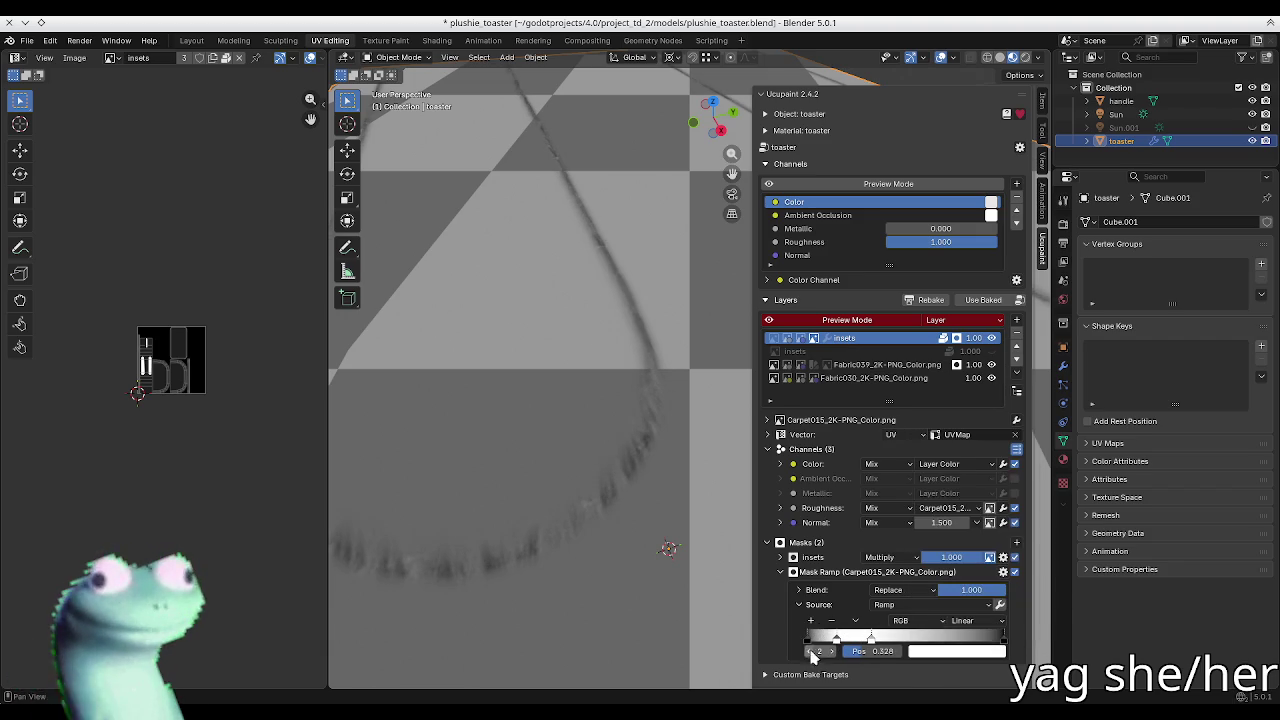
Step: Place the new white ramp stop at position 0.850 and inspect the thin streaks
{"action": "left_click", "coordinate": [877, 652]}
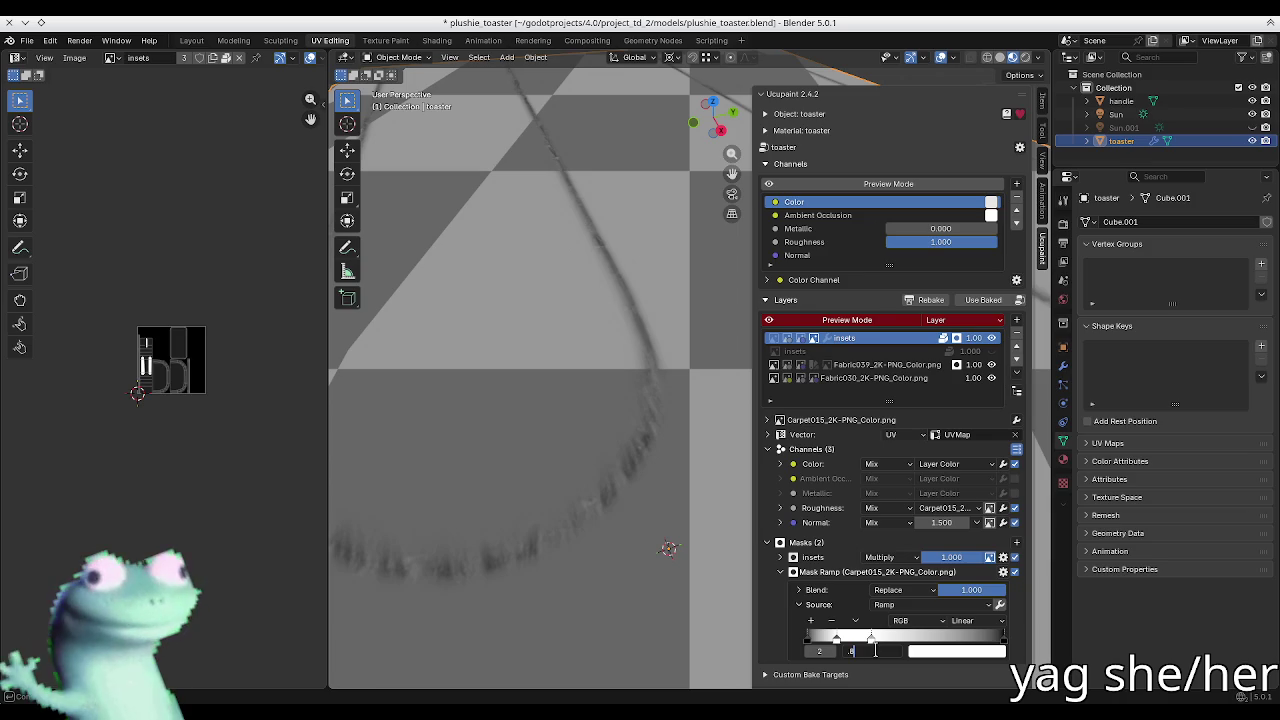
{"action": "type", "text": "5"}
{"action": "key", "text": "Return"}
{"action": "scroll", "coordinate": [631, 437], "scroll_direction": "down", "scroll_amount": 5}
{"action": "mouse_move", "coordinate": [631, 437]}
{"action": "middle_mouse_down"}
{"action": "mouse_move", "coordinate": [597, 420]}
{"action": "mouse_move", "coordinate": [545, 443]}
{"action": "mouse_move", "coordinate": [589, 449]}
{"action": "mouse_move", "coordinate": [503, 449]}
{"action": "mouse_move", "coordinate": [458, 418]}
{"action": "mouse_move", "coordinate": [480, 437]}
{"action": "mouse_move", "coordinate": [462, 446]}
{"action": "mouse_move", "coordinate": [574, 457]}
{"action": "middle_mouse_up"}
{"action": "key", "text": "n"}
{"action": "key", "text": "n"}
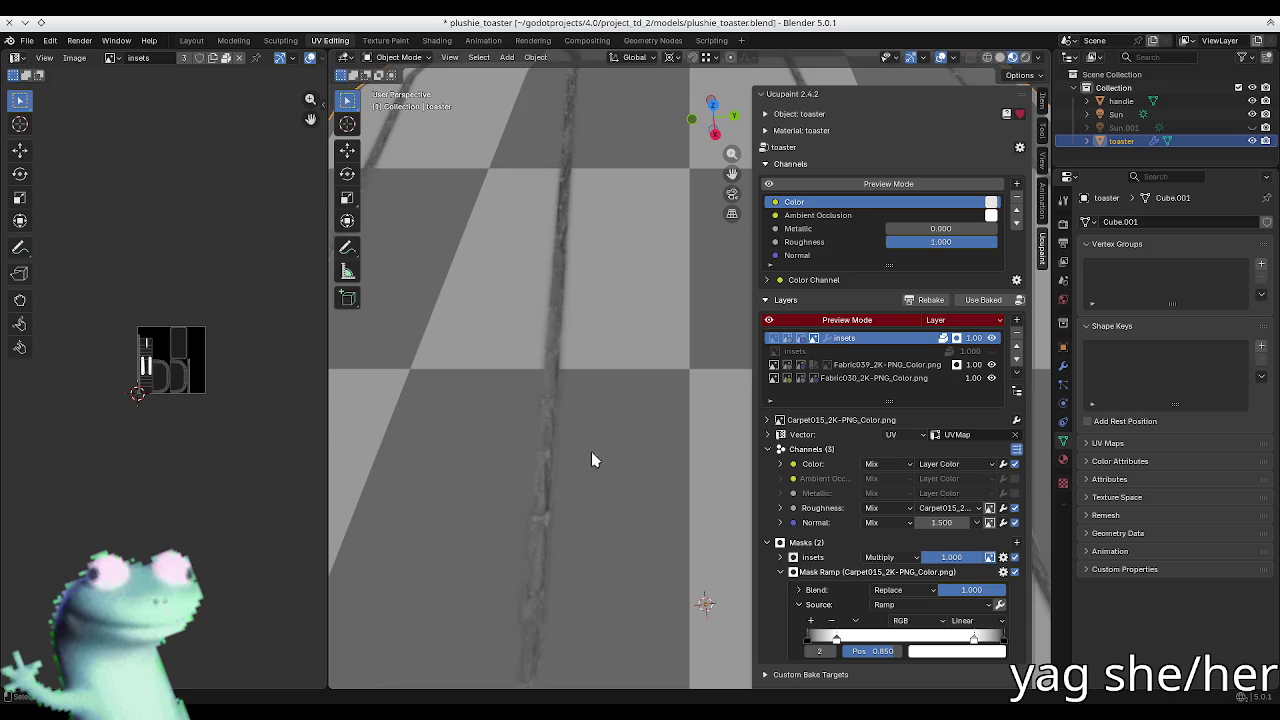
{"action": "left_click", "coordinate": [820, 572]}
{"action": "left_click", "coordinate": [1016, 542]}
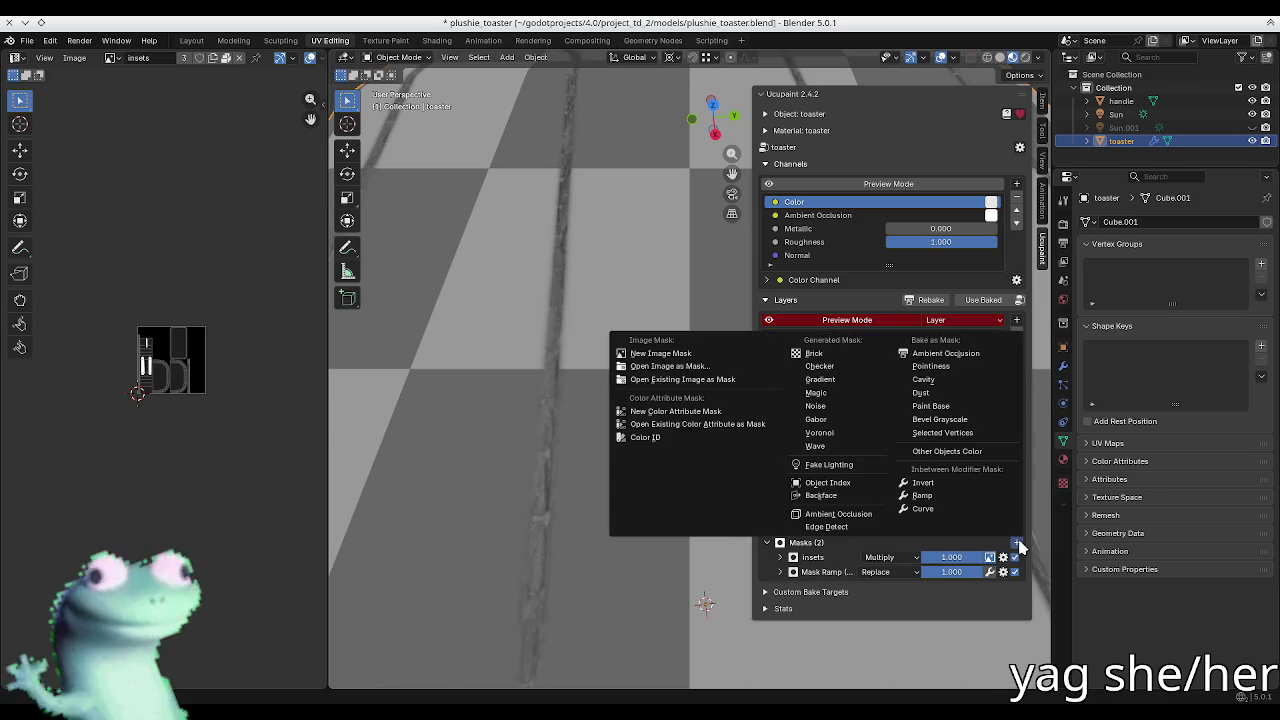
Step: Make Mask Ramp active and turn off Layers Preview Mode to show the full fabric
{"action": "left_click", "coordinate": [990, 572]}
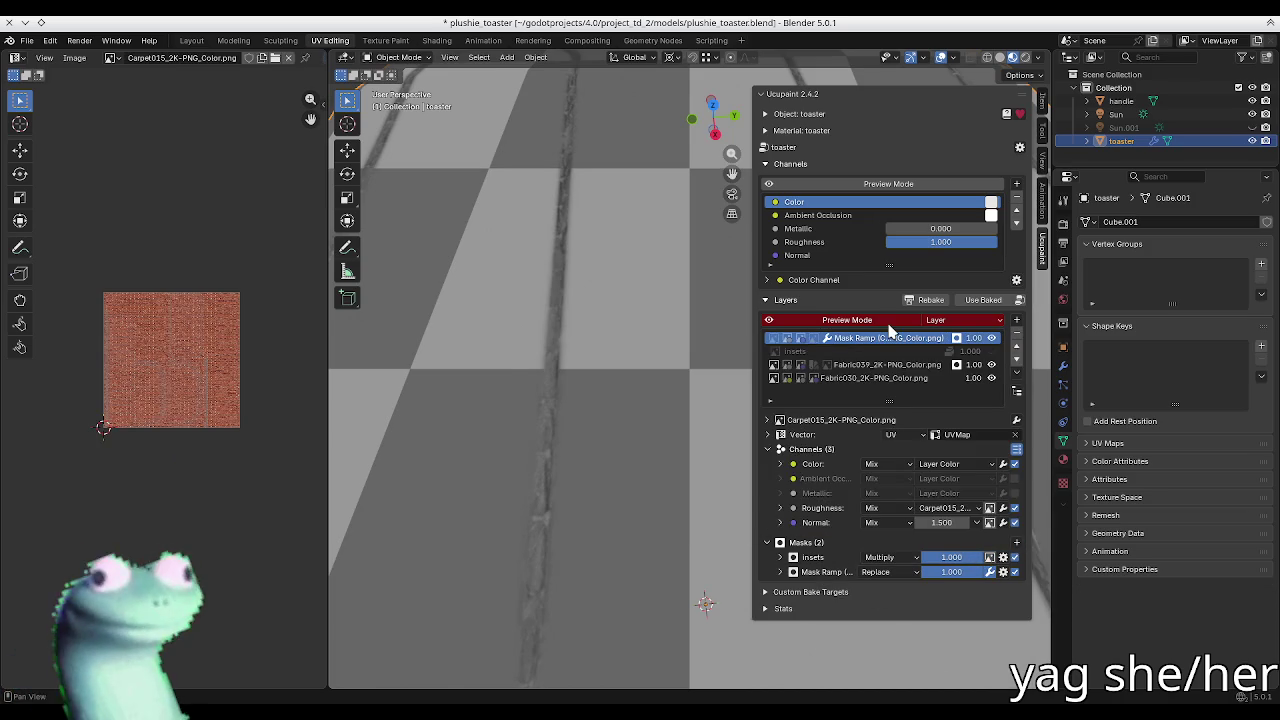
{"action": "left_click", "coordinate": [847, 320]}
{"action": "scroll", "coordinate": [657, 371], "scroll_direction": "down", "scroll_amount": 5}
{"action": "middle_click_drag", "start_coordinate": [561, 380], "coordinate": [565, 383]}
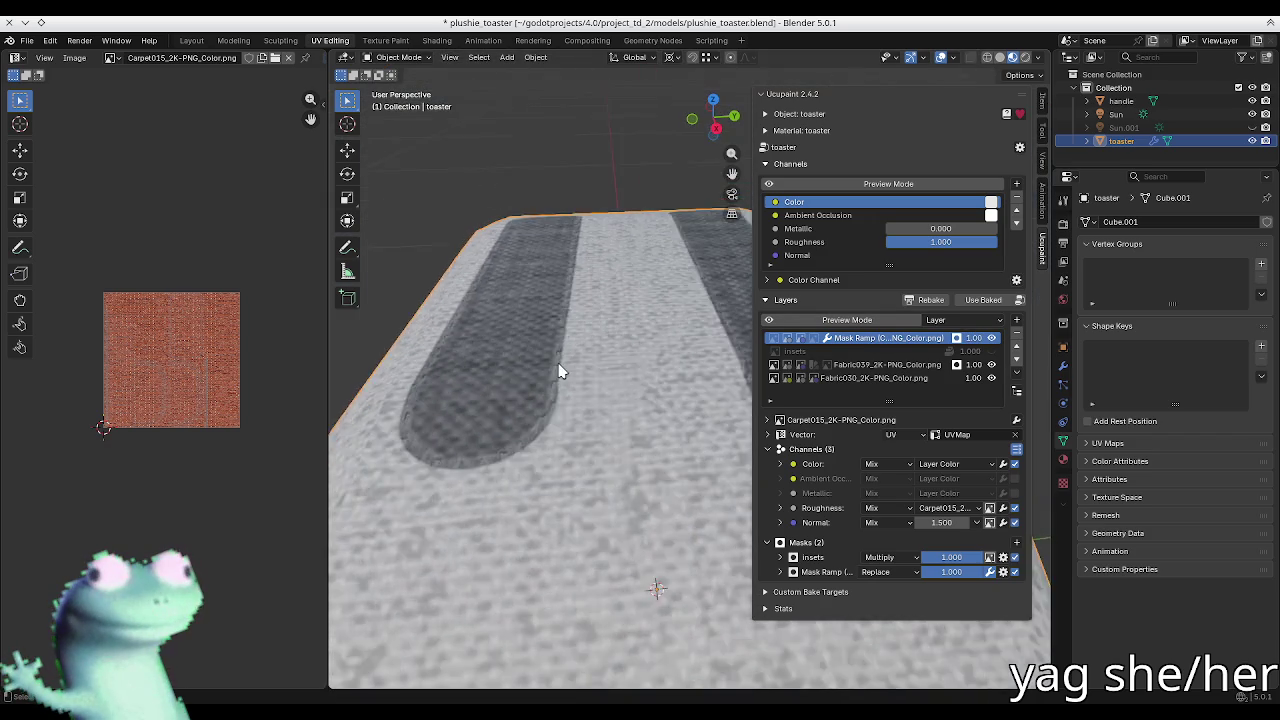
{"action": "scroll", "coordinate": [603, 385], "scroll_direction": "up", "scroll_amount": 4}
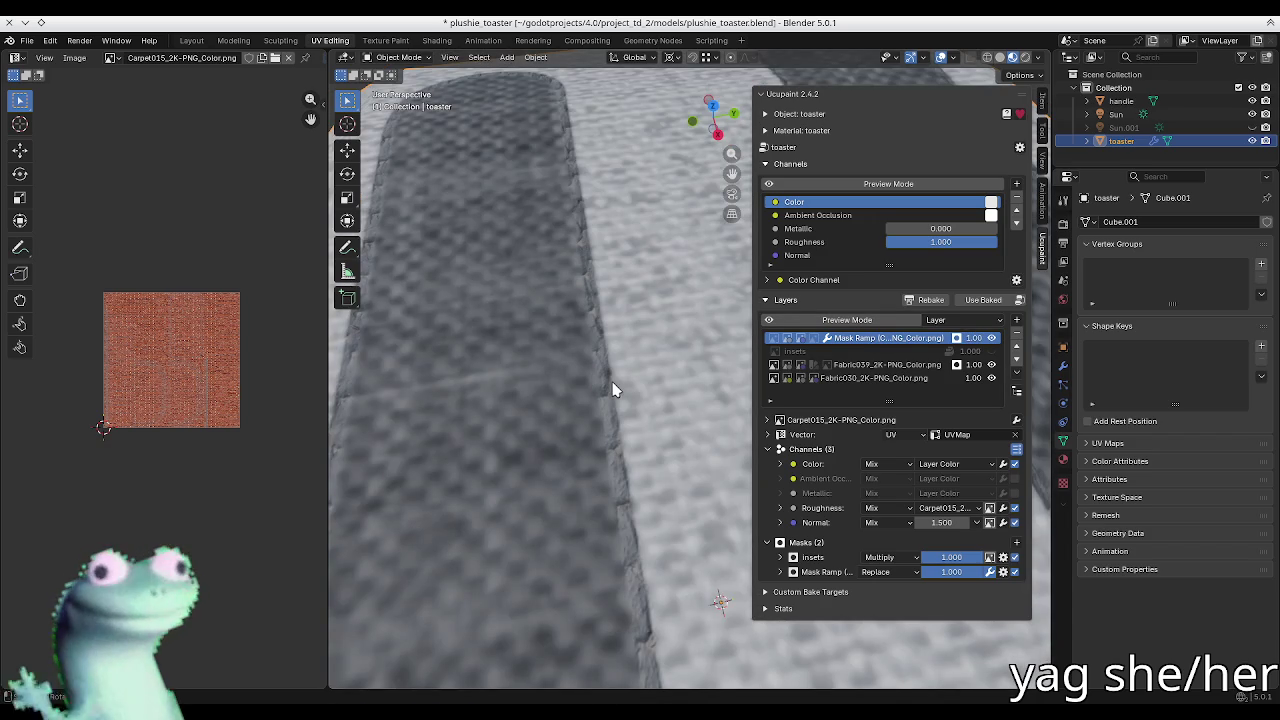
Step: Enable and adjust Blur on the insets mask, then switch Blur back off
{"action": "left_click", "coordinate": [819, 558]}
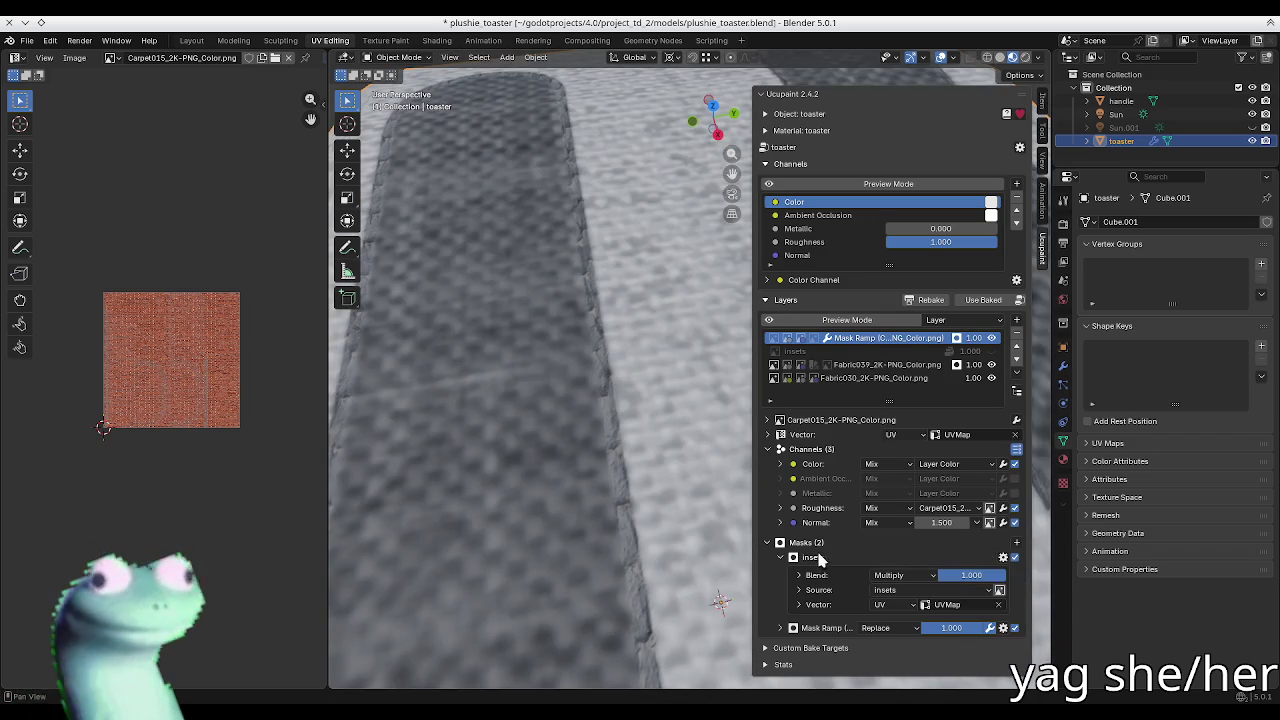
{"action": "left_click", "coordinate": [818, 604]}
{"action": "scroll", "coordinate": [818, 603], "scroll_direction": "down", "scroll_amount": 2}
{"action": "left_click", "coordinate": [998, 616]}
{"action": "left_click_drag", "start_coordinate": [950, 614], "coordinate": [960, 614]}
{"action": "left_click", "coordinate": [998, 615]}
{"action": "scroll", "coordinate": [509, 310], "scroll_direction": "down", "scroll_amount": 3}
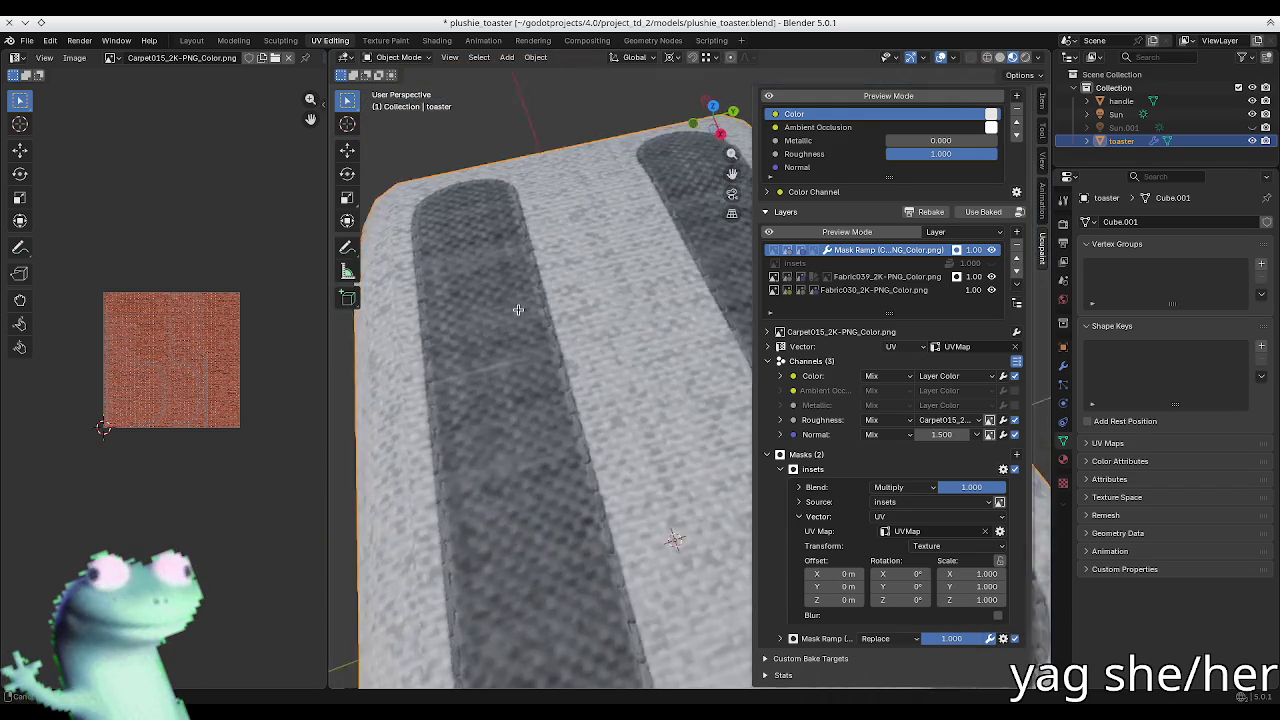
Step: Orbit around the toaster's front, top and slots to inspect the checkered inset weave
{"action": "middle_click_drag", "start_coordinate": [509, 310], "coordinate": [557, 319]}
{"action": "key", "text": "n"}
{"action": "mouse_move", "coordinate": [520, 234]}
{"action": "middle_mouse_down"}
{"action": "mouse_move", "coordinate": [586, 337]}
{"action": "mouse_move", "coordinate": [577, 299]}
{"action": "middle_mouse_up"}
{"action": "key", "text": "n"}
{"action": "mouse_move", "coordinate": [489, 456]}
{"action": "middle_mouse_down"}
{"action": "mouse_move", "coordinate": [557, 335]}
{"action": "mouse_move", "coordinate": [622, 390]}
{"action": "mouse_move", "coordinate": [662, 381]}
{"action": "mouse_move", "coordinate": [723, 420]}
{"action": "middle_mouse_up"}
{"action": "scroll", "coordinate": [845, 511], "scroll_direction": "up", "scroll_amount": 3}
{"action": "key", "text": "n"}
{"action": "scroll", "coordinate": [634, 429], "scroll_direction": "up", "scroll_amount": 2}
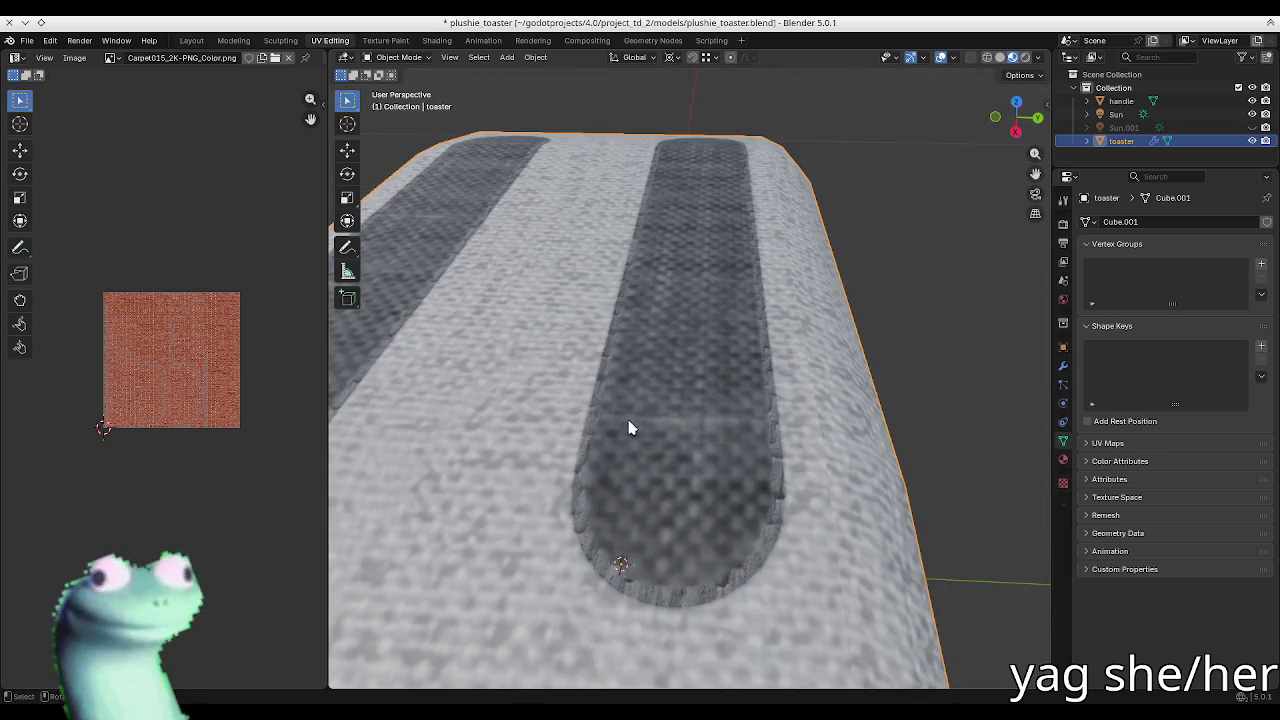
{"action": "middle_click_drag", "start_coordinate": [634, 429], "coordinate": [657, 421]}
{"action": "key", "text": "n"}
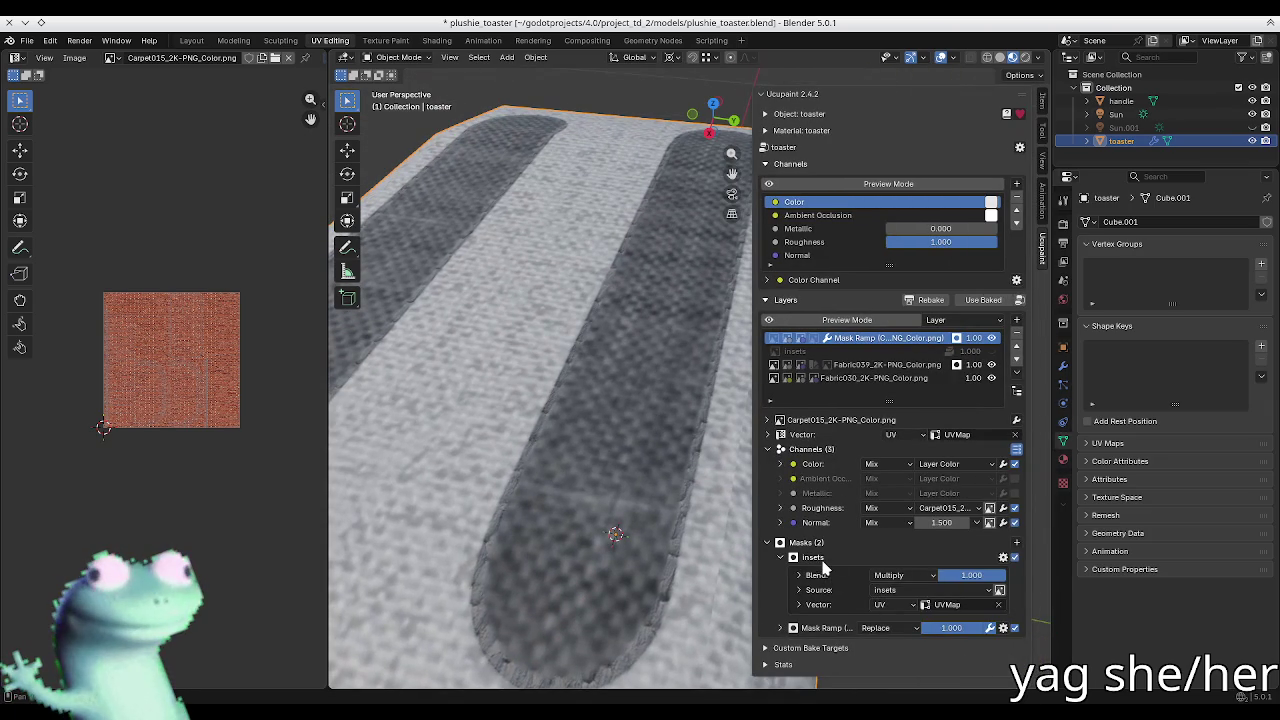
{"action": "left_click", "coordinate": [816, 558]}
Step: Add the Carpet015 roughness image as a new mask on the carpet layer
{"action": "left_click", "coordinate": [1016, 543]}
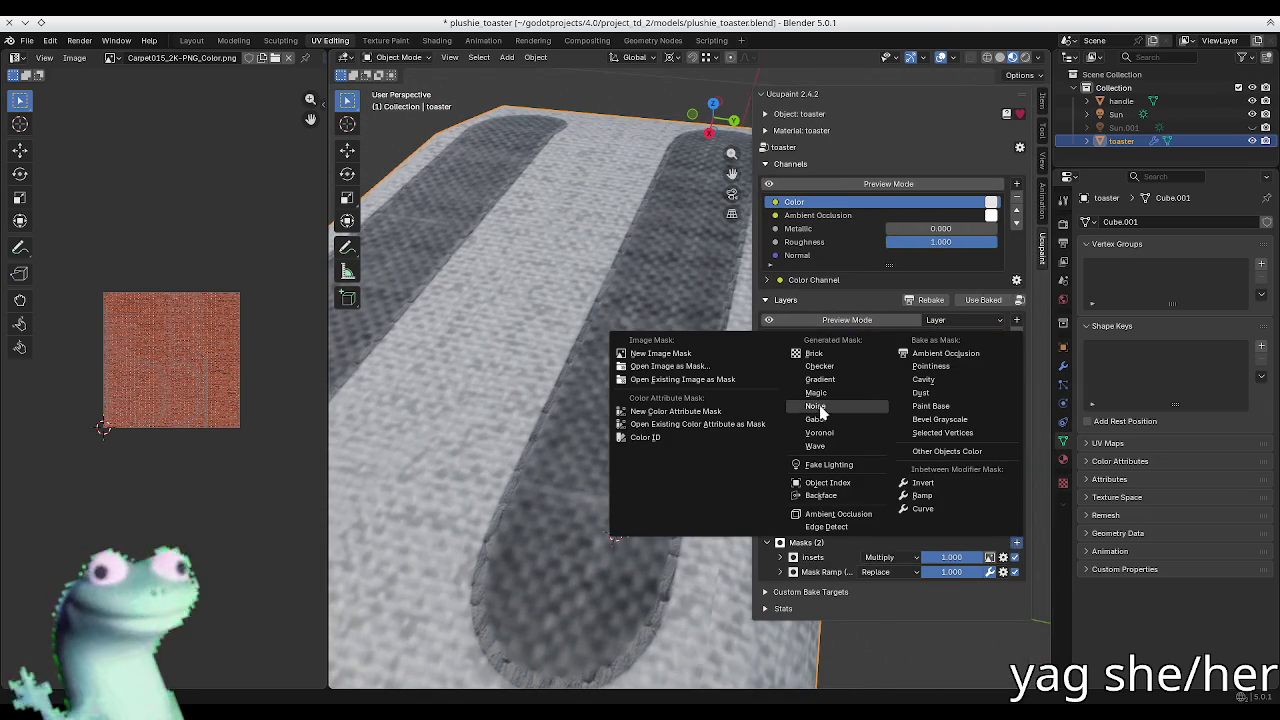
{"action": "left_click", "coordinate": [712, 378]}
{"action": "left_click", "coordinate": [668, 382]}
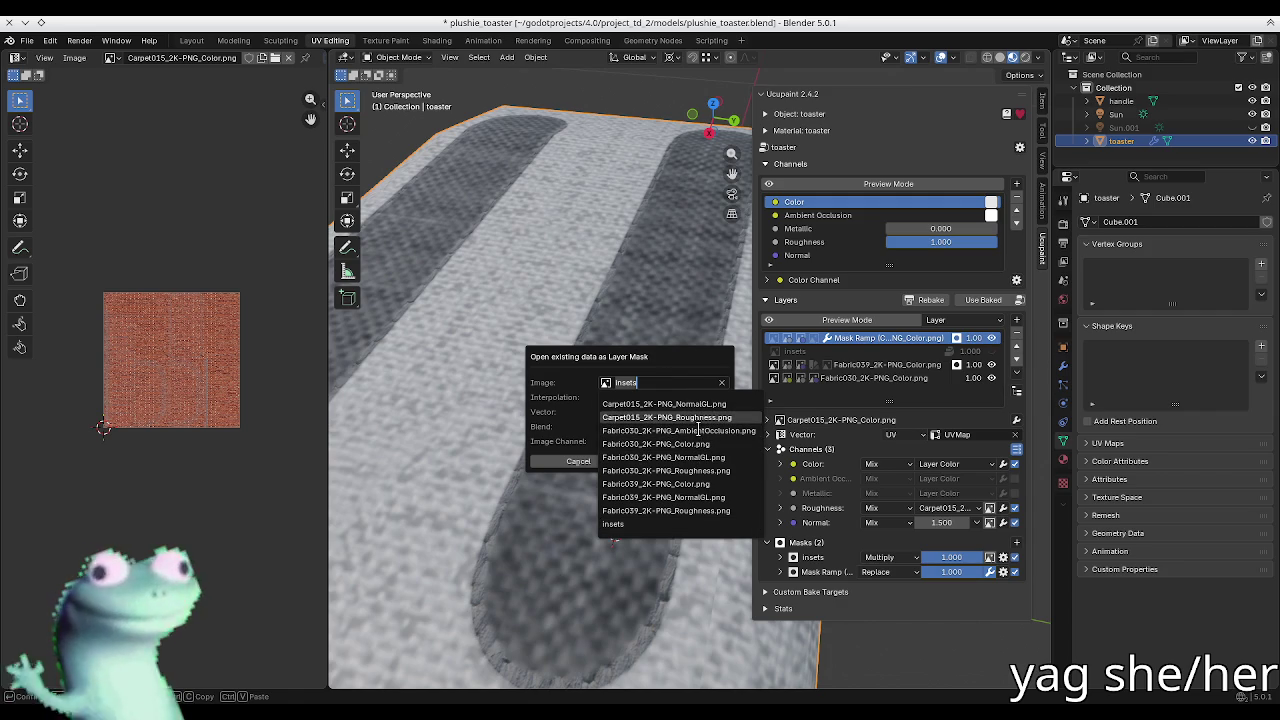
{"action": "left_click", "coordinate": [701, 417]}
{"action": "left_click", "coordinate": [694, 462]}
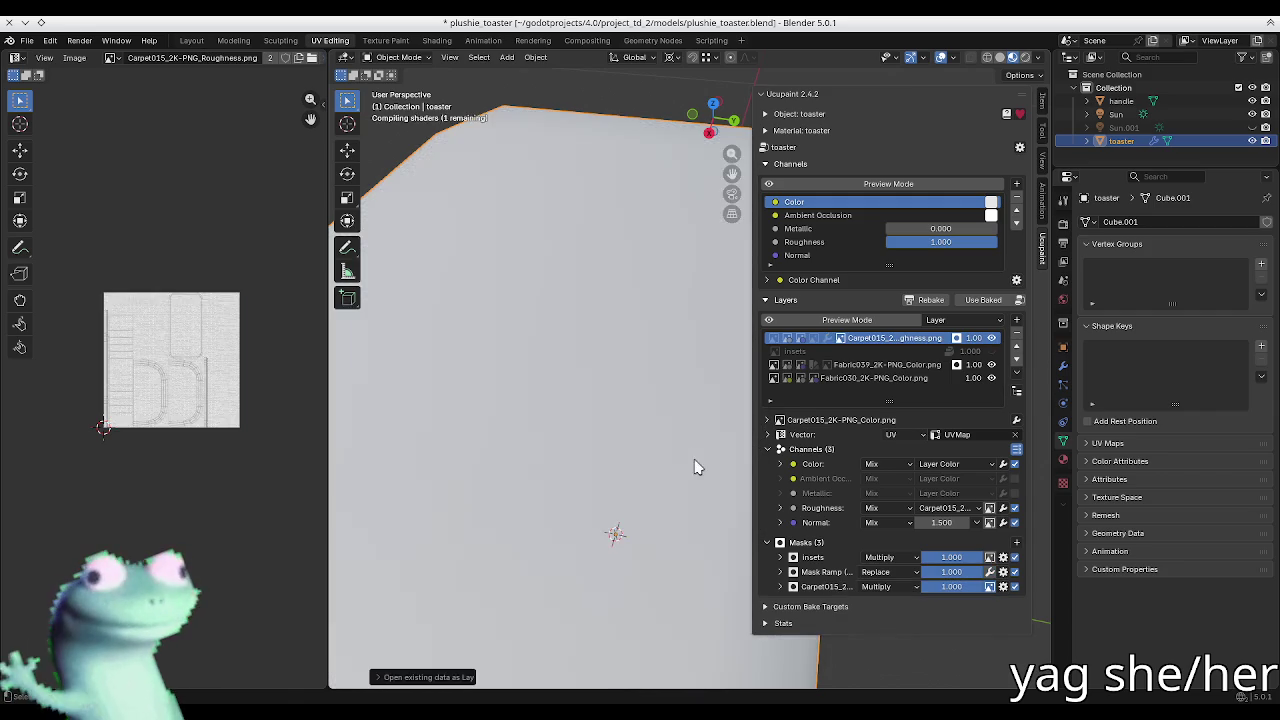
Step: Set the roughness mask's blend to Overlay after trying Subtract
{"action": "left_click", "coordinate": [880, 586]}
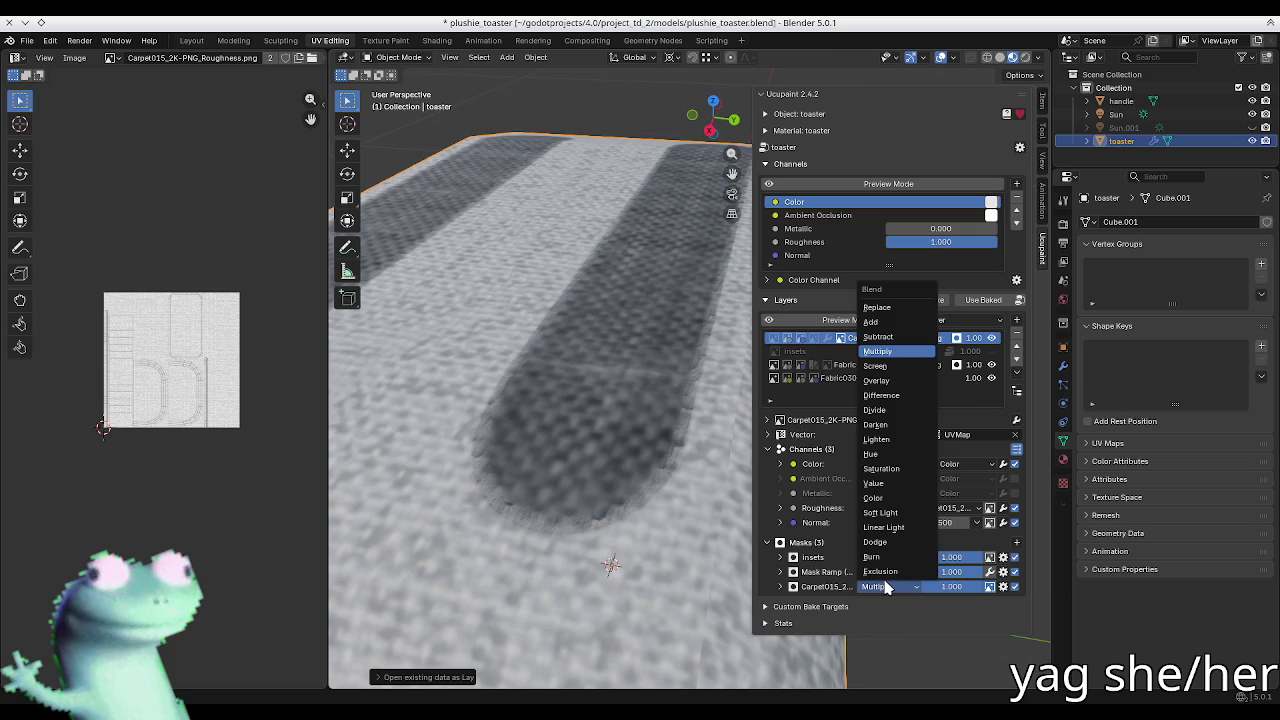
{"action": "left_click", "coordinate": [878, 336]}
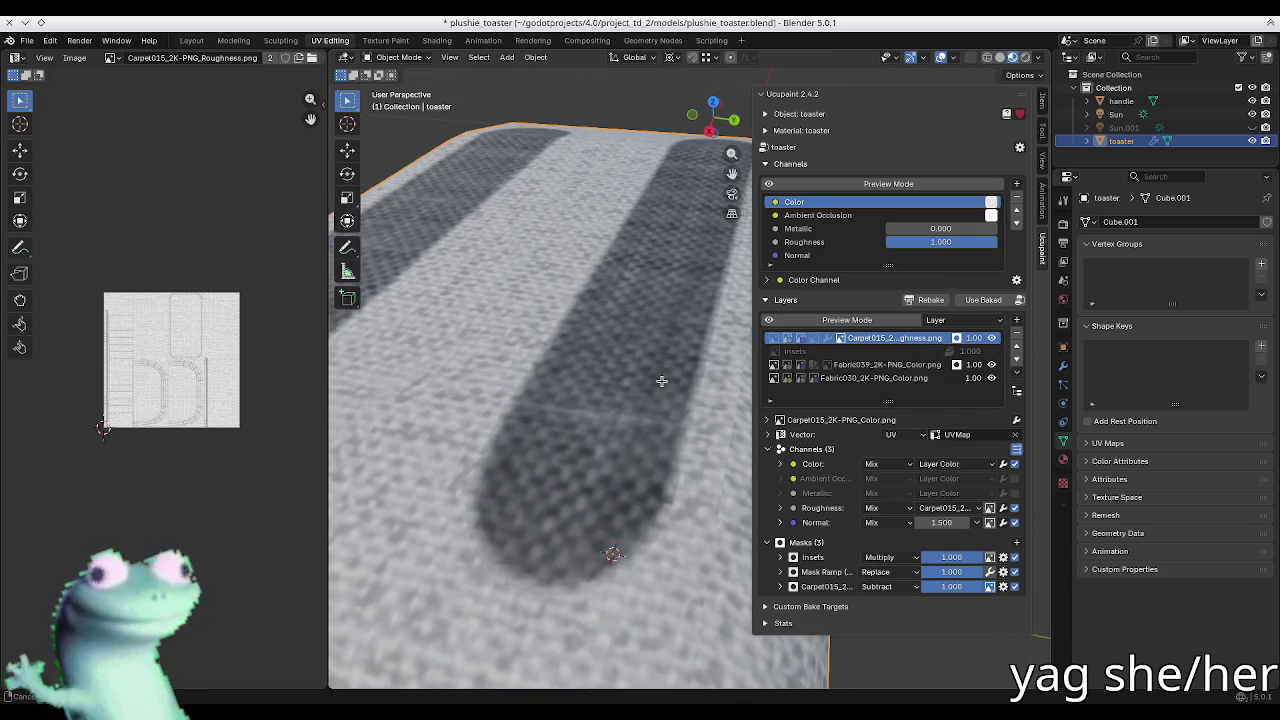
{"action": "left_click", "coordinate": [850, 320]}
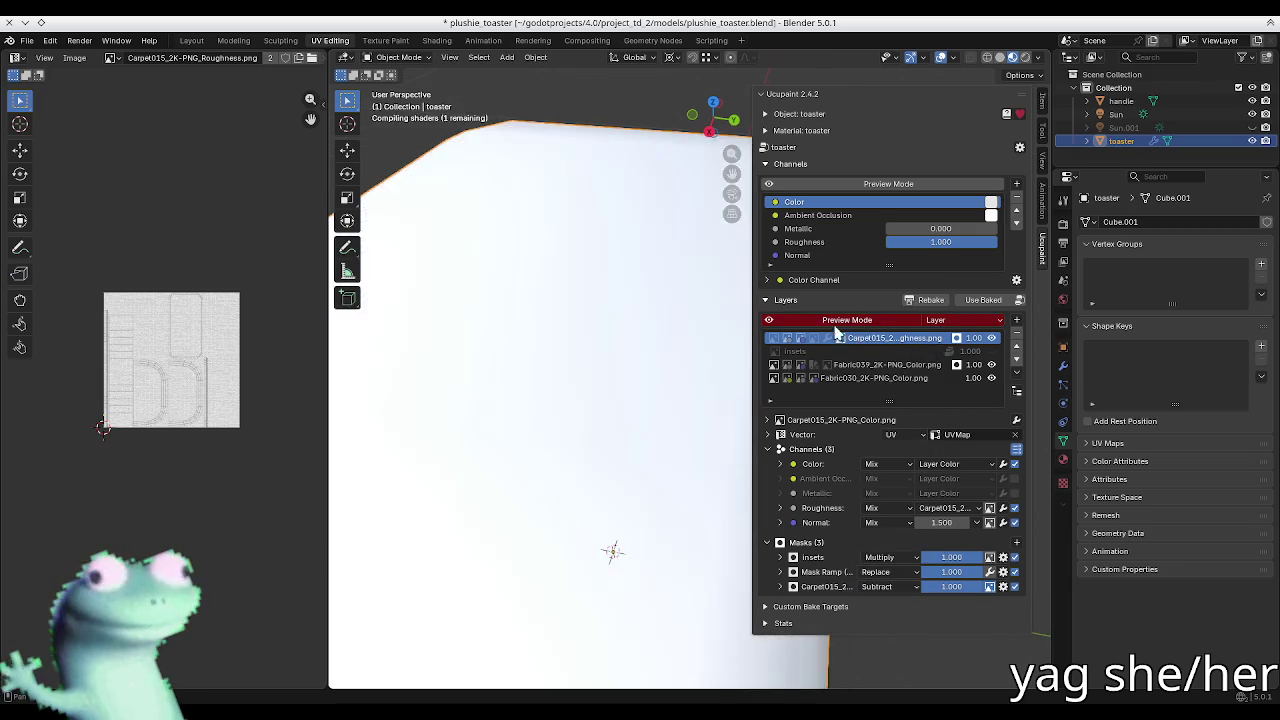
{"action": "middle_click_drag", "start_coordinate": [641, 352], "coordinate": [650, 345]}
{"action": "left_click", "coordinate": [880, 586]}
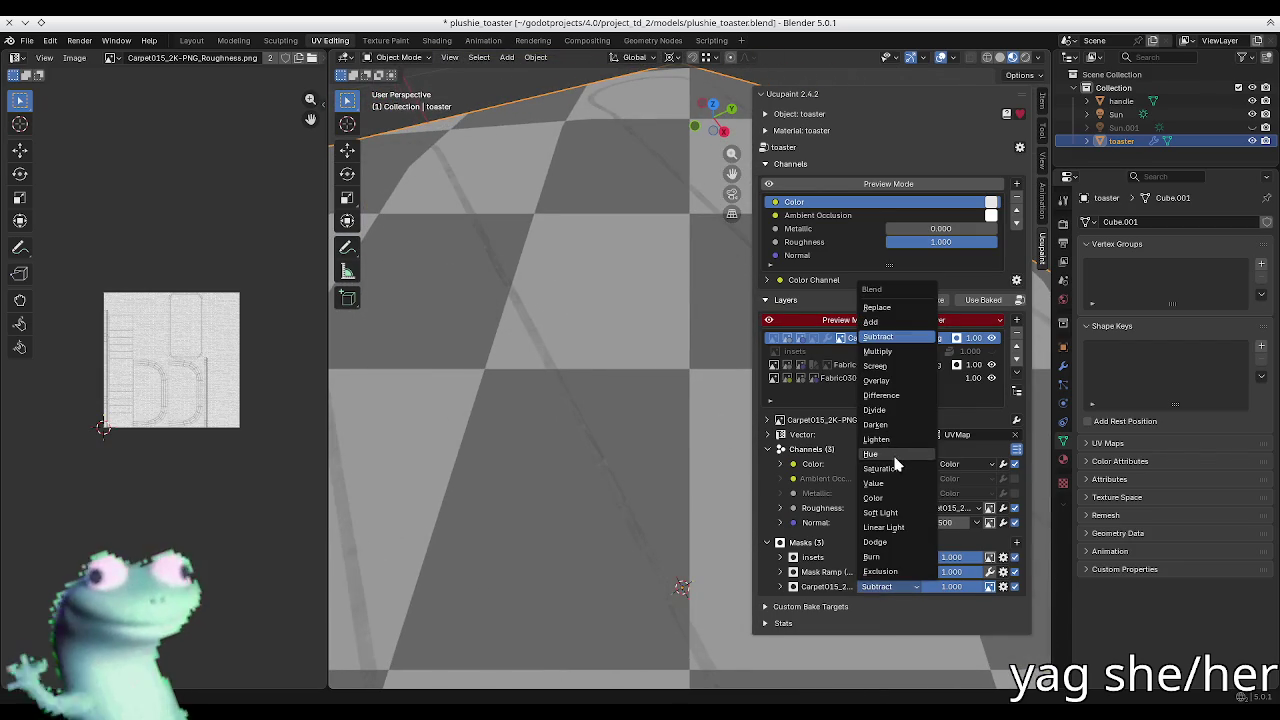
{"action": "left_click", "coordinate": [876, 380]}
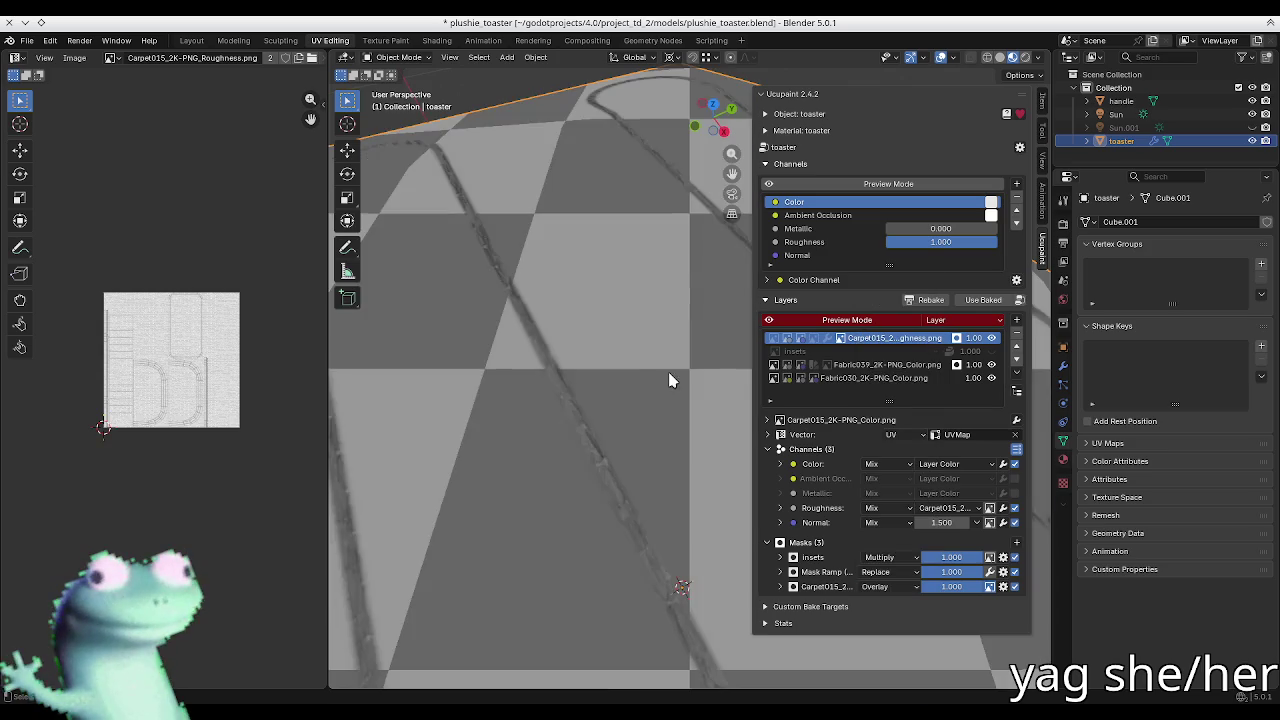
{"action": "middle_click_drag", "start_coordinate": [645, 368], "coordinate": [591, 349]}
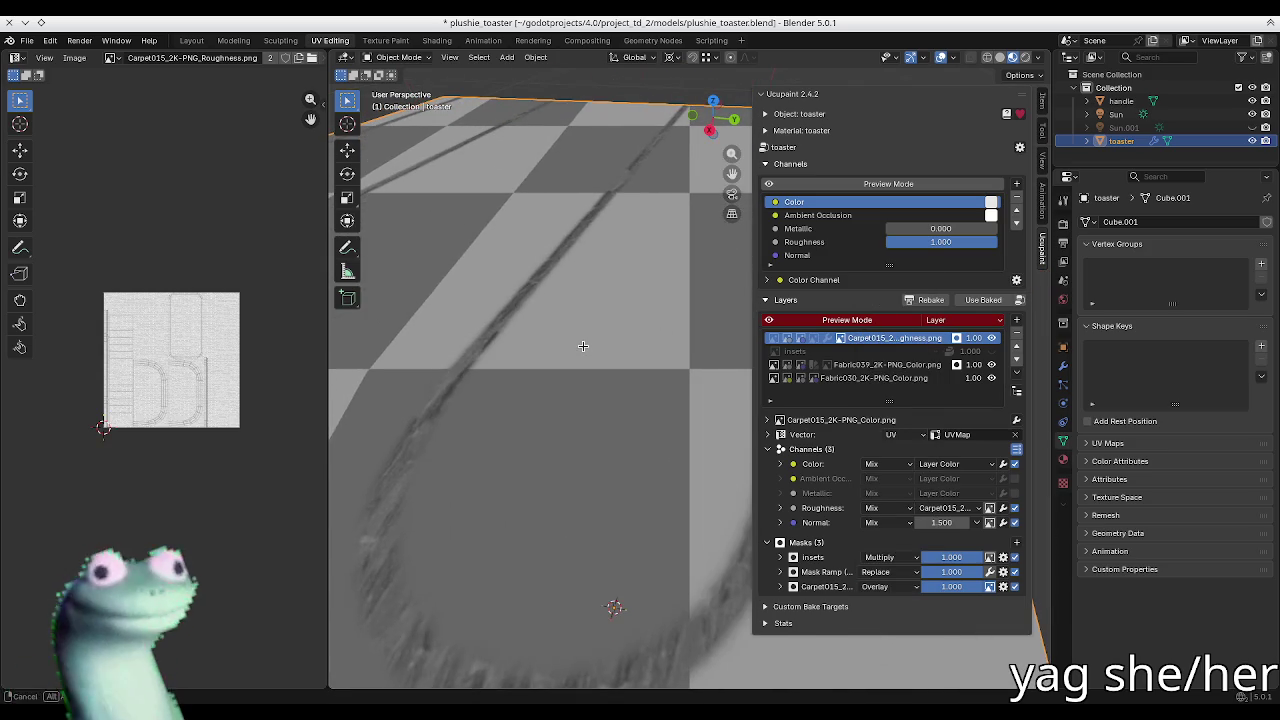
{"action": "left_click", "coordinate": [782, 587]}
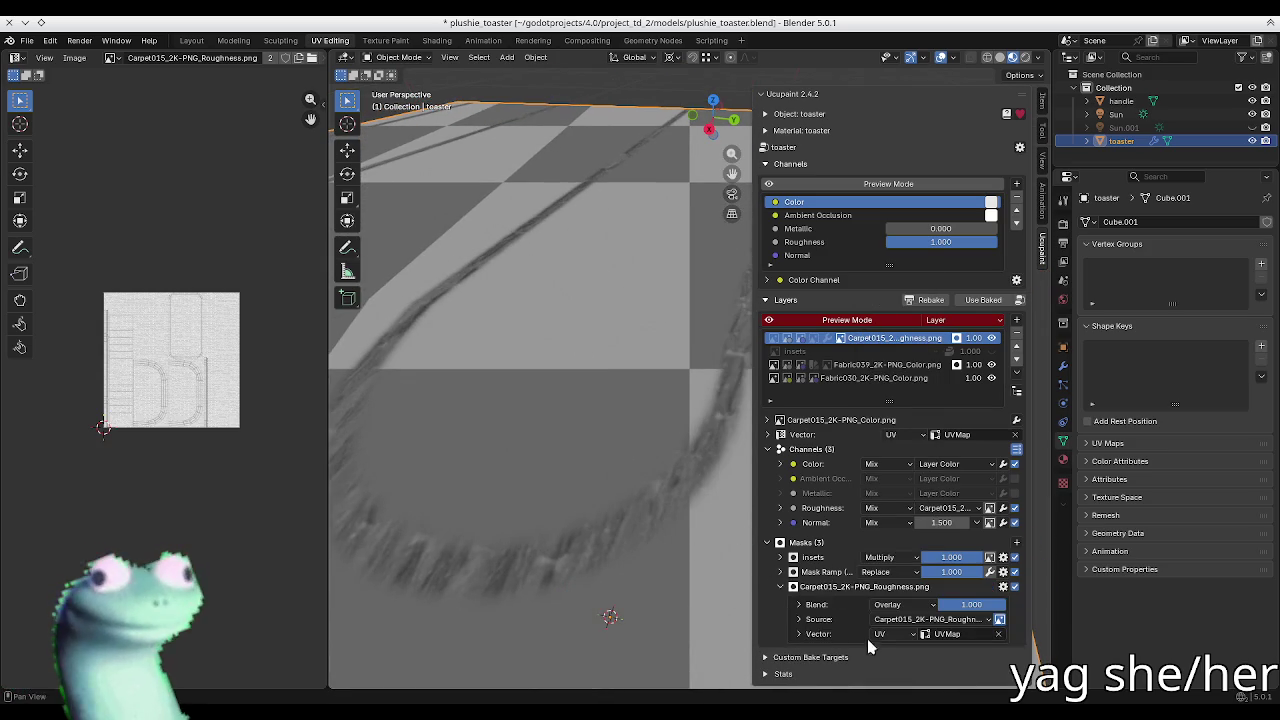
Step: Set the Carpet015 roughness mask's Vector to Use Layer Vector
{"action": "left_click", "coordinate": [832, 637]}
{"action": "scroll", "coordinate": [880, 630], "scroll_direction": "down", "scroll_amount": 1}
{"action": "scroll", "coordinate": [922, 620], "scroll_direction": "down", "scroll_amount": 1}
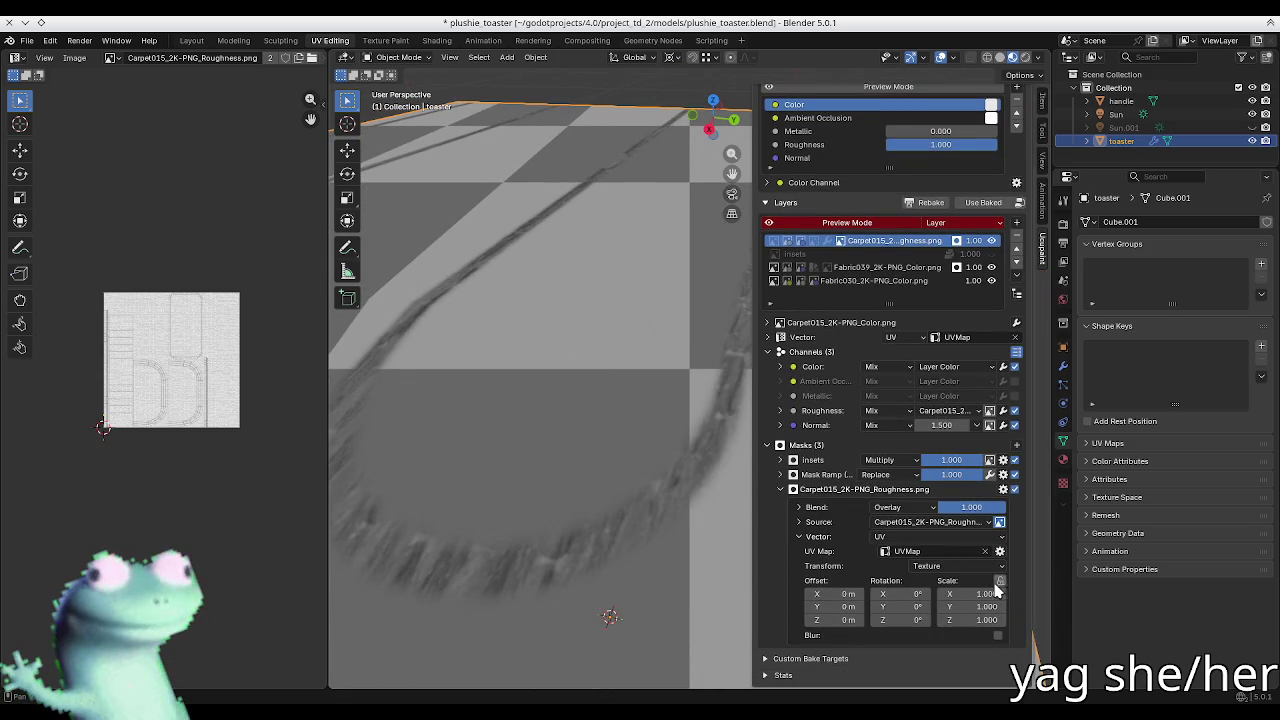
{"action": "left_click", "coordinate": [928, 538]}
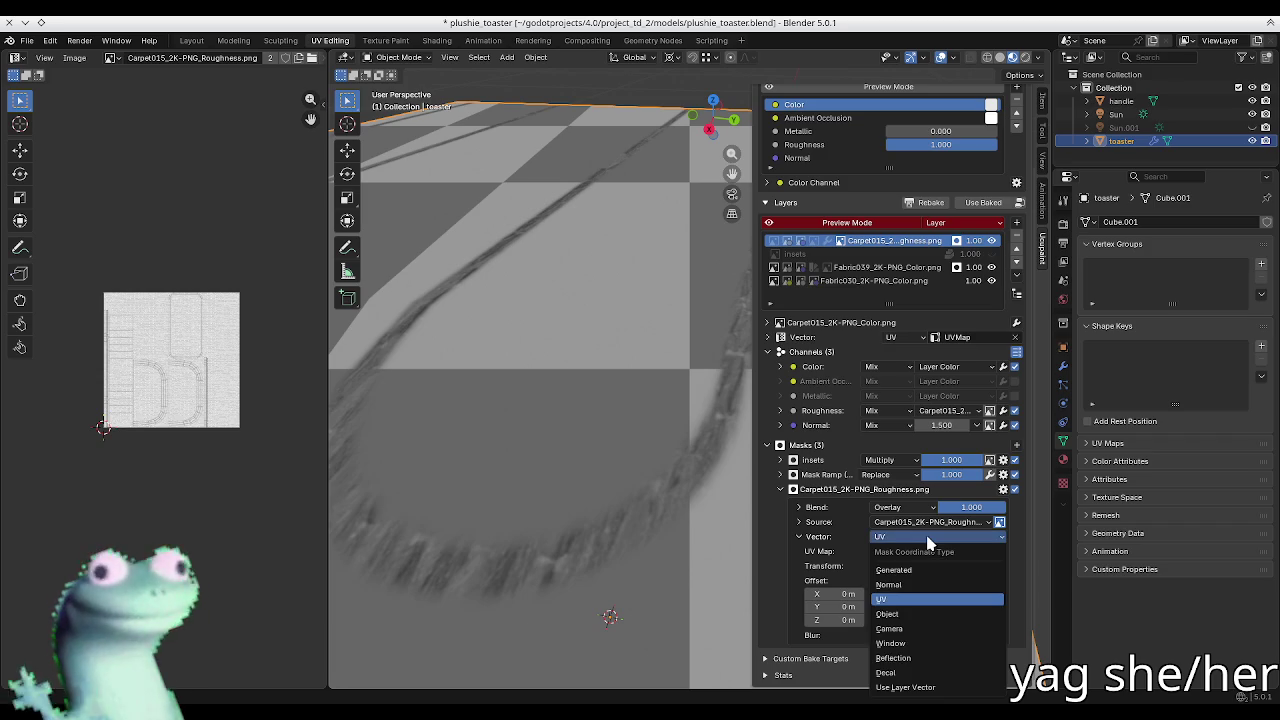
{"action": "left_click", "coordinate": [931, 688]}
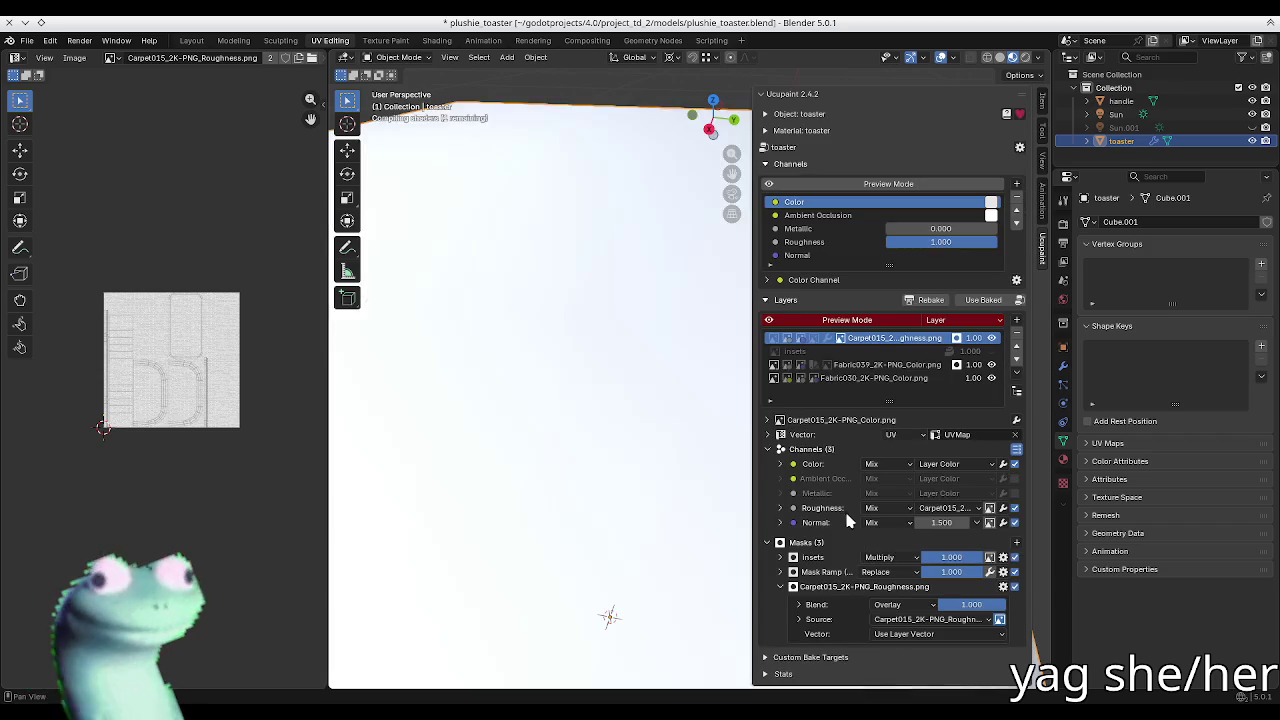
{"action": "middle_click_drag", "start_coordinate": [628, 467], "coordinate": [700, 500]}
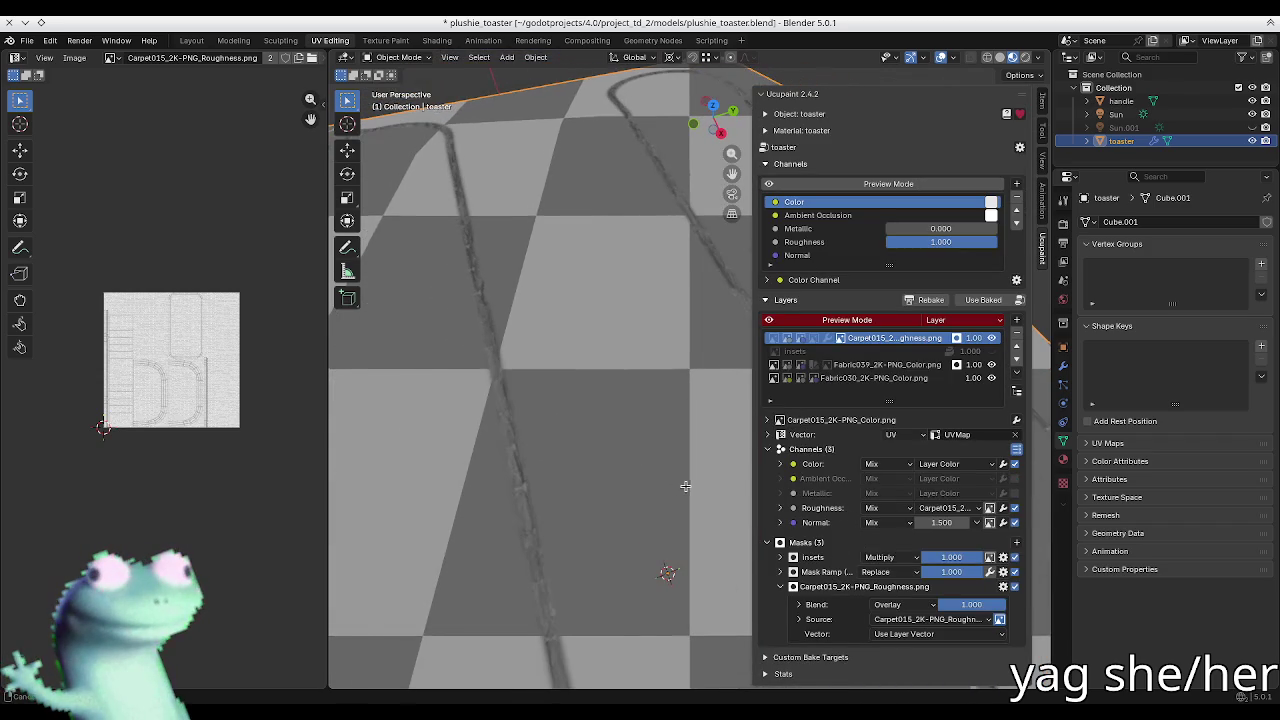
{"action": "left_click", "coordinate": [828, 588]}
Step: Compare the layer's colour image with the roughness mask, then open the mask's options
{"action": "mouse_move", "coordinate": [560, 423]}
{"action": "middle_mouse_down"}
{"action": "mouse_move", "coordinate": [646, 423]}
{"action": "mouse_move", "coordinate": [543, 417]}
{"action": "mouse_move", "coordinate": [529, 428]}
{"action": "mouse_move", "coordinate": [594, 400]}
{"action": "mouse_move", "coordinate": [867, 593]}
{"action": "middle_mouse_up"}
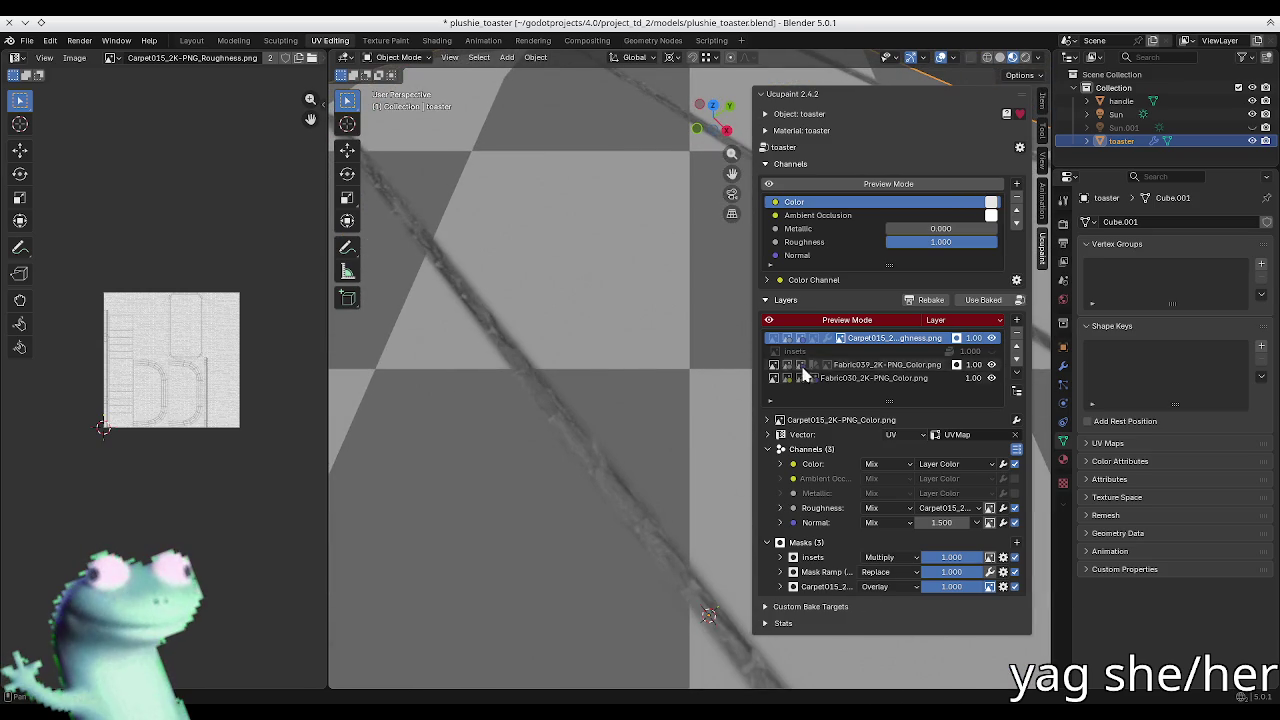
{"action": "left_click", "coordinate": [775, 337]}
{"action": "left_click", "coordinate": [838, 340]}
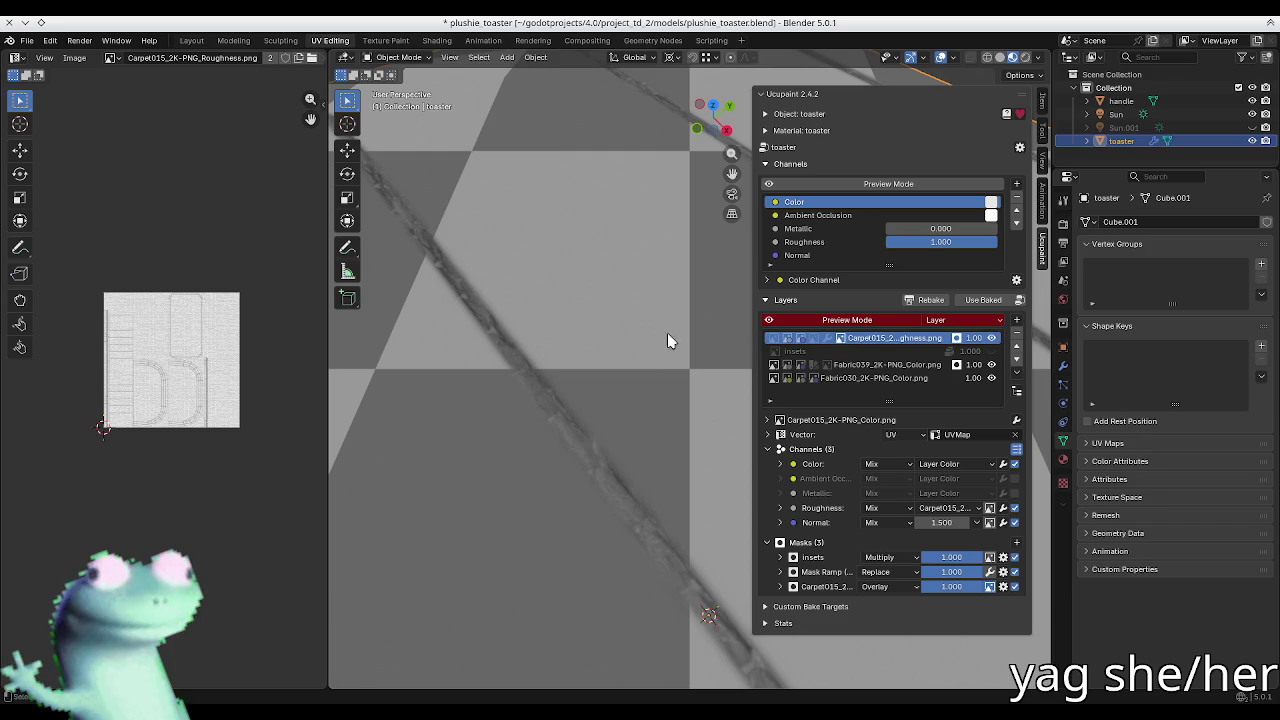
{"action": "middle_click_drag", "start_coordinate": [512, 359], "coordinate": [503, 354]}
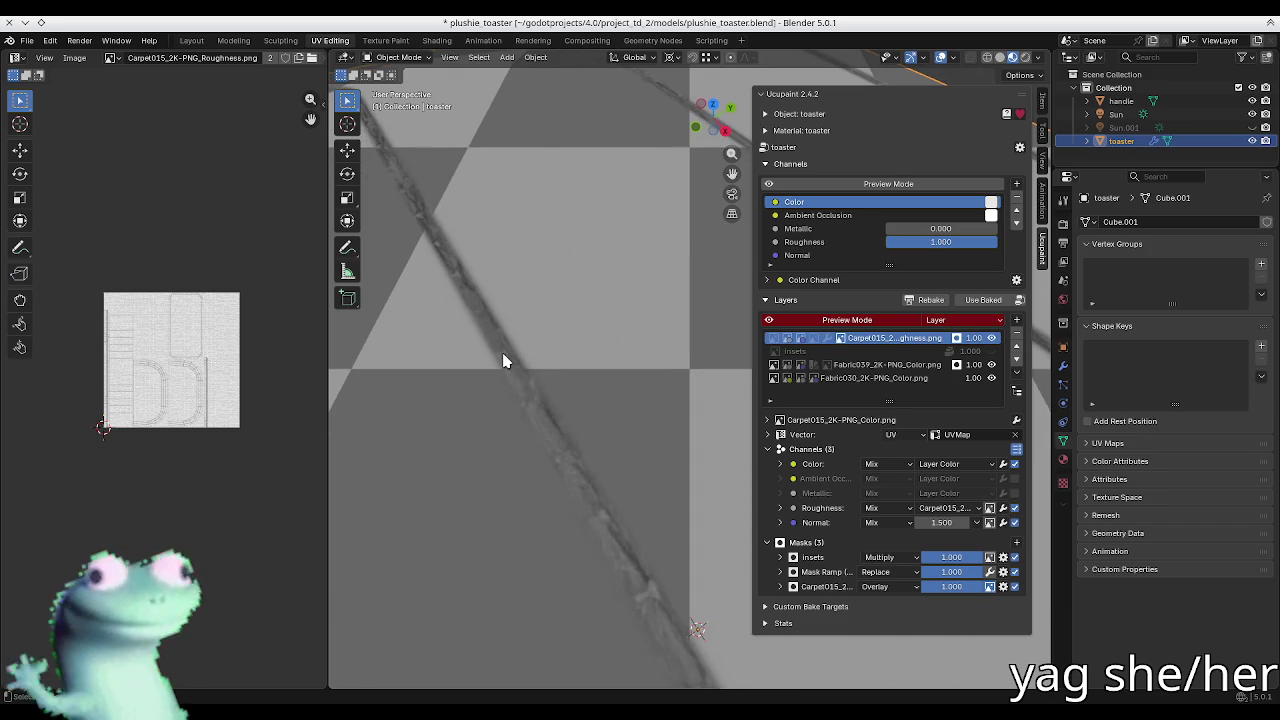
{"action": "left_click", "coordinate": [845, 589]}
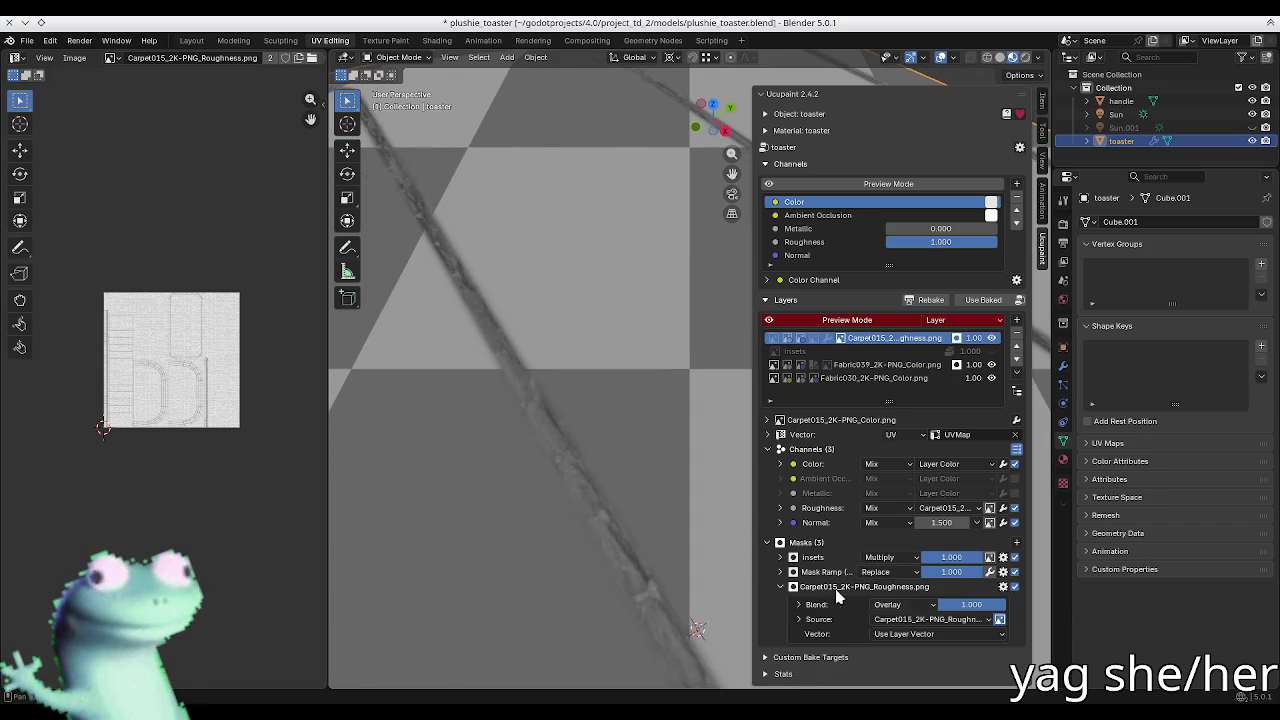
{"action": "left_click", "coordinate": [1003, 587]}
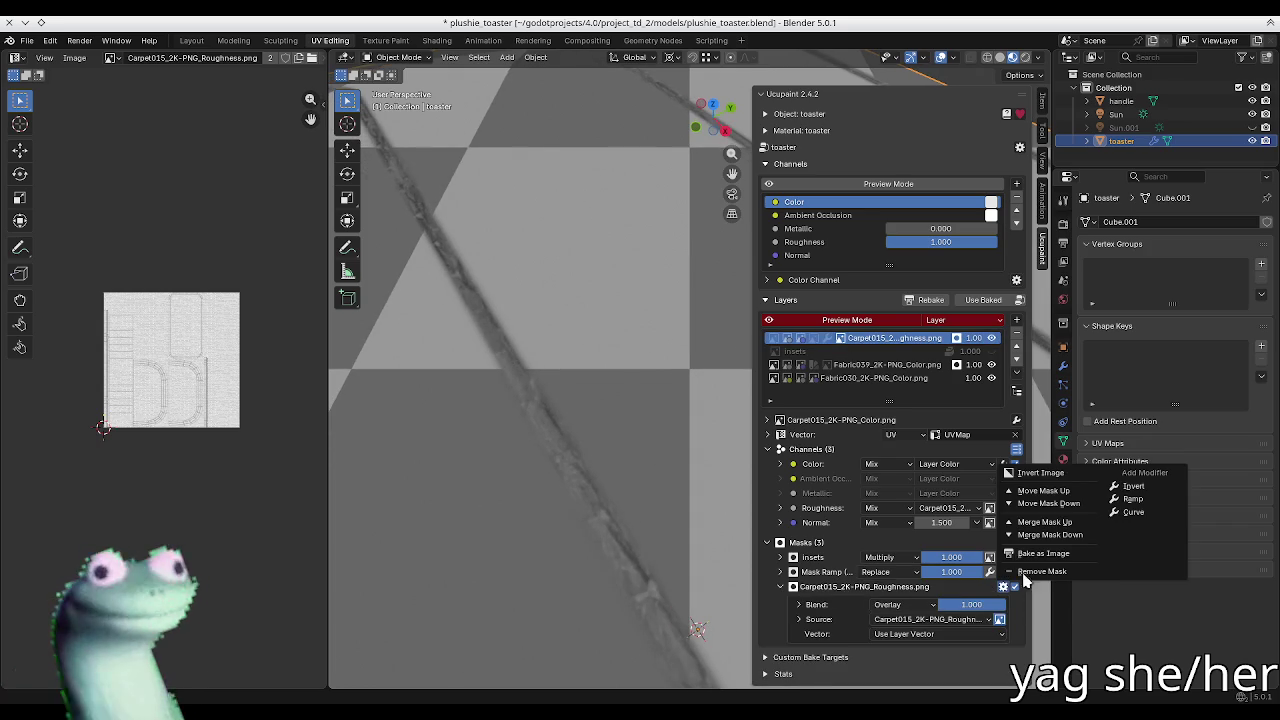
Step: Add a Ramp modifier to the Carpet015 roughness mask, nudge its end stops, and fold it away
{"action": "left_click", "coordinate": [1133, 498]}
{"action": "scroll", "coordinate": [800, 562], "scroll_direction": "down", "scroll_amount": 2}
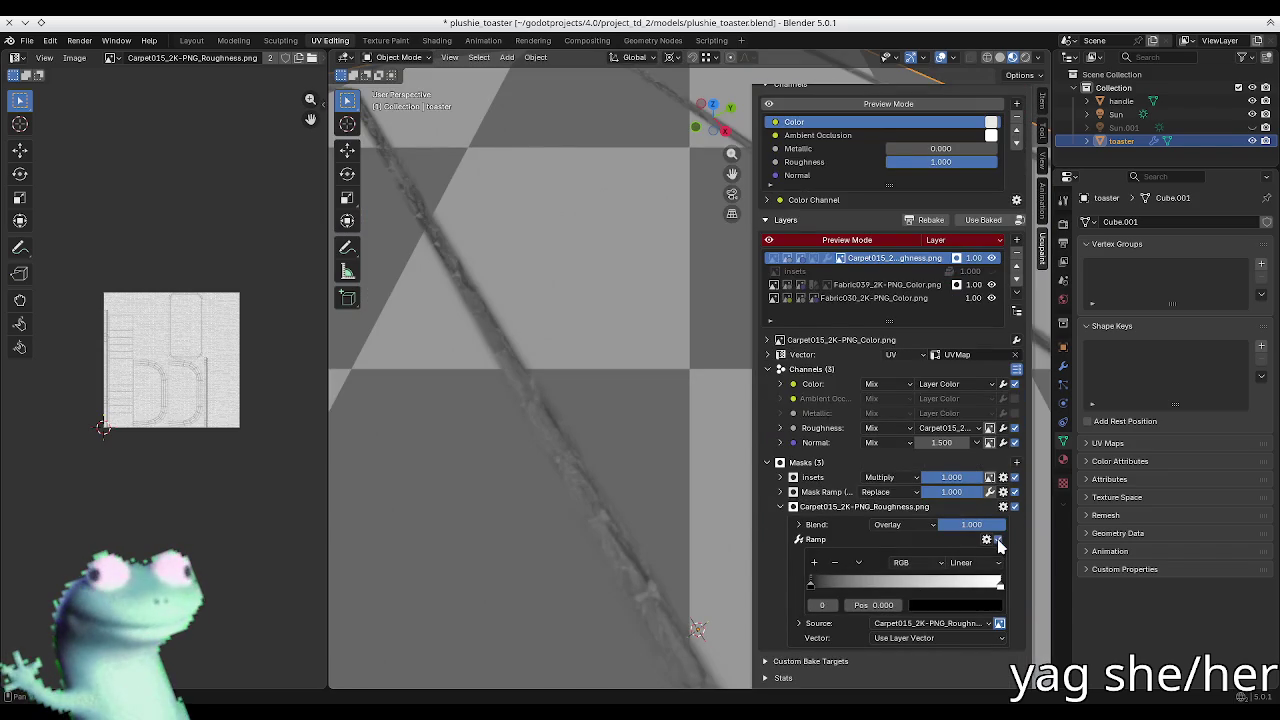
{"action": "left_click_drag", "start_coordinate": [1001, 591], "coordinate": [1025, 591]}
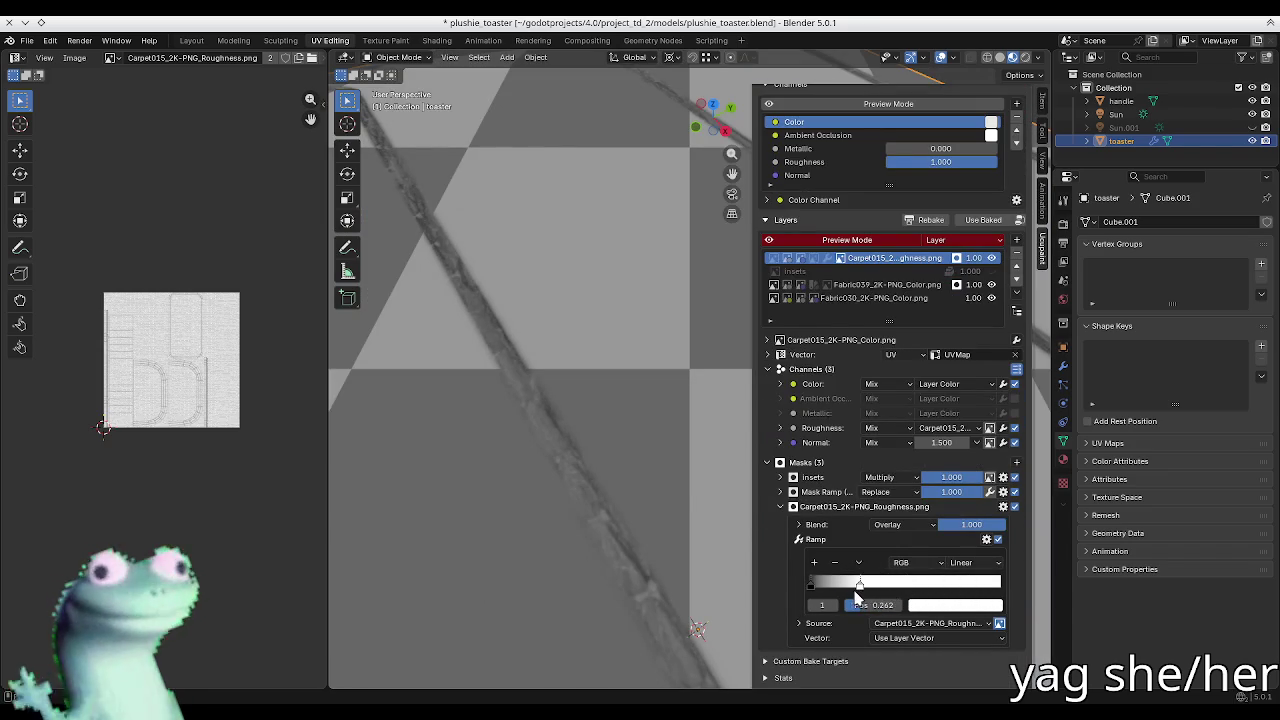
{"action": "left_click_drag", "start_coordinate": [810, 590], "coordinate": [730, 585]}
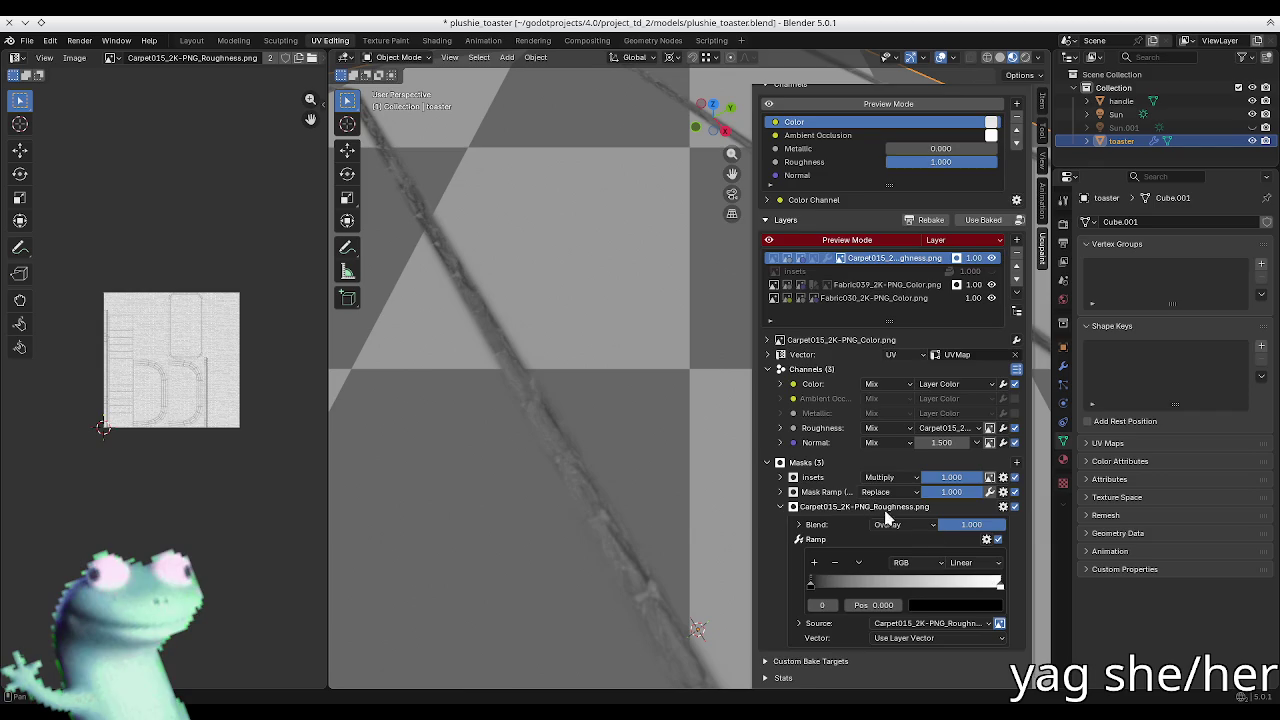
{"action": "left_click", "coordinate": [862, 508]}
Step: Inspect the insets mask's coordinate settings, then collapse that mask
{"action": "left_click", "coordinate": [813, 558]}
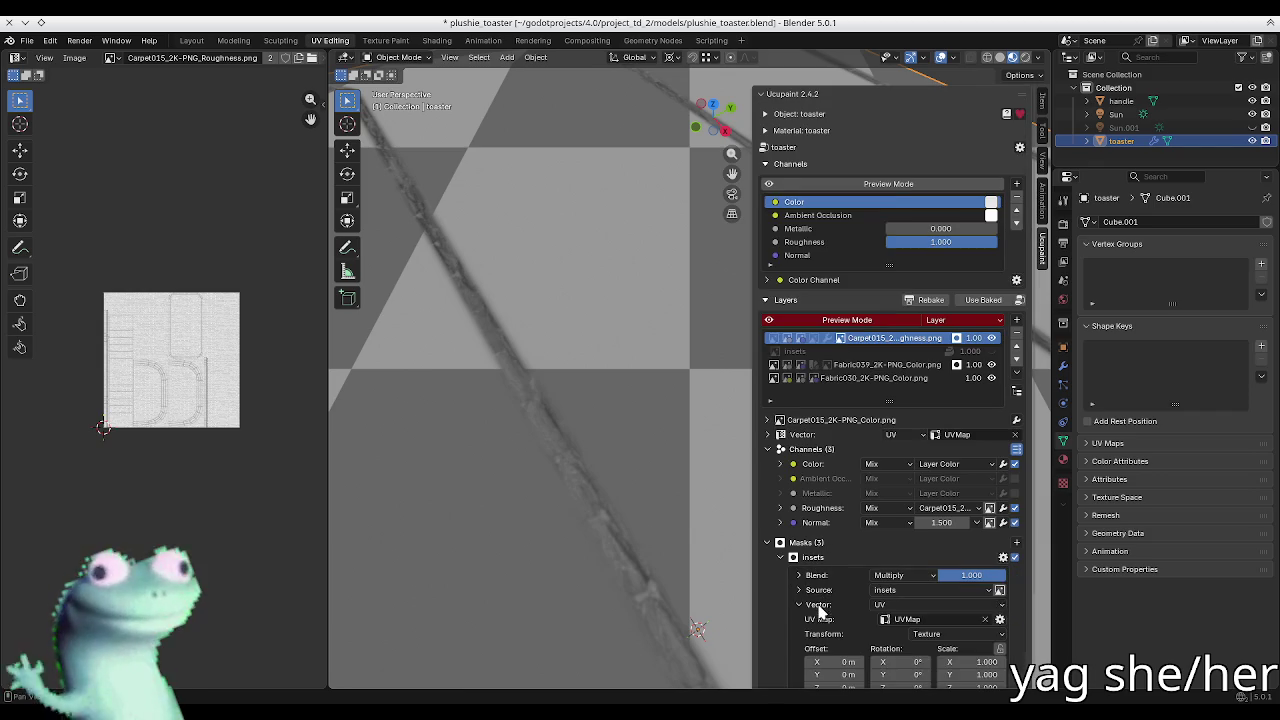
{"action": "left_click", "coordinate": [818, 607]}
{"action": "scroll", "coordinate": [805, 560], "scroll_direction": "down", "scroll_amount": 3}
{"action": "left_click", "coordinate": [813, 455]}
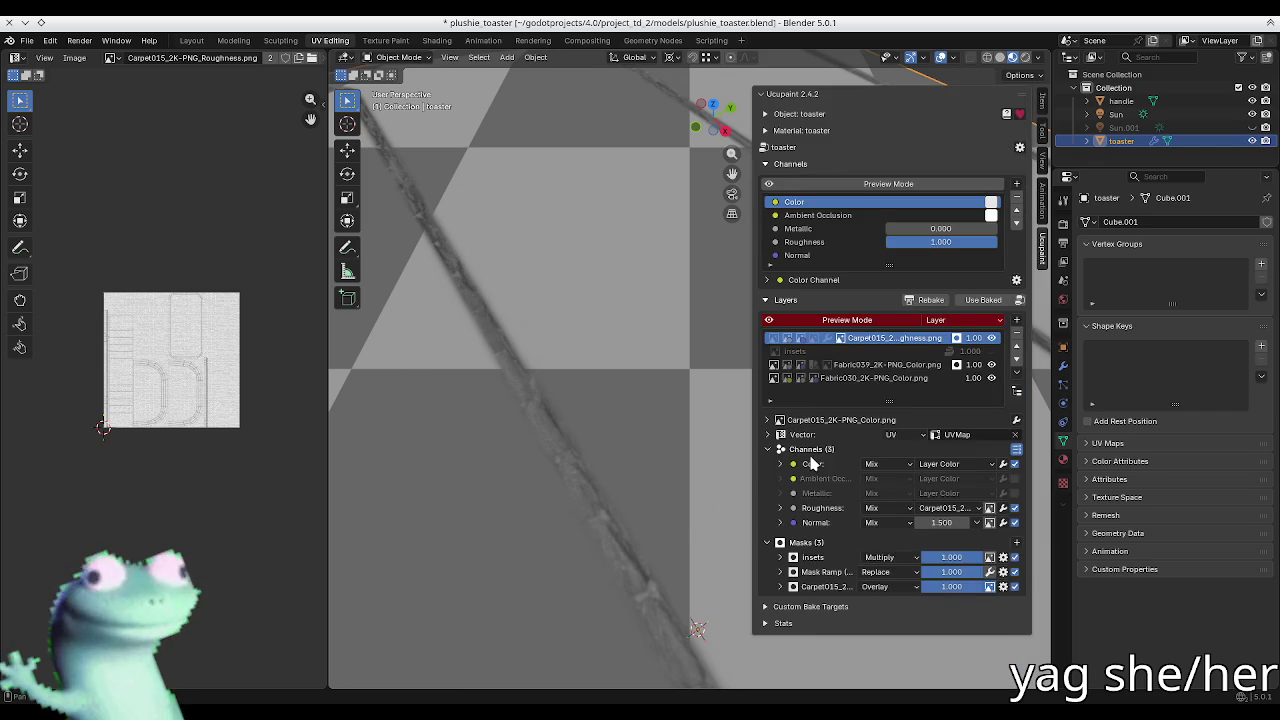
Step: Slide the Mask Ramp's white stop to 0.972 and collapse the Mask Ramp settings
{"action": "left_click", "coordinate": [830, 572]}
{"action": "scroll", "coordinate": [812, 585], "scroll_direction": "down", "scroll_amount": 1}
{"action": "left_click_drag", "start_coordinate": [836, 607], "coordinate": [818, 608]}
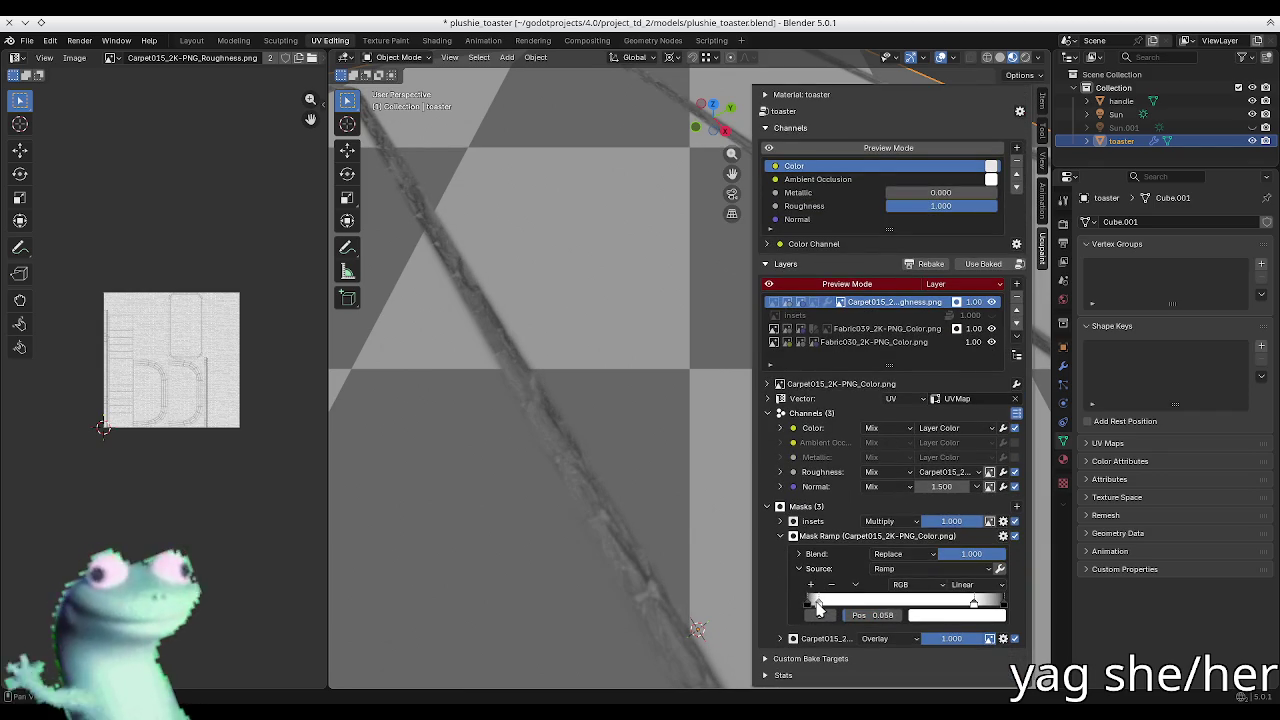
{"action": "left_click_drag", "start_coordinate": [973, 604], "coordinate": [998, 606]}
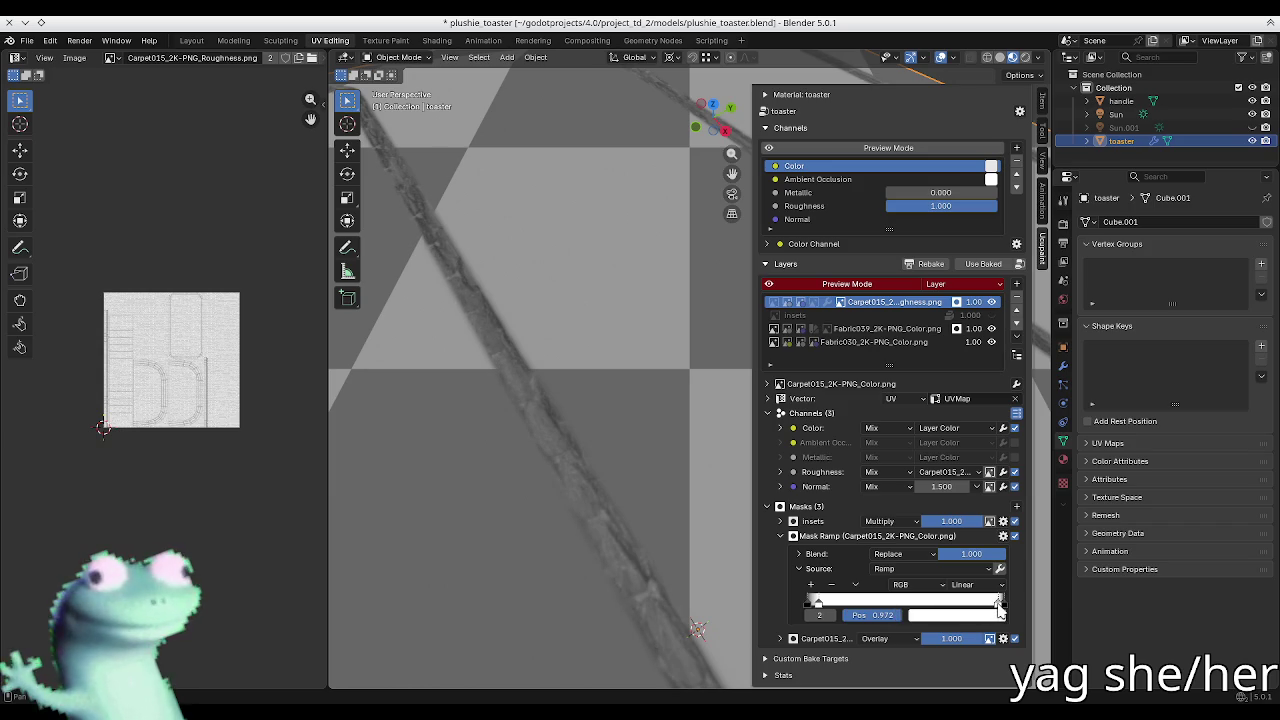
{"action": "left_click", "coordinate": [840, 541]}
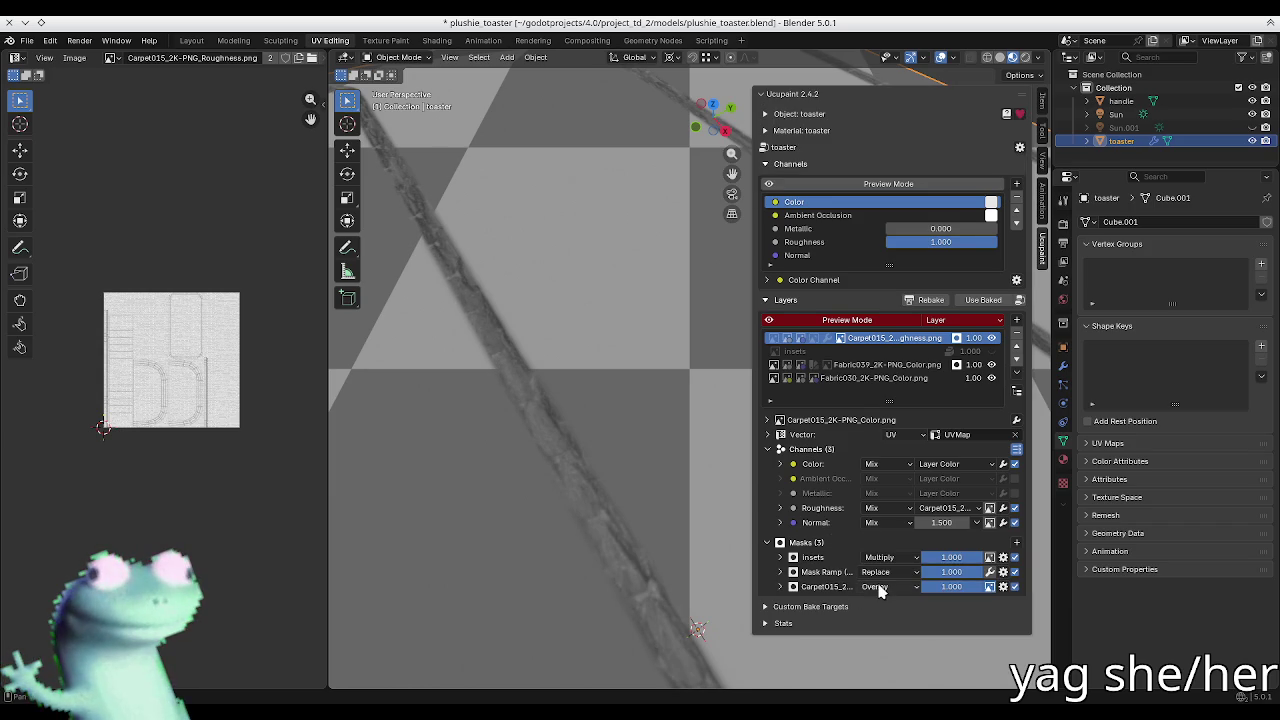
Step: Set the Carpet015 mask blend to Subtract, after briefly trying Difference
{"action": "left_click", "coordinate": [880, 587]}
{"action": "left_click", "coordinate": [892, 391]}
{"action": "scroll", "coordinate": [645, 467], "scroll_direction": "down", "scroll_amount": 3}
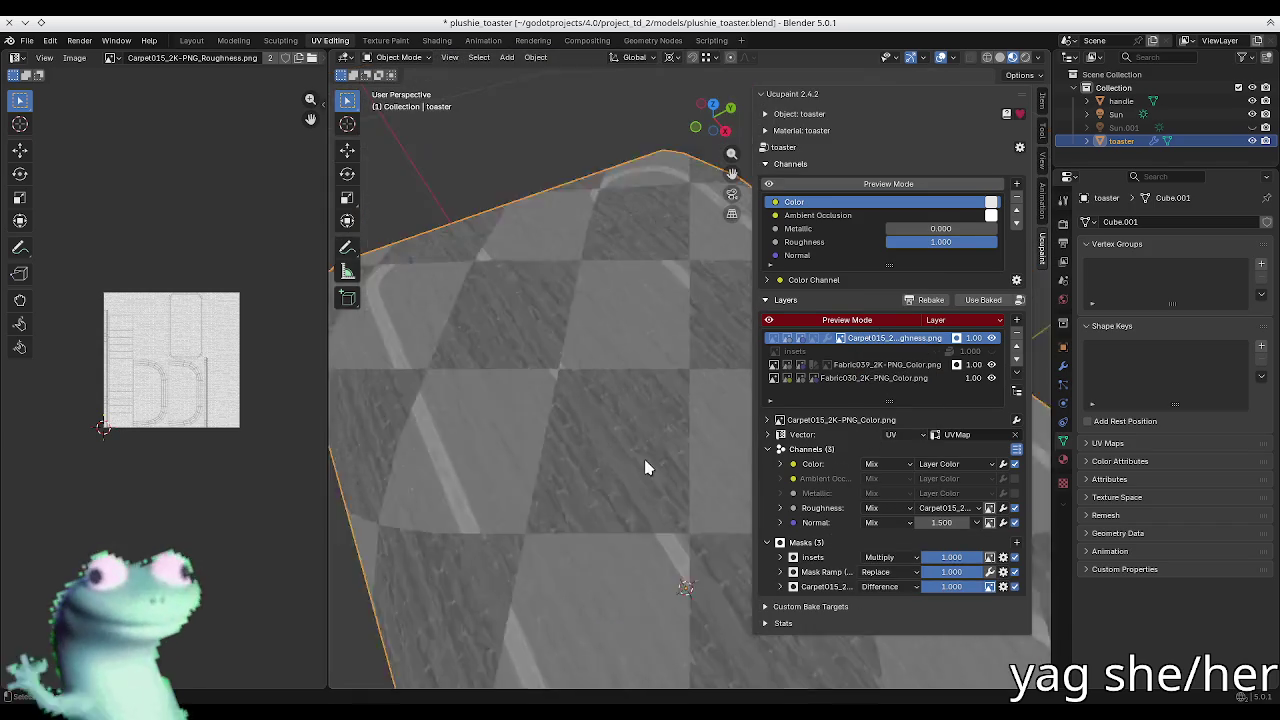
{"action": "middle_click_drag", "start_coordinate": [645, 467], "coordinate": [596, 396]}
{"action": "left_click", "coordinate": [880, 587]}
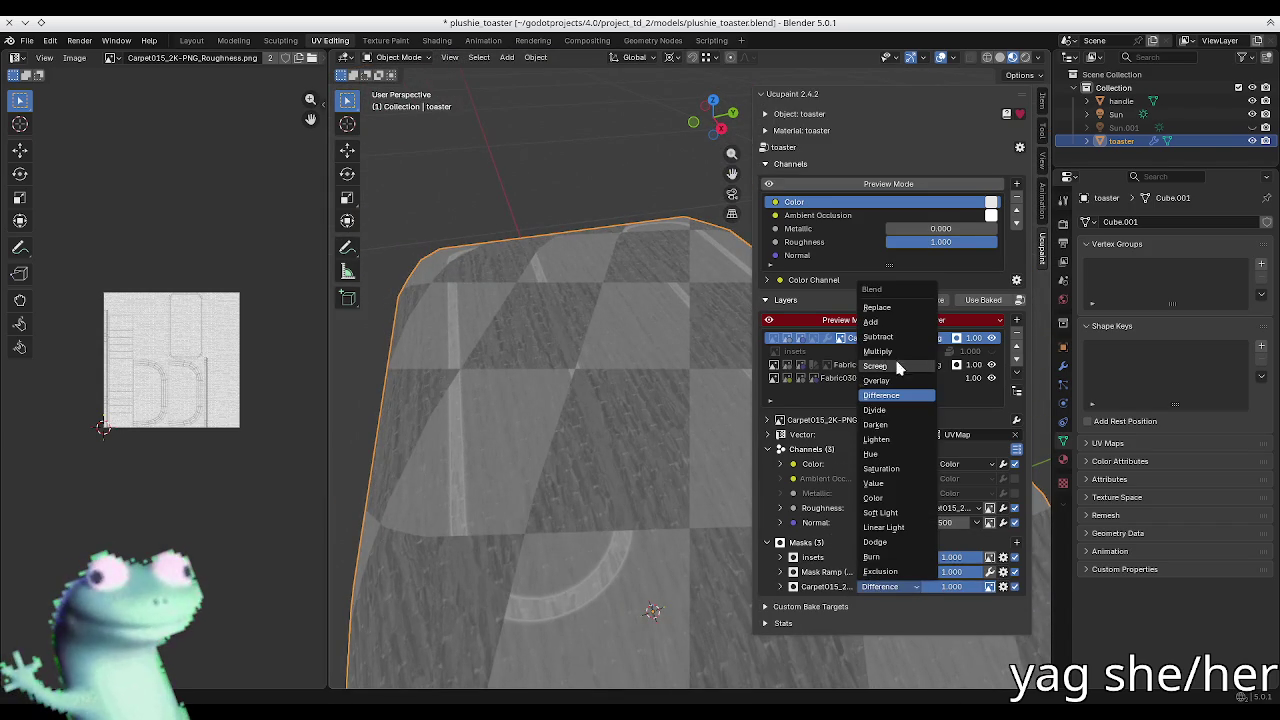
{"action": "left_click", "coordinate": [888, 337]}
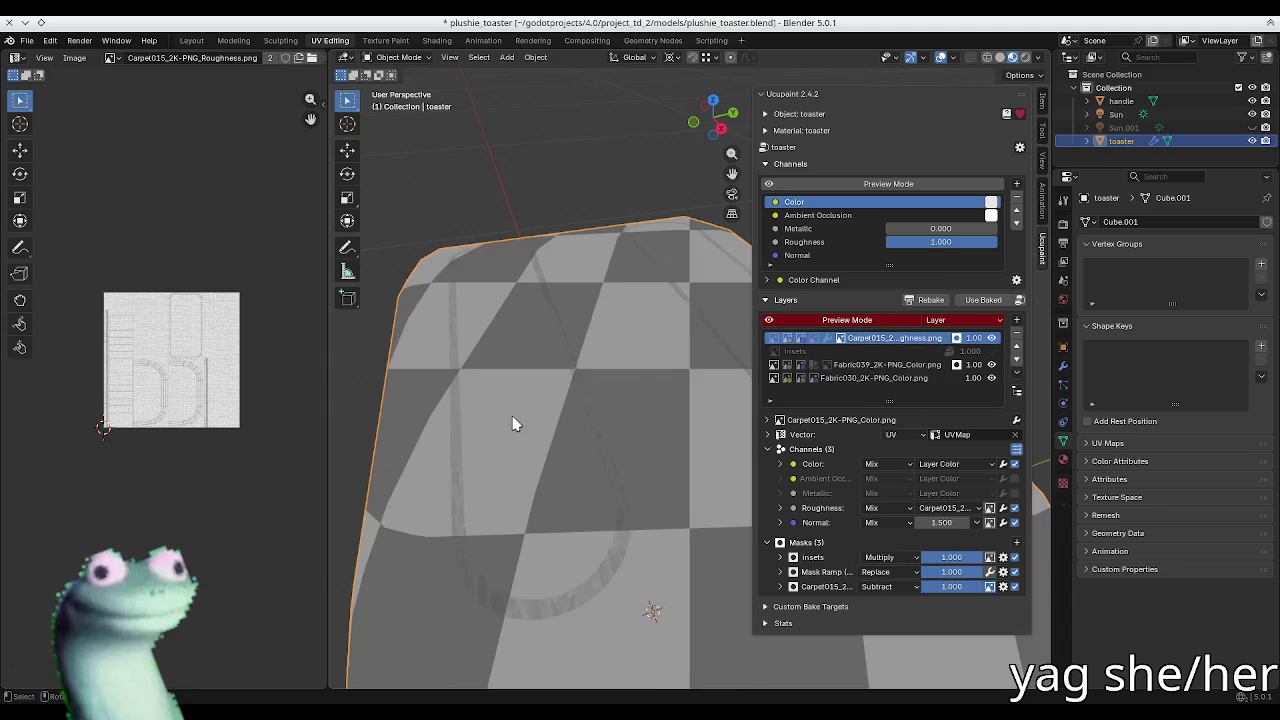
{"action": "left_click", "coordinate": [885, 587]}
{"action": "left_click", "coordinate": [885, 587]}
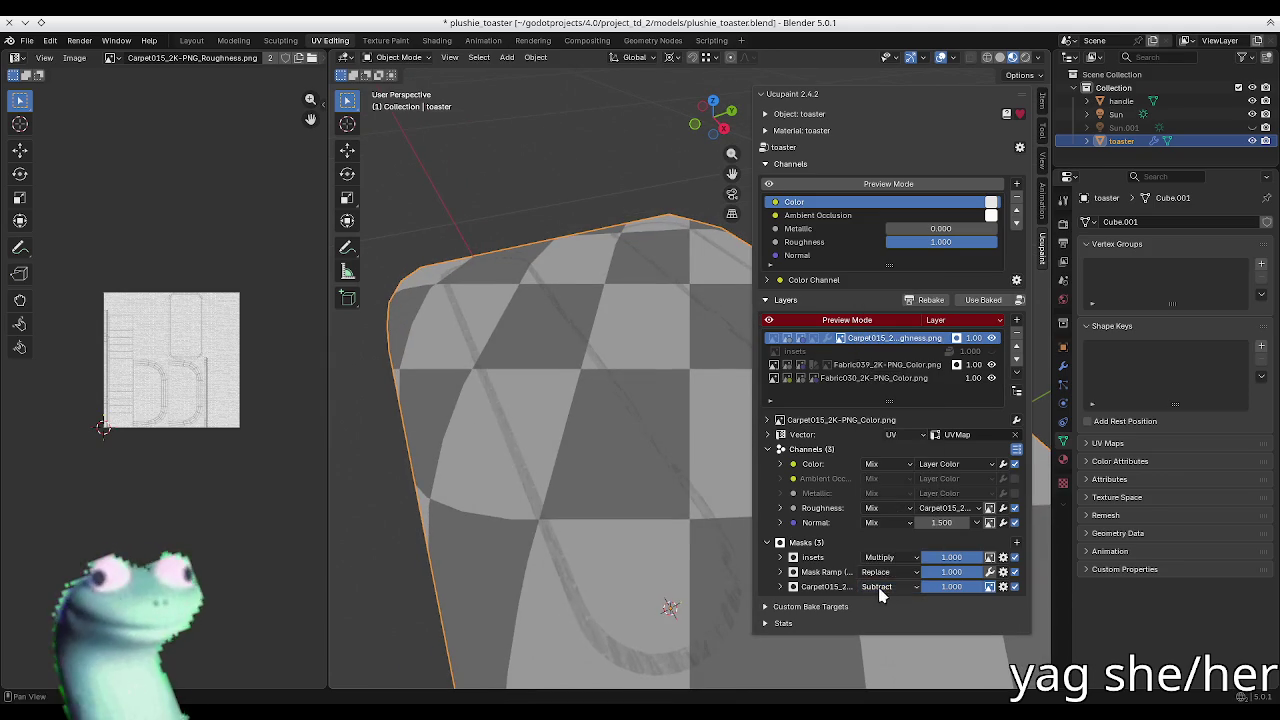
Step: Move the Carpet015 mask ramp's dark stop to about 0.673 and check the strips
{"action": "left_click", "coordinate": [826, 595]}
{"action": "scroll", "coordinate": [840, 600], "scroll_direction": "down", "scroll_amount": 2}
{"action": "mouse_move", "coordinate": [812, 590]}
{"action": "left_mouse_down"}
{"action": "mouse_move", "coordinate": [946, 594]}
{"action": "mouse_move", "coordinate": [941, 585]}
{"action": "left_mouse_up"}
{"action": "scroll", "coordinate": [593, 416], "scroll_direction": "up", "scroll_amount": 1}
{"action": "scroll", "coordinate": [593, 416], "scroll_direction": "up", "scroll_amount": 3}
{"action": "mouse_move", "coordinate": [593, 416]}
{"action": "middle_mouse_down"}
{"action": "mouse_move", "coordinate": [614, 434]}
{"action": "mouse_move", "coordinate": [534, 409]}
{"action": "mouse_move", "coordinate": [669, 420]}
{"action": "middle_mouse_up"}
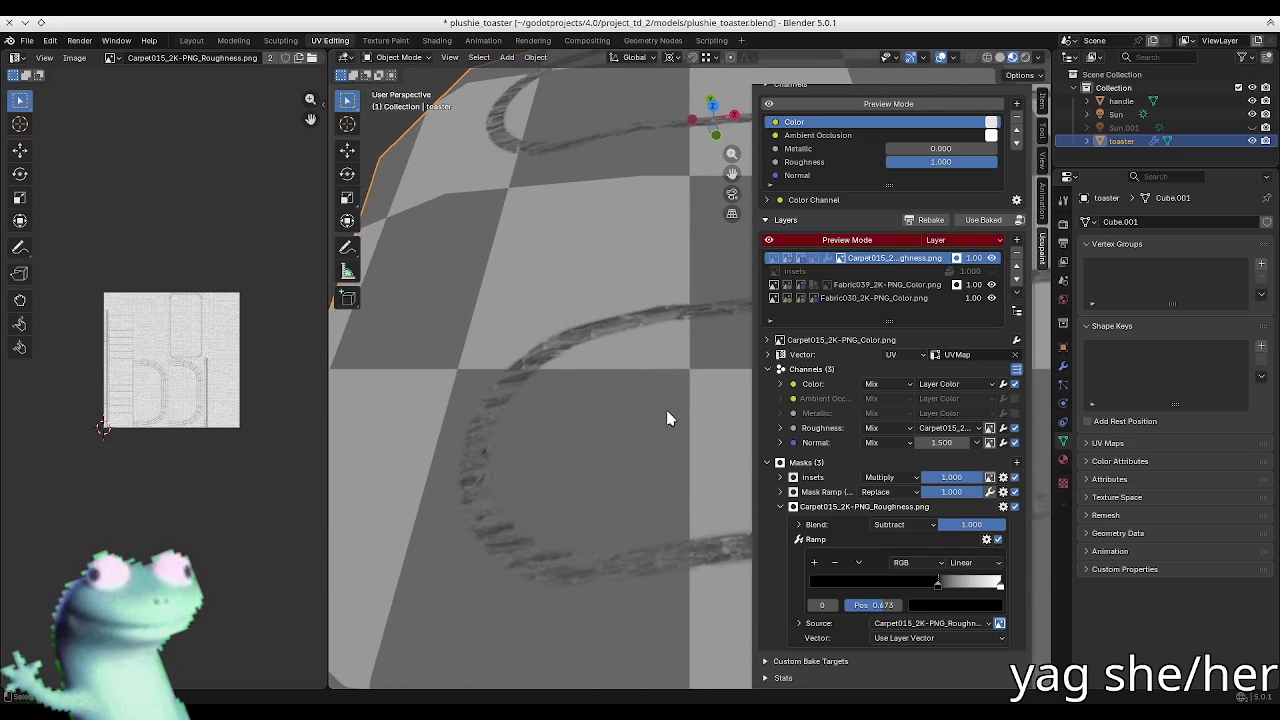
Step: Turn off layer preview and try the Carpet015 mask on Overlay with a shifted white stop
{"action": "left_click", "coordinate": [884, 243]}
{"action": "middle_click_drag", "start_coordinate": [614, 331], "coordinate": [493, 328]}
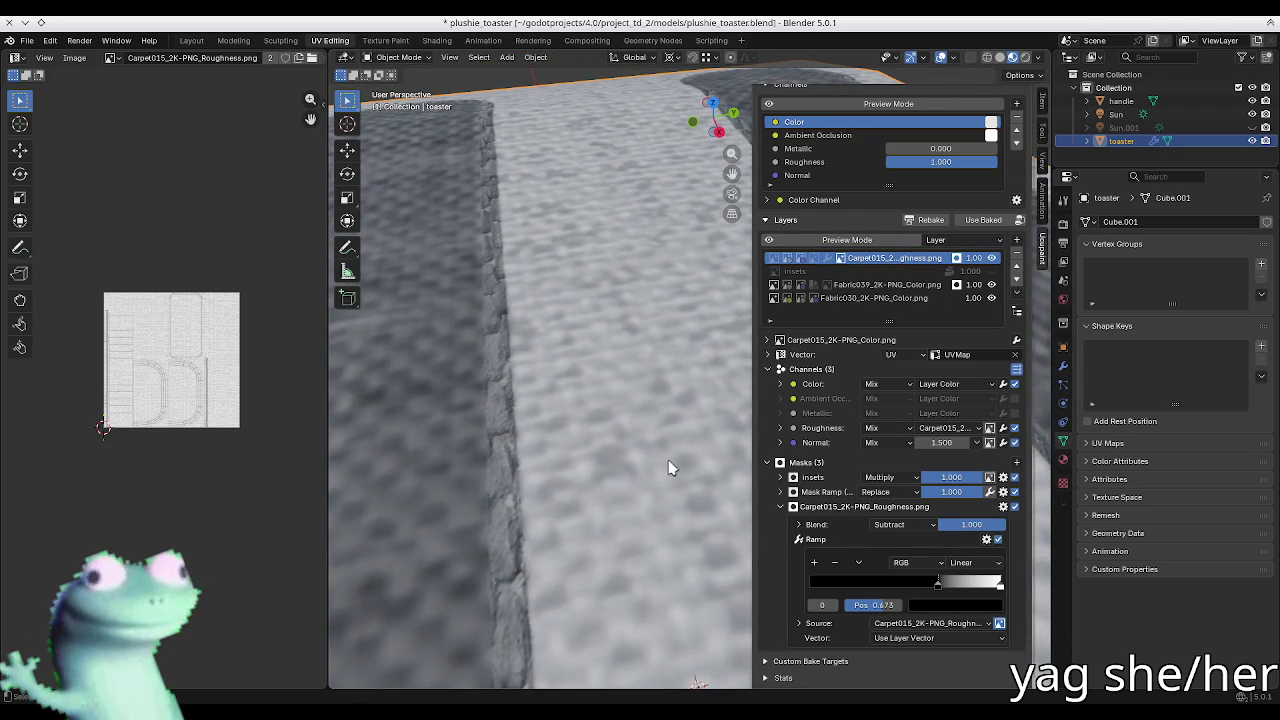
{"action": "mouse_move", "coordinate": [1001, 597]}
{"action": "left_mouse_down"}
{"action": "mouse_move", "coordinate": [915, 592]}
{"action": "mouse_move", "coordinate": [929, 596]}
{"action": "left_mouse_up"}
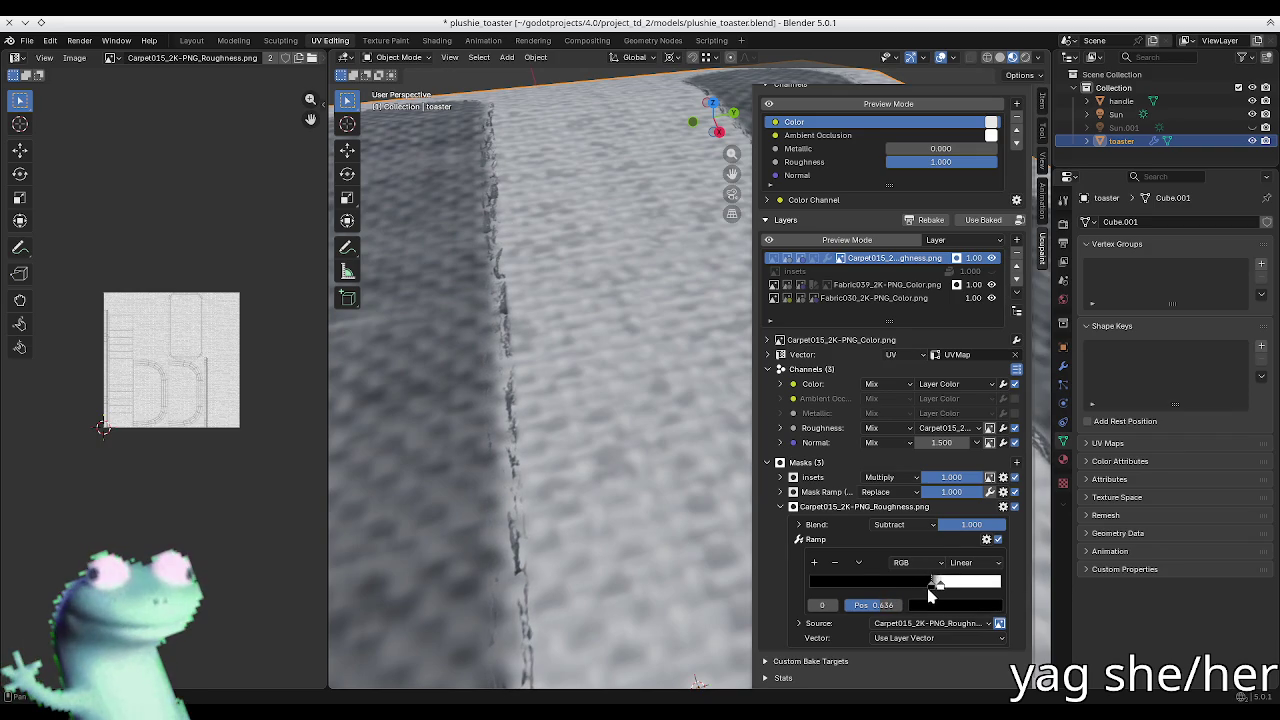
{"action": "left_click", "coordinate": [905, 524]}
{"action": "left_click", "coordinate": [908, 335]}
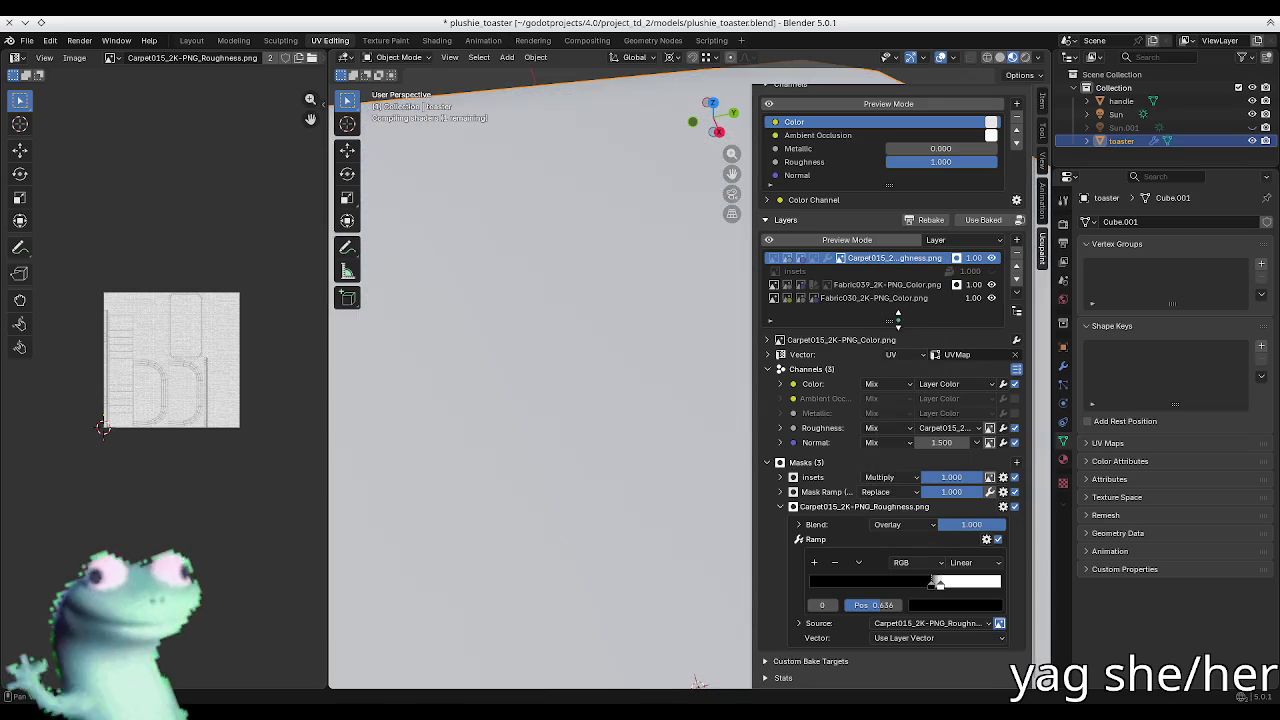
{"action": "middle_click_drag", "start_coordinate": [537, 408], "coordinate": [650, 480]}
{"action": "mouse_move", "coordinate": [940, 586]}
{"action": "left_mouse_down"}
{"action": "mouse_move", "coordinate": [1012, 591]}
{"action": "mouse_move", "coordinate": [838, 592]}
{"action": "mouse_move", "coordinate": [852, 588]}
{"action": "left_mouse_up"}
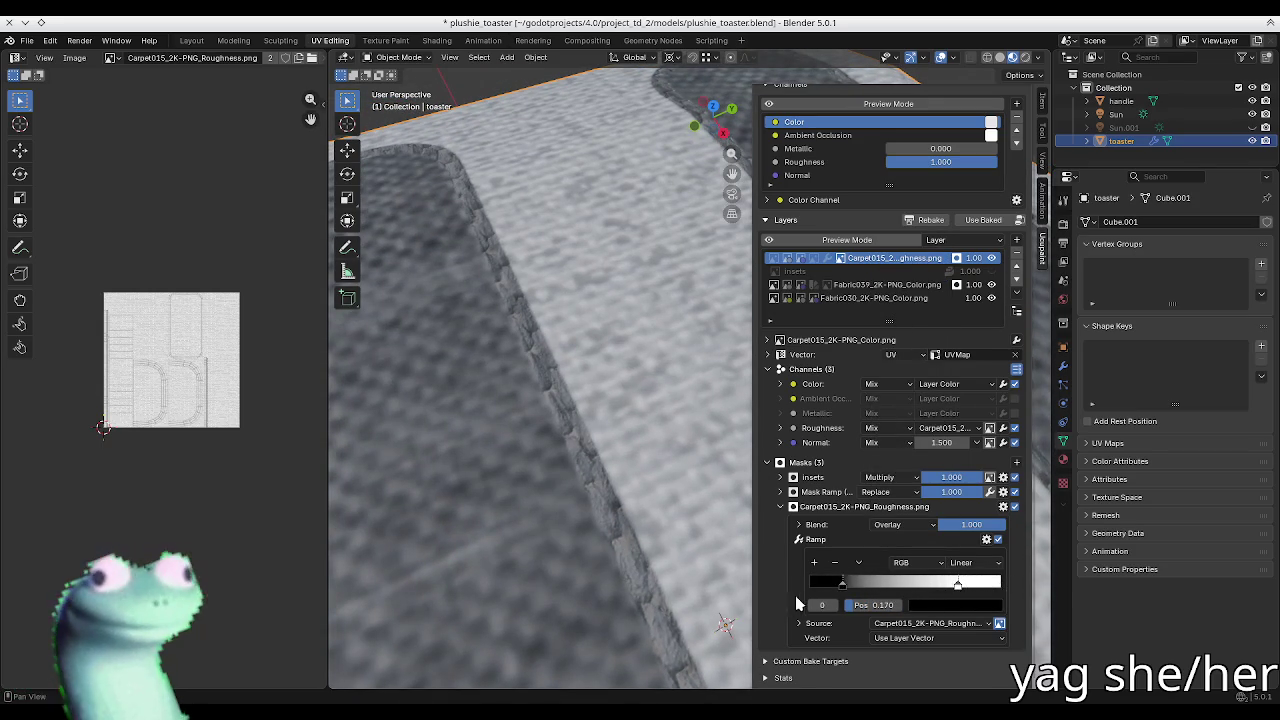
Step: Switch the mask blend to Darken, after trying Divide, with ramp stops at both ends
{"action": "left_click", "coordinate": [893, 525]}
{"action": "left_click", "coordinate": [887, 347]}
{"action": "left_click", "coordinate": [885, 525]}
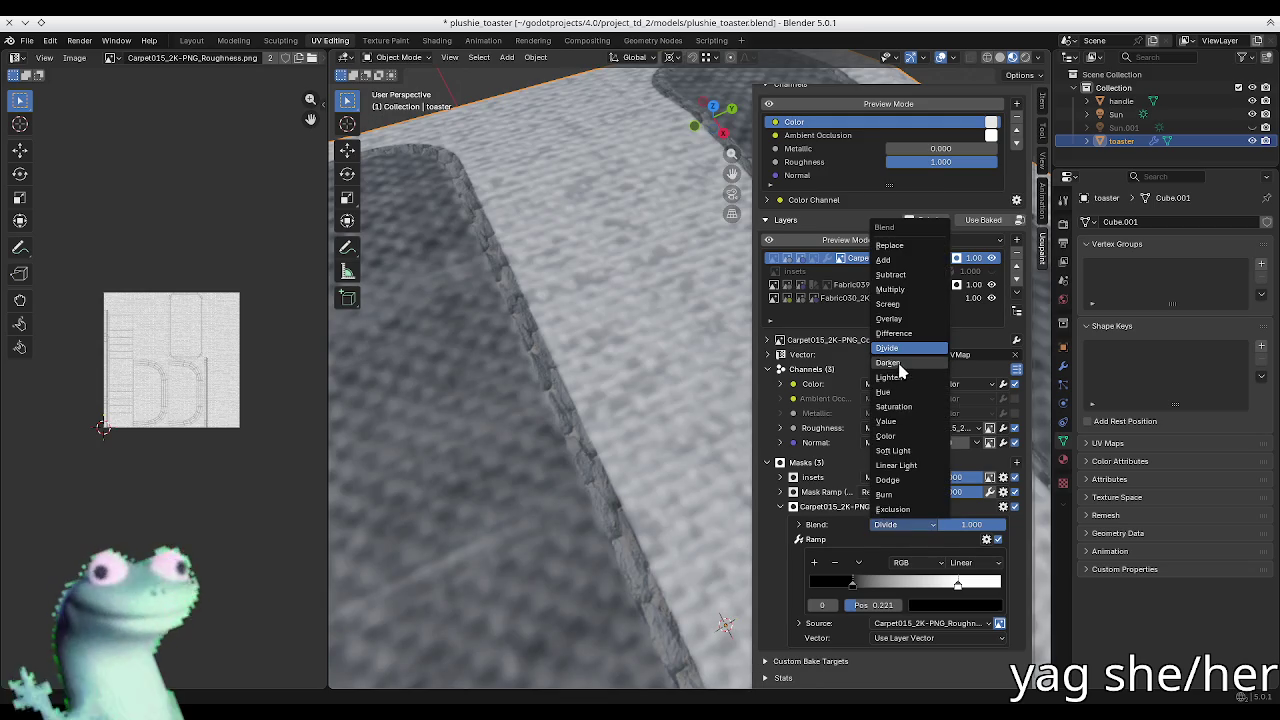
{"action": "left_click", "coordinate": [903, 372]}
{"action": "middle_click_drag", "start_coordinate": [735, 538], "coordinate": [623, 431]}
{"action": "scroll", "coordinate": [639, 452], "scroll_direction": "down", "scroll_amount": 2}
{"action": "scroll", "coordinate": [637, 454], "scroll_direction": "down", "scroll_amount": 2}
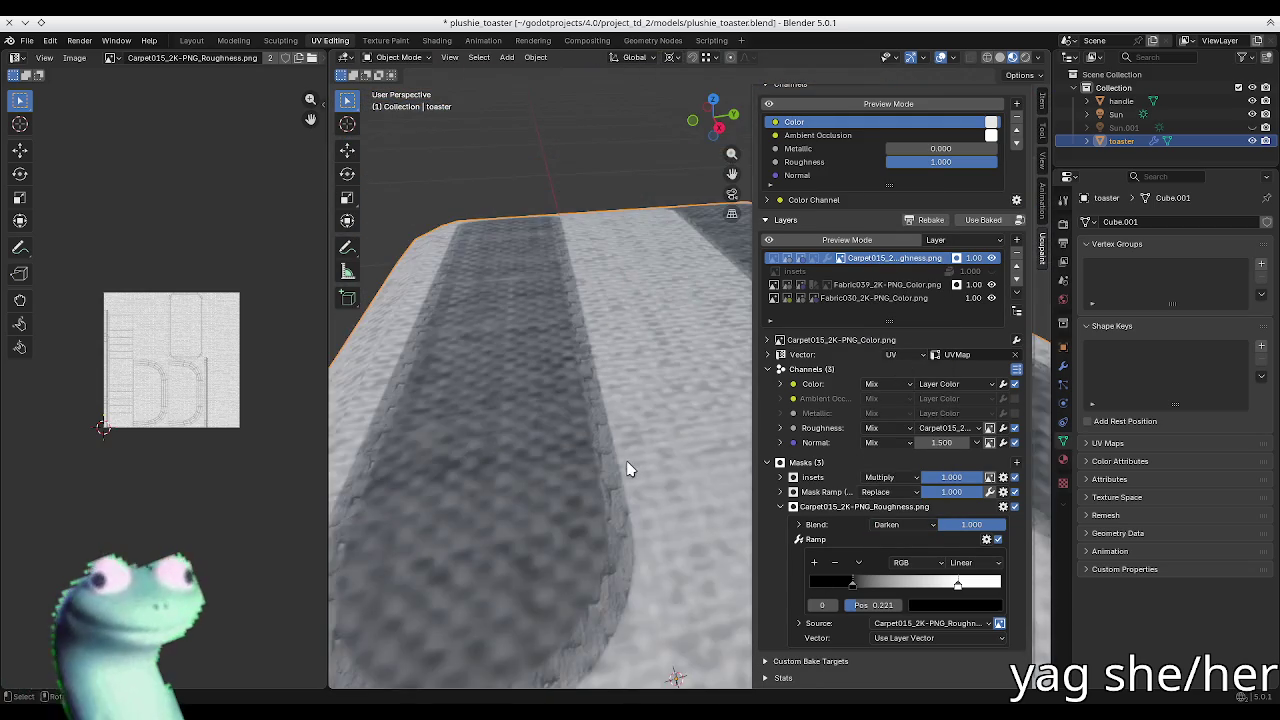
{"action": "scroll", "coordinate": [636, 455], "scroll_direction": "down", "scroll_amount": 2}
{"action": "scroll", "coordinate": [635, 455], "scroll_direction": "down", "scroll_amount": 2}
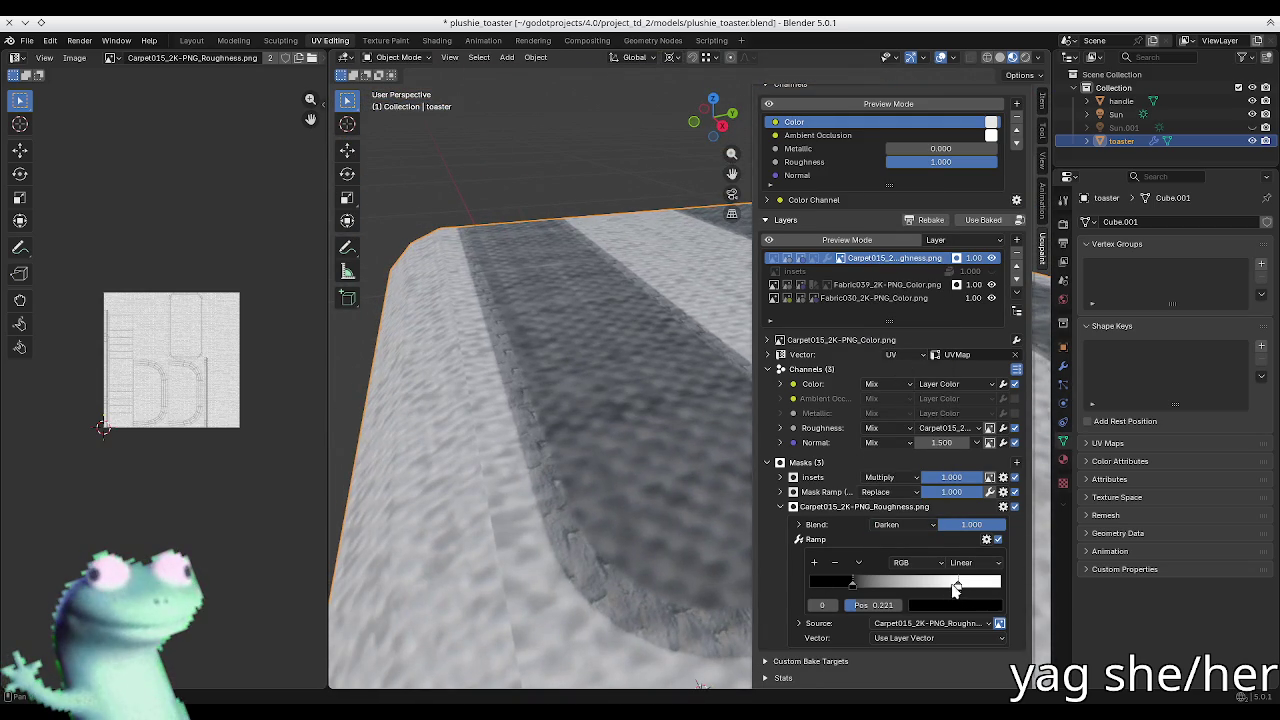
{"action": "left_click_drag", "start_coordinate": [954, 586], "coordinate": [1018, 592]}
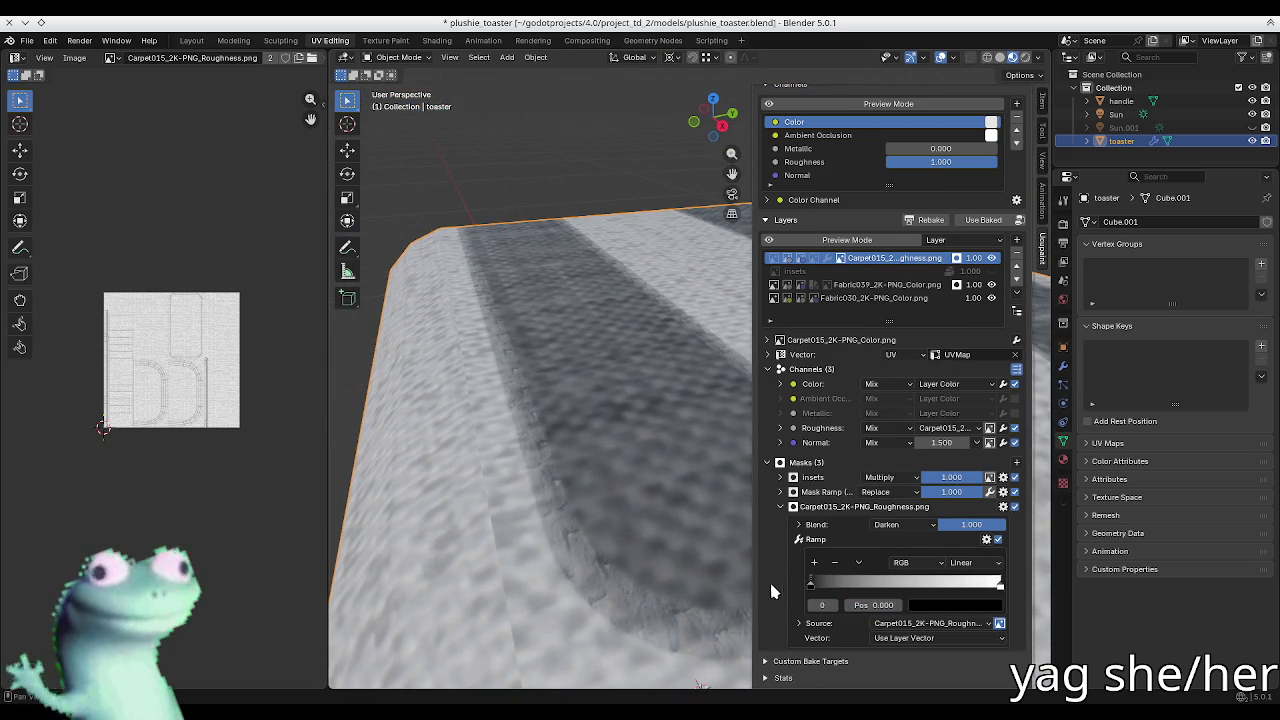
{"action": "mouse_move", "coordinate": [809, 585]}
{"action": "left_mouse_down"}
{"action": "mouse_move", "coordinate": [941, 584]}
{"action": "mouse_move", "coordinate": [810, 584]}
{"action": "left_mouse_up"}
Step: Scroll through the layer stack and start removing the Carpet015 layer
{"action": "scroll", "coordinate": [590, 446], "scroll_direction": "down", "scroll_amount": 5}
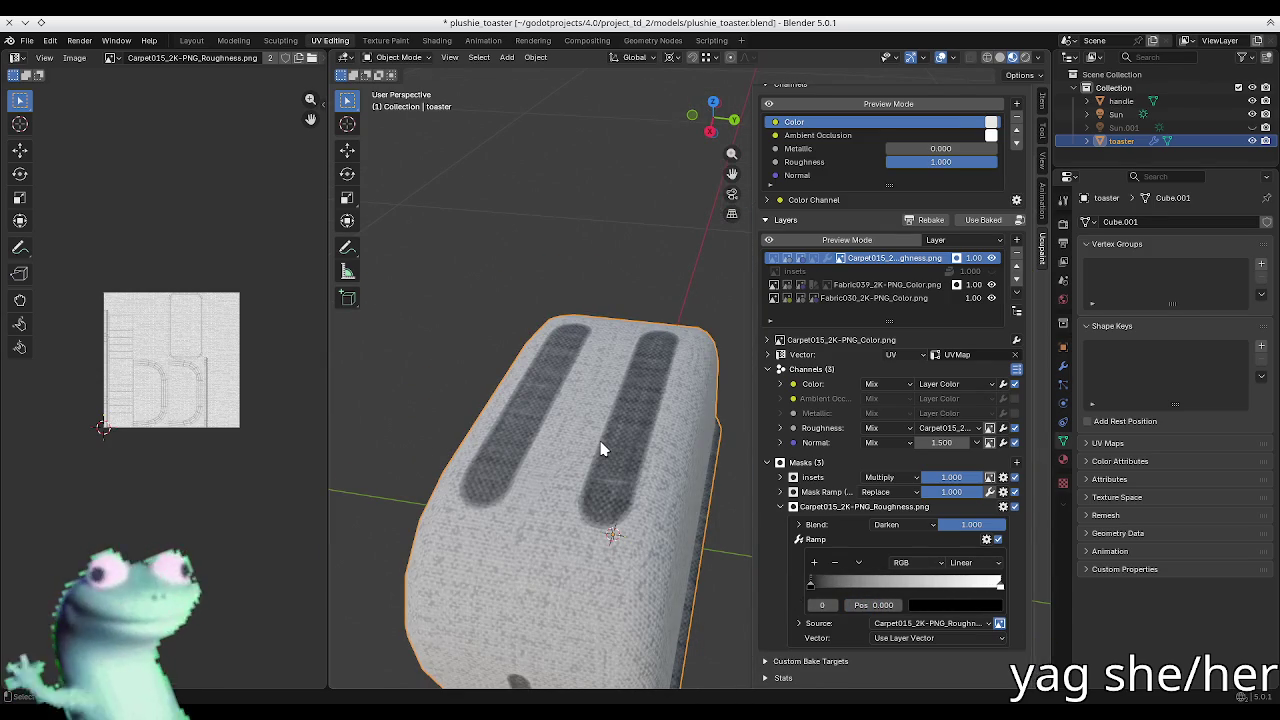
{"action": "scroll", "coordinate": [601, 449], "scroll_direction": "up", "scroll_amount": 2}
{"action": "scroll", "coordinate": [600, 440], "scroll_direction": "up", "scroll_amount": 2}
{"action": "scroll", "coordinate": [600, 432], "scroll_direction": "up", "scroll_amount": 1}
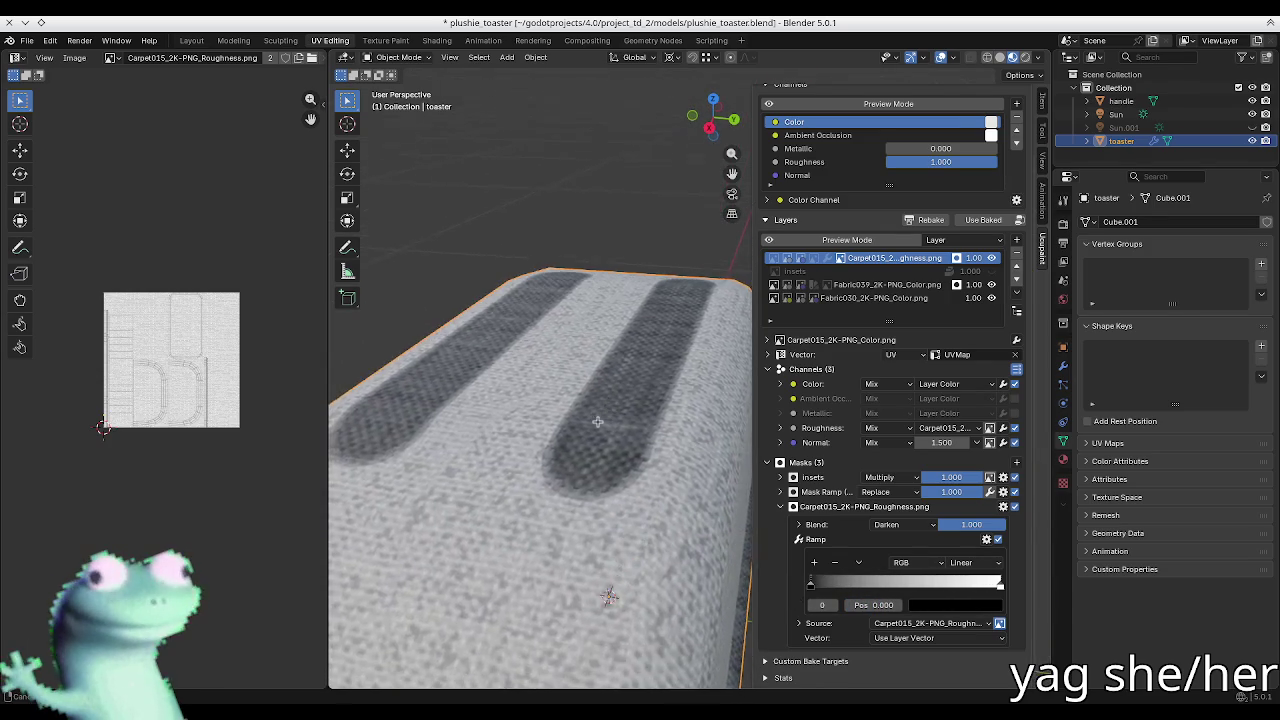
{"action": "scroll", "coordinate": [599, 425], "scroll_direction": "up", "scroll_amount": 2}
{"action": "scroll", "coordinate": [599, 425], "scroll_direction": "down", "scroll_amount": 2}
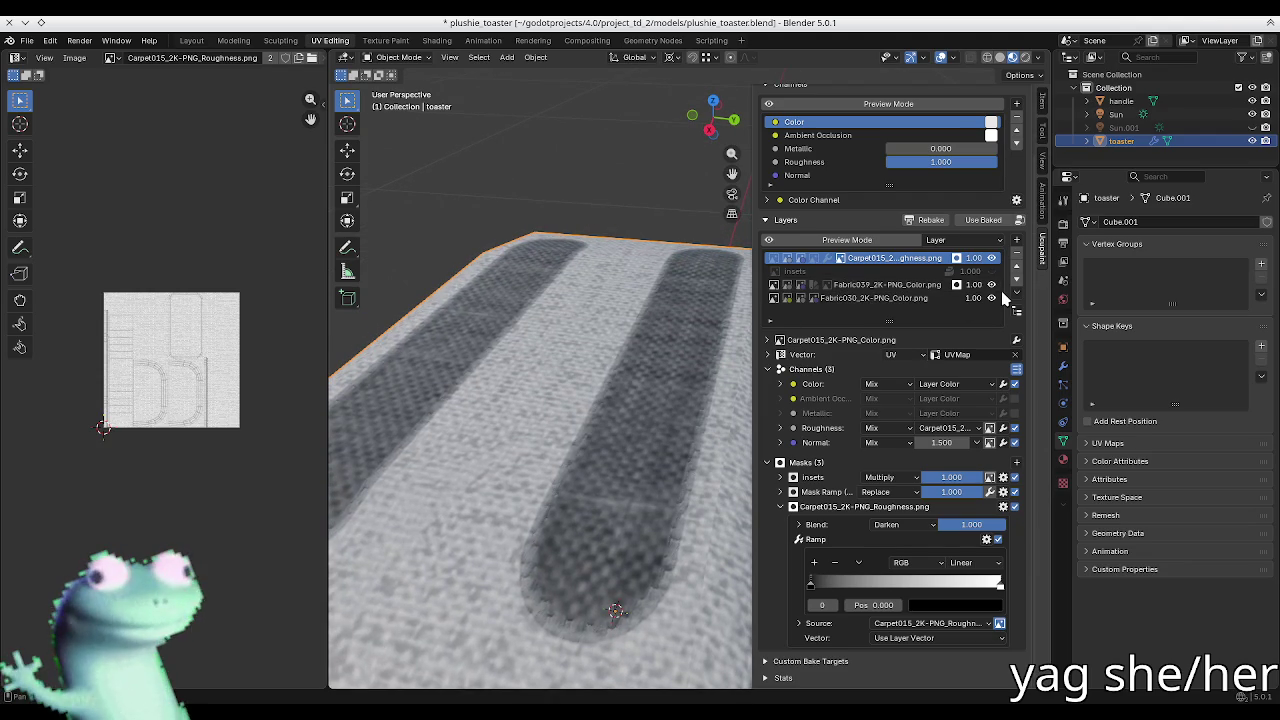
{"action": "left_click", "coordinate": [1016, 253]}
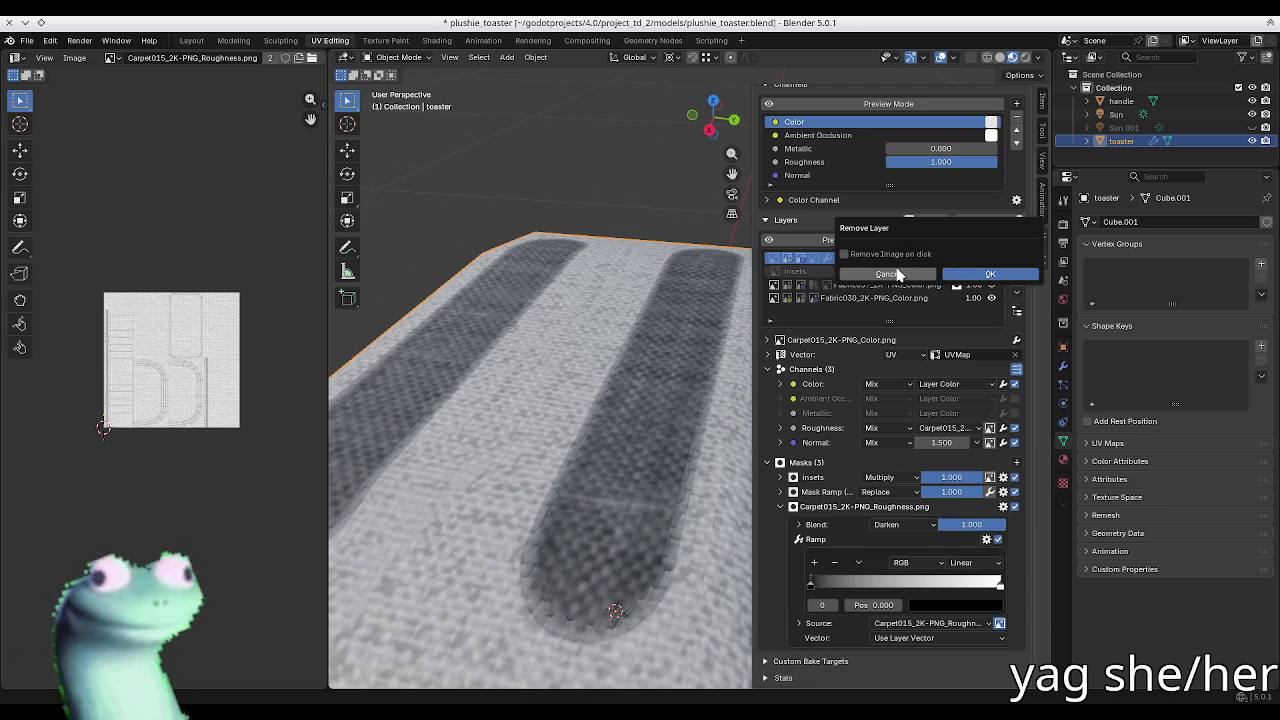
Step: Confirm removal of the Carpet015 layer and view the toaster from the front
{"action": "left_click", "coordinate": [968, 274]}
{"action": "scroll", "coordinate": [523, 414], "scroll_direction": "down", "scroll_amount": 5}
{"action": "mouse_move", "coordinate": [523, 414]}
{"action": "middle_mouse_down"}
{"action": "mouse_move", "coordinate": [538, 517]}
{"action": "mouse_move", "coordinate": [714, 443]}
{"action": "middle_mouse_up"}
{"action": "scroll", "coordinate": [538, 517], "scroll_direction": "up", "scroll_amount": 2}
Step: Select the Fabric039 layer, collapse its Normal channel, and bring up the add-mask choices
{"action": "left_click", "coordinate": [810, 352]}
{"action": "left_click", "coordinate": [813, 351]}
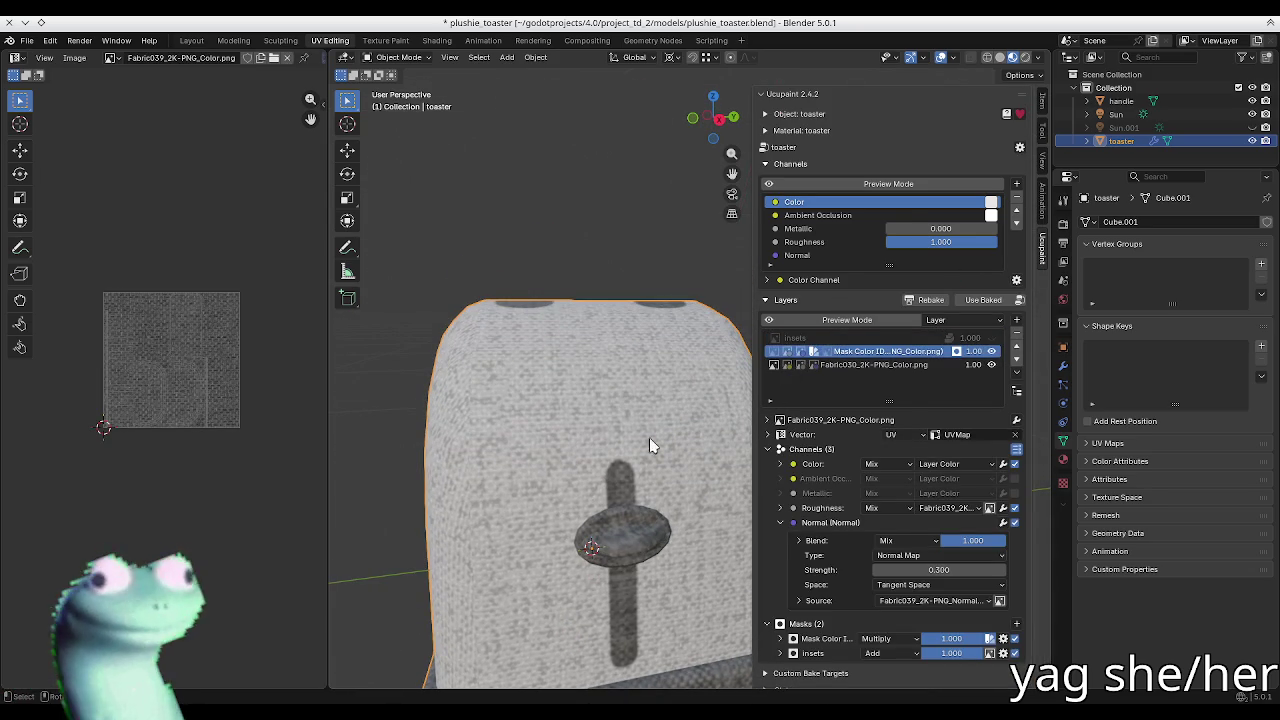
{"action": "middle_click_drag", "start_coordinate": [589, 474], "coordinate": [570, 477]}
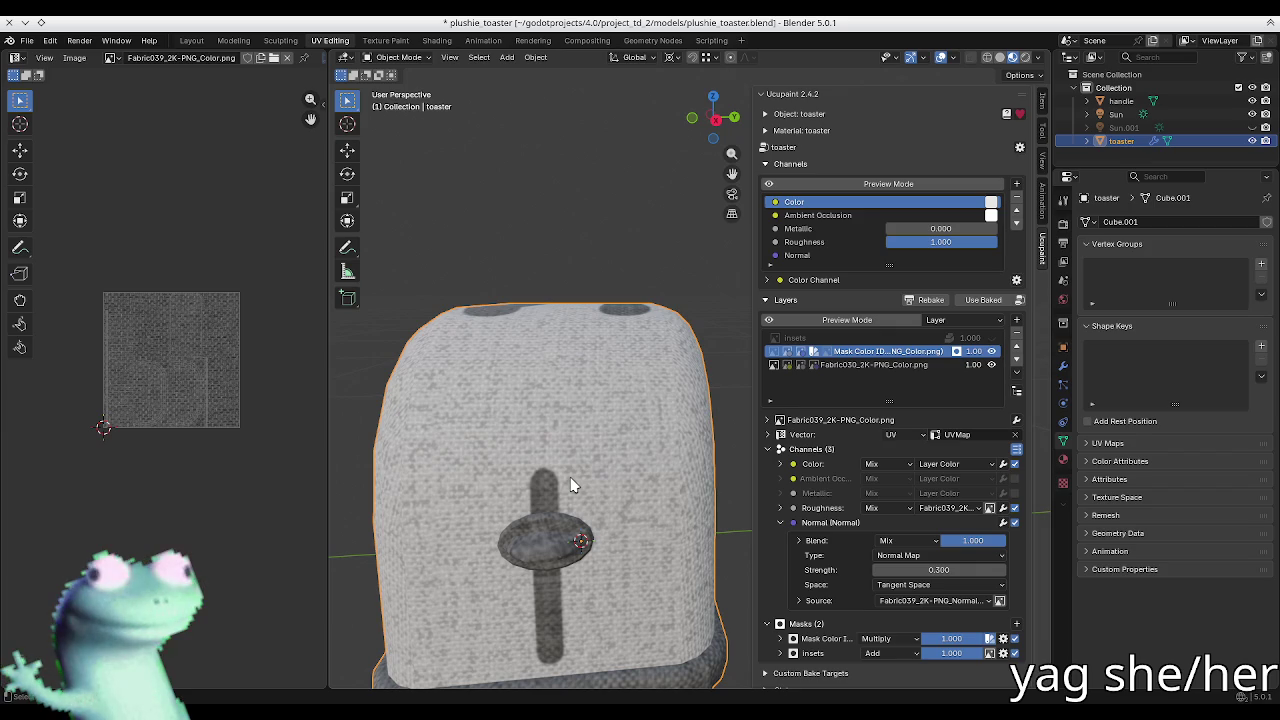
{"action": "left_click", "coordinate": [853, 522]}
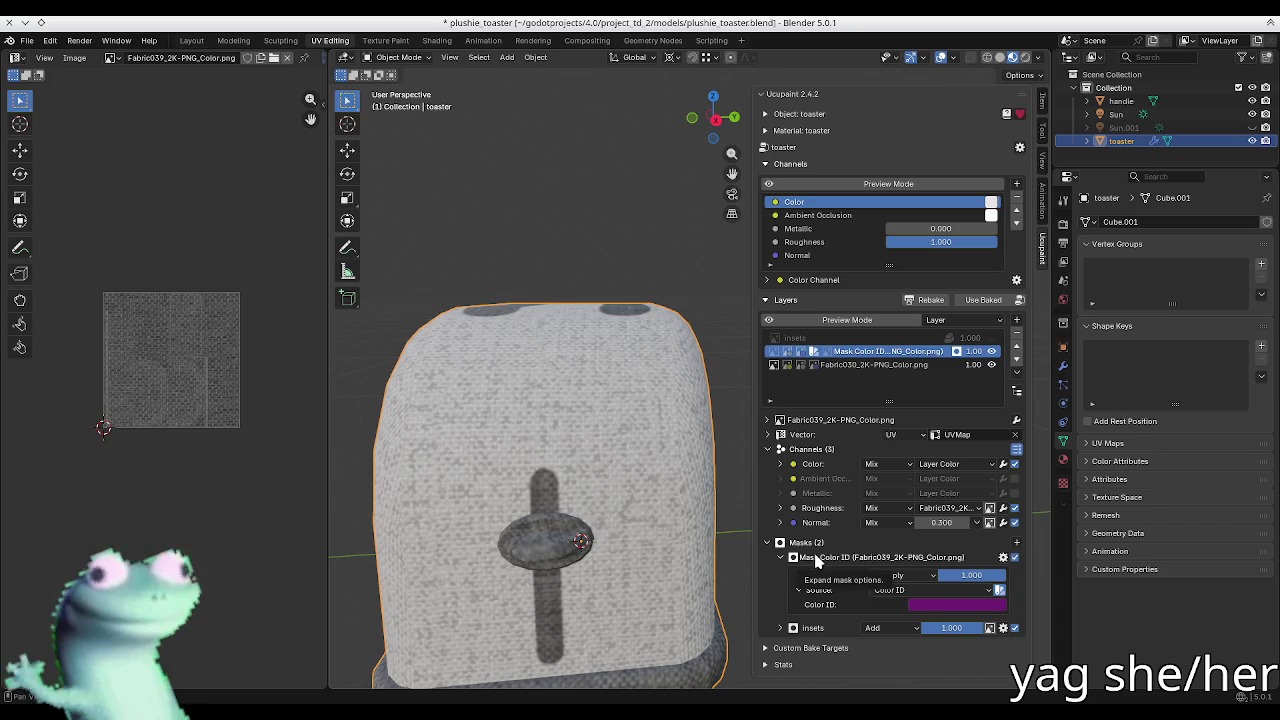
{"action": "left_click", "coordinate": [811, 573]}
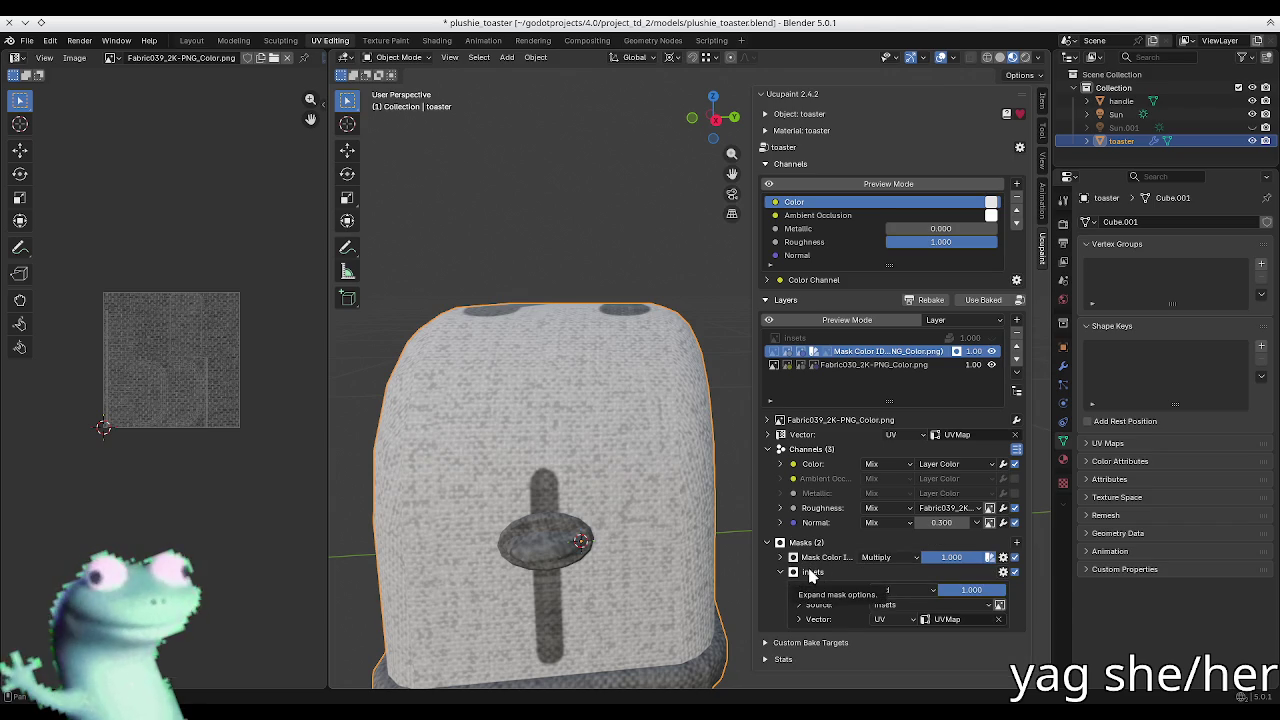
{"action": "left_click", "coordinate": [811, 573]}
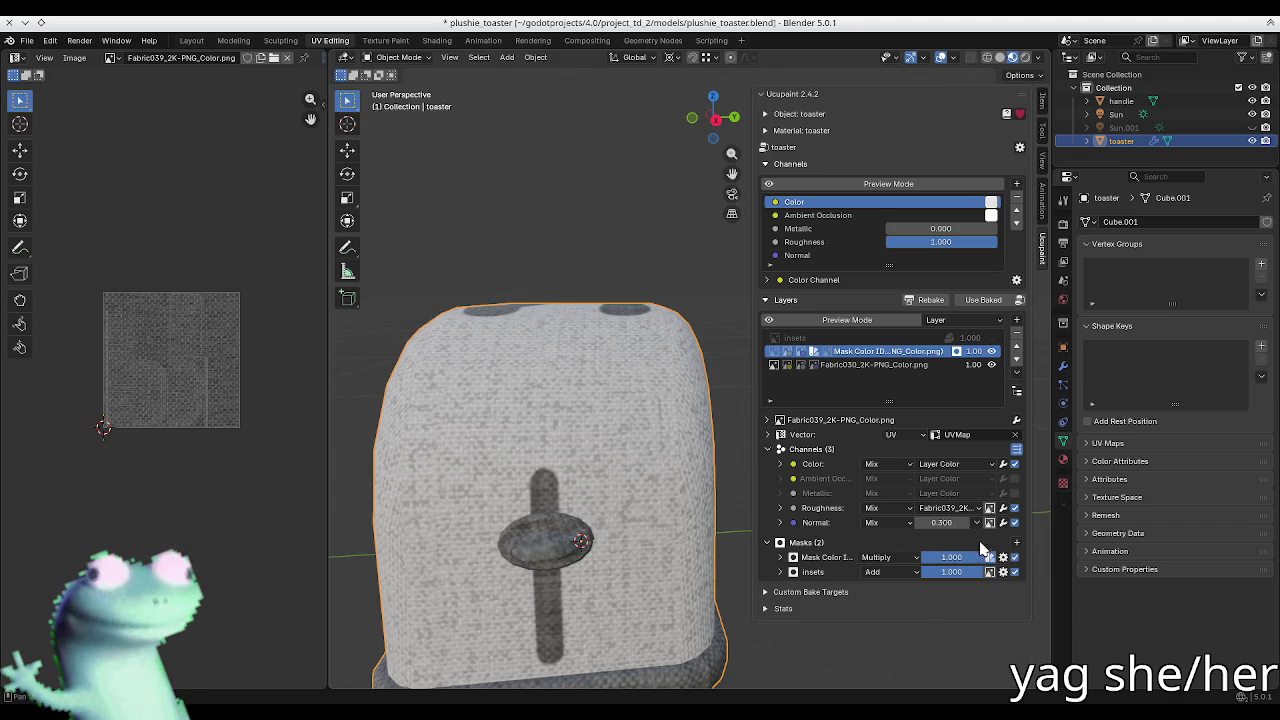
{"action": "left_click", "coordinate": [1017, 542]}
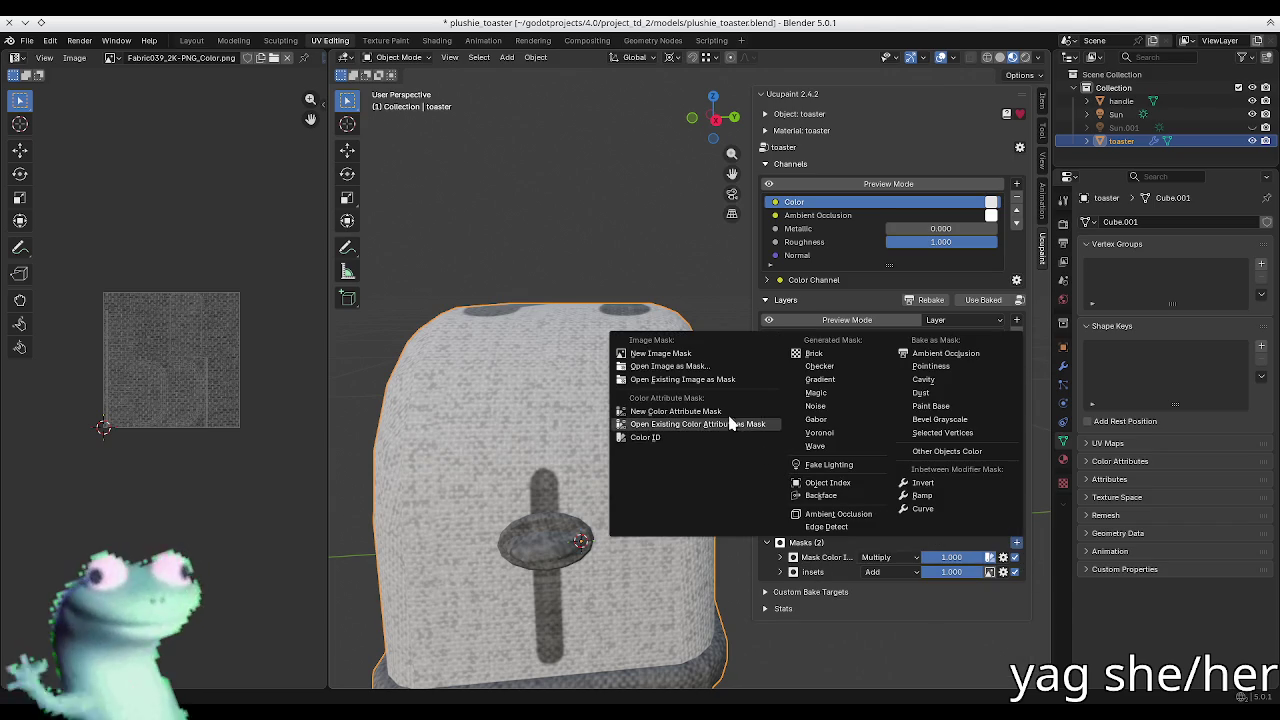
Step: Add Fabric039_2K-PNG_Roughness.png as an existing-image mask on Fabric039 and turn on preview mode
{"action": "left_click", "coordinate": [705, 380]}
{"action": "left_click", "coordinate": [655, 388]}
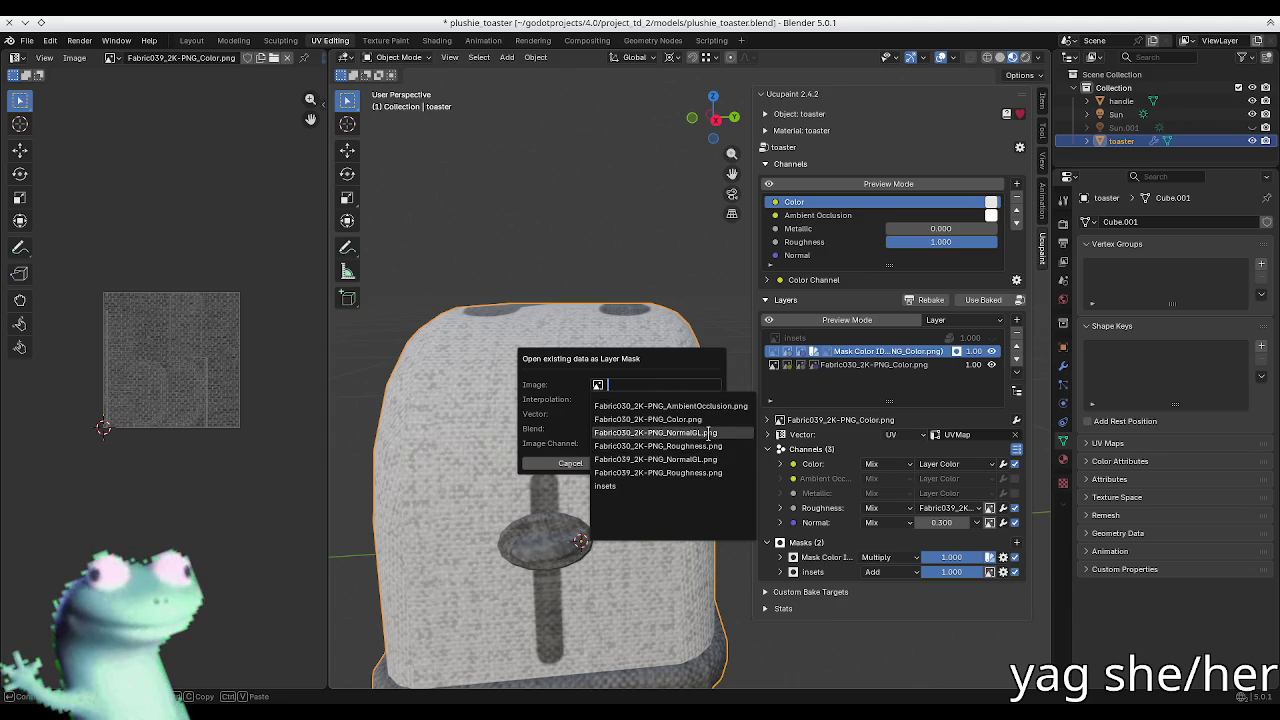
{"action": "left_click", "coordinate": [707, 472]}
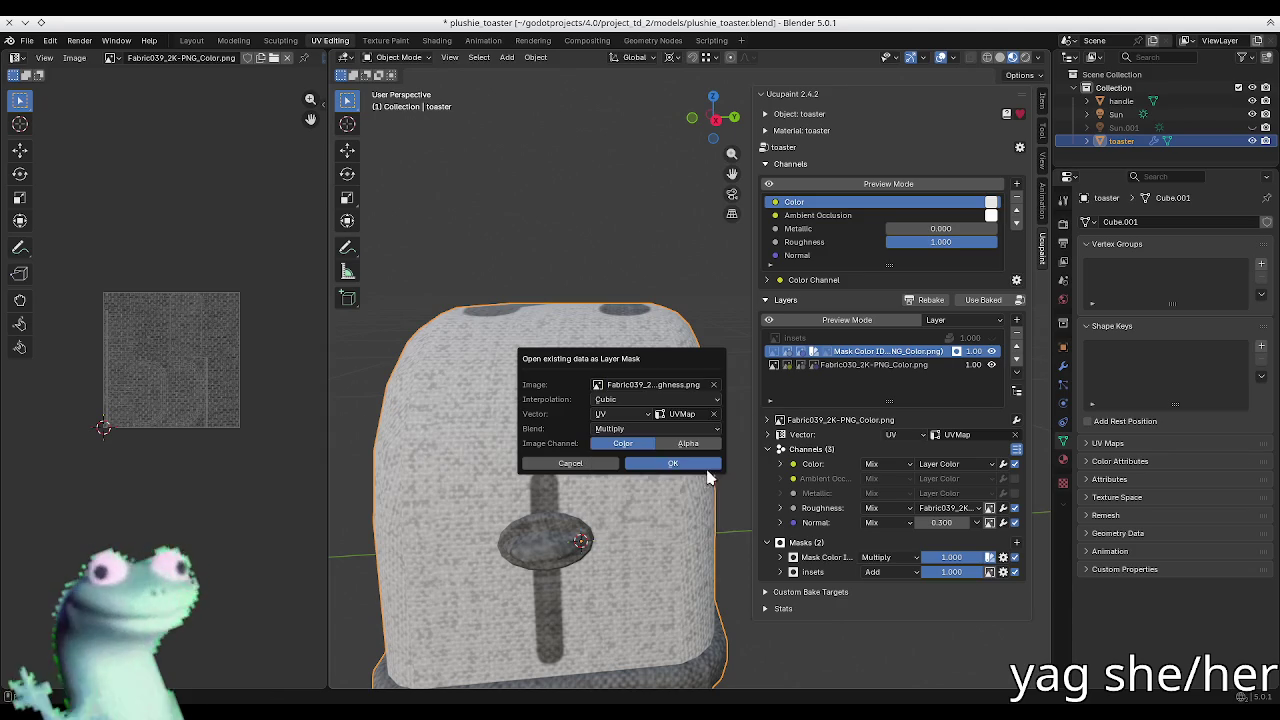
{"action": "left_click", "coordinate": [714, 470]}
{"action": "scroll", "coordinate": [612, 490], "scroll_direction": "up", "scroll_amount": 3}
{"action": "left_click", "coordinate": [876, 586]}
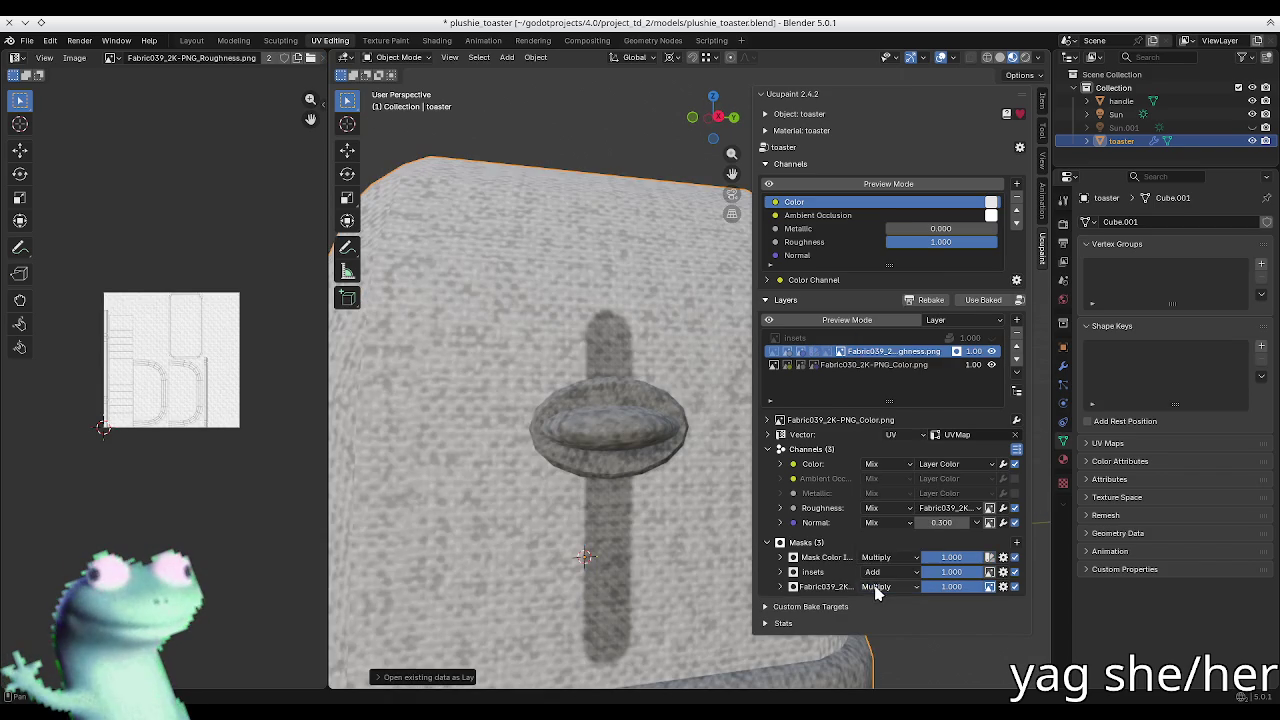
{"action": "left_click", "coordinate": [833, 322]}
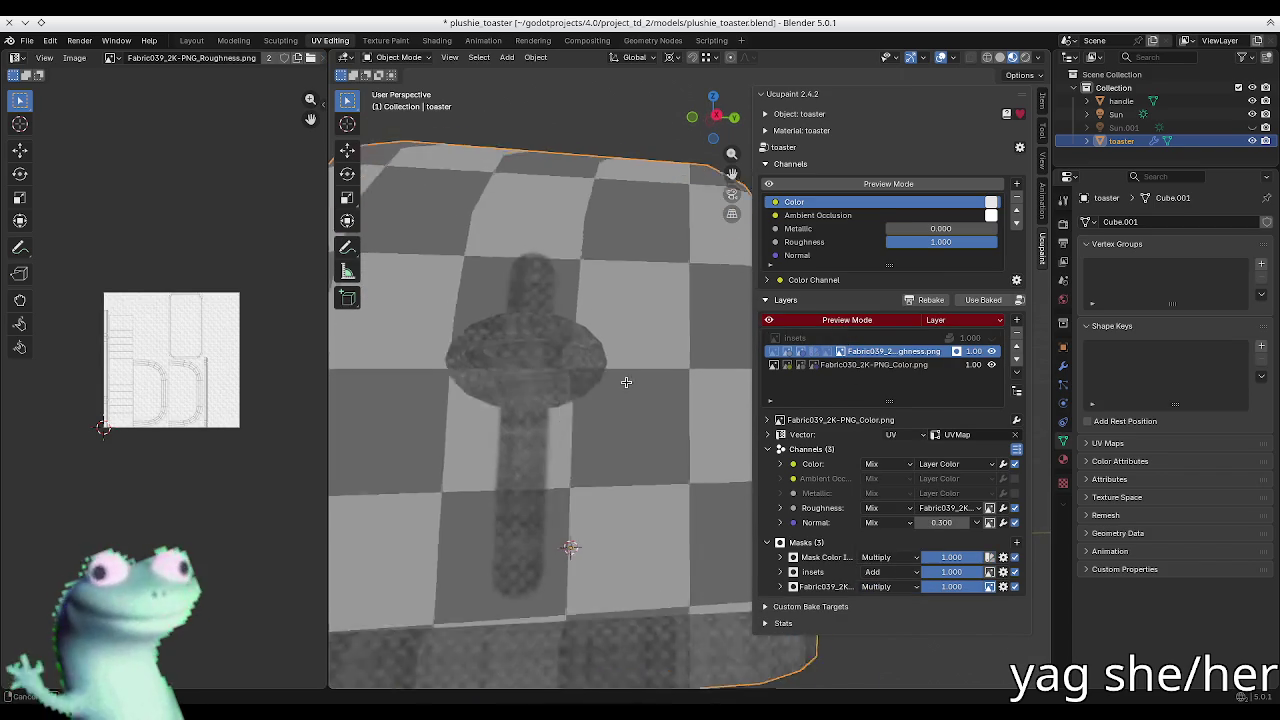
Step: Set the roughness mask's blend to Subtract and its vector to Use Layer Vector
{"action": "left_click", "coordinate": [884, 588]}
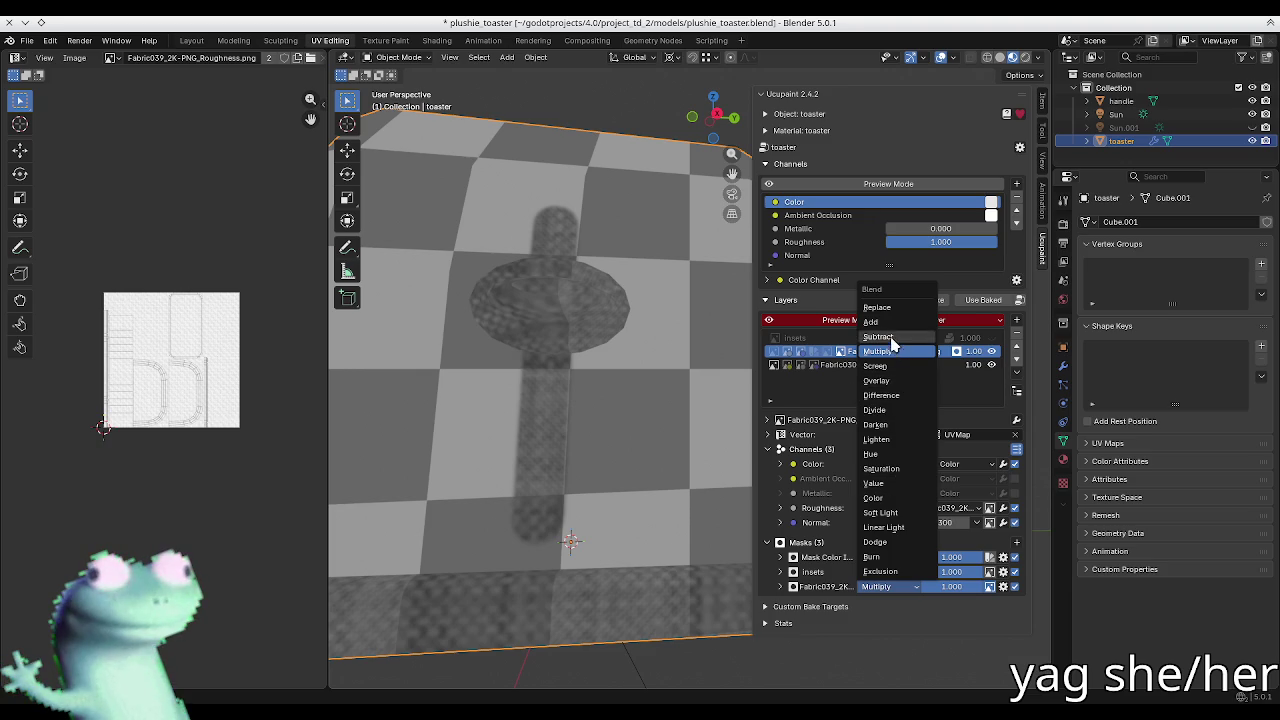
{"action": "left_click", "coordinate": [895, 337]}
{"action": "scroll", "coordinate": [640, 394], "scroll_direction": "up", "scroll_amount": 1}
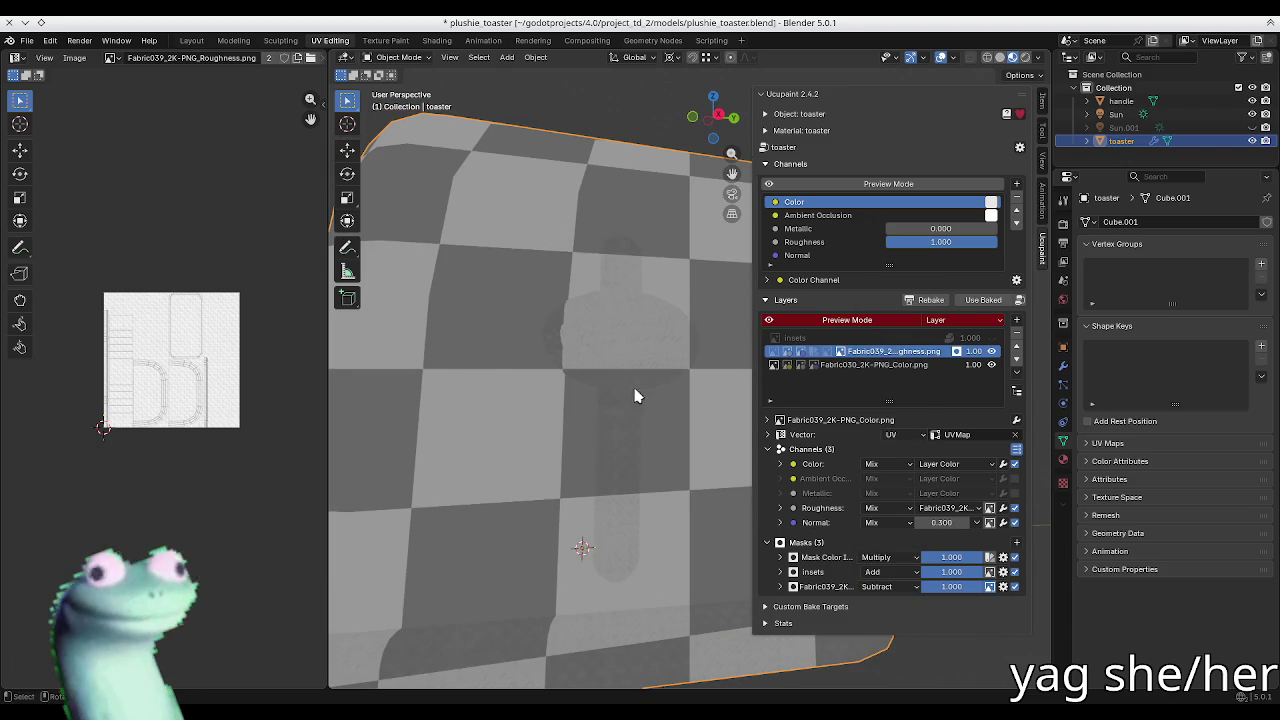
{"action": "left_click", "coordinate": [840, 587]}
{"action": "scroll", "coordinate": [177, 331], "scroll_direction": "up", "scroll_amount": 3}
{"action": "scroll", "coordinate": [175, 330], "scroll_direction": "up", "scroll_amount": 4}
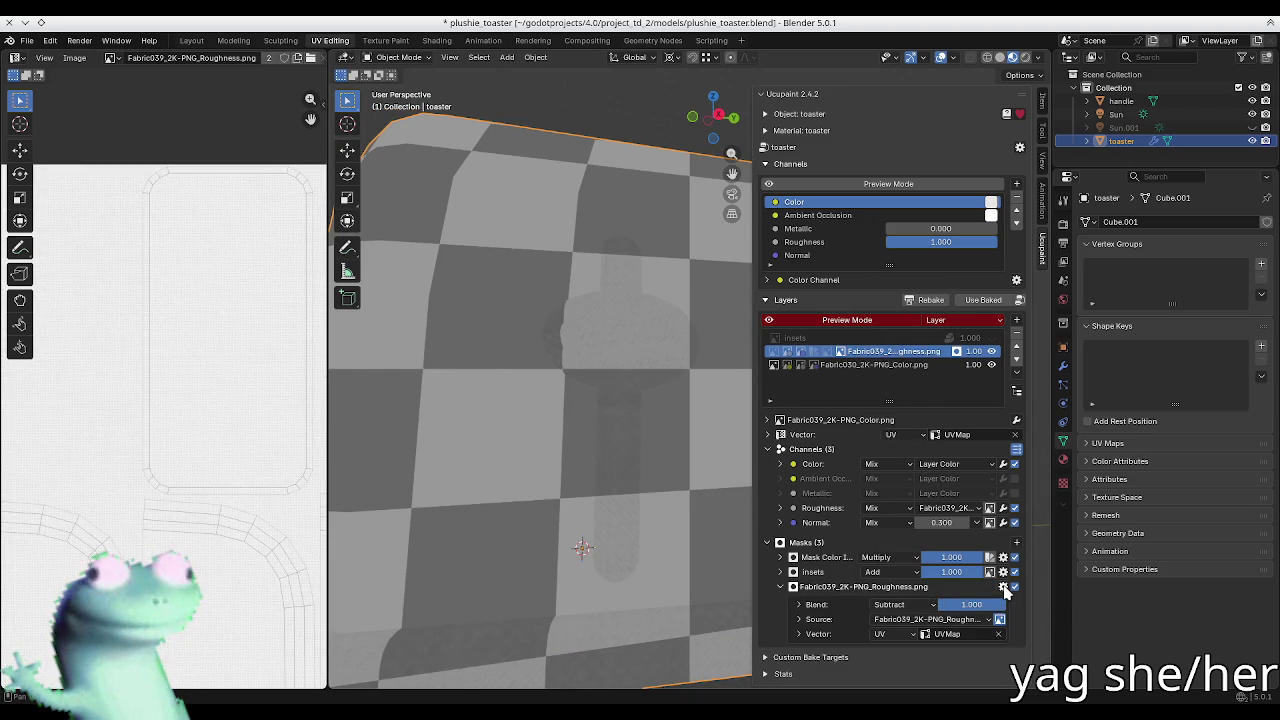
{"action": "left_click", "coordinate": [799, 634]}
{"action": "scroll", "coordinate": [940, 620], "scroll_direction": "down", "scroll_amount": 2}
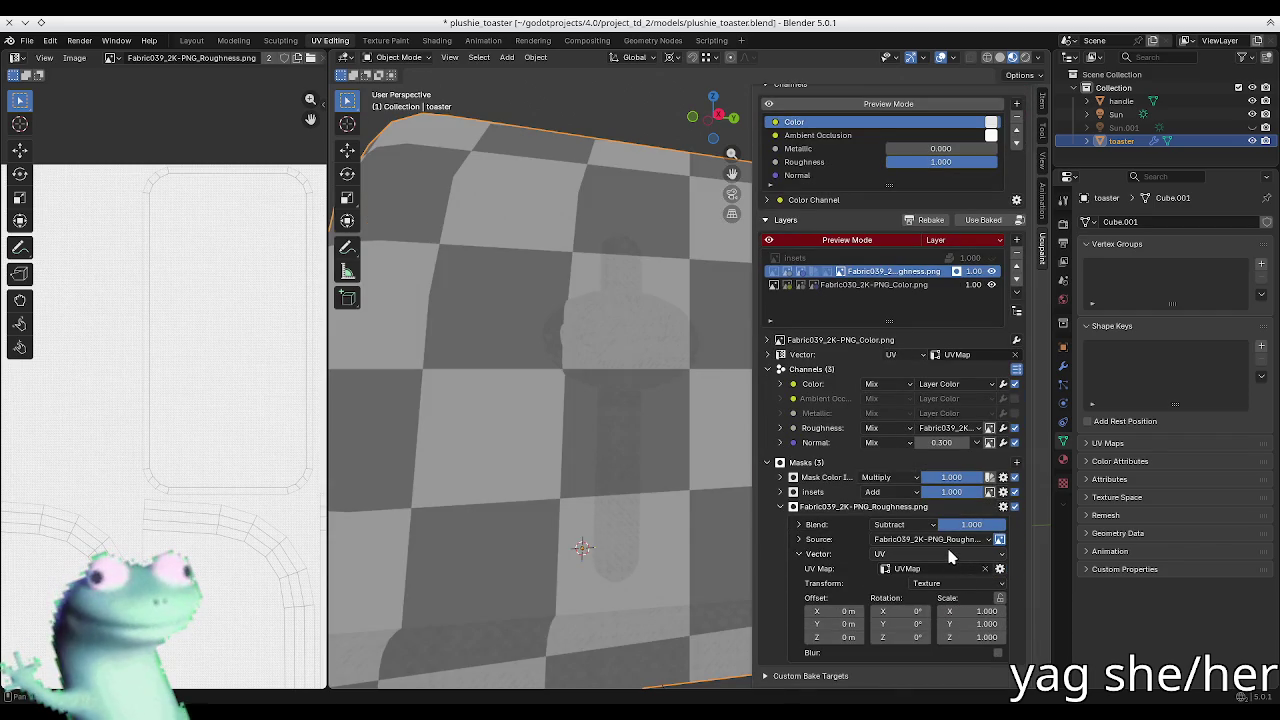
{"action": "left_click", "coordinate": [893, 558]}
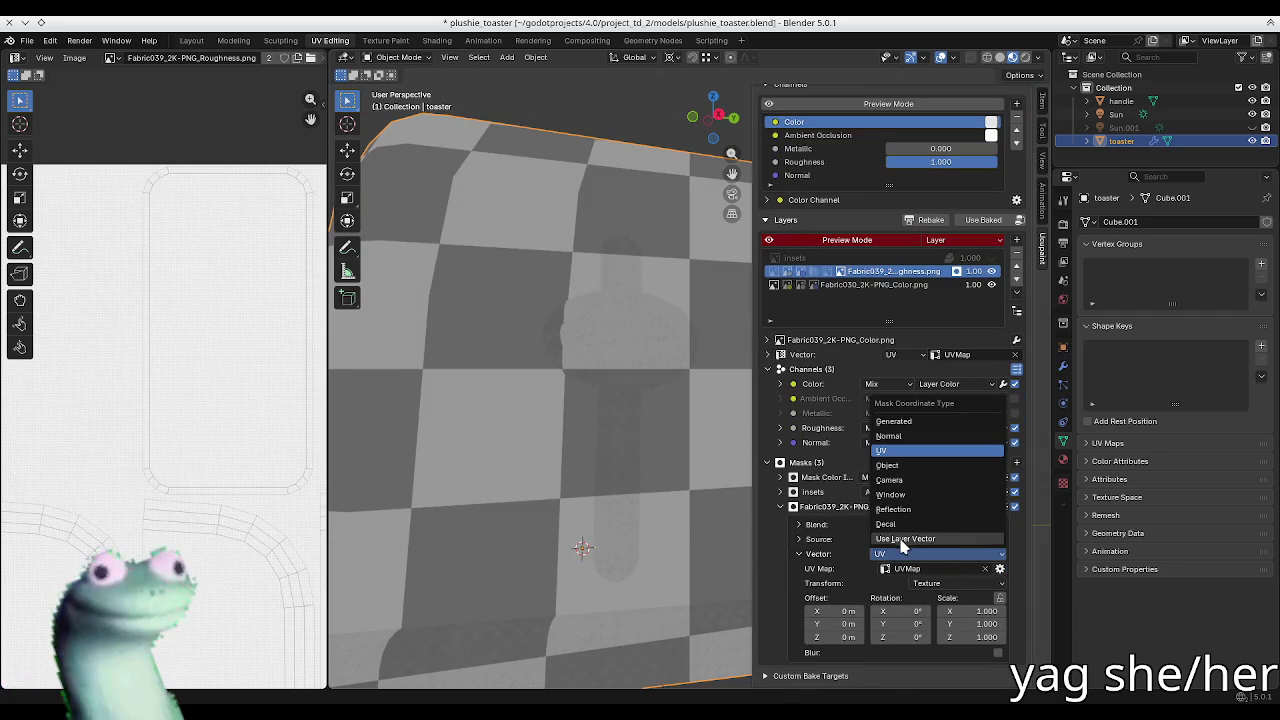
{"action": "left_click", "coordinate": [895, 546]}
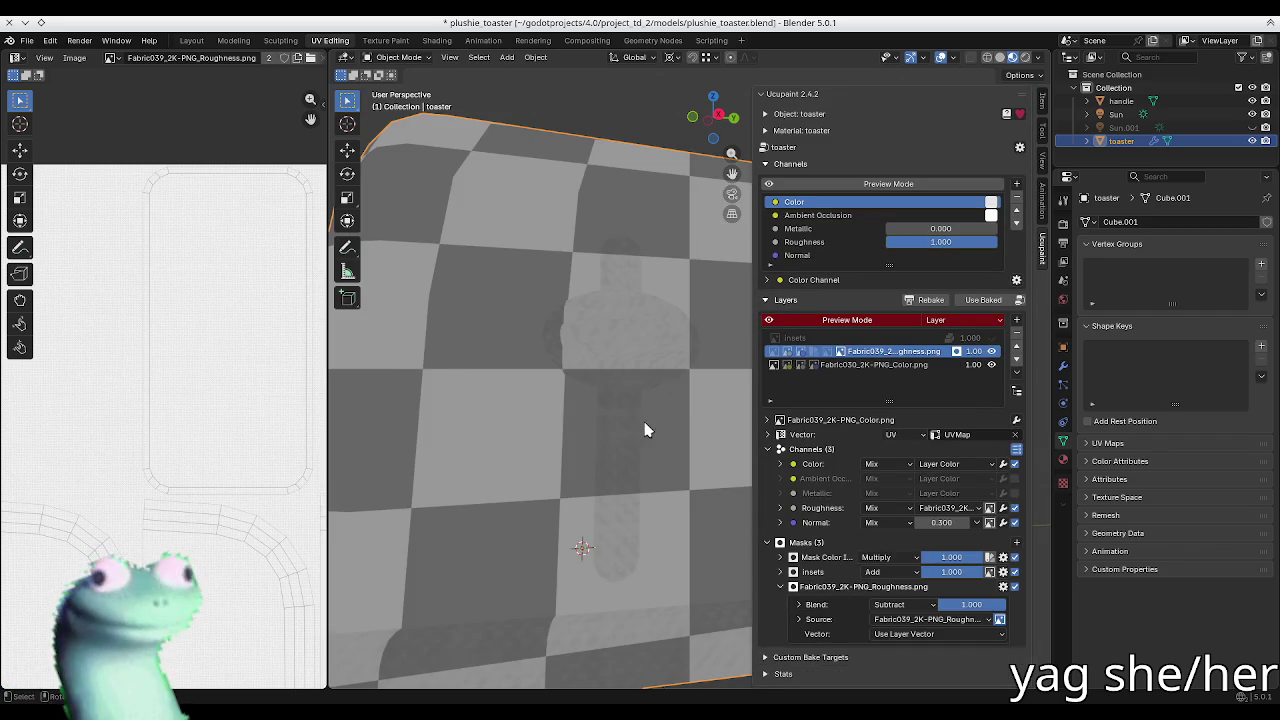
Step: Add Invert and Ramp modifiers to the Fabric039 roughness mask
{"action": "middle_click_drag", "start_coordinate": [657, 437], "coordinate": [634, 420]}
{"action": "left_click", "coordinate": [1003, 587]}
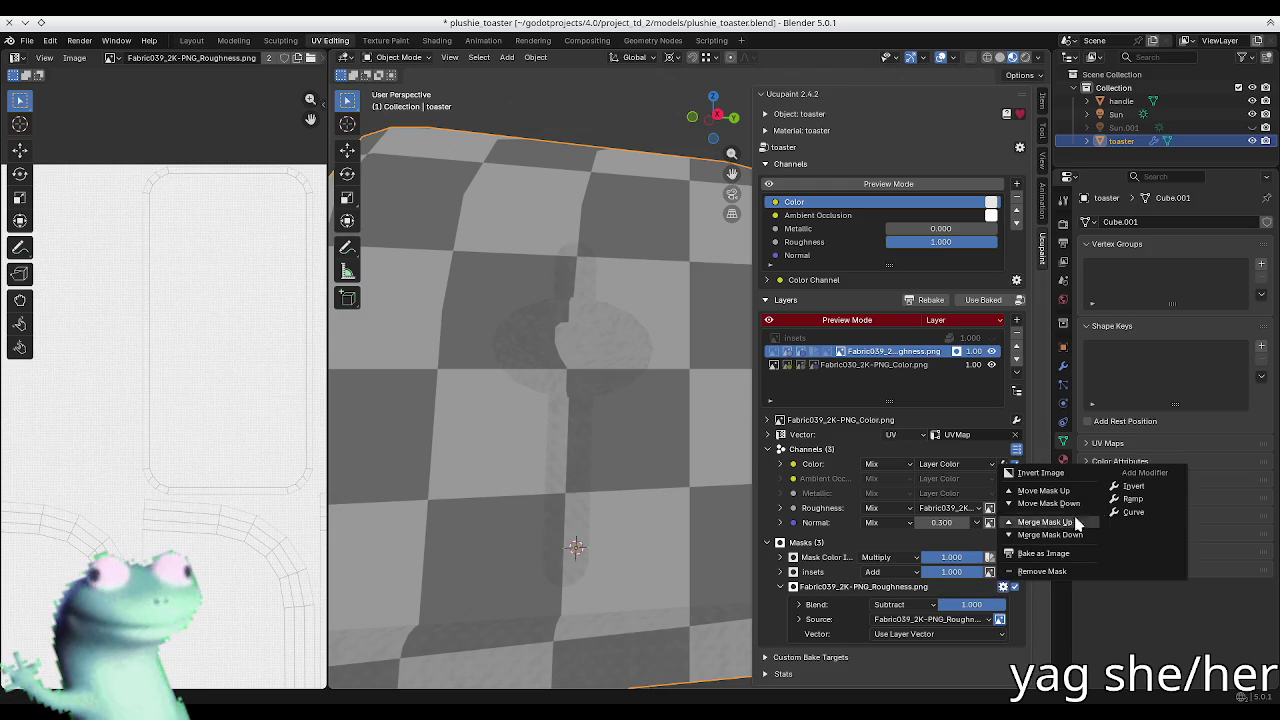
{"action": "left_click", "coordinate": [1141, 489]}
{"action": "mouse_move", "coordinate": [600, 450]}
{"action": "middle_mouse_down"}
{"action": "mouse_move", "coordinate": [623, 447]}
{"action": "mouse_move", "coordinate": [587, 507]}
{"action": "mouse_move", "coordinate": [561, 458]}
{"action": "middle_mouse_up"}
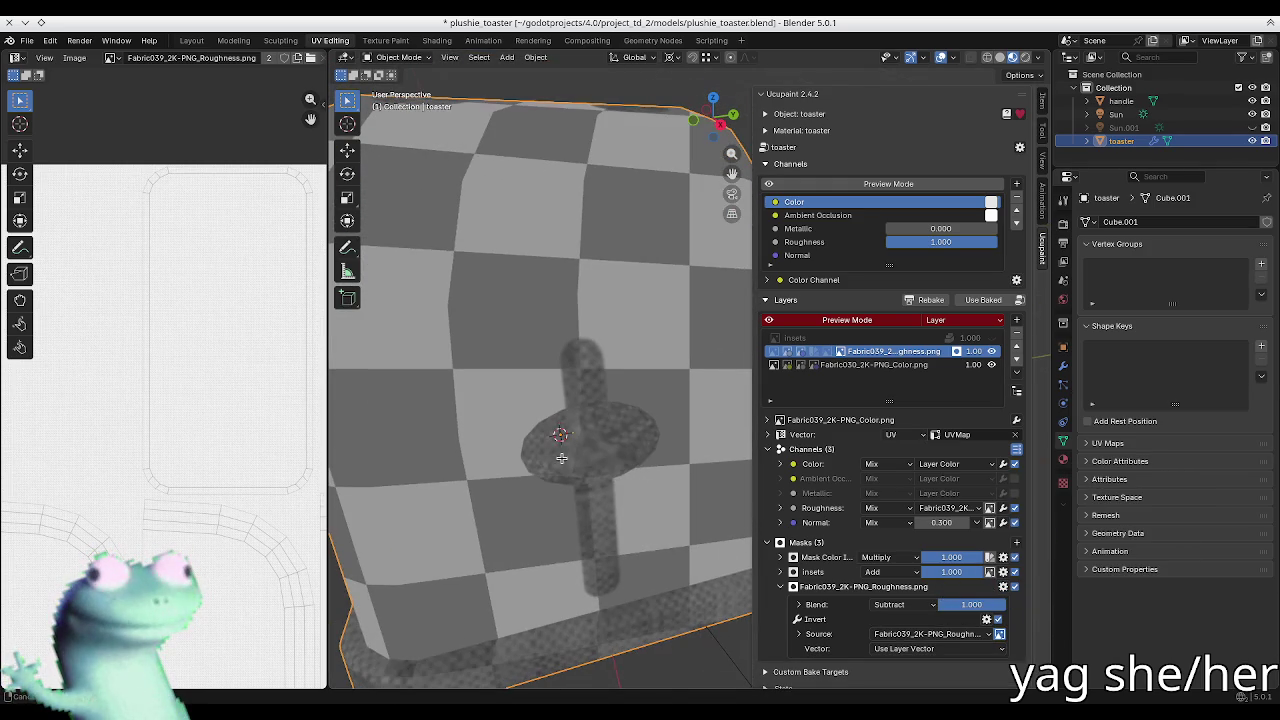
{"action": "left_click", "coordinate": [1003, 587]}
{"action": "mouse_move", "coordinate": [1045, 522]}
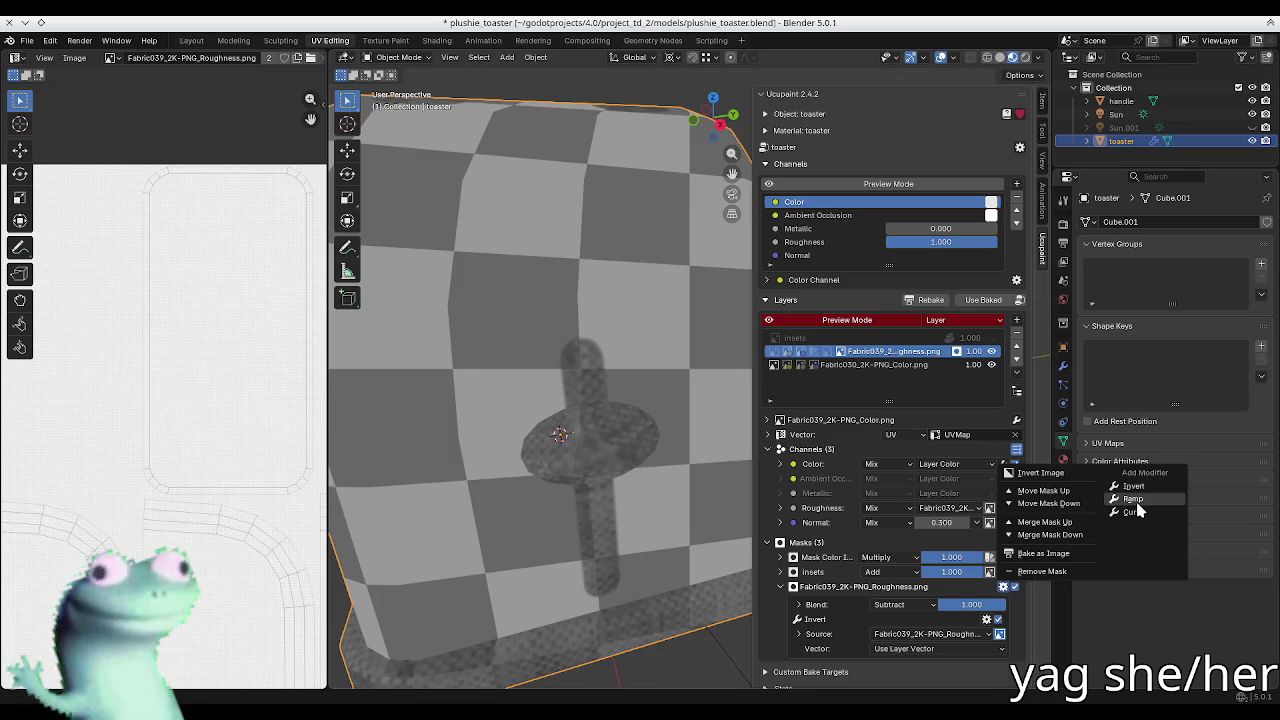
{"action": "left_click", "coordinate": [1128, 505]}
{"action": "scroll", "coordinate": [922, 632], "scroll_direction": "down", "scroll_amount": 2}
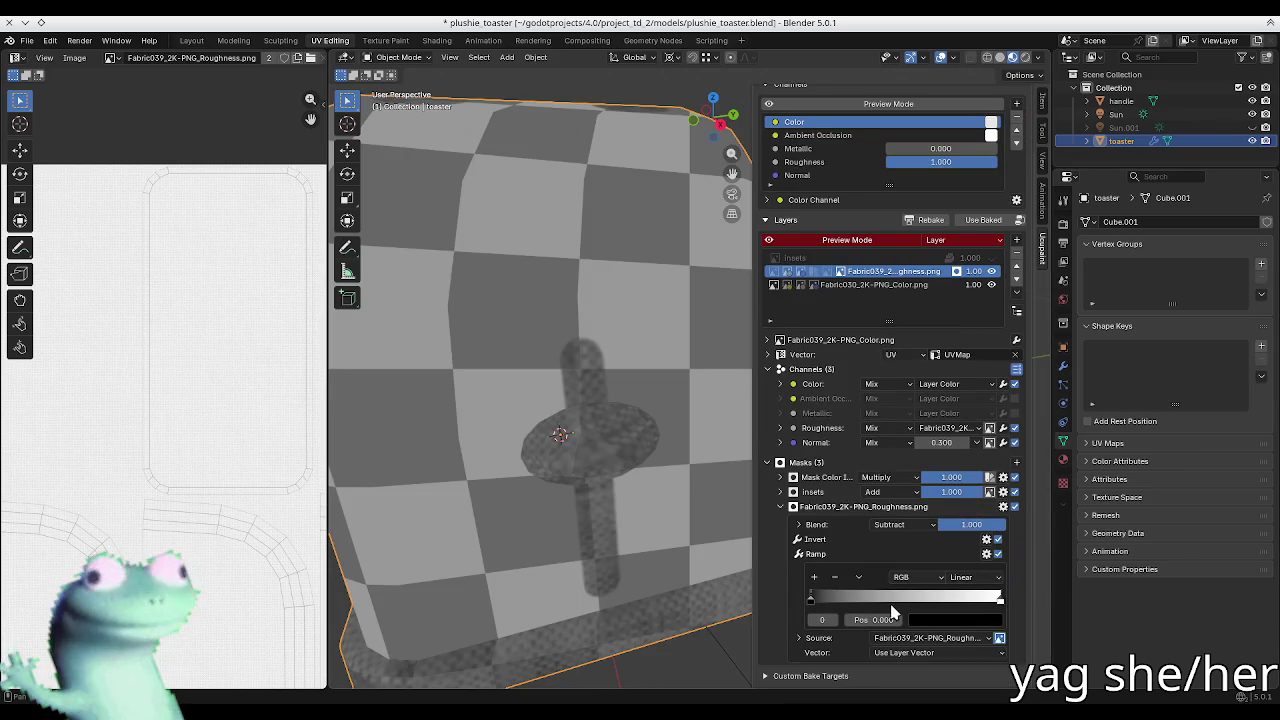
Step: Set the ramp stops to 0.575 and 0.605, then turn off mask preview to see the fabric
{"action": "mouse_move", "coordinate": [811, 598]}
{"action": "left_mouse_down"}
{"action": "mouse_move", "coordinate": [919, 599]}
{"action": "mouse_move", "coordinate": [898, 606]}
{"action": "left_mouse_up"}
{"action": "left_click_drag", "start_coordinate": [998, 600], "coordinate": [924, 604]}
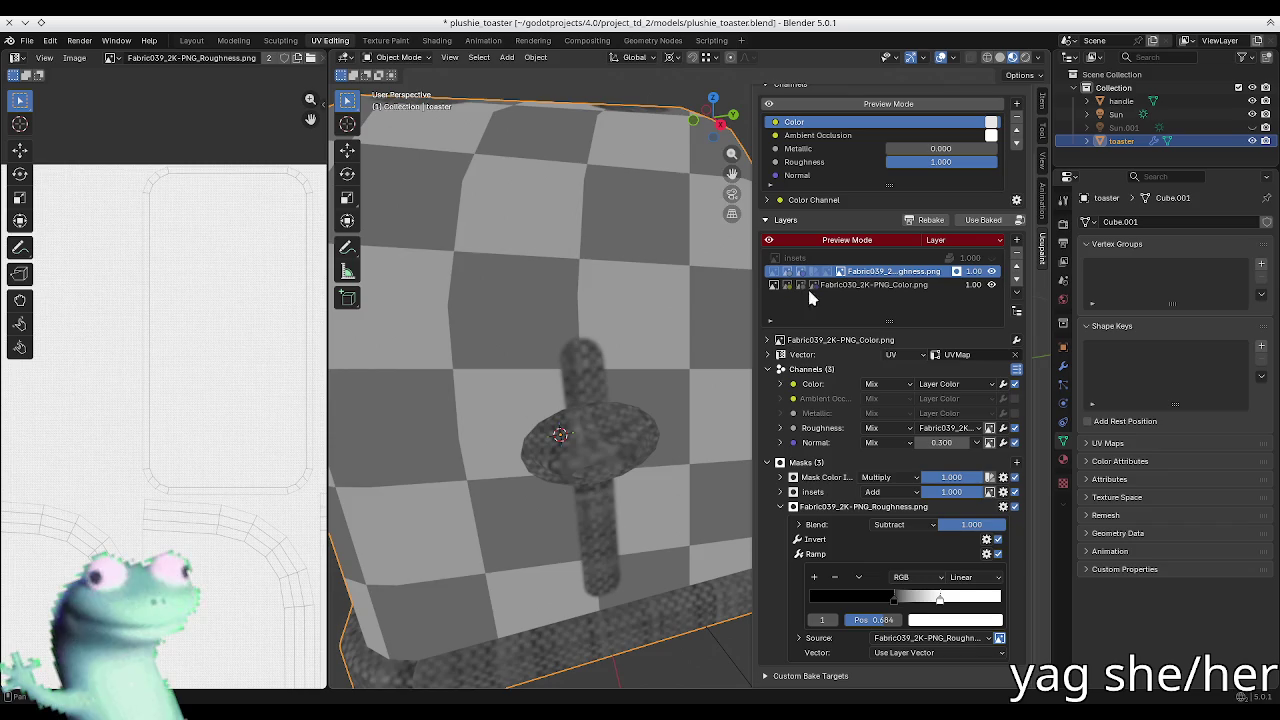
{"action": "left_click", "coordinate": [857, 241]}
{"action": "middle_click_drag", "start_coordinate": [742, 464], "coordinate": [750, 481], "text": "shift"}
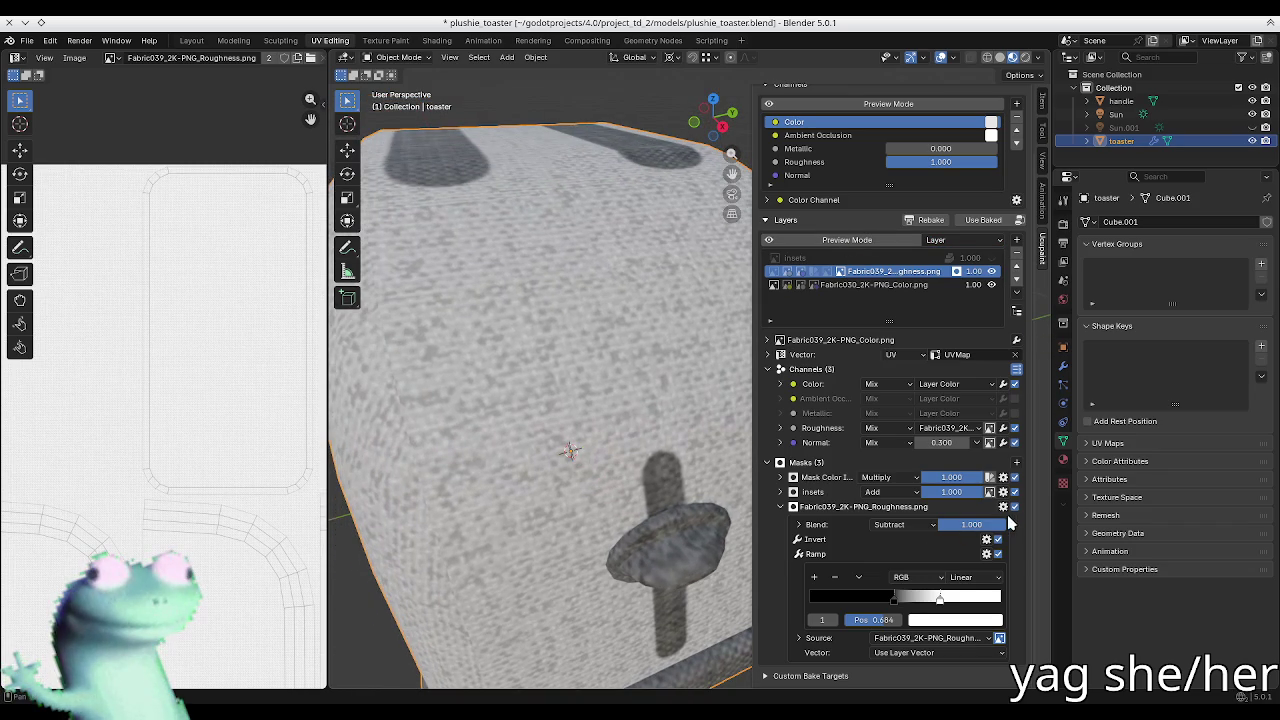
{"action": "mouse_move", "coordinate": [620, 420]}
{"action": "middle_mouse_down"}
{"action": "mouse_move", "coordinate": [635, 347]}
{"action": "mouse_move", "coordinate": [557, 497]}
{"action": "mouse_move", "coordinate": [537, 463]}
{"action": "mouse_move", "coordinate": [549, 487]}
{"action": "mouse_move", "coordinate": [546, 439]}
{"action": "mouse_move", "coordinate": [492, 366]}
{"action": "mouse_move", "coordinate": [547, 508]}
{"action": "middle_mouse_up"}
{"action": "scroll", "coordinate": [549, 487], "scroll_direction": "down", "scroll_amount": 5}
{"action": "scroll", "coordinate": [546, 451], "scroll_direction": "up", "scroll_amount": 3}
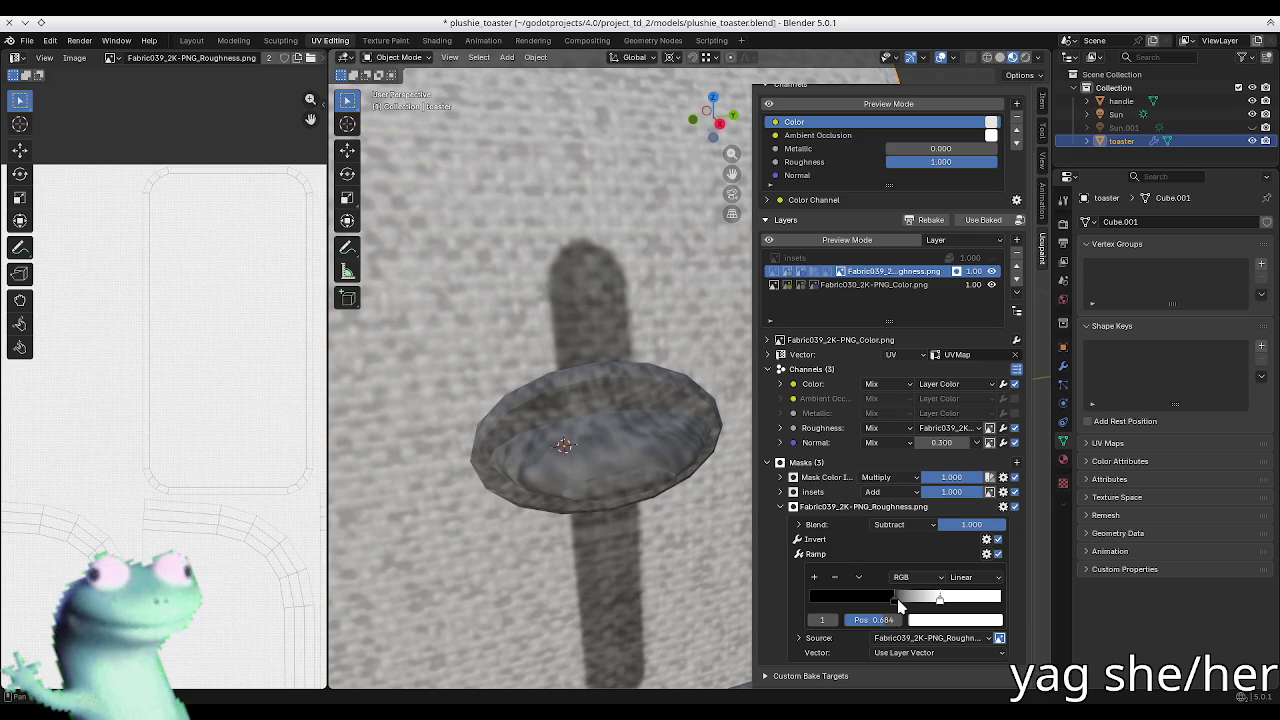
Step: Try Overlay blend on the roughness mask with a shortened ramp gradient
{"action": "left_click", "coordinate": [898, 526]}
{"action": "left_click", "coordinate": [905, 318]}
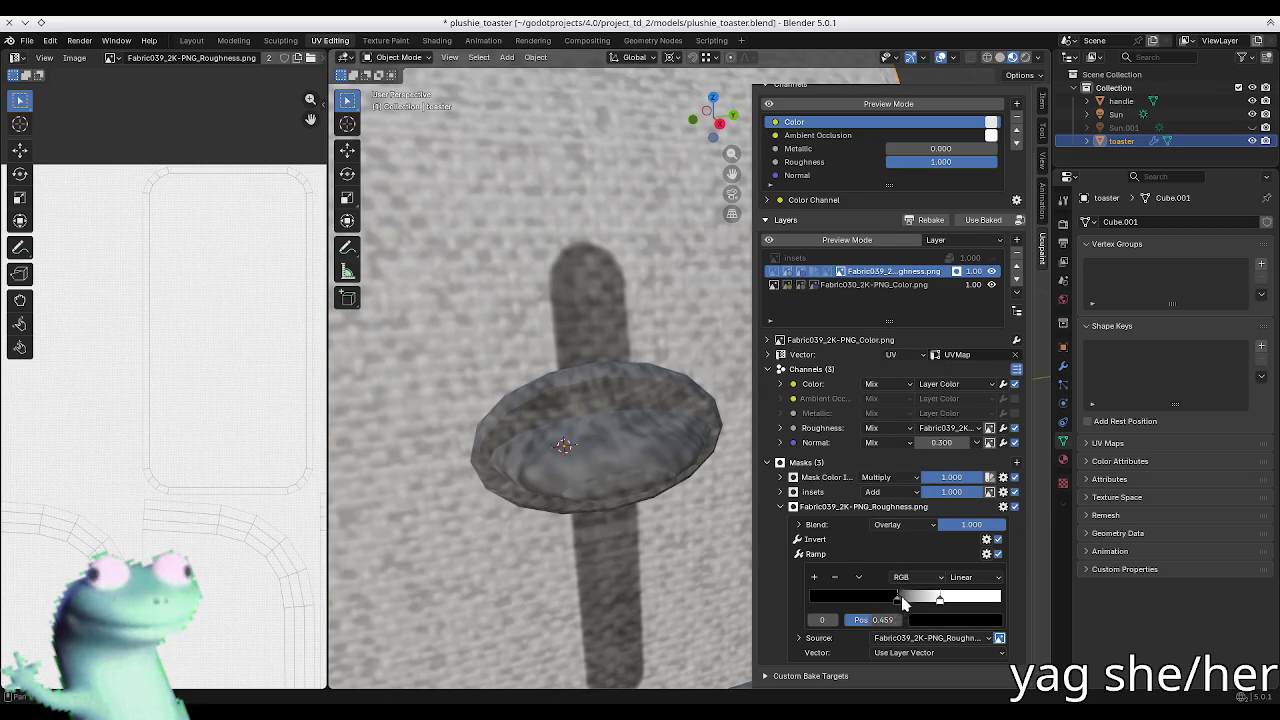
{"action": "left_click_drag", "start_coordinate": [914, 600], "coordinate": [795, 603]}
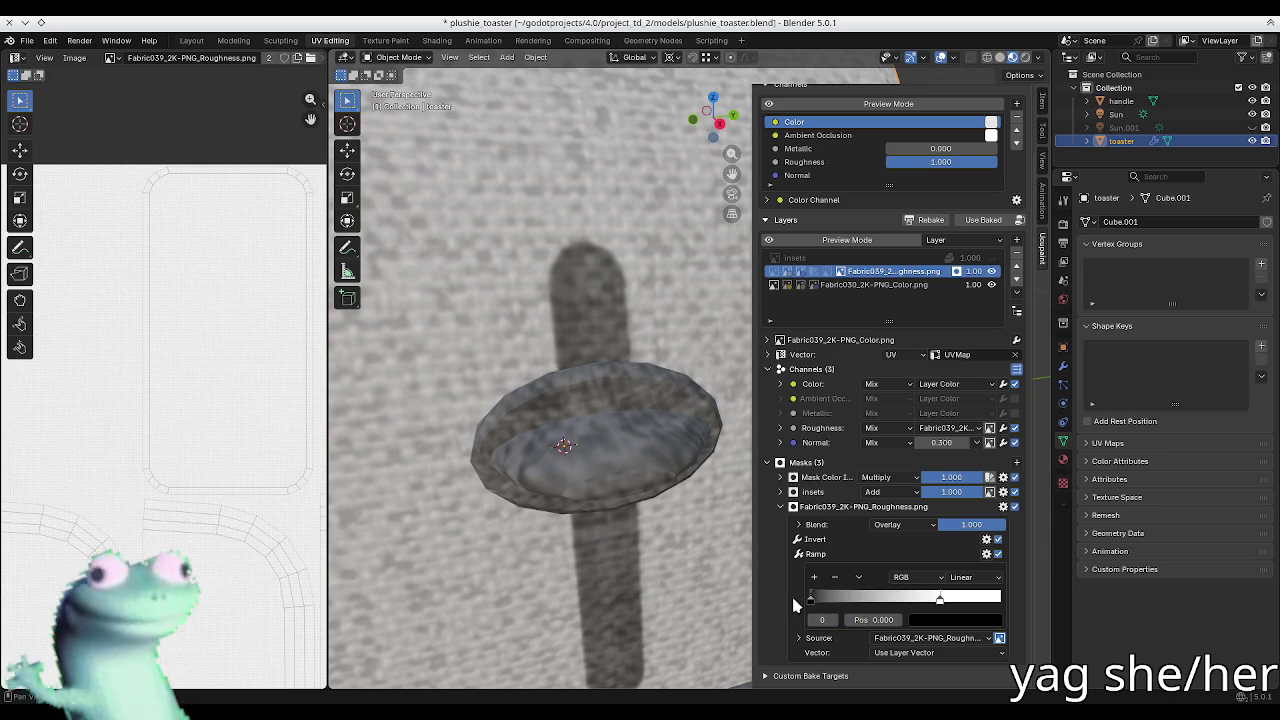
{"action": "mouse_move", "coordinate": [940, 600]}
{"action": "left_mouse_down"}
{"action": "mouse_move", "coordinate": [873, 602]}
{"action": "mouse_move", "coordinate": [910, 620]}
{"action": "mouse_move", "coordinate": [828, 603]}
{"action": "left_mouse_up"}
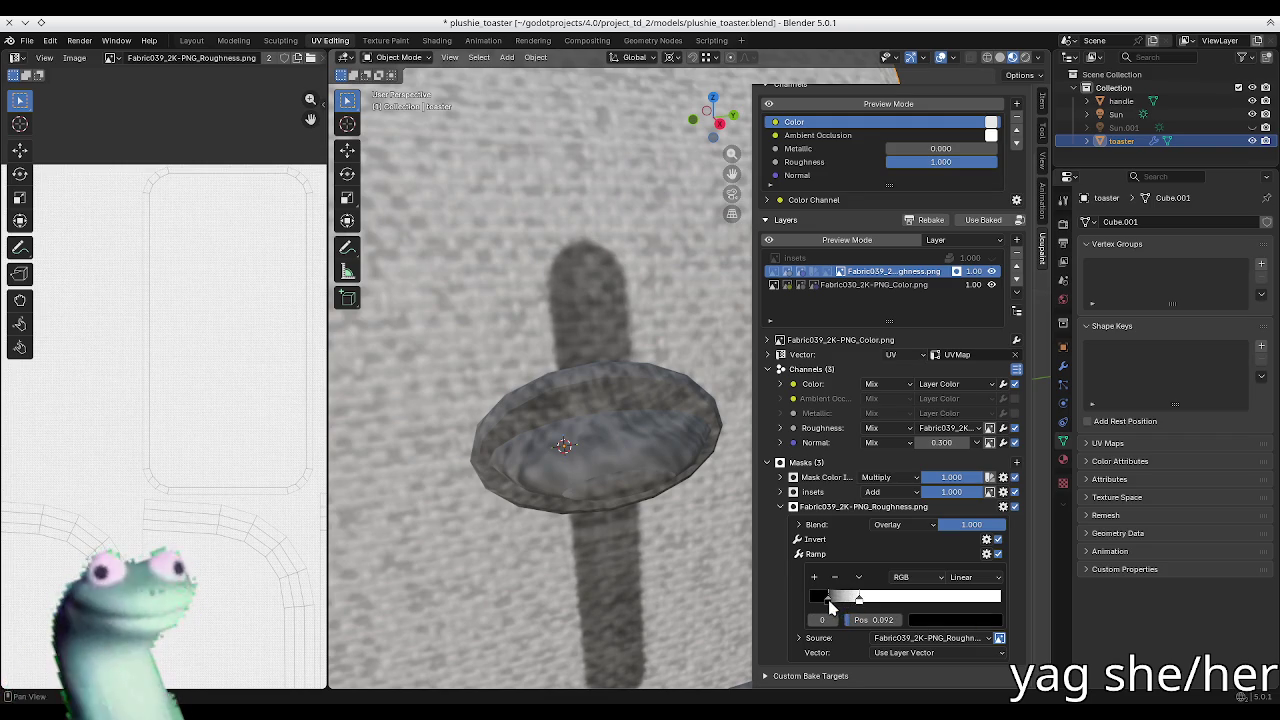
Step: Switch the mask blend to Difference and fine-tune the black ramp stop to about 0.187
{"action": "left_click", "coordinate": [907, 526]}
{"action": "left_click", "coordinate": [905, 333]}
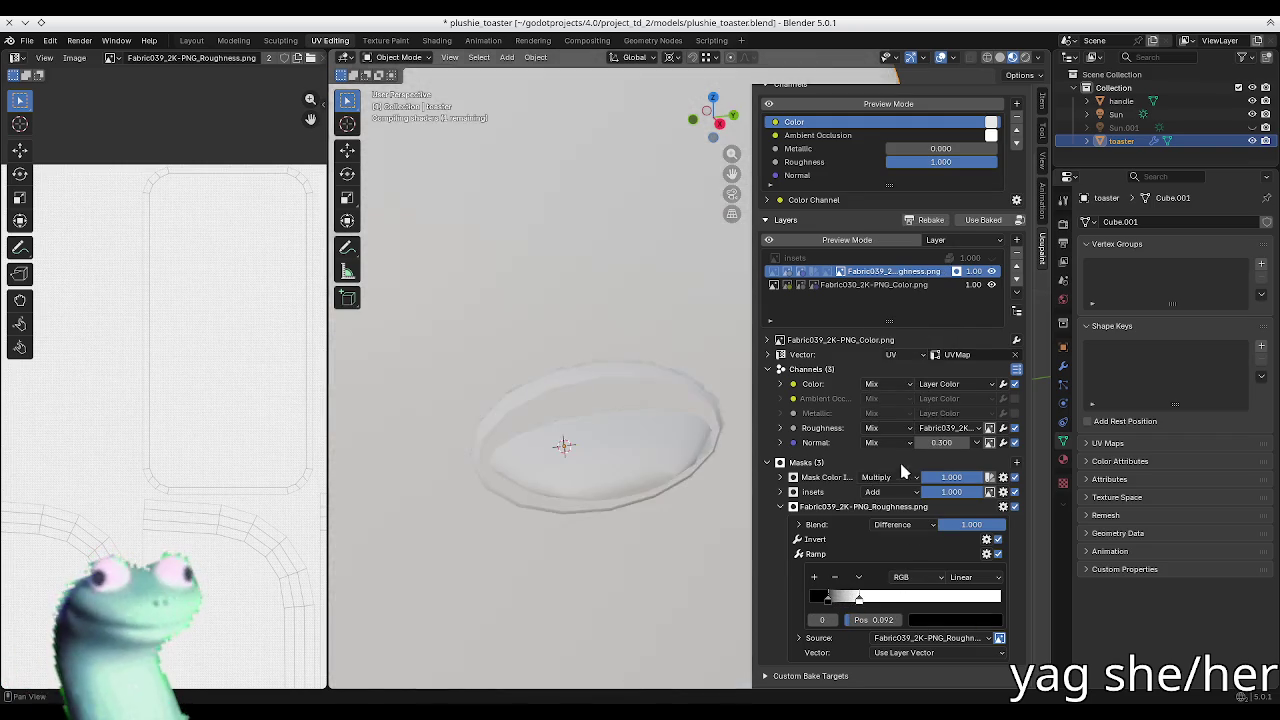
{"action": "mouse_move", "coordinate": [829, 603]}
{"action": "left_mouse_down"}
{"action": "mouse_move", "coordinate": [800, 606]}
{"action": "mouse_move", "coordinate": [990, 603]}
{"action": "left_mouse_up"}
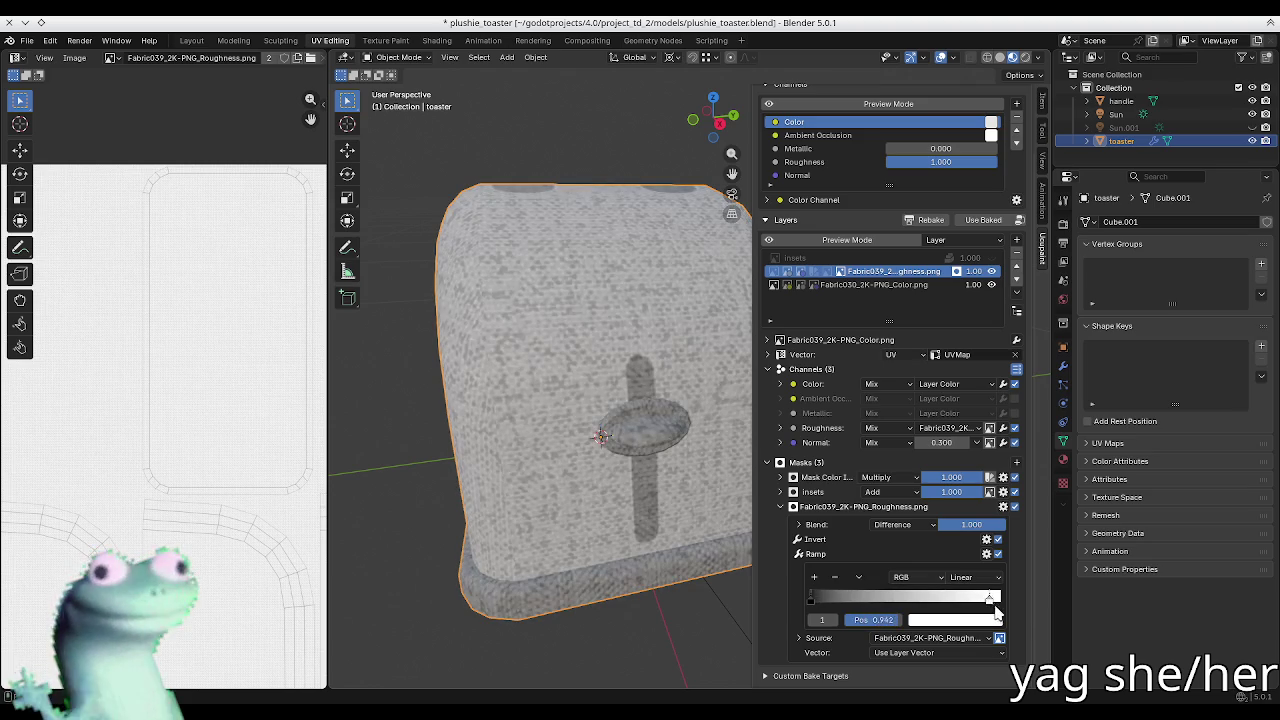
{"action": "mouse_move", "coordinate": [810, 600]}
{"action": "left_mouse_down"}
{"action": "mouse_move", "coordinate": [931, 601]}
{"action": "mouse_move", "coordinate": [840, 612]}
{"action": "mouse_move", "coordinate": [858, 614]}
{"action": "left_mouse_up"}
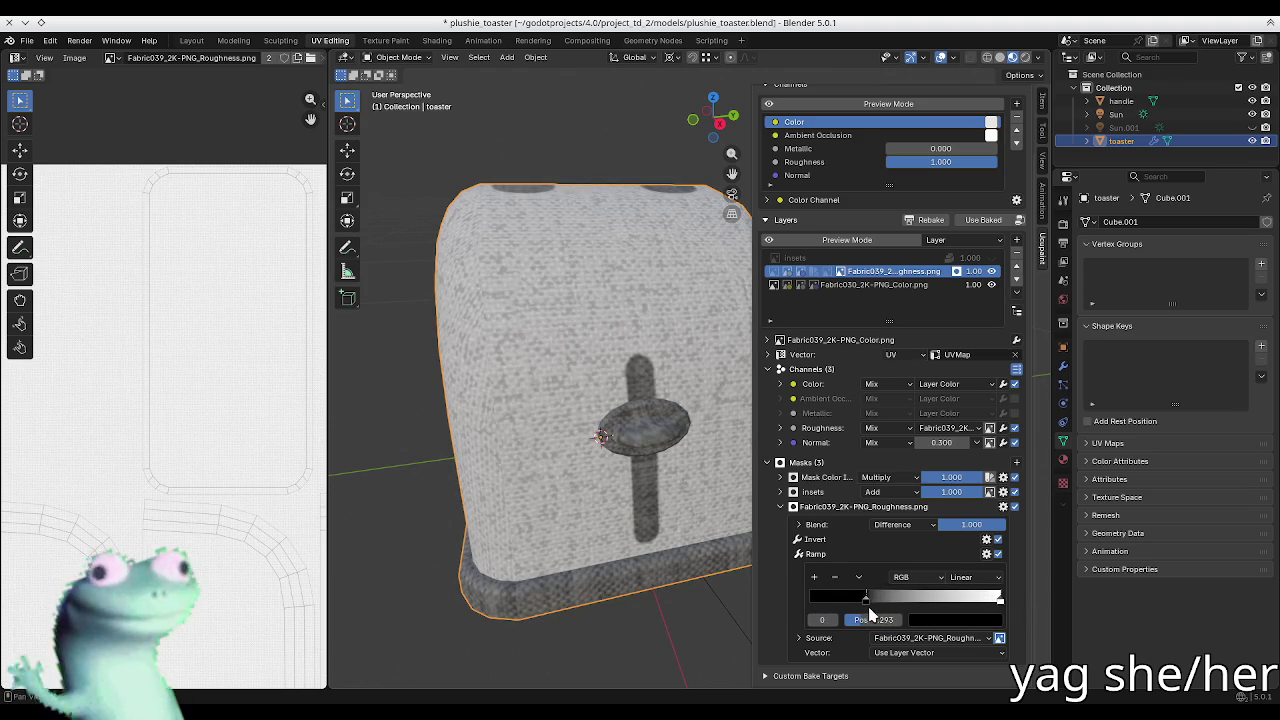
{"action": "mouse_move", "coordinate": [851, 605]}
{"action": "left_mouse_down"}
{"action": "mouse_move", "coordinate": [833, 605]}
{"action": "mouse_move", "coordinate": [848, 609]}
{"action": "left_mouse_up"}
{"action": "scroll", "coordinate": [651, 349], "scroll_direction": "up", "scroll_amount": 5}
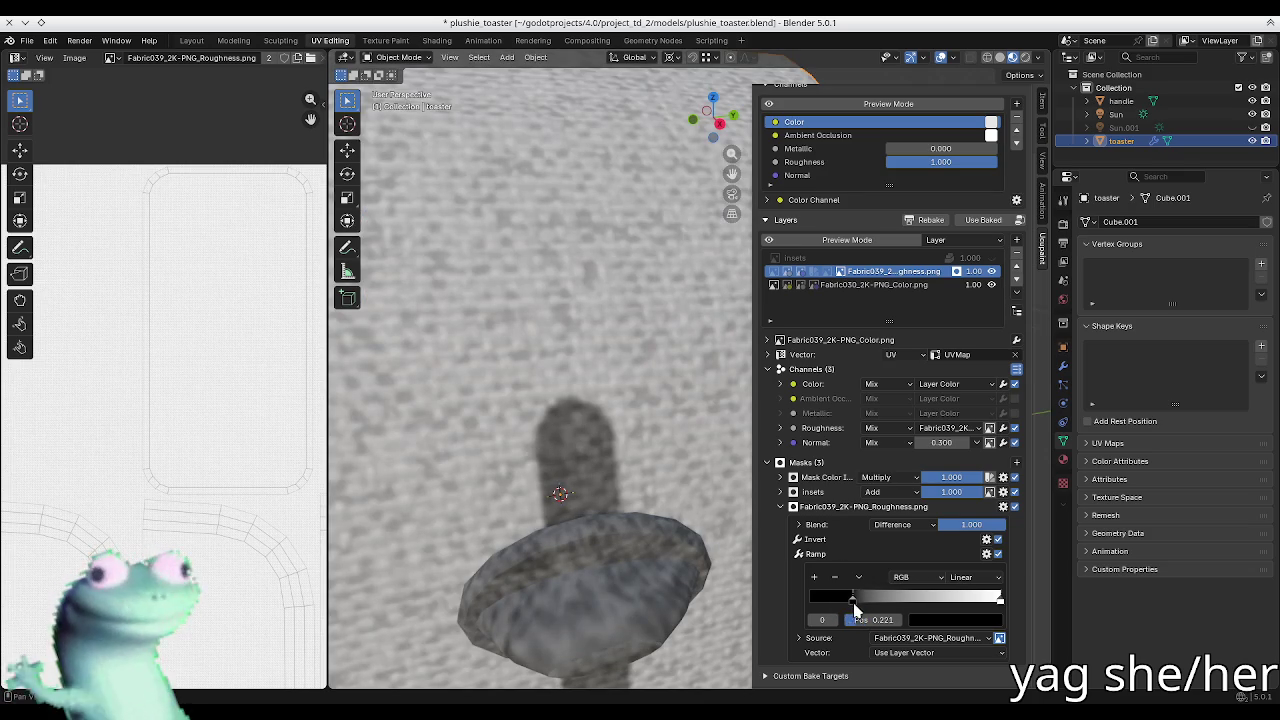
{"action": "left_click_drag", "start_coordinate": [848, 608], "coordinate": [847, 608]}
Step: Try a Divide blend on the roughness mask and orbit to inspect the toaster's front and top
{"action": "left_click", "coordinate": [882, 532]}
{"action": "left_click", "coordinate": [900, 336]}
{"action": "scroll", "coordinate": [632, 455], "scroll_direction": "down", "scroll_amount": 2}
{"action": "scroll", "coordinate": [632, 455], "scroll_direction": "down", "scroll_amount": 3}
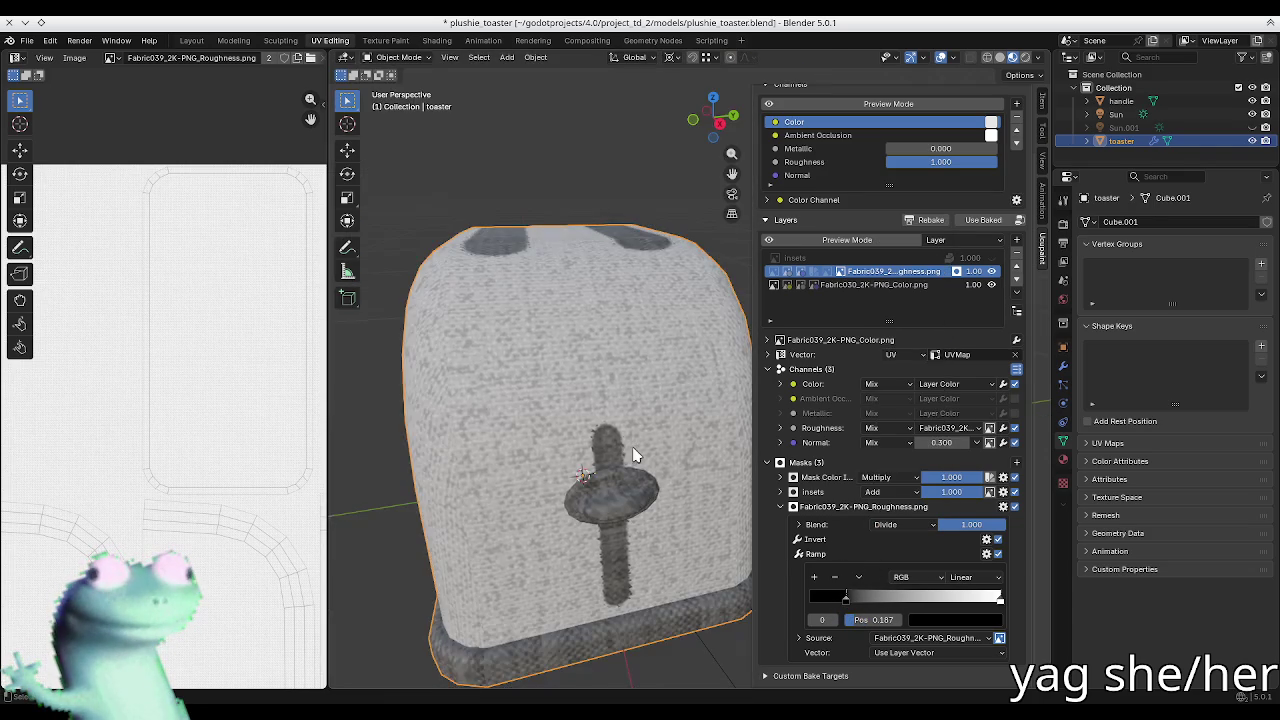
{"action": "middle_click_drag", "start_coordinate": [632, 455], "coordinate": [640, 420]}
{"action": "mouse_move", "coordinate": [846, 598]}
{"action": "left_mouse_down"}
{"action": "mouse_move", "coordinate": [916, 604]}
{"action": "mouse_move", "coordinate": [790, 598]}
{"action": "mouse_move", "coordinate": [818, 604]}
{"action": "left_mouse_up"}
{"action": "scroll", "coordinate": [553, 366], "scroll_direction": "up", "scroll_amount": 2}
{"action": "scroll", "coordinate": [553, 366], "scroll_direction": "up", "scroll_amount": 2}
{"action": "scroll", "coordinate": [553, 366], "scroll_direction": "up", "scroll_amount": 2}
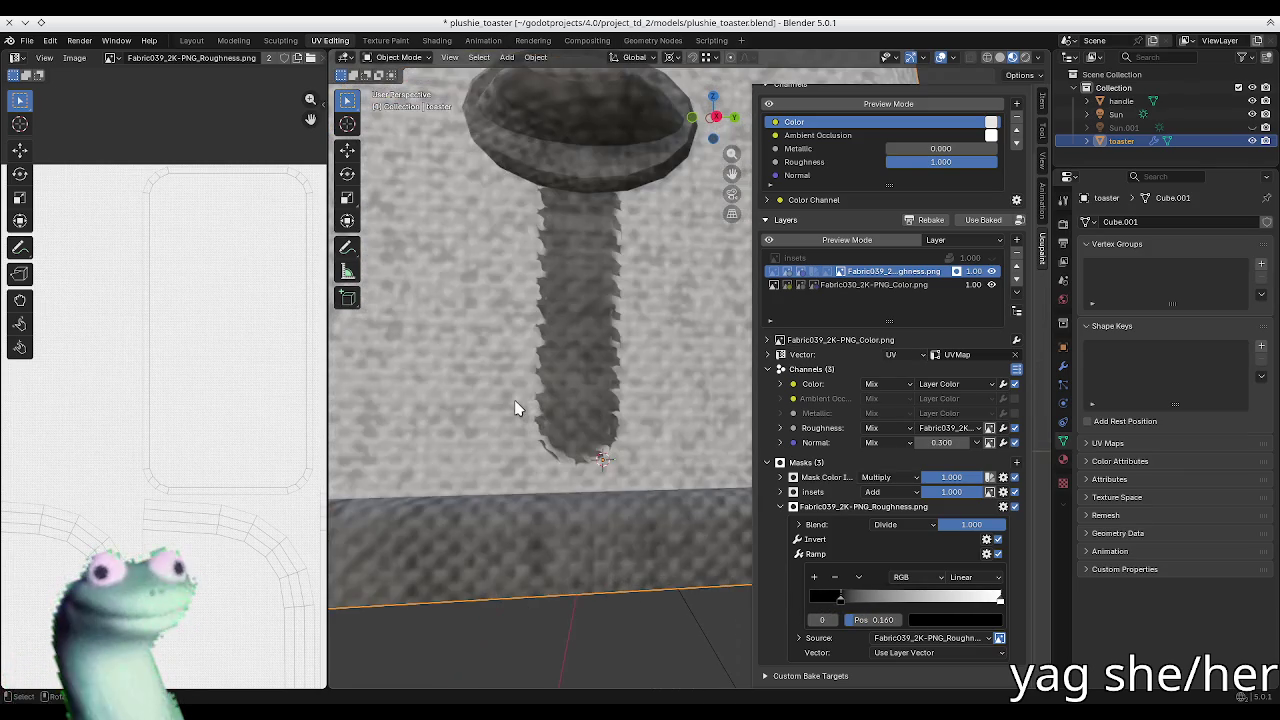
{"action": "scroll", "coordinate": [553, 366], "scroll_direction": "up", "scroll_amount": 2}
{"action": "middle_click_drag", "start_coordinate": [553, 366], "coordinate": [574, 443]}
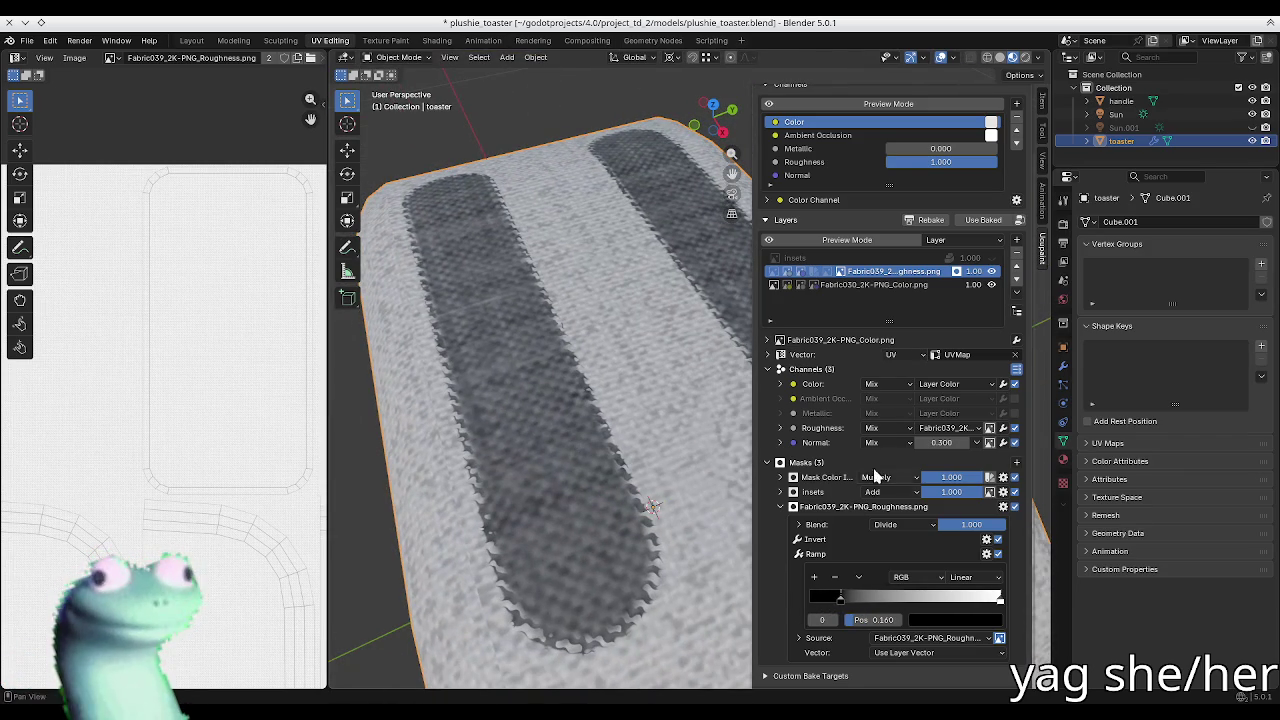
Step: Blend the mask with Darken, turn off Invert, and set ramp stops to white 0.867, black 0.633
{"action": "left_click", "coordinate": [895, 524]}
{"action": "left_click", "coordinate": [893, 368]}
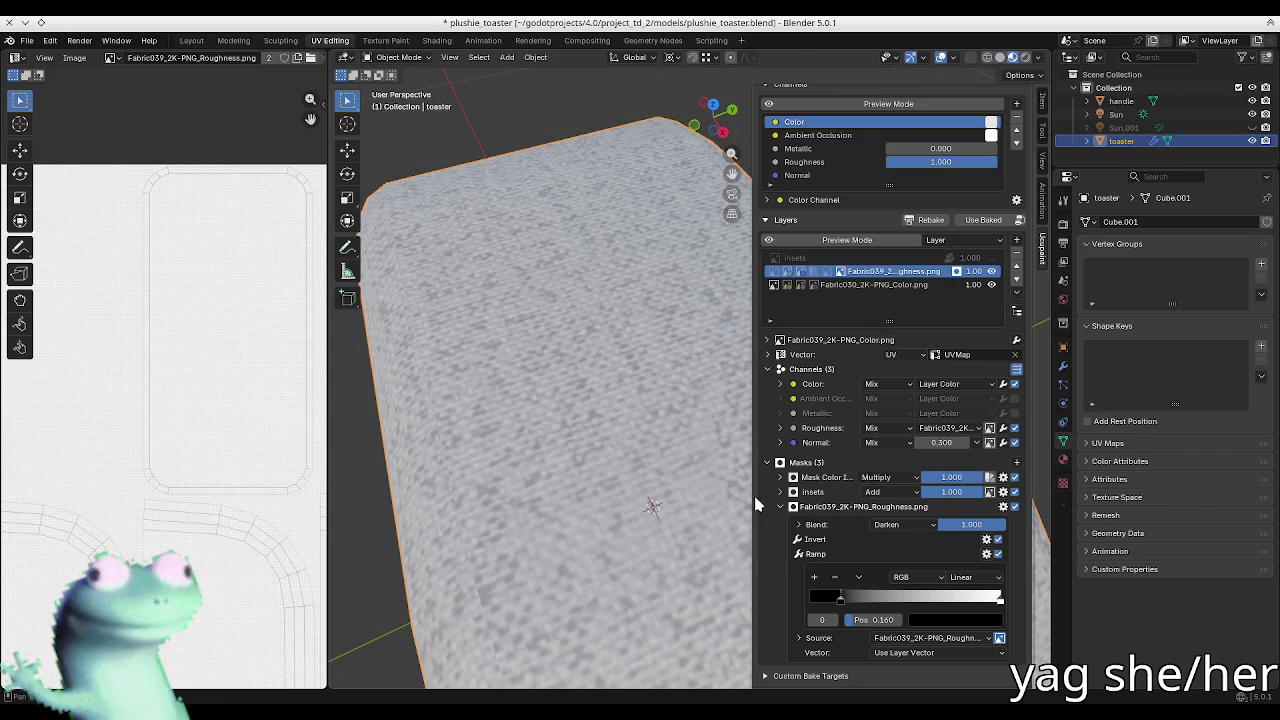
{"action": "left_click", "coordinate": [832, 619]}
{"action": "mouse_move", "coordinate": [850, 619]}
{"action": "left_mouse_down"}
{"action": "mouse_move", "coordinate": [800, 619]}
{"action": "mouse_move", "coordinate": [838, 619]}
{"action": "left_mouse_up"}
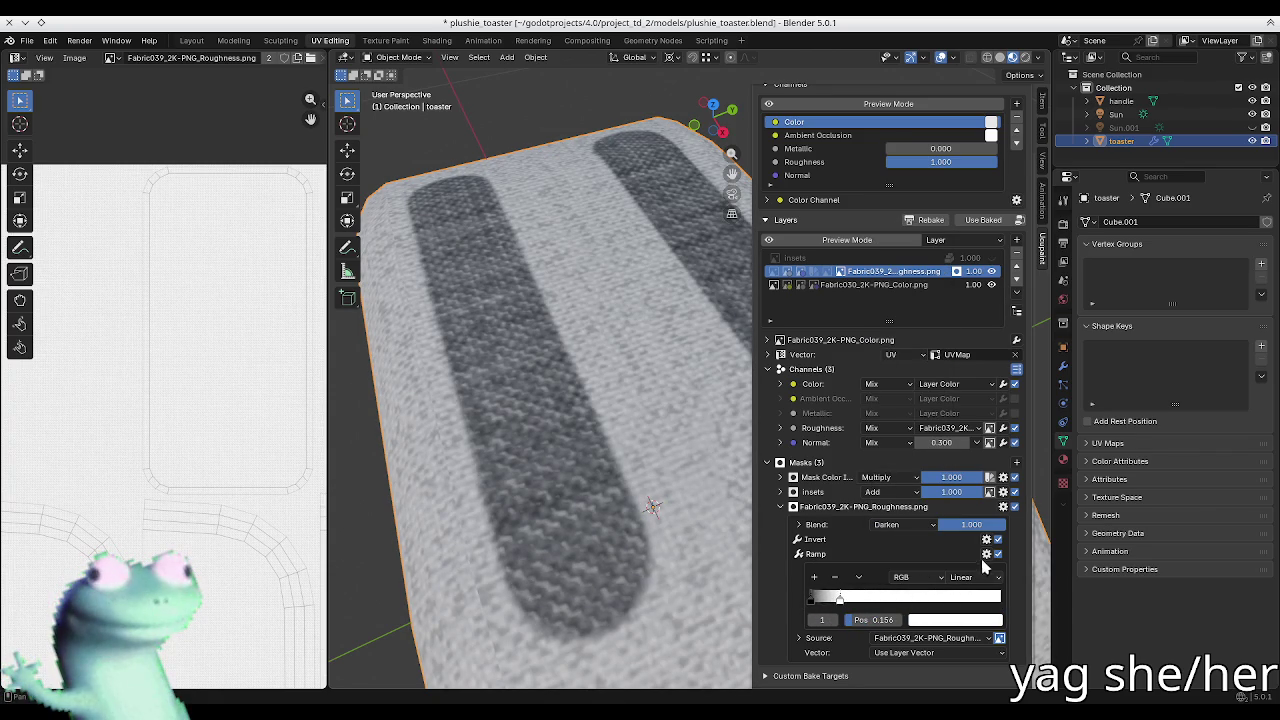
{"action": "left_click", "coordinate": [999, 540]}
{"action": "left_click_drag", "start_coordinate": [840, 600], "coordinate": [1037, 617]}
{"action": "left_click", "coordinate": [811, 600]}
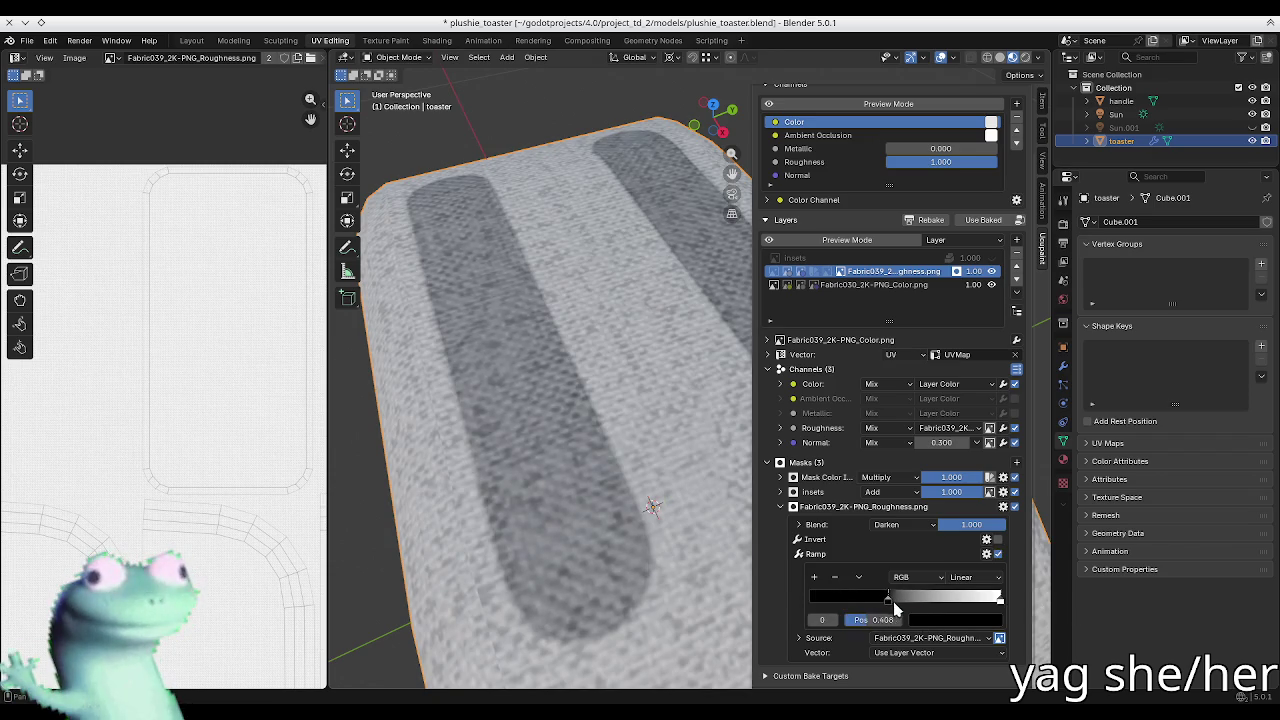
{"action": "left_click_drag", "start_coordinate": [993, 603], "coordinate": [966, 605]}
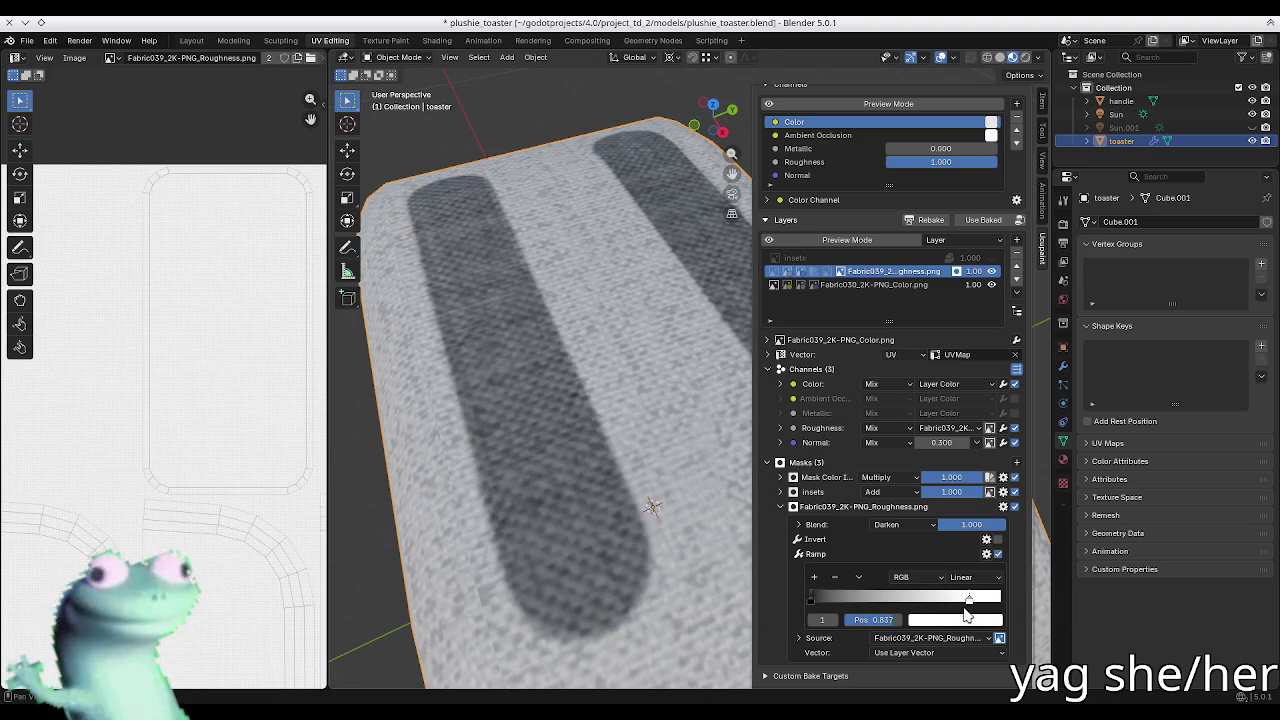
{"action": "mouse_move", "coordinate": [813, 597]}
{"action": "left_mouse_down"}
{"action": "mouse_move", "coordinate": [931, 600]}
{"action": "mouse_move", "coordinate": [790, 607]}
{"action": "left_mouse_up"}
Step: Try a Lighten blend with the white stop at the end and black stop at 0.854
{"action": "left_click", "coordinate": [903, 524]}
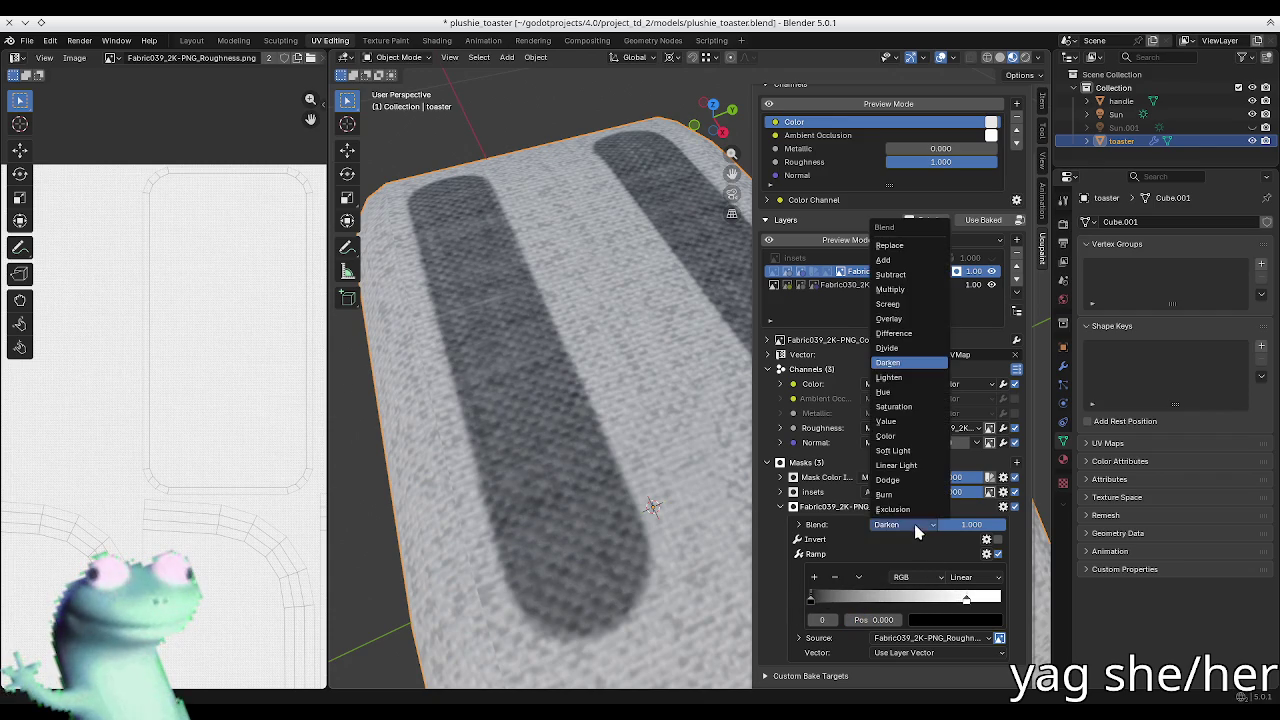
{"action": "left_click", "coordinate": [905, 378]}
{"action": "left_click_drag", "start_coordinate": [963, 597], "coordinate": [1001, 598]}
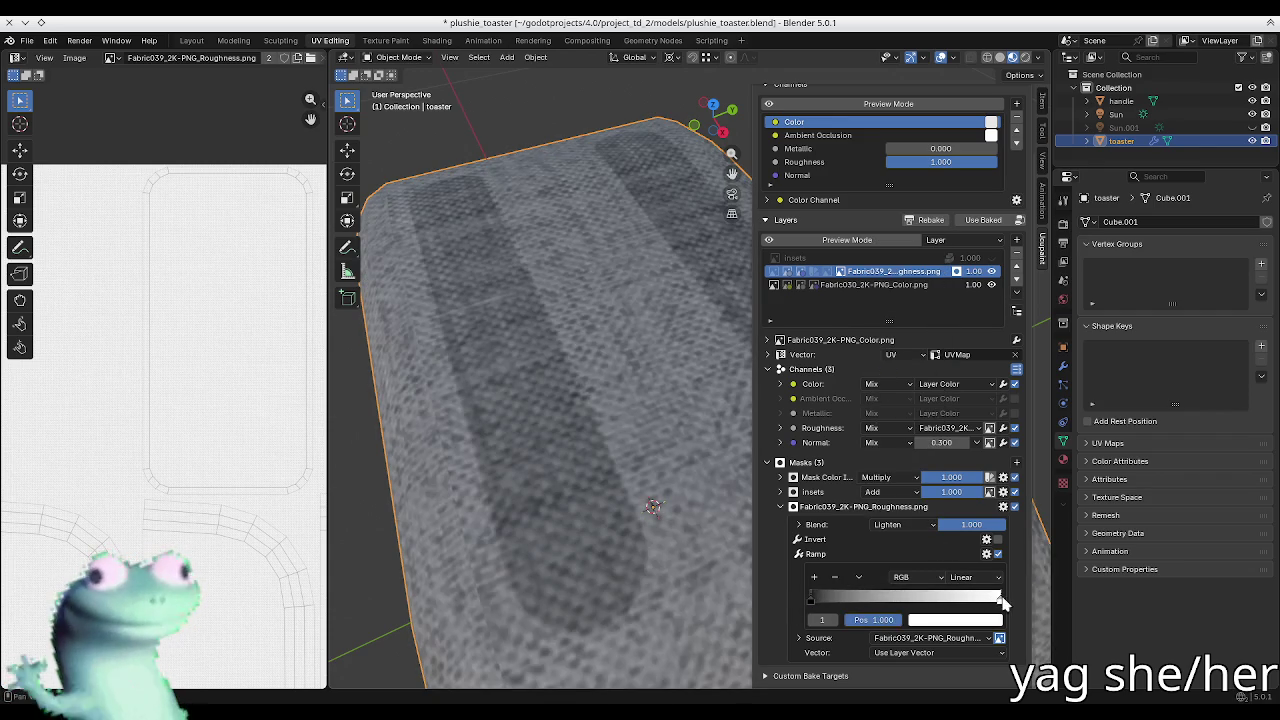
{"action": "mouse_move", "coordinate": [830, 603]}
{"action": "left_mouse_down"}
{"action": "mouse_move", "coordinate": [980, 605]}
{"action": "mouse_move", "coordinate": [810, 600]}
{"action": "left_mouse_up"}
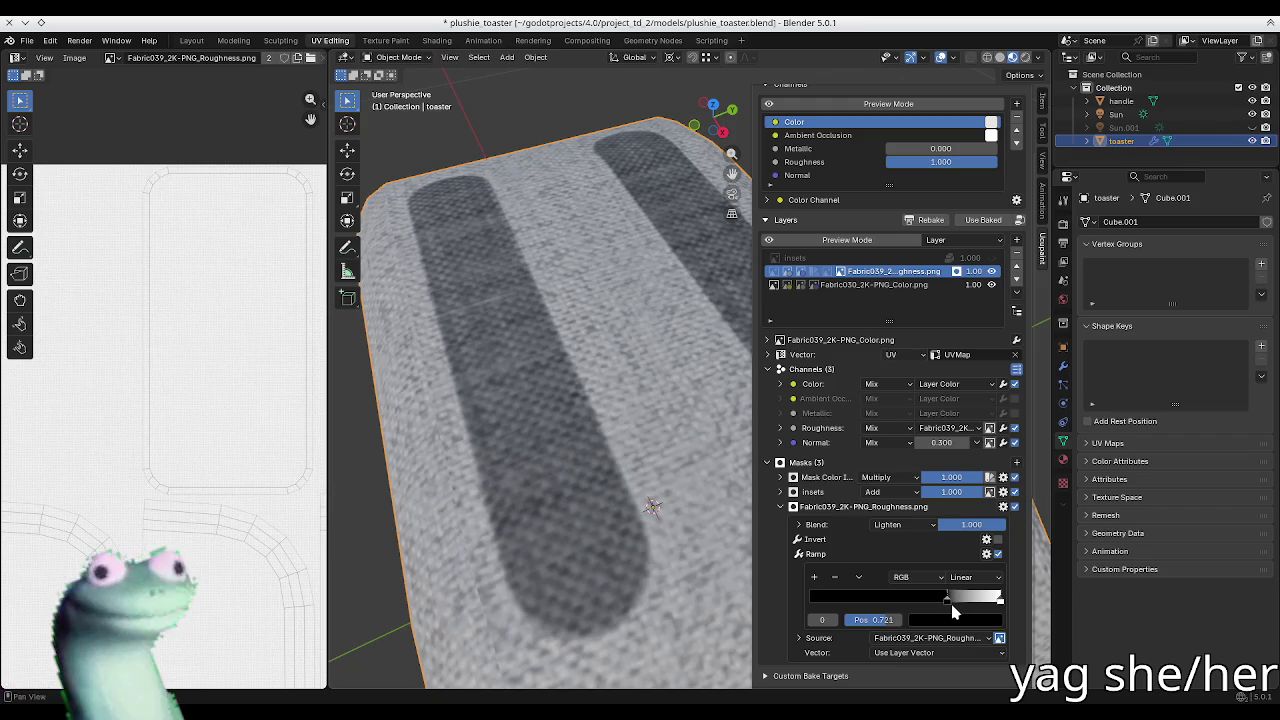
Step: Try a Burn blend, widening the ramp's black region and easing the black stop left
{"action": "left_click", "coordinate": [903, 527]}
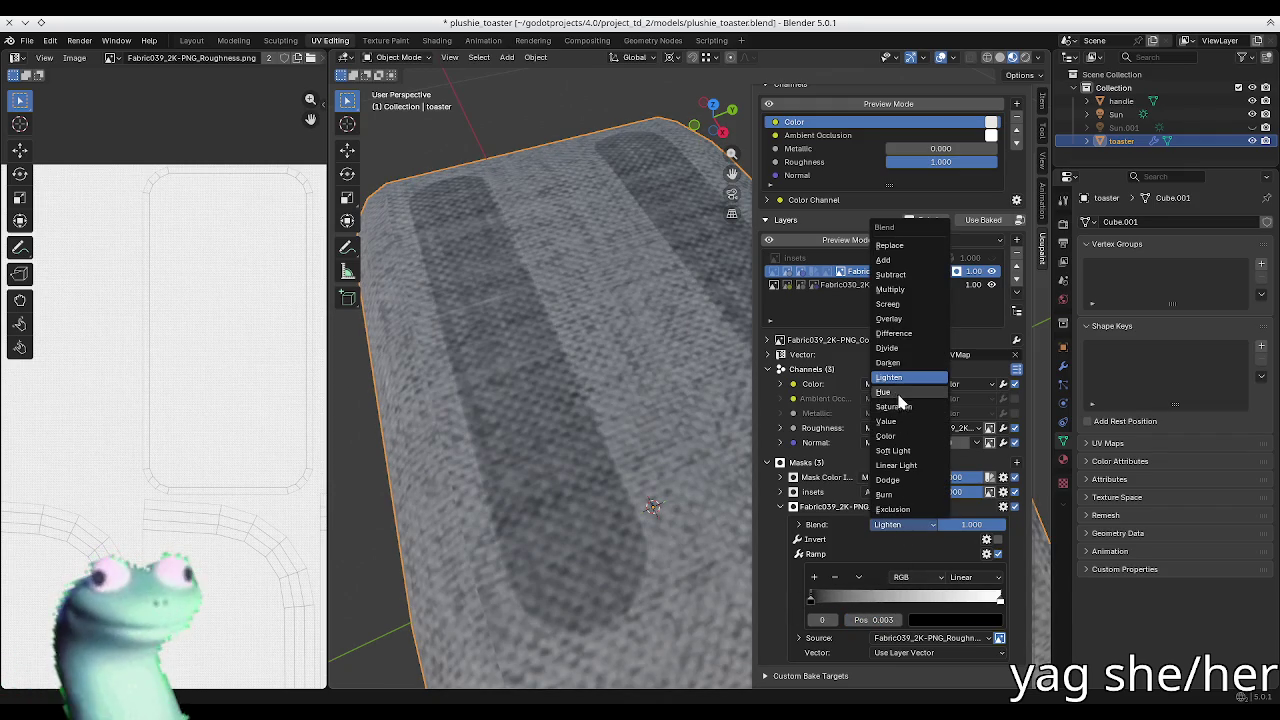
{"action": "left_click", "coordinate": [921, 494]}
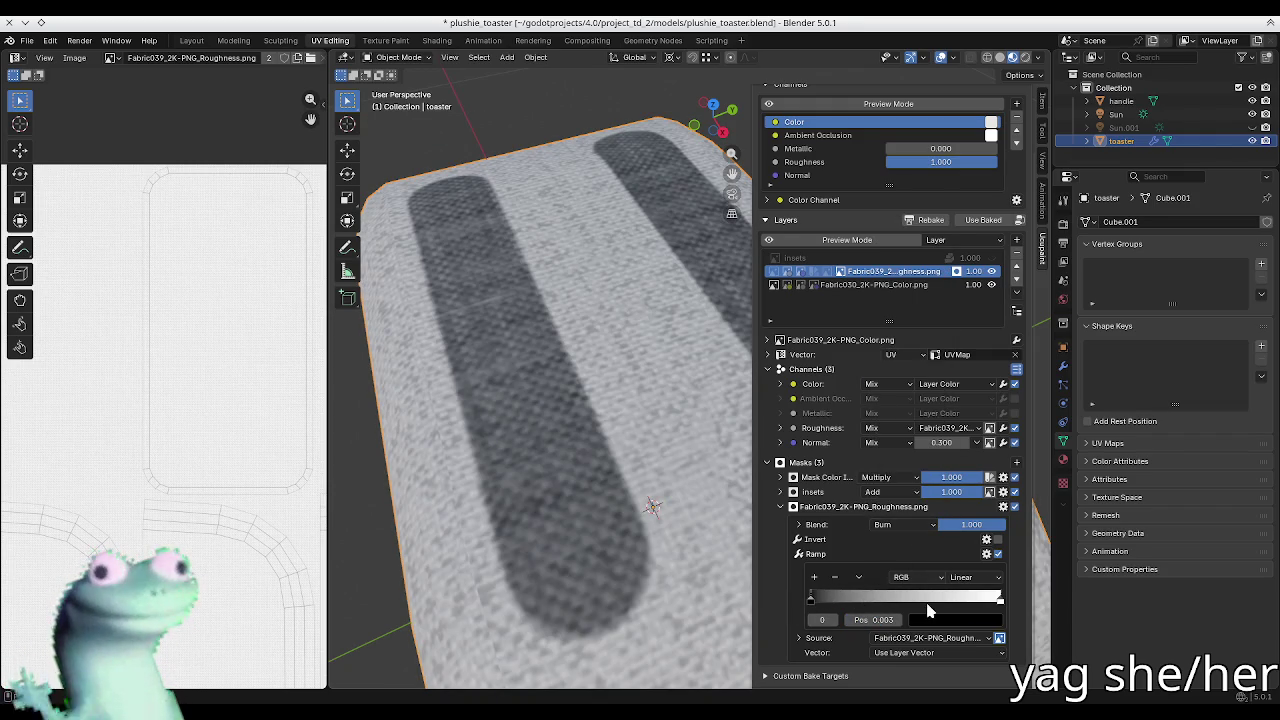
{"action": "left_click_drag", "start_coordinate": [811, 600], "coordinate": [999, 608]}
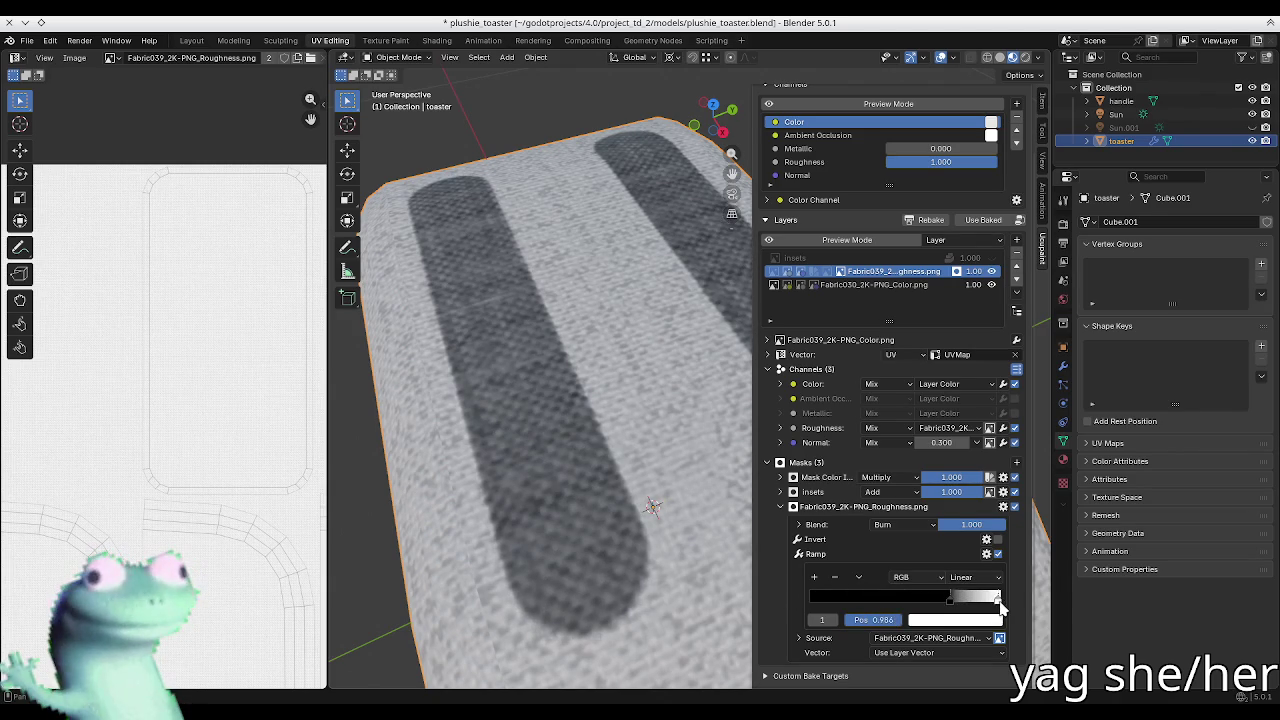
{"action": "left_click", "coordinate": [950, 600]}
{"action": "left_click_drag", "start_coordinate": [956, 603], "coordinate": [952, 603]}
Step: View the toaster's side and toggle the roughness mask off and on to compare
{"action": "scroll", "coordinate": [517, 491], "scroll_direction": "down", "scroll_amount": 3}
{"action": "mouse_move", "coordinate": [517, 491]}
{"action": "middle_mouse_down"}
{"action": "mouse_move", "coordinate": [553, 483]}
{"action": "mouse_move", "coordinate": [557, 468]}
{"action": "middle_mouse_up"}
{"action": "scroll", "coordinate": [553, 483], "scroll_direction": "up", "scroll_amount": 3}
{"action": "scroll", "coordinate": [553, 483], "scroll_direction": "up", "scroll_amount": 3}
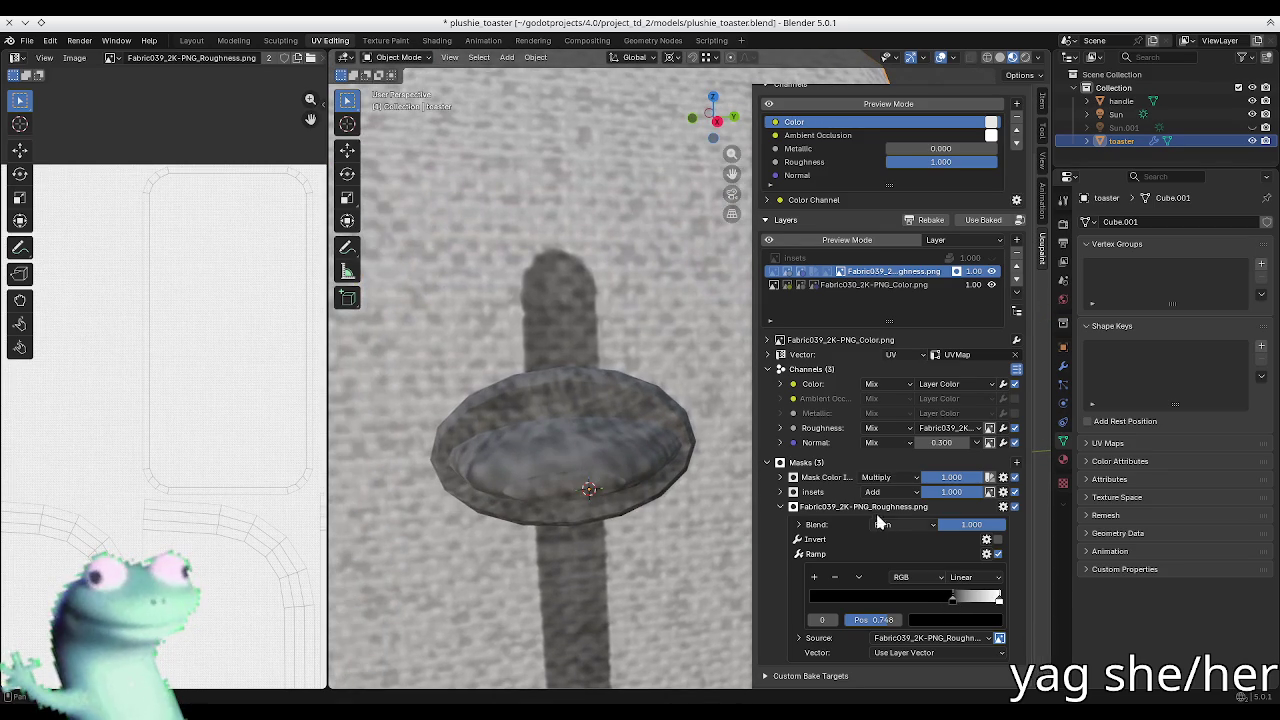
{"action": "left_click", "coordinate": [1015, 508]}
{"action": "left_click", "coordinate": [1015, 508]}
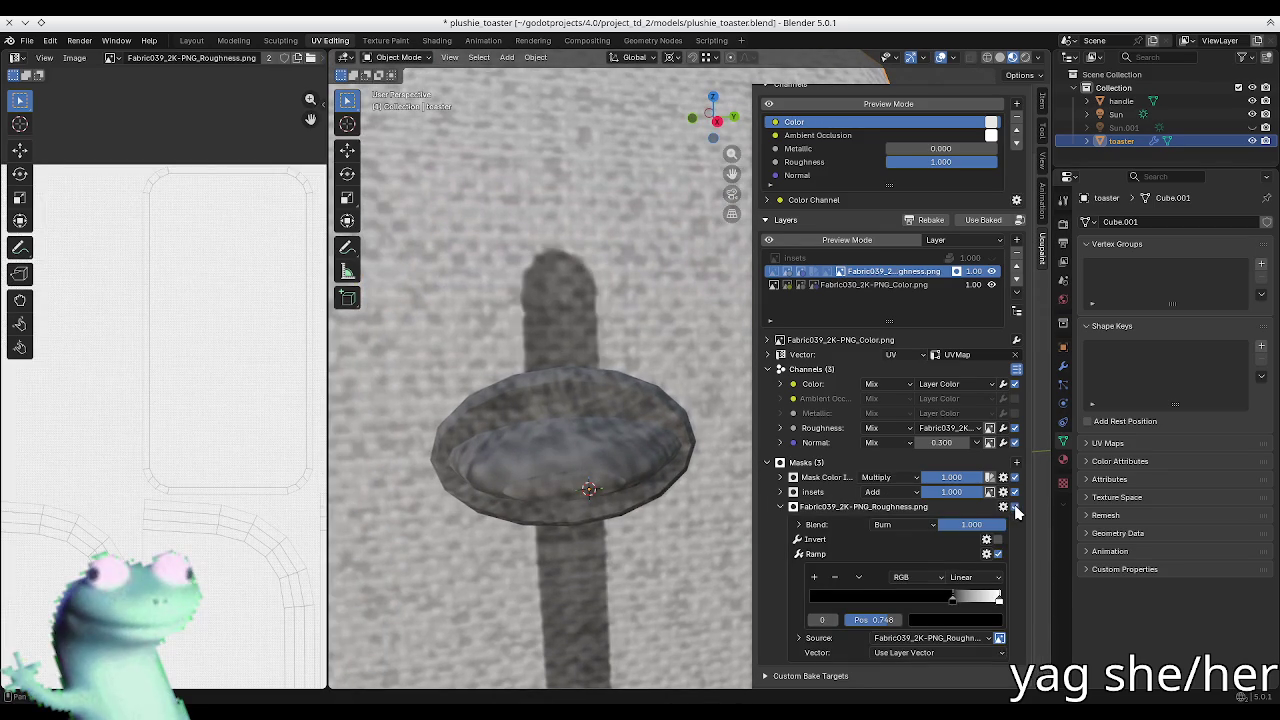
Step: Try Exclusion, then settle on a Dodge blend with the ramp stop near 0.847
{"action": "left_click", "coordinate": [885, 525]}
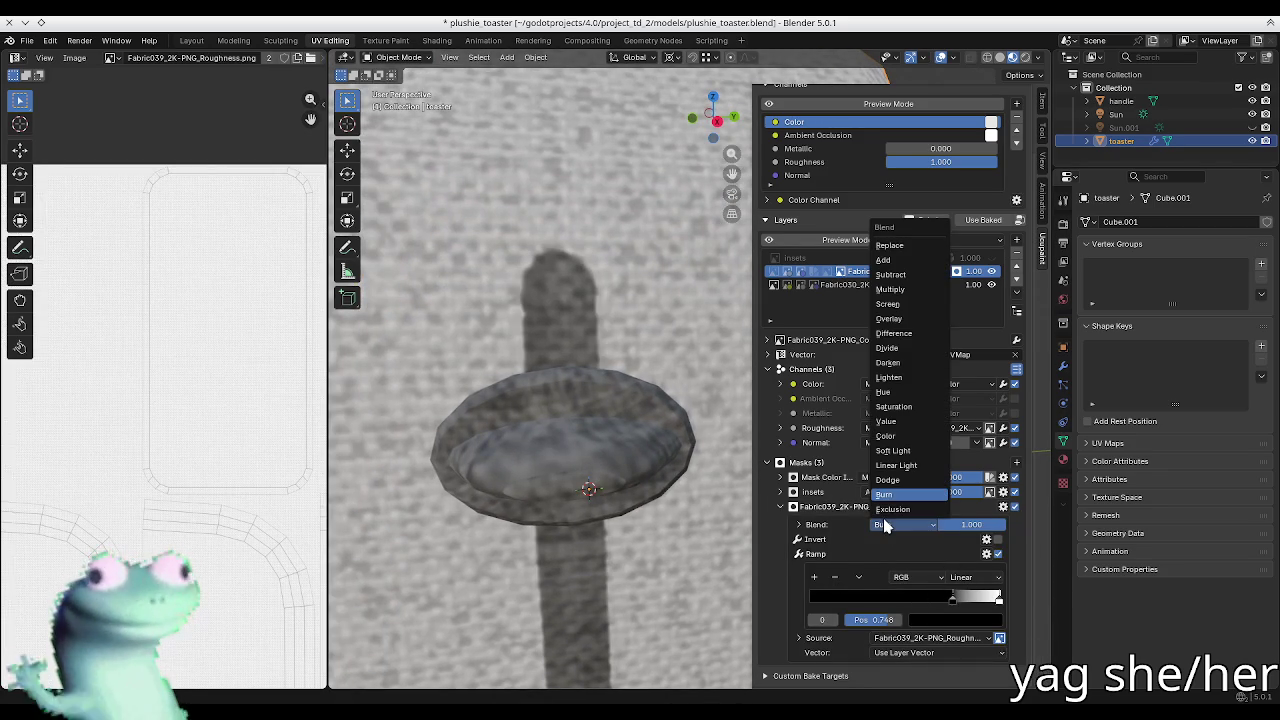
{"action": "left_click", "coordinate": [895, 510]}
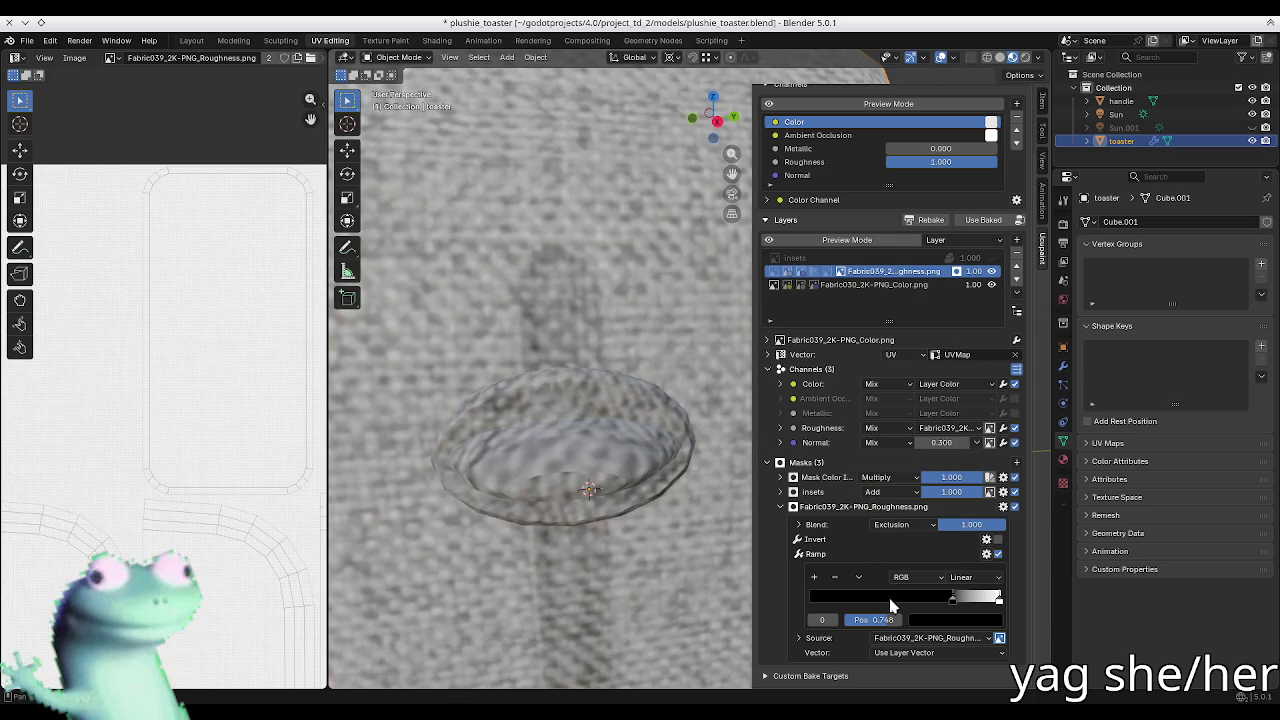
{"action": "mouse_move", "coordinate": [957, 603]}
{"action": "left_mouse_down"}
{"action": "mouse_move", "coordinate": [914, 611]}
{"action": "mouse_move", "coordinate": [967, 594]}
{"action": "mouse_move", "coordinate": [1020, 612]}
{"action": "mouse_move", "coordinate": [958, 603]}
{"action": "mouse_move", "coordinate": [1038, 612]}
{"action": "left_mouse_up"}
{"action": "left_click", "coordinate": [905, 524]}
{"action": "left_click", "coordinate": [887, 480]}
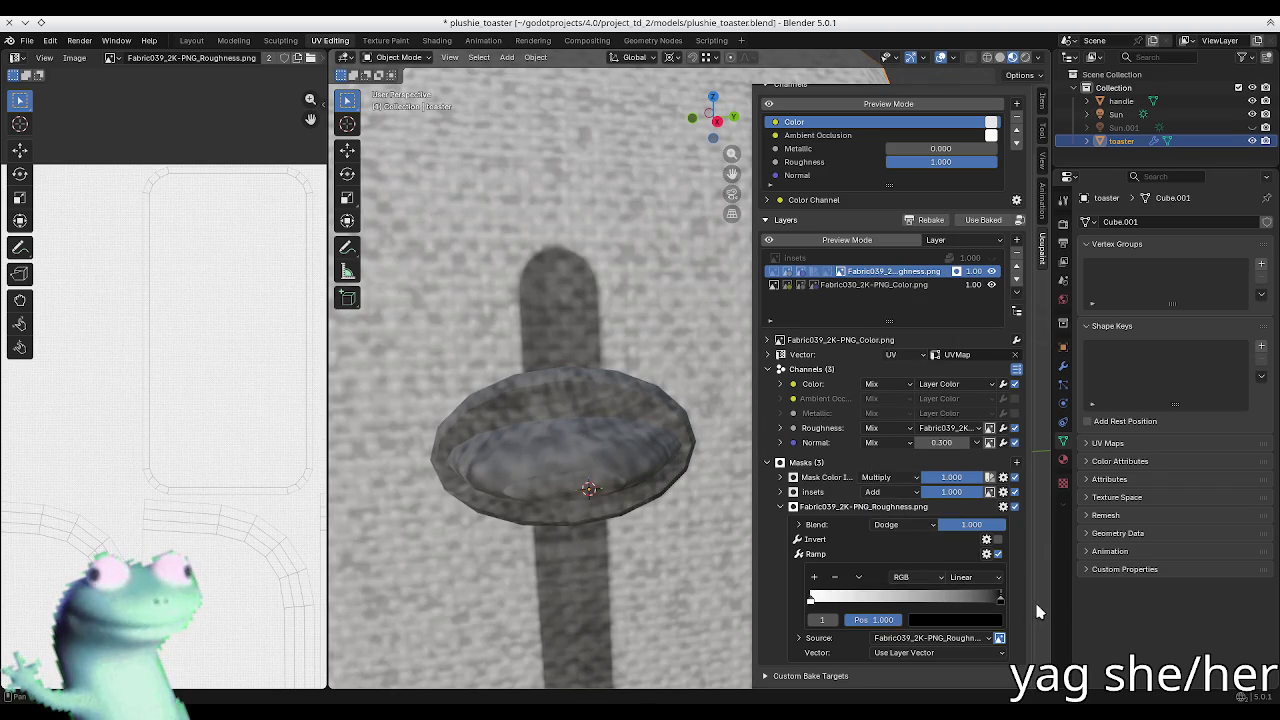
{"action": "mouse_move", "coordinate": [813, 604]}
{"action": "left_mouse_down"}
{"action": "mouse_move", "coordinate": [978, 617]}
{"action": "mouse_move", "coordinate": [966, 617]}
{"action": "left_mouse_up"}
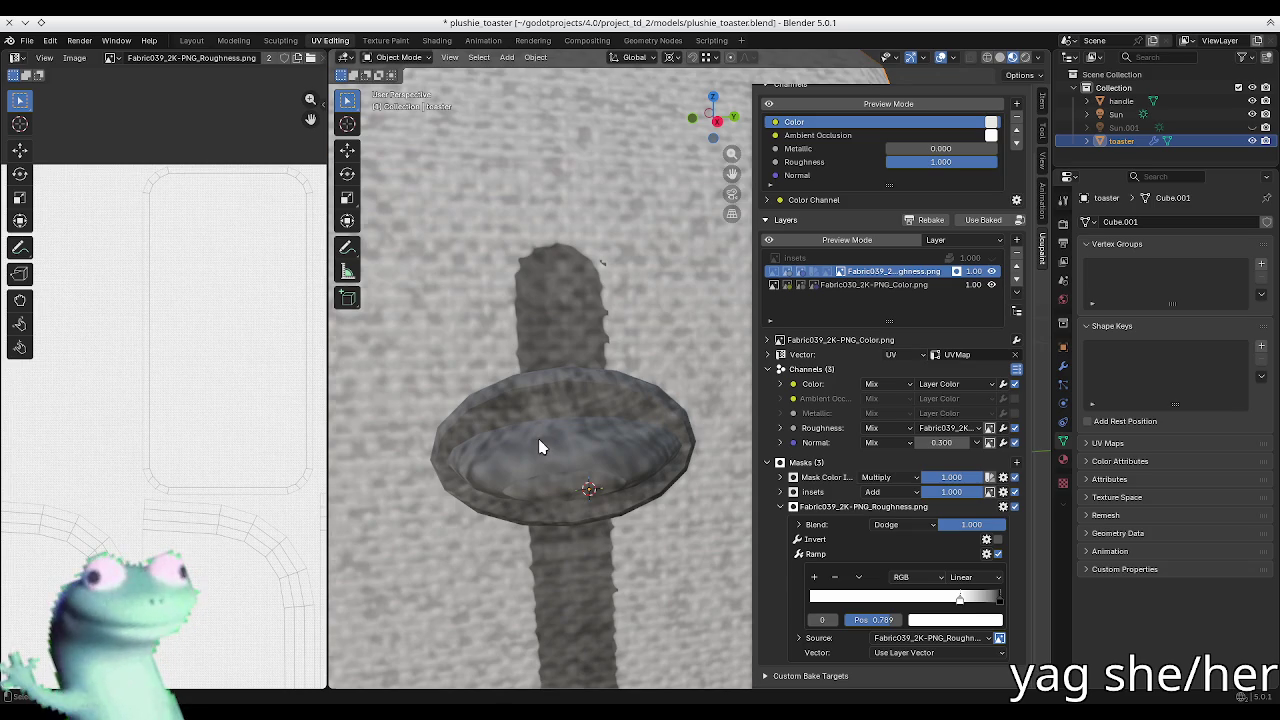
Step: Inspect a toaster slot up close and nudge the ramp stop down to 0.776
{"action": "scroll", "coordinate": [540, 420], "scroll_direction": "down", "scroll_amount": 5}
{"action": "middle_click_drag", "start_coordinate": [536, 400], "coordinate": [511, 494]}
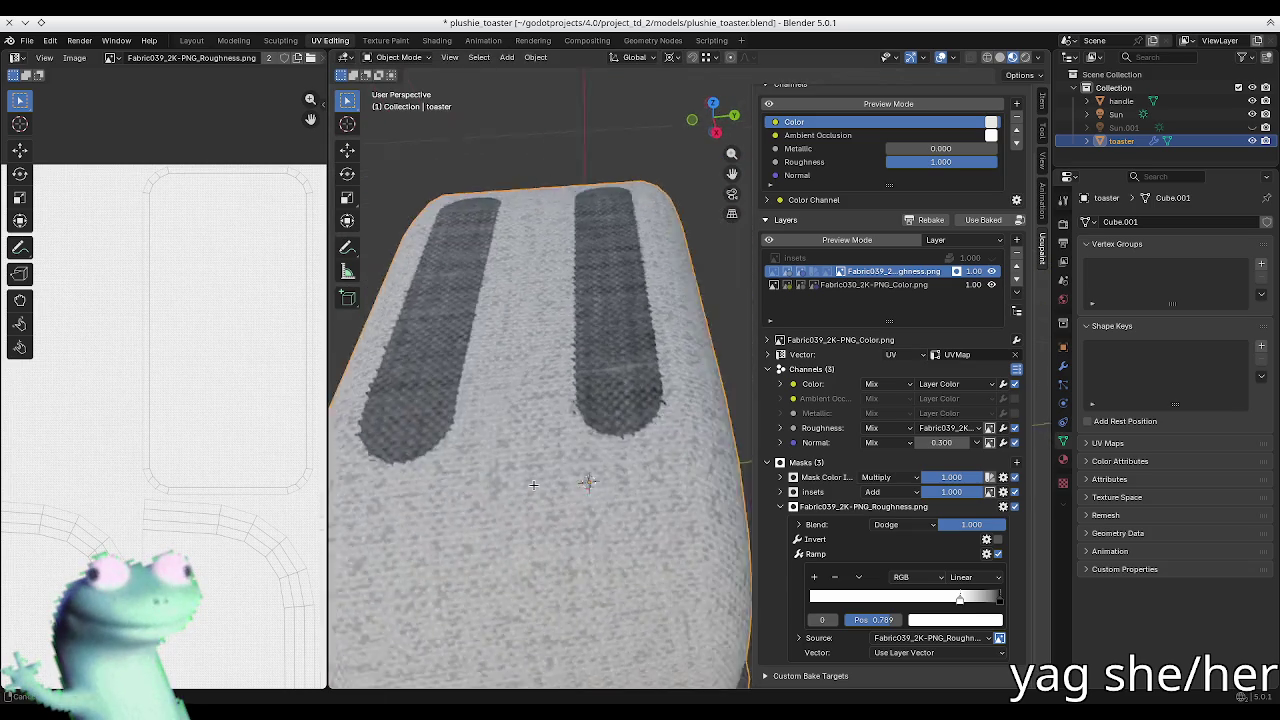
{"action": "scroll", "coordinate": [511, 494], "scroll_direction": "up", "scroll_amount": 5}
{"action": "middle_click_drag", "start_coordinate": [511, 494], "coordinate": [526, 471]}
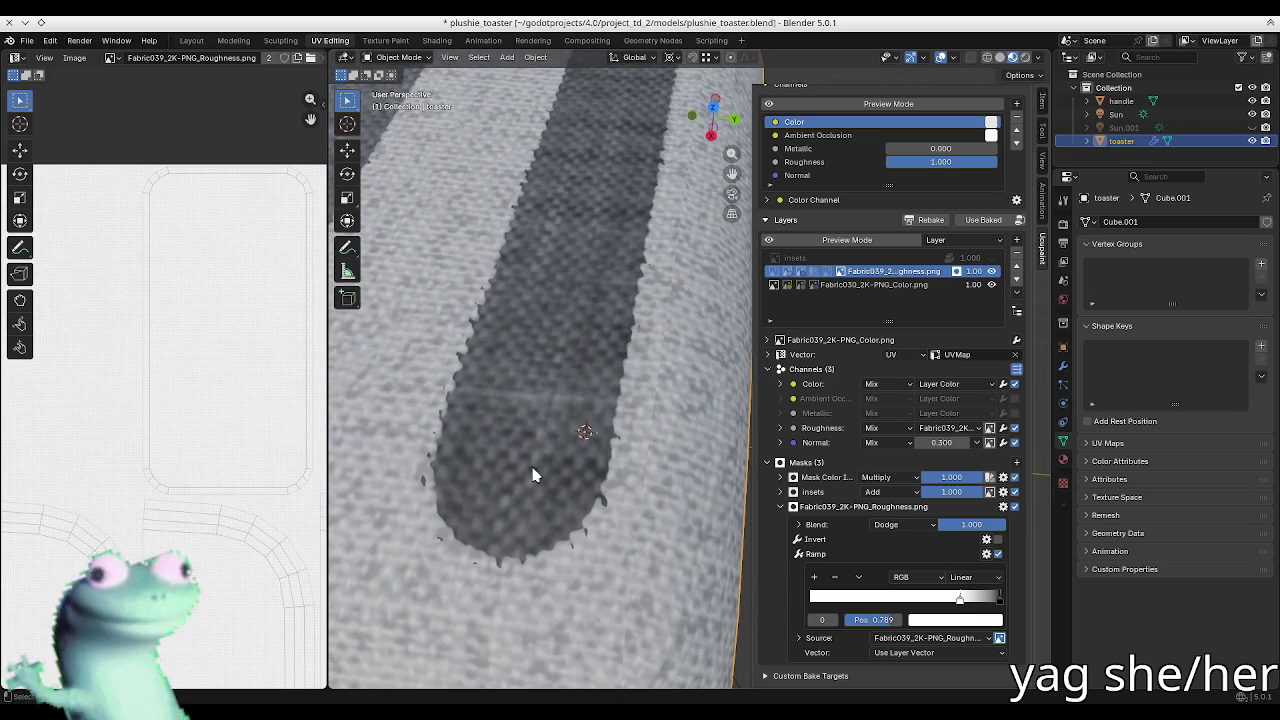
{"action": "left_click_drag", "start_coordinate": [956, 604], "coordinate": [956, 598]}
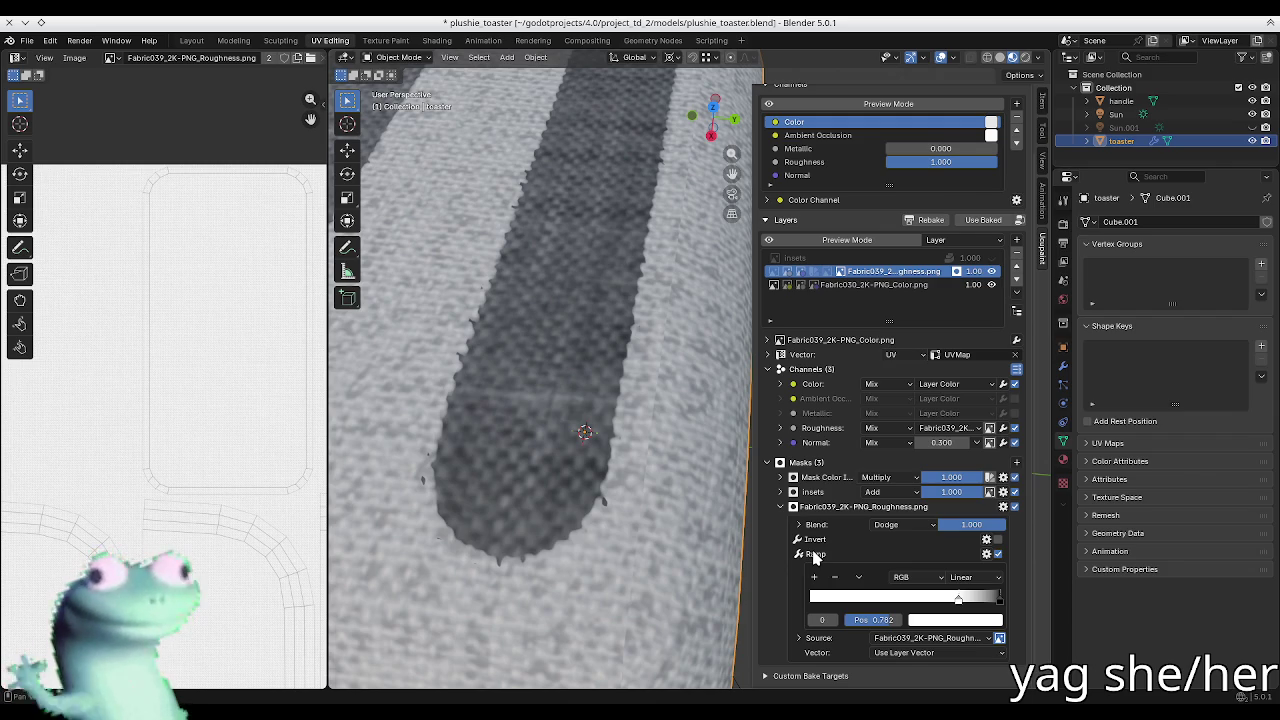
Step: Collapse Ramp, expand Source, and replace the mask source with Voronoi
{"action": "left_click", "coordinate": [815, 556]}
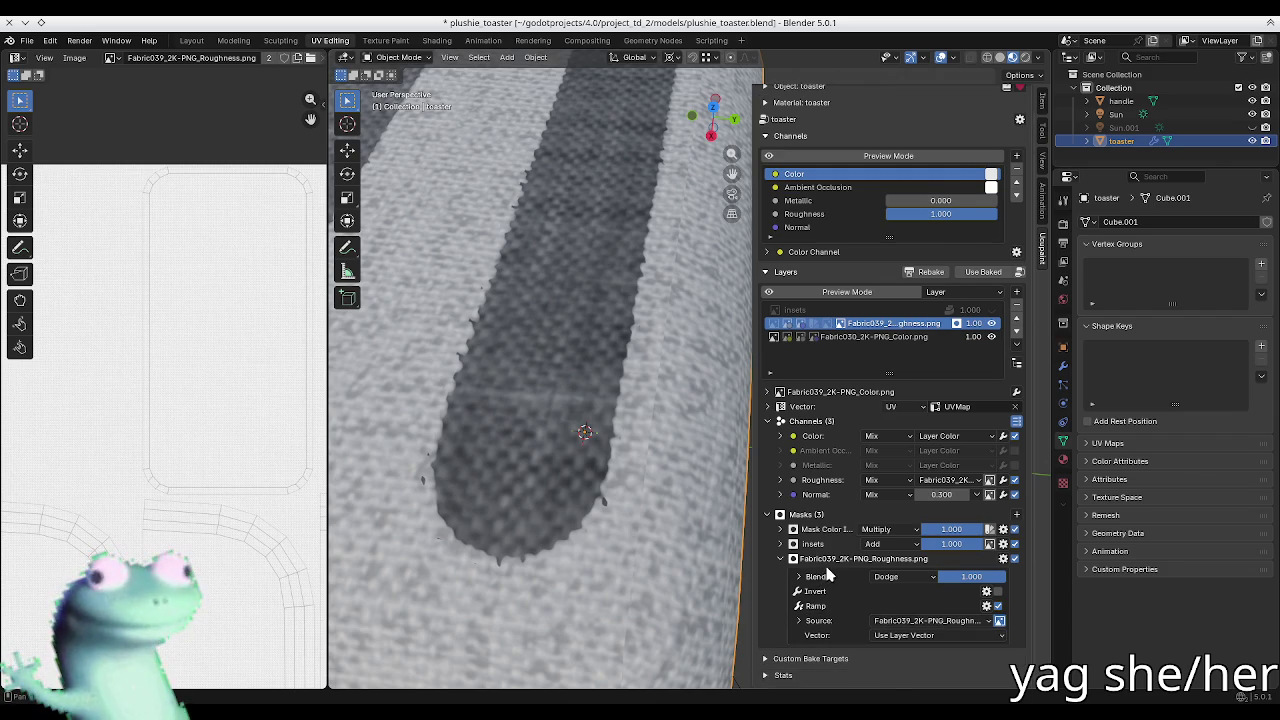
{"action": "left_click", "coordinate": [835, 622]}
{"action": "left_click", "coordinate": [935, 620]}
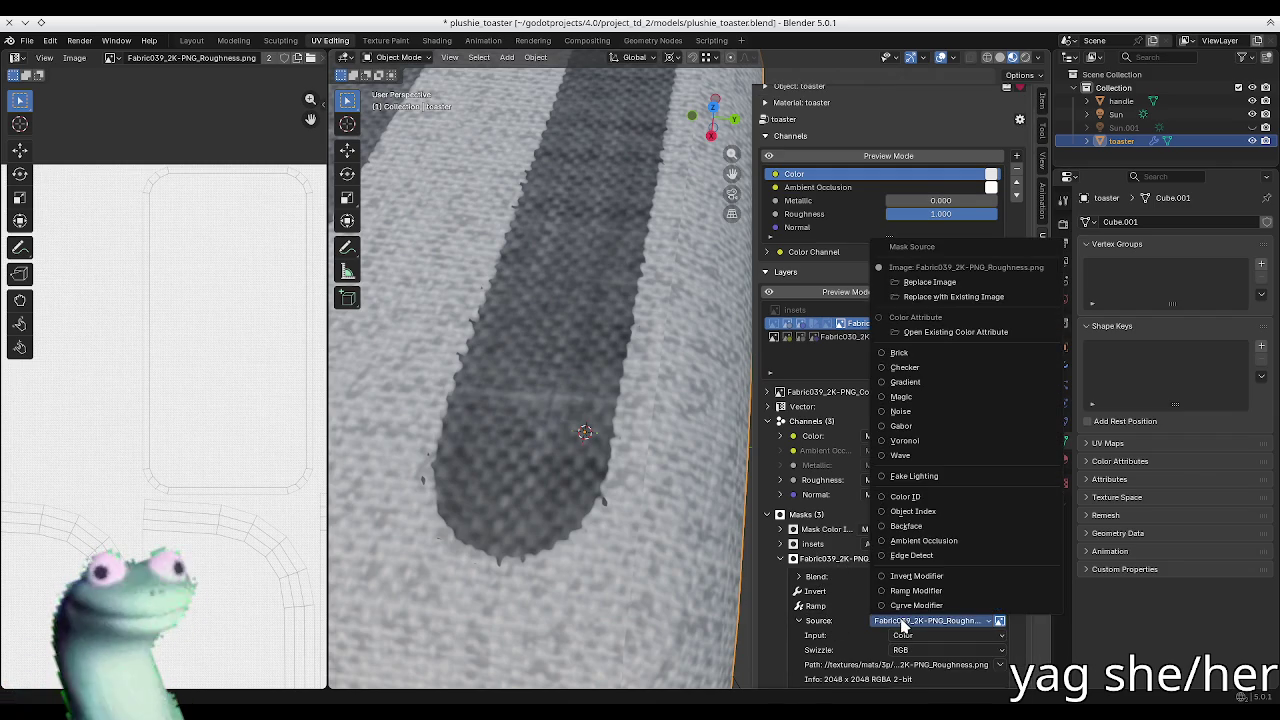
{"action": "left_click", "coordinate": [906, 441]}
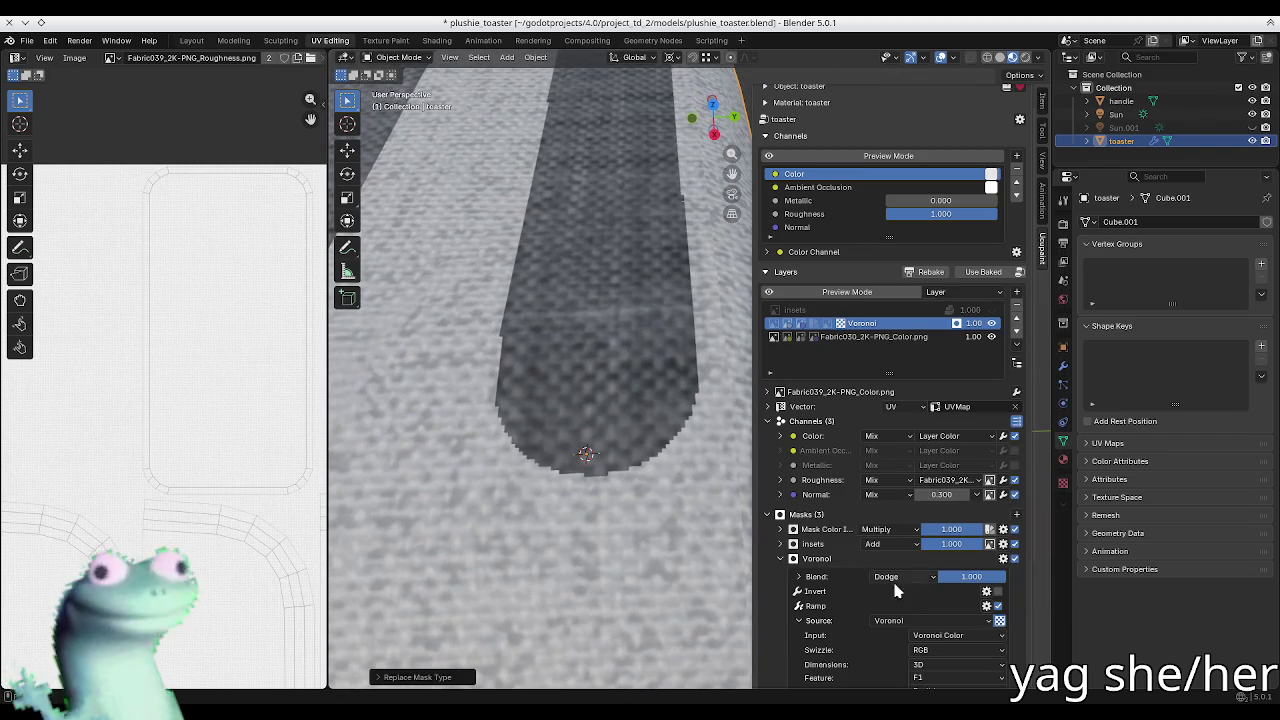
Step: Replace the mask source with Noise, using its Noise Factor as the input
{"action": "left_click", "coordinate": [908, 620]}
{"action": "left_click", "coordinate": [927, 419]}
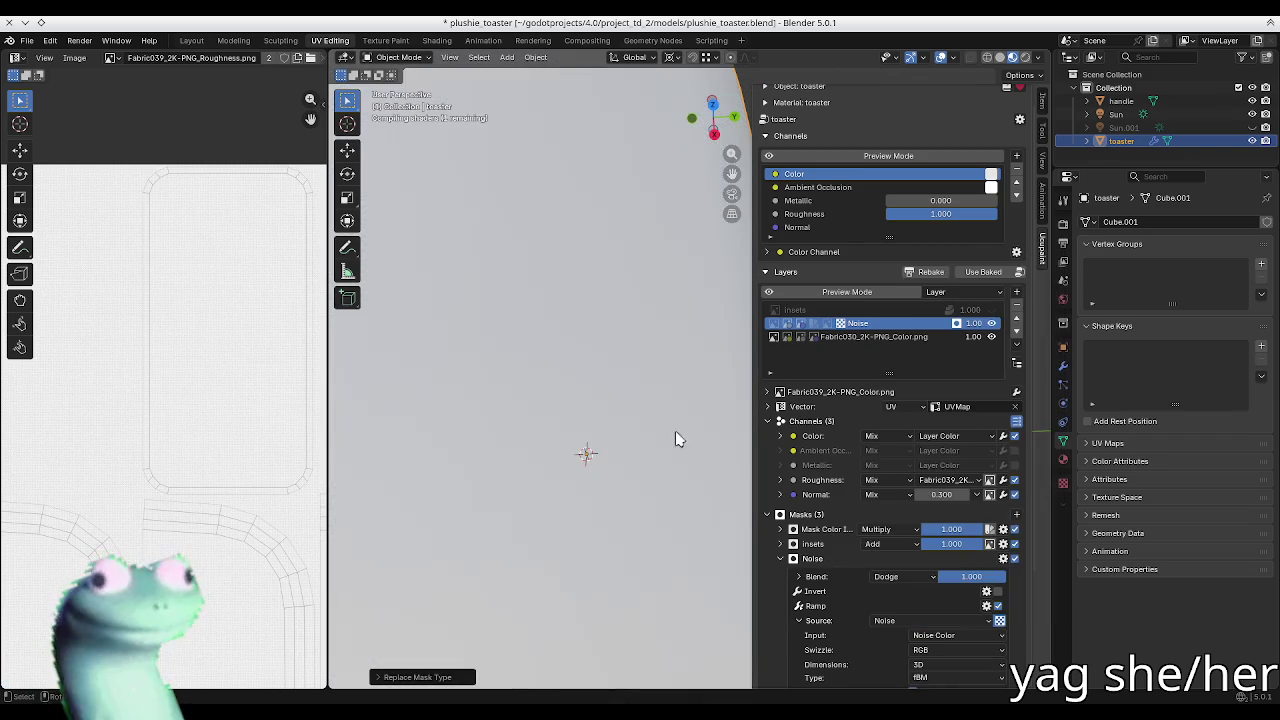
{"action": "scroll", "coordinate": [843, 597], "scroll_direction": "down", "scroll_amount": 2}
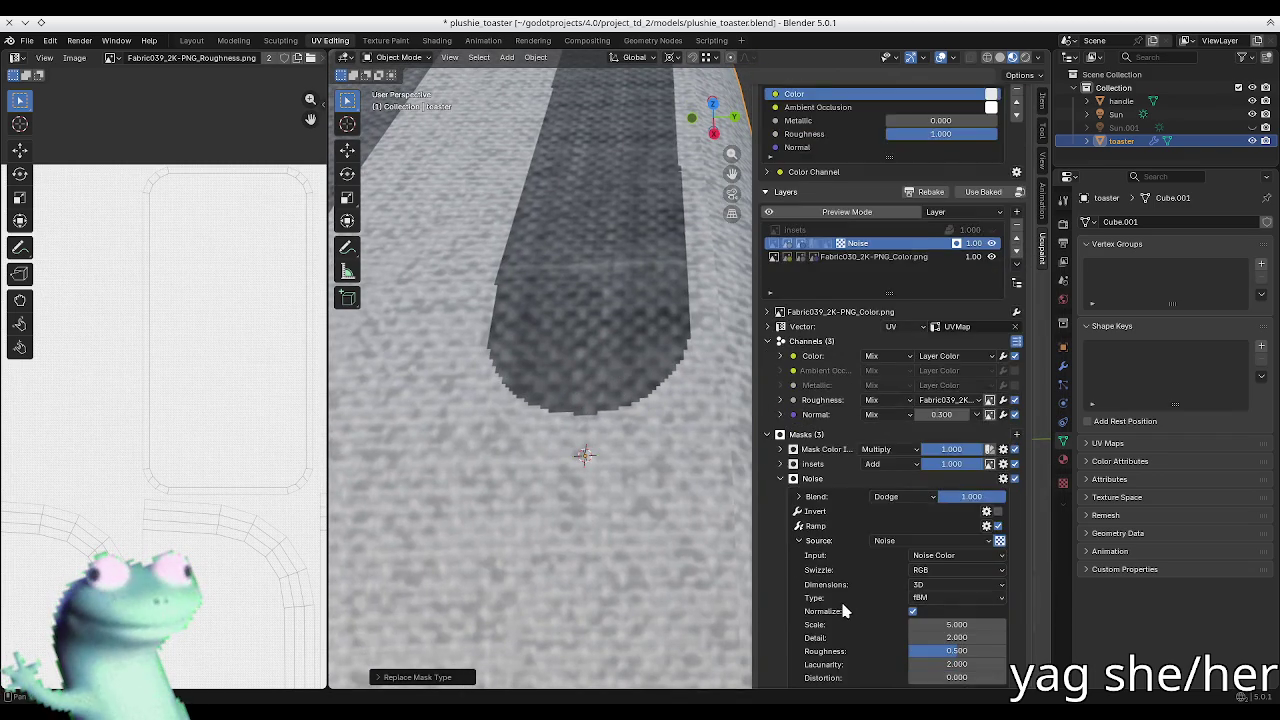
{"action": "scroll", "coordinate": [846, 603], "scroll_direction": "down", "scroll_amount": 2}
{"action": "left_click", "coordinate": [937, 497]}
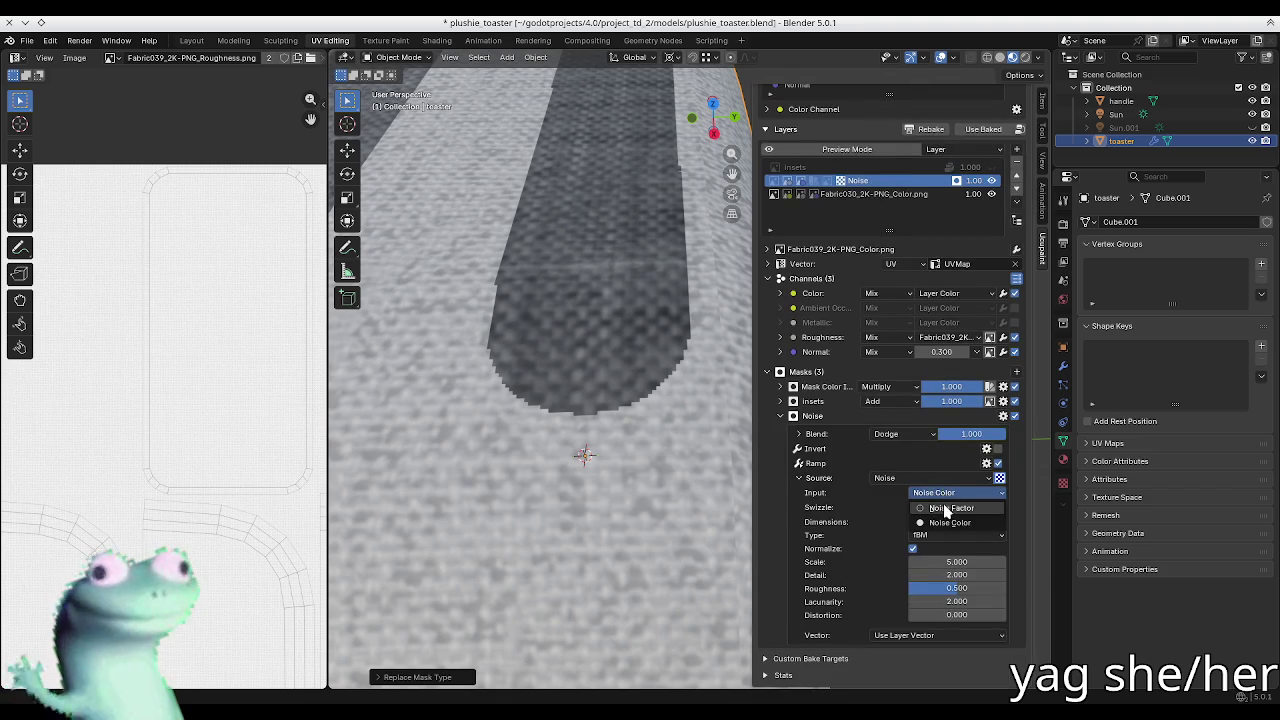
{"action": "left_click", "coordinate": [945, 514]}
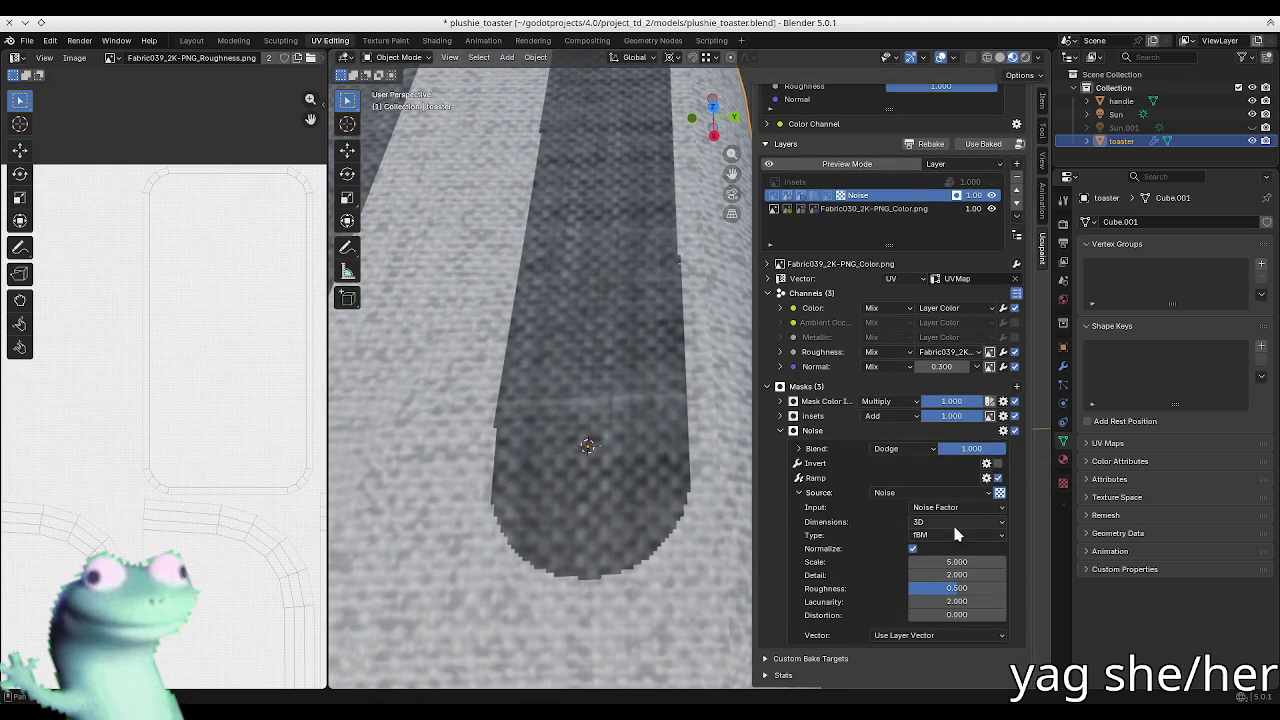
Step: Raise the noise scale to about 214.7 and view the toaster from the side
{"action": "left_click_drag", "start_coordinate": [953, 561], "coordinate": [1000, 561]}
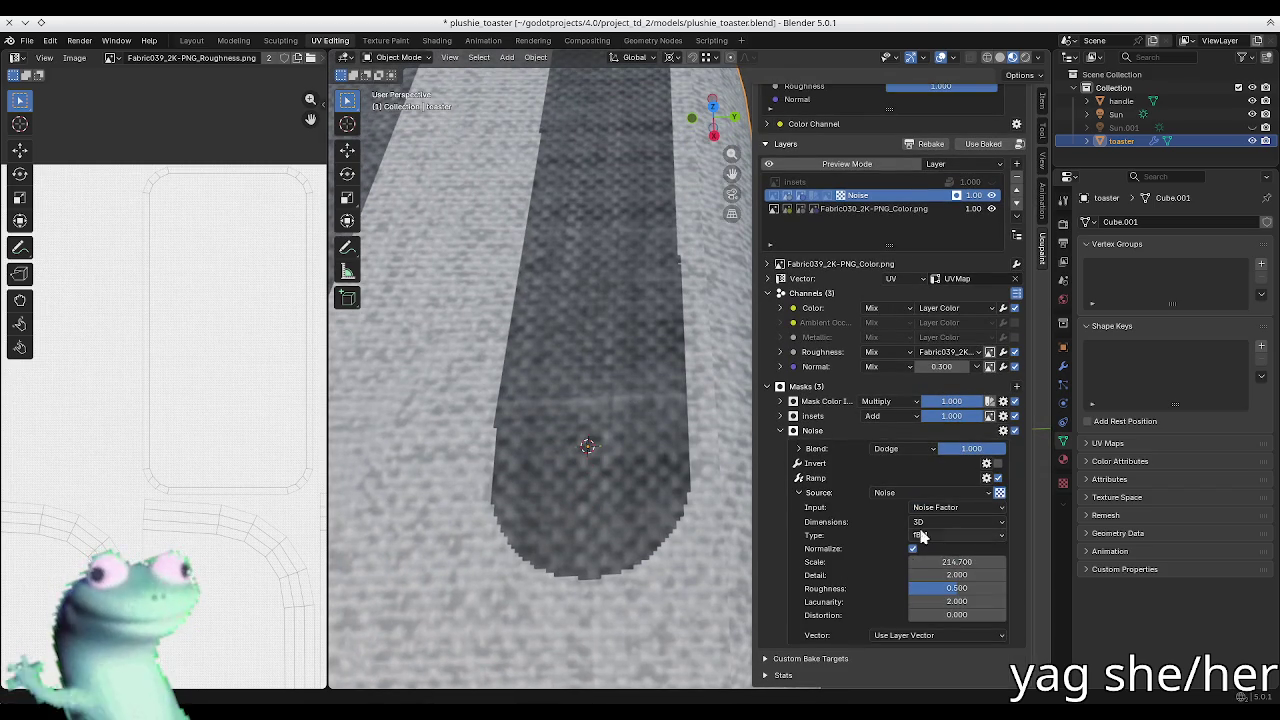
{"action": "scroll", "coordinate": [985, 600], "scroll_direction": "up", "scroll_amount": 3}
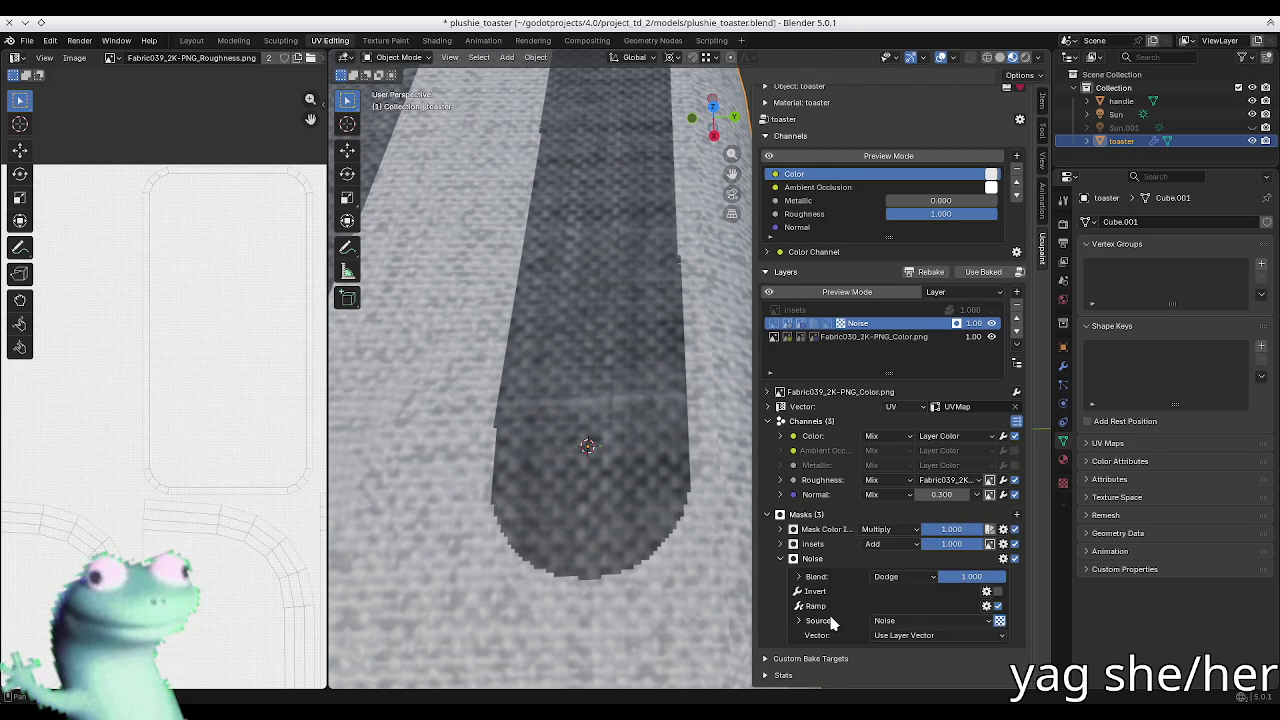
{"action": "left_click", "coordinate": [1000, 612]}
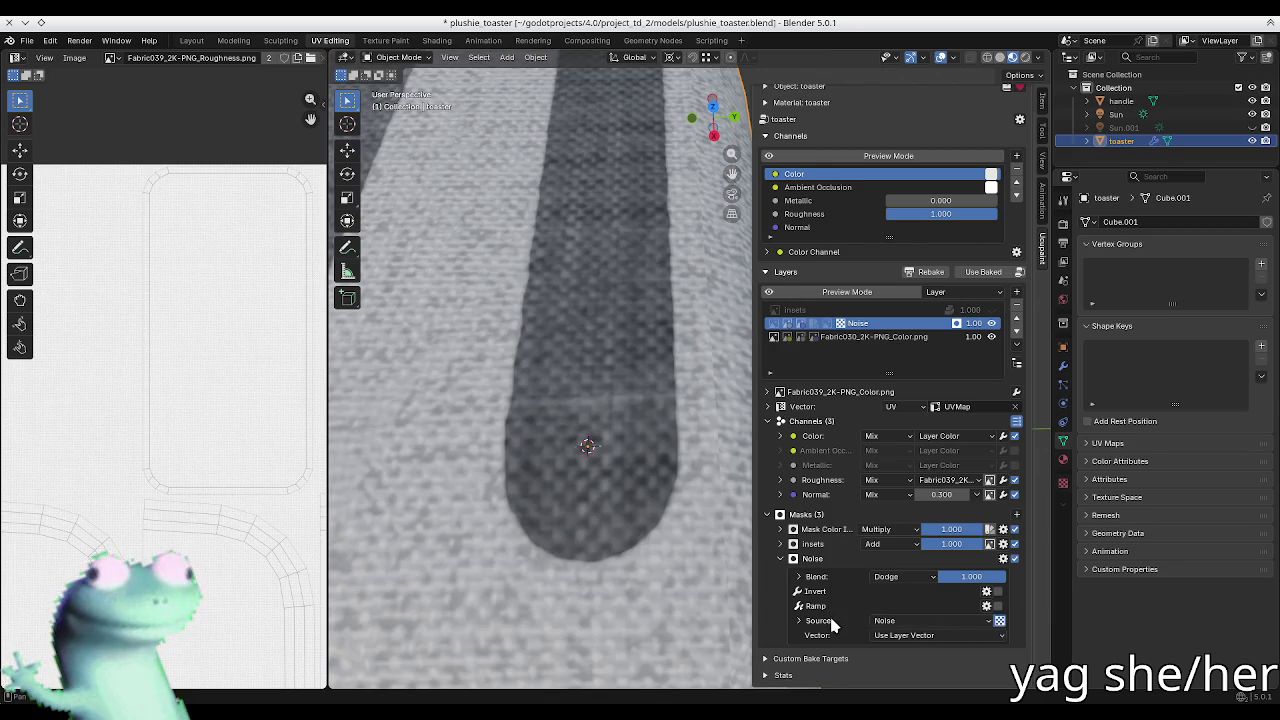
{"action": "scroll", "coordinate": [655, 452], "scroll_direction": "down", "scroll_amount": 3}
{"action": "mouse_move", "coordinate": [655, 452]}
{"action": "middle_mouse_down"}
{"action": "mouse_move", "coordinate": [545, 439]}
{"action": "mouse_move", "coordinate": [557, 439]}
{"action": "middle_mouse_up"}
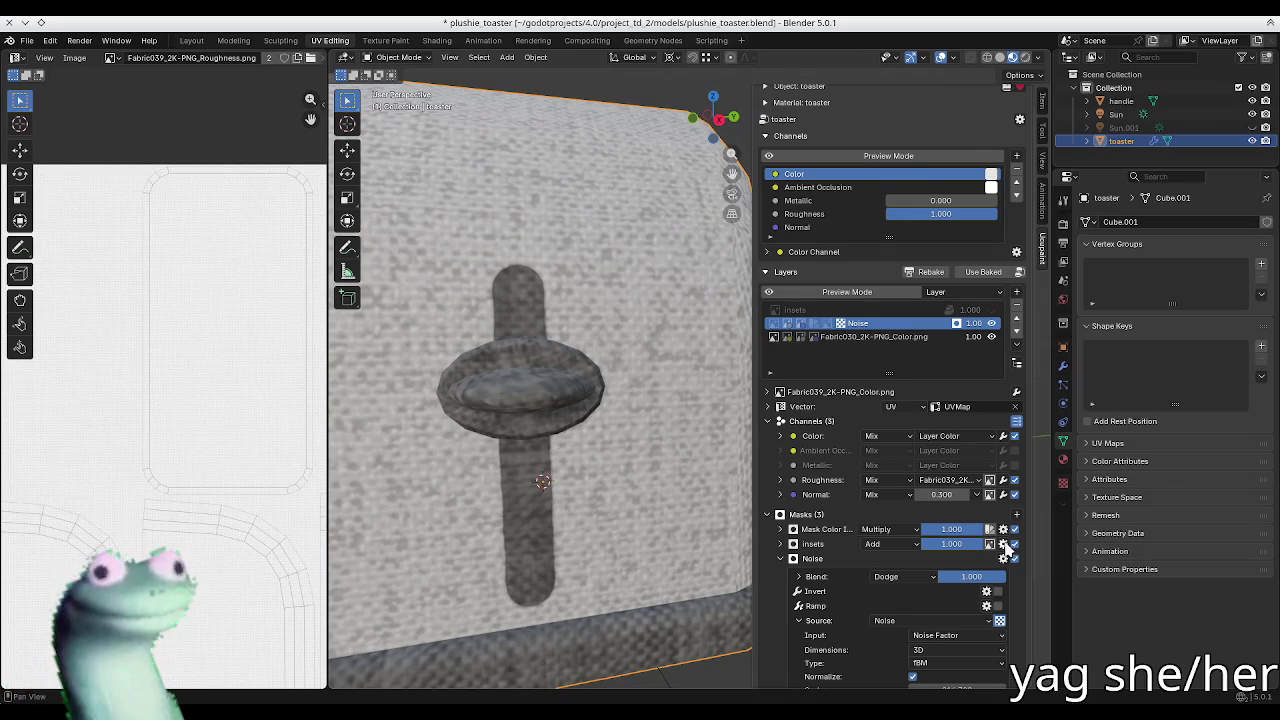
{"action": "scroll", "coordinate": [1008, 554], "scroll_direction": "down", "scroll_amount": 2}
Step: Toggle the Noise mask off and on to compare, then try a Subtract blend
{"action": "left_click", "coordinate": [1015, 508]}
{"action": "left_click", "coordinate": [1015, 507]}
{"action": "left_click", "coordinate": [1015, 507]}
{"action": "left_click", "coordinate": [1013, 507]}
{"action": "left_click", "coordinate": [918, 526]}
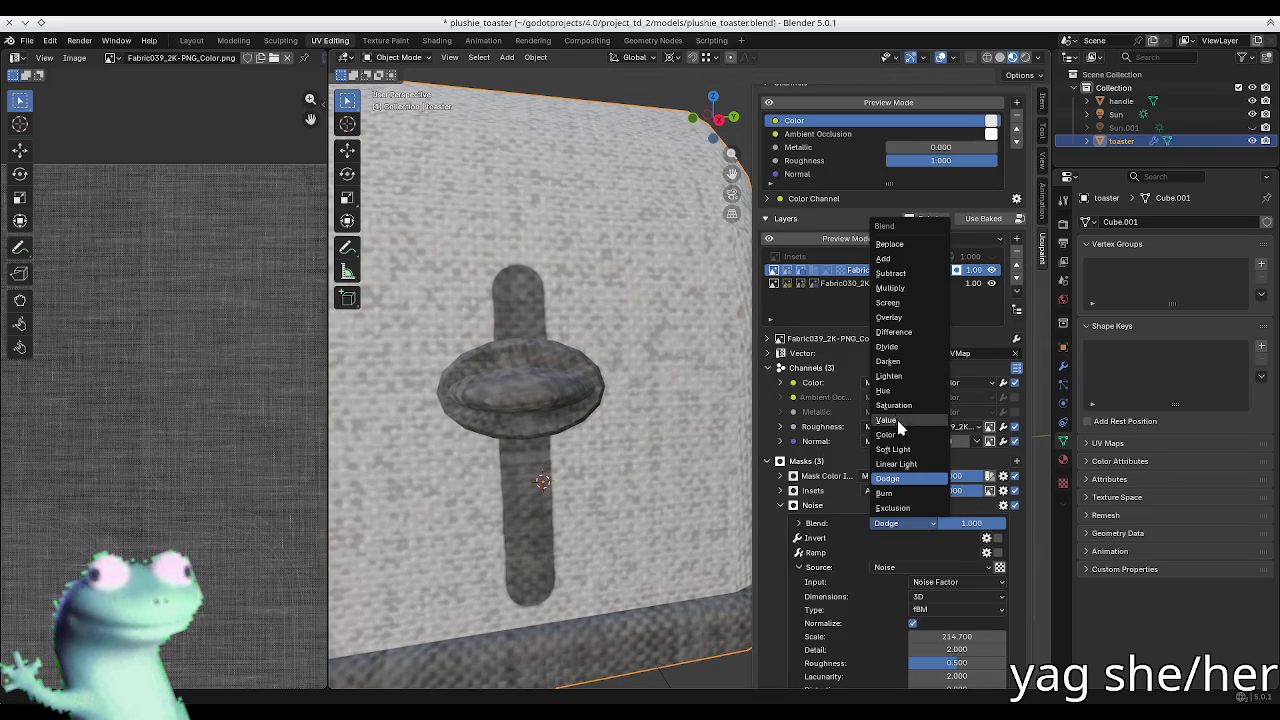
{"action": "left_click", "coordinate": [890, 273]}
Step: Enable a ramp on the Noise mask and move its dark stop to 0.473
{"action": "scroll", "coordinate": [958, 500], "scroll_direction": "down", "scroll_amount": 2}
{"action": "left_click", "coordinate": [838, 512]}
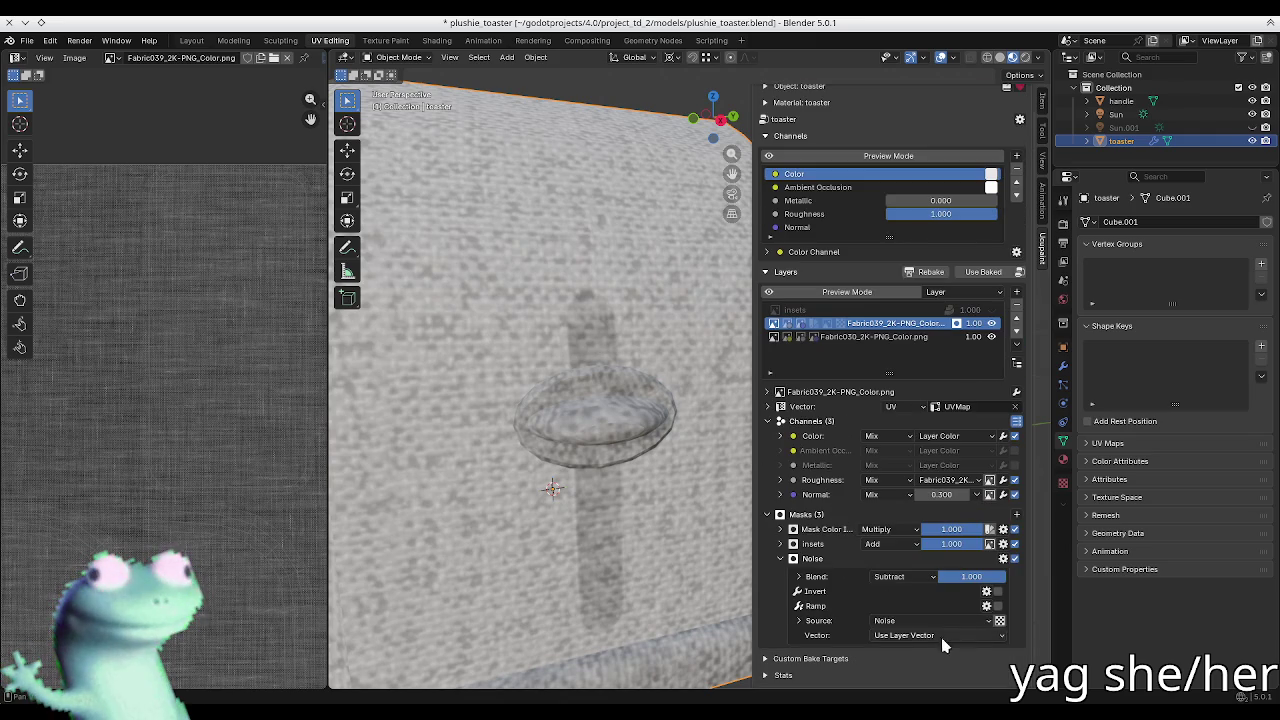
{"action": "left_click", "coordinate": [998, 606]}
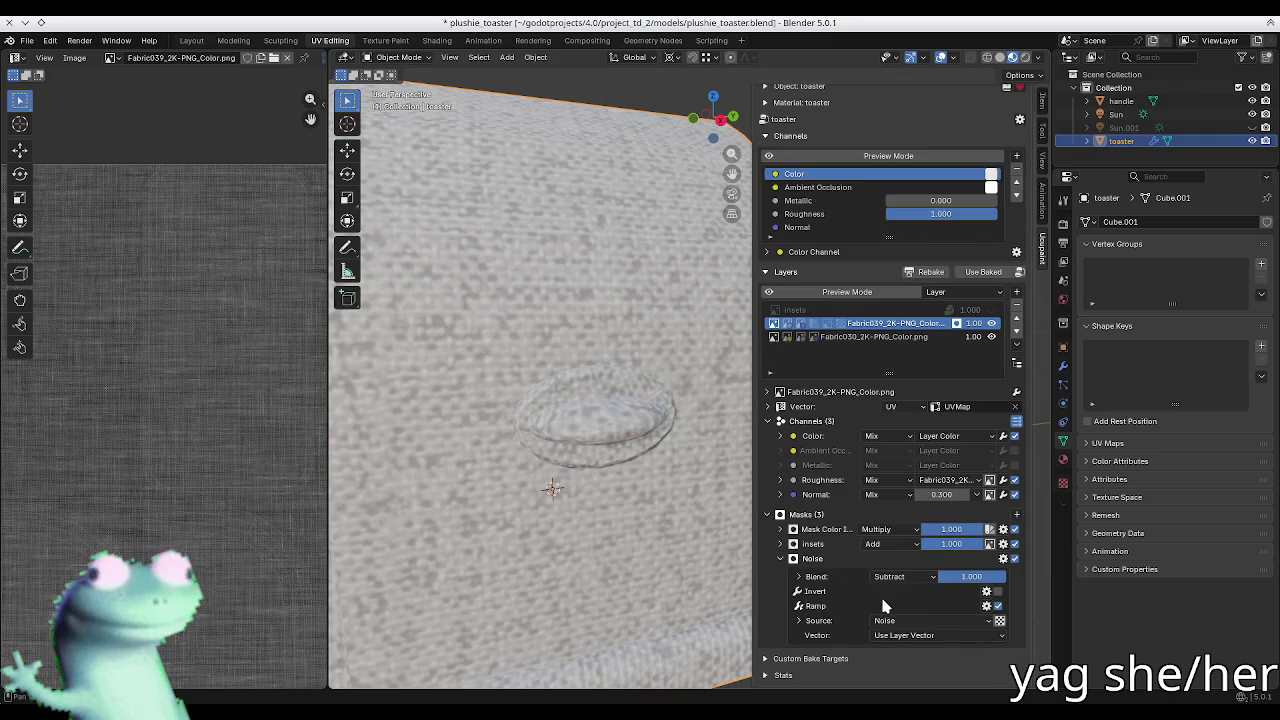
{"action": "left_click", "coordinate": [815, 605]}
{"action": "scroll", "coordinate": [960, 600], "scroll_direction": "down", "scroll_amount": 2}
{"action": "mouse_move", "coordinate": [960, 598]}
{"action": "left_mouse_down"}
{"action": "mouse_move", "coordinate": [1000, 600]}
{"action": "mouse_move", "coordinate": [968, 606]}
{"action": "left_mouse_up"}
{"action": "mouse_move", "coordinate": [813, 605]}
{"action": "left_mouse_down"}
{"action": "mouse_move", "coordinate": [965, 599]}
{"action": "mouse_move", "coordinate": [790, 604]}
{"action": "left_mouse_up"}
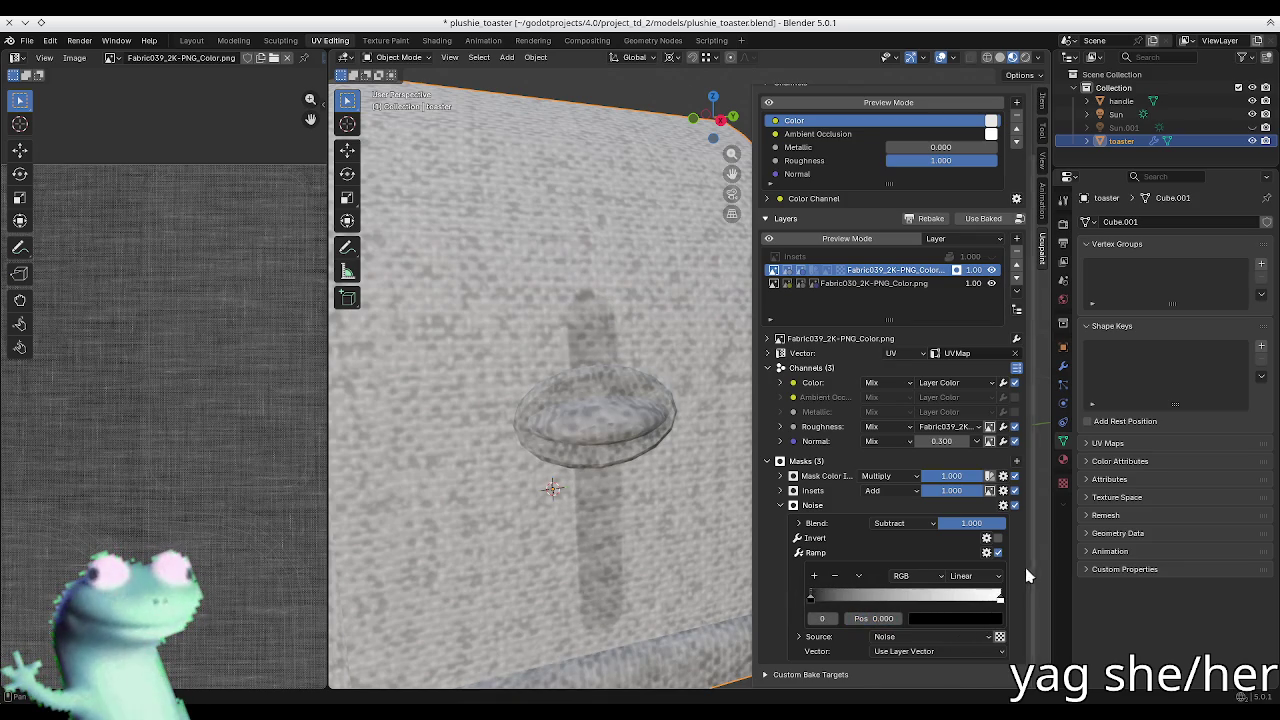
Step: Turn the ramp off, blend the Noise mask with Overlay, and compare it on and off
{"action": "left_click", "coordinate": [818, 552]}
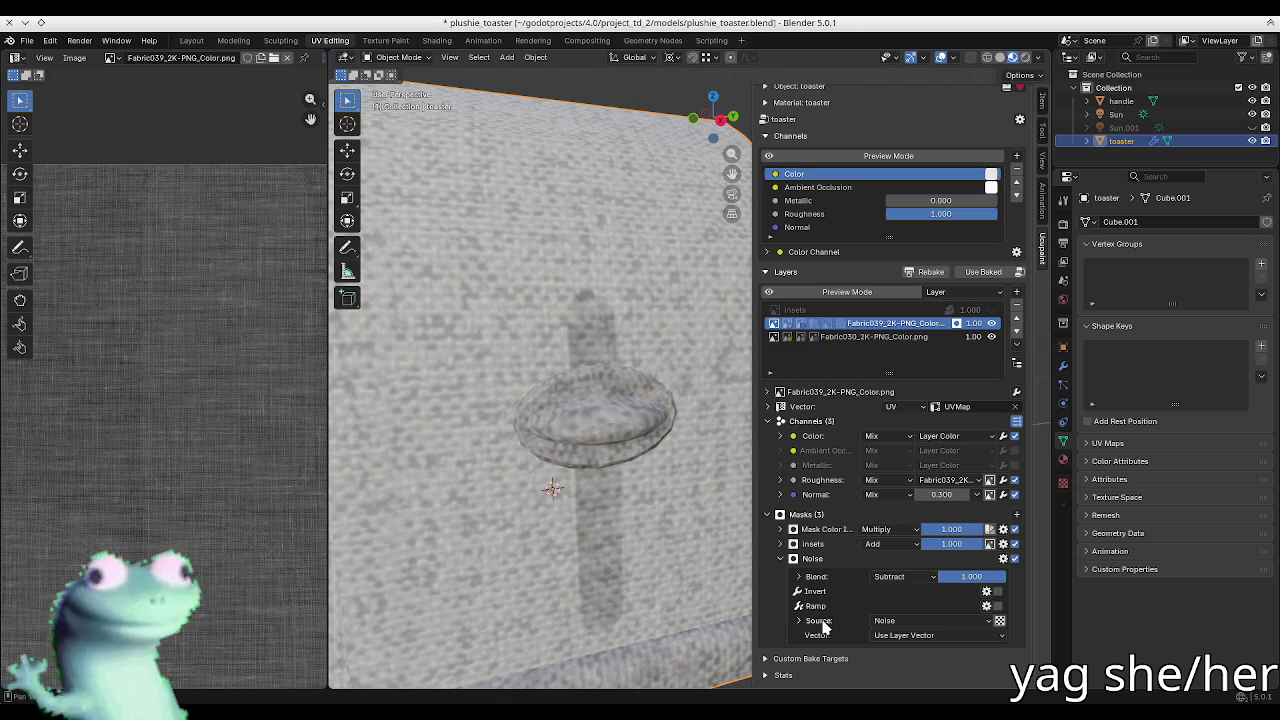
{"action": "left_click", "coordinate": [895, 577]}
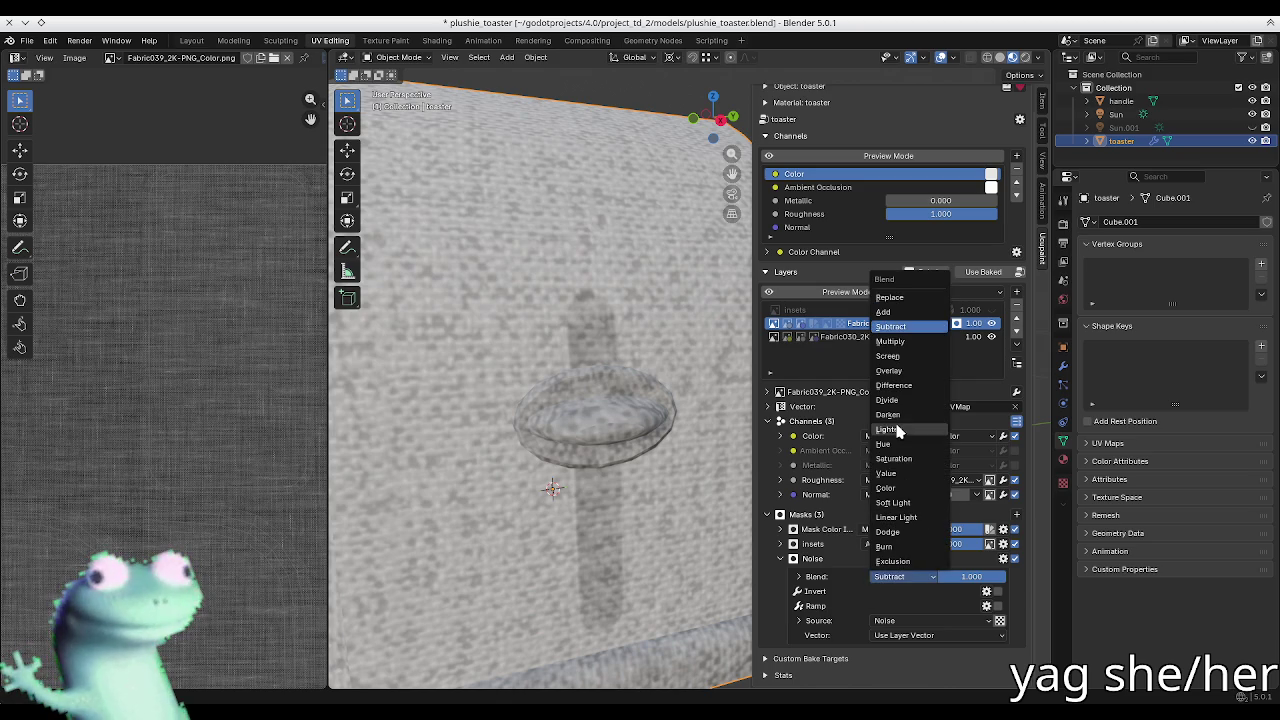
{"action": "left_click", "coordinate": [888, 370]}
{"action": "mouse_move", "coordinate": [681, 378]}
{"action": "middle_mouse_down", "text": "shift"}
{"action": "mouse_move", "coordinate": [651, 363]}
{"action": "mouse_move", "coordinate": [636, 405]}
{"action": "middle_mouse_up", "text": "shift"}
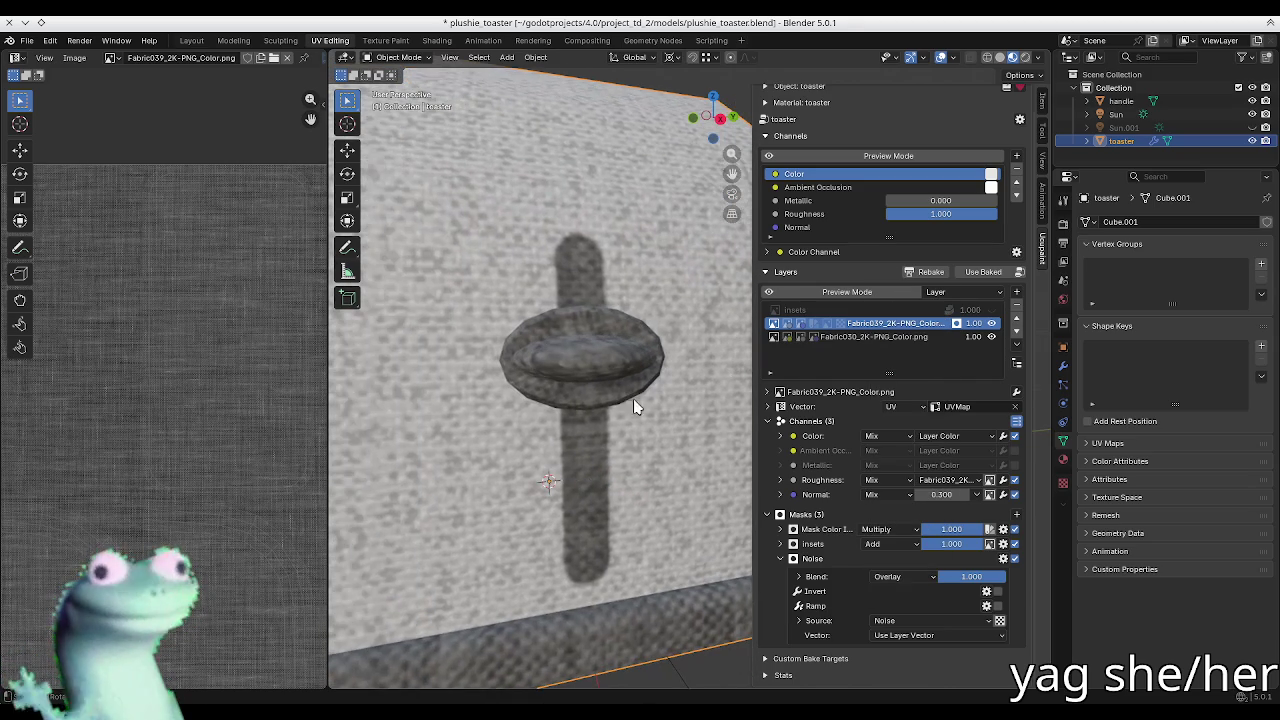
{"action": "left_click", "coordinate": [1015, 558]}
{"action": "left_click", "coordinate": [1015, 558]}
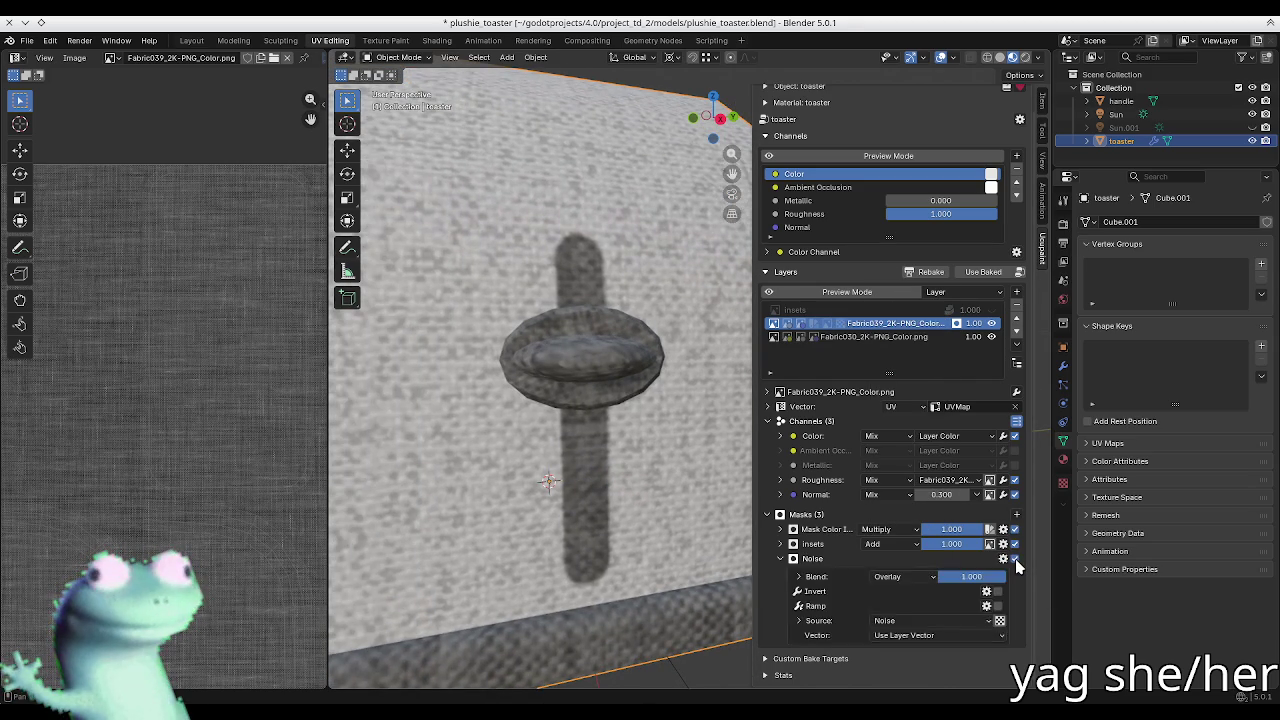
{"action": "left_click", "coordinate": [832, 560]}
{"action": "left_click", "coordinate": [813, 587]}
{"action": "scroll", "coordinate": [845, 566], "scroll_direction": "down", "scroll_amount": 3}
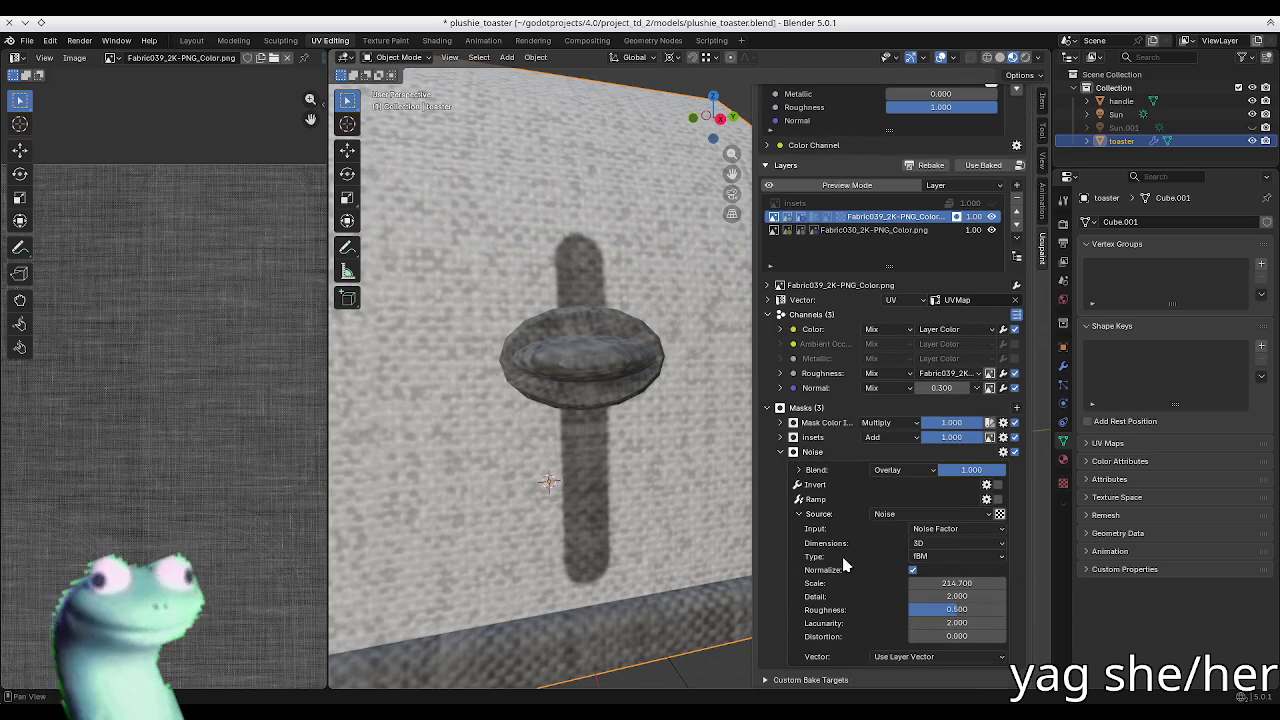
Step: Raise the noise scale to 226.9 and map the Noise mask with UVMap coordinates
{"action": "mouse_move", "coordinate": [957, 583]}
{"action": "left_mouse_down"}
{"action": "mouse_move", "coordinate": [985, 583]}
{"action": "mouse_move", "coordinate": [935, 583]}
{"action": "mouse_move", "coordinate": [990, 583]}
{"action": "mouse_move", "coordinate": [935, 583]}
{"action": "mouse_move", "coordinate": [995, 596]}
{"action": "mouse_move", "coordinate": [920, 596]}
{"action": "mouse_move", "coordinate": [995, 609]}
{"action": "mouse_move", "coordinate": [990, 636]}
{"action": "left_mouse_up"}
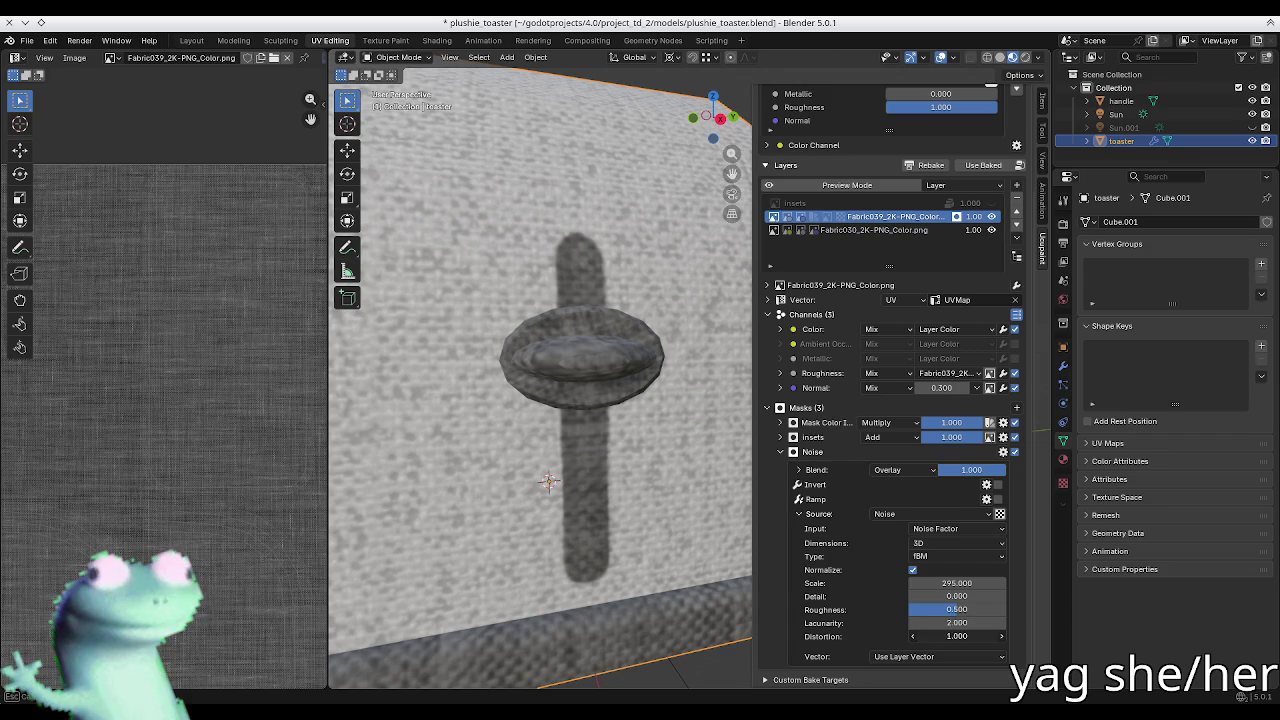
{"action": "left_click", "coordinate": [938, 657]}
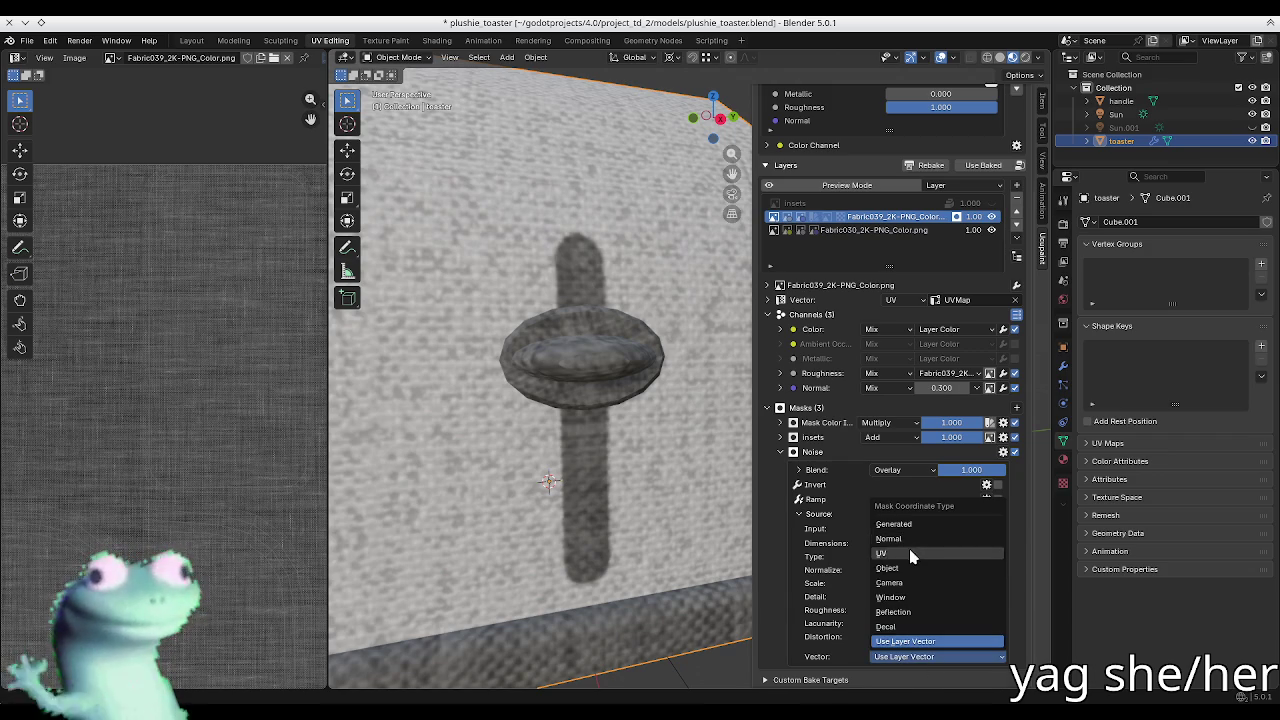
{"action": "left_click", "coordinate": [935, 546]}
{"action": "mouse_move", "coordinate": [634, 334]}
{"action": "middle_mouse_down"}
{"action": "mouse_move", "coordinate": [597, 301]}
{"action": "mouse_move", "coordinate": [526, 342]}
{"action": "middle_mouse_up"}
{"action": "scroll", "coordinate": [526, 342], "scroll_direction": "up", "scroll_amount": 3}
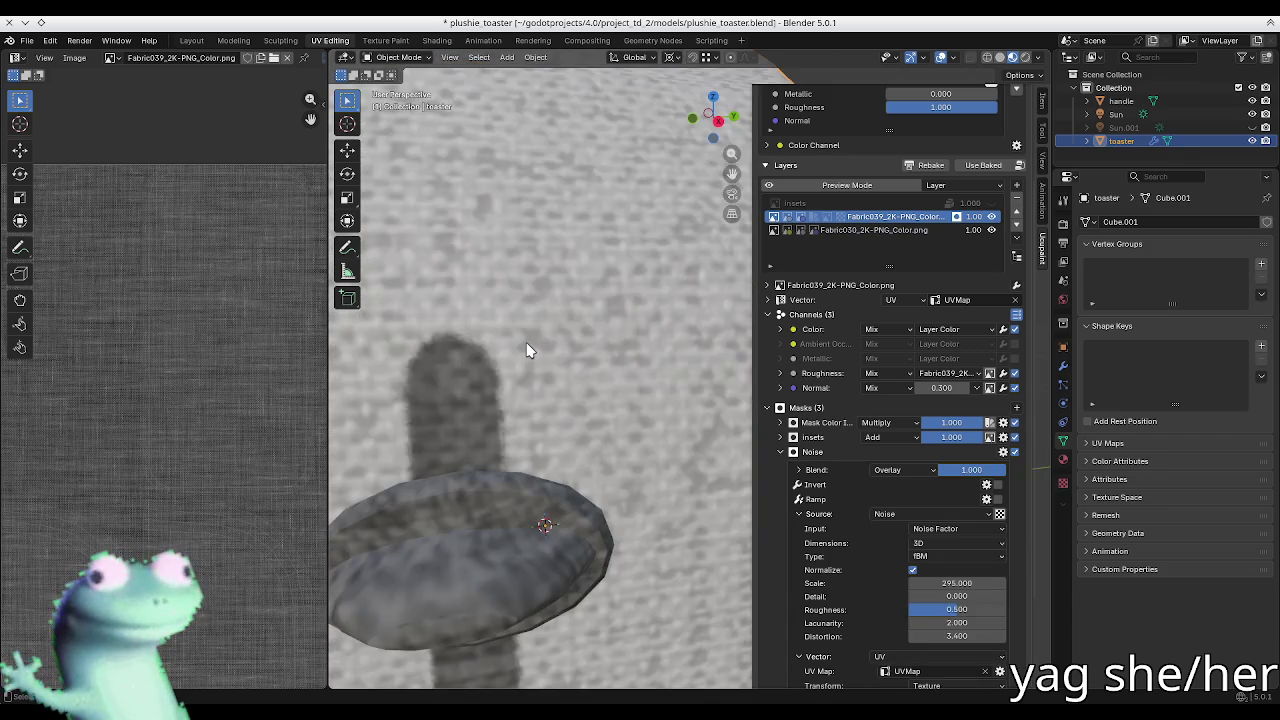
{"action": "scroll", "coordinate": [526, 342], "scroll_direction": "up", "scroll_amount": 1}
{"action": "scroll", "coordinate": [513, 342], "scroll_direction": "up", "scroll_amount": 4}
Step: Collapse the noise source and coordinate settings, then bring up the add-mask type list
{"action": "scroll", "coordinate": [513, 342], "scroll_direction": "down", "scroll_amount": 5}
{"action": "scroll", "coordinate": [525, 338], "scroll_direction": "down", "scroll_amount": 2}
{"action": "scroll", "coordinate": [525, 338], "scroll_direction": "up", "scroll_amount": 3}
{"action": "middle_click_drag", "start_coordinate": [525, 338], "coordinate": [610, 385]}
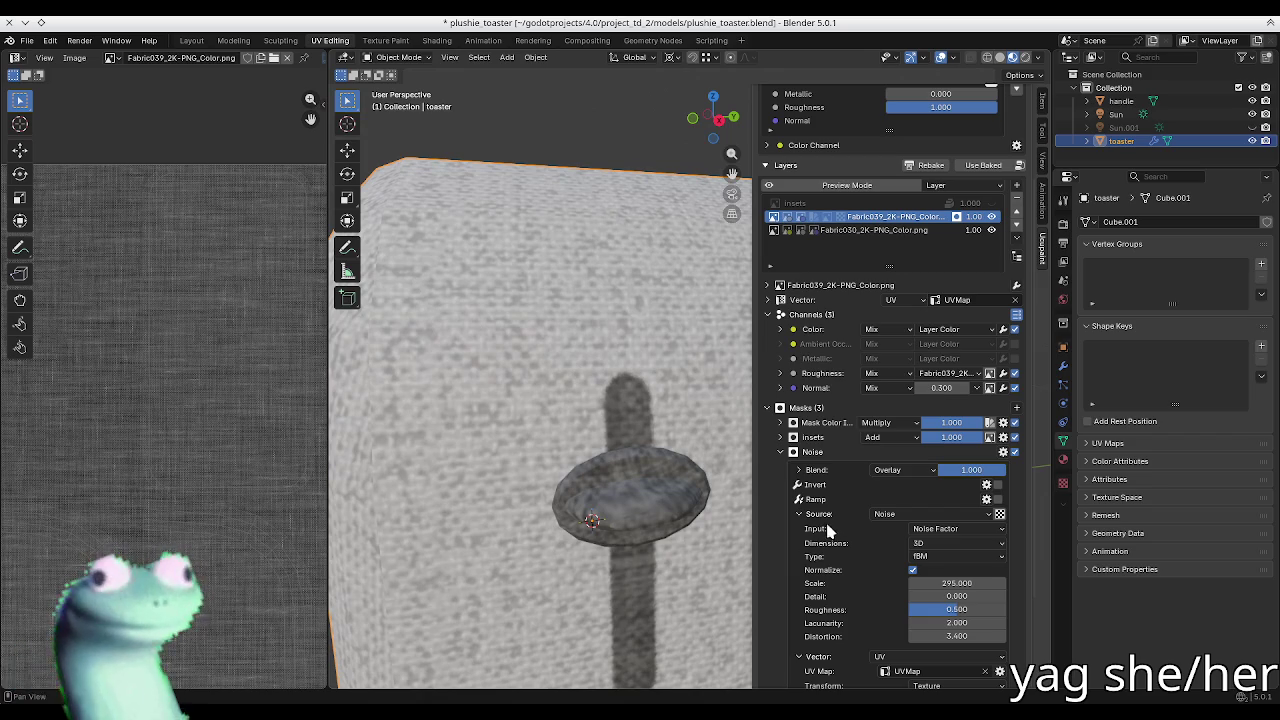
{"action": "left_click", "coordinate": [823, 512]}
{"action": "left_click", "coordinate": [815, 538]}
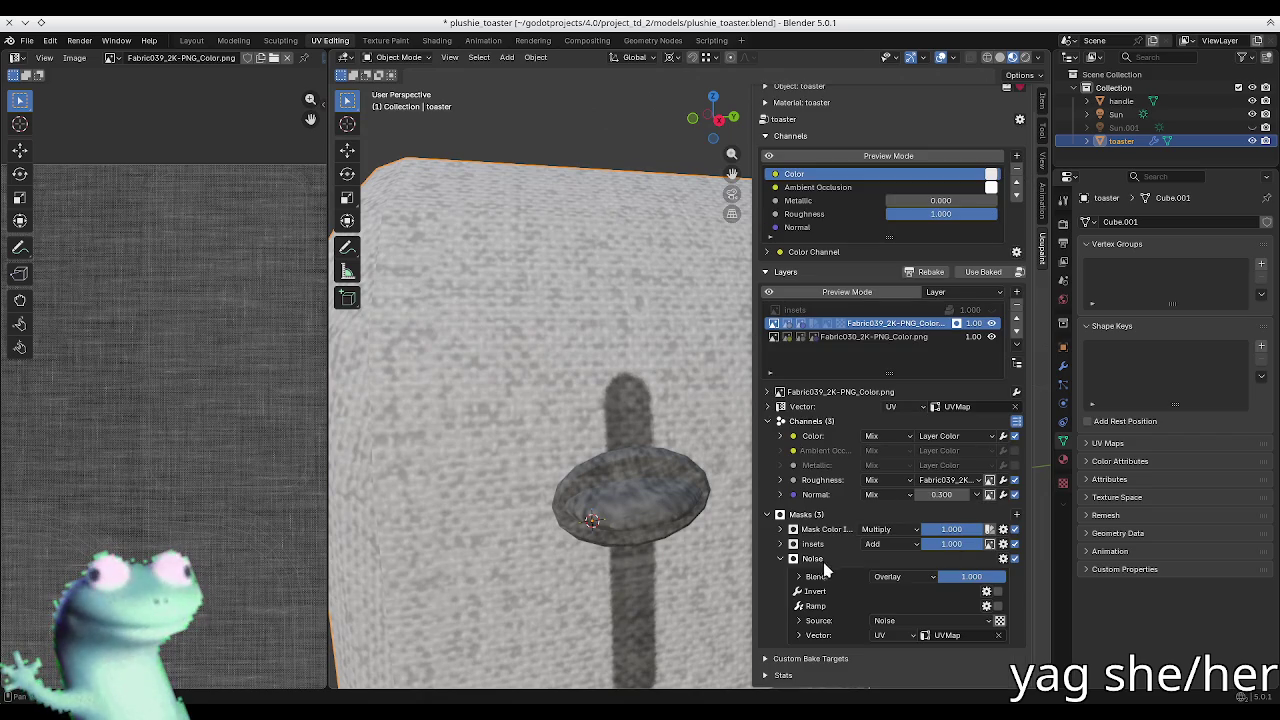
{"action": "left_click", "coordinate": [1017, 515]}
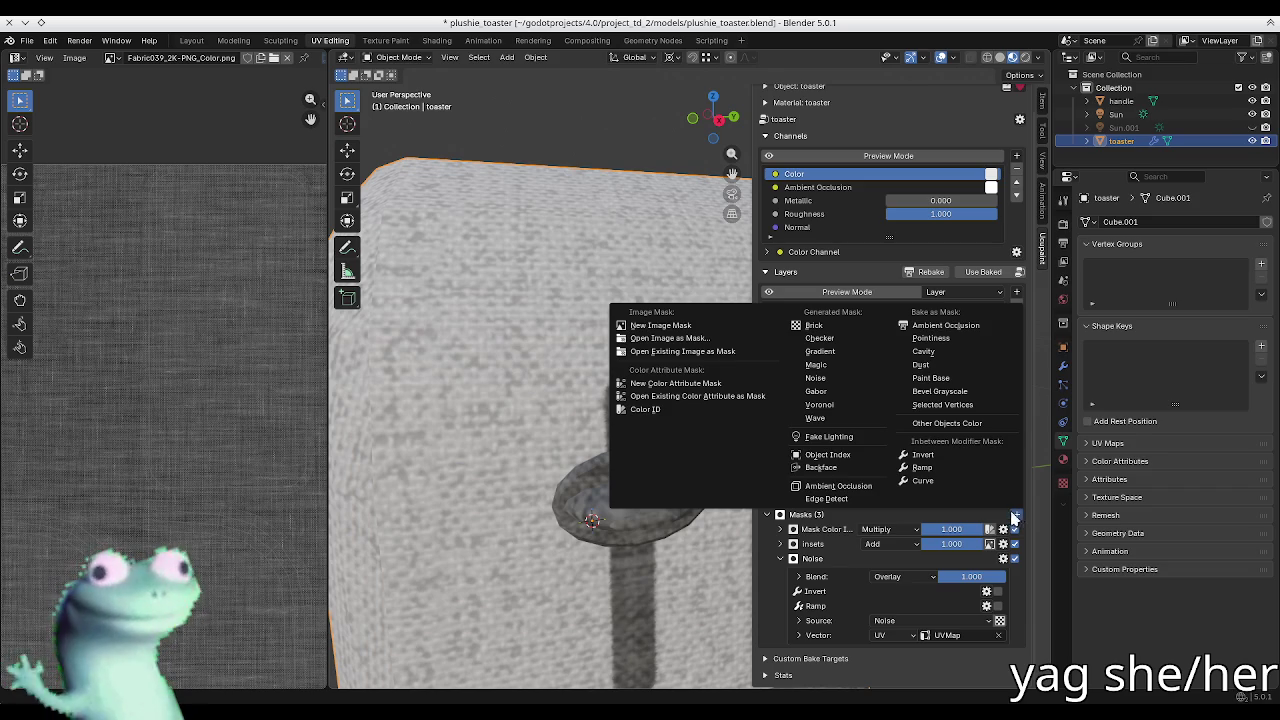
Step: Add a Ramp mask to the fabric layer and move it up the mask stack
{"action": "left_click", "coordinate": [957, 472]}
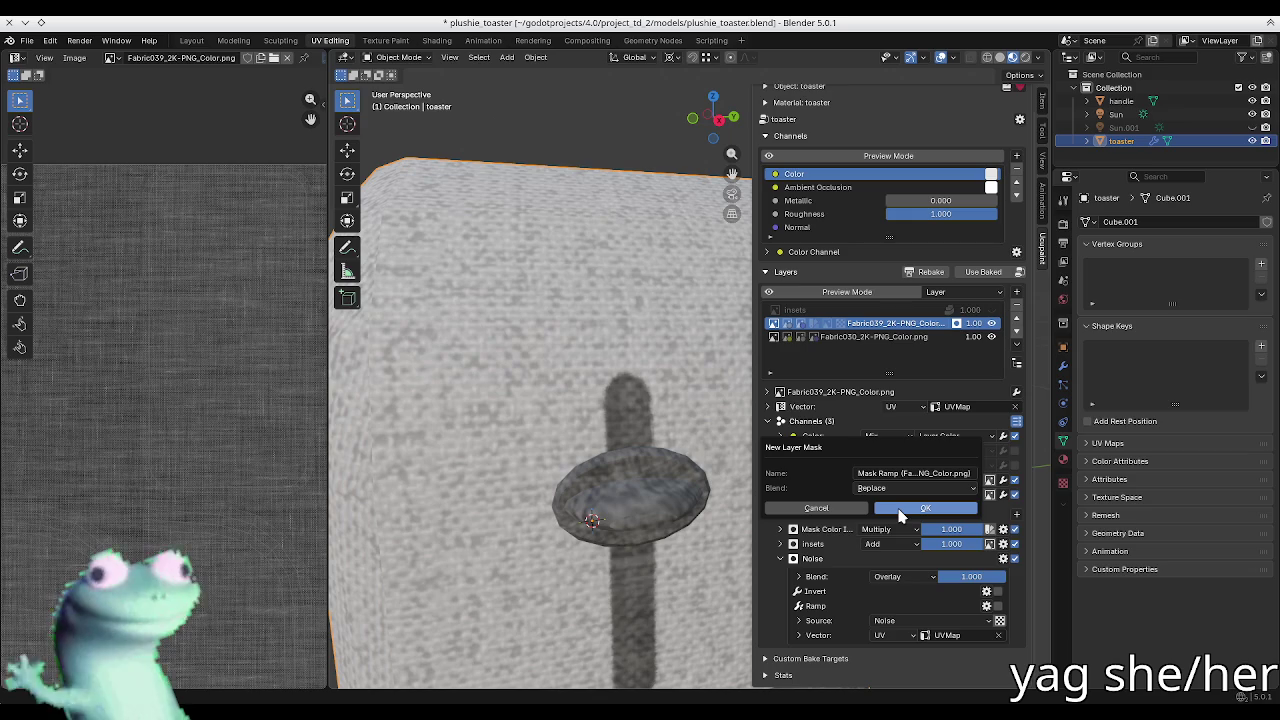
{"action": "left_click", "coordinate": [899, 511]}
{"action": "left_click", "coordinate": [1003, 658]}
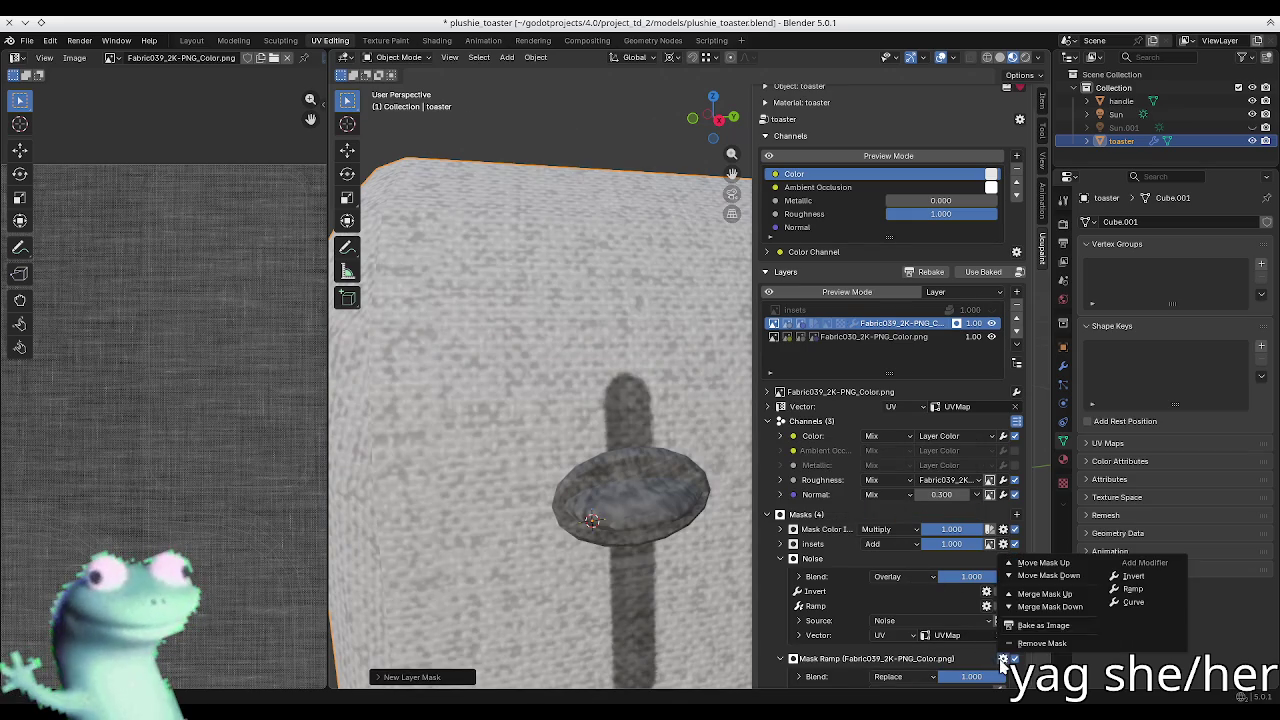
{"action": "left_click", "coordinate": [1068, 597]}
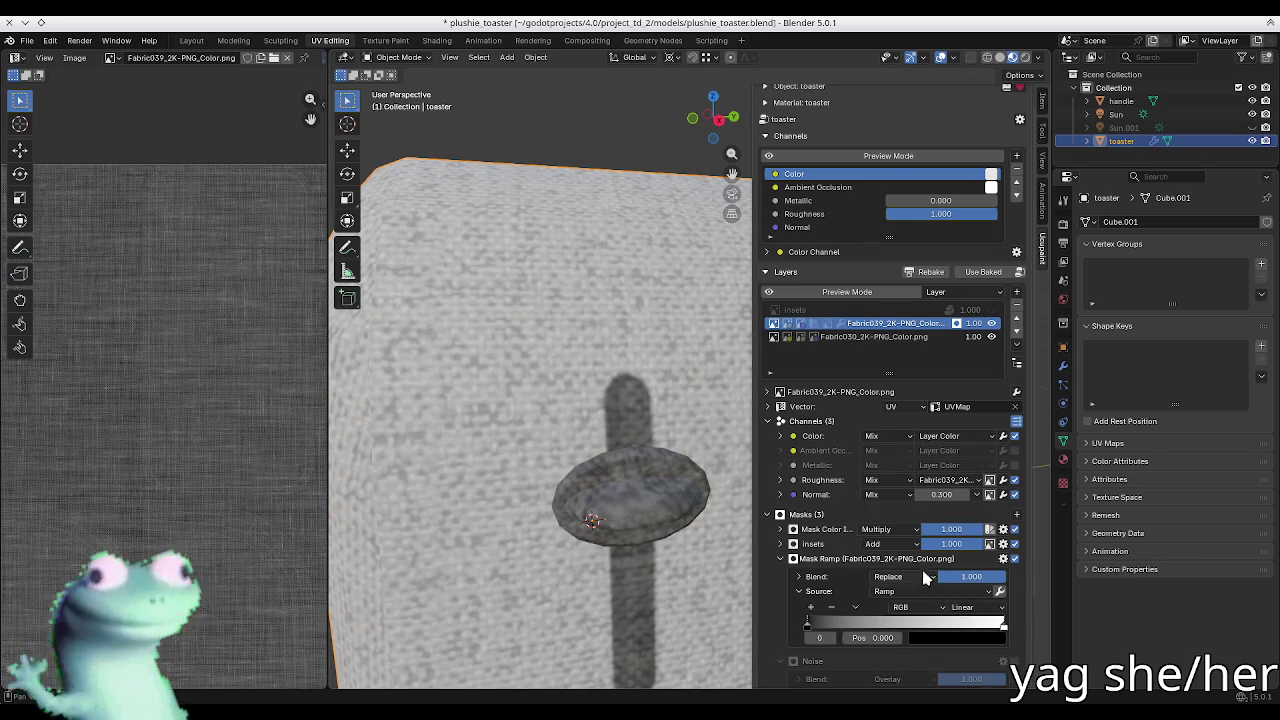
{"action": "mouse_move", "coordinate": [813, 628]}
{"action": "left_mouse_down"}
{"action": "mouse_move", "coordinate": [990, 625]}
{"action": "mouse_move", "coordinate": [843, 628]}
{"action": "mouse_move", "coordinate": [912, 625]}
{"action": "left_mouse_up"}
{"action": "key", "text": "Escape"}
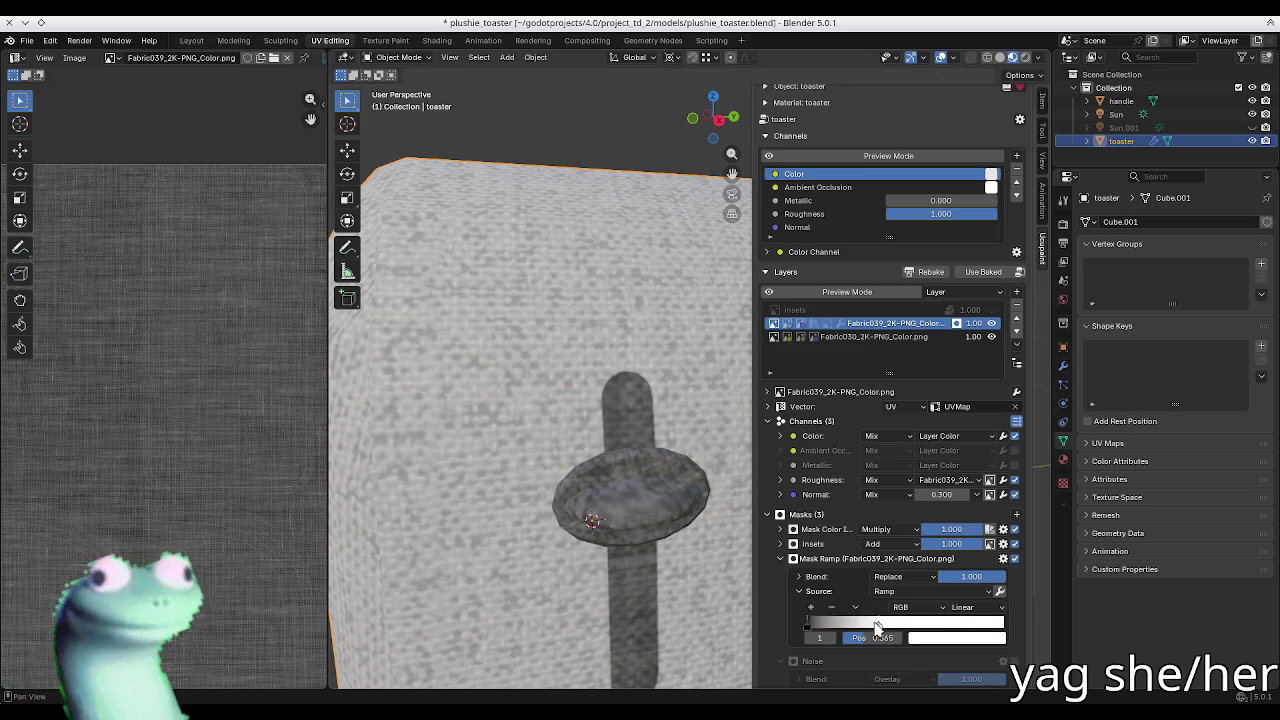
Step: Adjust the ramp stop's colour and position, then remove the Ramp mask
{"action": "left_click", "coordinate": [922, 641]}
{"action": "mouse_move", "coordinate": [1030, 410]}
{"action": "left_mouse_down"}
{"action": "mouse_move", "coordinate": [1030, 460]}
{"action": "mouse_move", "coordinate": [1035, 410]}
{"action": "left_mouse_up"}
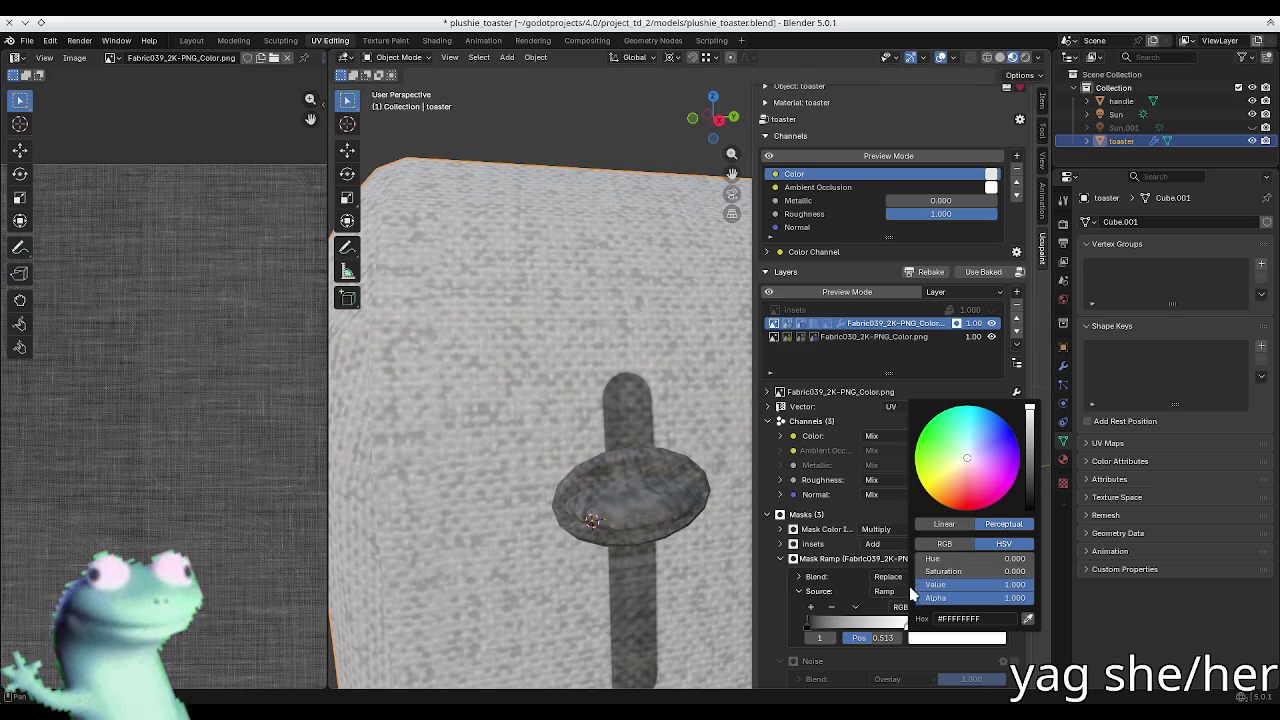
{"action": "left_click_drag", "start_coordinate": [909, 624], "coordinate": [1005, 624]}
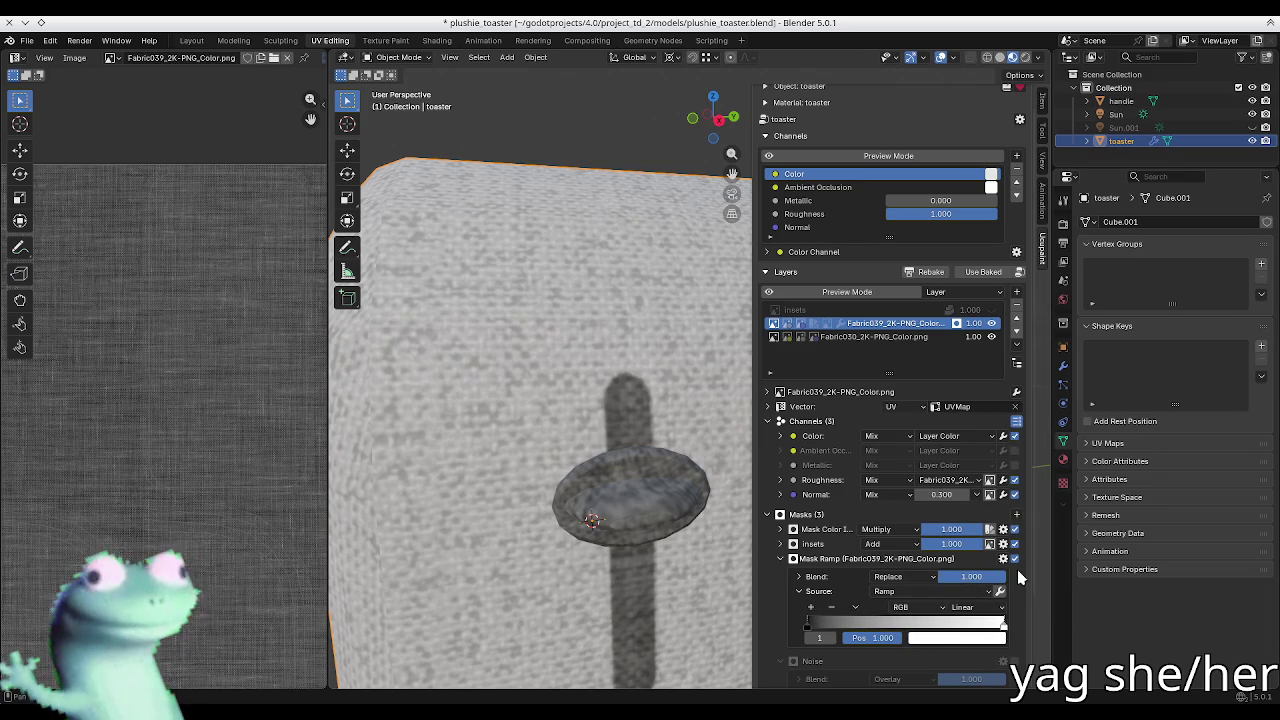
{"action": "left_click", "coordinate": [1003, 559]}
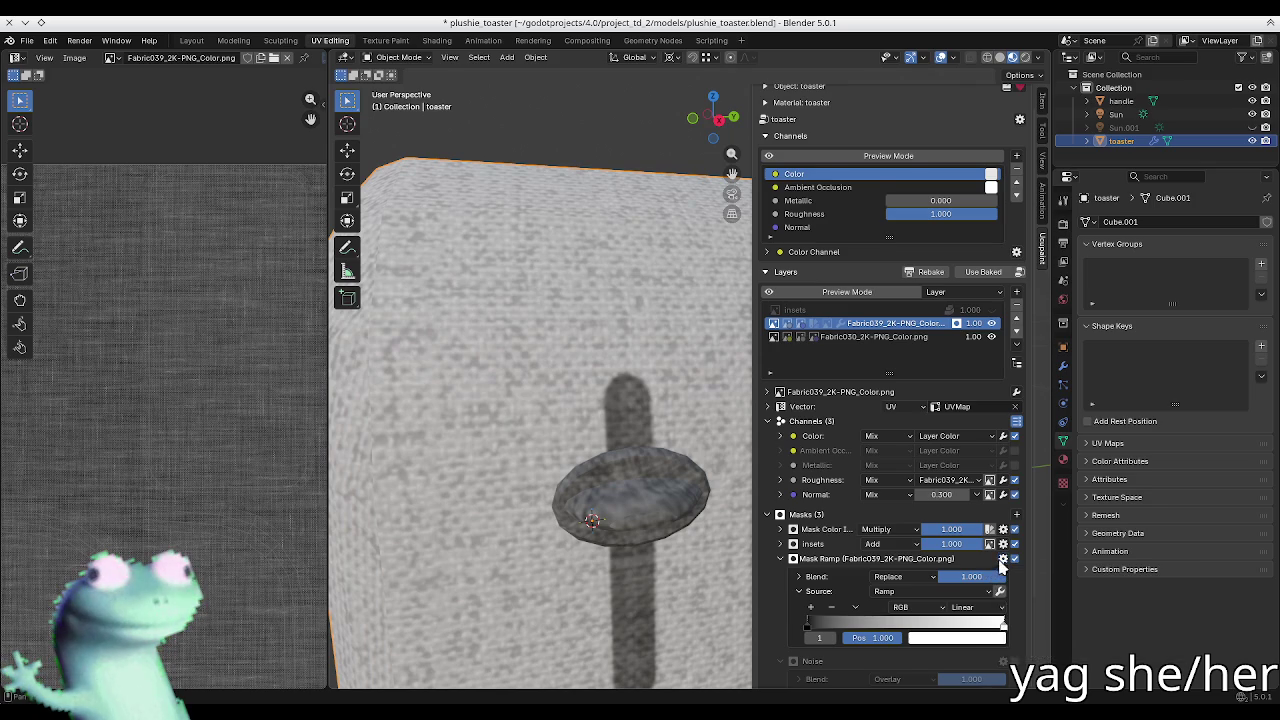
{"action": "scroll", "coordinate": [836, 541], "scroll_direction": "down", "scroll_amount": 2}
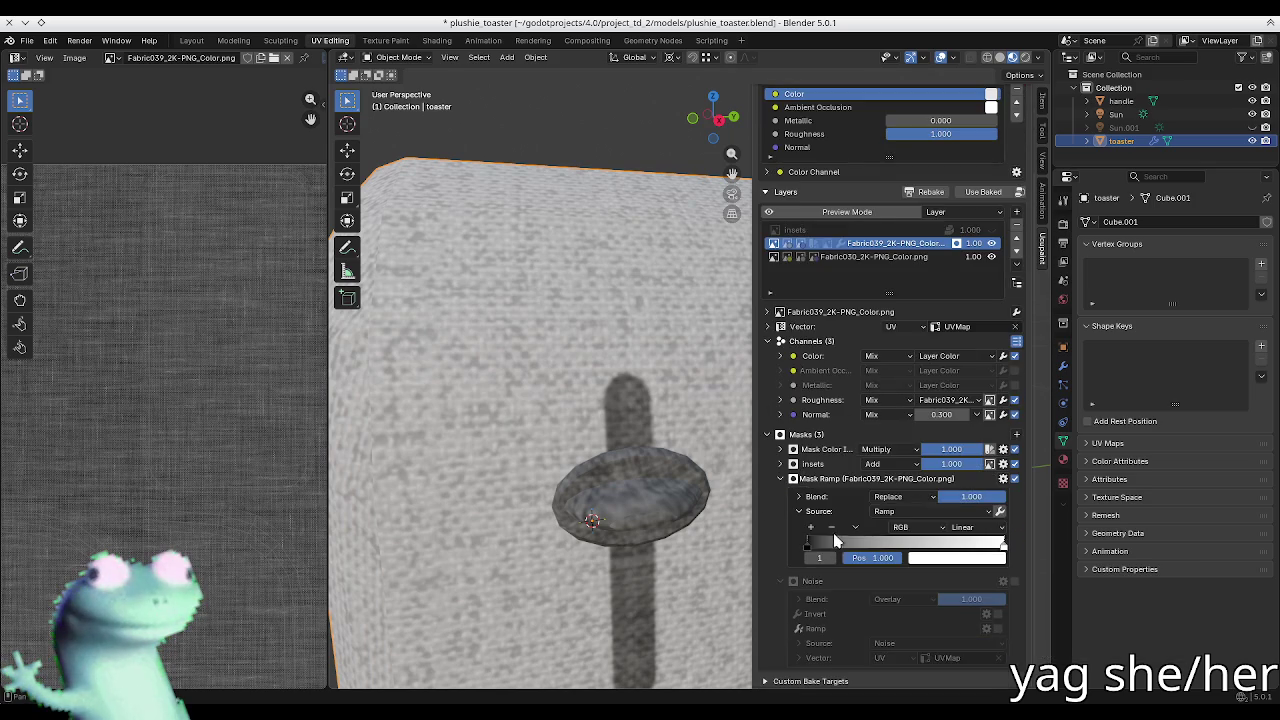
{"action": "left_click", "coordinate": [1003, 479]}
{"action": "left_click", "coordinate": [1031, 575]}
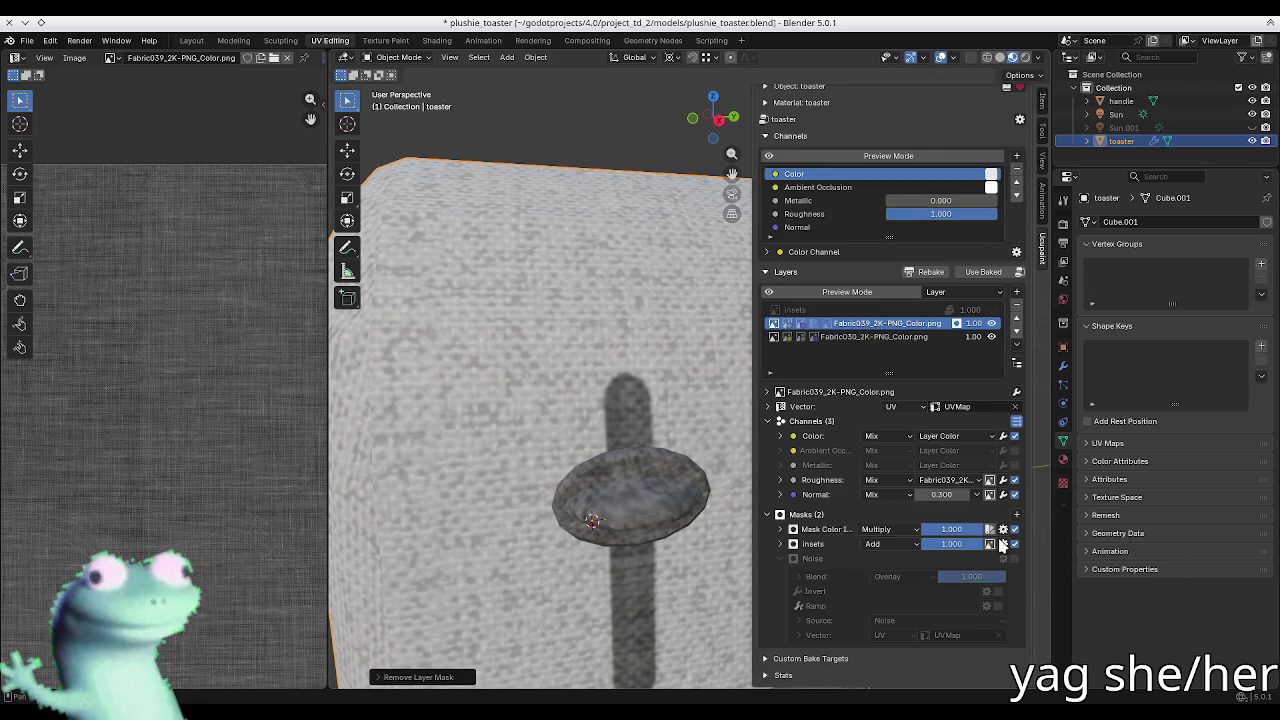
Step: Add a Curve mask, set the Noise mask to 3D dimensions, and switch to Obsidian
{"action": "left_click", "coordinate": [1016, 514]}
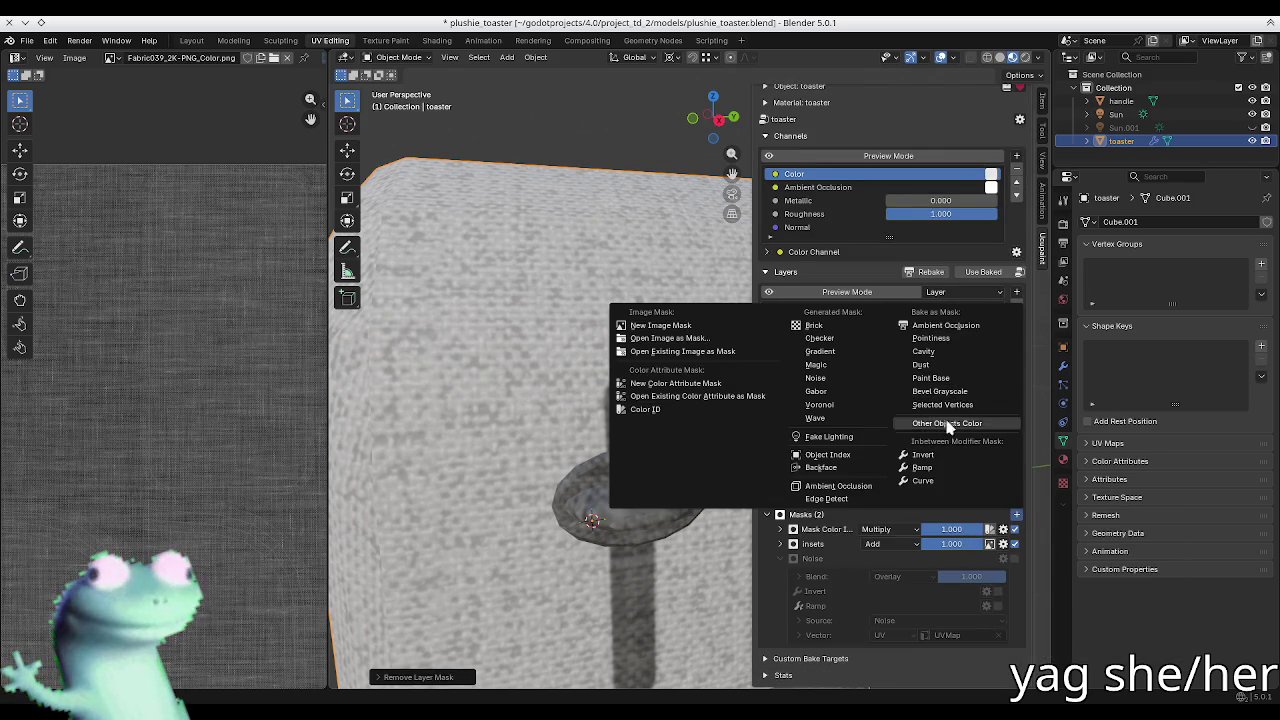
{"action": "left_click", "coordinate": [922, 481]}
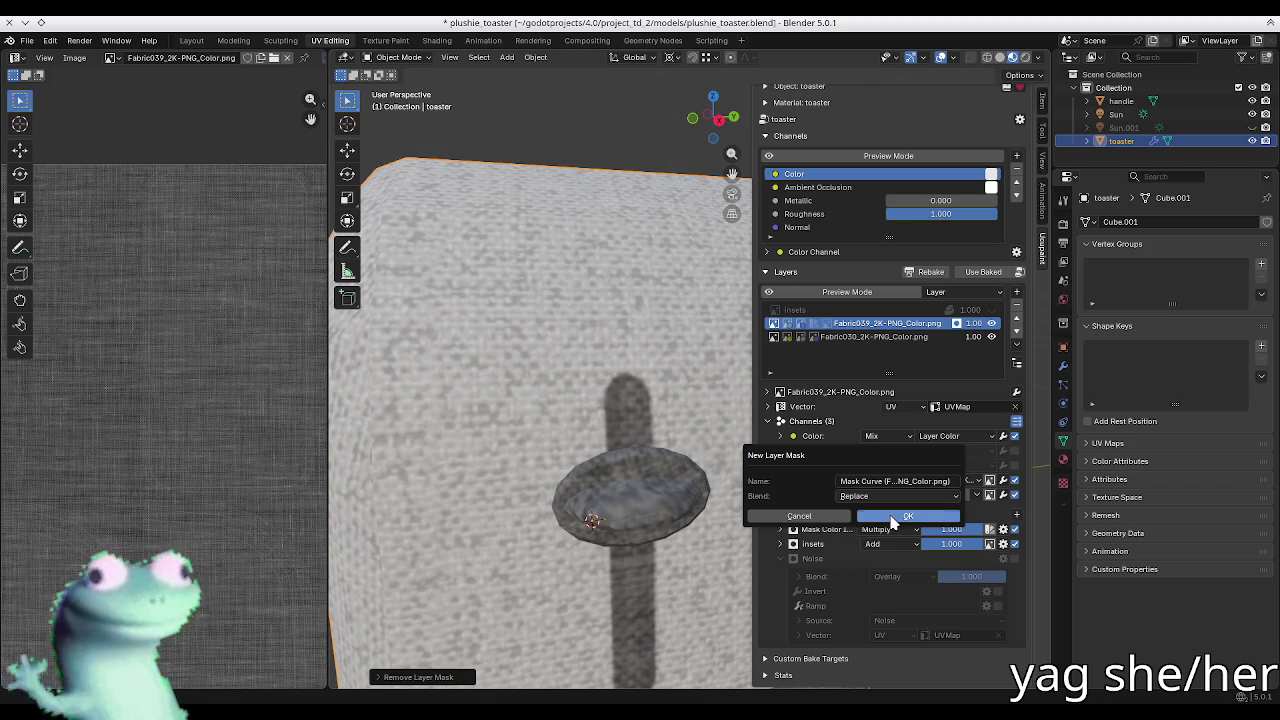
{"action": "left_click", "coordinate": [893, 522]}
{"action": "scroll", "coordinate": [867, 537], "scroll_direction": "down", "scroll_amount": 4}
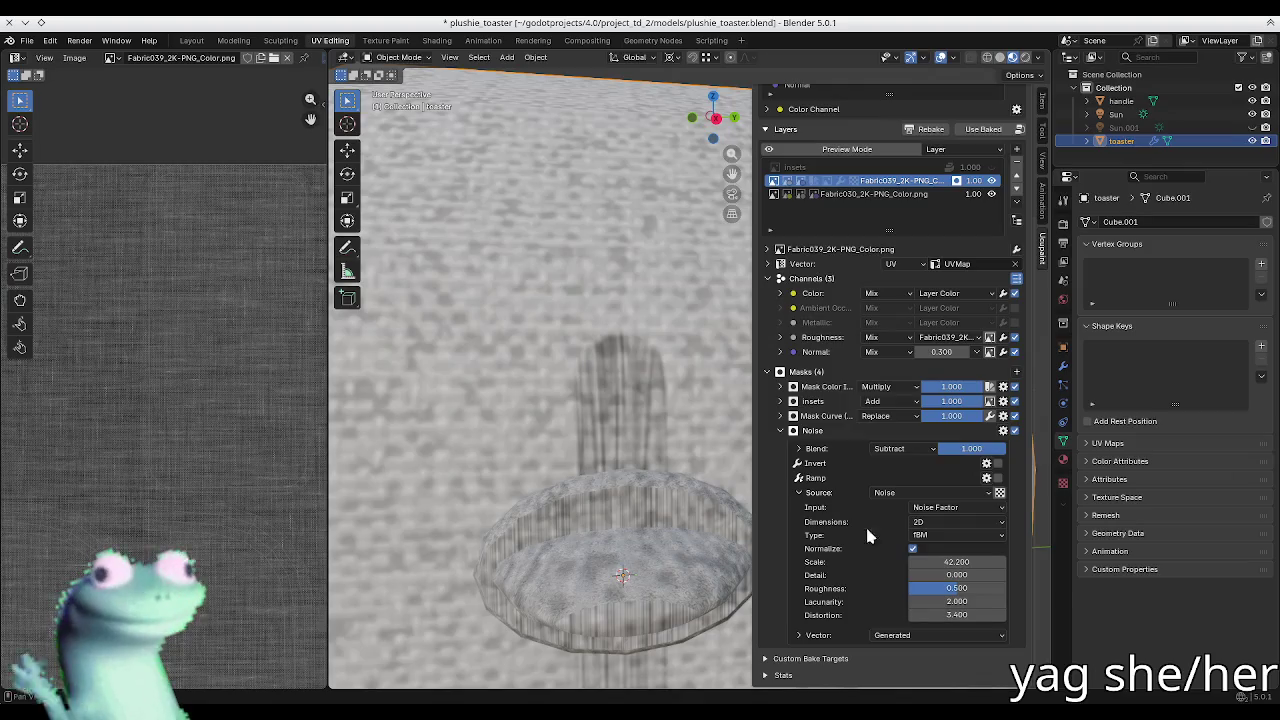
{"action": "left_click", "coordinate": [932, 527]}
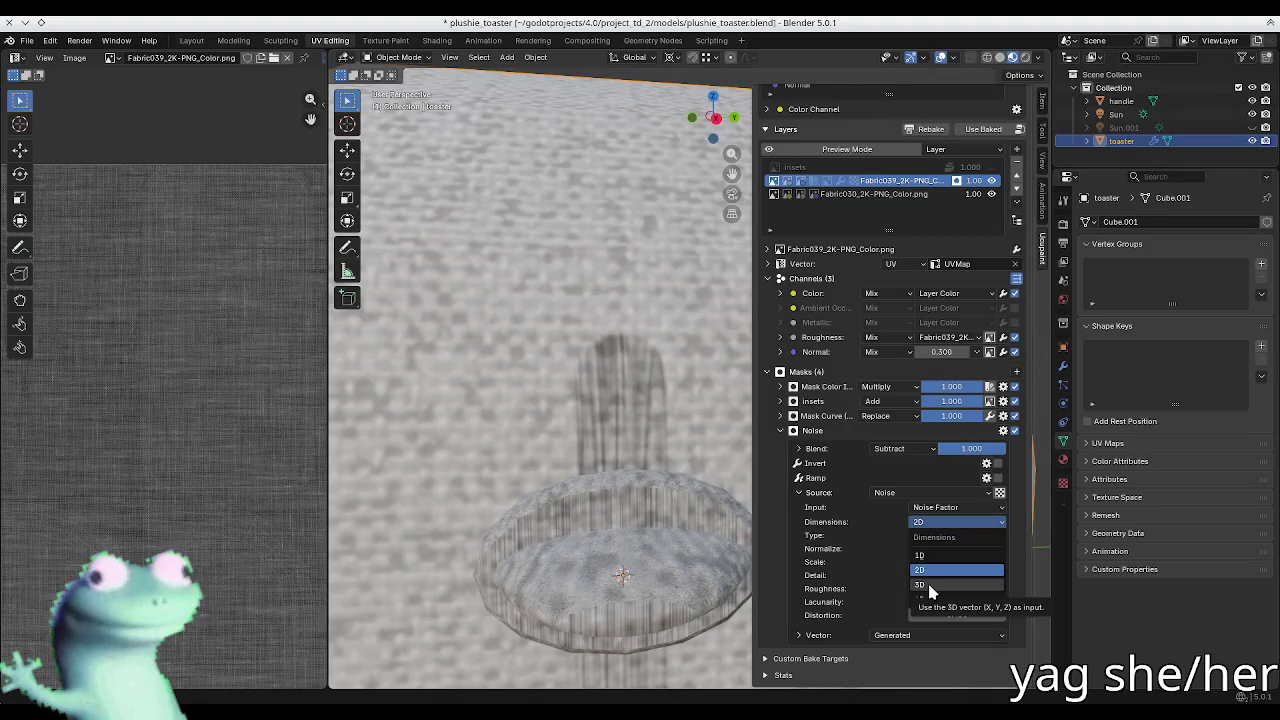
{"action": "left_click", "coordinate": [922, 568]}
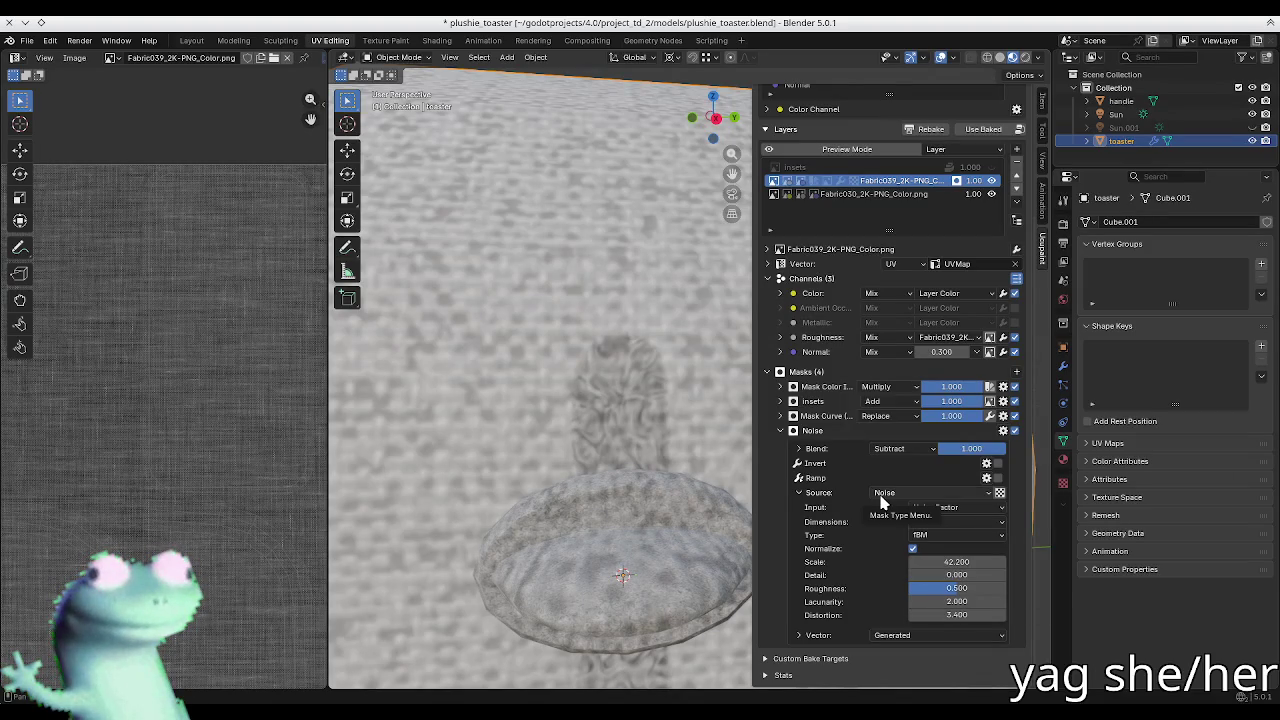
{"action": "key", "text": "alt+Tab"}
{"action": "scroll", "coordinate": [546, 531], "scroll_direction": "down", "scroll_amount": 3}
{"action": "scroll", "coordinate": [536, 524], "scroll_direction": "down", "scroll_amount": 5}
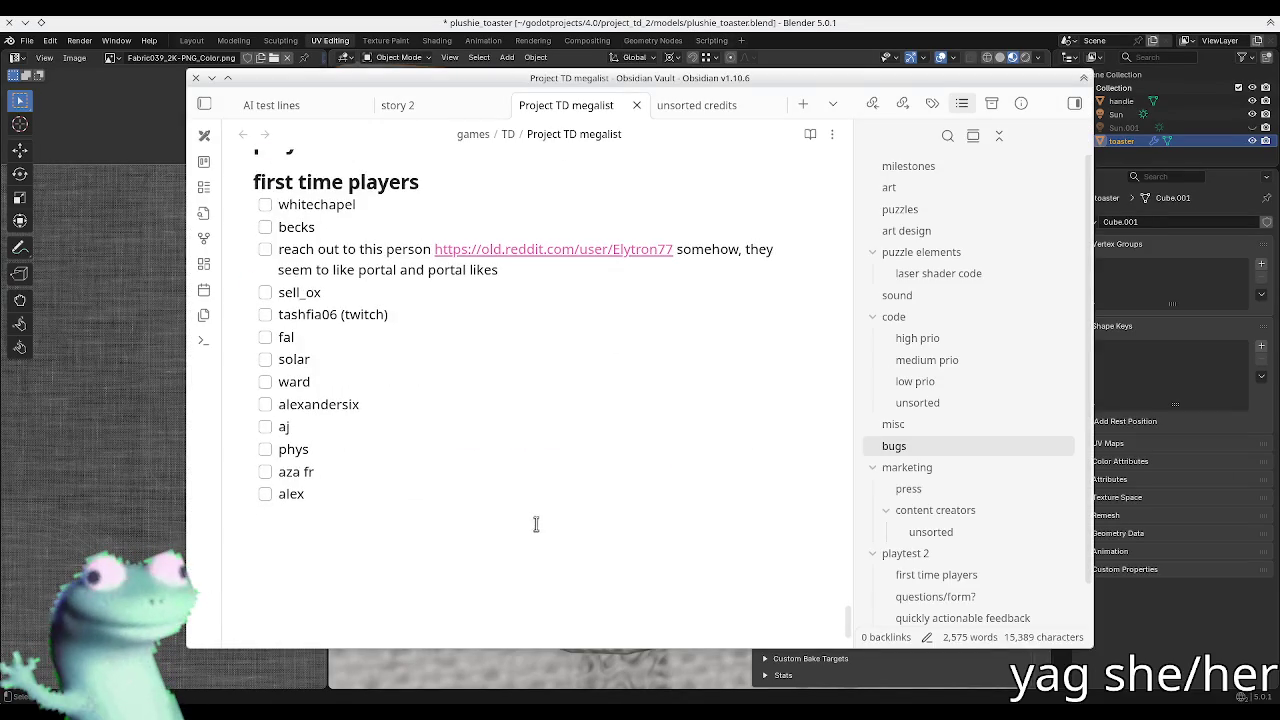
{"action": "left_click", "coordinate": [688, 105]}
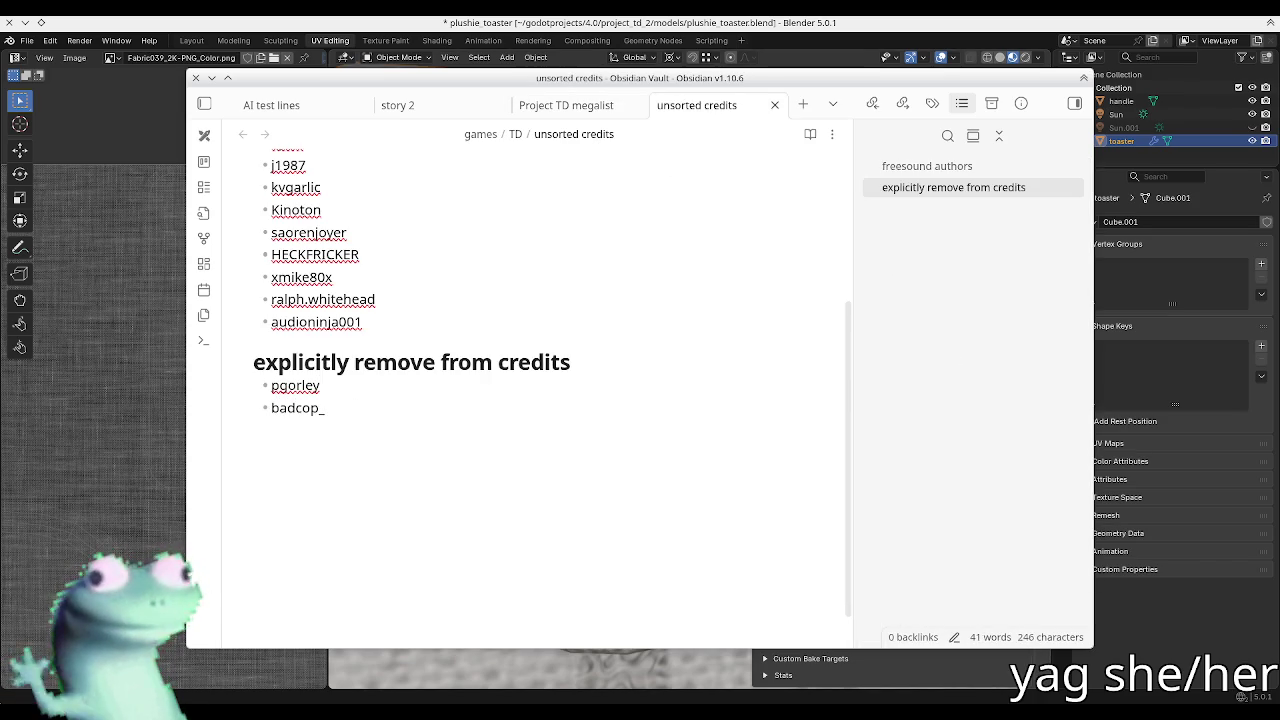
{"action": "key", "text": "alt+Tab"}
{"action": "key", "text": "alt+Tab"}
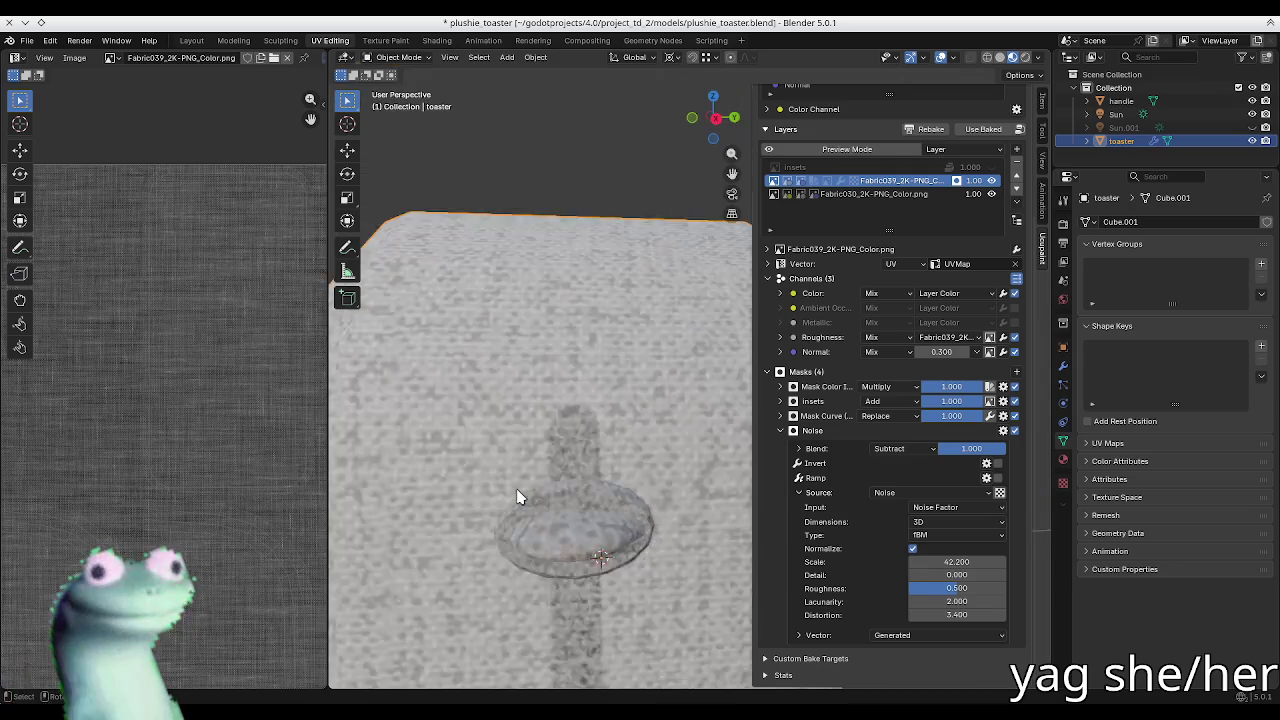
Step: Try the Noise mask blend as Add, then Multiply, then Screen
{"action": "middle_click_drag", "start_coordinate": [552, 476], "coordinate": [554, 486]}
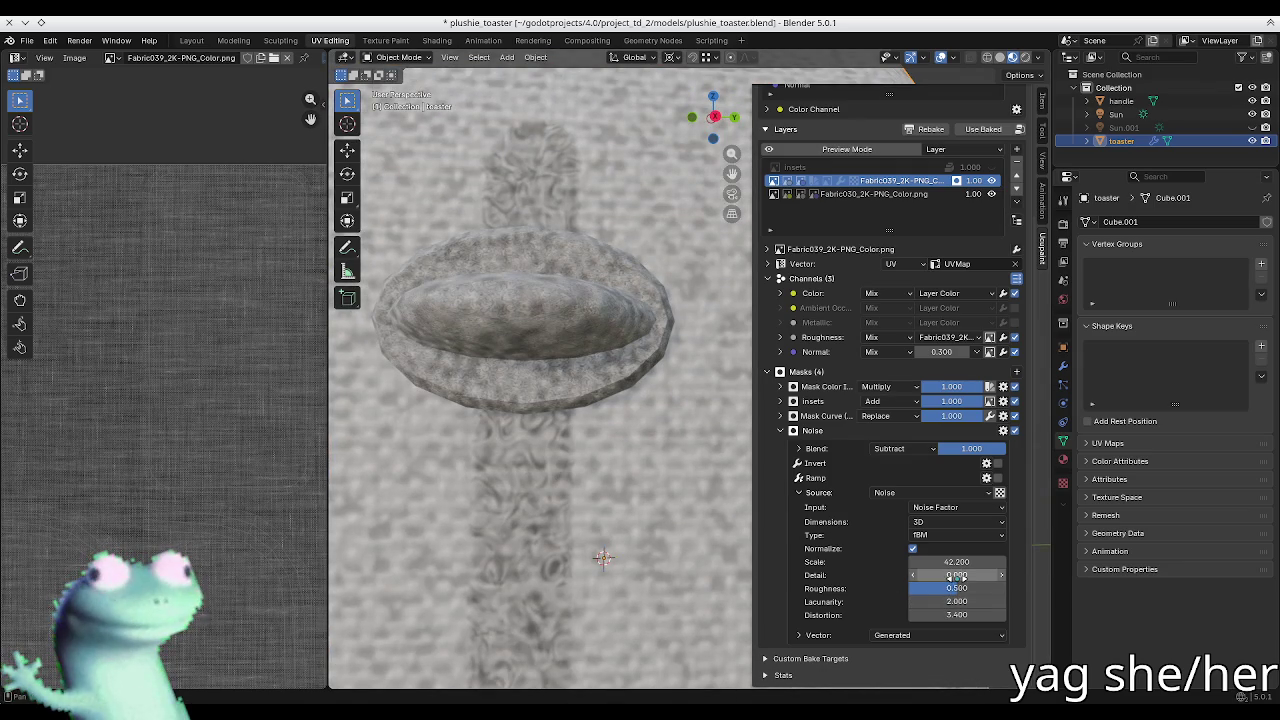
{"action": "left_click", "coordinate": [903, 449]}
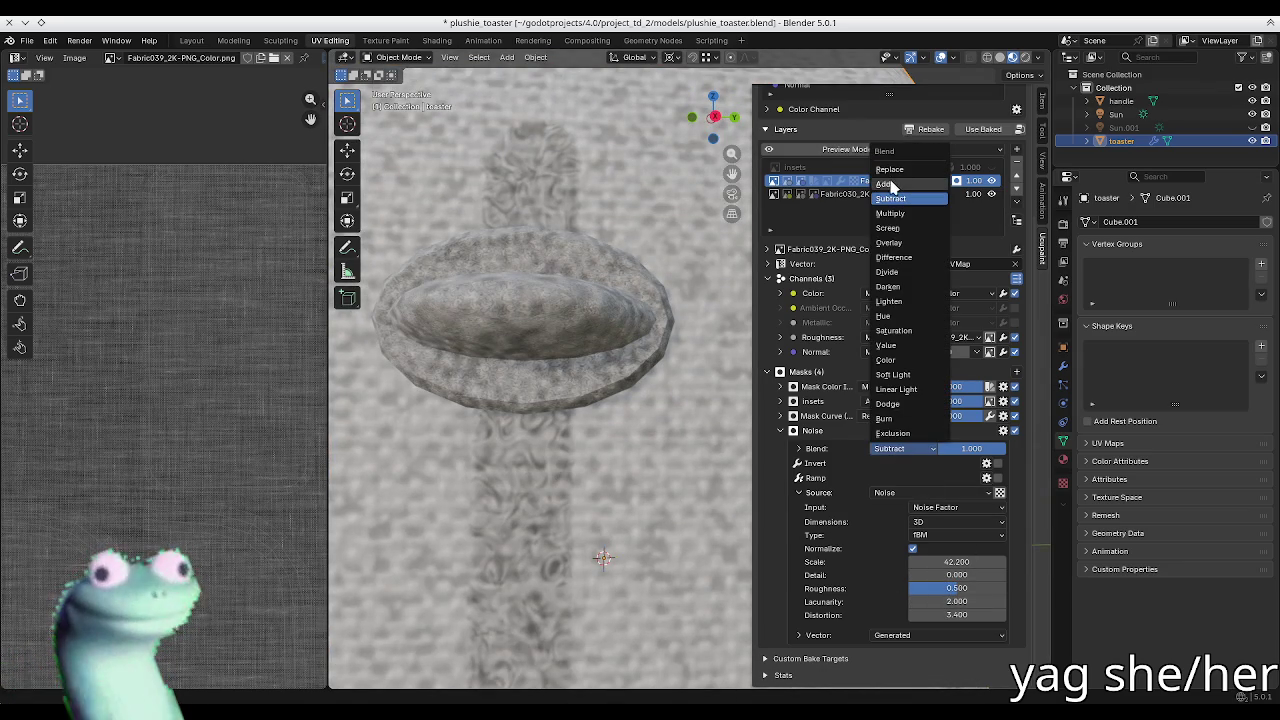
{"action": "left_click", "coordinate": [900, 365]}
{"action": "middle_click_drag", "start_coordinate": [587, 290], "coordinate": [590, 296]}
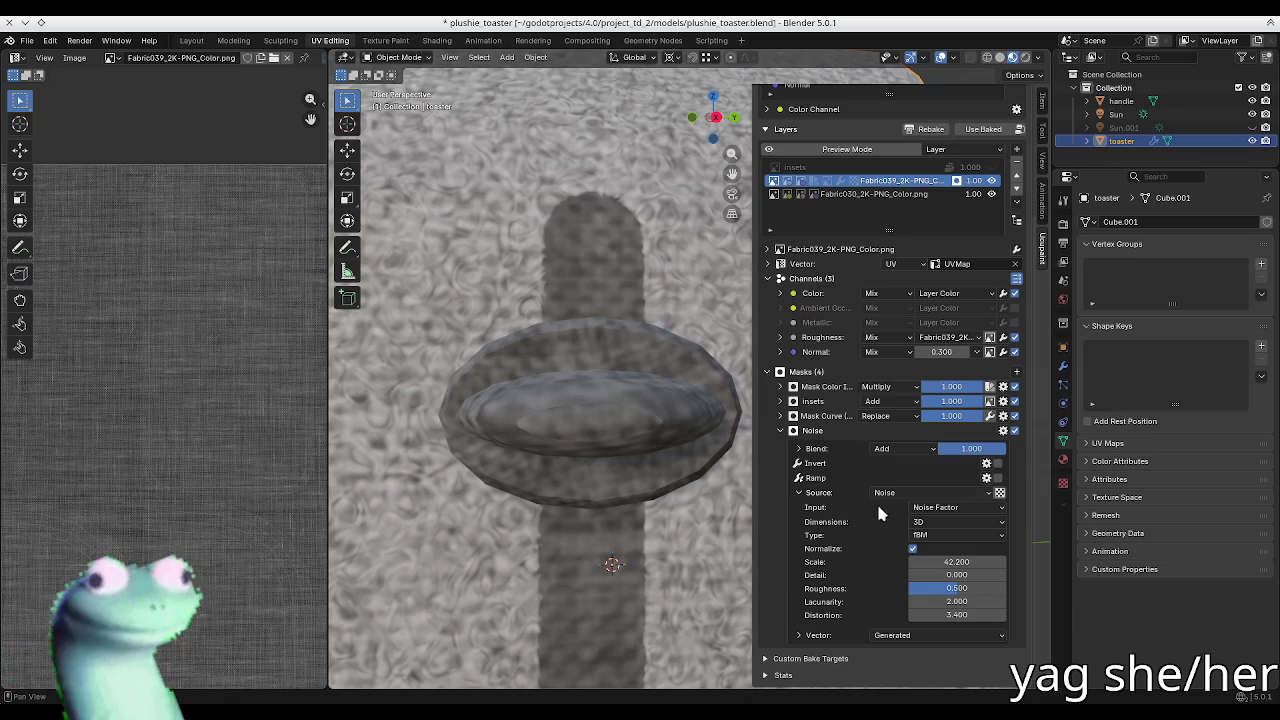
{"action": "left_click", "coordinate": [886, 449]}
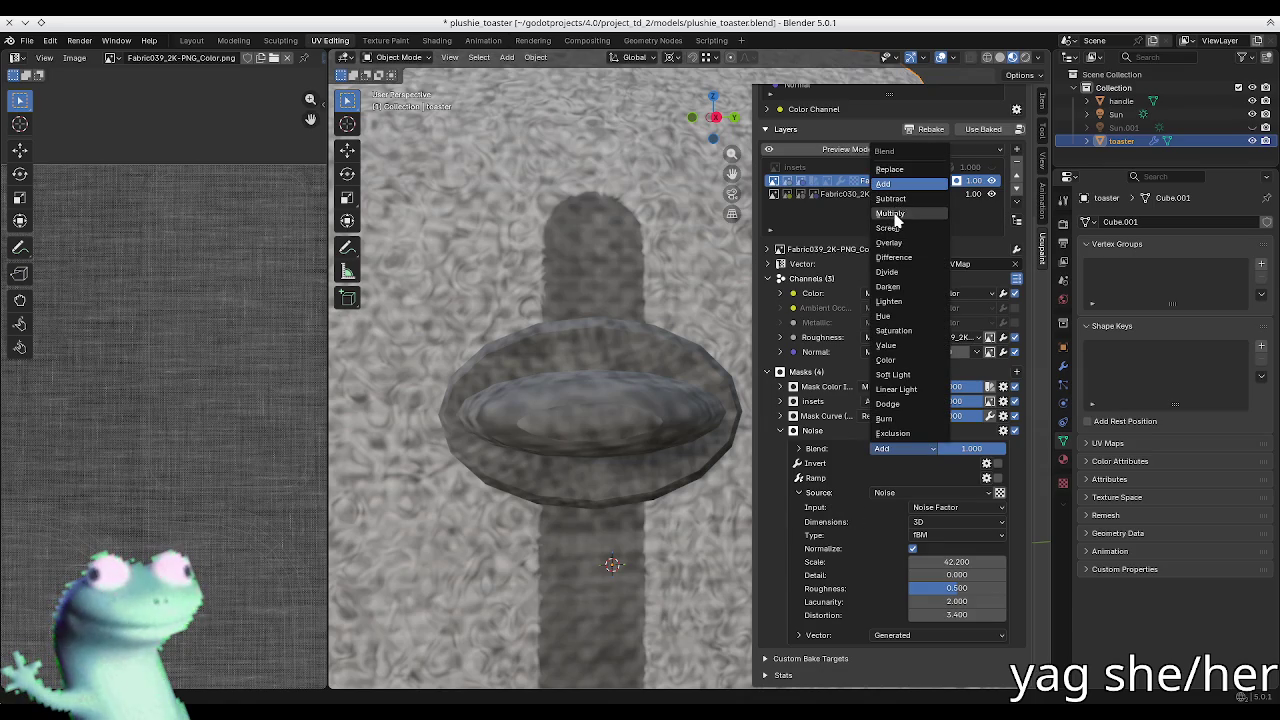
{"action": "left_click", "coordinate": [891, 214]}
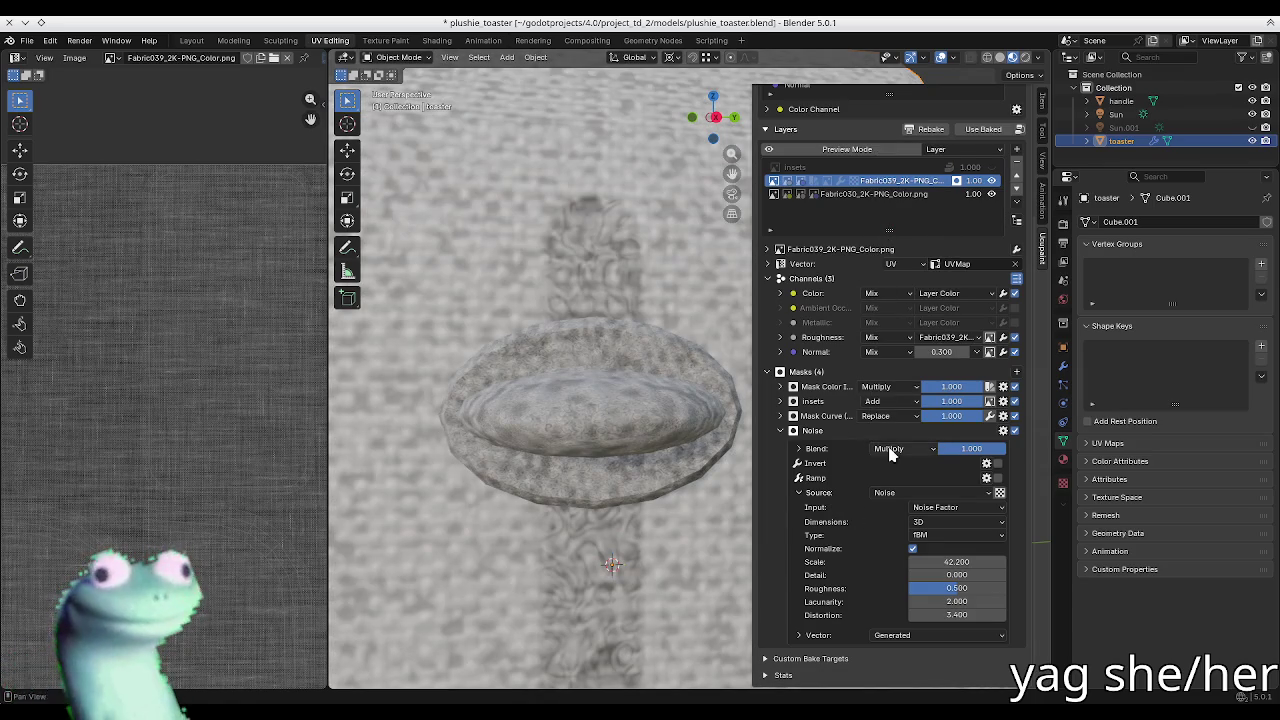
{"action": "left_click", "coordinate": [889, 449]}
{"action": "left_click", "coordinate": [890, 250]}
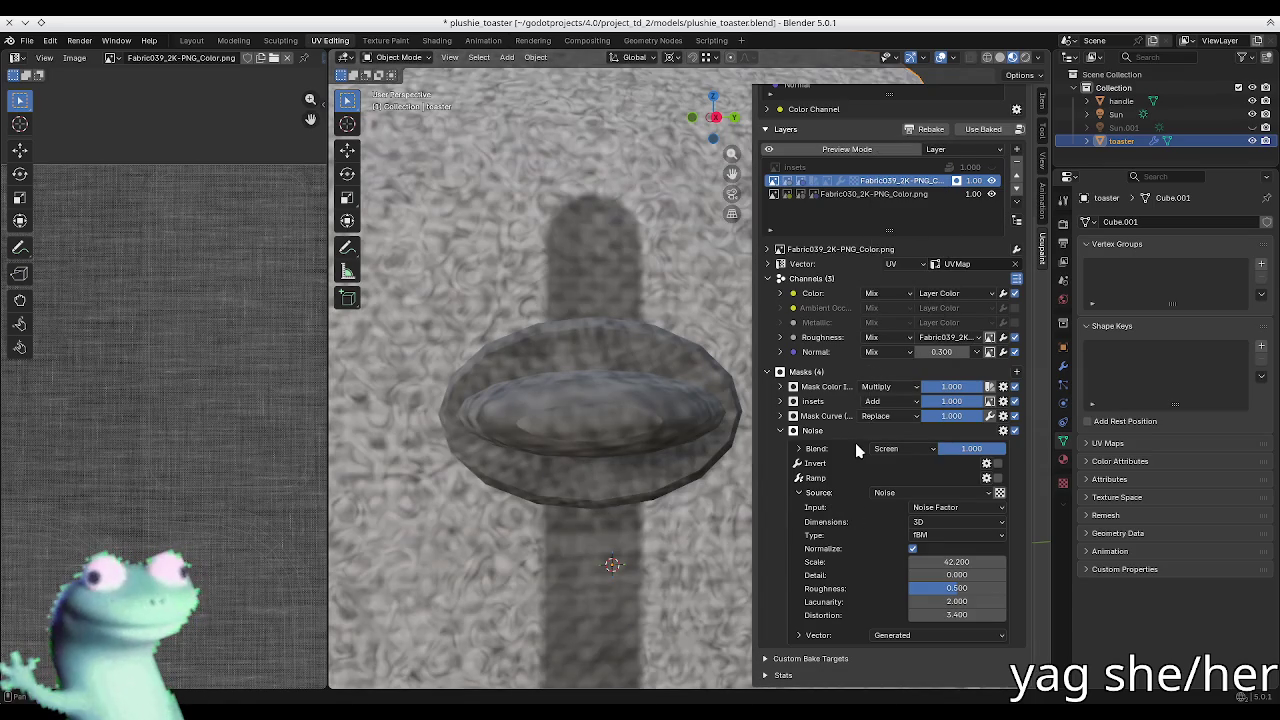
Step: Cycle the Noise mask blend through Overlay, Burn and Dodge
{"action": "left_click", "coordinate": [856, 449]}
{"action": "left_click", "coordinate": [889, 243]}
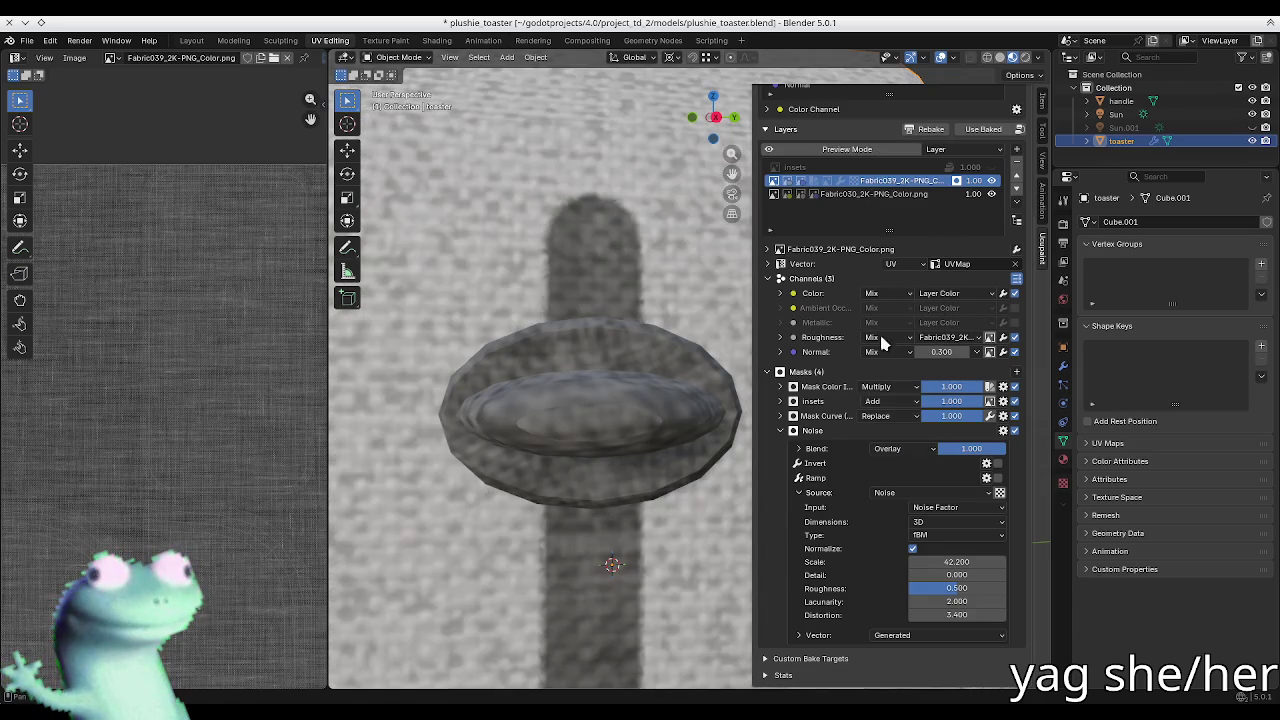
{"action": "left_click", "coordinate": [891, 445]}
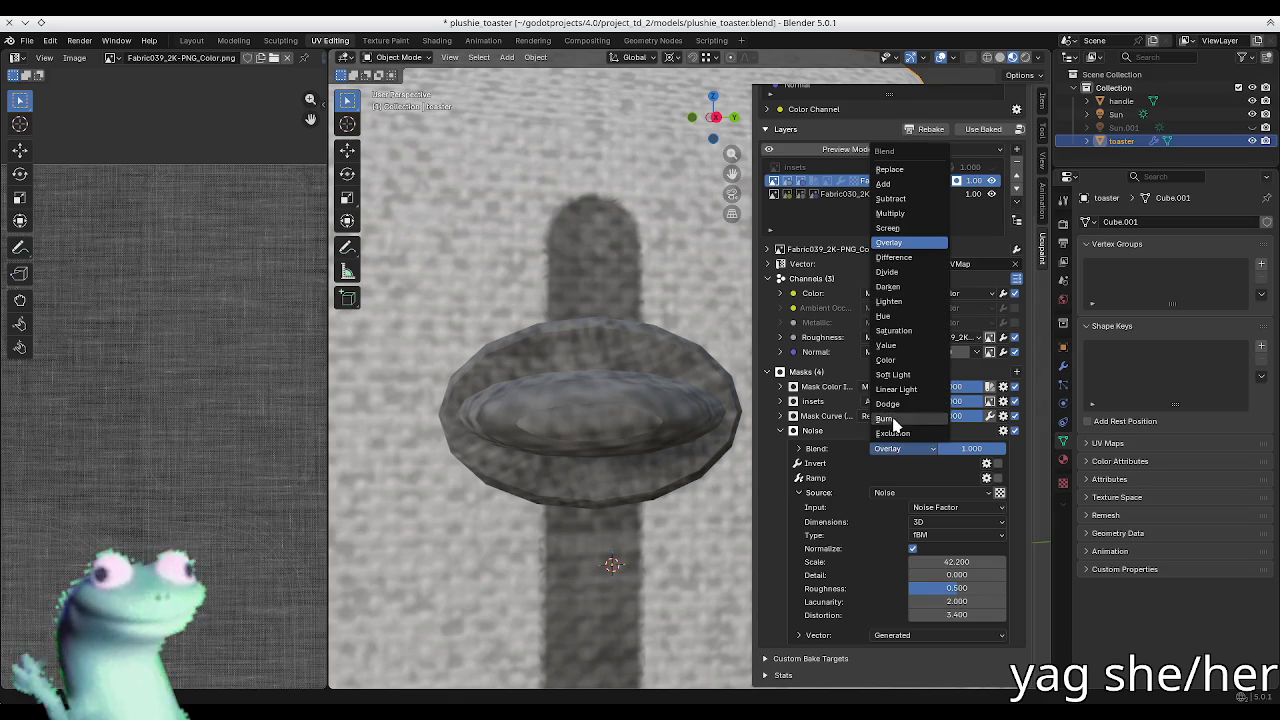
{"action": "left_click", "coordinate": [890, 419]}
{"action": "left_click", "coordinate": [890, 450]}
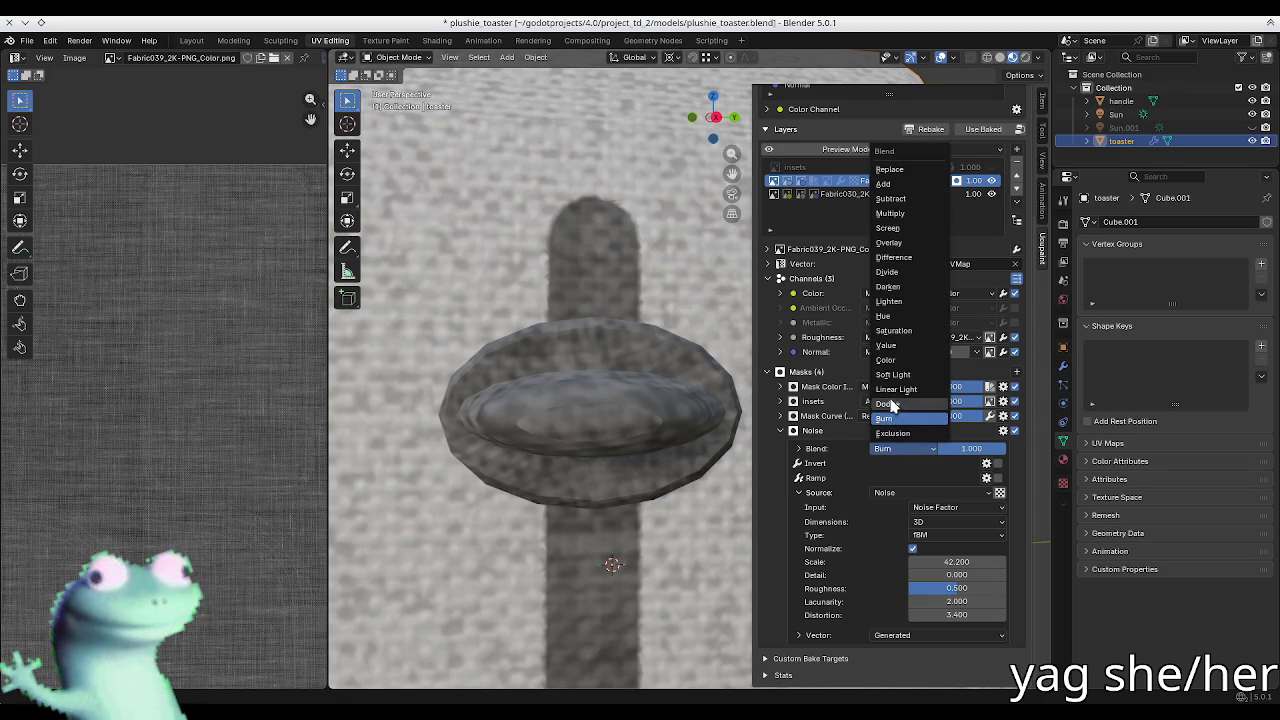
{"action": "left_click", "coordinate": [891, 404]}
Step: Set the Noise mask blend back to Burn with noise Scale 40.590, then deselect the toaster
{"action": "middle_click_drag", "start_coordinate": [700, 420], "coordinate": [748, 500]}
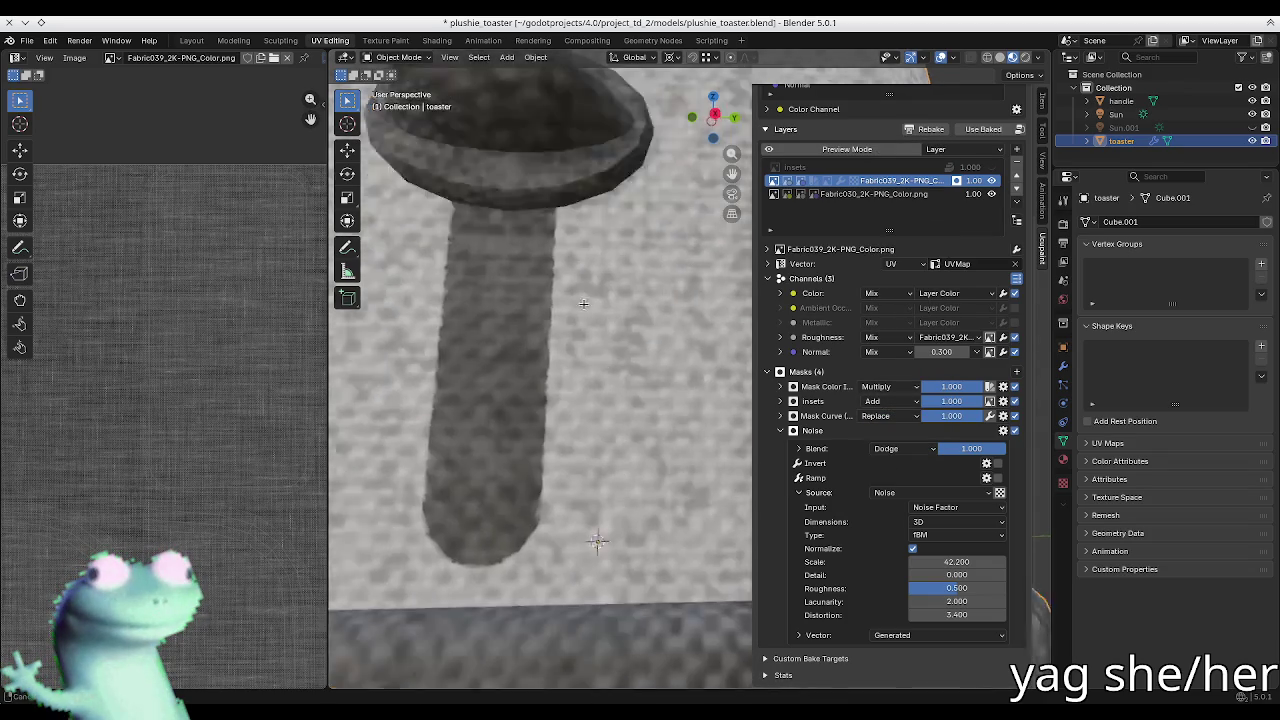
{"action": "left_click", "coordinate": [948, 574]}
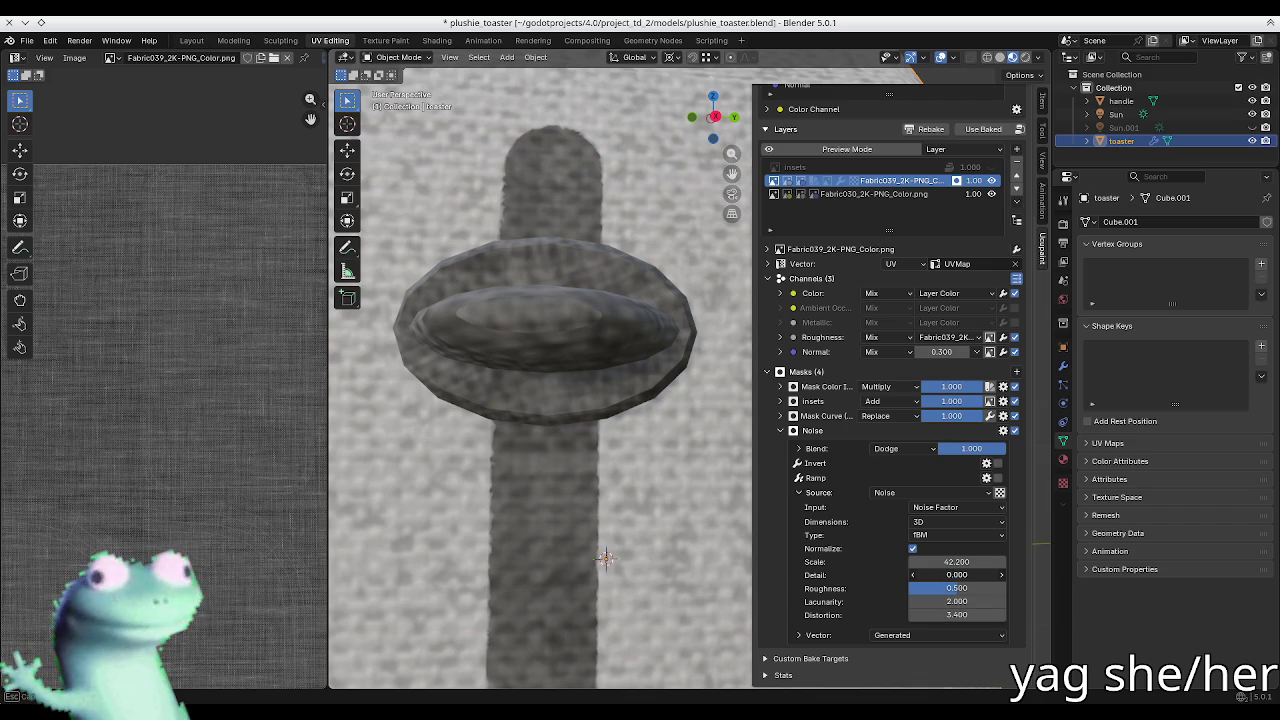
{"action": "left_click_drag", "start_coordinate": [957, 562], "coordinate": [930, 562]}
{"action": "left_click", "coordinate": [905, 449]}
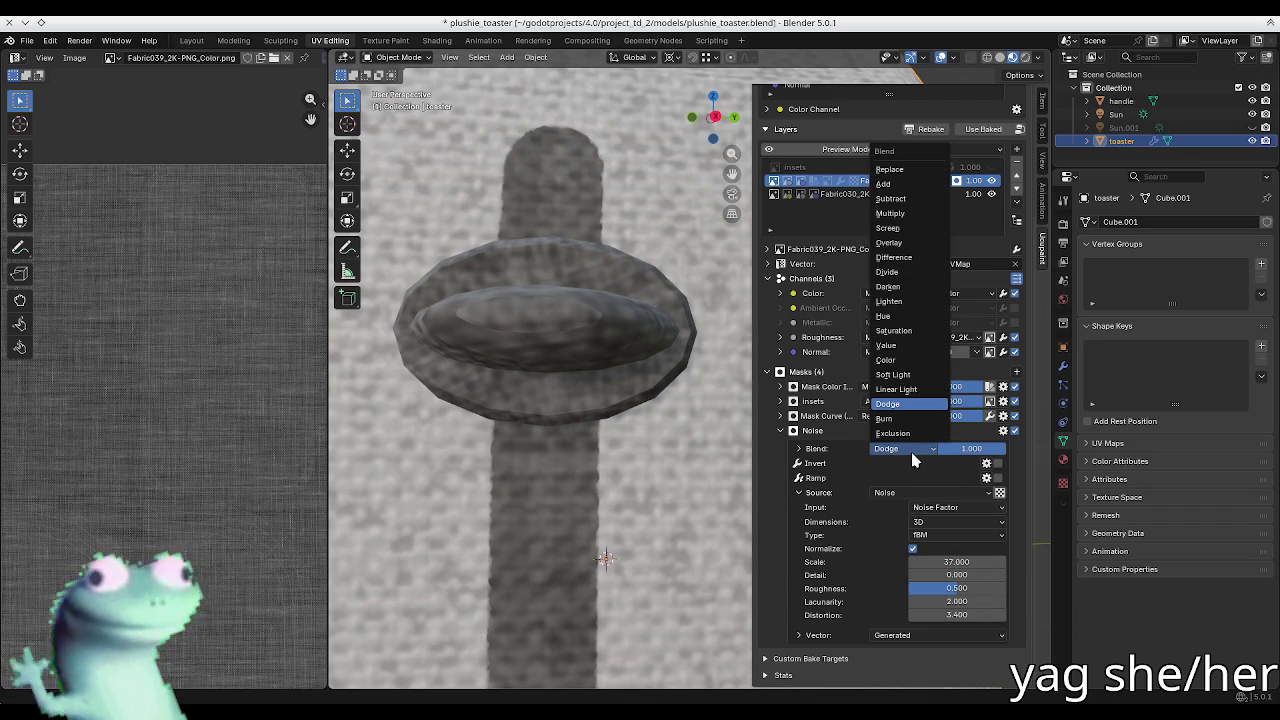
{"action": "left_click", "coordinate": [908, 420]}
{"action": "left_click_drag", "start_coordinate": [940, 557], "coordinate": [955, 562]}
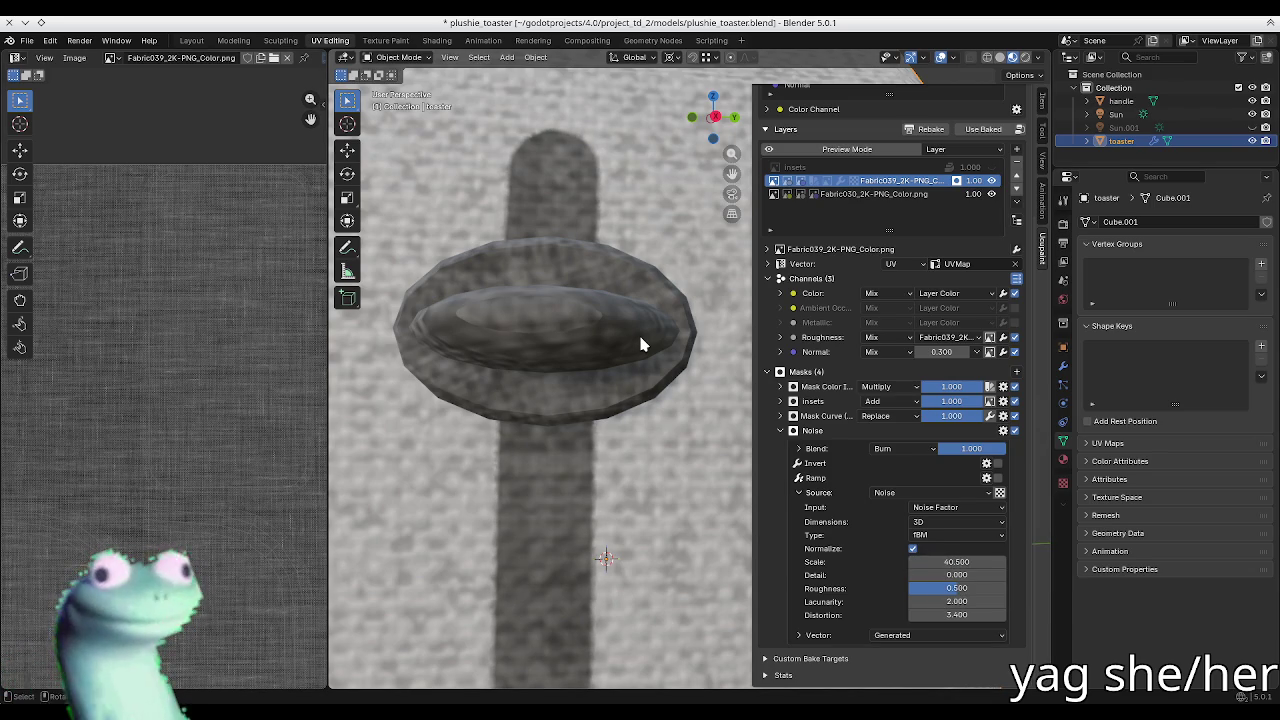
{"action": "scroll", "coordinate": [640, 342], "scroll_direction": "down", "scroll_amount": 8}
{"action": "mouse_move", "coordinate": [638, 350]}
{"action": "middle_mouse_down"}
{"action": "mouse_move", "coordinate": [611, 580]}
{"action": "mouse_move", "coordinate": [658, 420]}
{"action": "mouse_move", "coordinate": [651, 335]}
{"action": "mouse_move", "coordinate": [635, 366]}
{"action": "mouse_move", "coordinate": [659, 371]}
{"action": "middle_mouse_up"}
{"action": "left_click", "coordinate": [611, 580]}
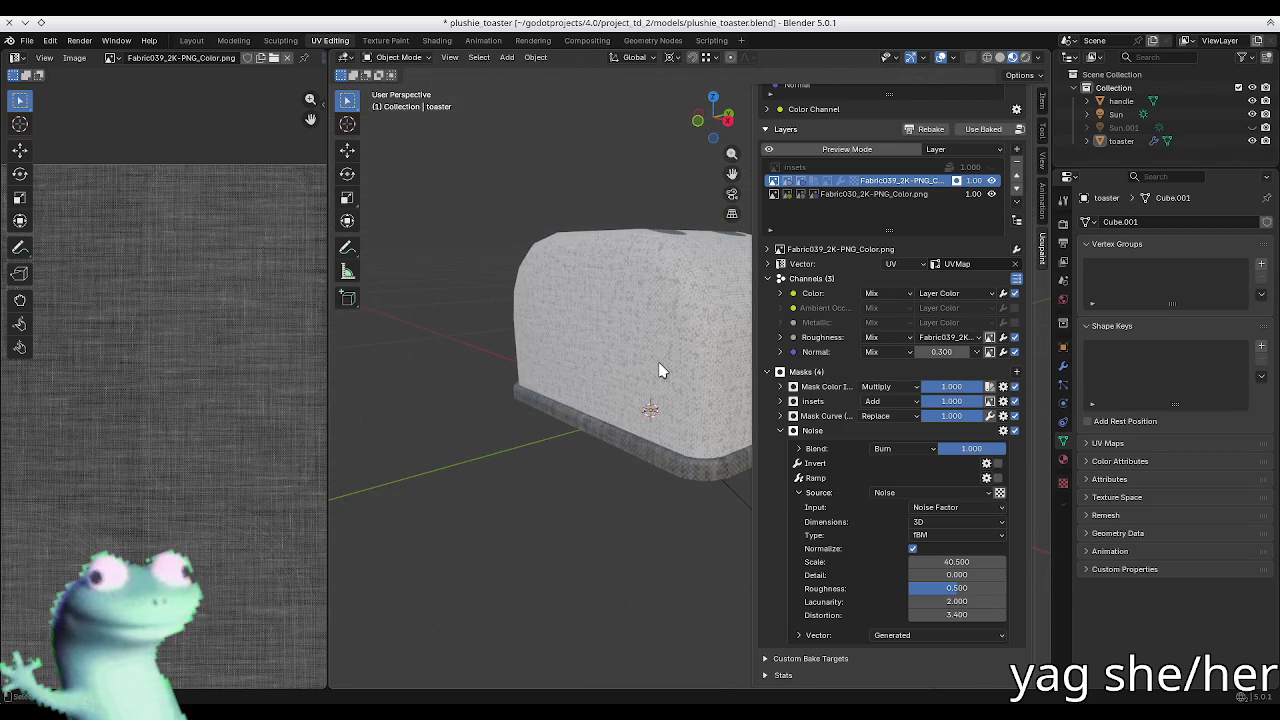
{"action": "key", "text": "n"}
{"action": "key", "text": "n"}
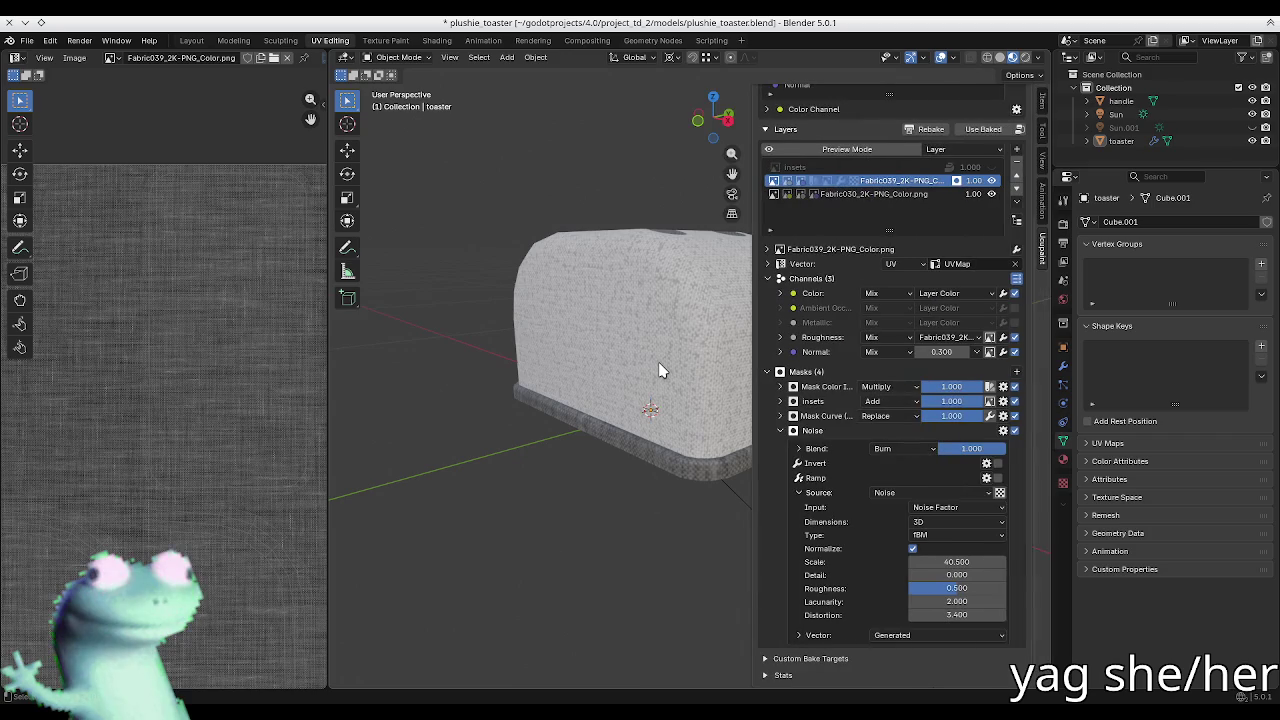
{"action": "mouse_move", "coordinate": [643, 394]}
{"action": "middle_mouse_down"}
{"action": "mouse_move", "coordinate": [607, 399]}
{"action": "mouse_move", "coordinate": [571, 452]}
{"action": "middle_mouse_up"}
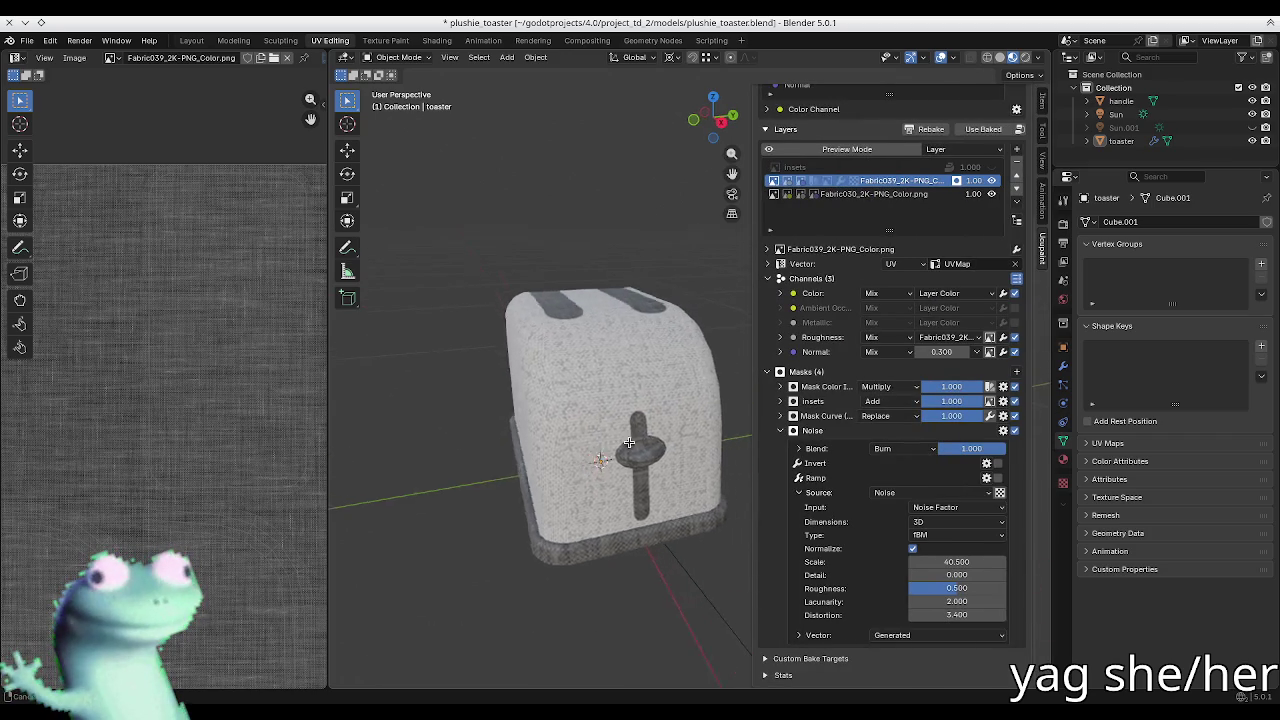
{"action": "scroll", "coordinate": [698, 527], "scroll_direction": "up", "scroll_amount": 2}
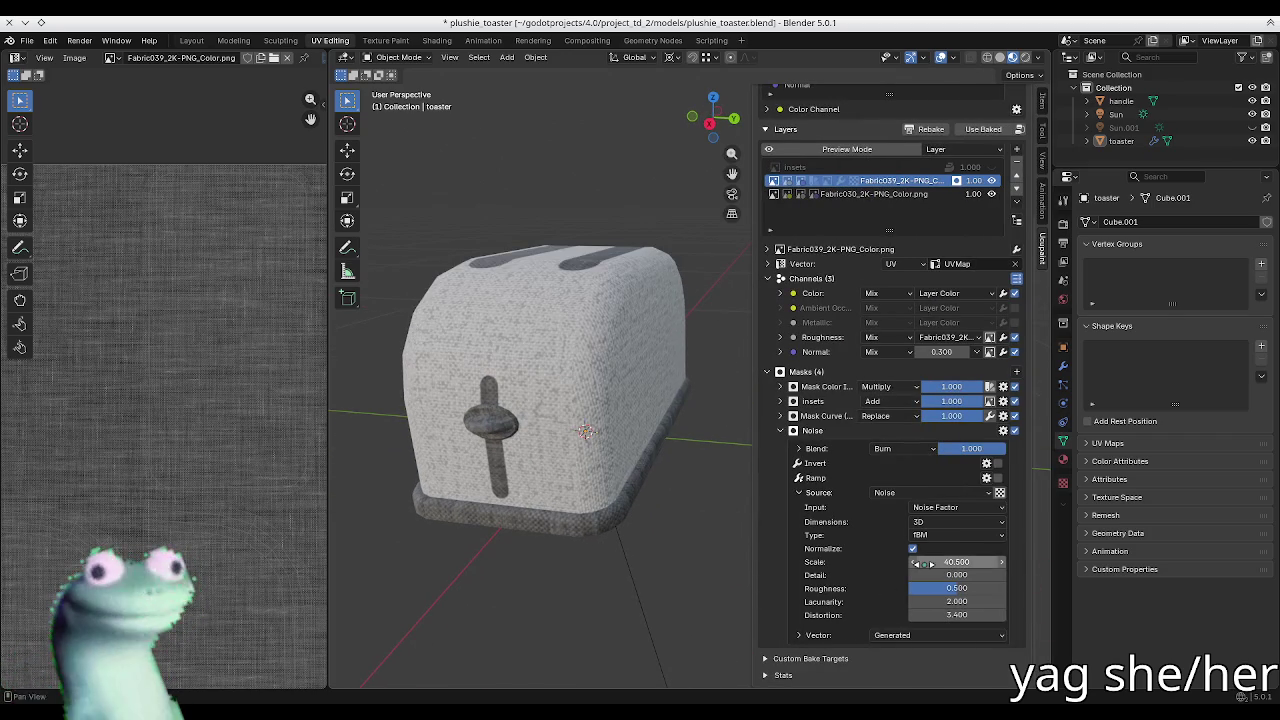
{"action": "middle_click_drag", "start_coordinate": [571, 363], "coordinate": [547, 377]}
{"action": "scroll", "coordinate": [541, 396], "scroll_direction": "up", "scroll_amount": 3}
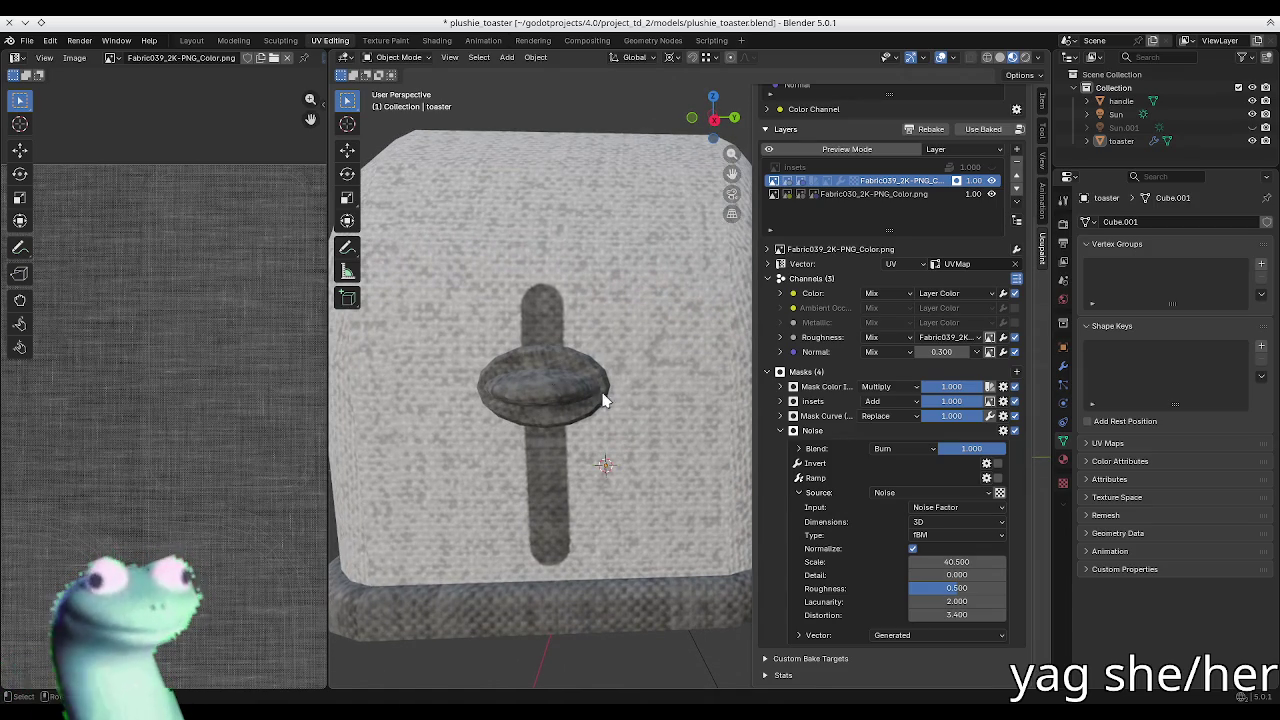
{"action": "middle_click_drag", "start_coordinate": [611, 400], "coordinate": [620, 385]}
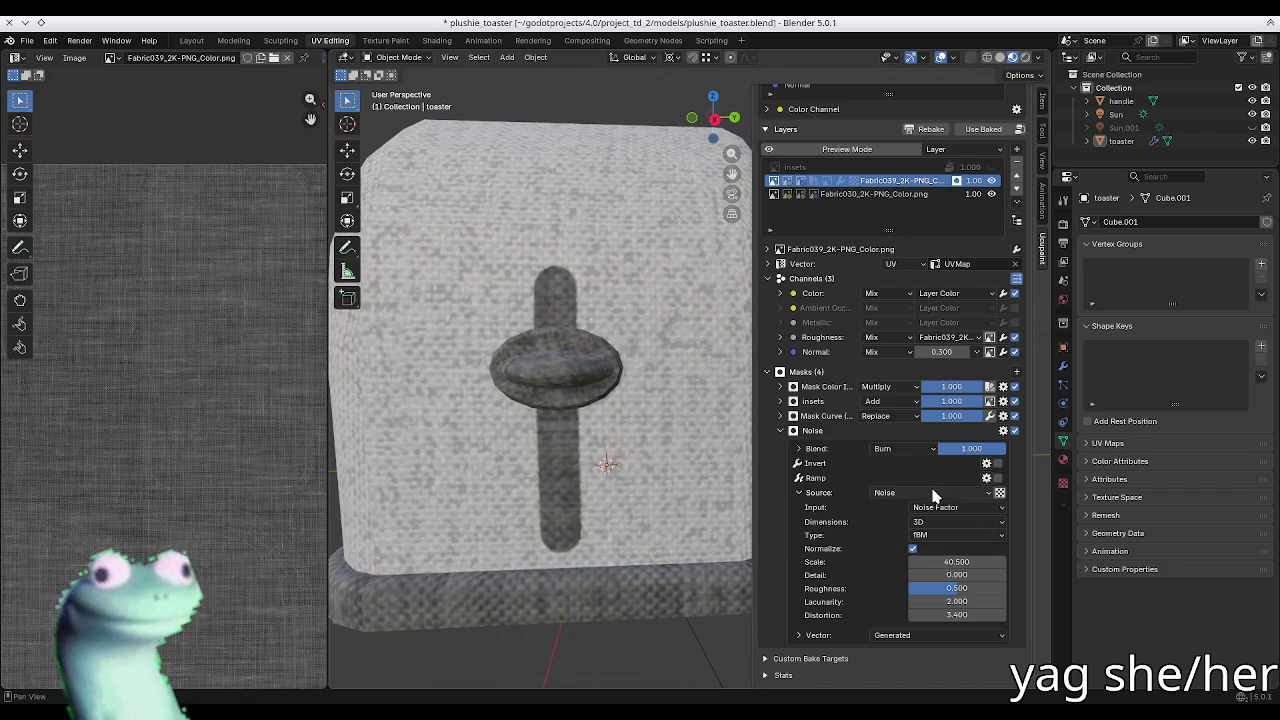
Step: Switch the Noise mask blend from Difference to Overlay and set Scale to about 14.8
{"action": "left_click", "coordinate": [910, 448]}
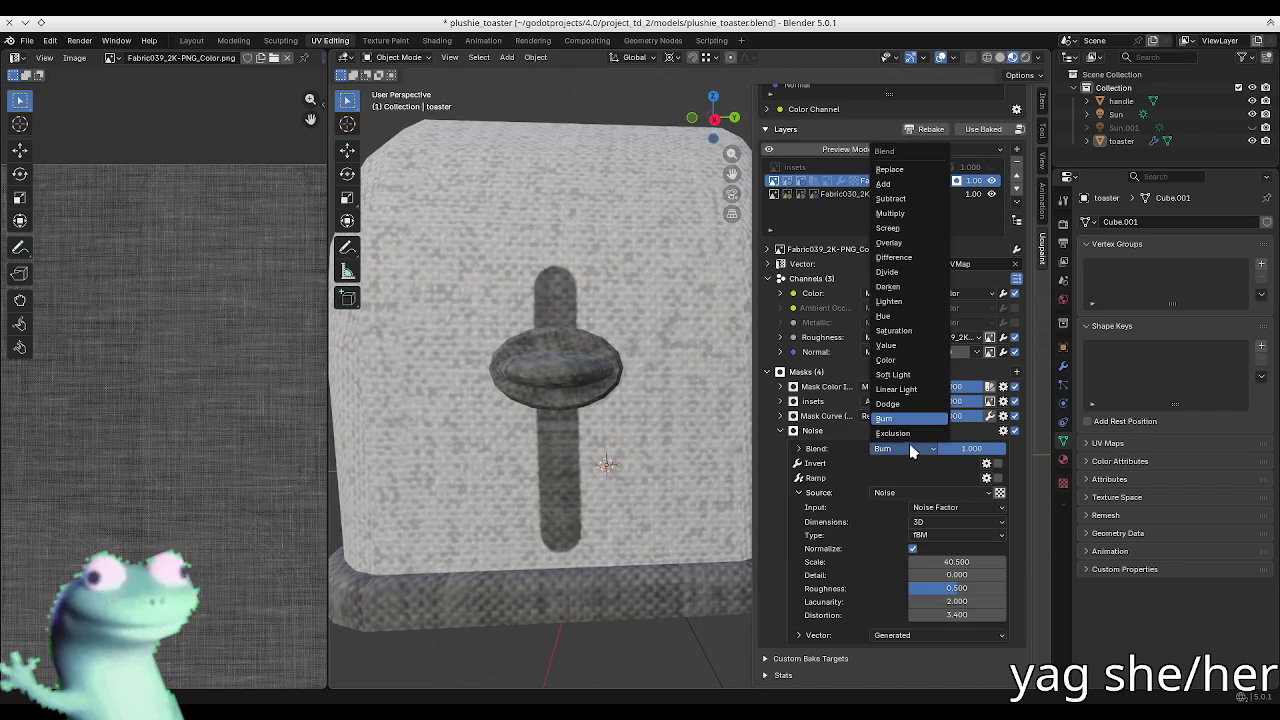
{"action": "left_click", "coordinate": [893, 257]}
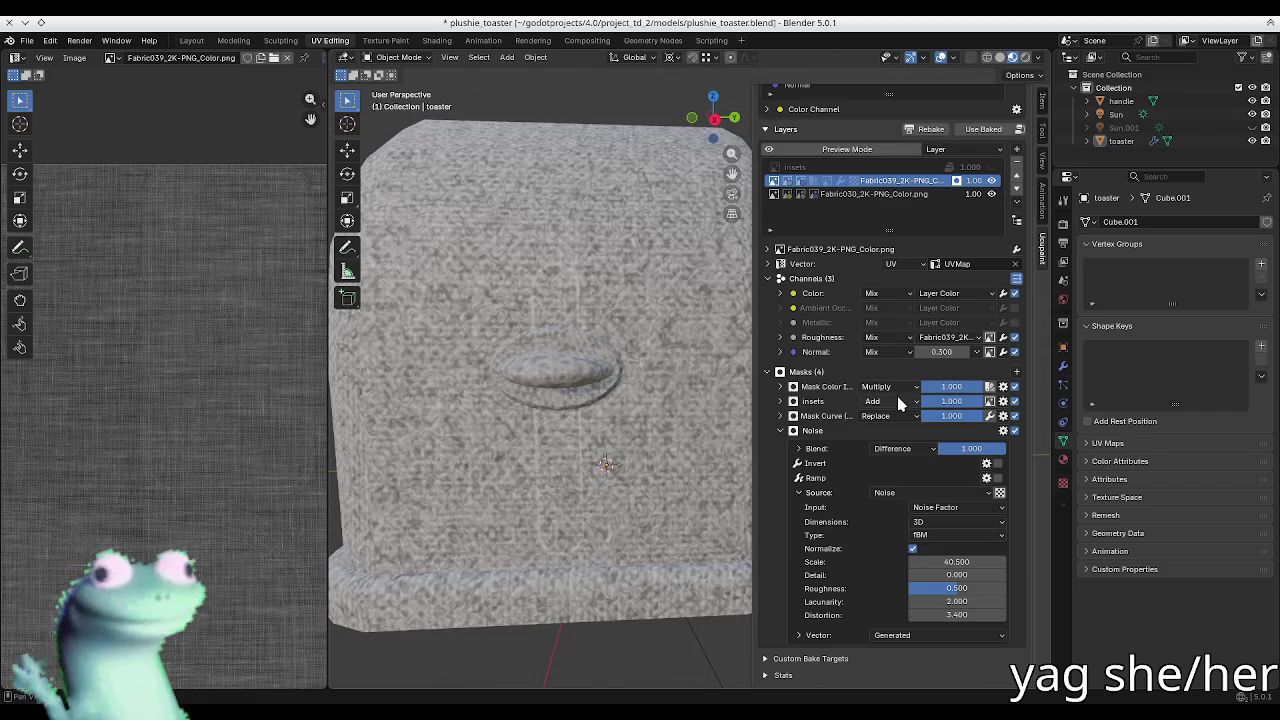
{"action": "left_click", "coordinate": [890, 449]}
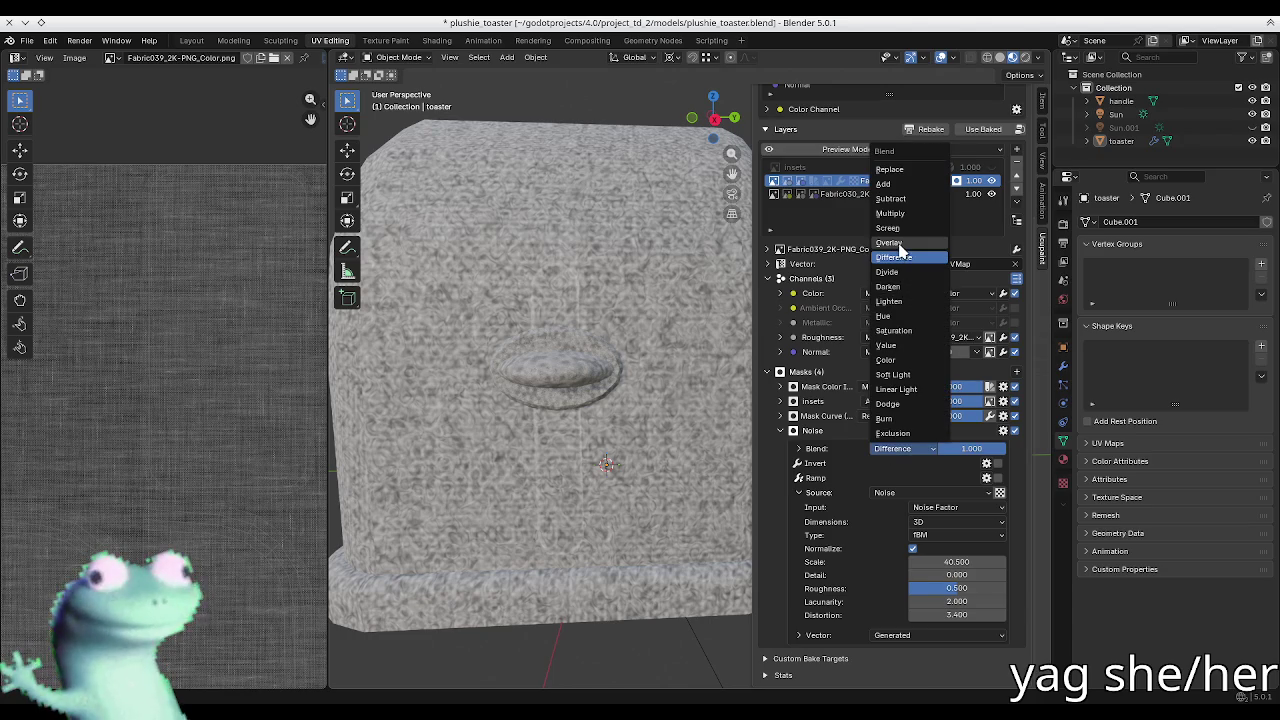
{"action": "left_click", "coordinate": [895, 243]}
{"action": "scroll", "coordinate": [577, 328], "scroll_direction": "up", "scroll_amount": 3}
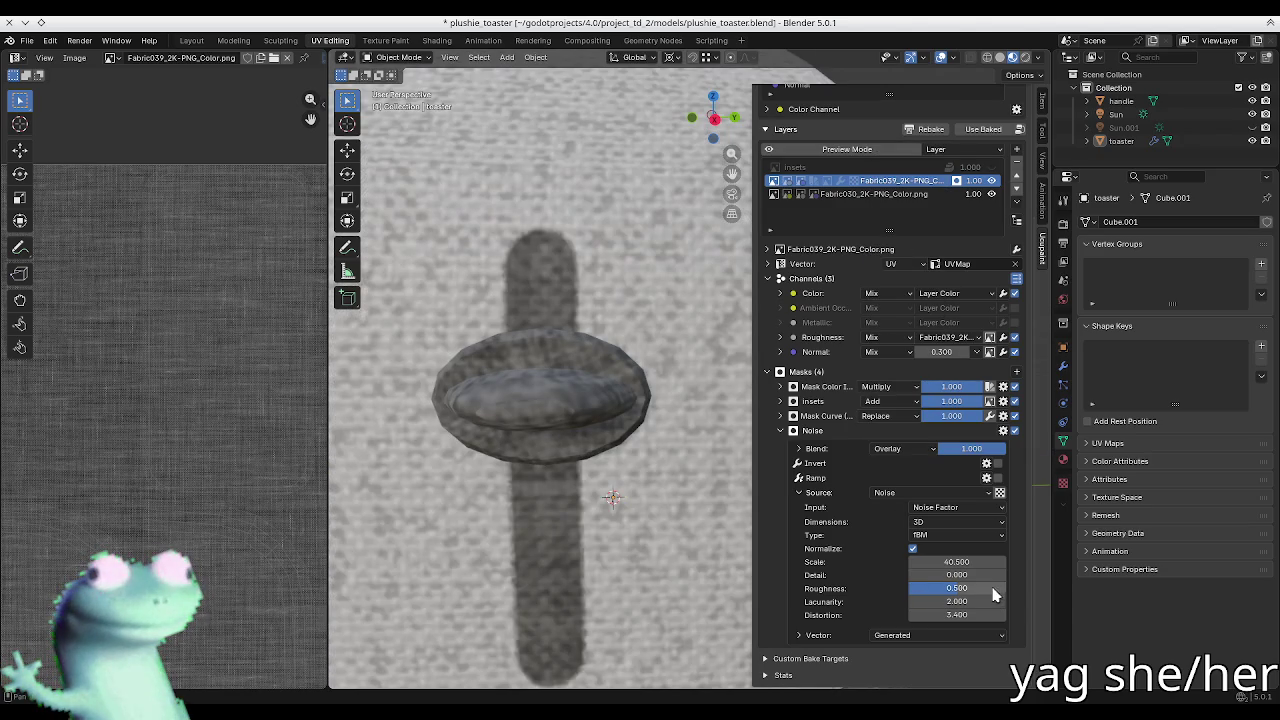
{"action": "mouse_move", "coordinate": [955, 562]}
{"action": "left_mouse_down"}
{"action": "mouse_move", "coordinate": [975, 562]}
{"action": "mouse_move", "coordinate": [950, 562]}
{"action": "mouse_move", "coordinate": [962, 562]}
{"action": "left_mouse_up"}
{"action": "scroll", "coordinate": [664, 476], "scroll_direction": "down", "scroll_amount": 5}
{"action": "mouse_move", "coordinate": [528, 366]}
{"action": "middle_mouse_down"}
{"action": "mouse_move", "coordinate": [574, 443]}
{"action": "mouse_move", "coordinate": [581, 425]}
{"action": "middle_mouse_up"}
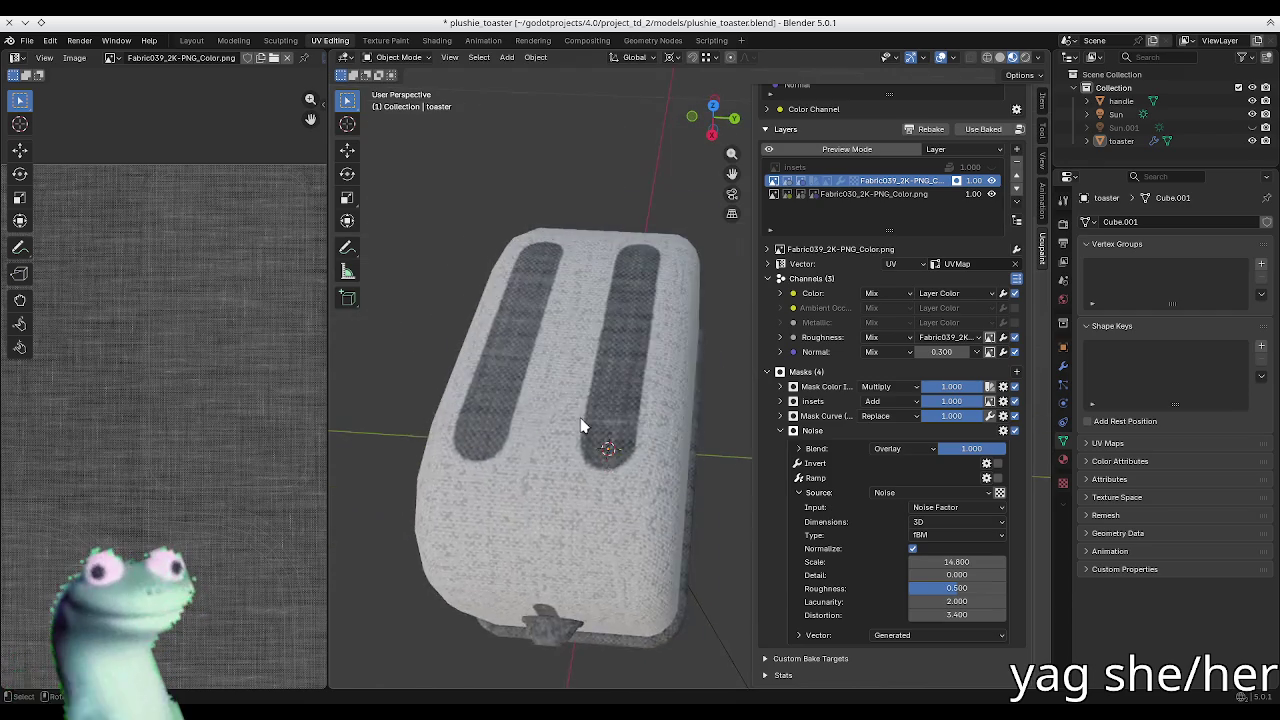
Step: Orbit the toaster with the sidebar hidden to inspect the slots and side wall
{"action": "scroll", "coordinate": [581, 425], "scroll_direction": "up", "scroll_amount": 3}
{"action": "scroll", "coordinate": [560, 440], "scroll_direction": "up", "scroll_amount": 3}
{"action": "mouse_move", "coordinate": [535, 460]}
{"action": "middle_mouse_down"}
{"action": "mouse_move", "coordinate": [536, 427]}
{"action": "mouse_move", "coordinate": [586, 429]}
{"action": "mouse_move", "coordinate": [588, 447]}
{"action": "mouse_move", "coordinate": [606, 443]}
{"action": "mouse_move", "coordinate": [596, 430]}
{"action": "mouse_move", "coordinate": [615, 440]}
{"action": "mouse_move", "coordinate": [667, 697]}
{"action": "middle_mouse_up"}
{"action": "scroll", "coordinate": [530, 436], "scroll_direction": "down", "scroll_amount": 2}
{"action": "key", "text": "n"}
{"action": "scroll", "coordinate": [533, 419], "scroll_direction": "up", "scroll_amount": 5}
{"action": "scroll", "coordinate": [536, 427], "scroll_direction": "down", "scroll_amount": 5}
{"action": "key", "text": "n"}
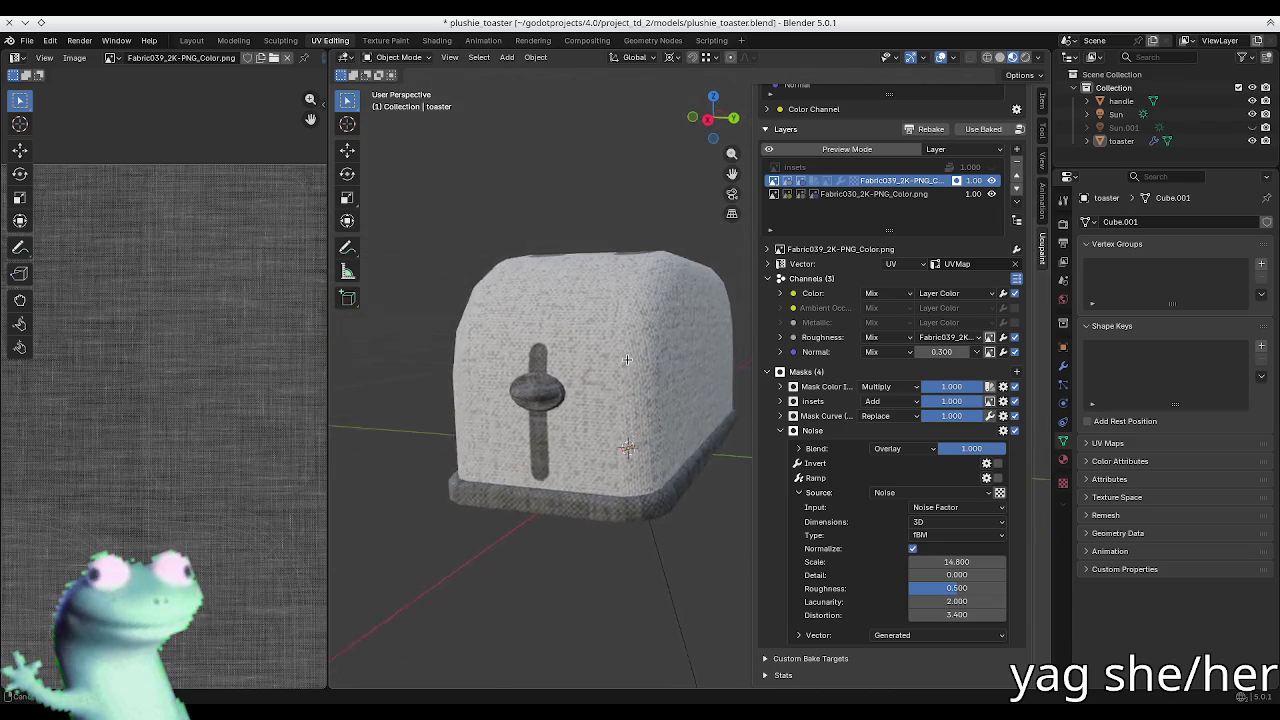
Step: Inspect the base and handle, then save plushie_toaster.blend
{"action": "scroll", "coordinate": [491, 463], "scroll_direction": "up", "scroll_amount": 5}
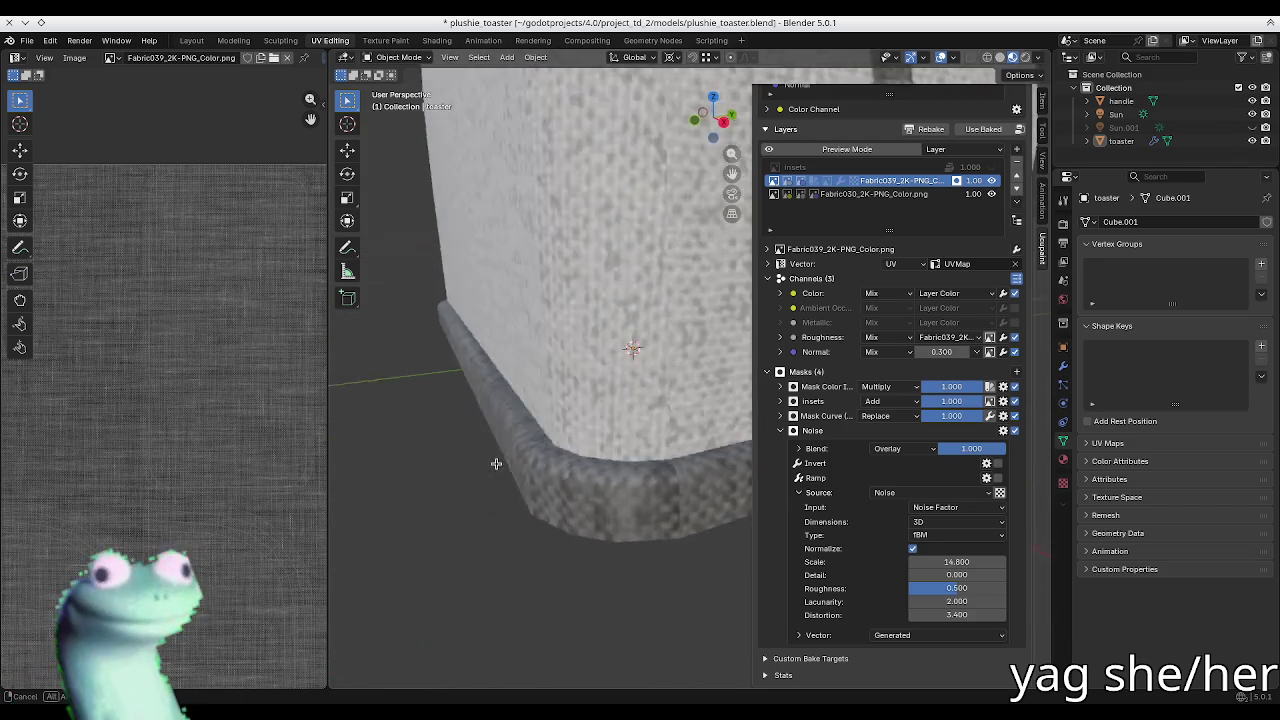
{"action": "scroll", "coordinate": [486, 466], "scroll_direction": "up", "scroll_amount": 1}
{"action": "key", "text": "n"}
{"action": "middle_click_drag", "start_coordinate": [573, 485], "coordinate": [574, 482]}
{"action": "key", "text": "n"}
{"action": "scroll", "coordinate": [574, 484], "scroll_direction": "down", "scroll_amount": 5}
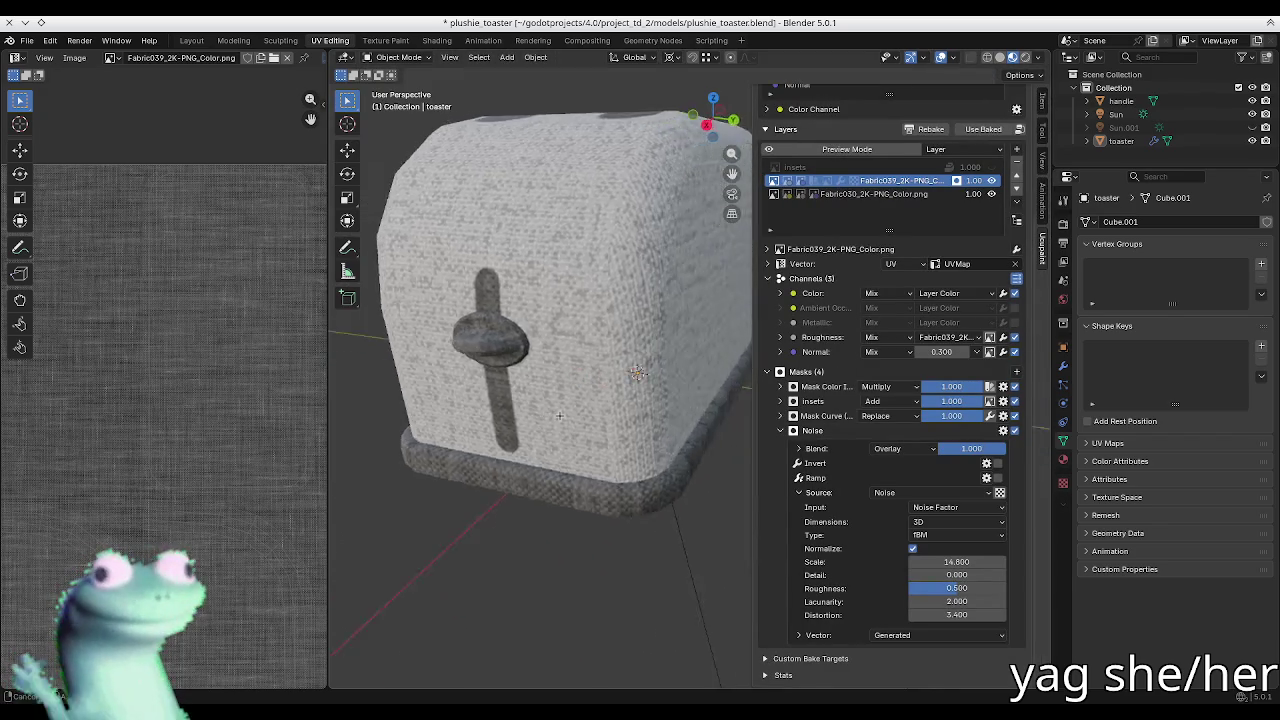
{"action": "middle_click_drag", "start_coordinate": [578, 405], "coordinate": [571, 403]}
{"action": "key", "text": "n"}
{"action": "scroll", "coordinate": [580, 385], "scroll_direction": "down", "scroll_amount": 2}
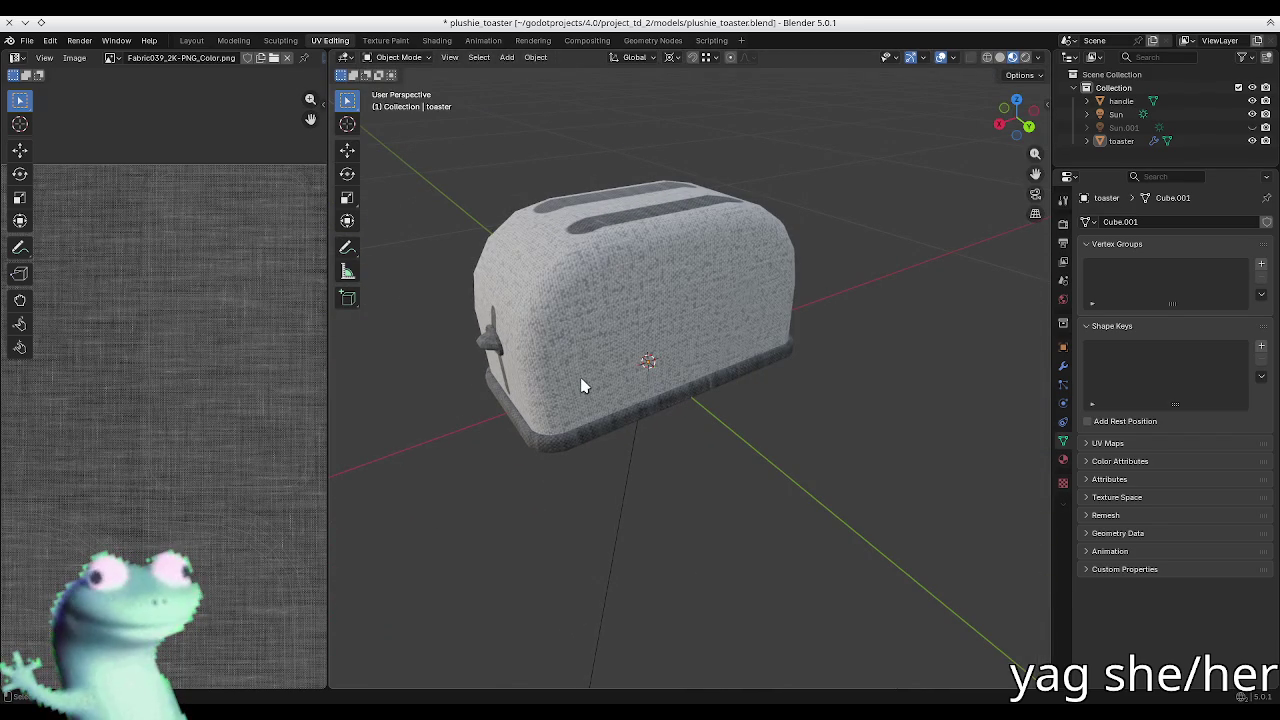
{"action": "key", "text": "ctrl+s"}
{"action": "key", "text": "n"}
{"action": "scroll", "coordinate": [838, 393], "scroll_direction": "up", "scroll_amount": 5}
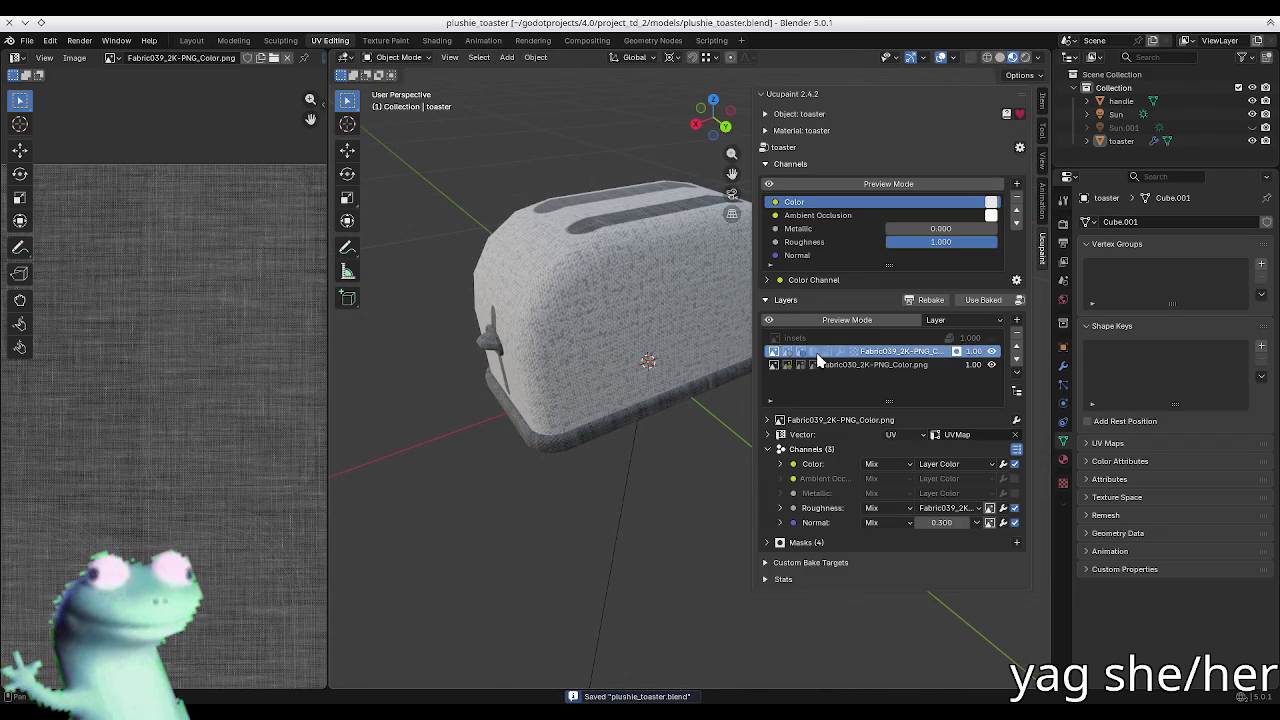
Step: Create a custom bake target named 'albedo' with the Blank preset
{"action": "left_click", "coordinate": [790, 449]}
{"action": "left_click", "coordinate": [800, 464]}
{"action": "left_click", "coordinate": [810, 484]}
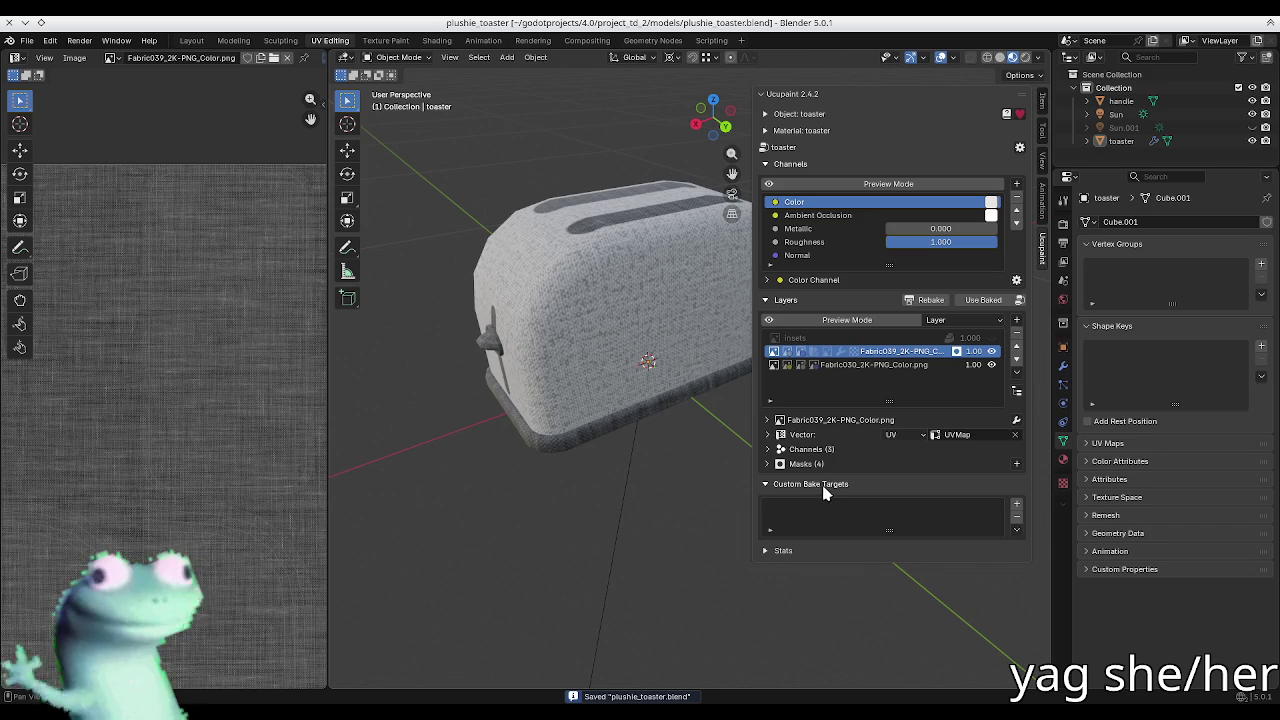
{"action": "left_click", "coordinate": [1016, 505]}
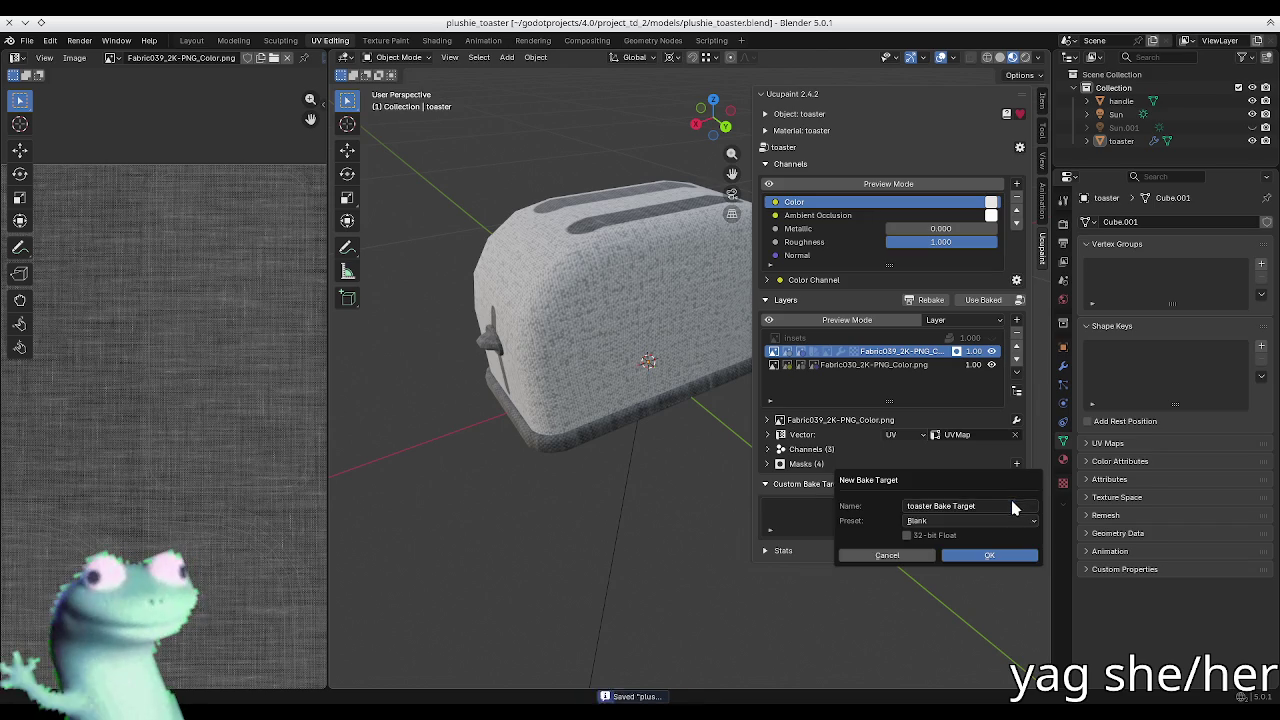
{"action": "left_click", "coordinate": [950, 506]}
{"action": "left_click", "coordinate": [914, 507]}
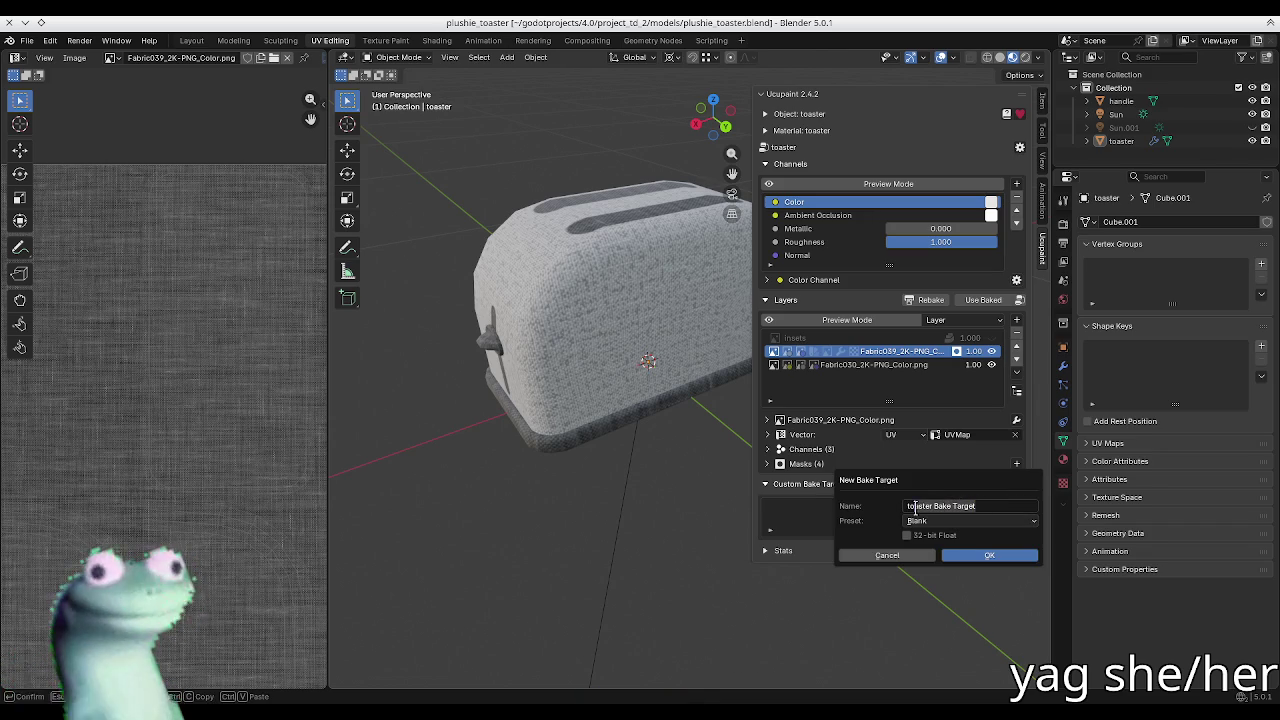
{"action": "type", "text": "albedo"}
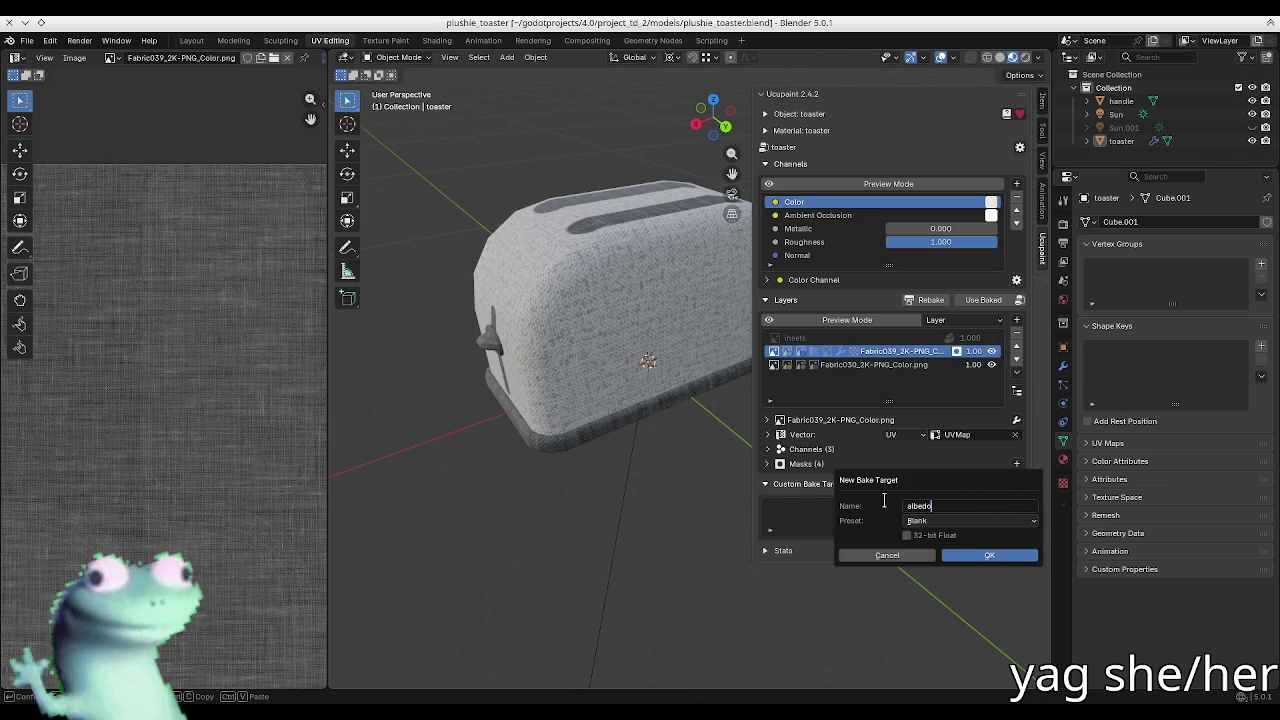
{"action": "left_click", "coordinate": [941, 521]}
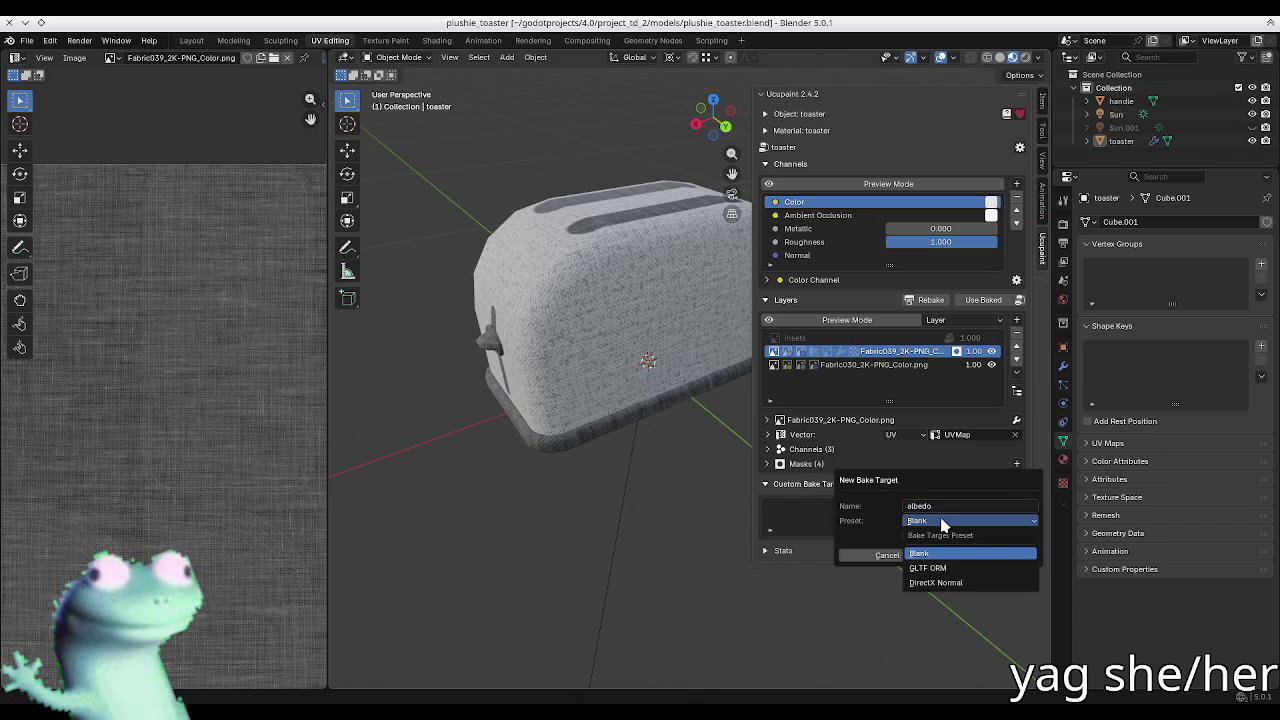
{"action": "left_click", "coordinate": [945, 553]}
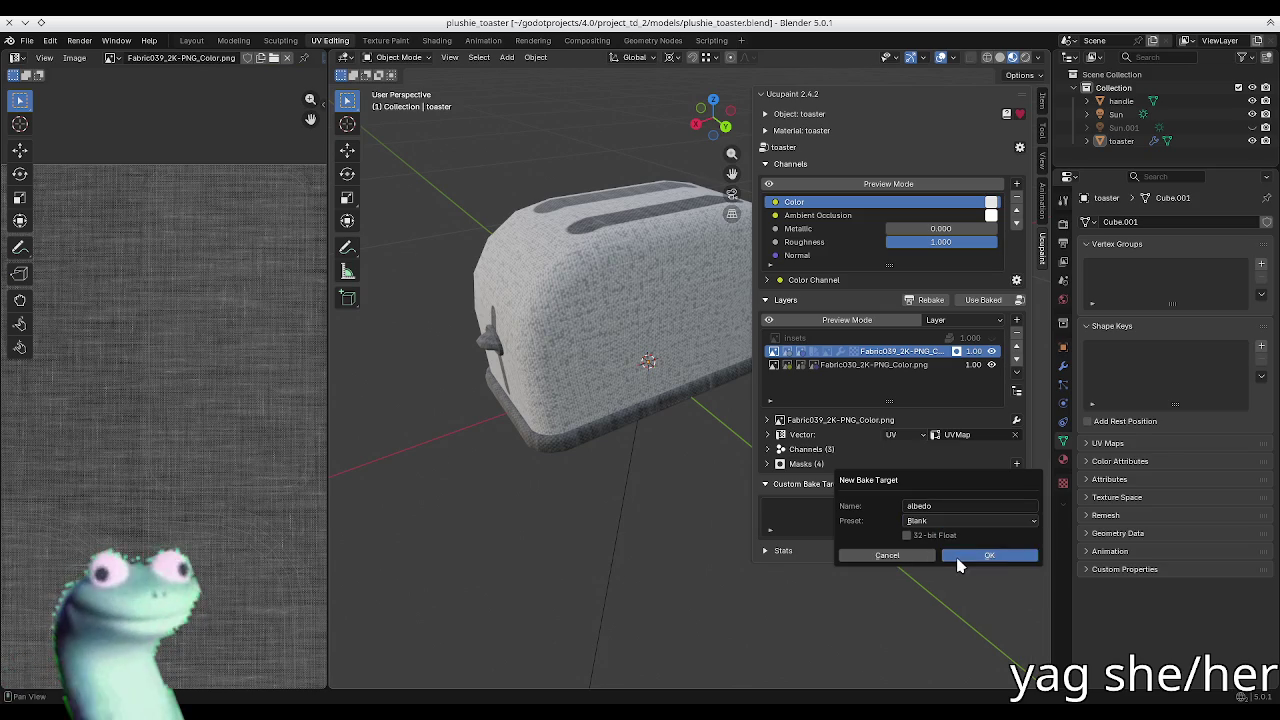
{"action": "left_click", "coordinate": [957, 560]}
Step: Map the albedo target's R, G and B outputs to the Color channel's R, G and B
{"action": "left_click", "coordinate": [908, 568]}
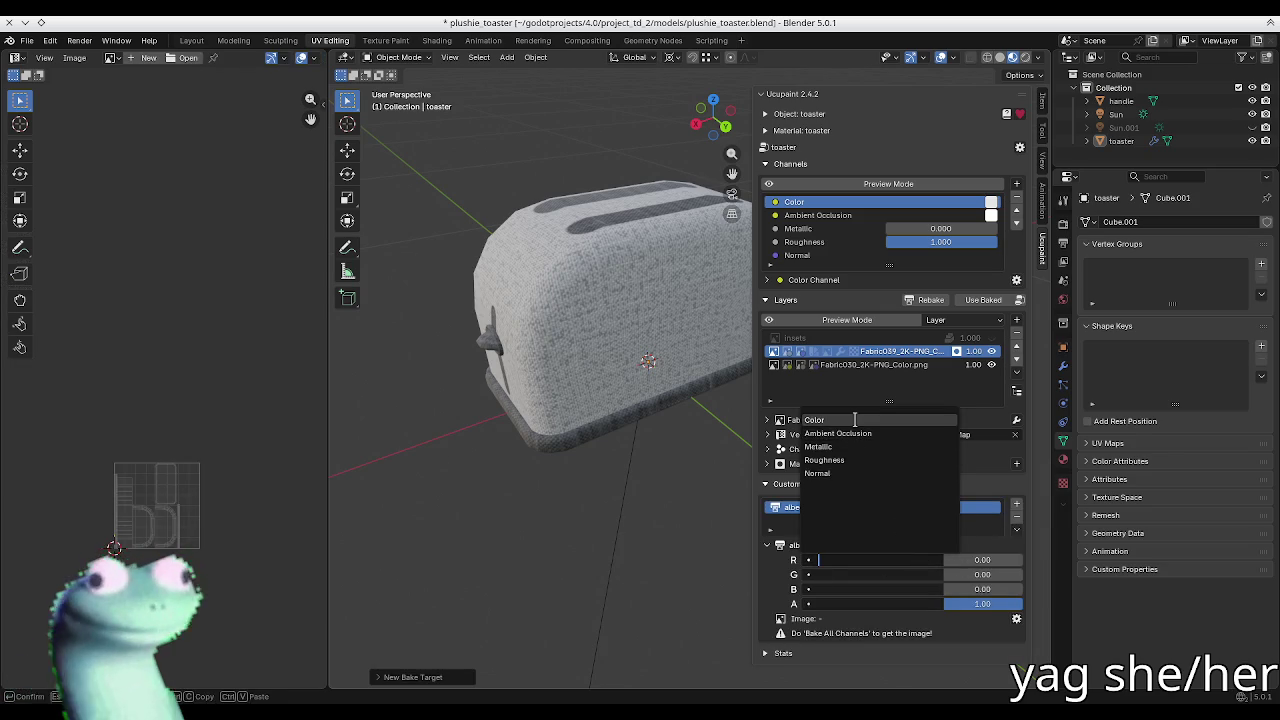
{"action": "left_click", "coordinate": [852, 423]}
{"action": "left_click", "coordinate": [935, 577]}
{"action": "left_click", "coordinate": [864, 429]}
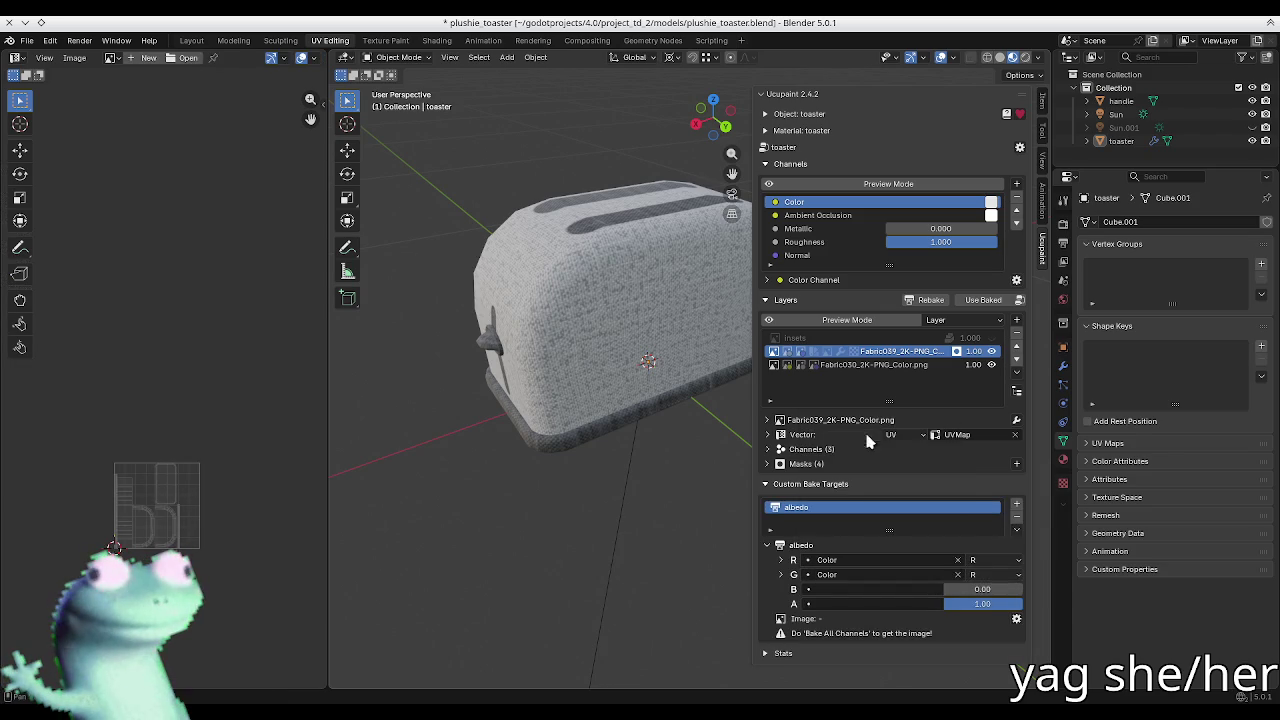
{"action": "left_click", "coordinate": [995, 575]}
{"action": "left_click", "coordinate": [985, 623]}
{"action": "left_click", "coordinate": [935, 589]}
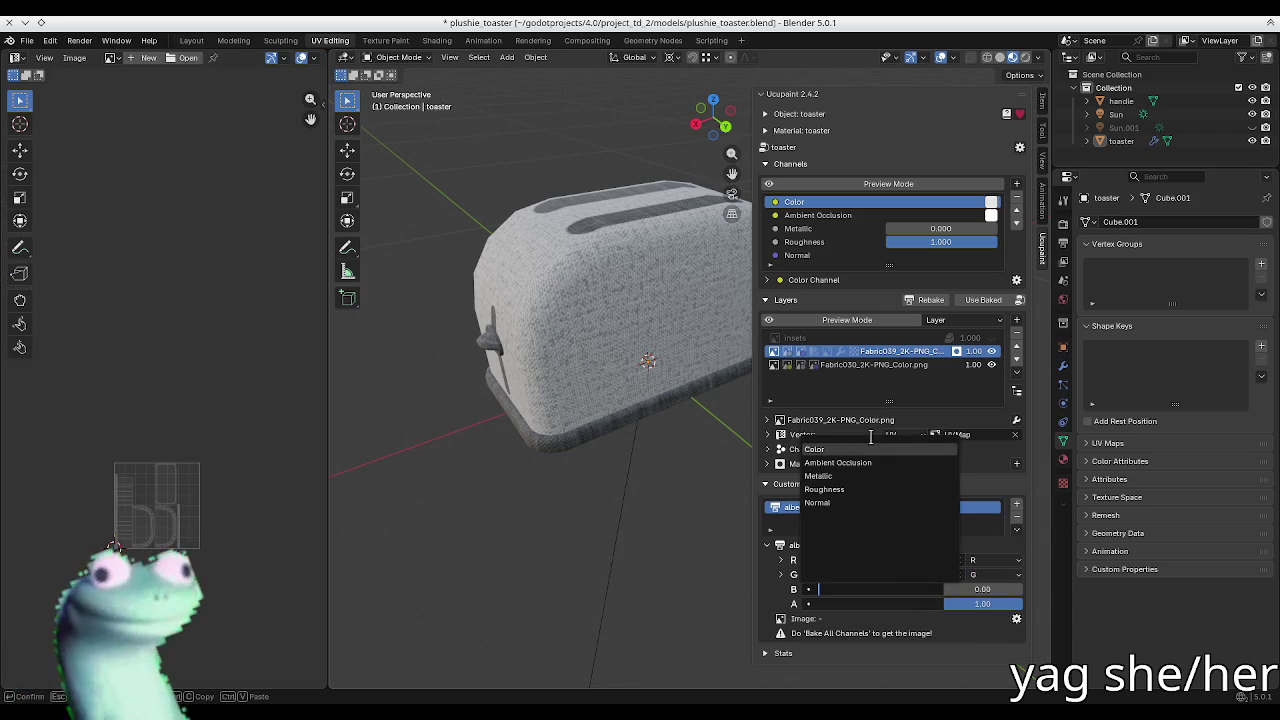
{"action": "left_click", "coordinate": [864, 445]}
{"action": "left_click", "coordinate": [978, 592]}
{"action": "left_click", "coordinate": [975, 626]}
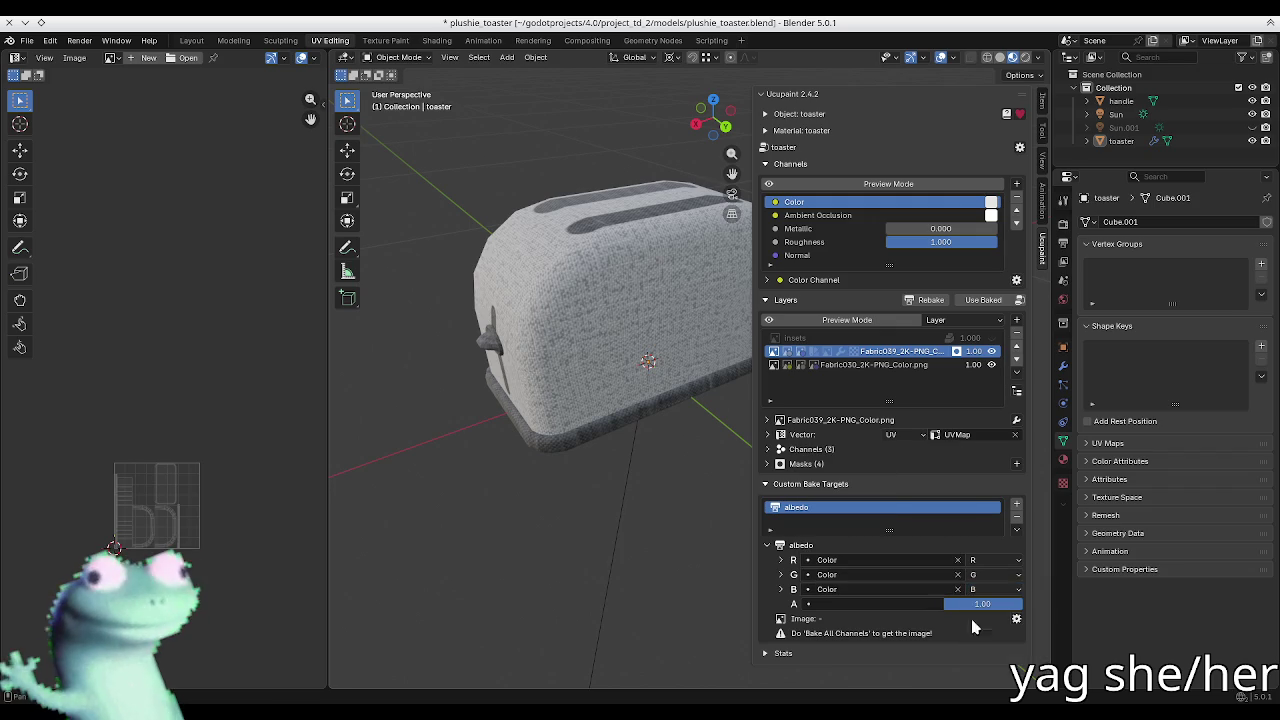
Step: Open the Bake To Layer dialog for ambient occlusion
{"action": "middle_click_drag", "start_coordinate": [611, 322], "coordinate": [655, 370]}
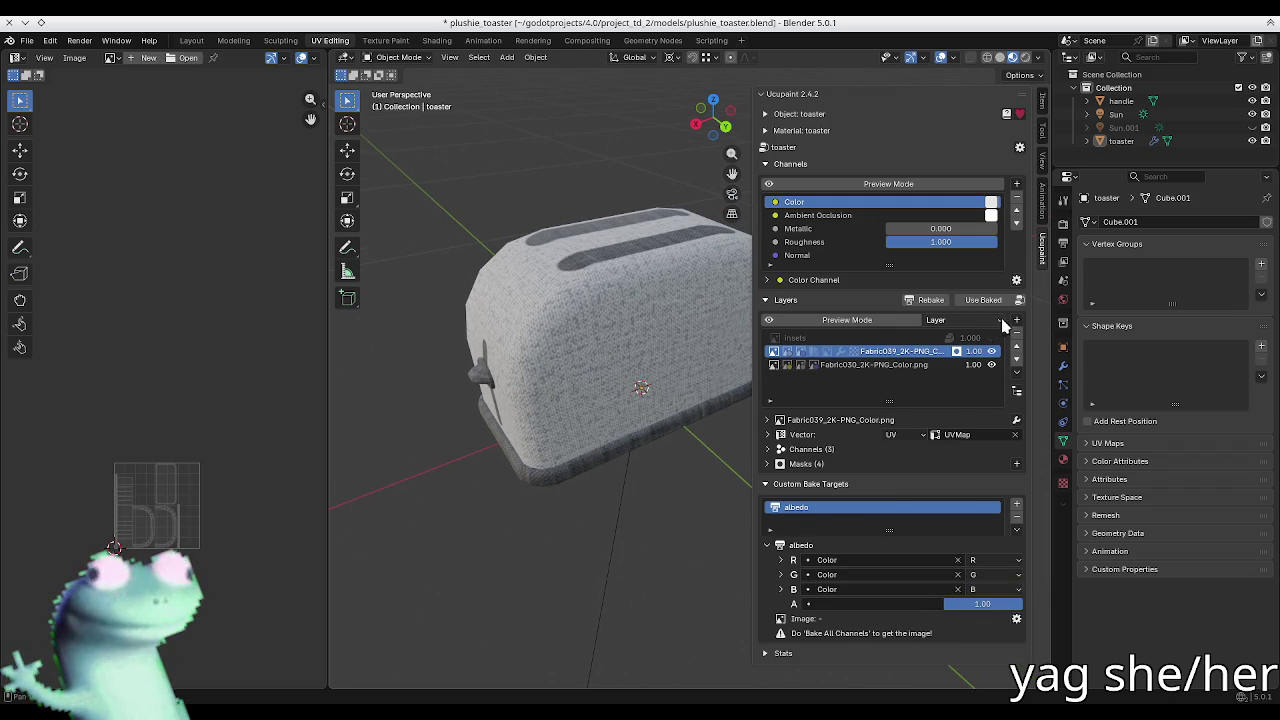
{"action": "left_click", "coordinate": [1016, 320]}
{"action": "left_click", "coordinate": [954, 350]}
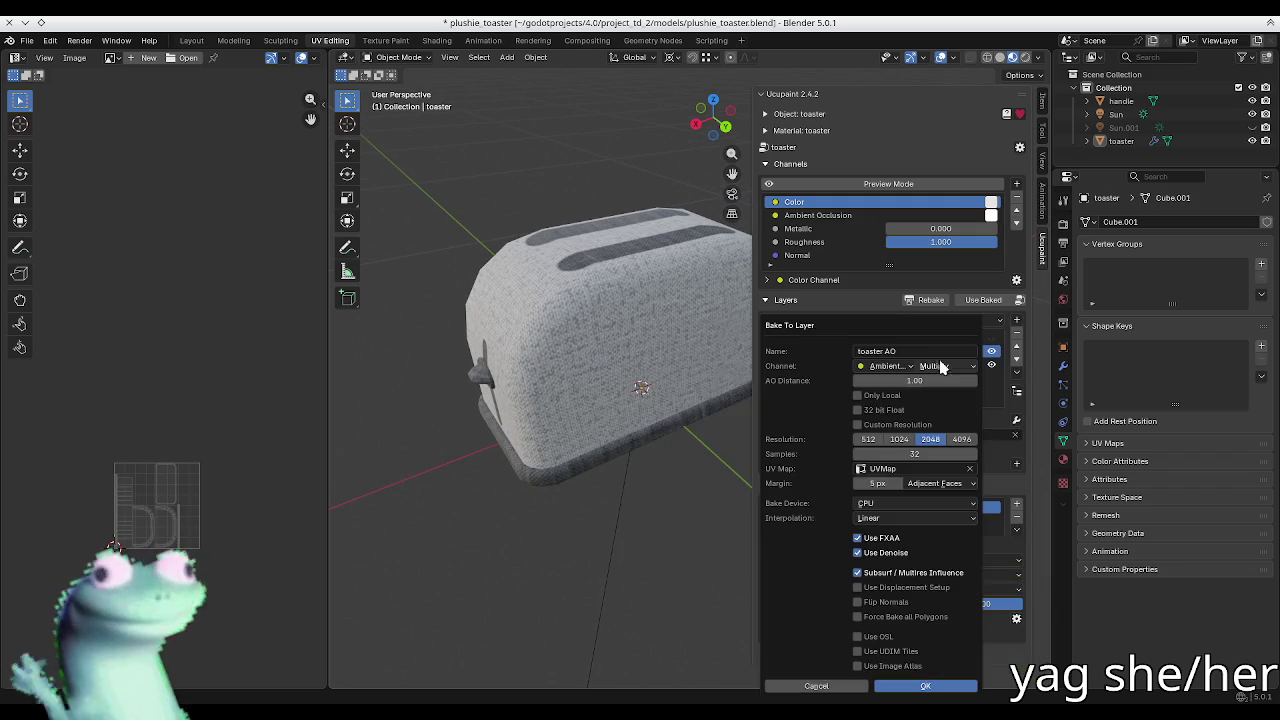
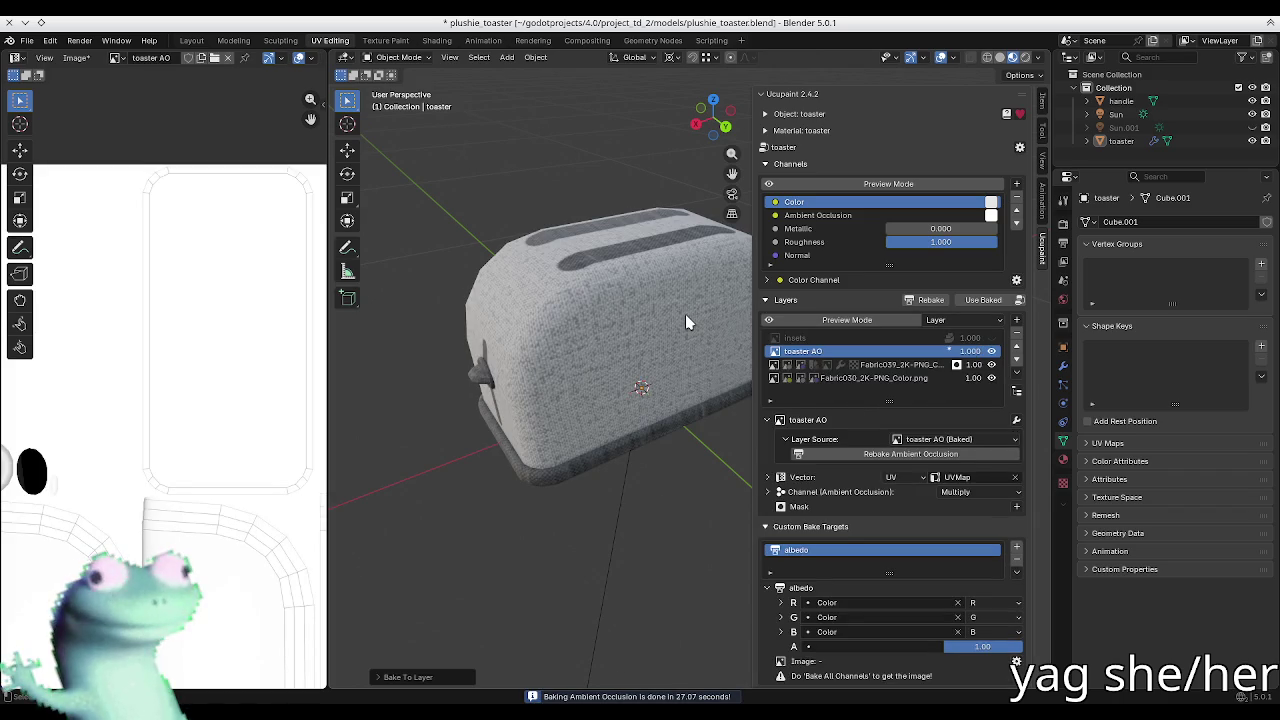
Step: Orbit around the toaster, toggling its AO layer on and off to compare shading
{"action": "scroll", "coordinate": [297, 337], "scroll_direction": "down", "scroll_amount": 2}
{"action": "scroll", "coordinate": [171, 354], "scroll_direction": "down", "scroll_amount": 2}
{"action": "scroll", "coordinate": [130, 418], "scroll_direction": "up", "scroll_amount": 2}
{"action": "middle_click_drag", "start_coordinate": [360, 420], "coordinate": [445, 332]}
{"action": "left_click", "coordinate": [992, 351]}
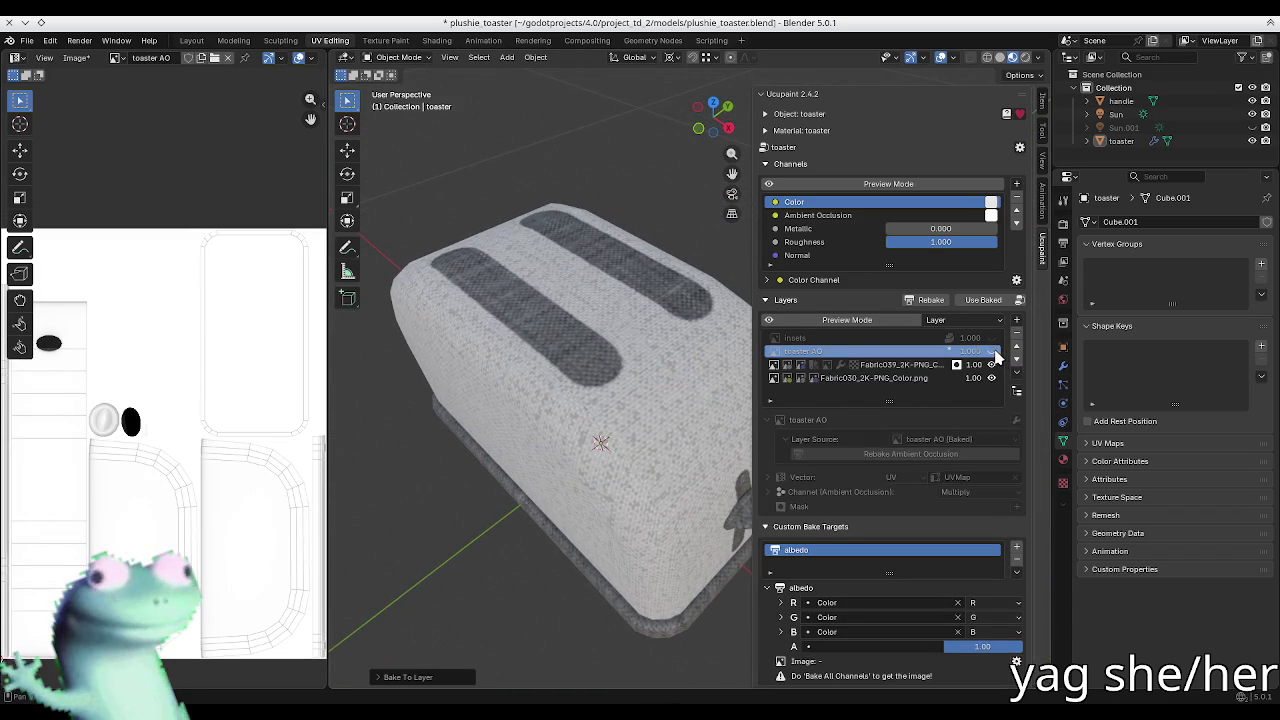
{"action": "left_click", "coordinate": [992, 351]}
{"action": "mouse_move", "coordinate": [557, 423]}
{"action": "middle_mouse_down"}
{"action": "mouse_move", "coordinate": [561, 517]}
{"action": "mouse_move", "coordinate": [700, 500]}
{"action": "middle_mouse_up"}
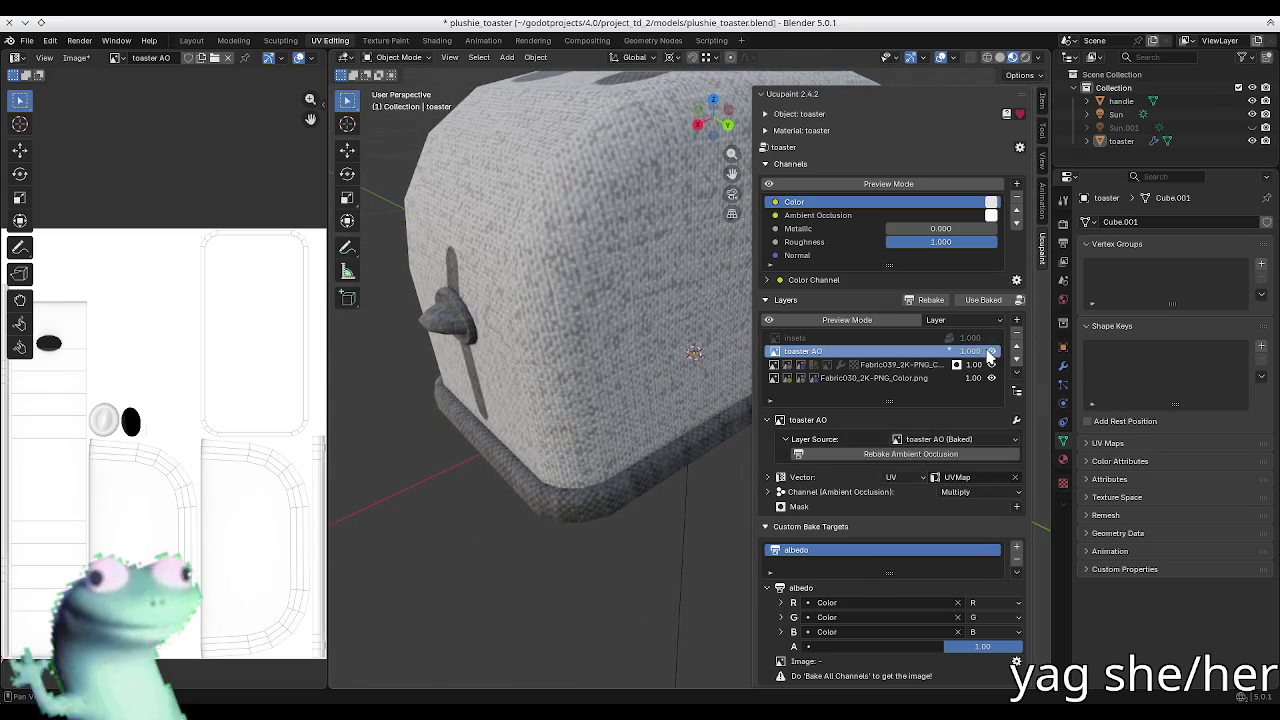
{"action": "middle_click_drag", "start_coordinate": [700, 360], "coordinate": [657, 347]}
{"action": "scroll", "coordinate": [657, 347], "scroll_direction": "up", "scroll_amount": 3}
{"action": "scroll", "coordinate": [630, 445], "scroll_direction": "up", "scroll_amount": 3}
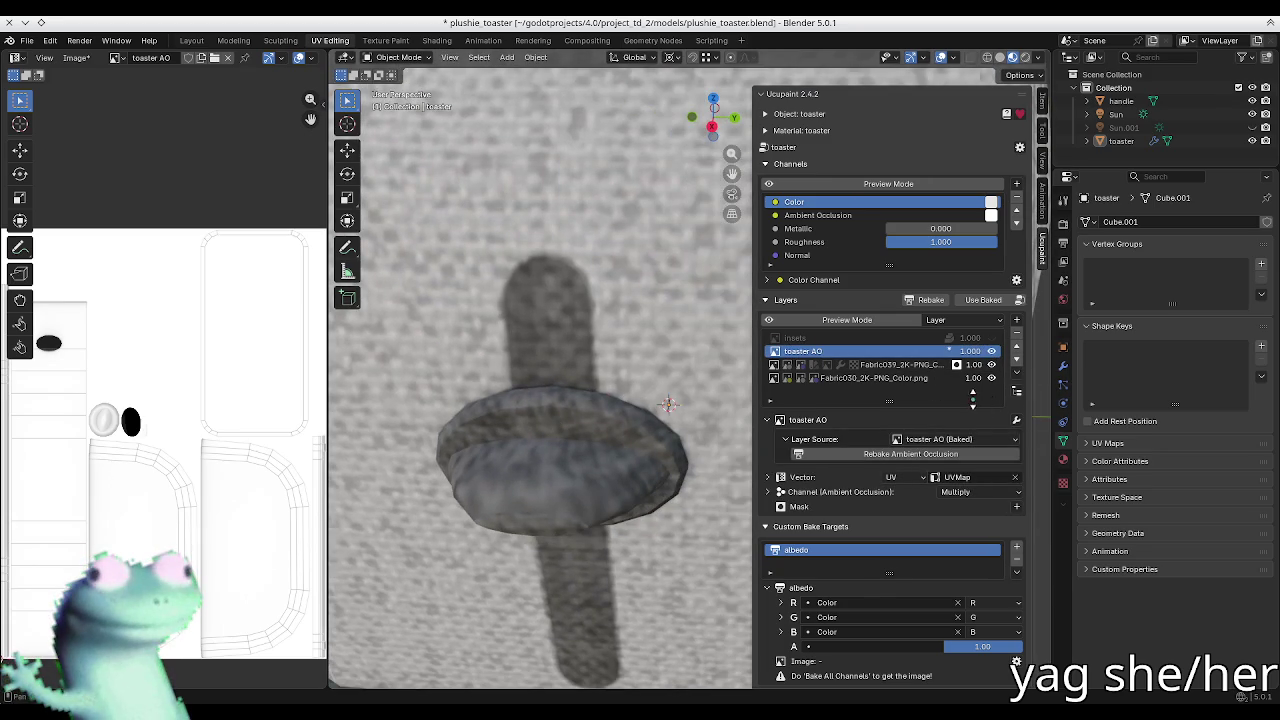
{"action": "scroll", "coordinate": [521, 347], "scroll_direction": "down", "scroll_amount": 6}
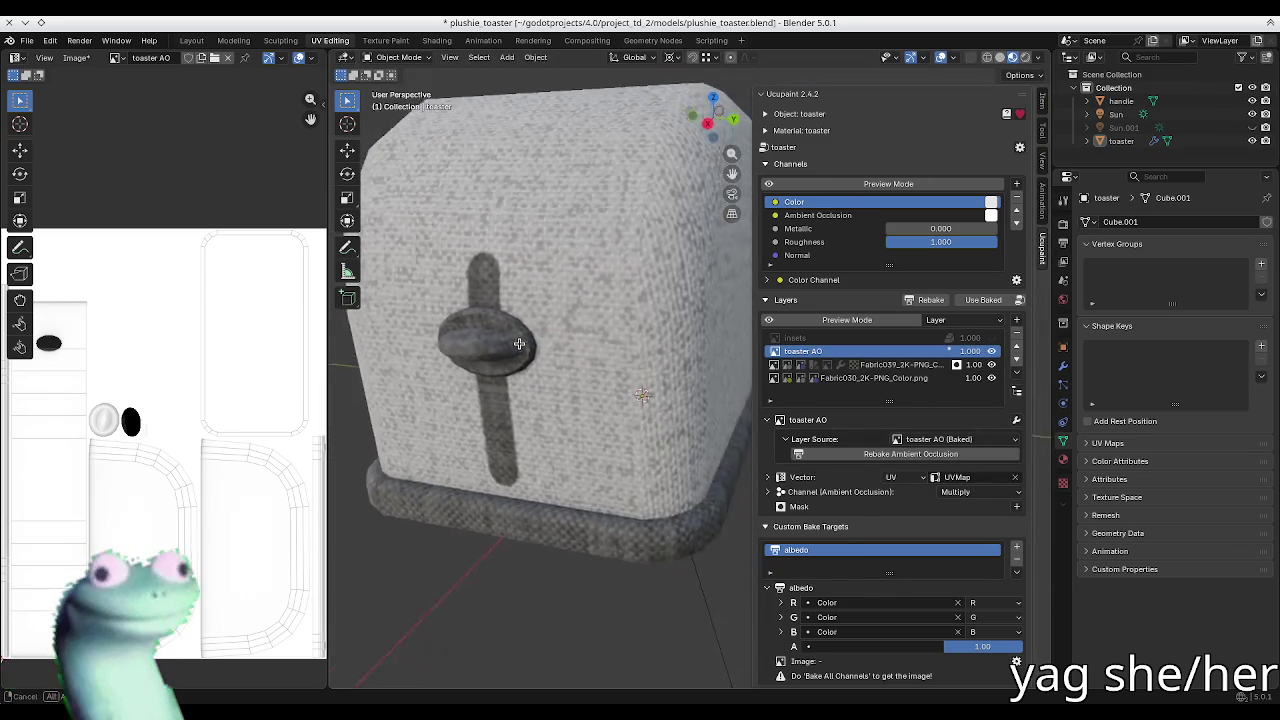
{"action": "middle_click_drag", "start_coordinate": [519, 344], "coordinate": [530, 290]}
{"action": "left_click", "coordinate": [991, 351]}
{"action": "left_click", "coordinate": [991, 351]}
{"action": "left_click", "coordinate": [991, 351]}
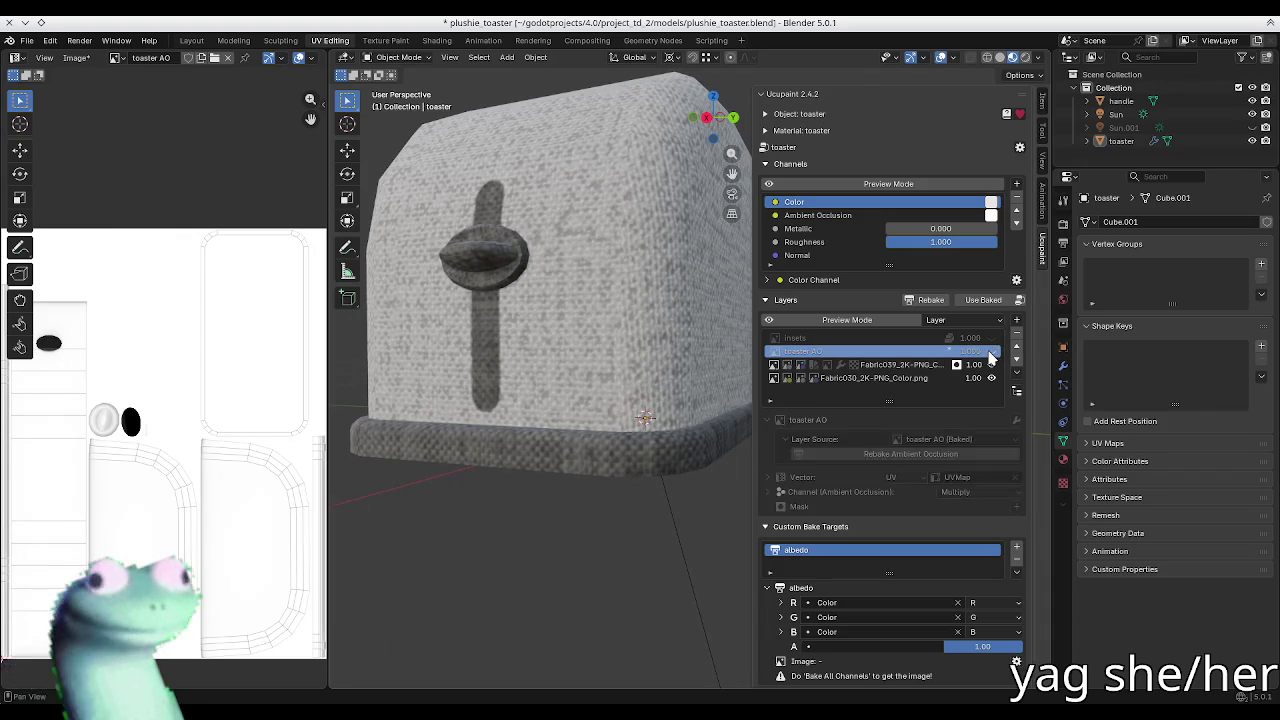
{"action": "left_click", "coordinate": [991, 351]}
{"action": "left_click", "coordinate": [991, 351]}
{"action": "left_click", "coordinate": [991, 351]}
{"action": "middle_click_drag", "start_coordinate": [650, 330], "coordinate": [560, 259]}
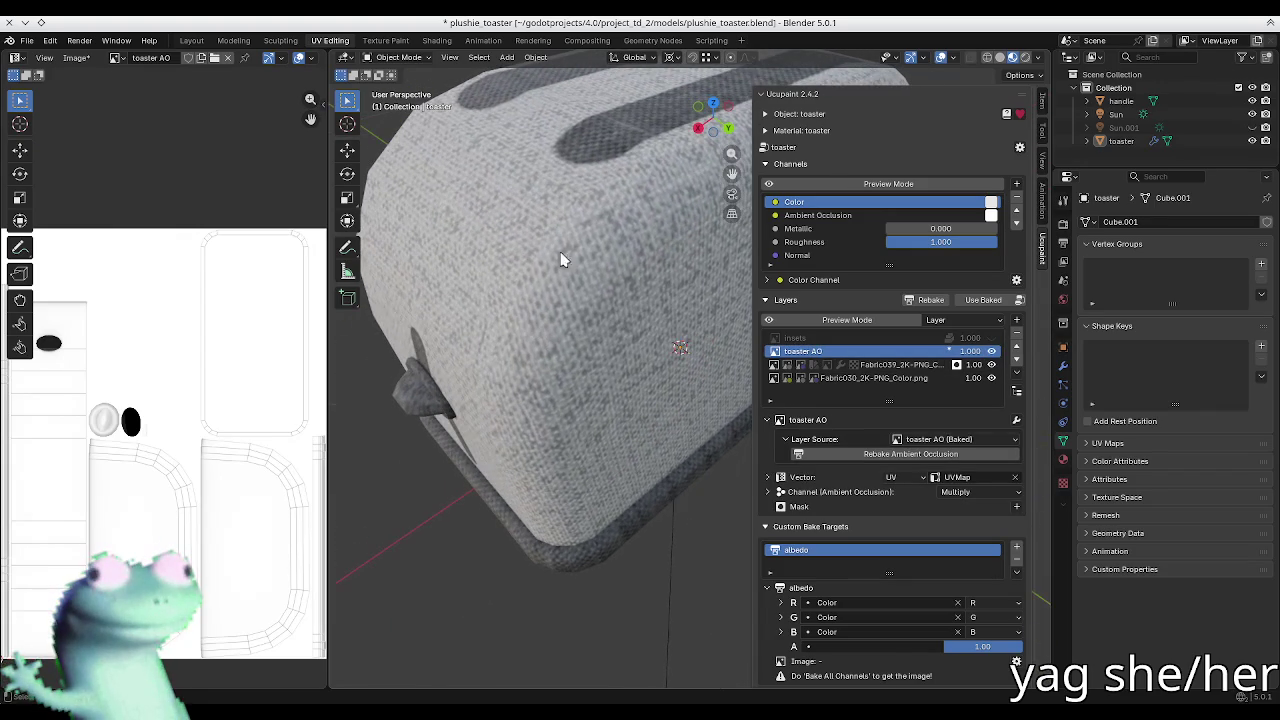
{"action": "scroll", "coordinate": [191, 437], "scroll_direction": "up", "scroll_amount": 2}
{"action": "scroll", "coordinate": [143, 357], "scroll_direction": "down", "scroll_amount": 3, "text": "ctrl"}
{"action": "scroll", "coordinate": [97, 358], "scroll_direction": "down", "scroll_amount": 2, "text": "ctrl"}
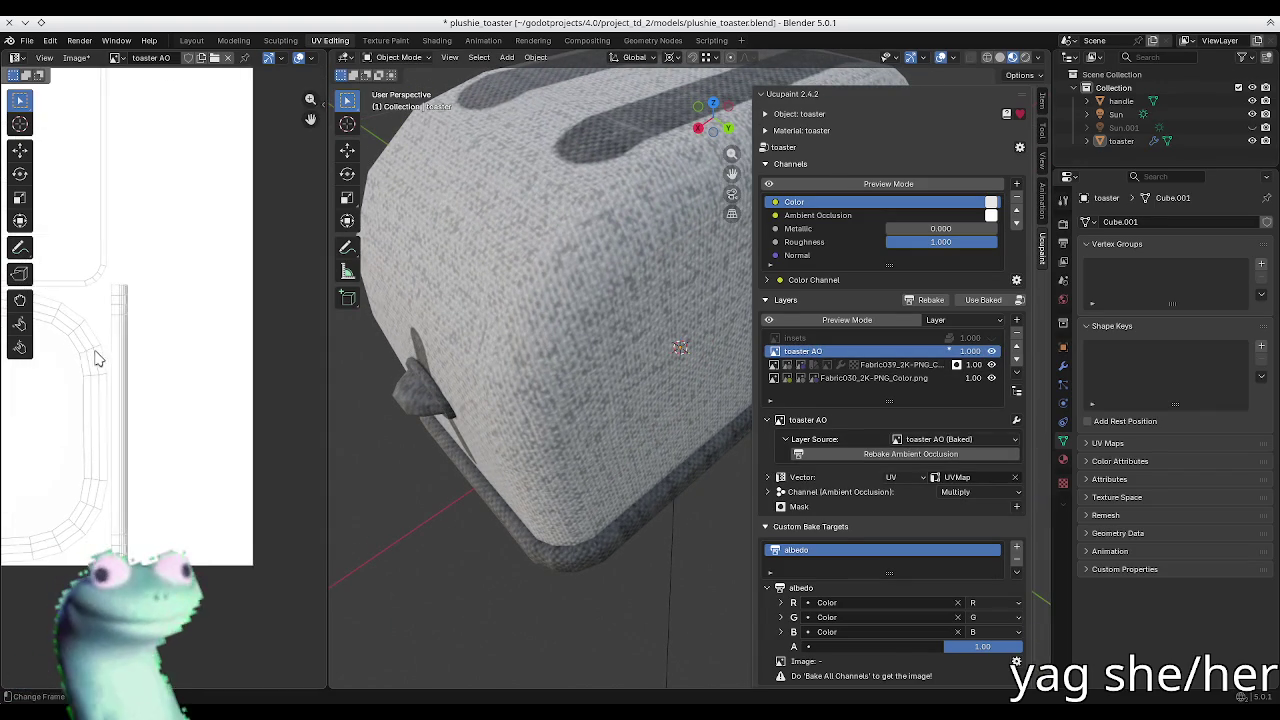
{"action": "scroll", "coordinate": [140, 375], "scroll_direction": "up", "scroll_amount": 2}
{"action": "scroll", "coordinate": [126, 366], "scroll_direction": "up", "scroll_amount": 1}
{"action": "left_click", "coordinate": [991, 352]}
{"action": "left_click", "coordinate": [991, 352]}
{"action": "left_click", "coordinate": [991, 352]}
{"action": "scroll", "coordinate": [595, 347], "scroll_direction": "up", "scroll_amount": 2}
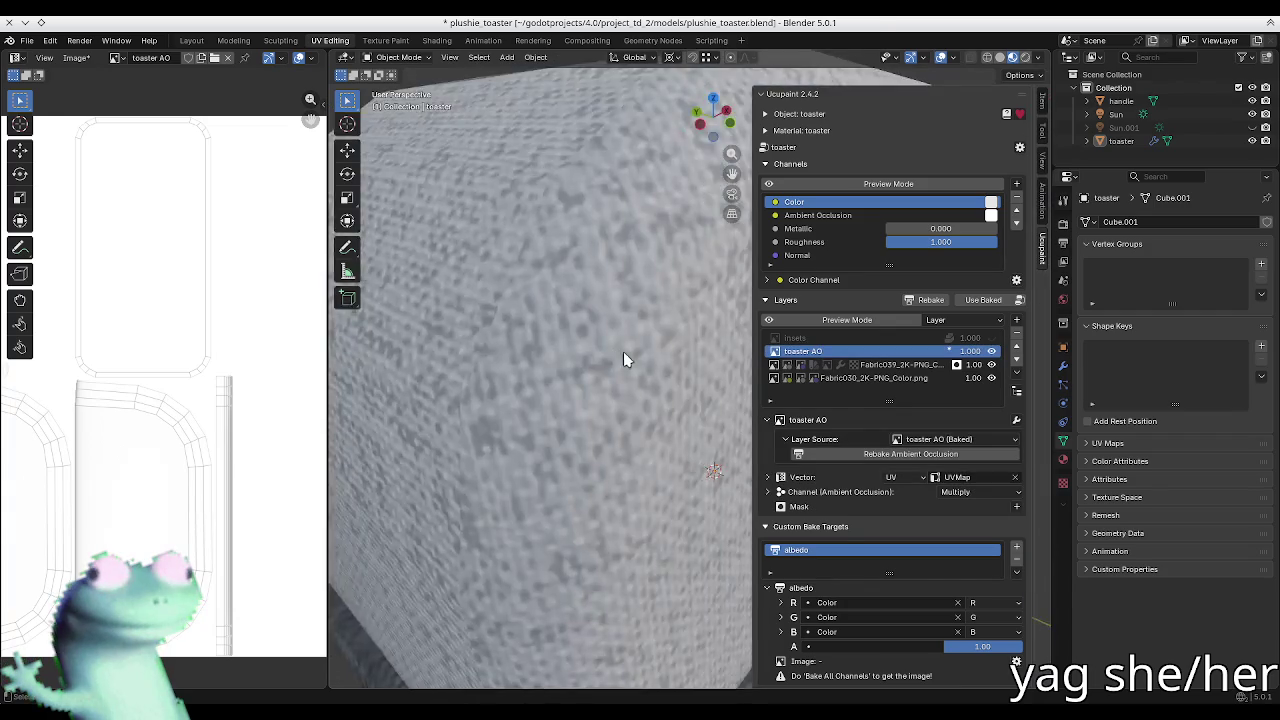
{"action": "scroll", "coordinate": [623, 351], "scroll_direction": "down", "scroll_amount": 3}
{"action": "scroll", "coordinate": [640, 354], "scroll_direction": "down", "scroll_amount": 2}
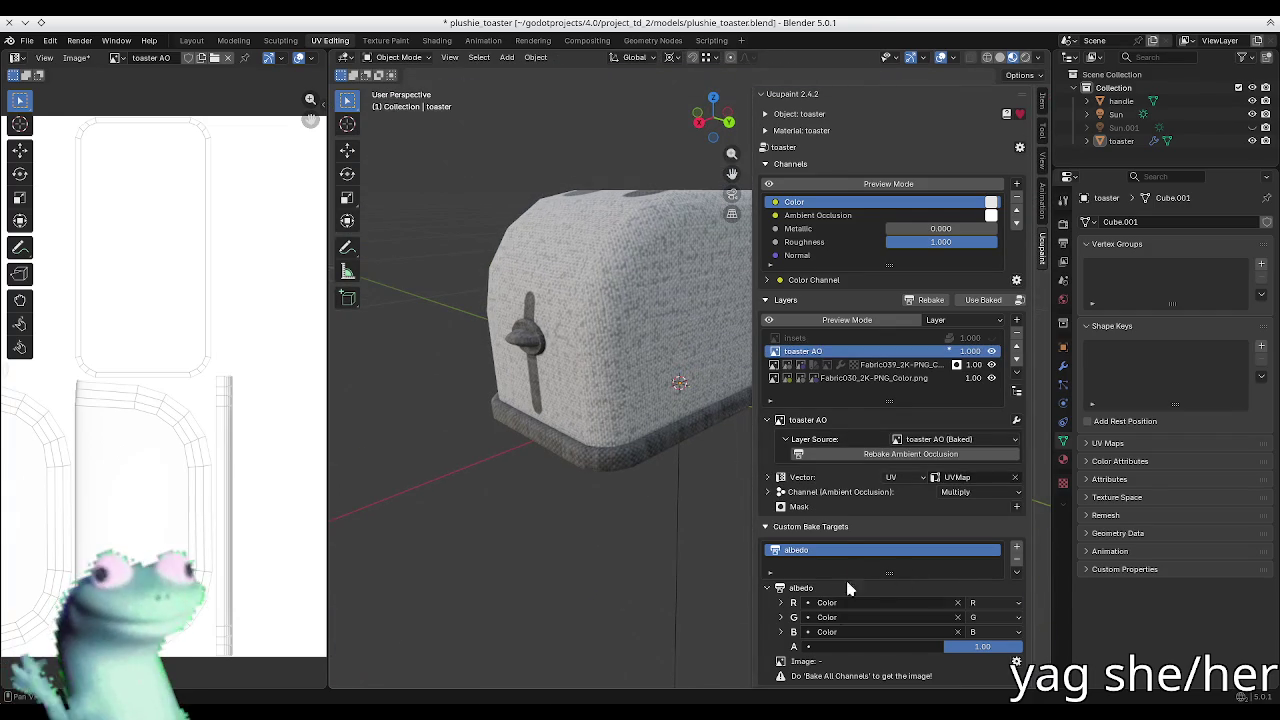
Step: Add a custom bake target named toaster ORM using the GLTF ORM preset
{"action": "left_click", "coordinate": [1016, 548]}
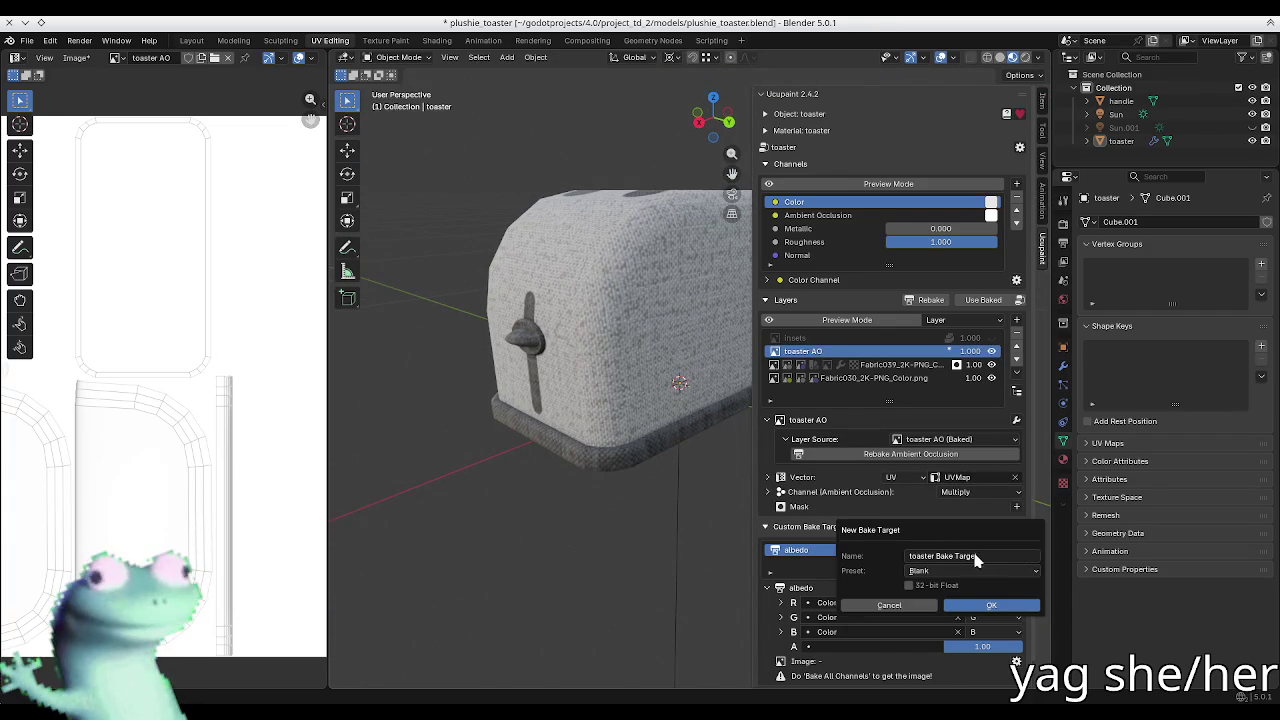
{"action": "left_click", "coordinate": [957, 560]}
{"action": "type", "text": "orm"}
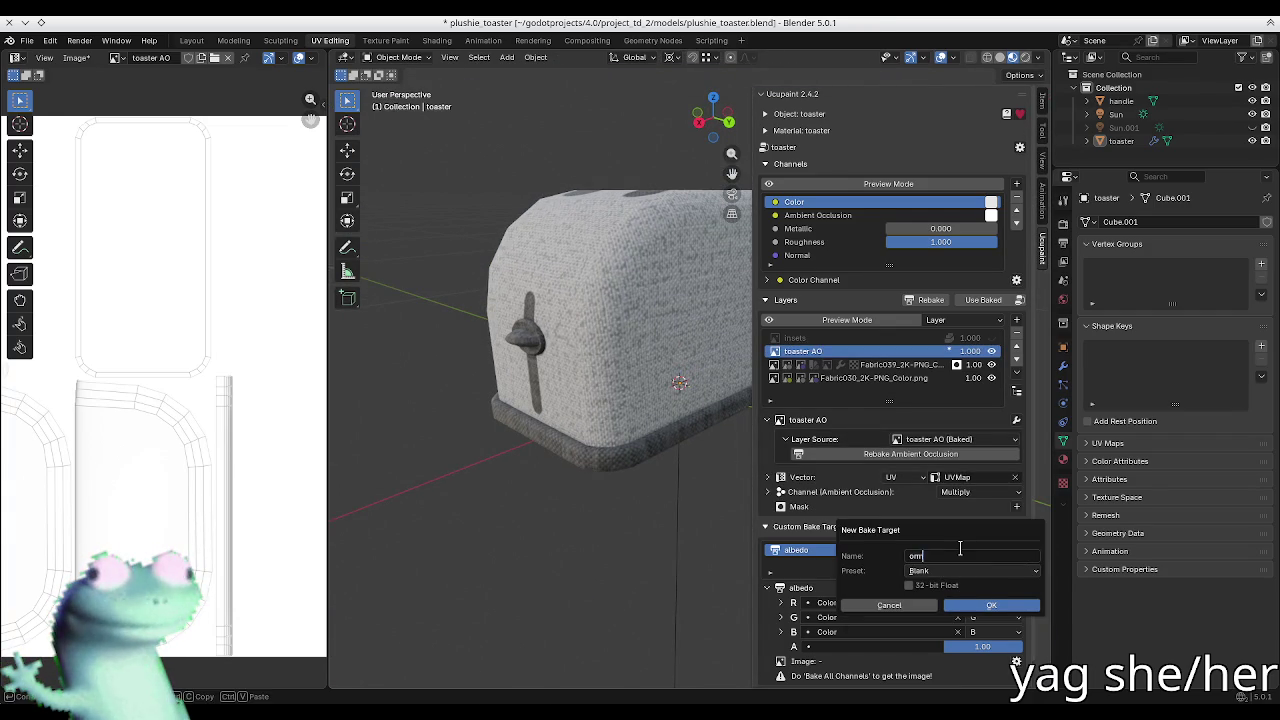
{"action": "left_click", "coordinate": [962, 570]}
{"action": "left_click", "coordinate": [966, 620]}
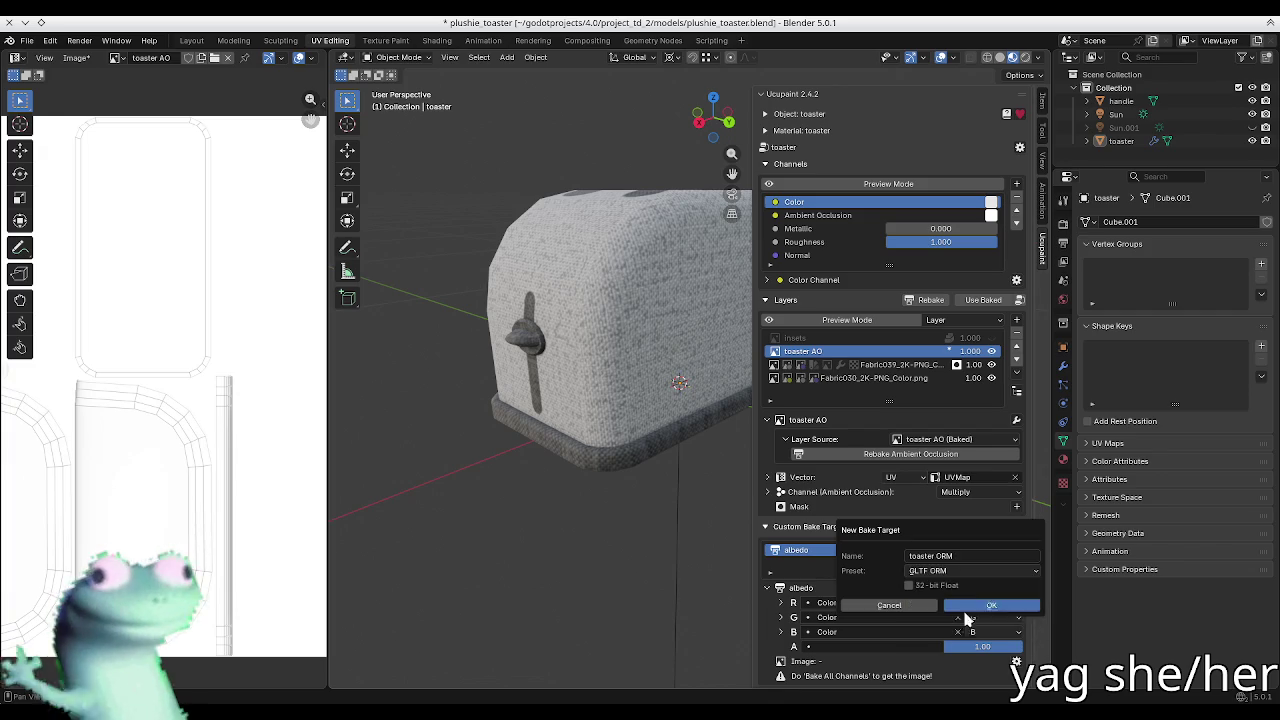
{"action": "left_click", "coordinate": [979, 605]}
{"action": "scroll", "coordinate": [800, 585], "scroll_direction": "down", "scroll_amount": 1}
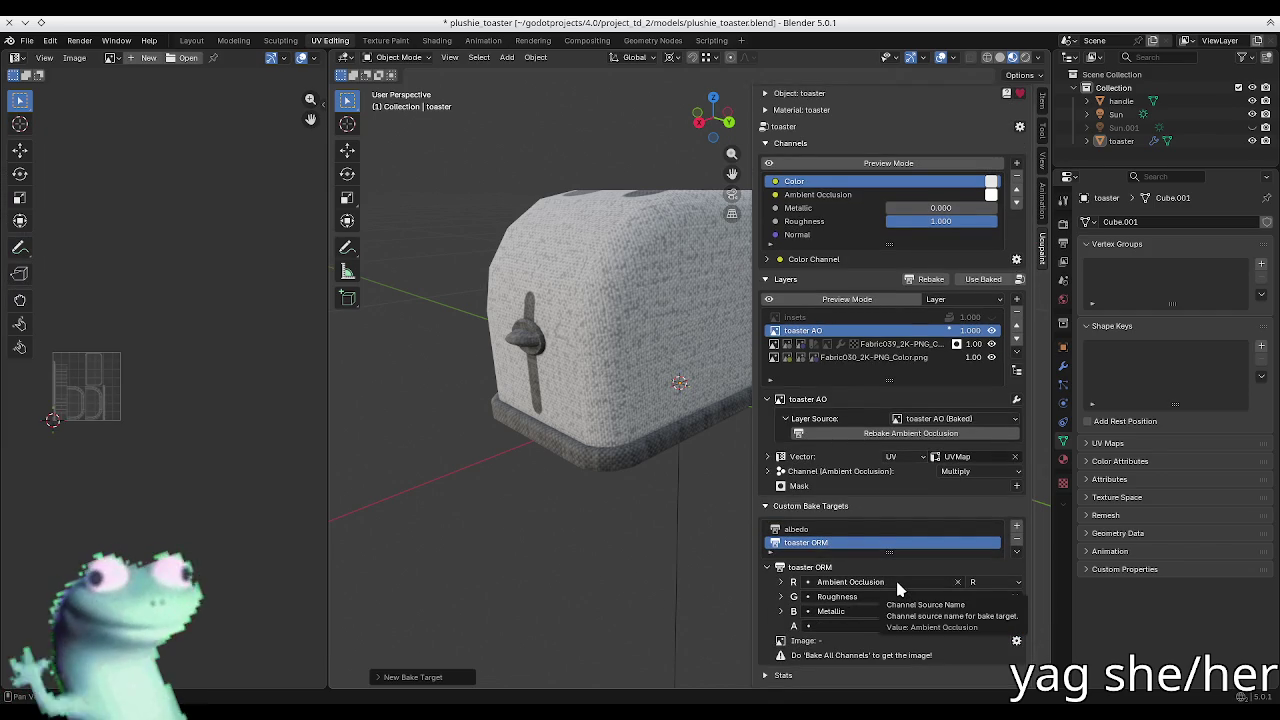
Step: Add a second bake target named nmap using the DirectX Normal preset
{"action": "left_click", "coordinate": [1014, 527]}
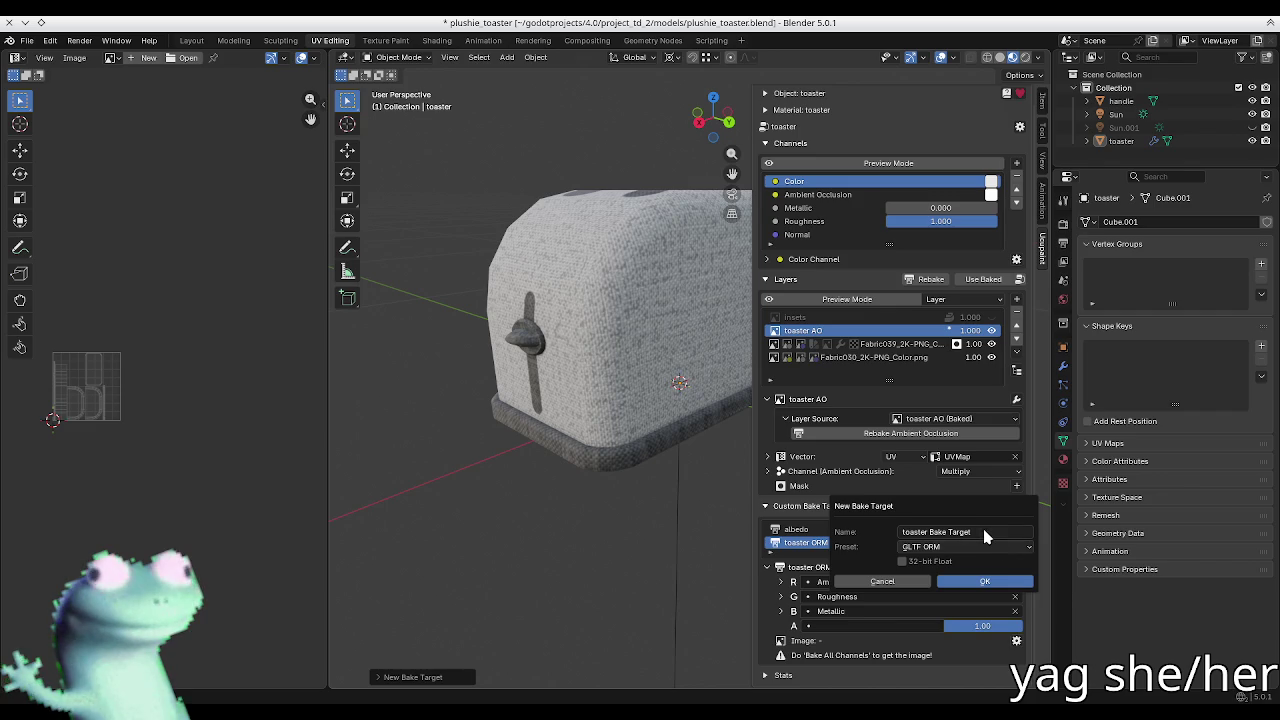
{"action": "left_click", "coordinate": [984, 546]}
{"action": "left_click", "coordinate": [955, 597]}
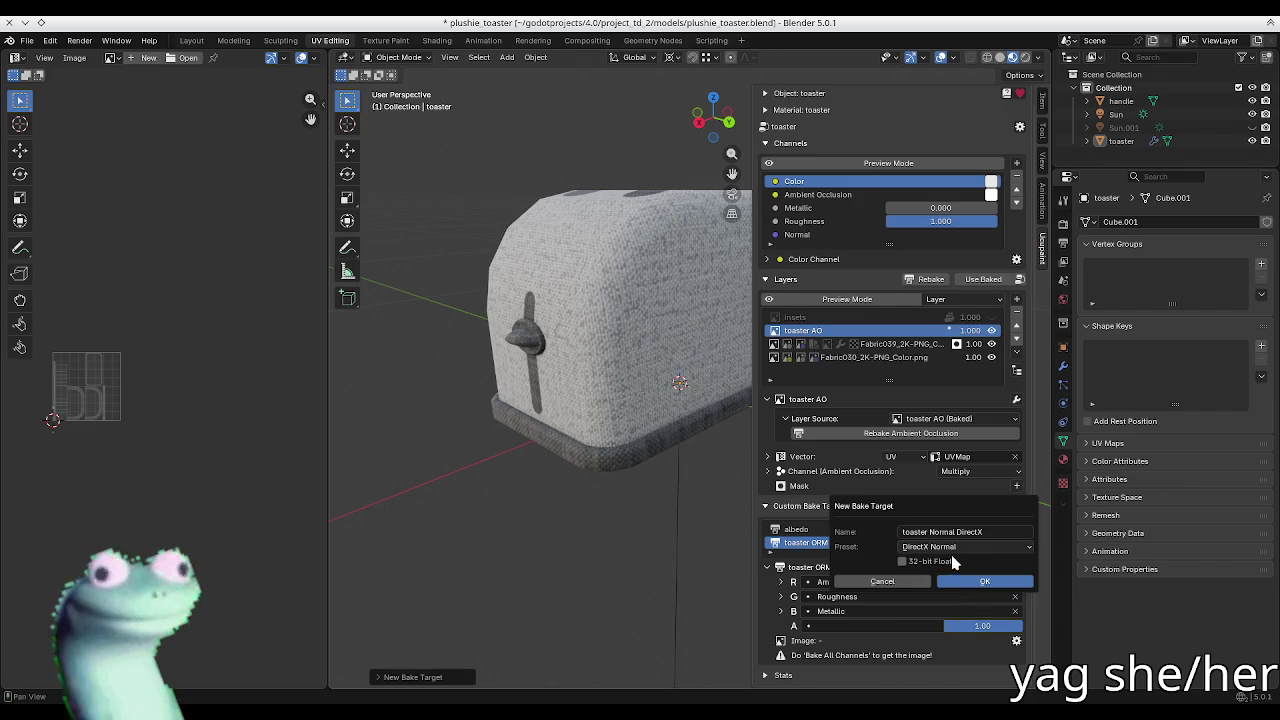
{"action": "left_click", "coordinate": [941, 533]}
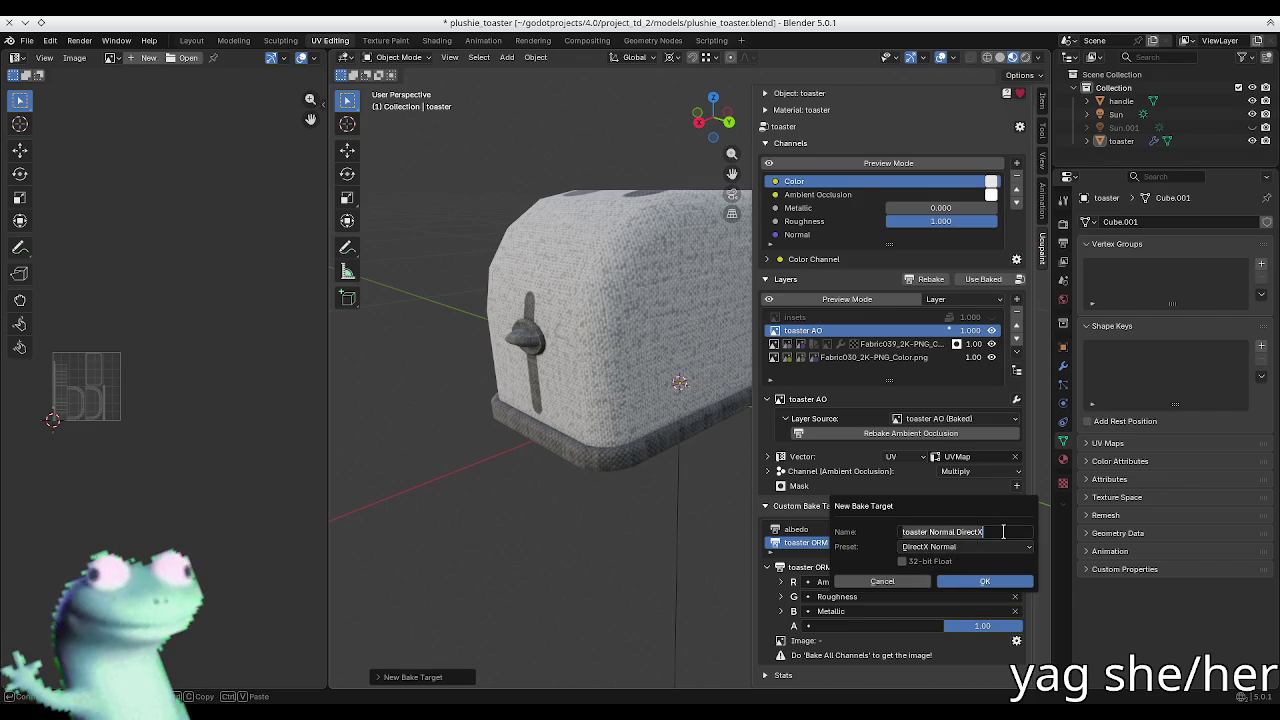
{"action": "type", "text": "nmp"}
{"action": "key", "text": "Return"}
{"action": "left_click", "coordinate": [980, 580]}
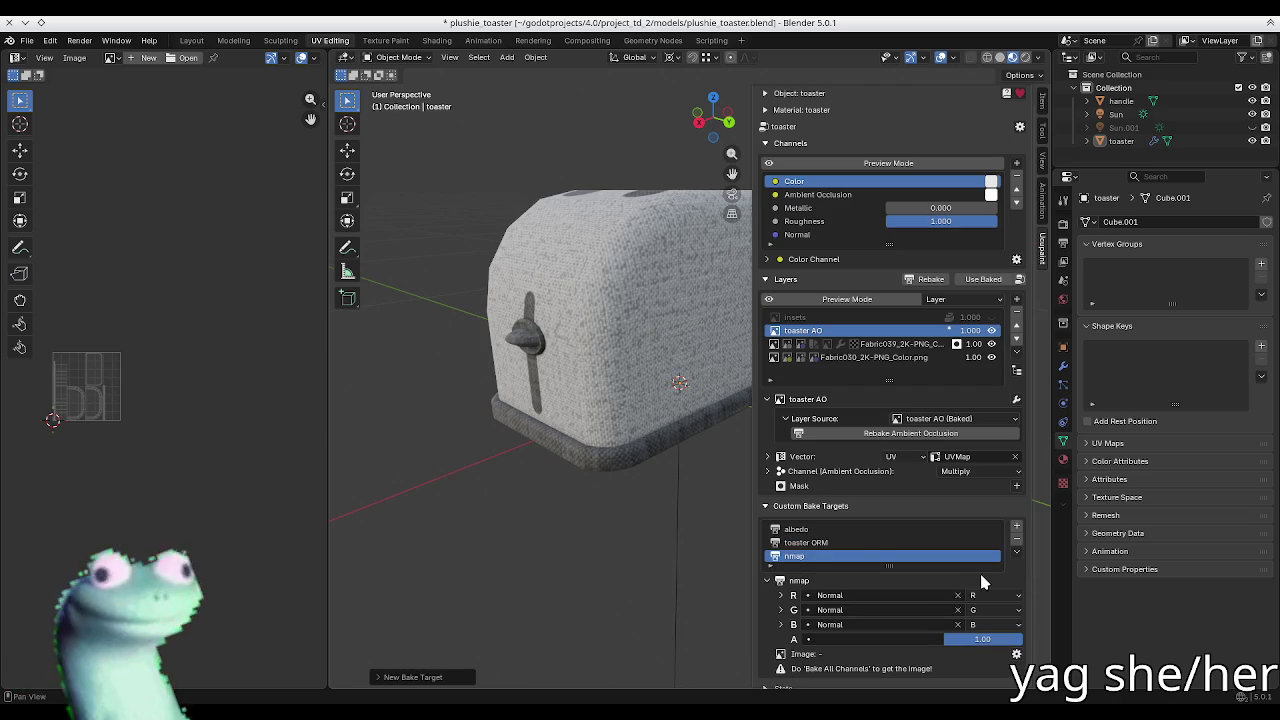
Step: Inspect the nmap red, green and blue channel rows, keeping green as Combined Normal
{"action": "left_click", "coordinate": [850, 558]}
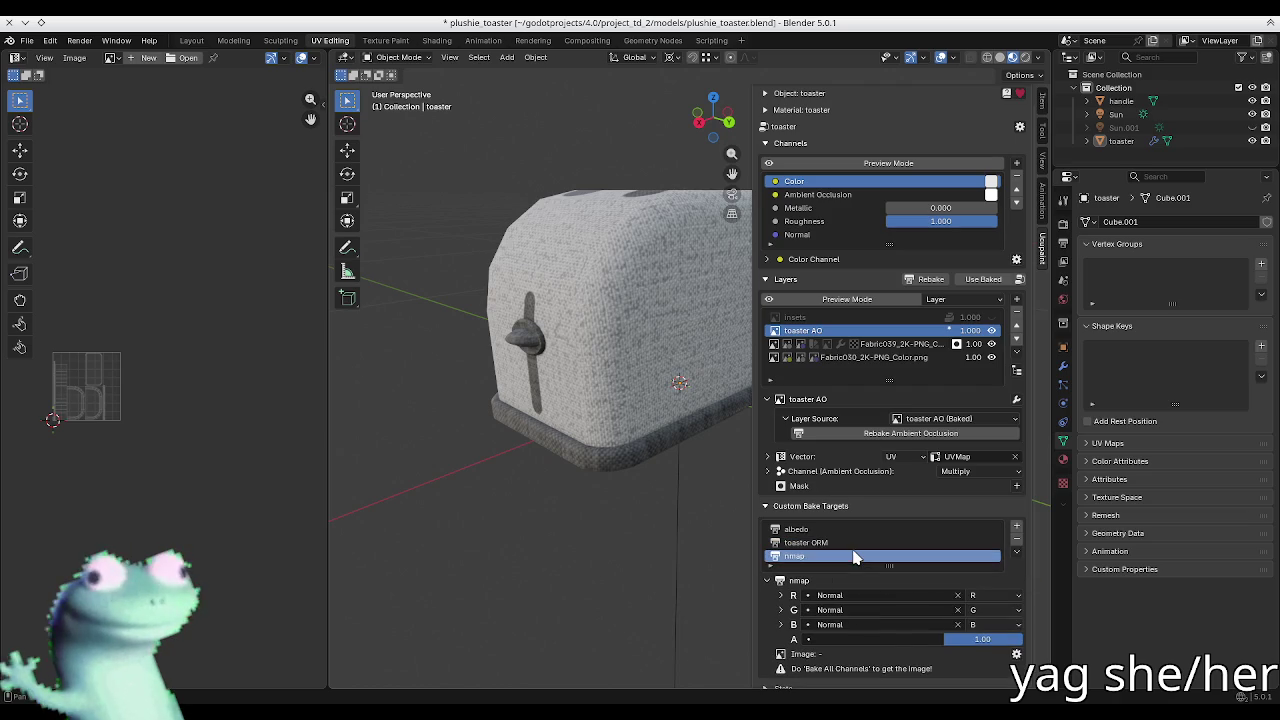
{"action": "left_click", "coordinate": [782, 610]}
{"action": "scroll", "coordinate": [786, 616], "scroll_direction": "down", "scroll_amount": 1}
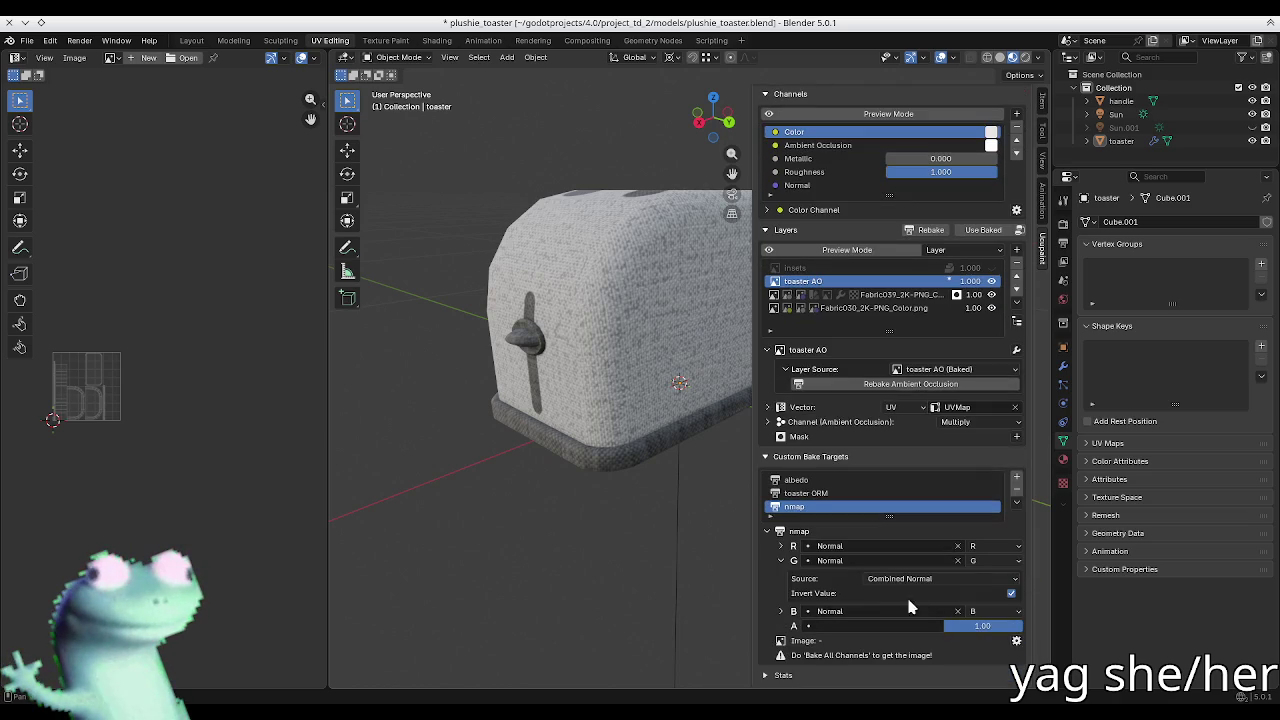
{"action": "left_click", "coordinate": [920, 579]}
{"action": "left_click", "coordinate": [920, 595]}
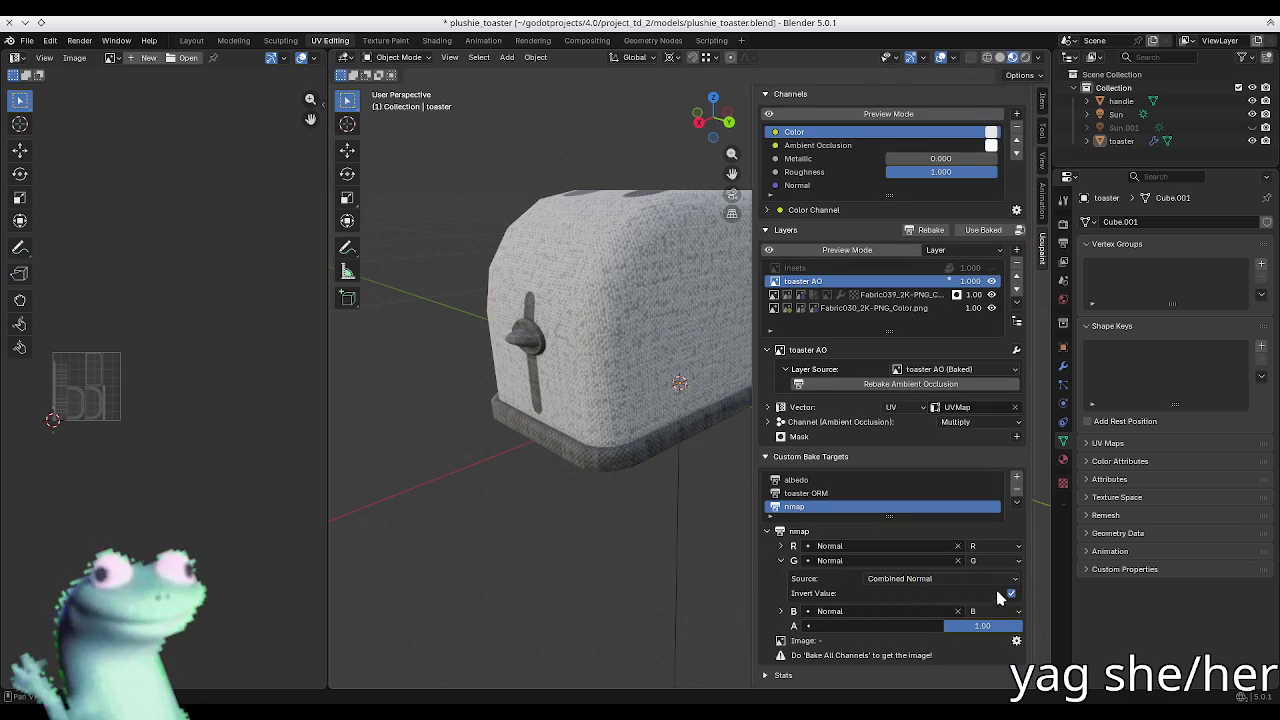
{"action": "left_click", "coordinate": [793, 546]}
{"action": "left_click", "coordinate": [793, 546]}
{"action": "left_click", "coordinate": [793, 612]}
{"action": "left_click", "coordinate": [793, 612]}
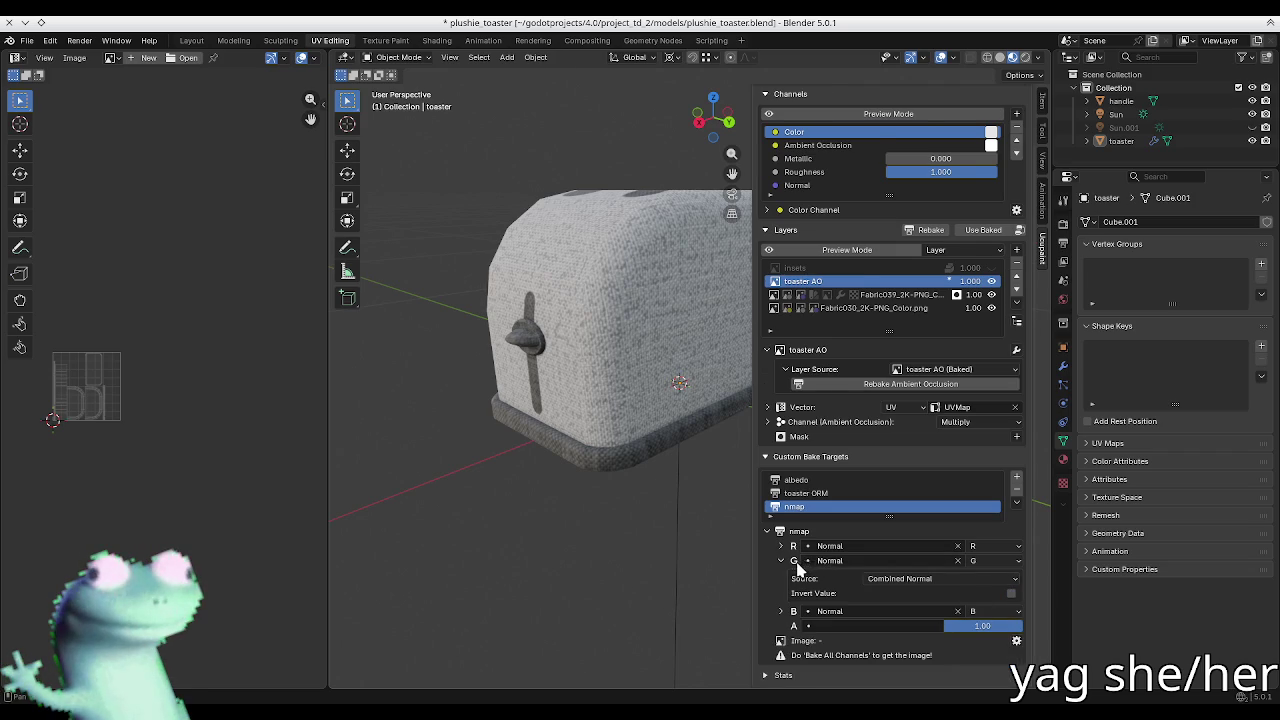
{"action": "left_click", "coordinate": [795, 562]}
Step: Rename the nmap target to 'normal map' and save plushie_toaster.blend
{"action": "key", "text": "ctrl+s"}
{"action": "double_click", "coordinate": [793, 542]}
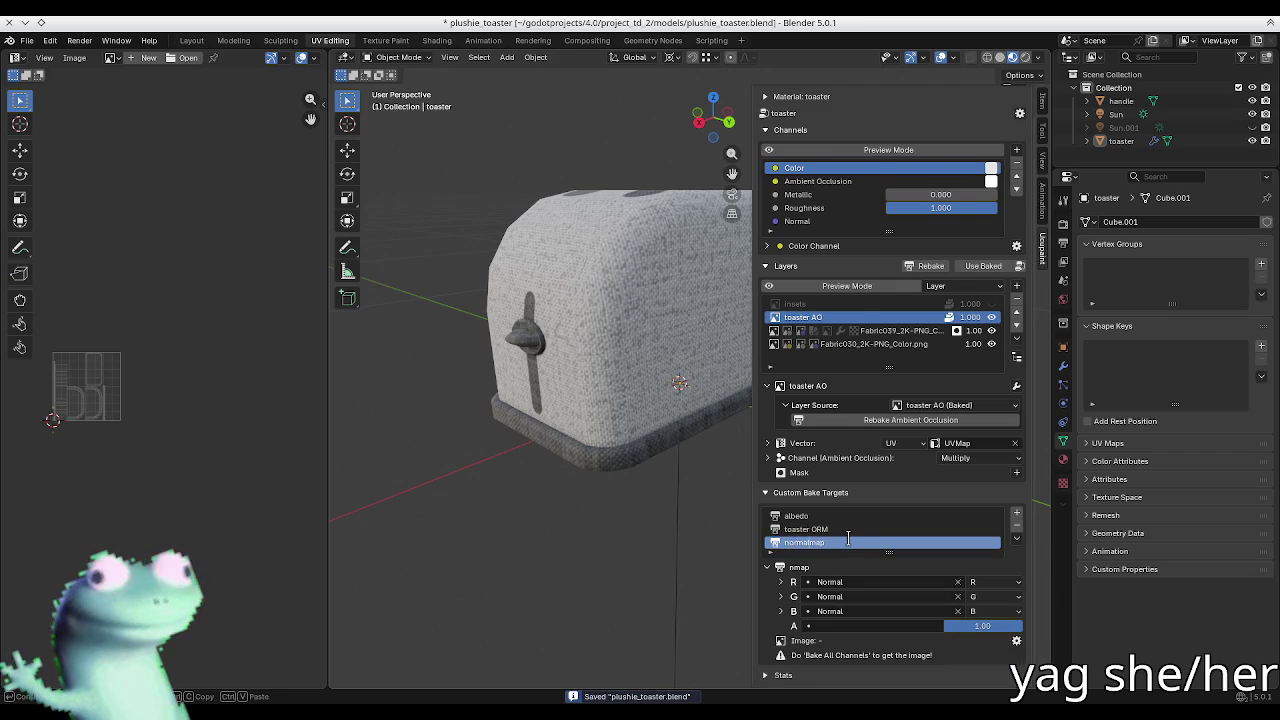
{"action": "key", "text": "Return"}
{"action": "key", "text": "ctrl+s"}
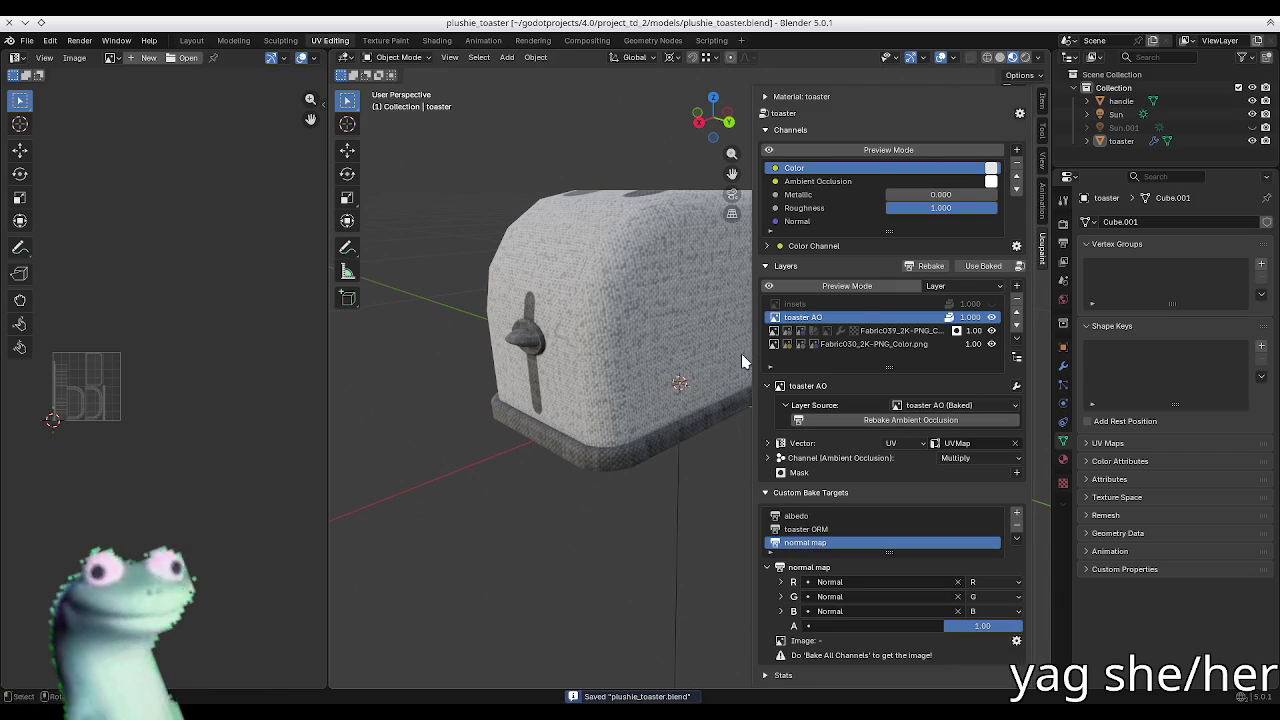
{"action": "middle_click_drag", "start_coordinate": [562, 400], "coordinate": [557, 460]}
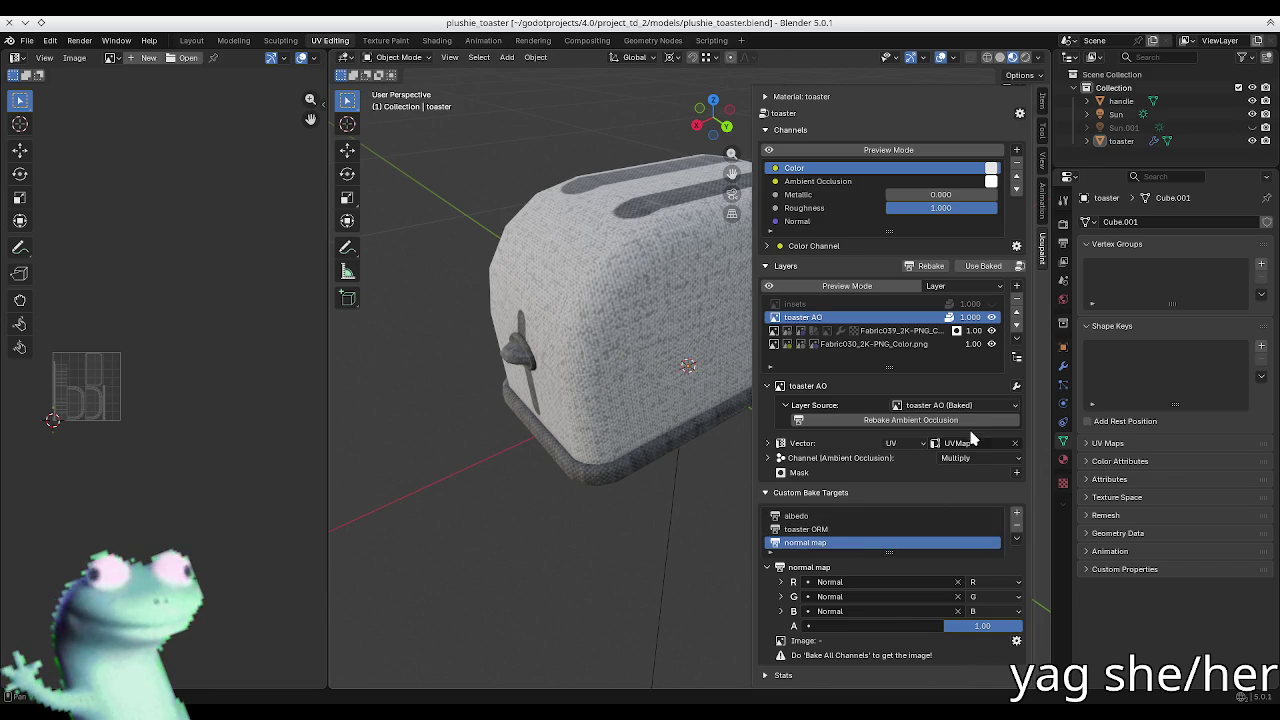
{"action": "left_click", "coordinate": [820, 515]}
{"action": "left_click", "coordinate": [820, 529]}
{"action": "left_click", "coordinate": [820, 542]}
{"action": "left_click", "coordinate": [527, 358]}
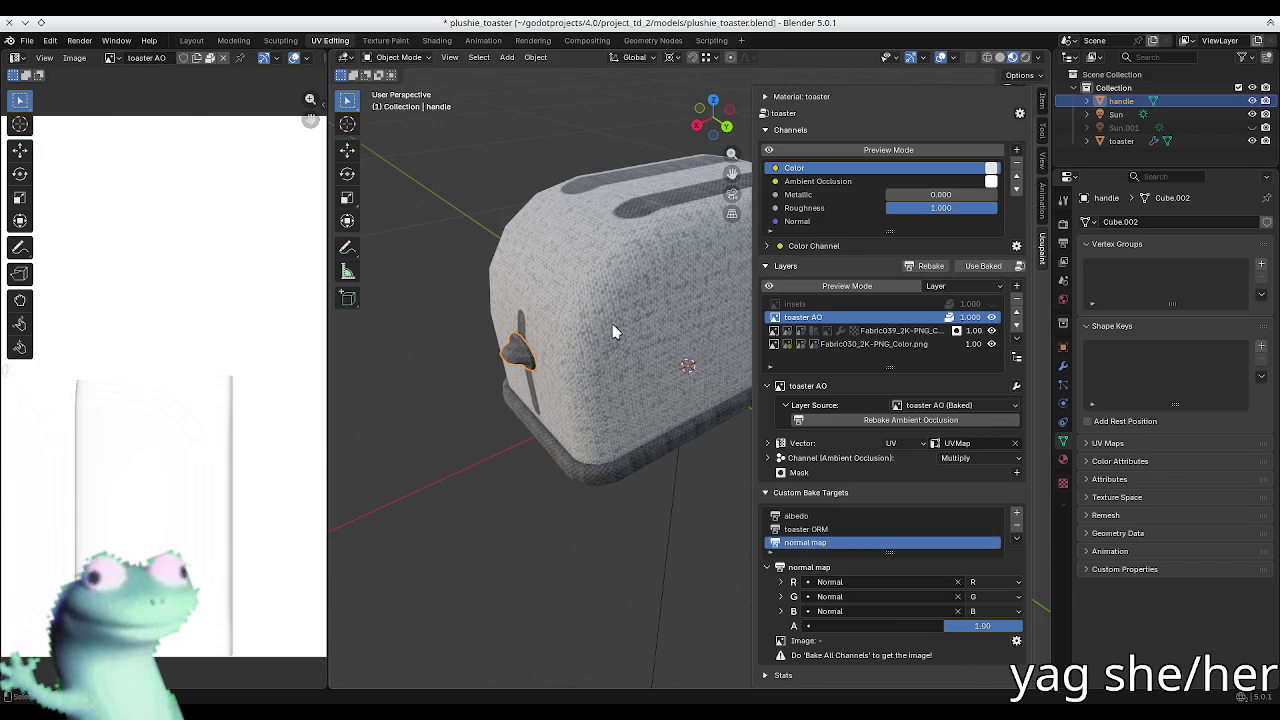
{"action": "left_click", "coordinate": [614, 332]}
{"action": "key", "text": "q"}
{"action": "left_click", "coordinate": [617, 335]}
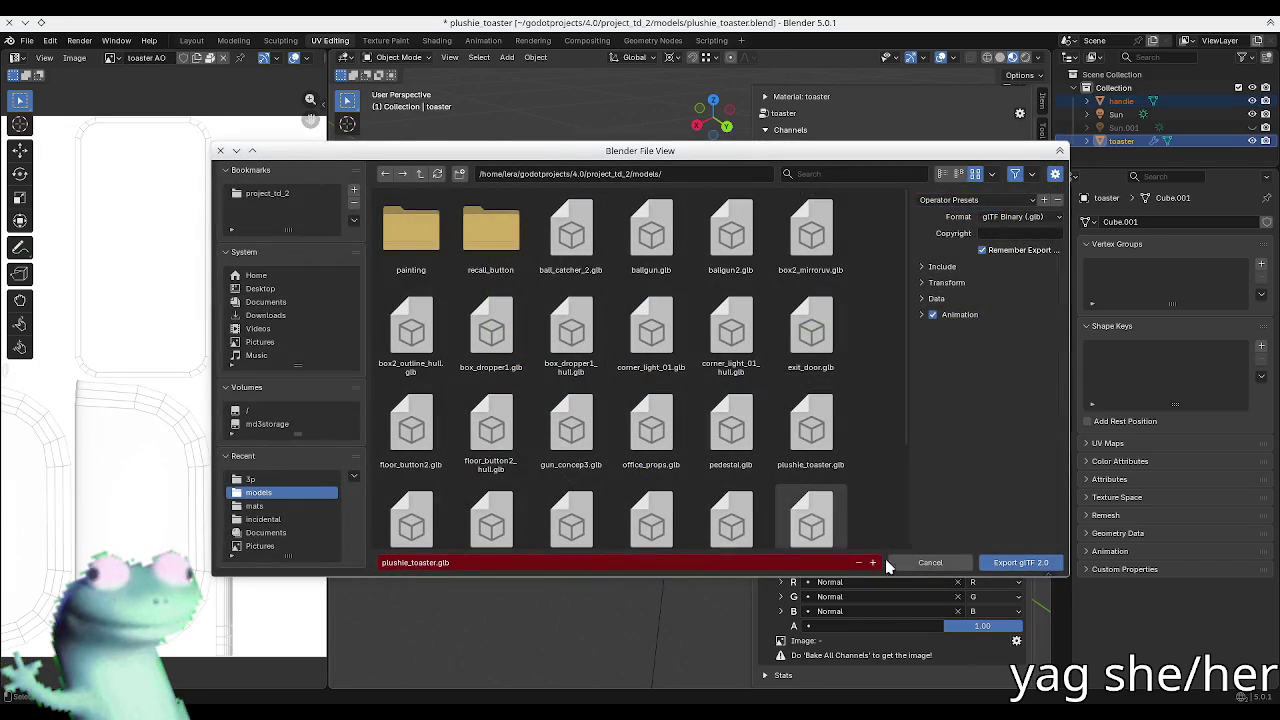
{"action": "left_click", "coordinate": [1012, 563]}
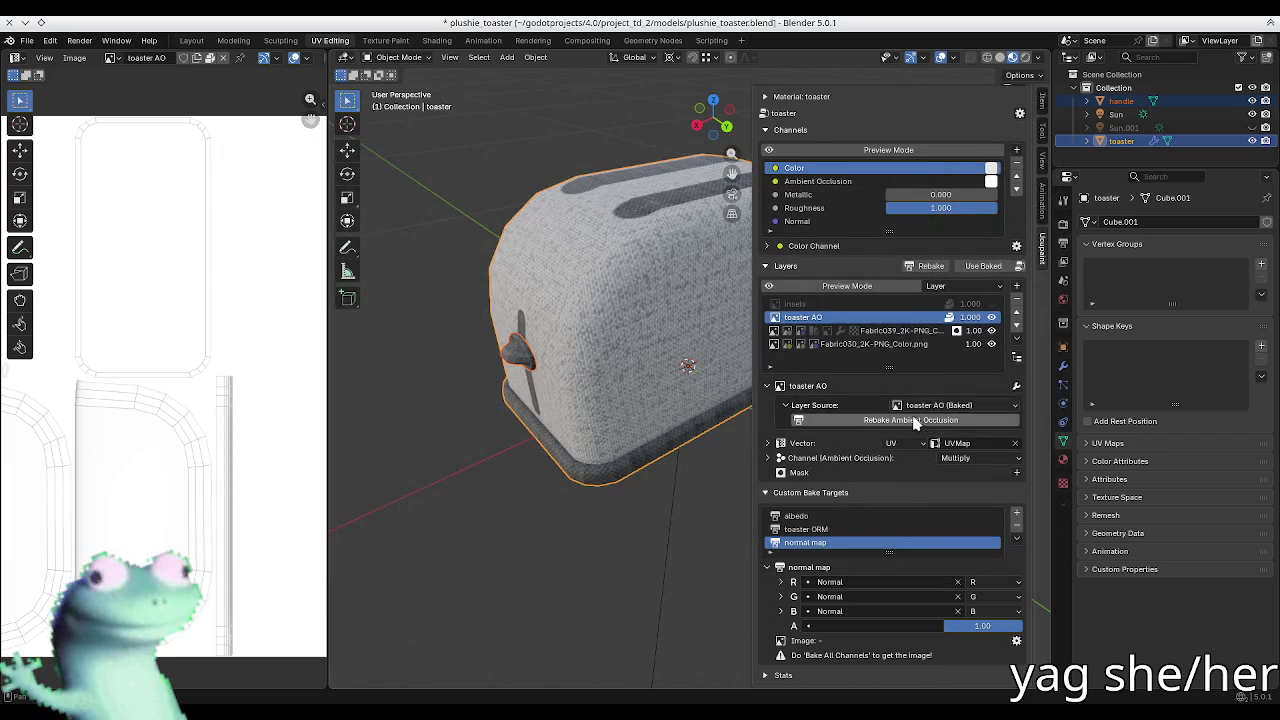
{"action": "left_click", "coordinate": [810, 405]}
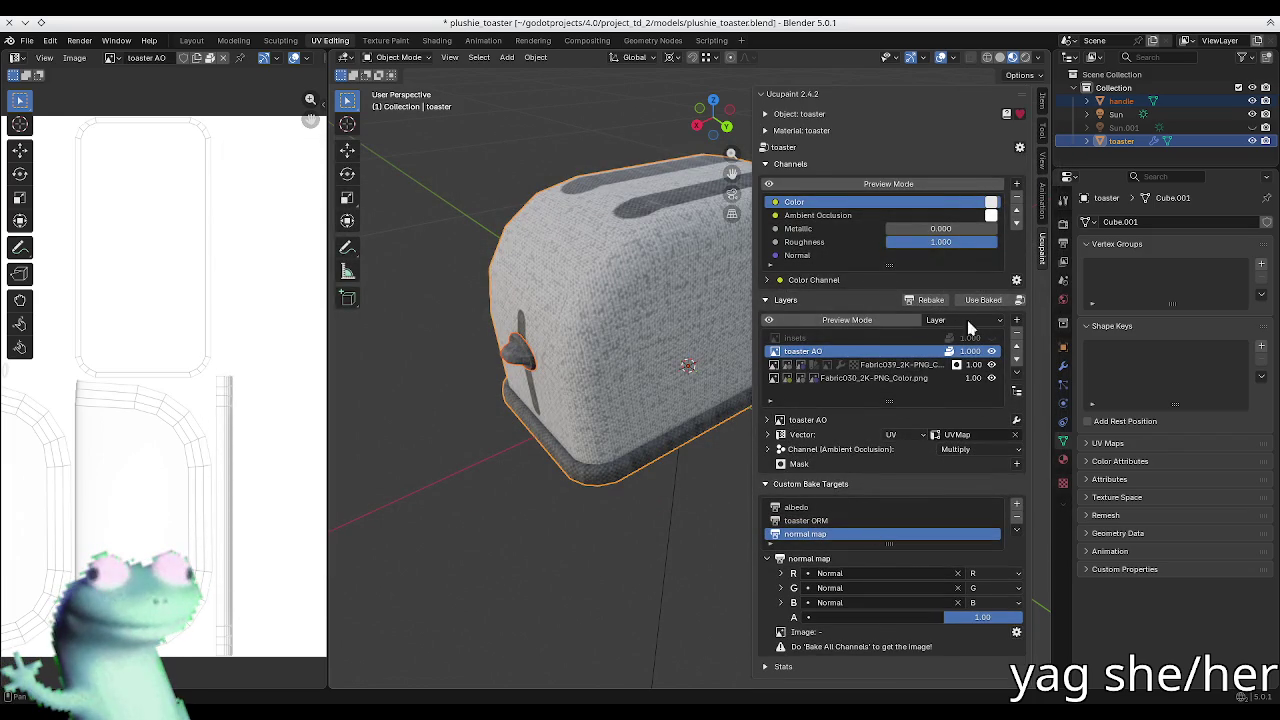
Step: Bake all the toaster's Ucupaint channels to images with Bake Device set to GPU Compute
{"action": "left_click", "coordinate": [1017, 281]}
{"action": "left_click", "coordinate": [1022, 298]}
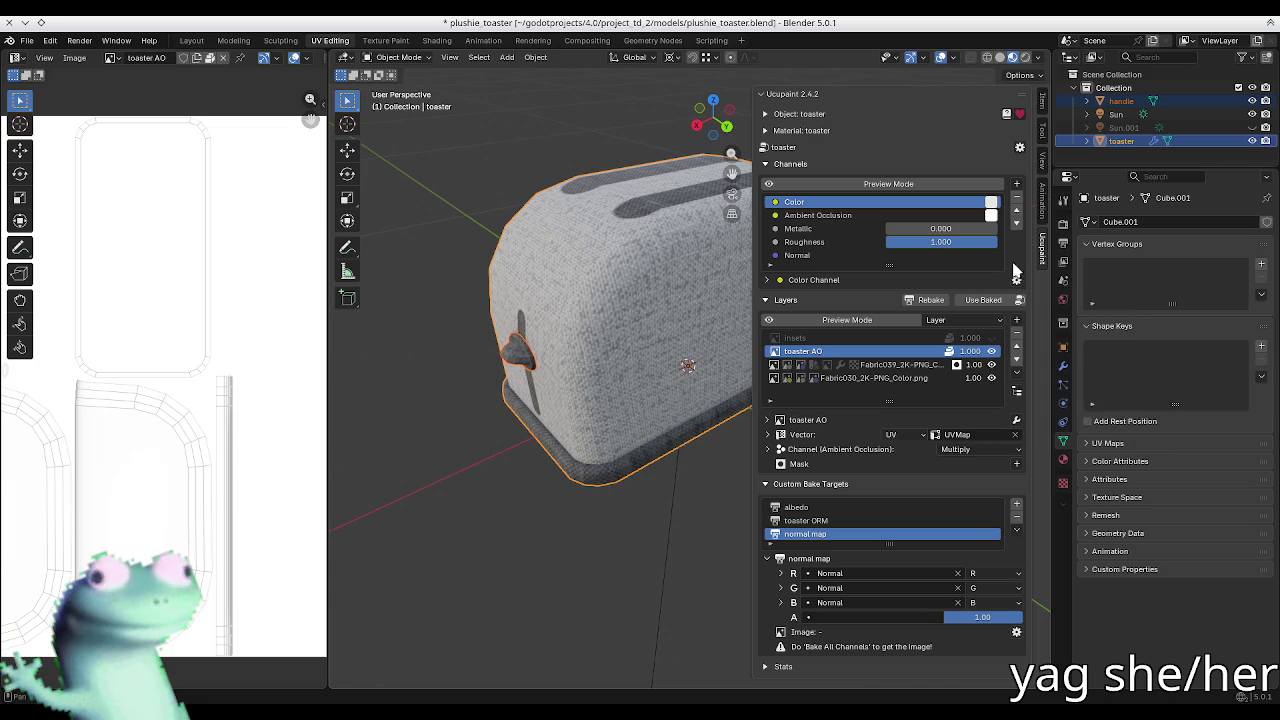
{"action": "left_click", "coordinate": [1020, 148]}
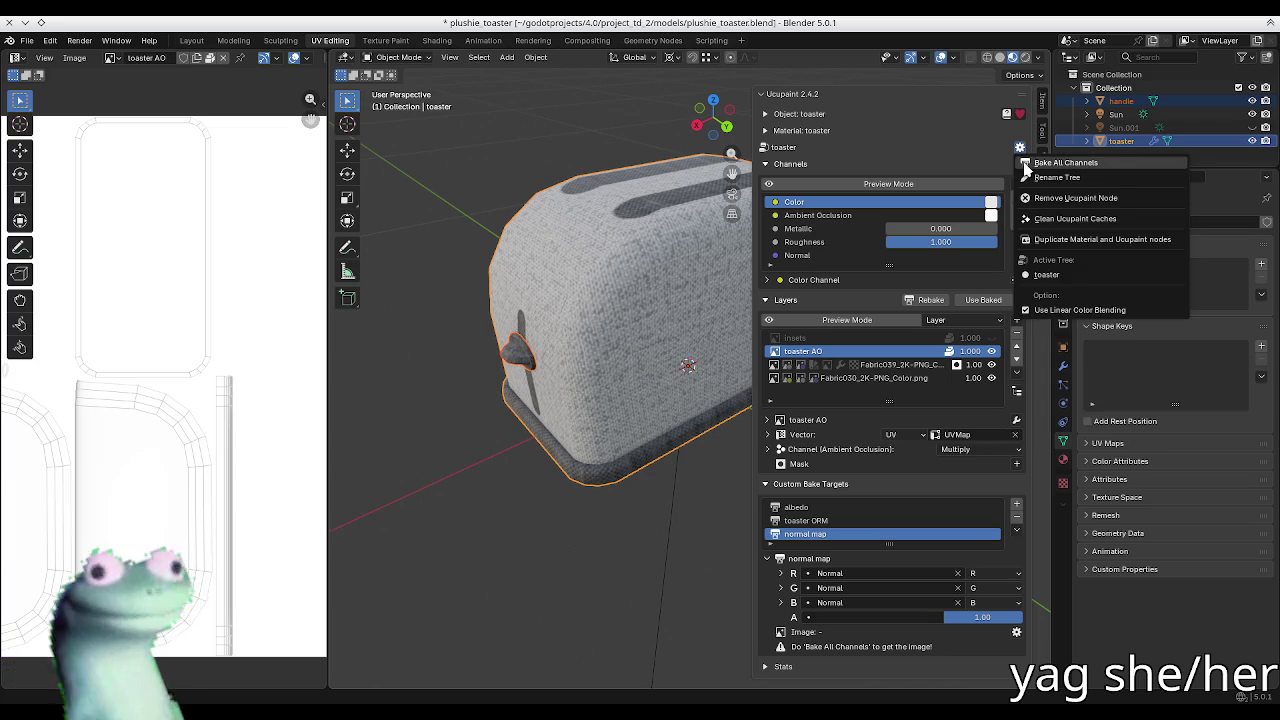
{"action": "left_click", "coordinate": [1025, 163]}
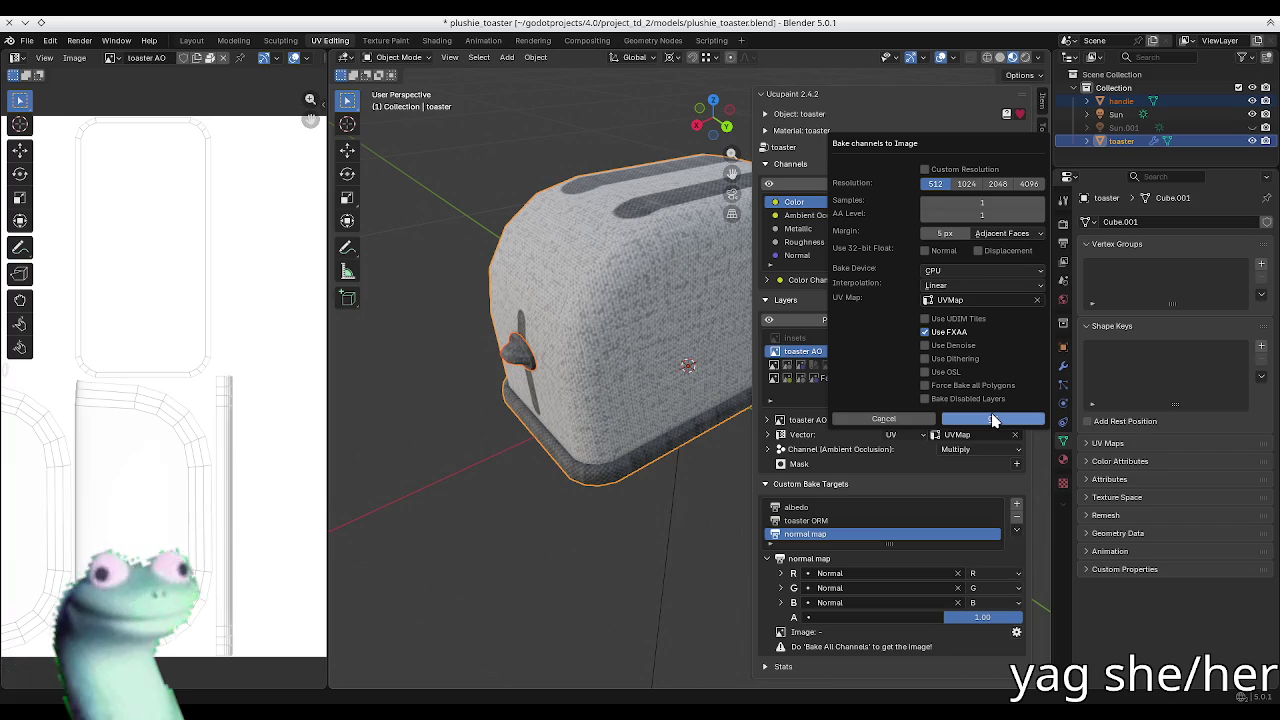
{"action": "left_click", "coordinate": [971, 268]}
{"action": "left_click", "coordinate": [968, 306]}
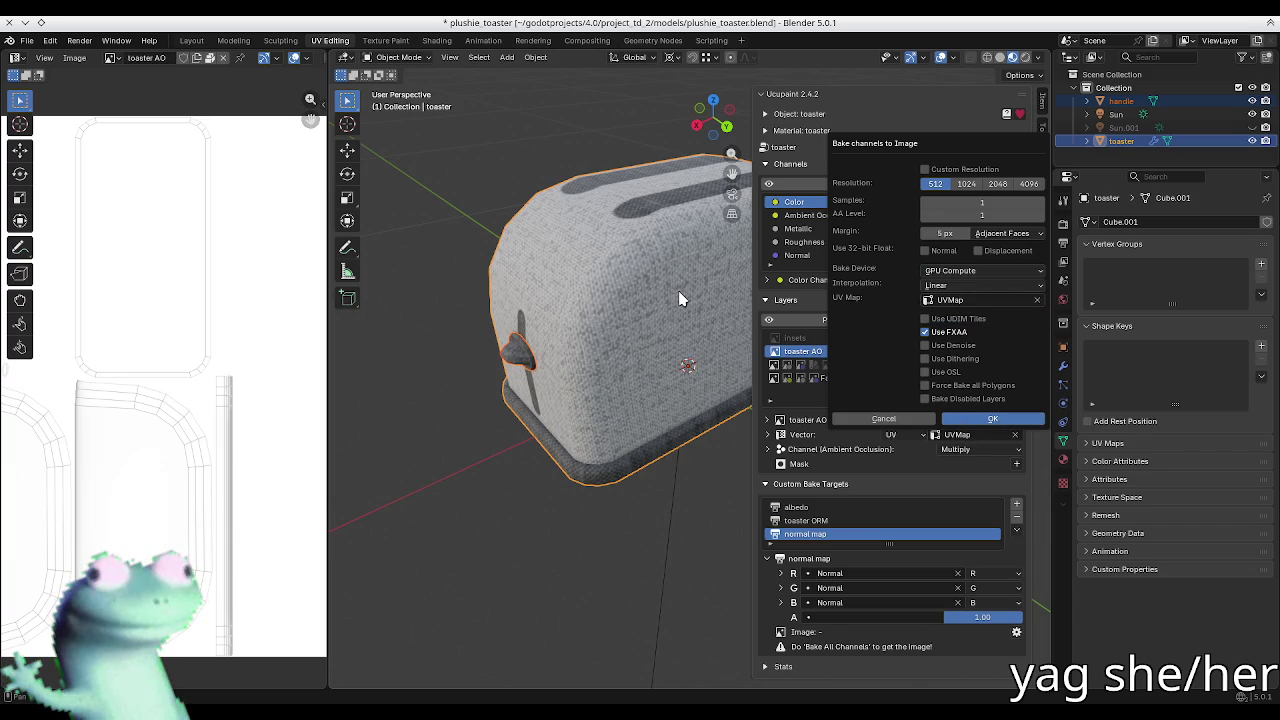
{"action": "key", "text": "Return"}
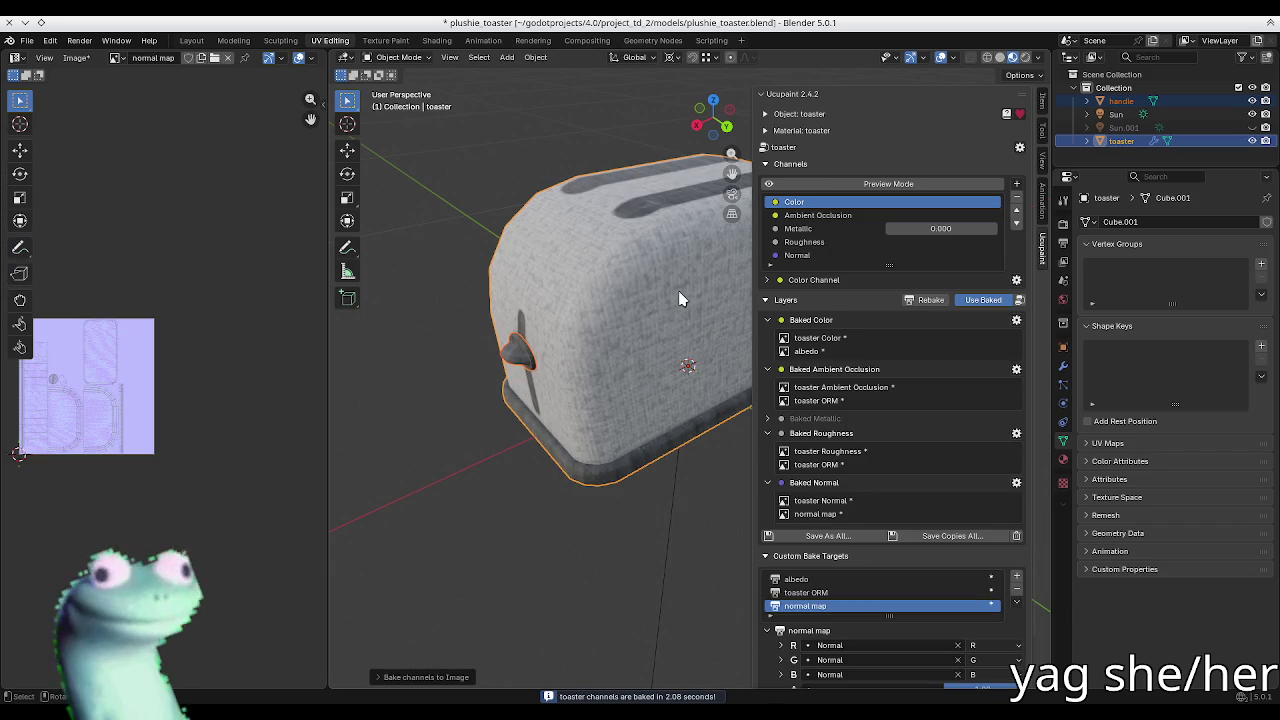
Step: Deselect the toaster and inspect the baked textures in Rendered viewport shading
{"action": "mouse_move", "coordinate": [539, 345]}
{"action": "middle_mouse_down"}
{"action": "mouse_move", "coordinate": [571, 387]}
{"action": "mouse_move", "coordinate": [606, 366]}
{"action": "mouse_move", "coordinate": [583, 375]}
{"action": "mouse_move", "coordinate": [577, 297]}
{"action": "middle_mouse_up"}
{"action": "key", "text": "alt+a"}
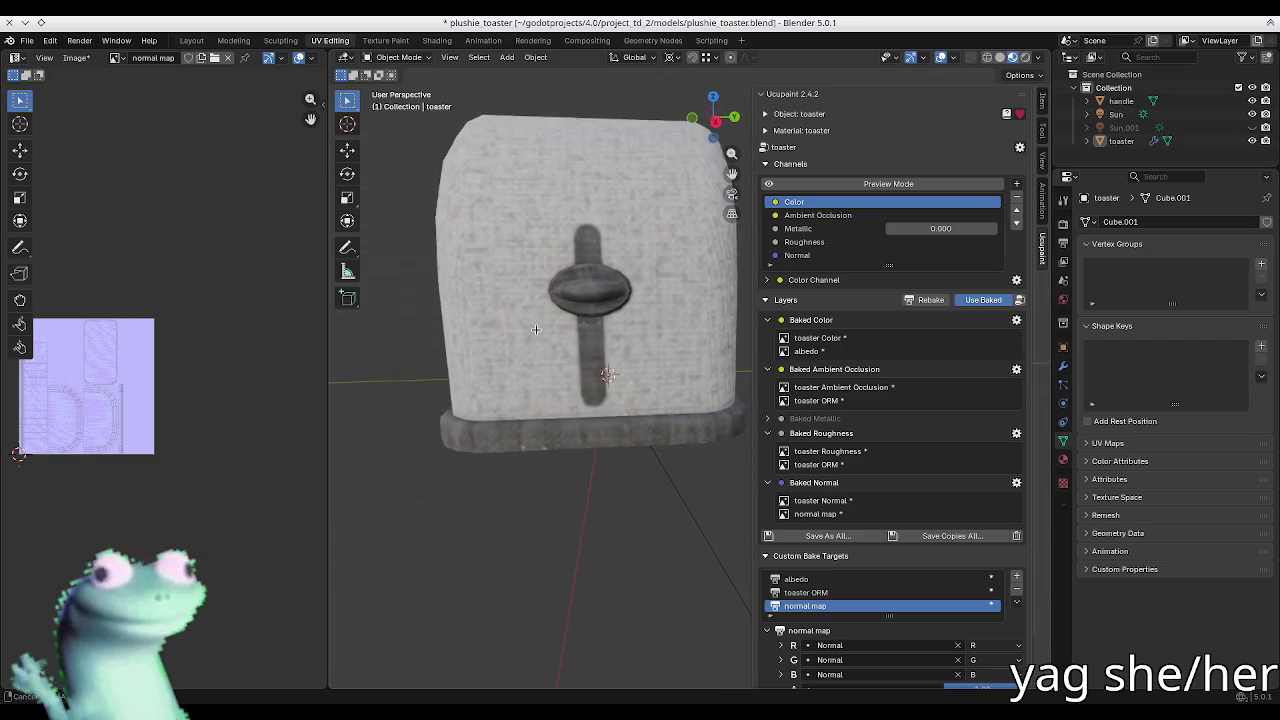
{"action": "key", "text": "n"}
{"action": "mouse_move", "coordinate": [577, 297]}
{"action": "middle_mouse_down"}
{"action": "mouse_move", "coordinate": [635, 282]}
{"action": "mouse_move", "coordinate": [571, 297]}
{"action": "mouse_move", "coordinate": [453, 280]}
{"action": "mouse_move", "coordinate": [400, 229]}
{"action": "mouse_move", "coordinate": [440, 258]}
{"action": "middle_mouse_up"}
{"action": "key", "text": "z"}
{"action": "left_click", "coordinate": [787, 340]}
{"action": "mouse_move", "coordinate": [780, 344]}
{"action": "middle_mouse_down"}
{"action": "mouse_move", "coordinate": [783, 514]}
{"action": "mouse_move", "coordinate": [843, 523]}
{"action": "mouse_move", "coordinate": [963, 484]}
{"action": "mouse_move", "coordinate": [943, 471]}
{"action": "mouse_move", "coordinate": [717, 463]}
{"action": "mouse_move", "coordinate": [654, 380]}
{"action": "mouse_move", "coordinate": [631, 408]}
{"action": "middle_mouse_up"}
{"action": "mouse_move", "coordinate": [656, 344]}
{"action": "middle_mouse_down"}
{"action": "mouse_move", "coordinate": [543, 351]}
{"action": "mouse_move", "coordinate": [586, 343]}
{"action": "mouse_move", "coordinate": [611, 370]}
{"action": "mouse_move", "coordinate": [609, 329]}
{"action": "mouse_move", "coordinate": [590, 326]}
{"action": "middle_mouse_up"}
{"action": "scroll", "coordinate": [577, 357], "scroll_direction": "up", "scroll_amount": 3}
{"action": "key", "text": "n"}
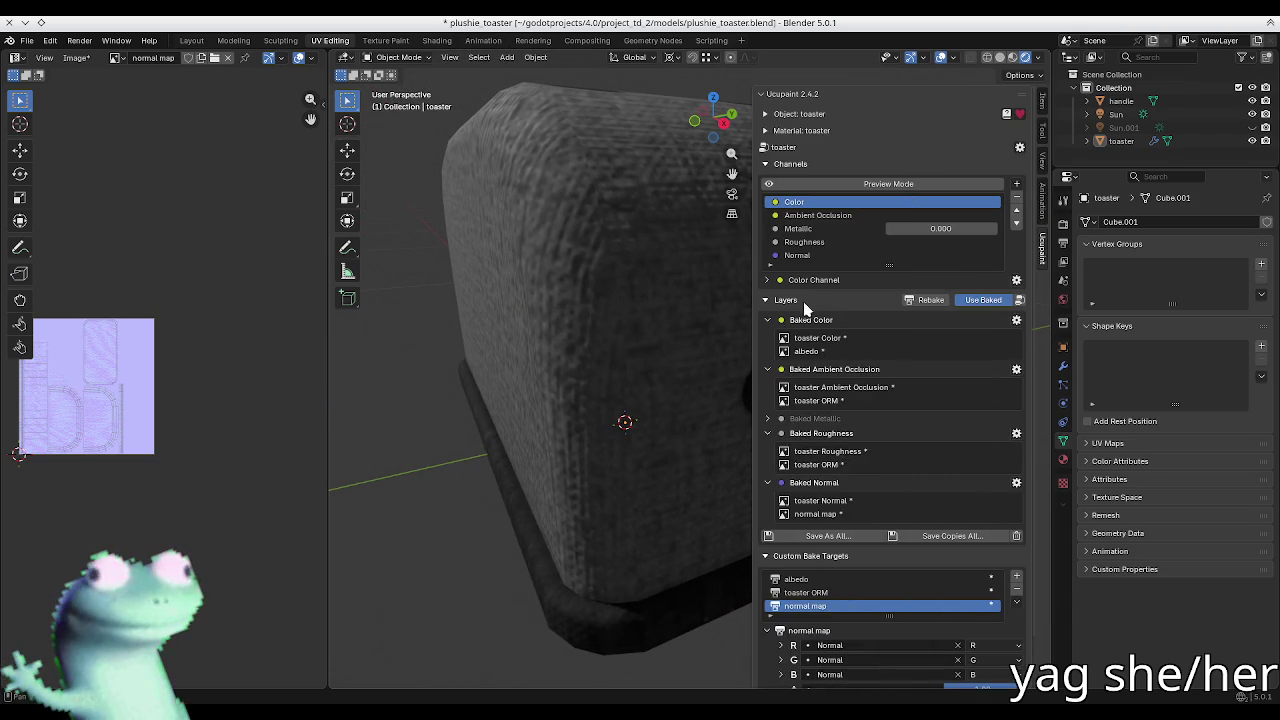
{"action": "middle_click_drag", "start_coordinate": [710, 340], "coordinate": [674, 357]}
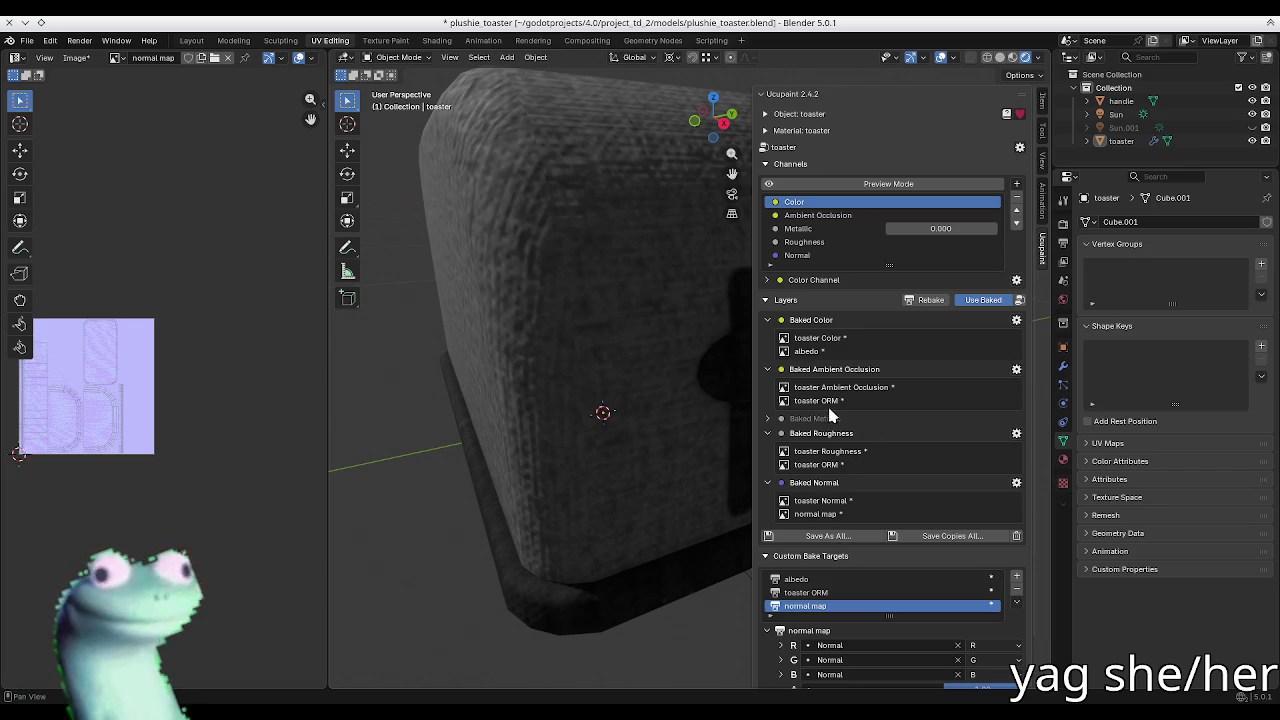
Step: Begin saving the albedo bake image to a file, then cancel the save
{"action": "left_click", "coordinate": [935, 579]}
{"action": "right_click", "coordinate": [944, 580]}
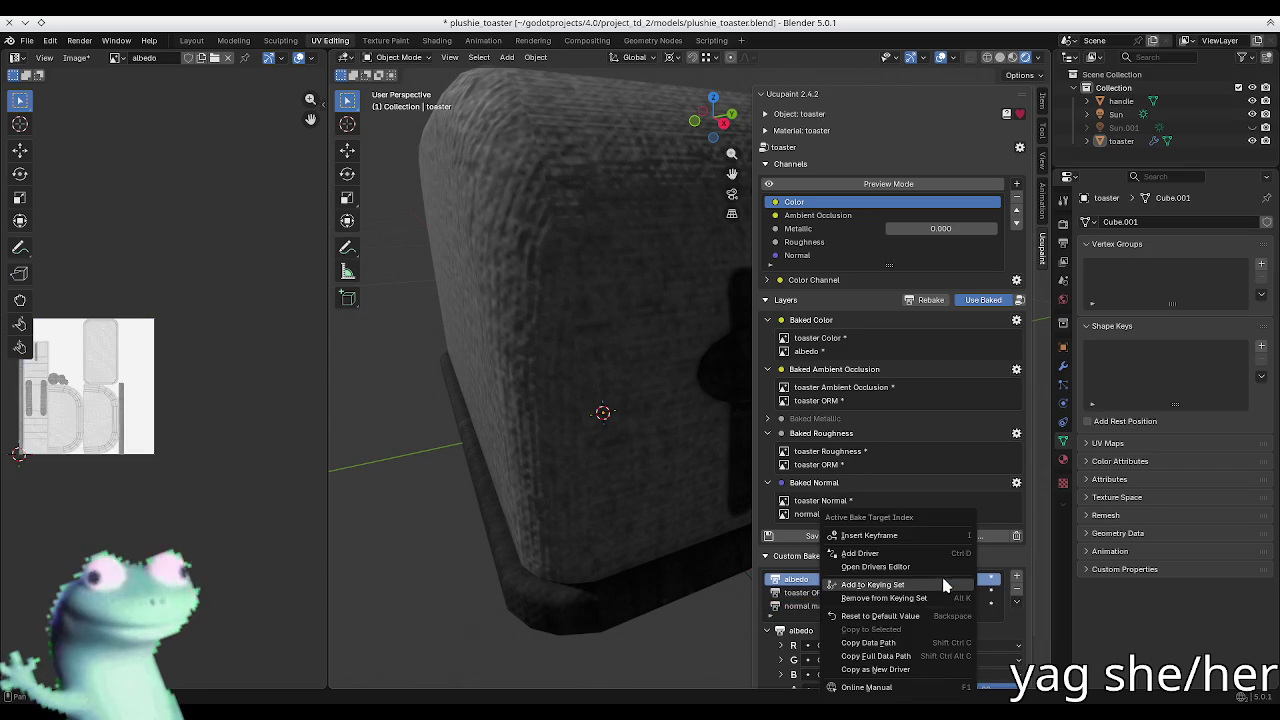
{"action": "scroll", "coordinate": [795, 490], "scroll_direction": "down", "scroll_amount": 1}
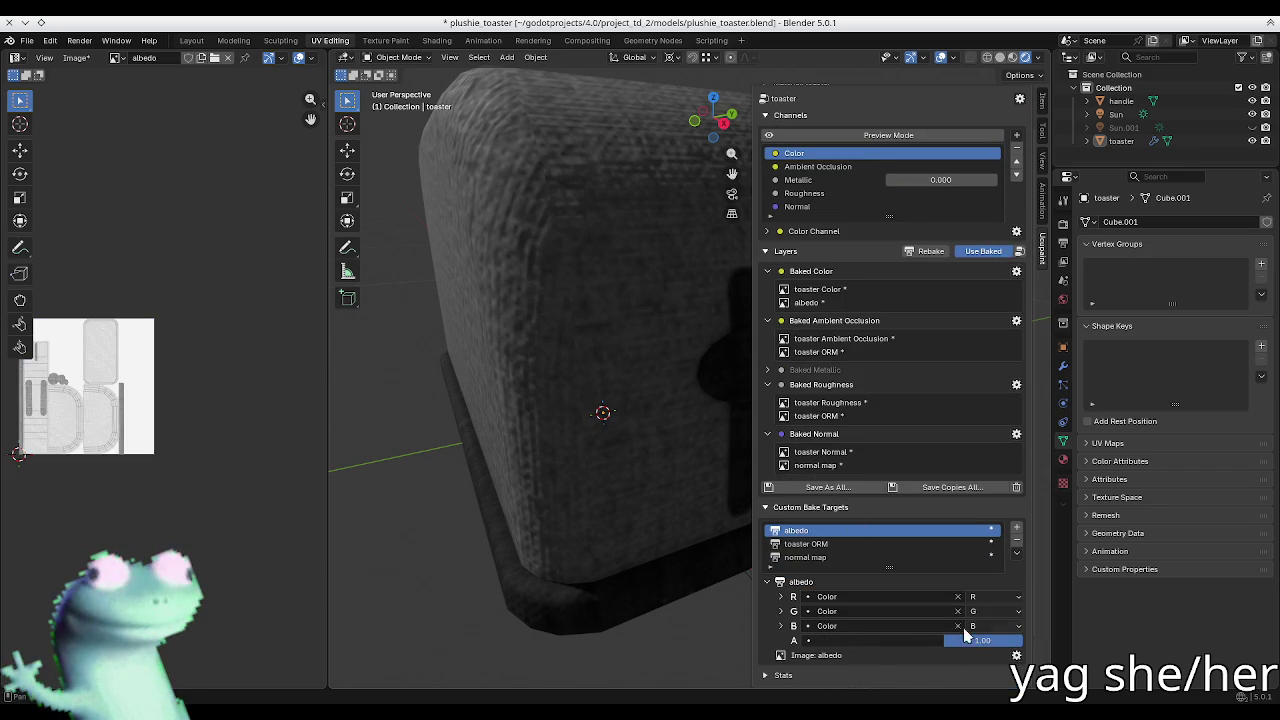
{"action": "left_click", "coordinate": [1016, 655]}
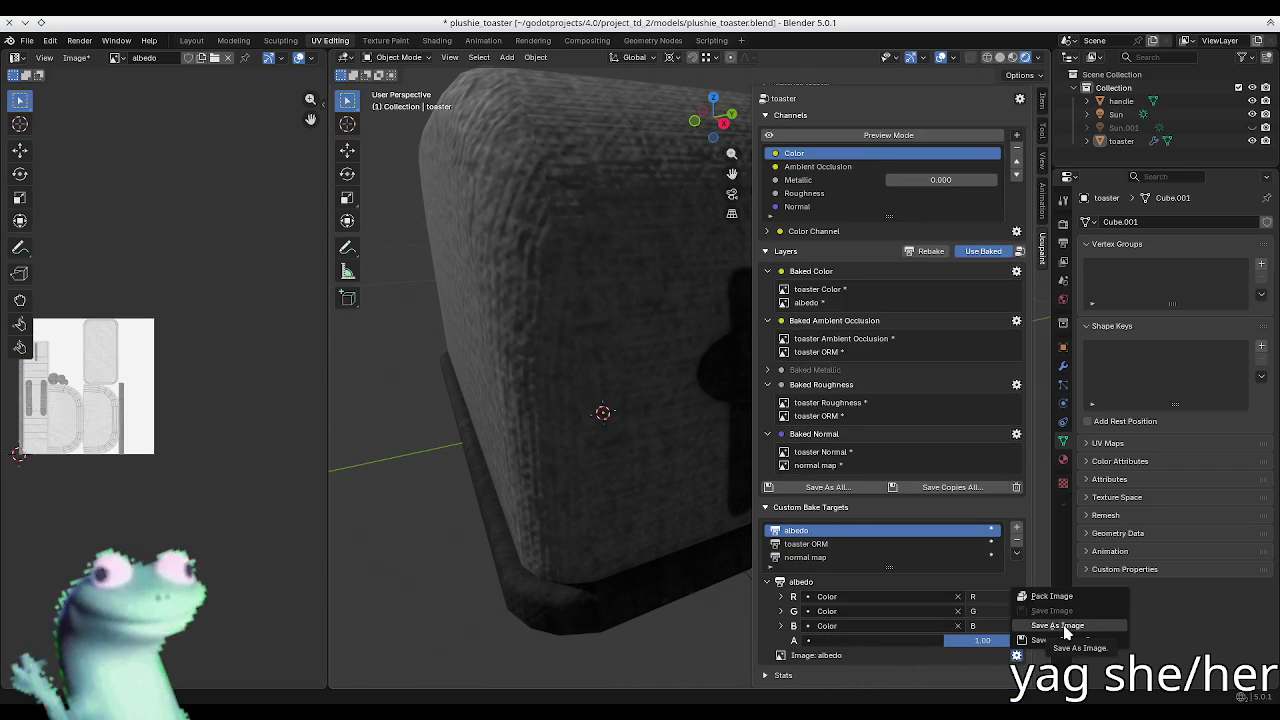
{"action": "left_click", "coordinate": [1058, 626]}
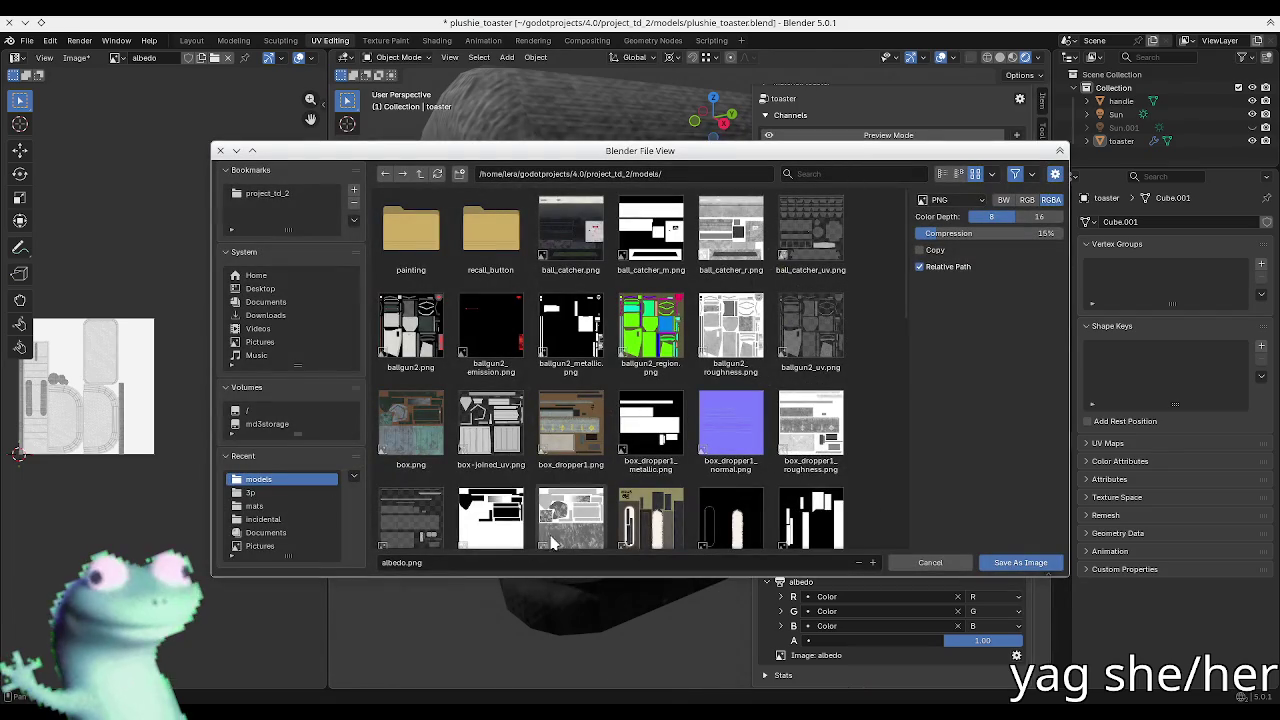
{"action": "left_click", "coordinate": [385, 564]}
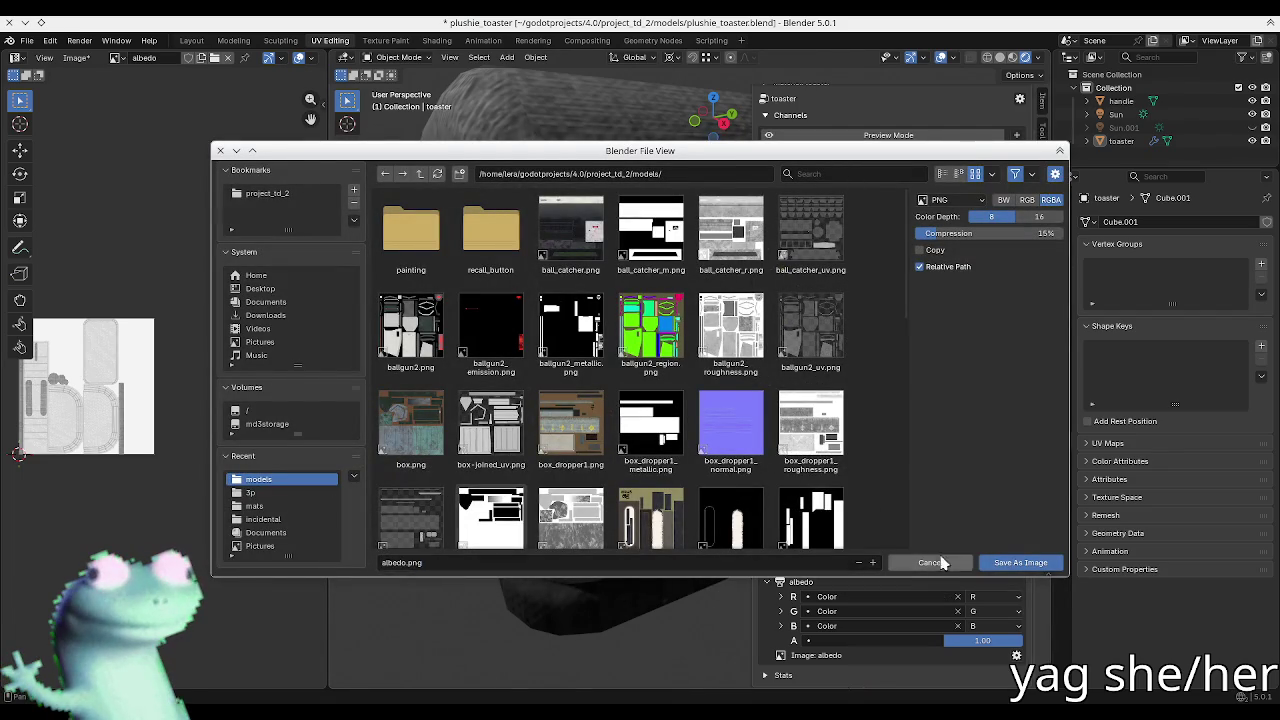
{"action": "left_click", "coordinate": [930, 562]}
Step: Rename the targets to toaster_albedo, toaster_ORM and toaster_normal
{"action": "double_click", "coordinate": [800, 530]}
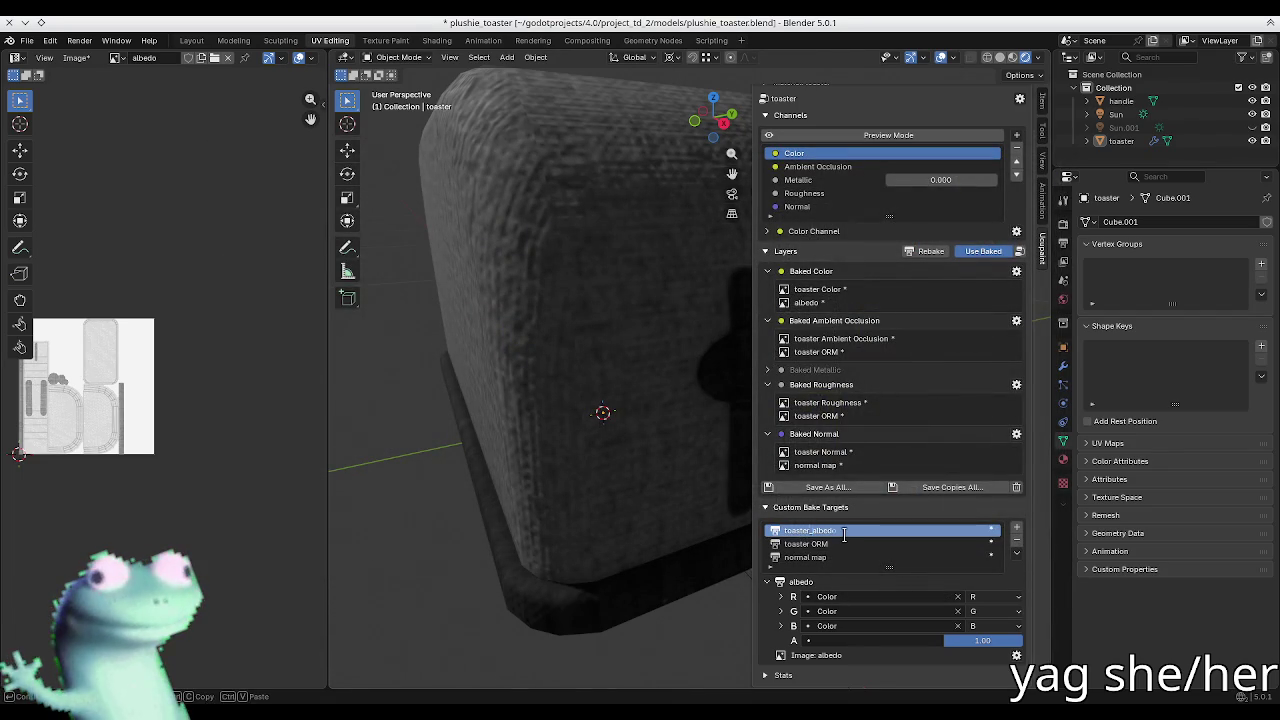
{"action": "key", "text": "Return"}
{"action": "left_click", "coordinate": [857, 544]}
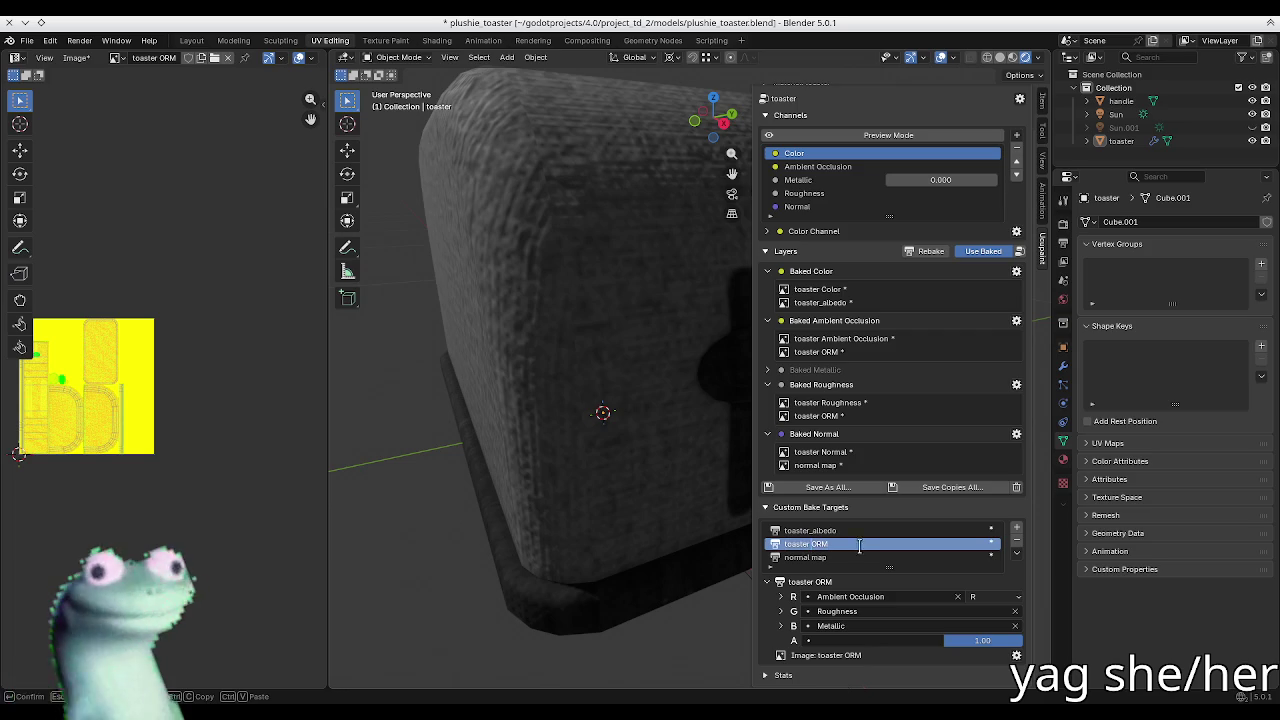
{"action": "type", "text": "_"}
{"action": "left_click", "coordinate": [890, 557]}
{"action": "type", "text": "toaster_"}
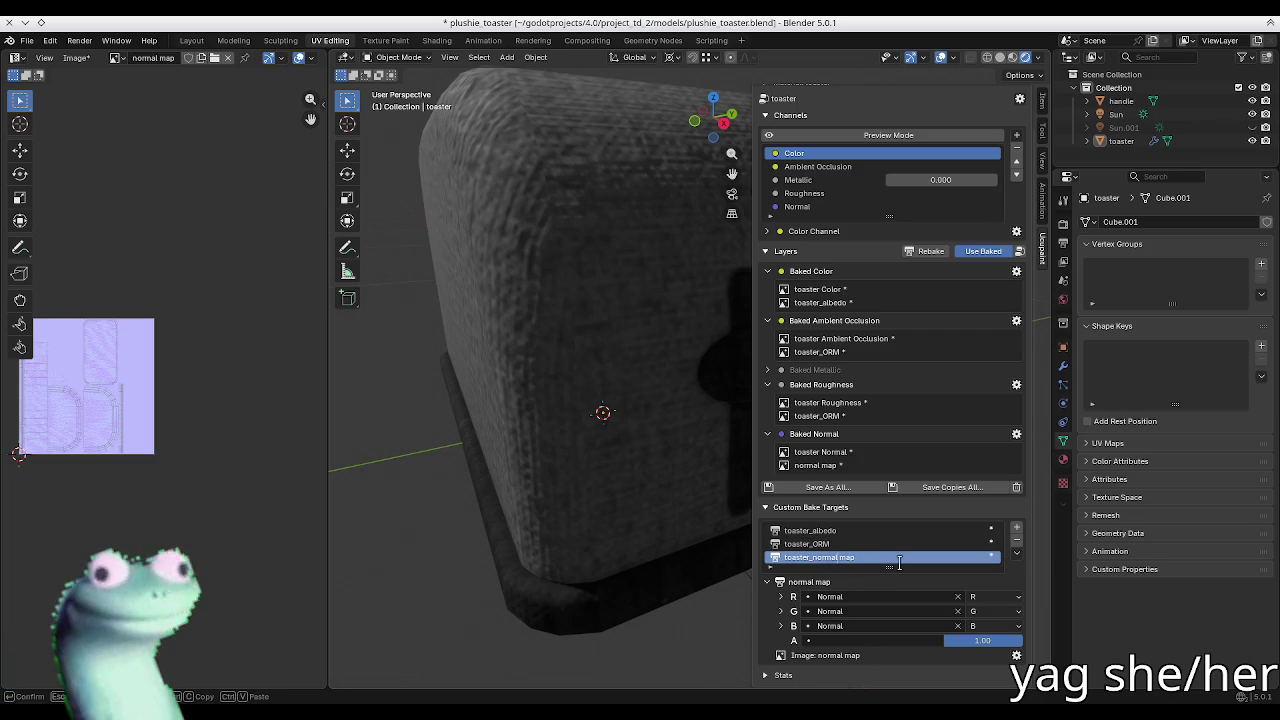
{"action": "key", "text": "BackSpace"}
{"action": "key", "text": "BackSpace"}
{"action": "key", "text": "BackSpace"}
{"action": "key", "text": "Return"}
{"action": "left_click", "coordinate": [930, 530]}
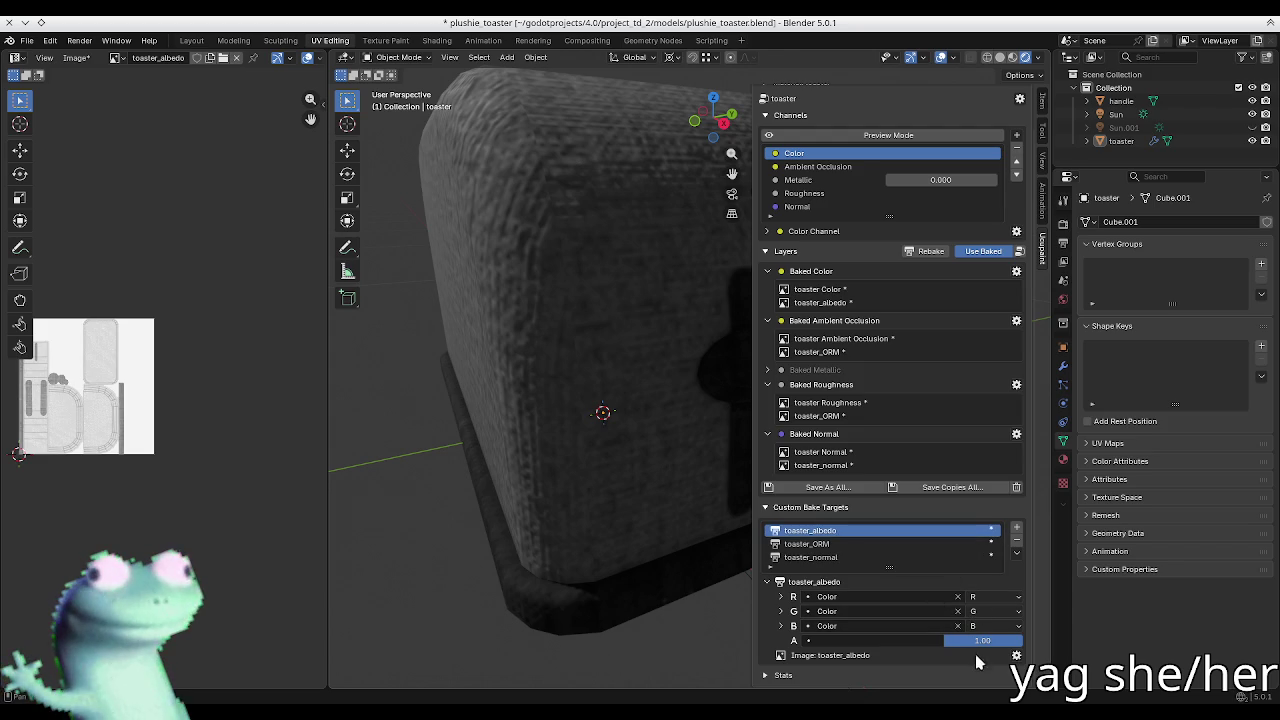
Step: Save the baked toaster_albedo image as a PNG file
{"action": "left_click", "coordinate": [1017, 655]}
{"action": "left_click", "coordinate": [1060, 634]}
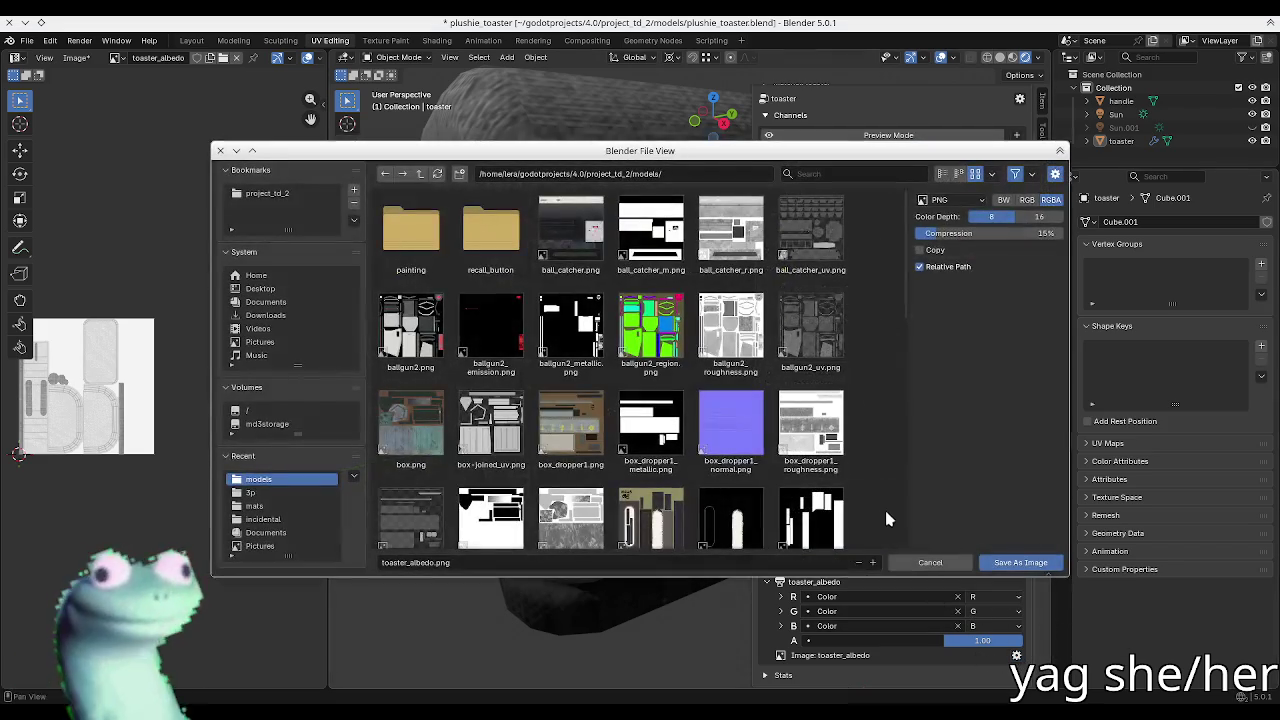
{"action": "left_click", "coordinate": [1030, 563]}
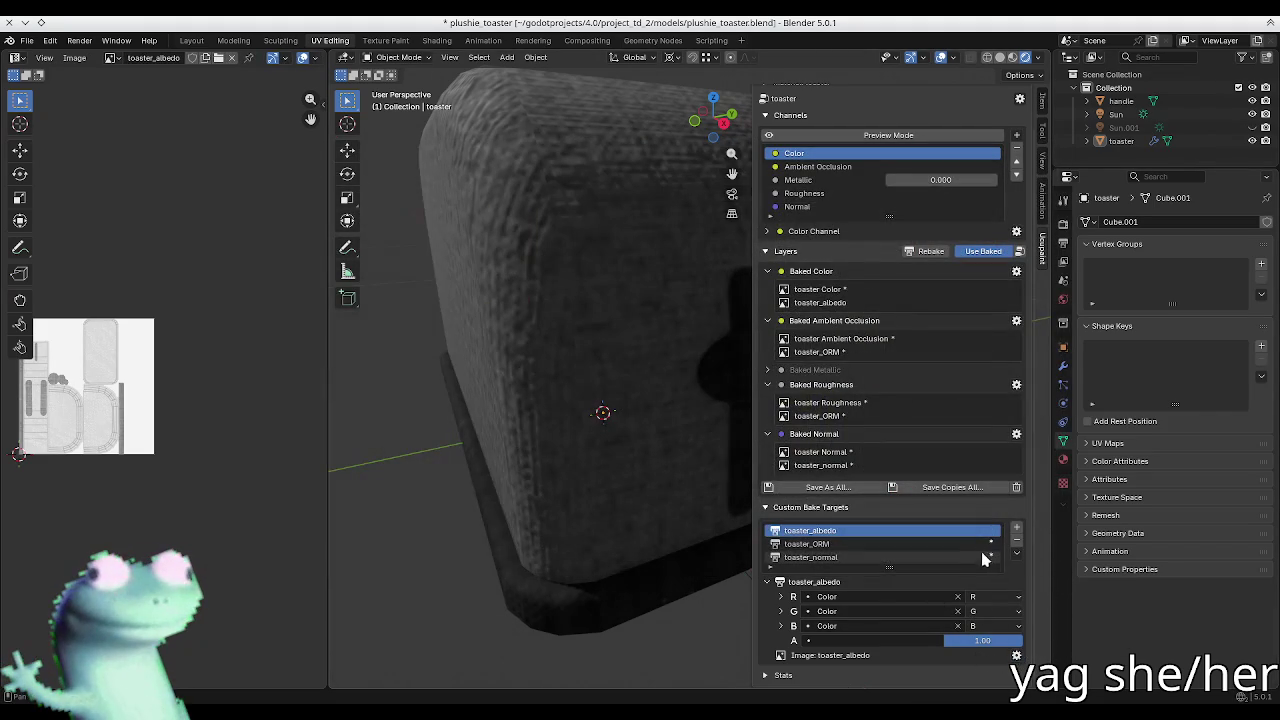
Step: Save the baked toaster_ORM image as a PNG file
{"action": "left_click", "coordinate": [980, 543]}
{"action": "left_click", "coordinate": [1017, 655]}
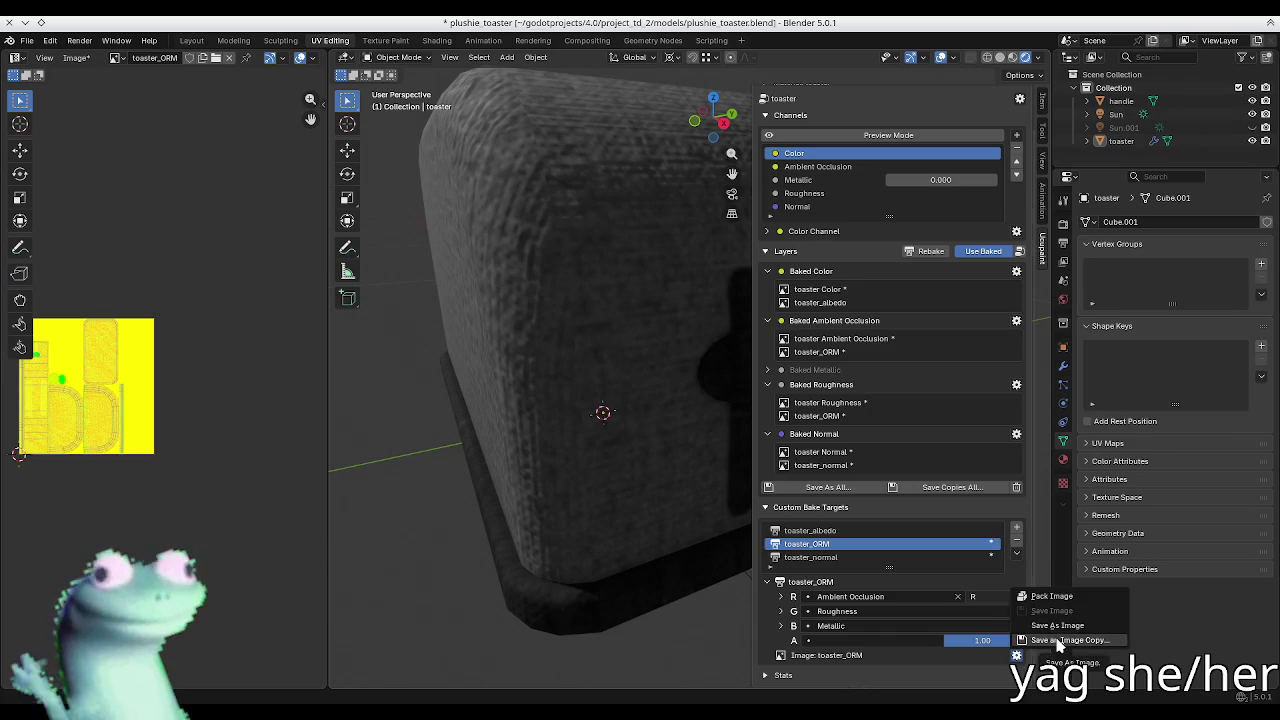
{"action": "left_click", "coordinate": [1054, 625]}
{"action": "left_click", "coordinate": [1038, 564]}
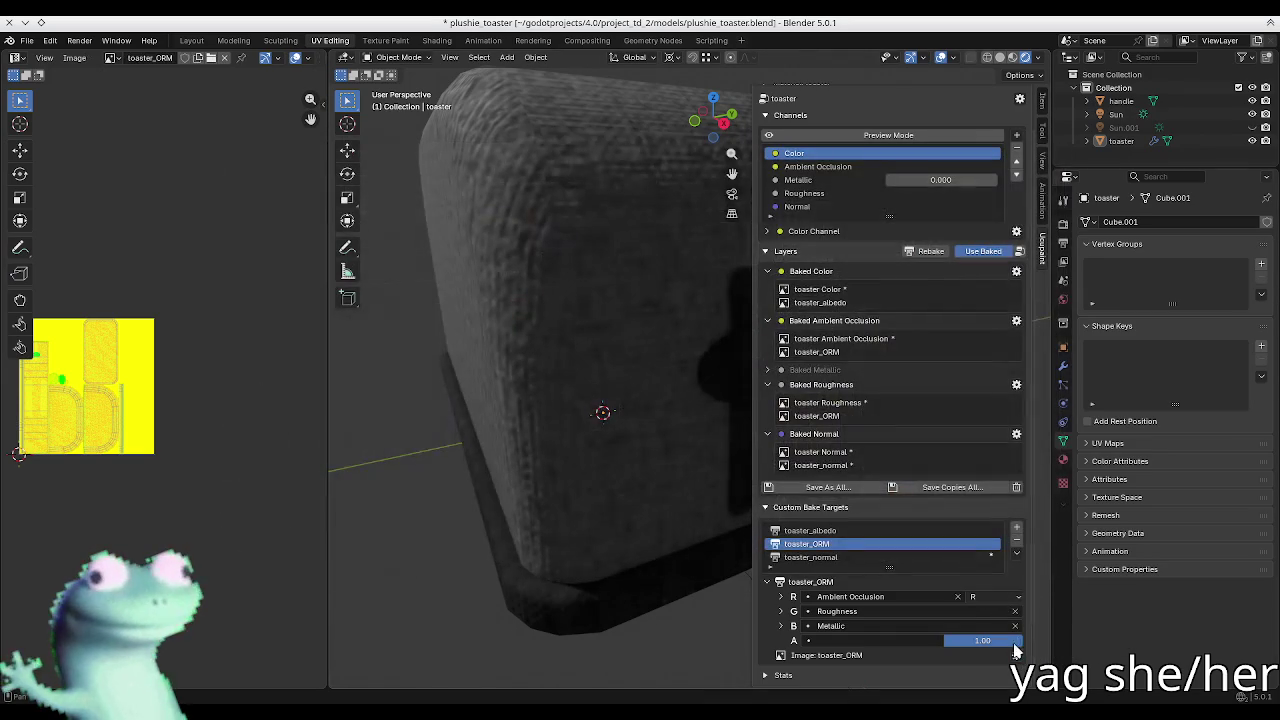
Step: Save the baked toaster_normal image as a PNG file and switch to Godot
{"action": "left_click", "coordinate": [975, 557]}
{"action": "left_click", "coordinate": [1017, 655]}
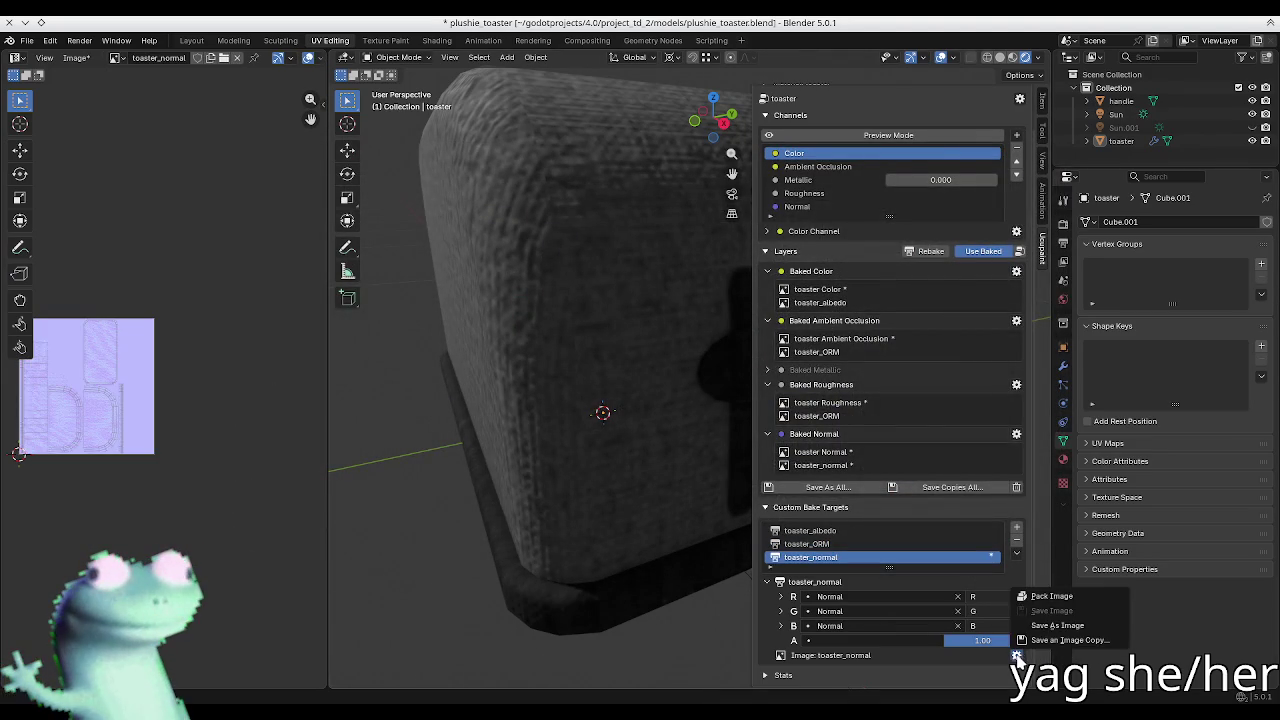
{"action": "left_click", "coordinate": [1047, 627]}
{"action": "left_click", "coordinate": [990, 564]}
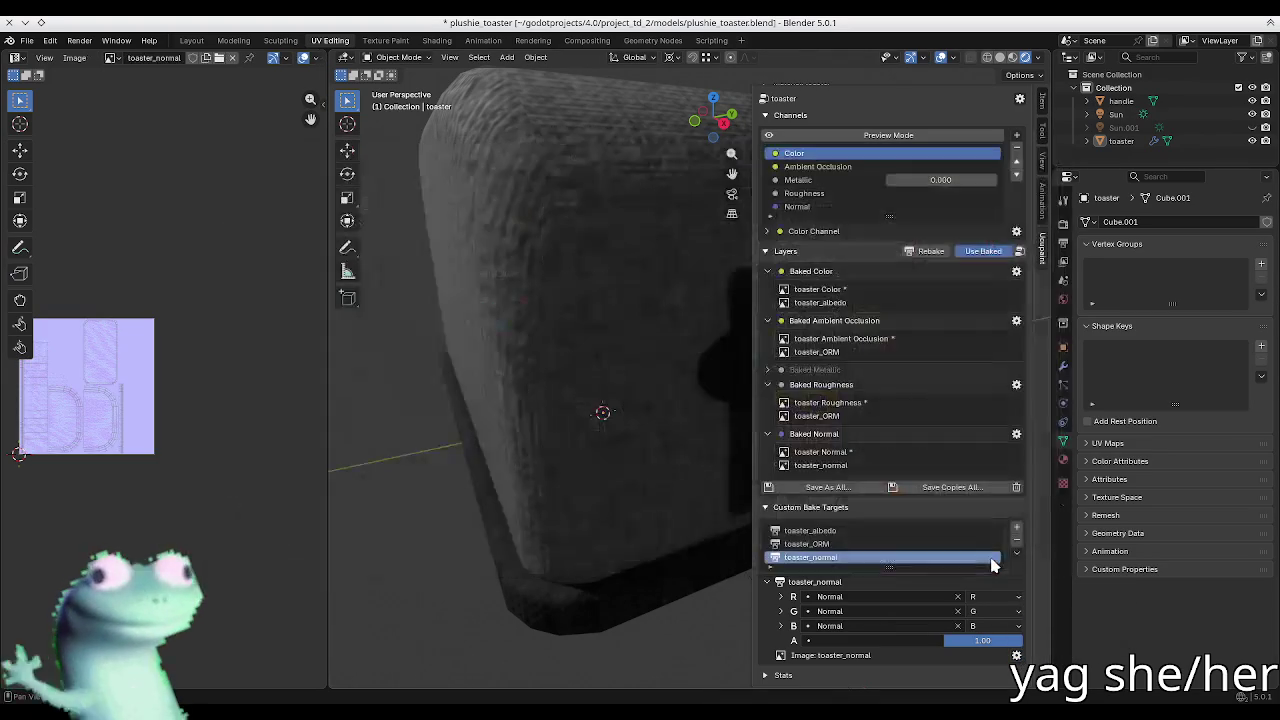
{"action": "key", "text": "alt+Tab"}
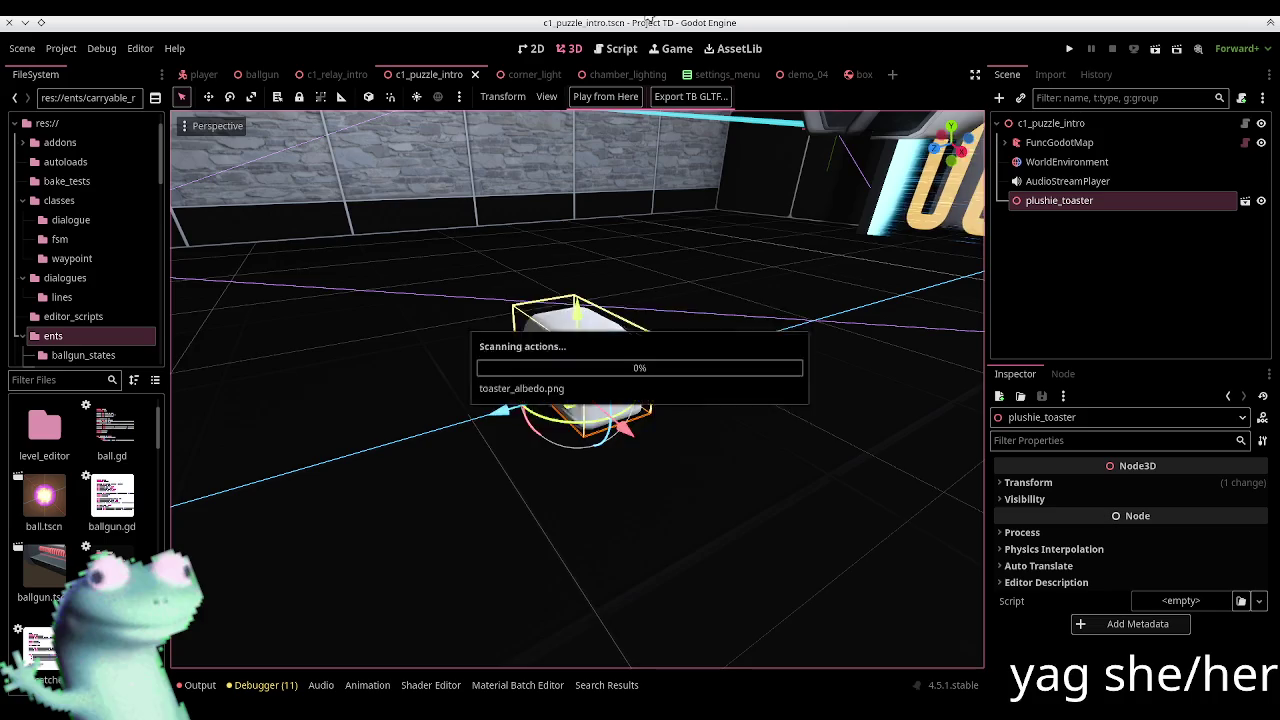
Step: Filter project files for 'toaster' and open the import settings of plushie_toaster.glb
{"action": "middle_click_drag", "start_coordinate": [575, 348], "coordinate": [457, 357]}
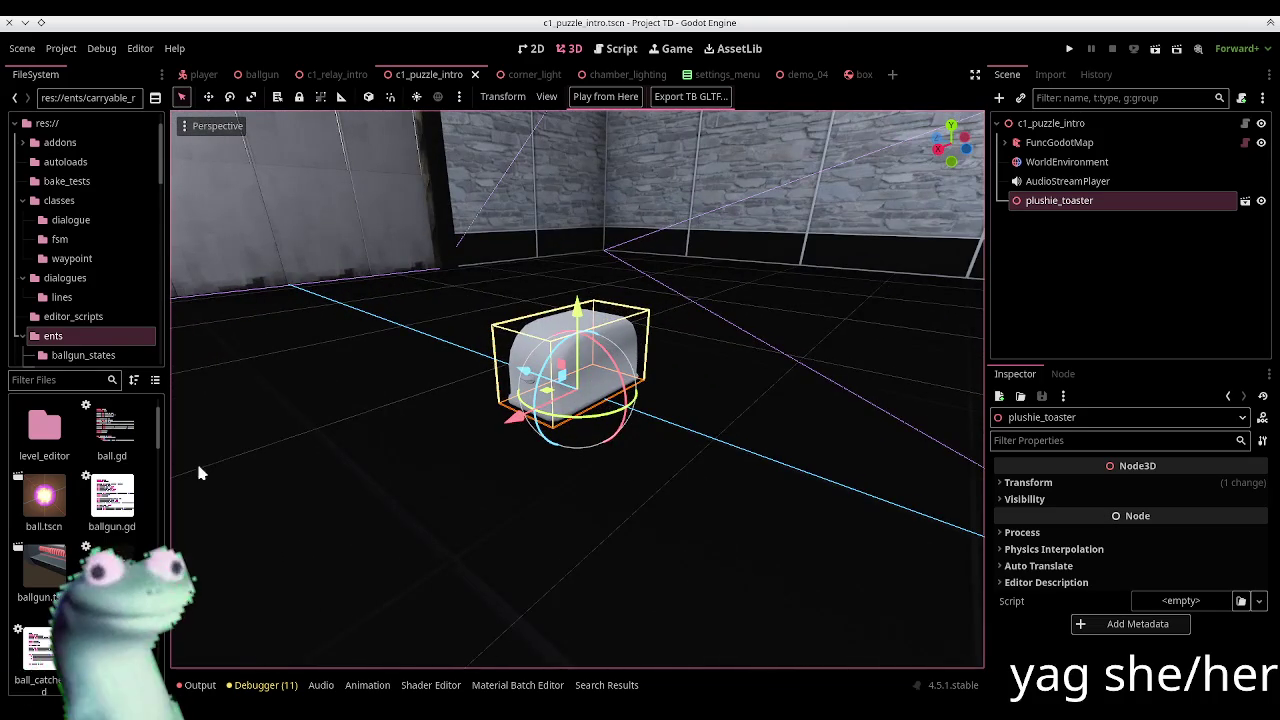
{"action": "left_click", "coordinate": [210, 685]}
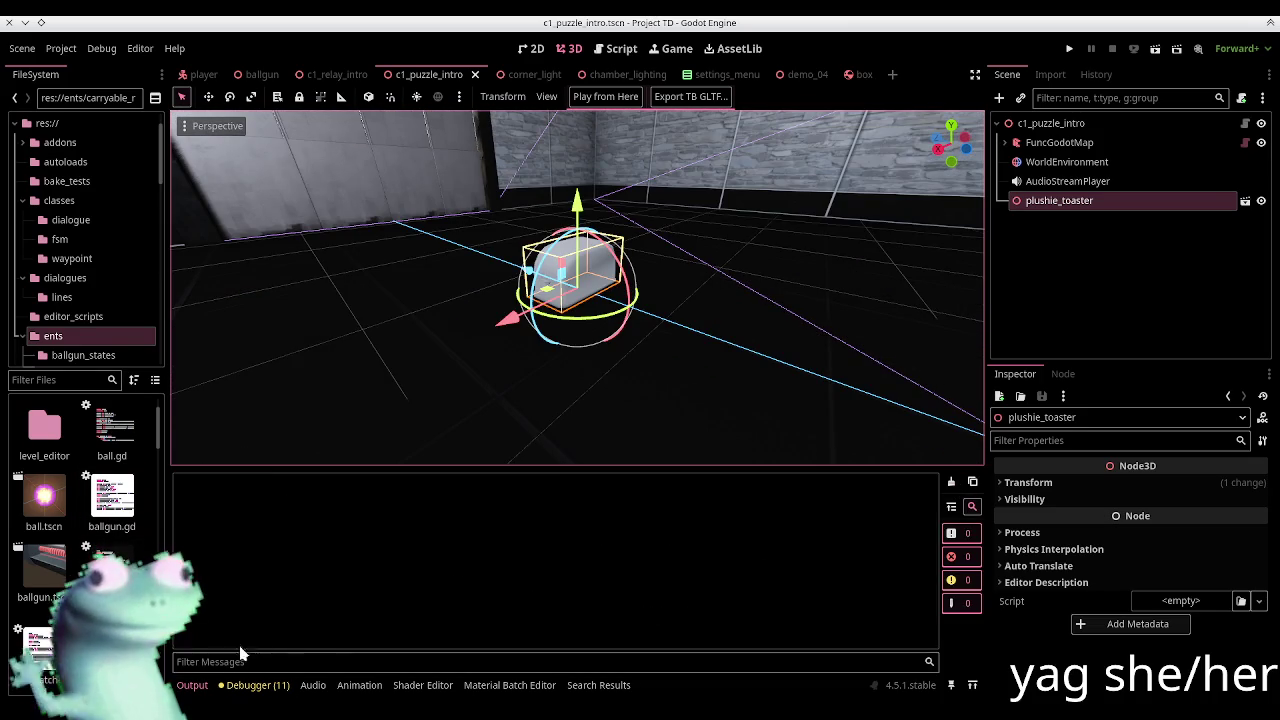
{"action": "left_click", "coordinate": [192, 686]}
{"action": "left_click", "coordinate": [58, 380]}
{"action": "type", "text": "toaster"}
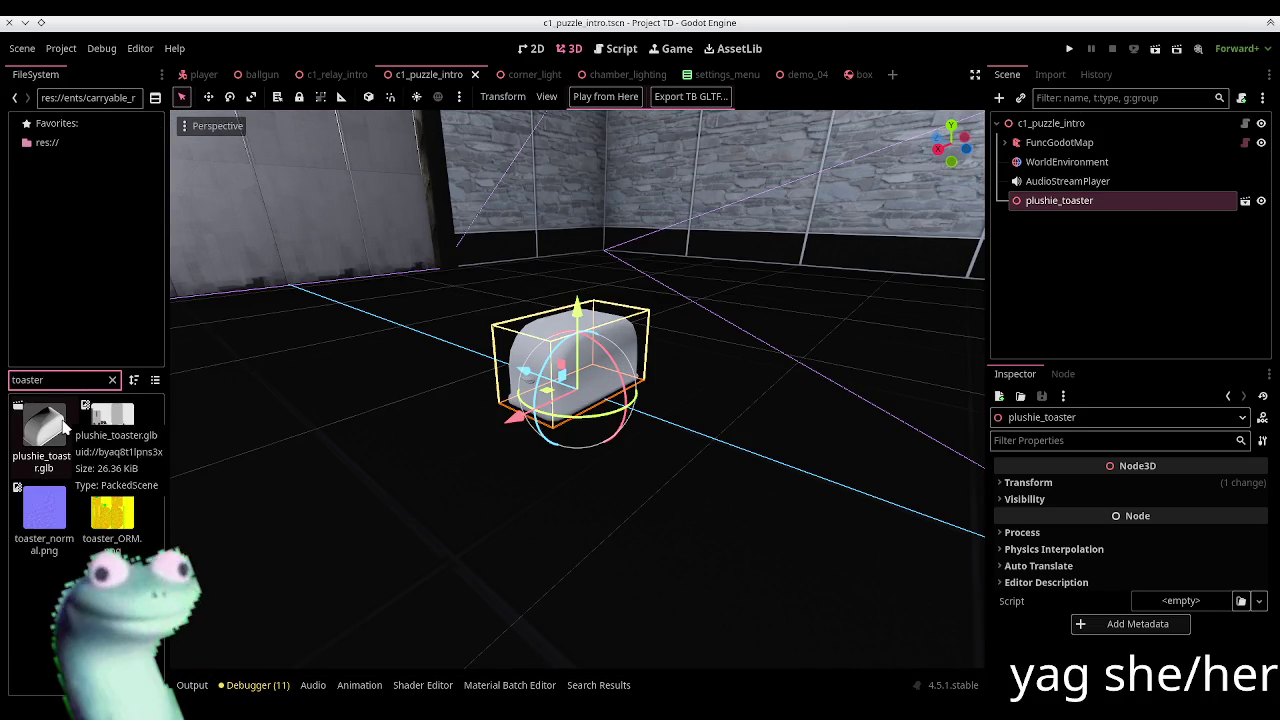
{"action": "double_click", "coordinate": [62, 427]}
{"action": "mouse_move", "coordinate": [600, 386]}
{"action": "left_mouse_down"}
{"action": "mouse_move", "coordinate": [628, 302]}
{"action": "mouse_move", "coordinate": [704, 340]}
{"action": "mouse_move", "coordinate": [474, 353]}
{"action": "mouse_move", "coordinate": [557, 355]}
{"action": "mouse_move", "coordinate": [390, 212]}
{"action": "left_mouse_up"}
Step: Set the toaster material to Use External and close the import settings
{"action": "left_click", "coordinate": [250, 113]}
{"action": "left_click", "coordinate": [215, 138]}
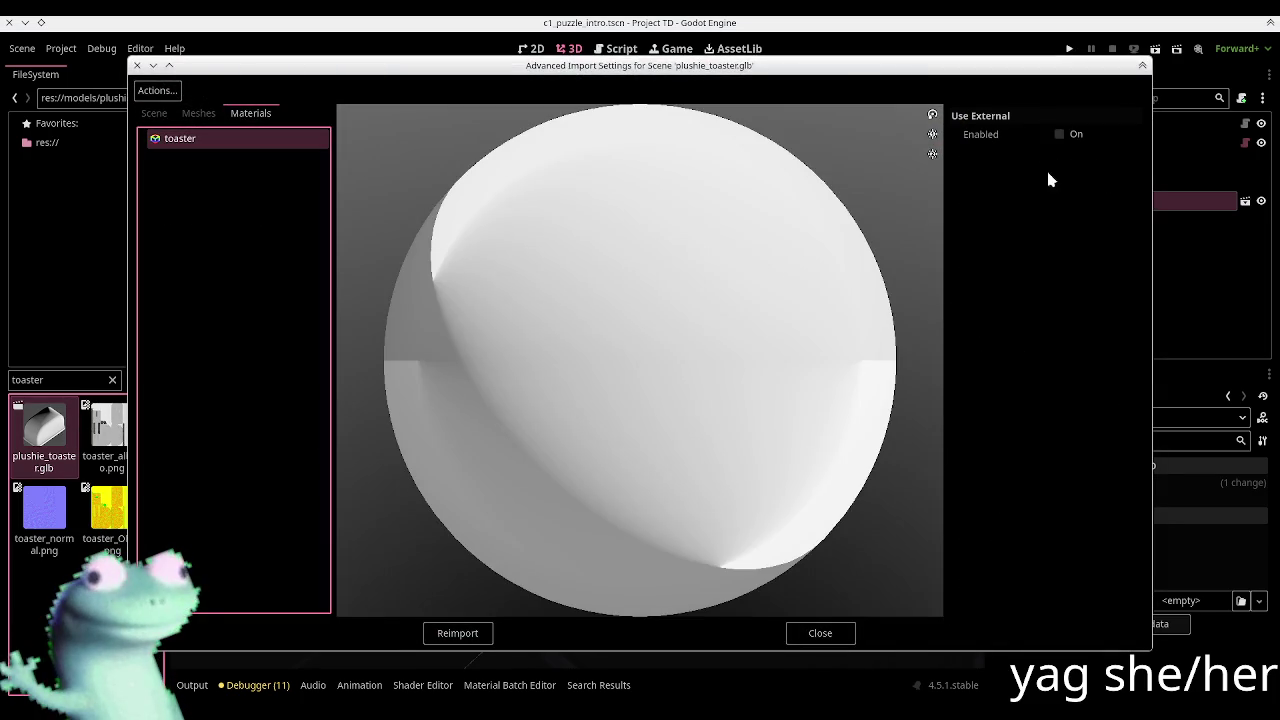
{"action": "left_click", "coordinate": [1059, 134]}
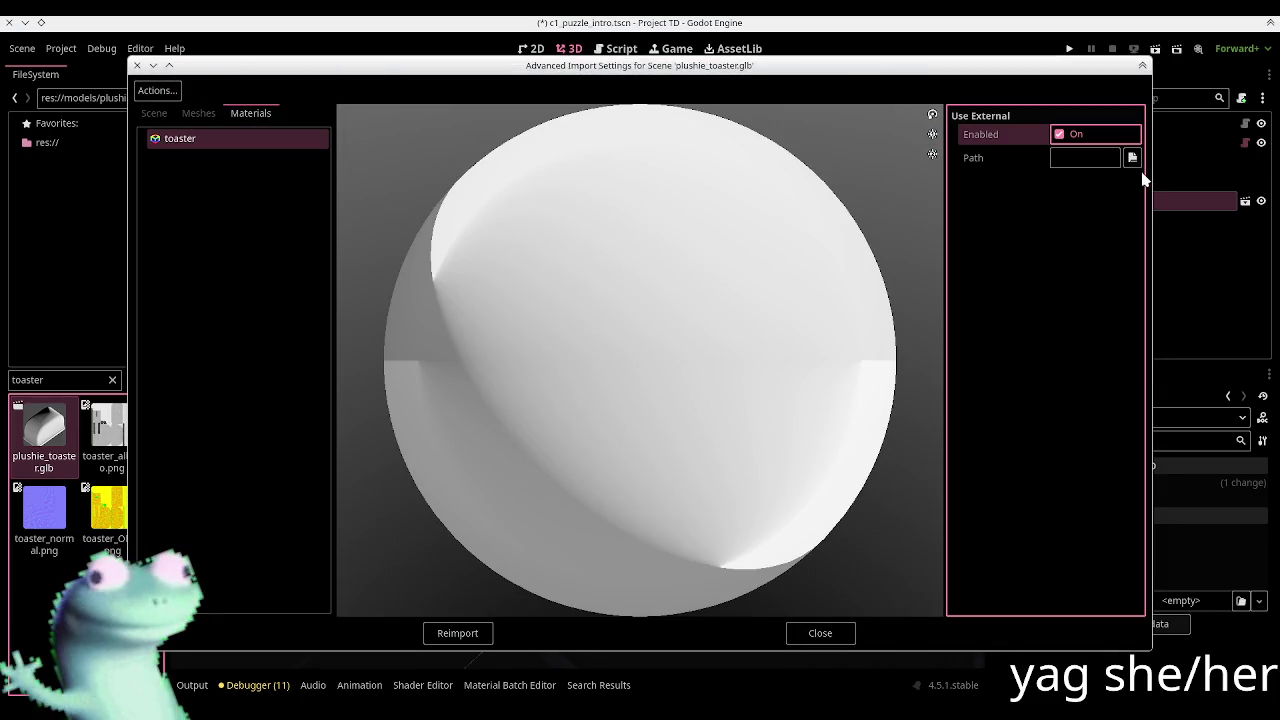
{"action": "left_click", "coordinate": [812, 633]}
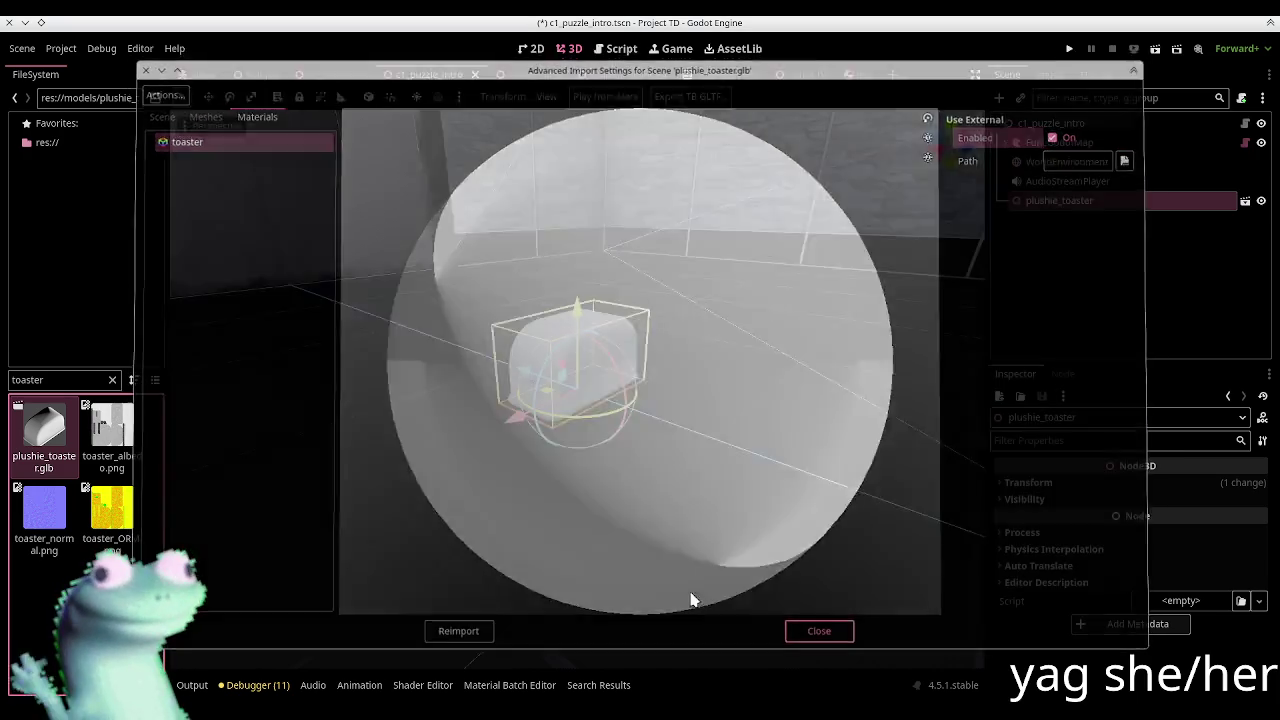
{"action": "double_click", "coordinate": [81, 387]}
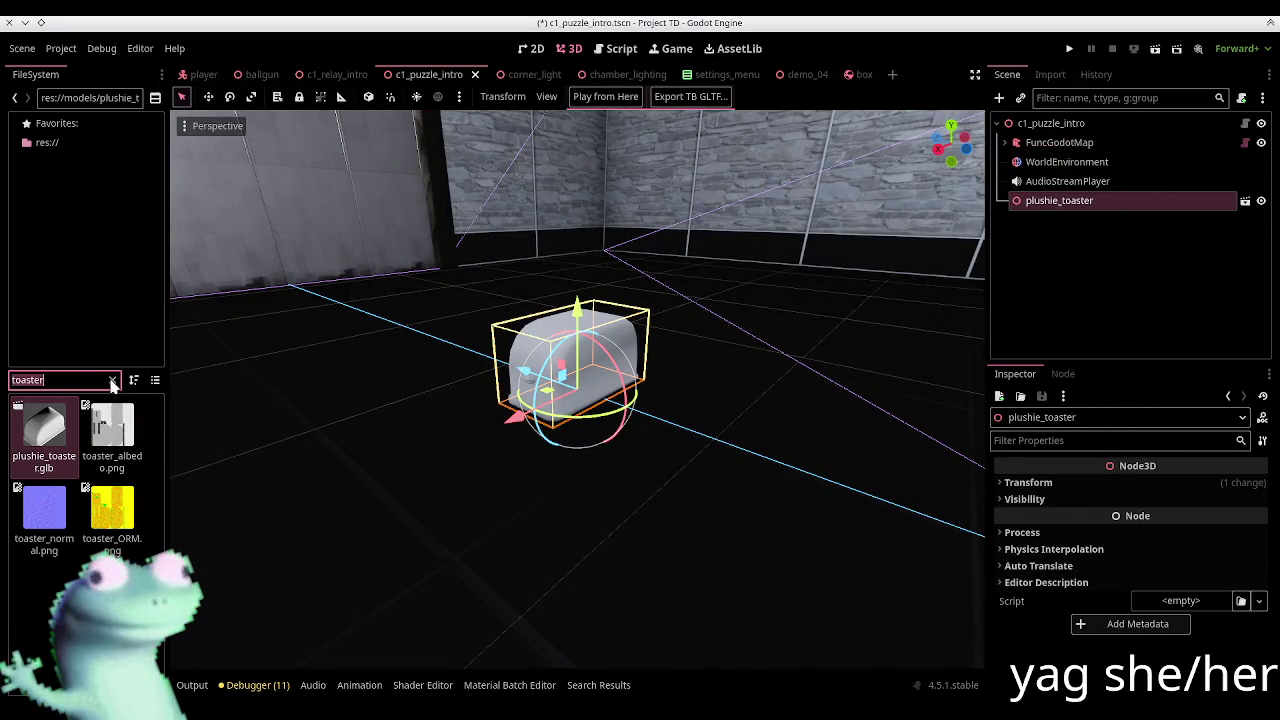
Step: Create a new ORMMaterial3D resource in materials, saved as plushie_toaster.tres
{"action": "left_click", "coordinate": [112, 380]}
{"action": "scroll", "coordinate": [90, 250], "scroll_direction": "down", "scroll_amount": 1}
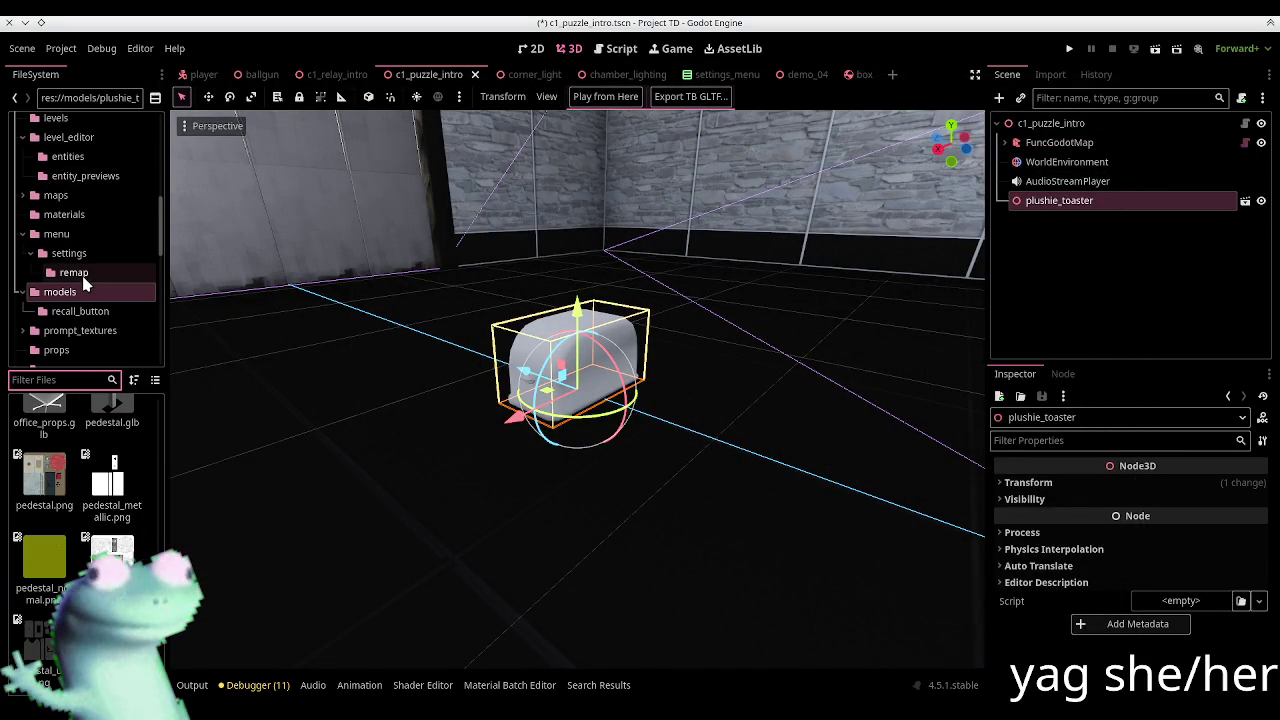
{"action": "scroll", "coordinate": [85, 260], "scroll_direction": "down", "scroll_amount": 3}
{"action": "scroll", "coordinate": [85, 220], "scroll_direction": "up", "scroll_amount": 2}
{"action": "left_click", "coordinate": [80, 184]}
{"action": "right_click", "coordinate": [80, 186]}
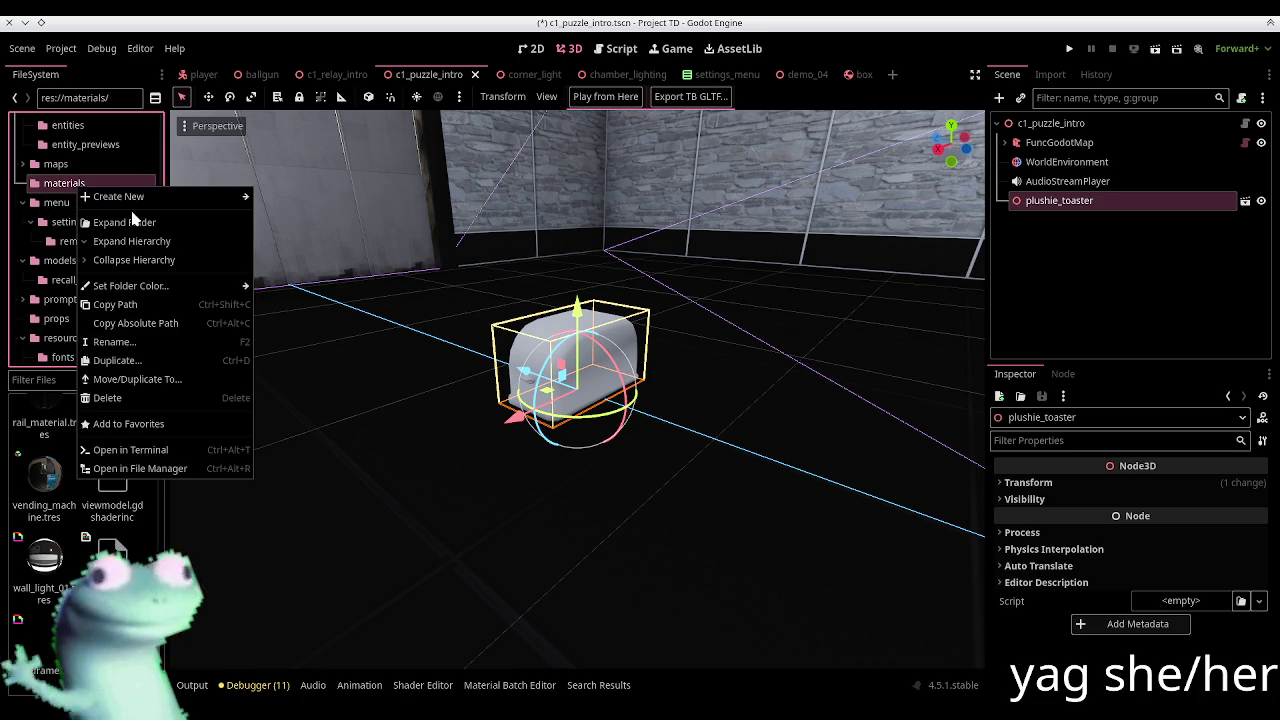
{"action": "mouse_move", "coordinate": [118, 196]}
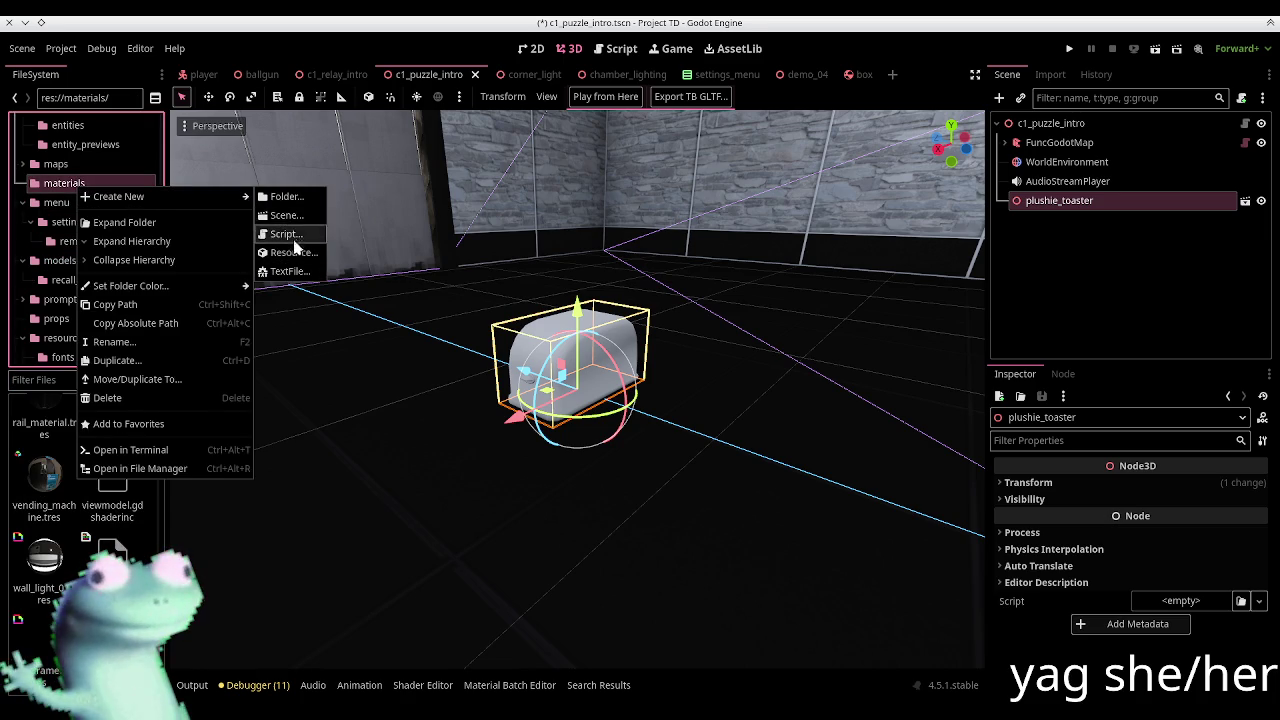
{"action": "left_click", "coordinate": [293, 252]}
{"action": "type", "text": "ormm"}
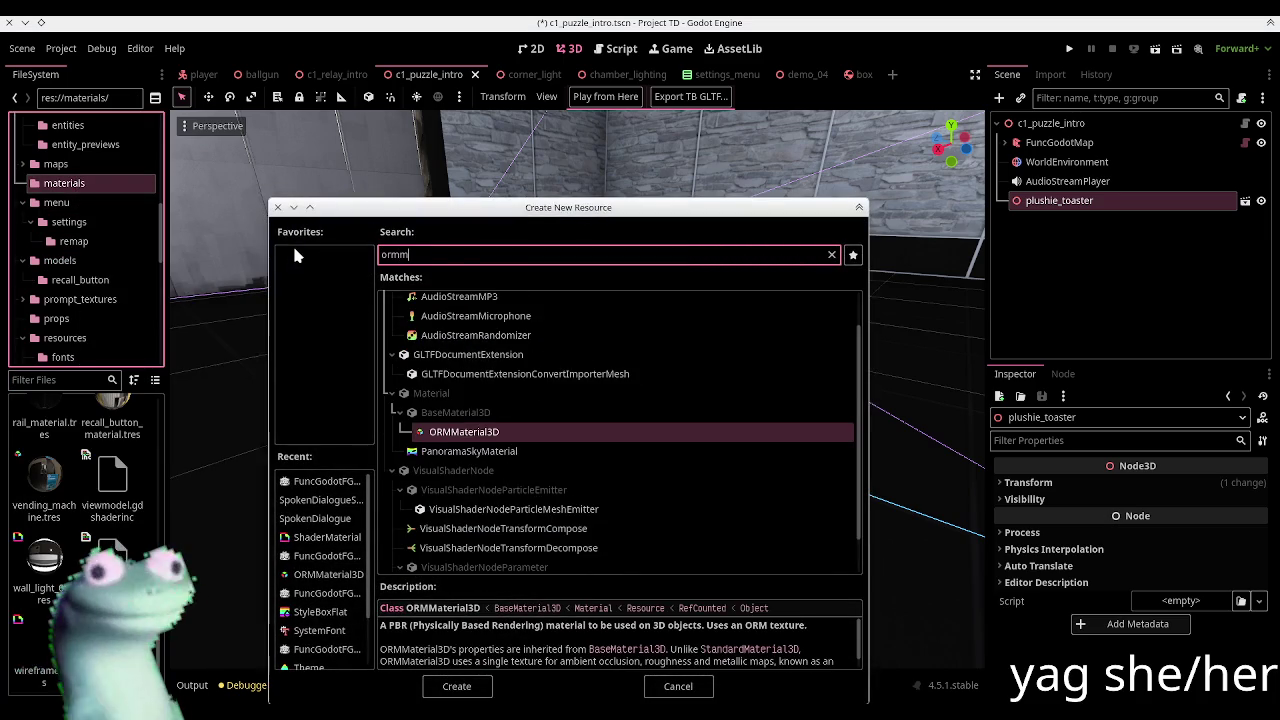
{"action": "key", "text": "Return"}
{"action": "type", "text": "toaster.tres"}
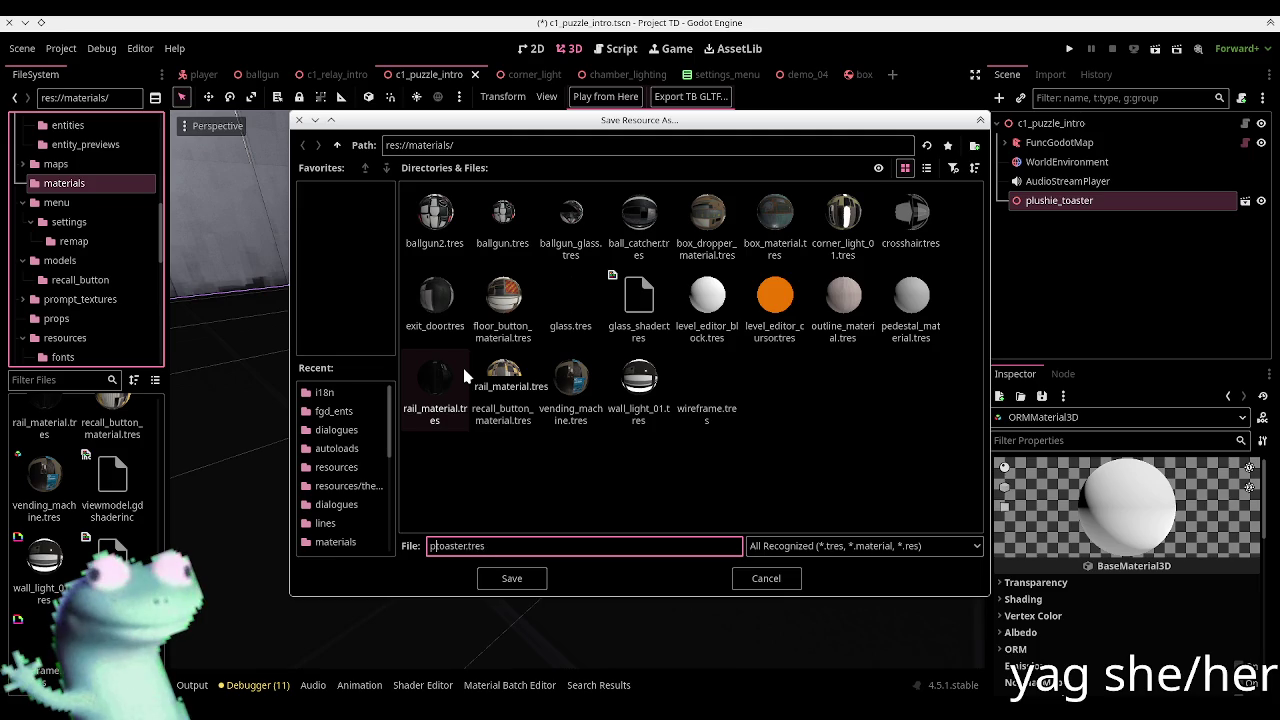
{"action": "key", "text": "Return"}
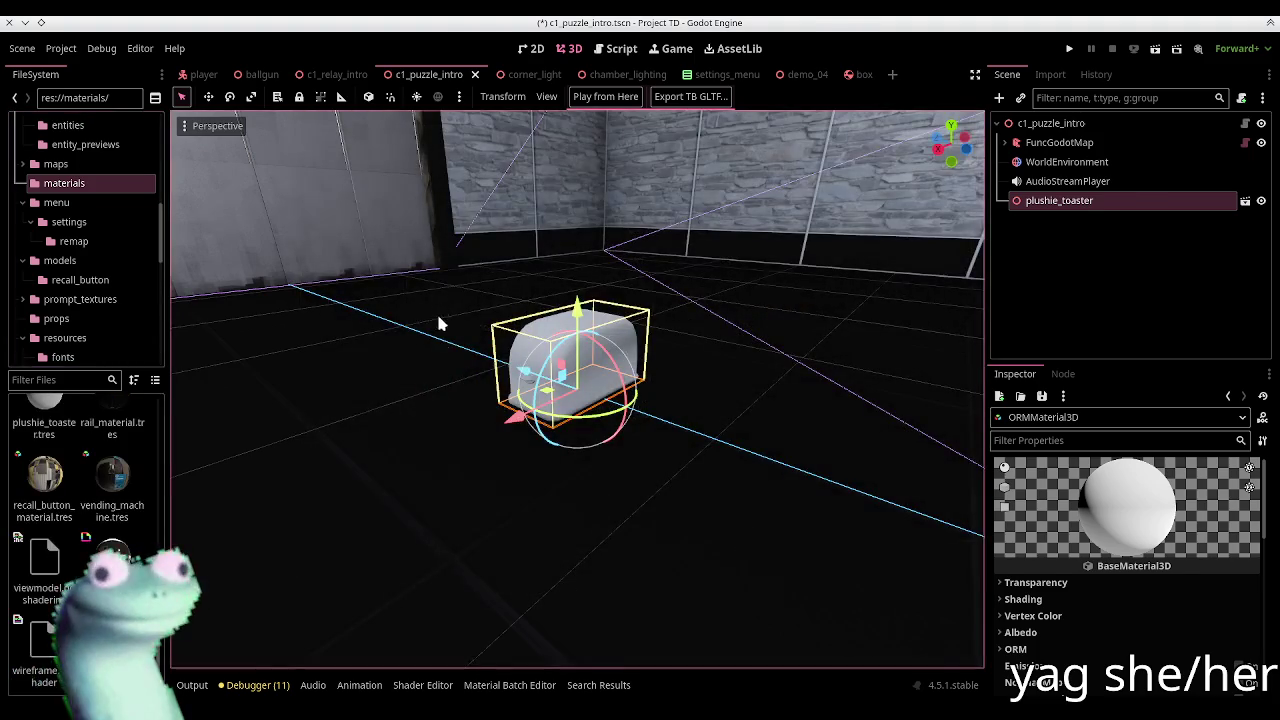
{"action": "key", "text": "alt+Tab"}
{"action": "key", "text": "alt+Tab"}
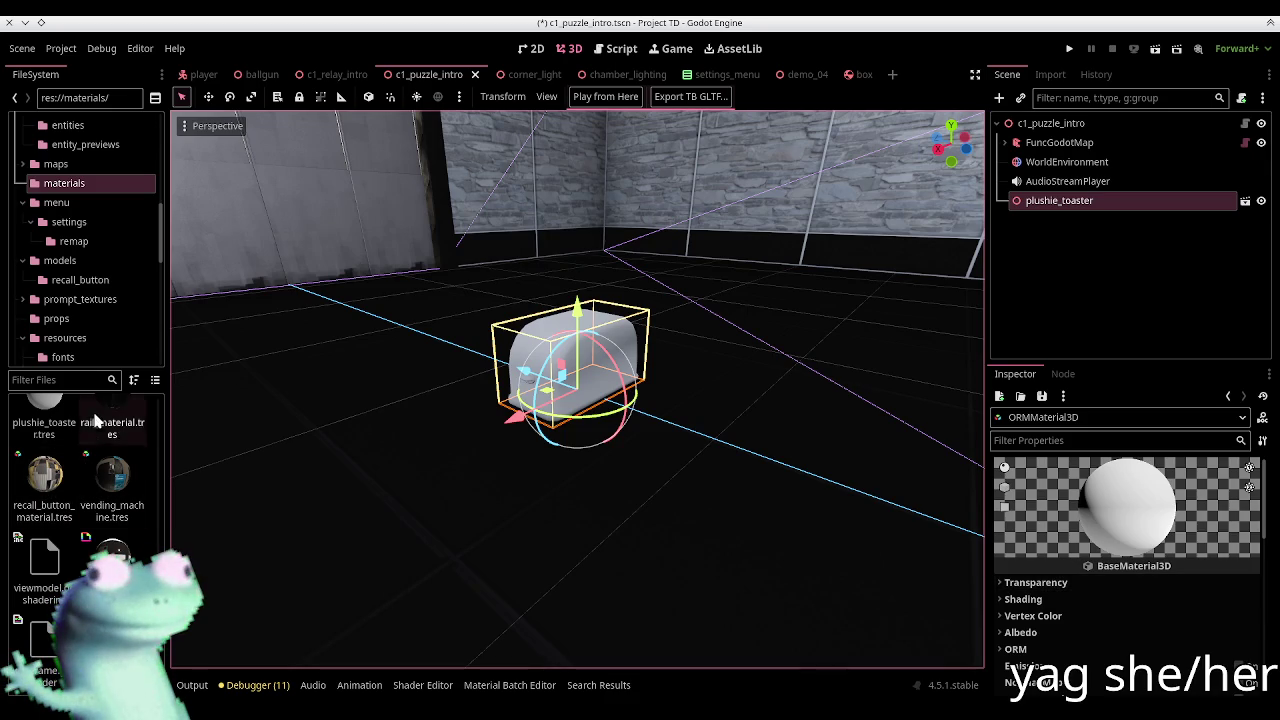
Step: Open plushie_toaster.tres, expand its ORM settings and begin loading the ORM texture
{"action": "left_click", "coordinate": [62, 424]}
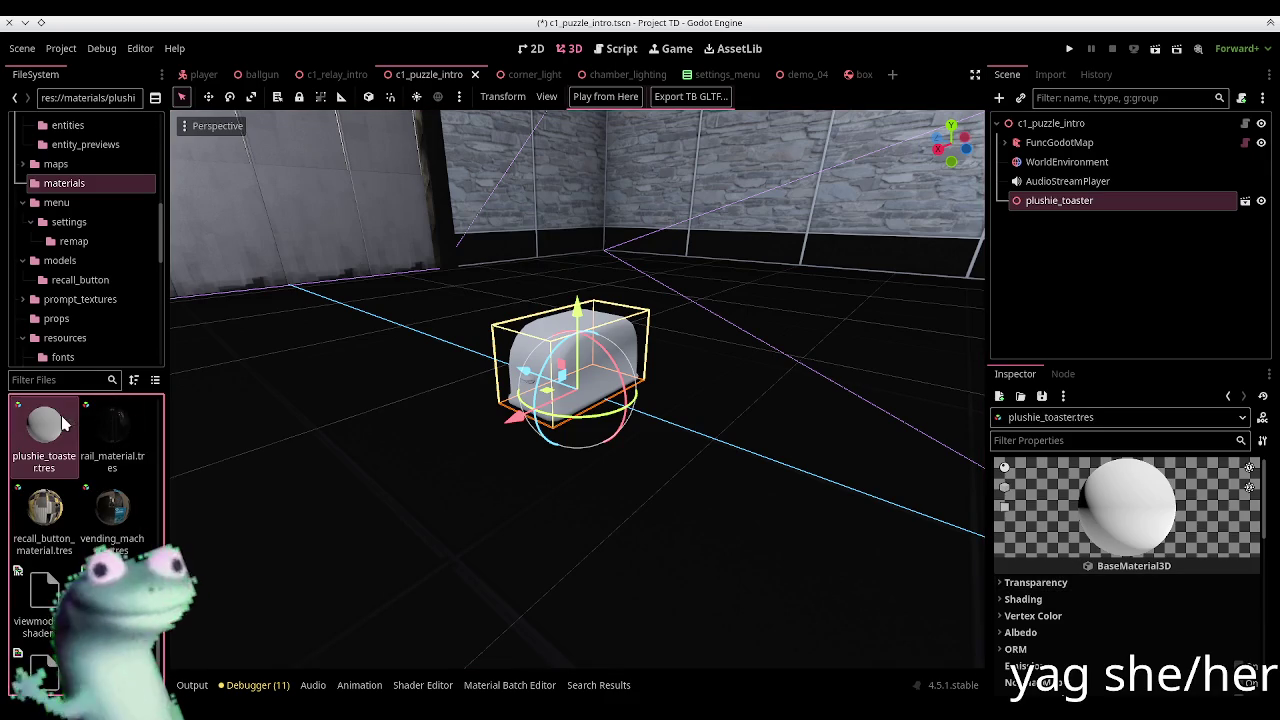
{"action": "left_click", "coordinate": [1040, 599]}
{"action": "left_click", "coordinate": [1062, 602]}
{"action": "scroll", "coordinate": [1062, 616], "scroll_direction": "down", "scroll_amount": 2}
{"action": "left_click", "coordinate": [1016, 561]}
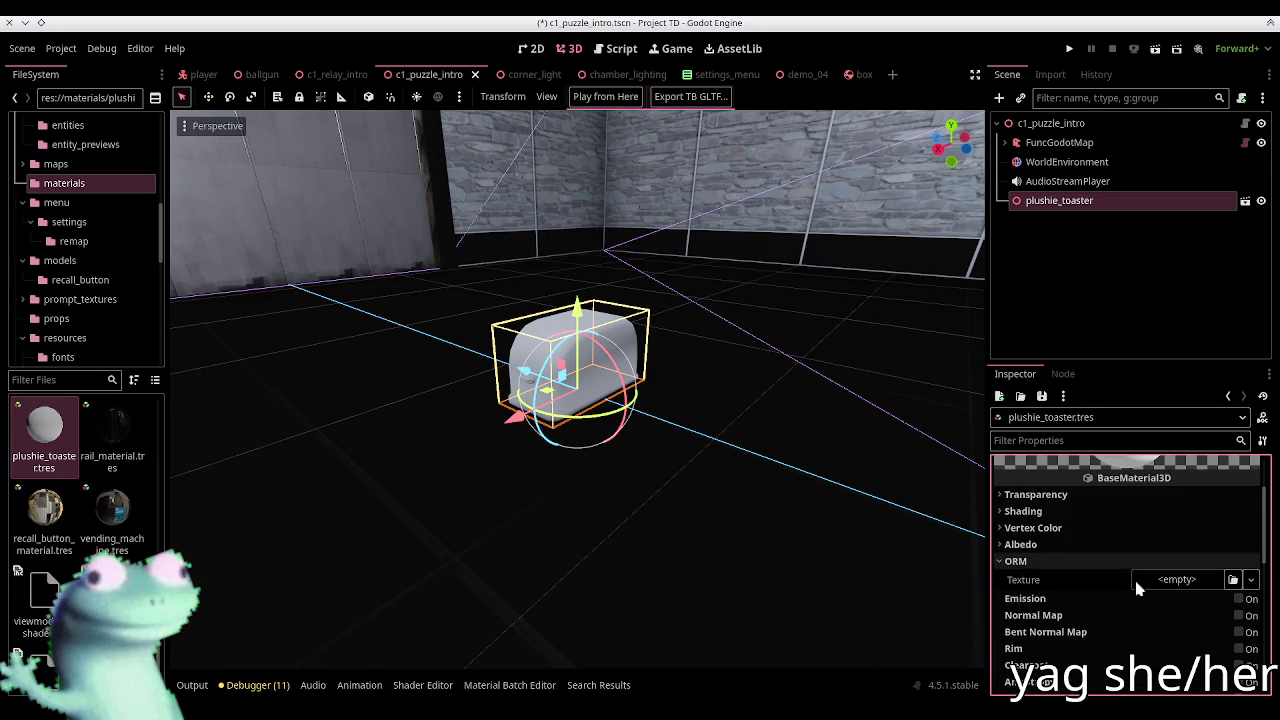
{"action": "left_click", "coordinate": [1233, 581]}
Step: Assign toaster_ORM.png as the material's ORM Texture
{"action": "type", "text": "pl"}
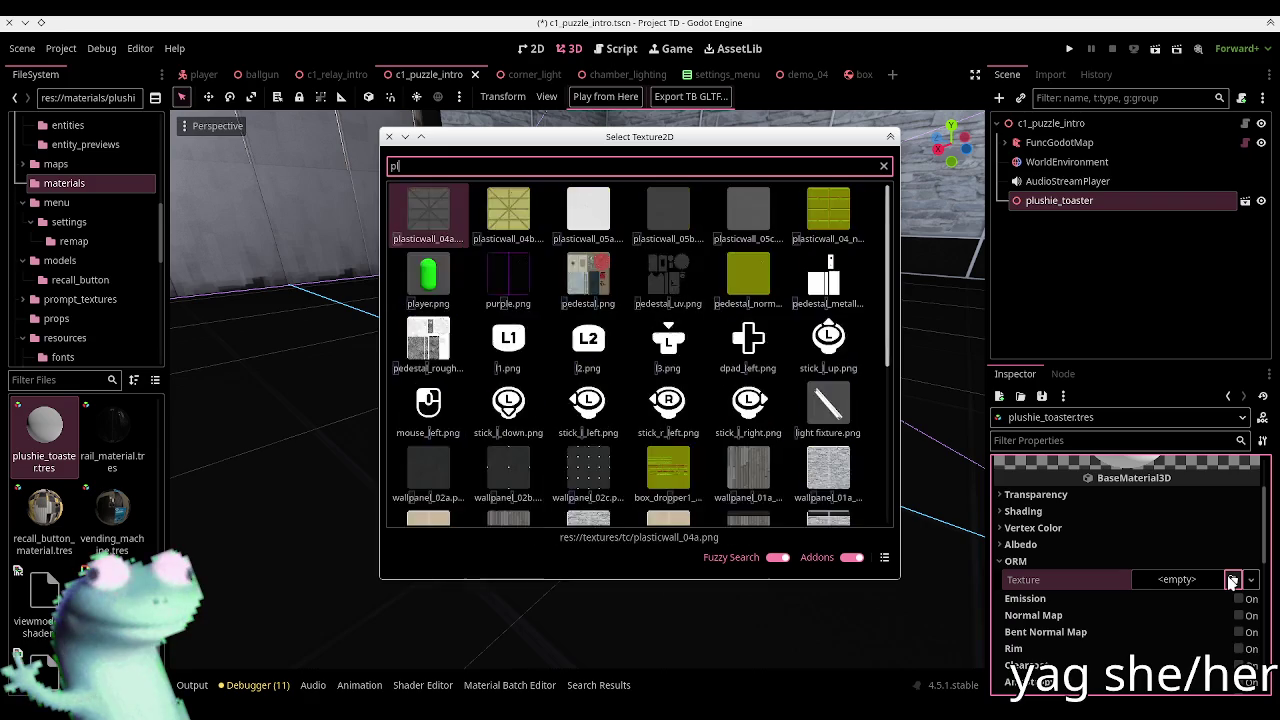
{"action": "type", "text": "ushie"}
{"action": "key", "text": "BackSpace"}
{"action": "key", "text": "ctrl+a"}
{"action": "type", "text": "o"}
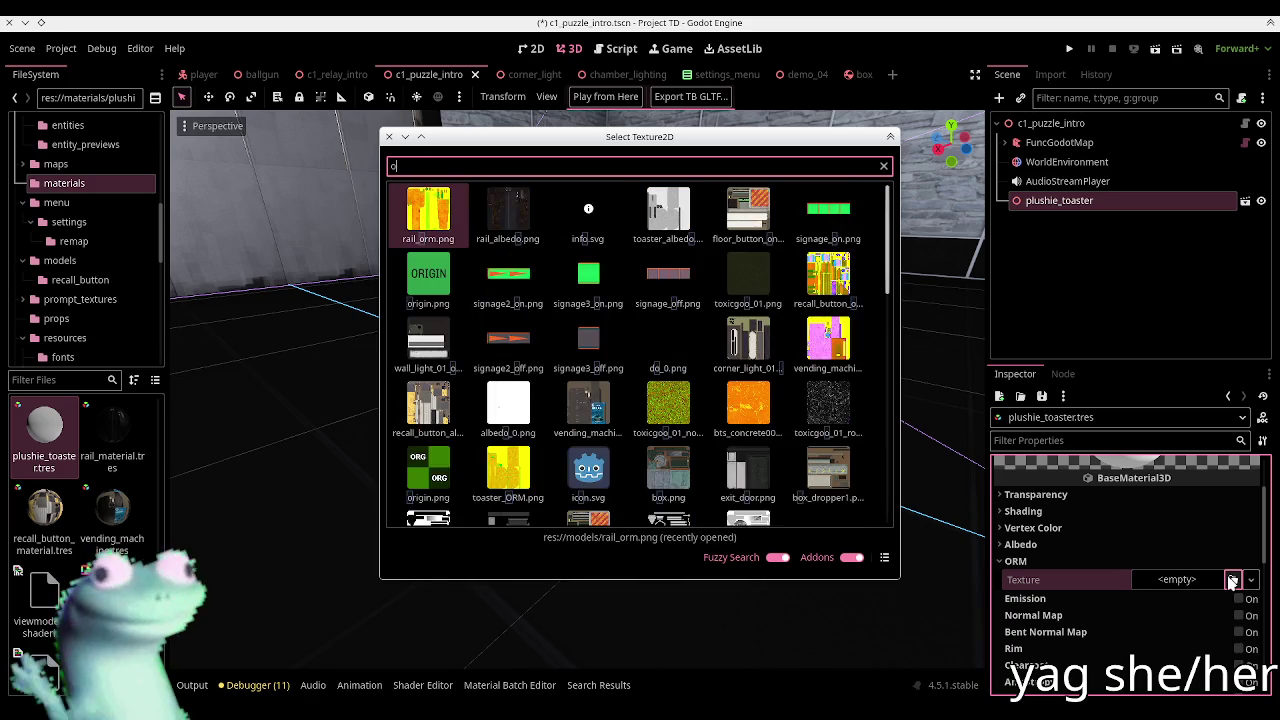
{"action": "type", "text": "r"}
{"action": "type", "text": "ter"}
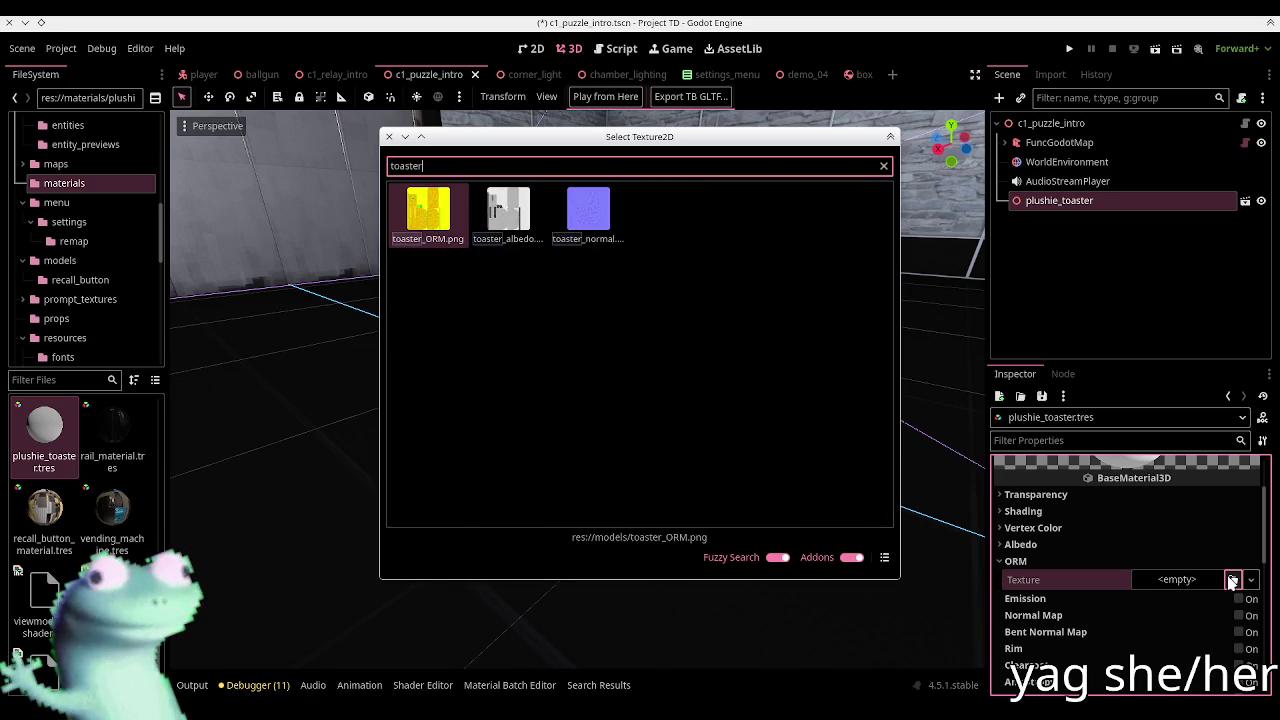
{"action": "key", "text": "Return"}
{"action": "left_click", "coordinate": [1030, 562]}
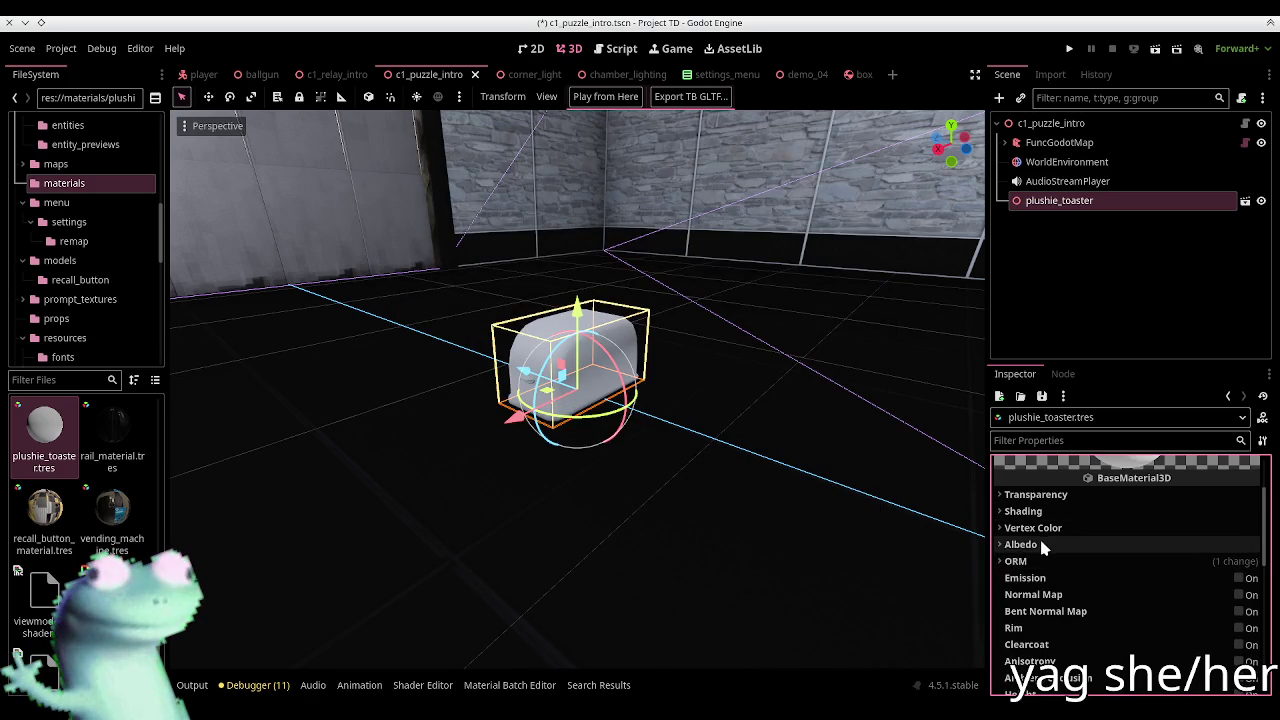
Step: Set the Albedo Texture to toaster_albedo
{"action": "left_click", "coordinate": [1039, 540]}
{"action": "left_click", "coordinate": [1233, 584]}
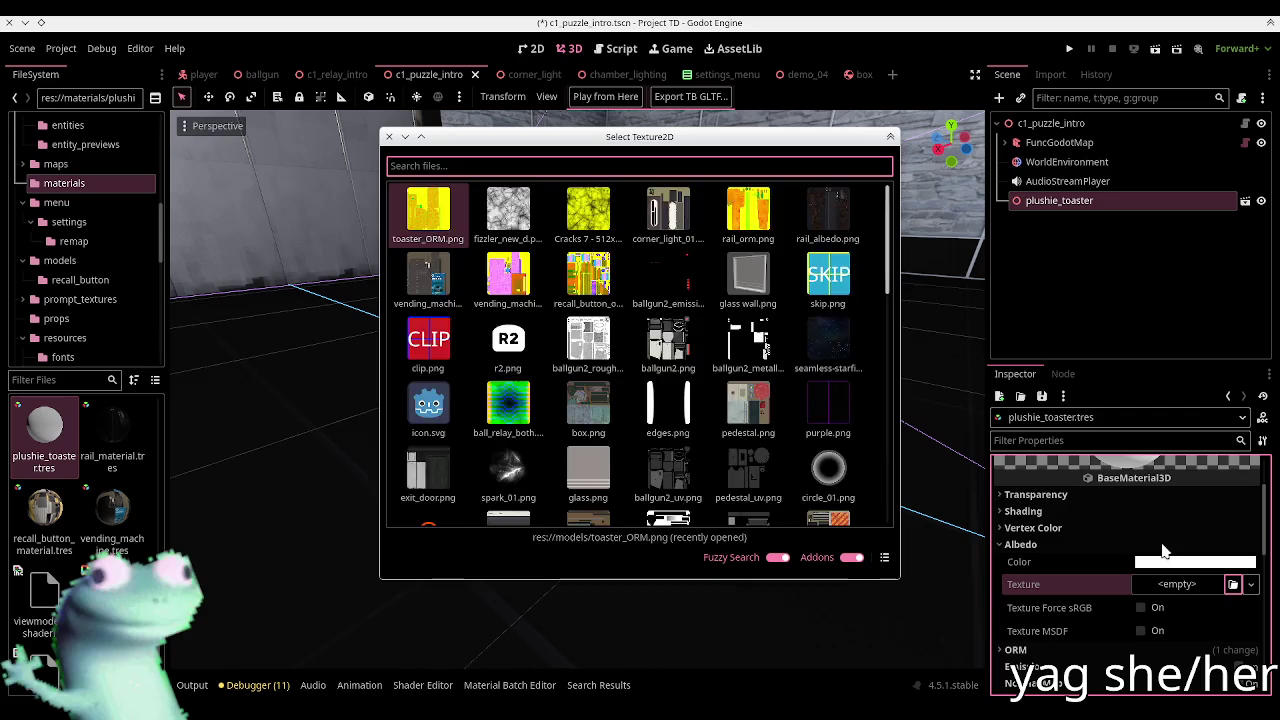
{"action": "type", "text": "toaster_al"}
{"action": "key", "text": "Return"}
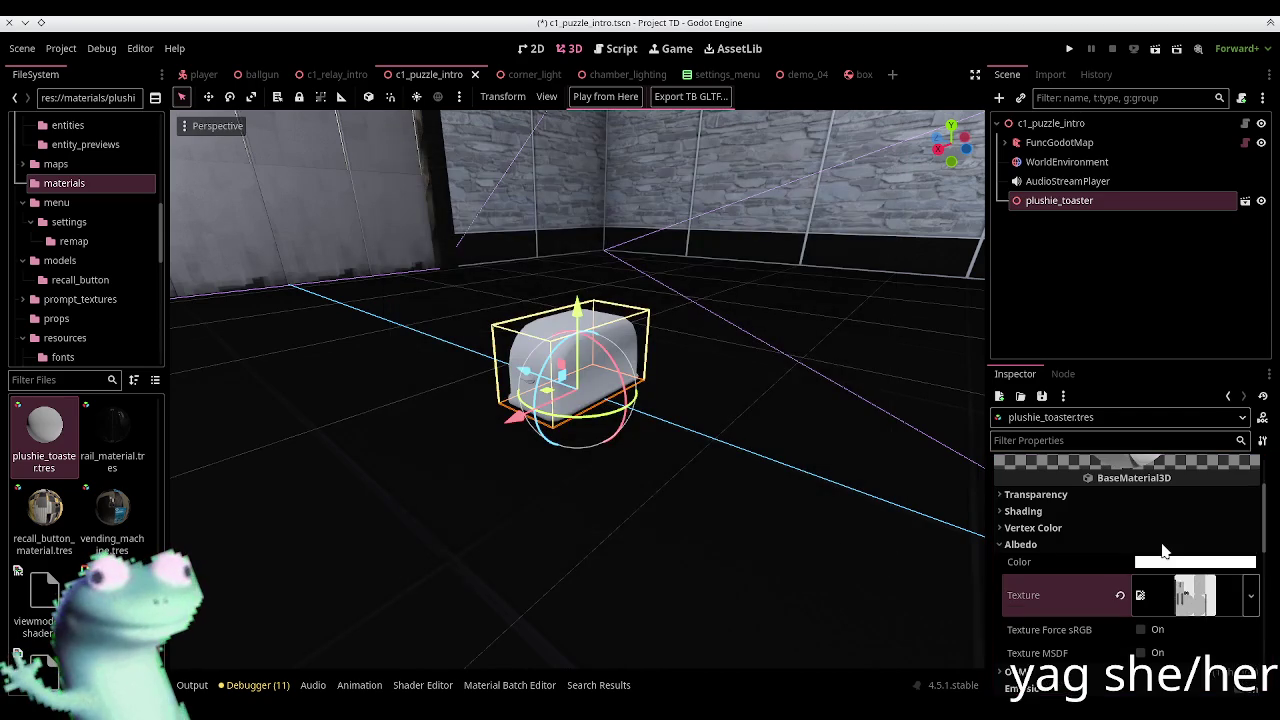
{"action": "left_click", "coordinate": [1040, 544]}
Step: Enable Normal Map with toaster_normal as its texture and save the scene
{"action": "left_click", "coordinate": [1250, 595]}
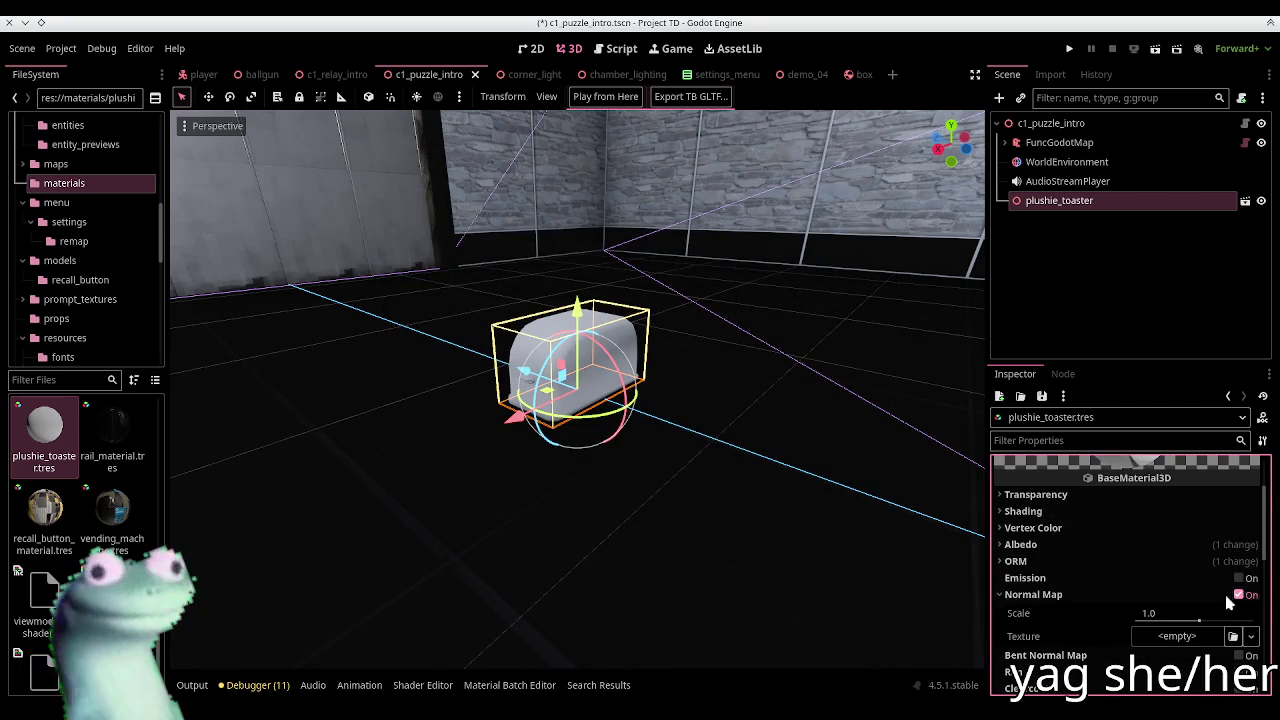
{"action": "left_click", "coordinate": [1233, 636]}
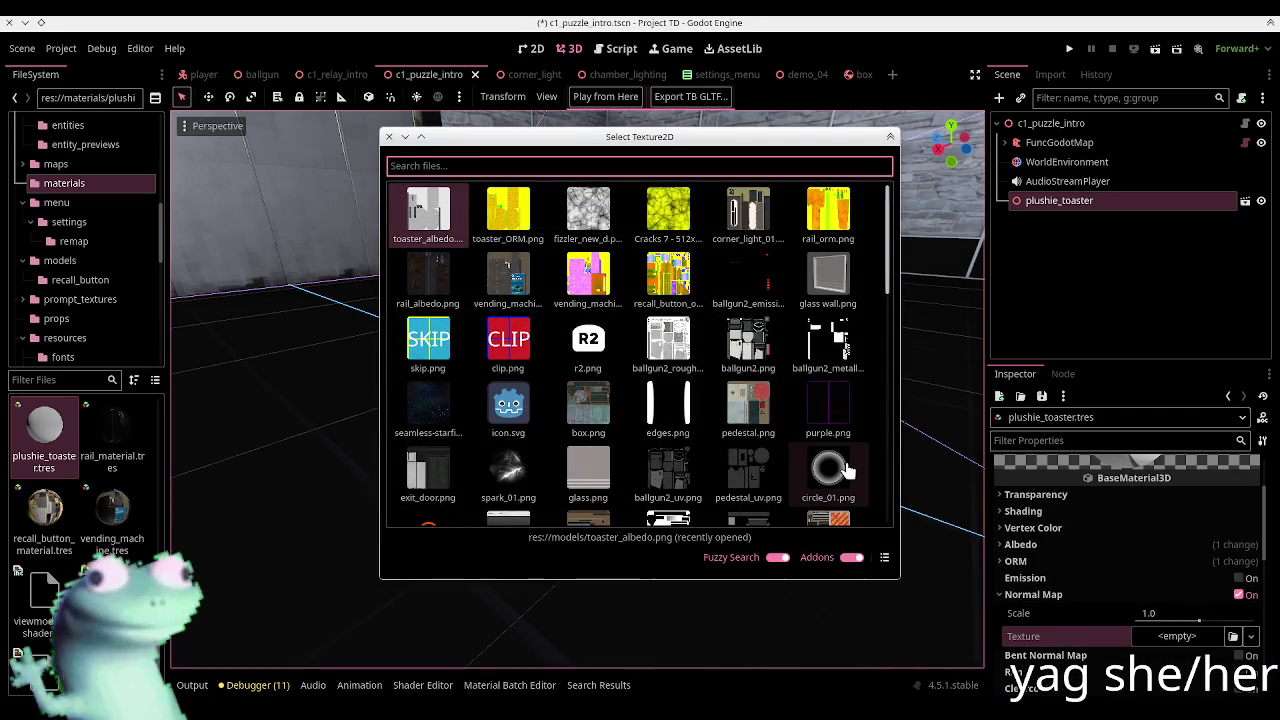
{"action": "type", "text": "toaster_no"}
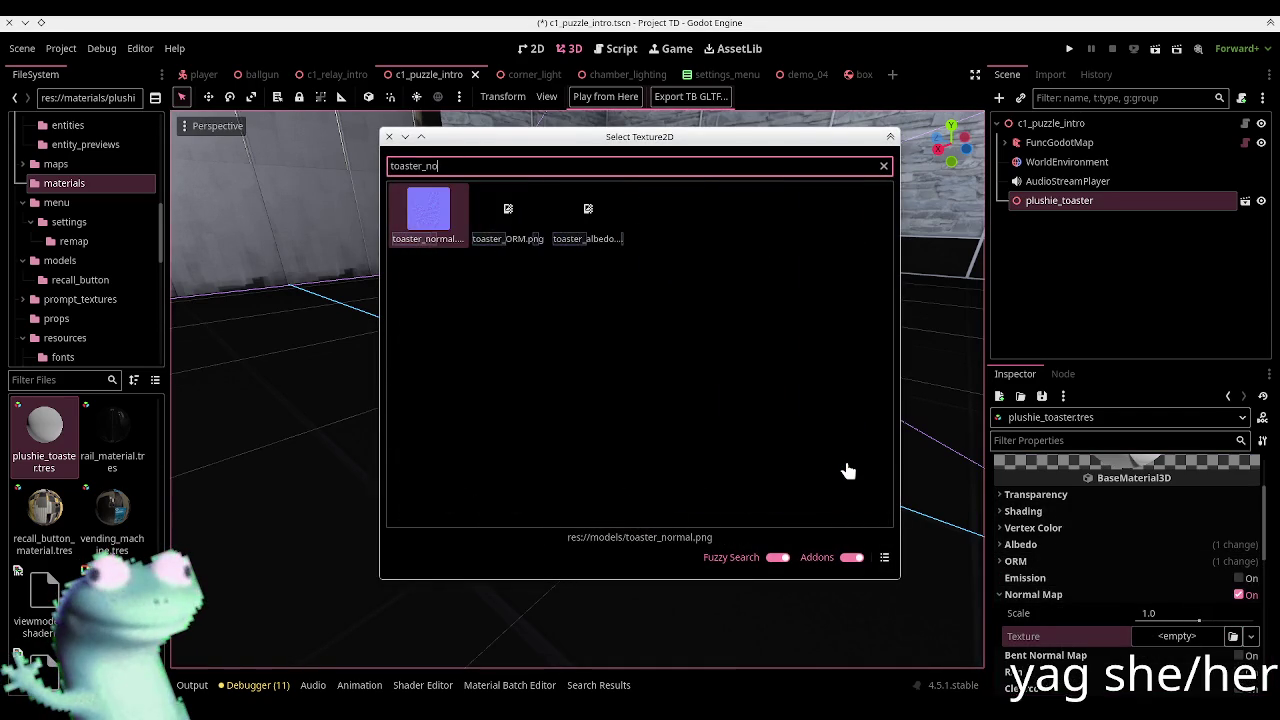
{"action": "key", "text": "Return"}
{"action": "left_click", "coordinate": [1085, 595]}
{"action": "key", "text": "ctrl+s"}
{"action": "left_click", "coordinate": [80, 380]}
Step: Reimport plushie_toaster.glb with its toaster material set to external res://materials/plushie_toaster.tres
{"action": "type", "text": "plushi"}
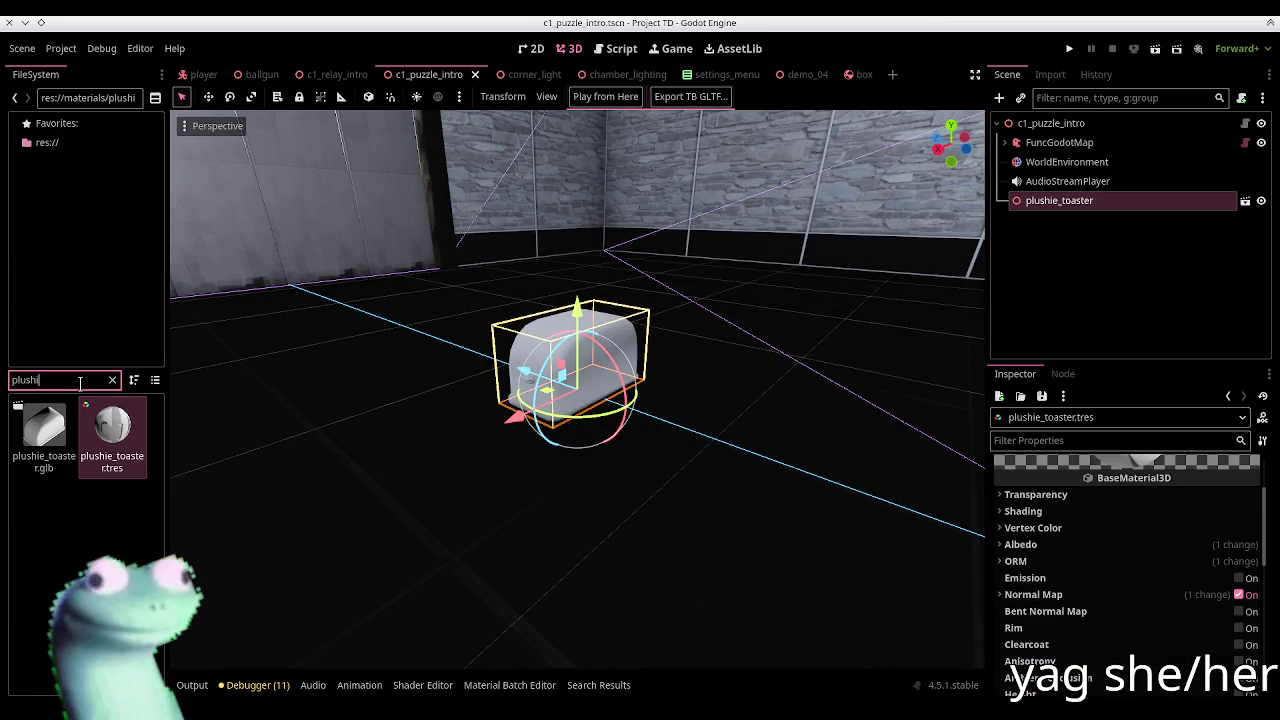
{"action": "double_click", "coordinate": [64, 424]}
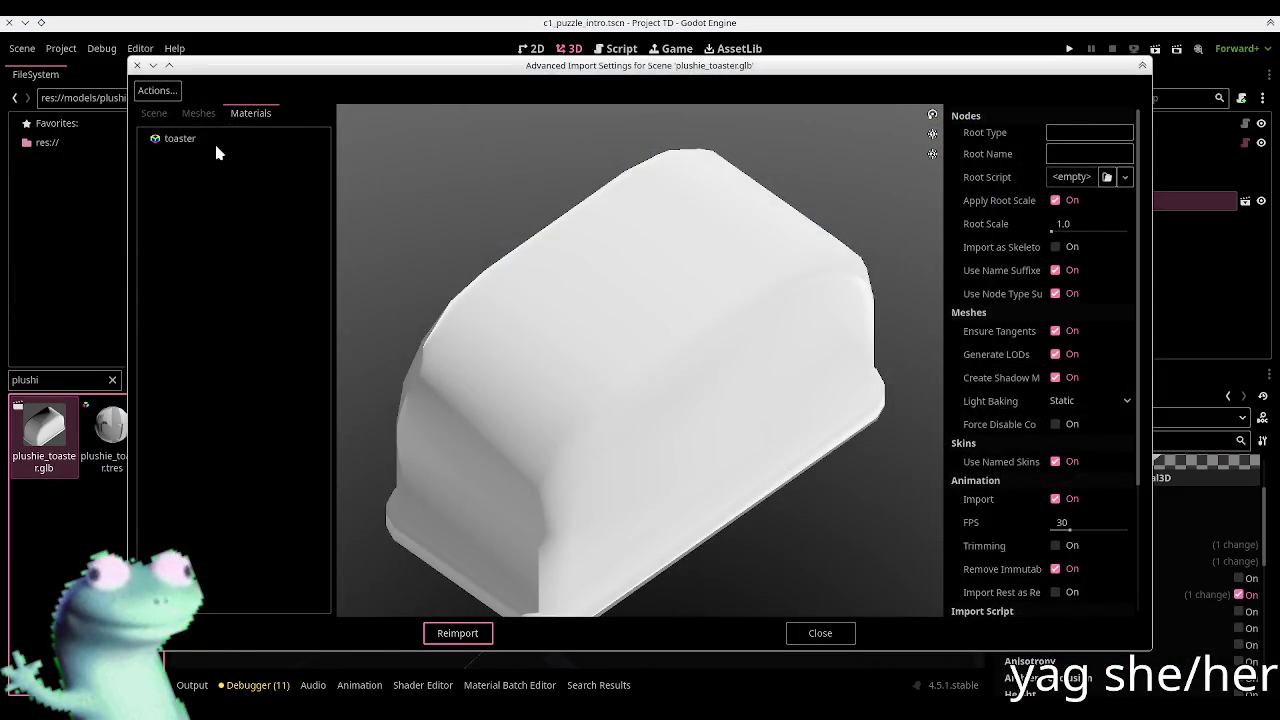
{"action": "left_click", "coordinate": [200, 139]}
{"action": "left_click", "coordinate": [1059, 133]}
{"action": "left_click", "coordinate": [1132, 158]}
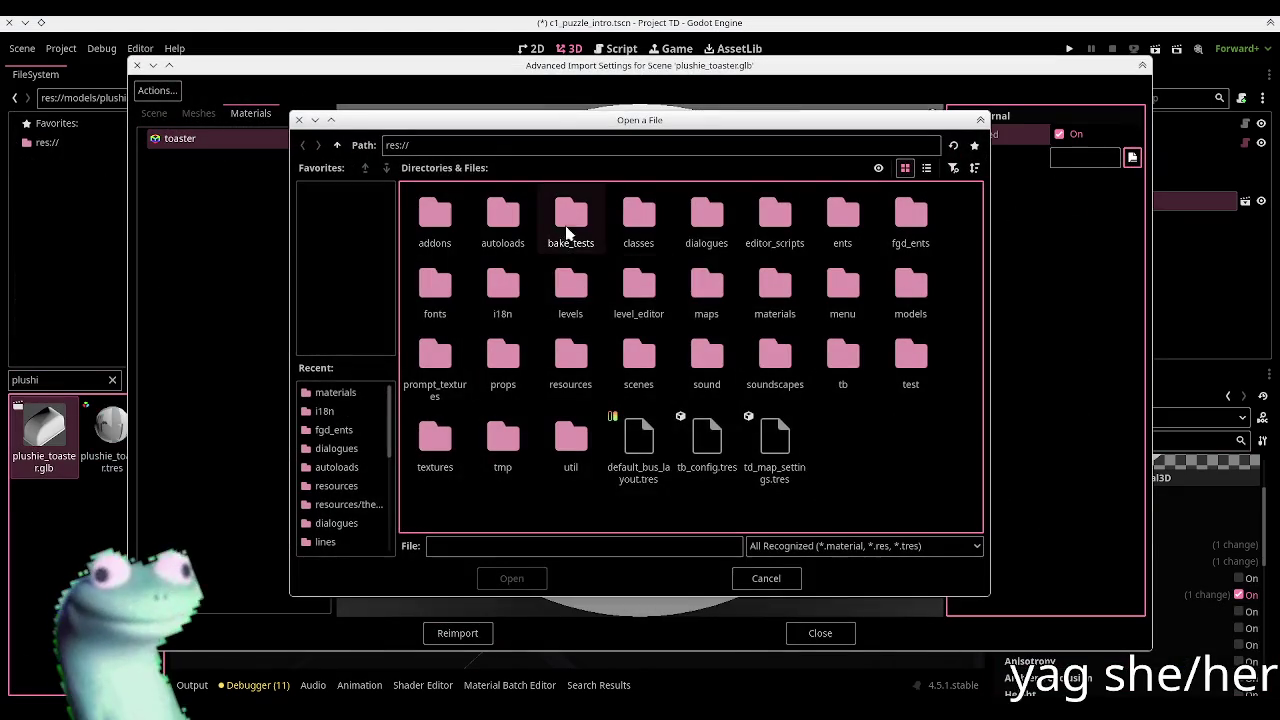
{"action": "double_click", "coordinate": [765, 302]}
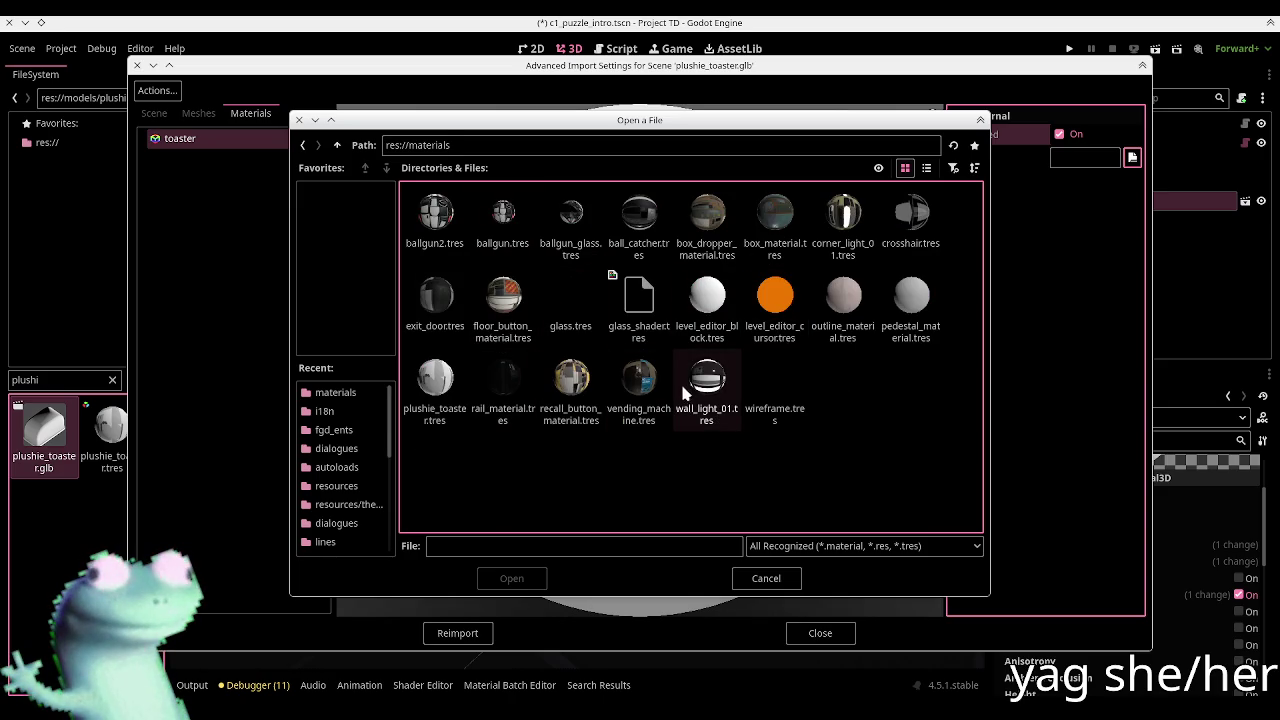
{"action": "double_click", "coordinate": [464, 392]}
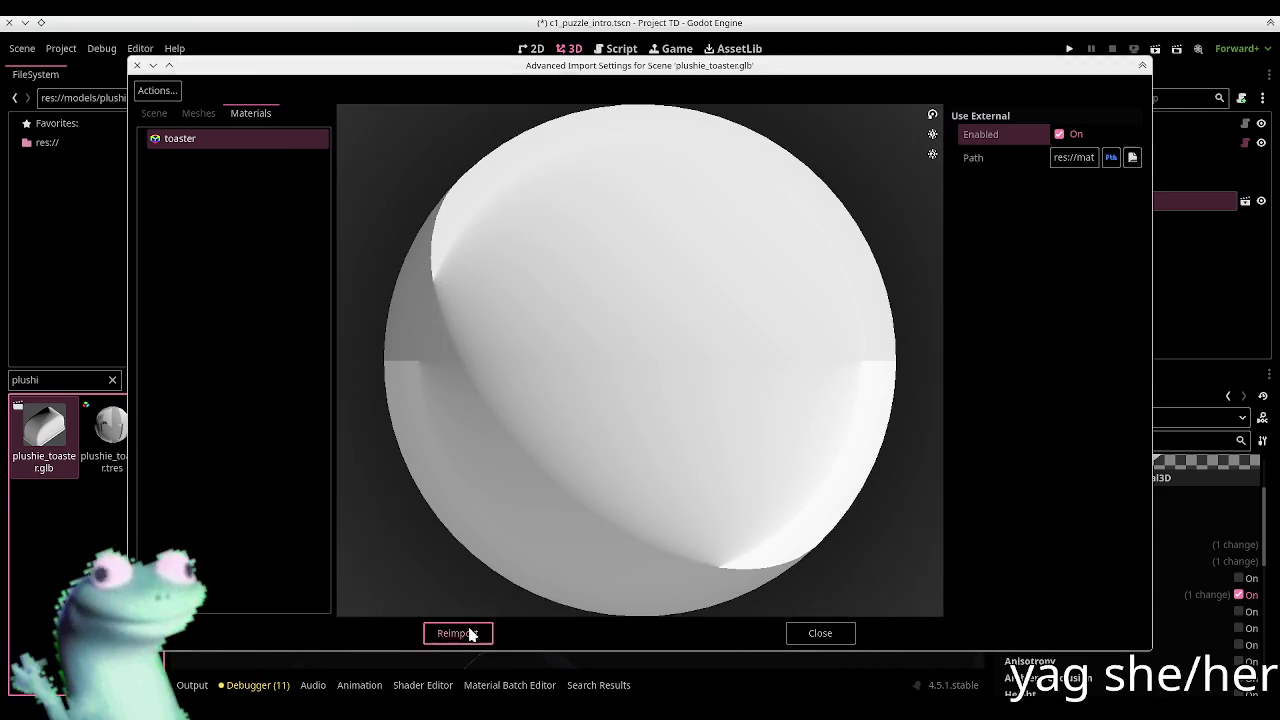
{"action": "left_click", "coordinate": [458, 633]}
{"action": "right_click_drag", "start_coordinate": [690, 317], "coordinate": [688, 428]}
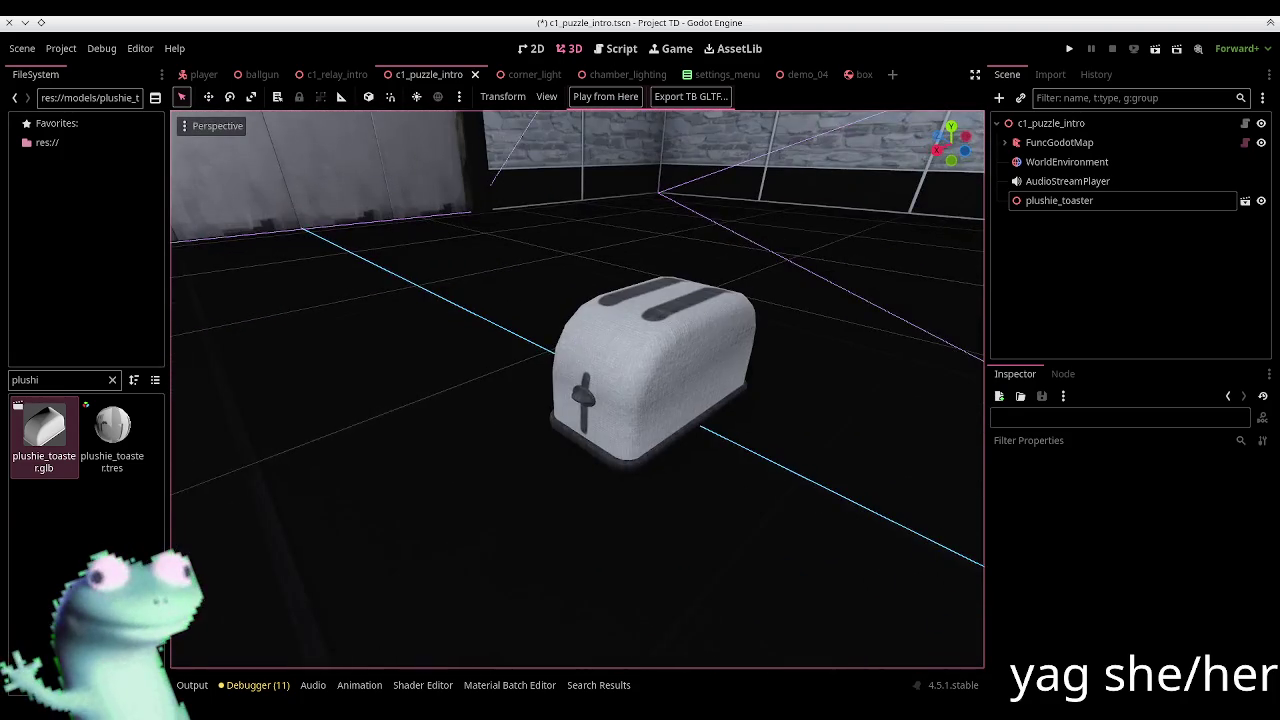
Step: Place the toaster at the checkered platform's front edge and save c1_puzzle_intro
{"action": "left_click", "coordinate": [626, 424]}
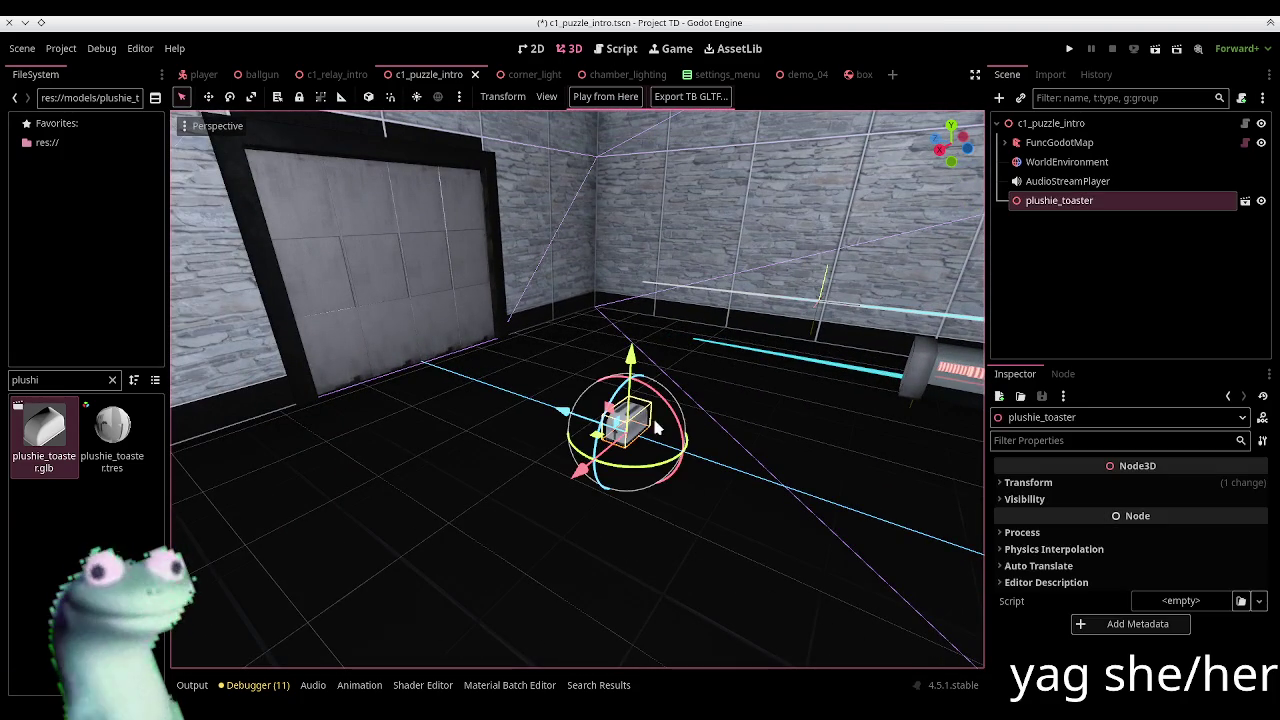
{"action": "left_click_drag", "start_coordinate": [606, 432], "coordinate": [315, 290]}
{"action": "mouse_move", "coordinate": [315, 290]}
{"action": "middle_mouse_down"}
{"action": "mouse_move", "coordinate": [356, 250]}
{"action": "mouse_move", "coordinate": [294, 306]}
{"action": "mouse_move", "coordinate": [441, 248]}
{"action": "mouse_move", "coordinate": [619, 479]}
{"action": "middle_mouse_up"}
{"action": "scroll", "coordinate": [300, 300], "scroll_direction": "down", "scroll_amount": 3}
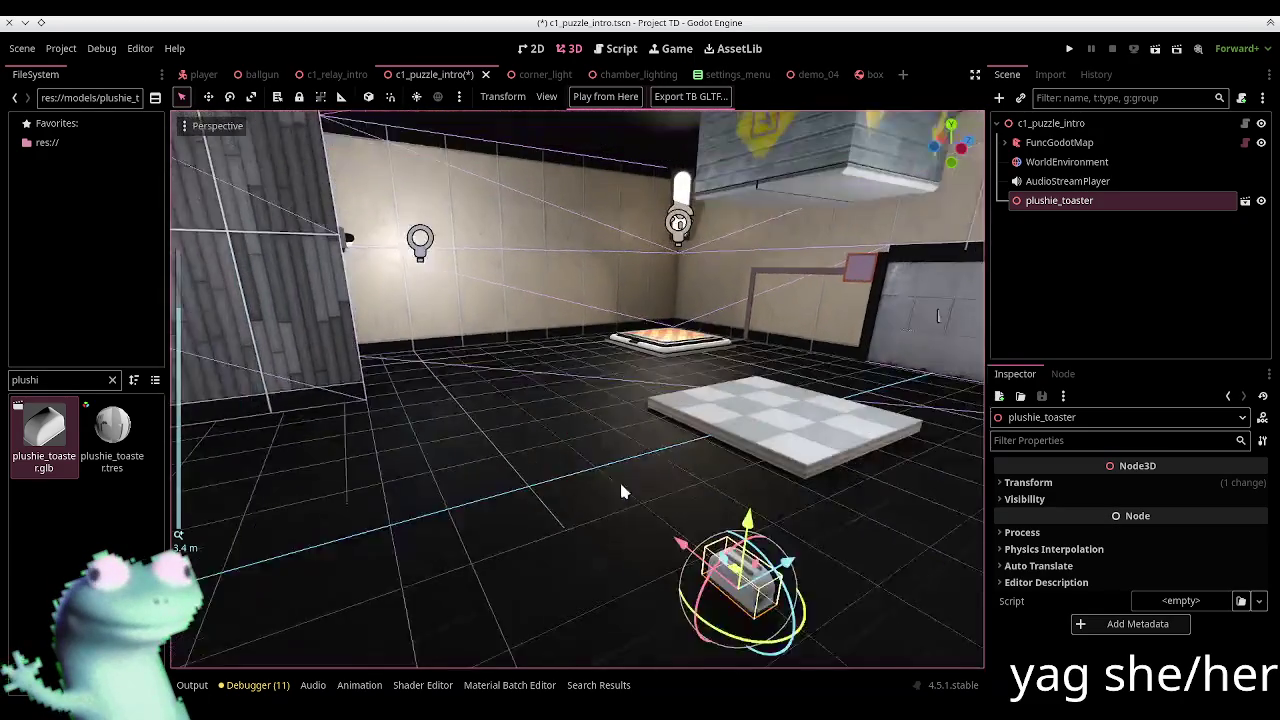
{"action": "left_click_drag", "start_coordinate": [775, 660], "coordinate": [800, 490]}
{"action": "key", "text": "ctrl+s"}
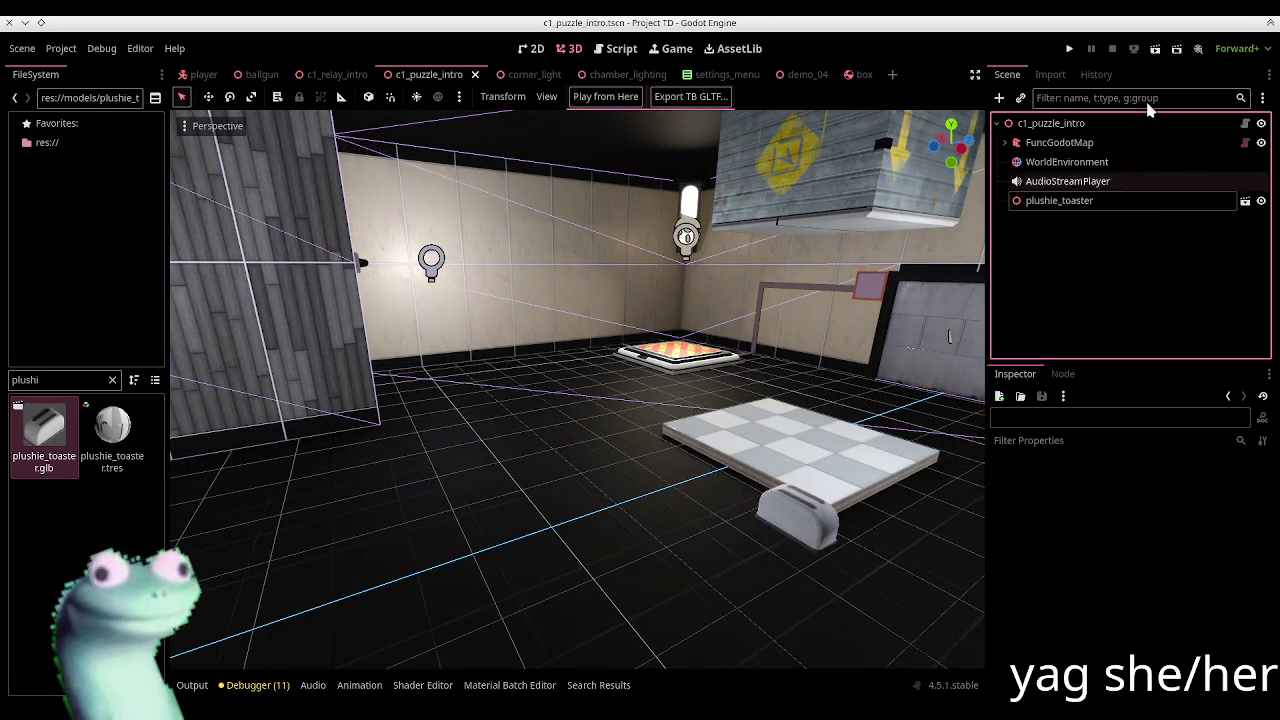
{"action": "key", "text": "F5"}
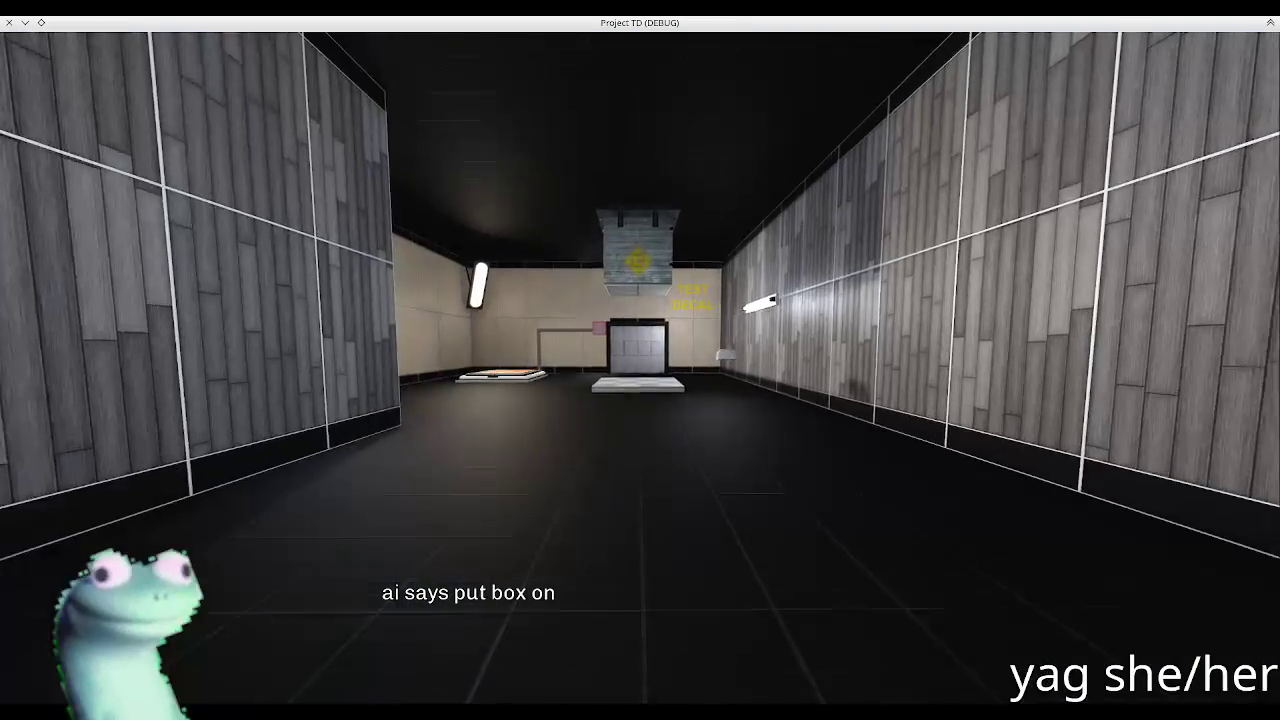
Step: Walk around the fabric toaster in the running game with WASD, then quit back to the editor
{"action": "key", "text": "w"}
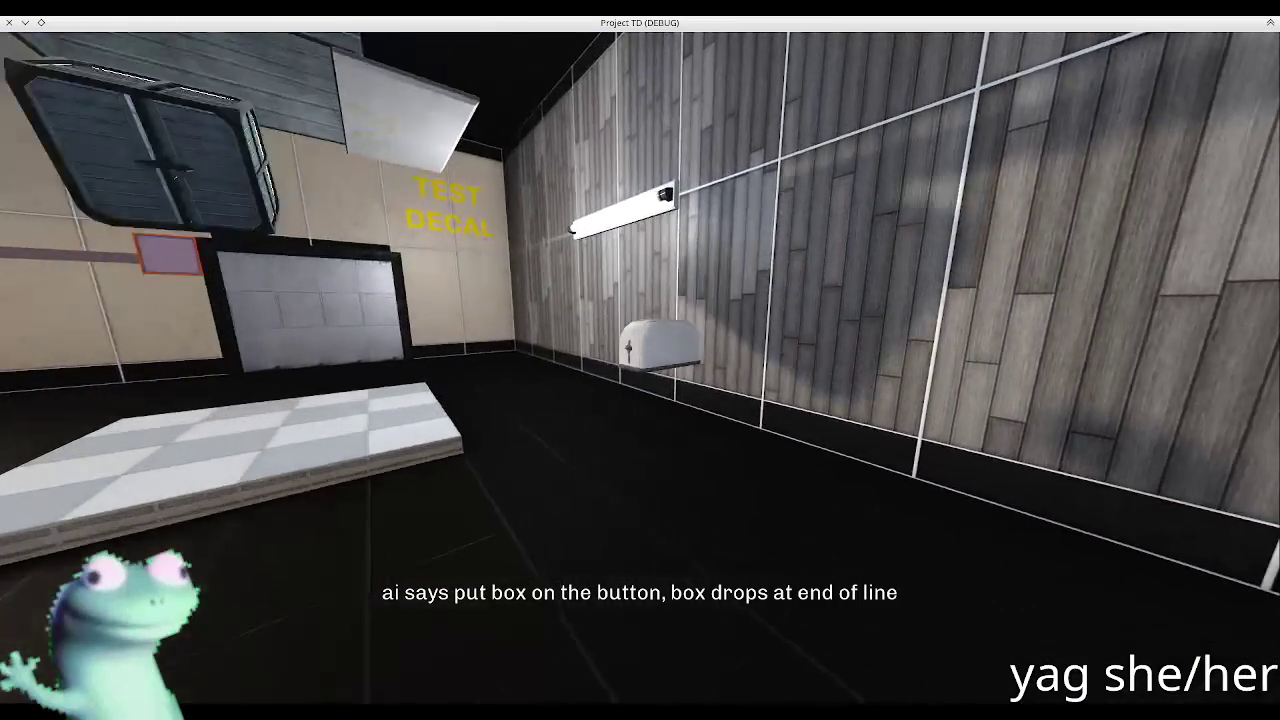
{"action": "key", "text": "w"}
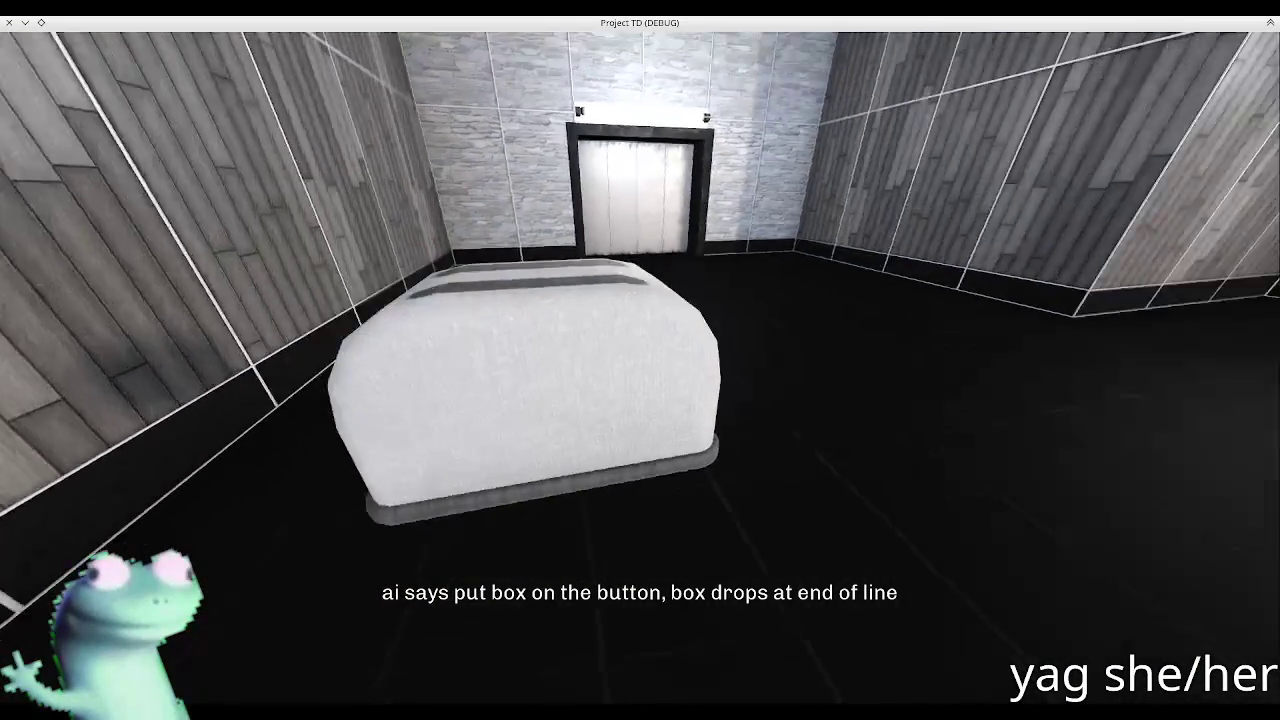
{"action": "key", "text": "s"}
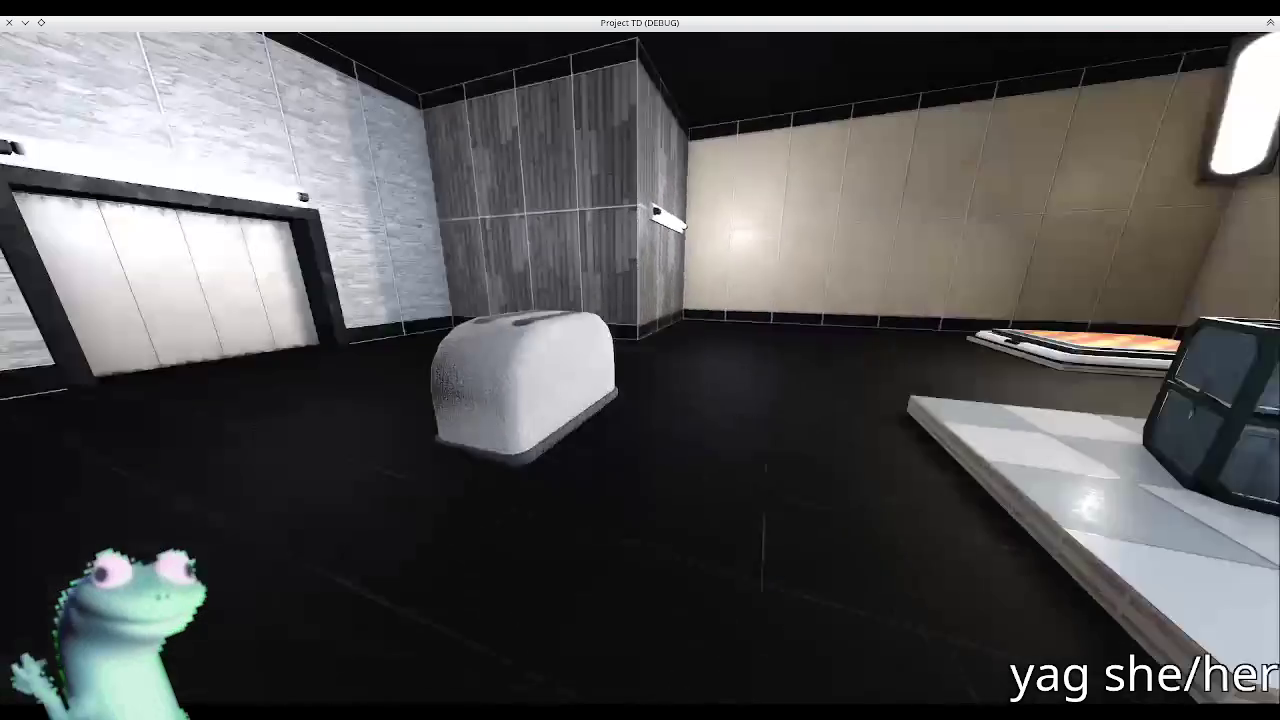
{"action": "key", "text": "a"}
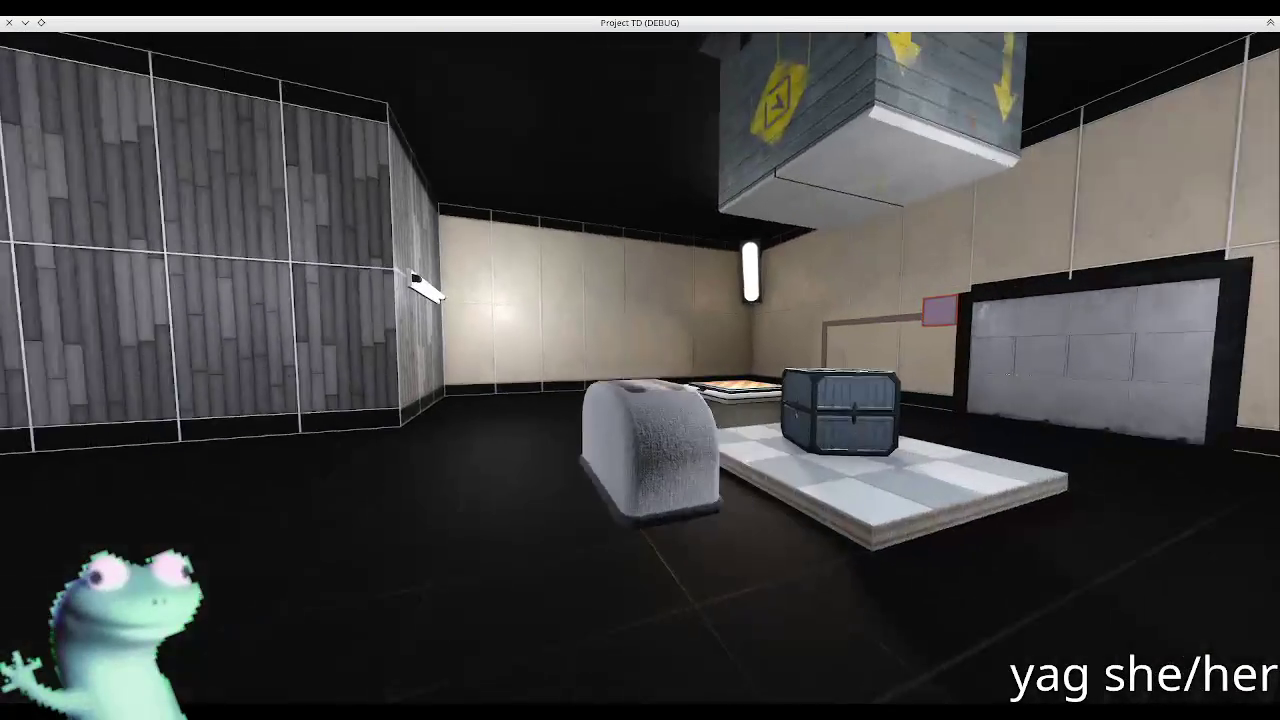
{"action": "key", "text": "w"}
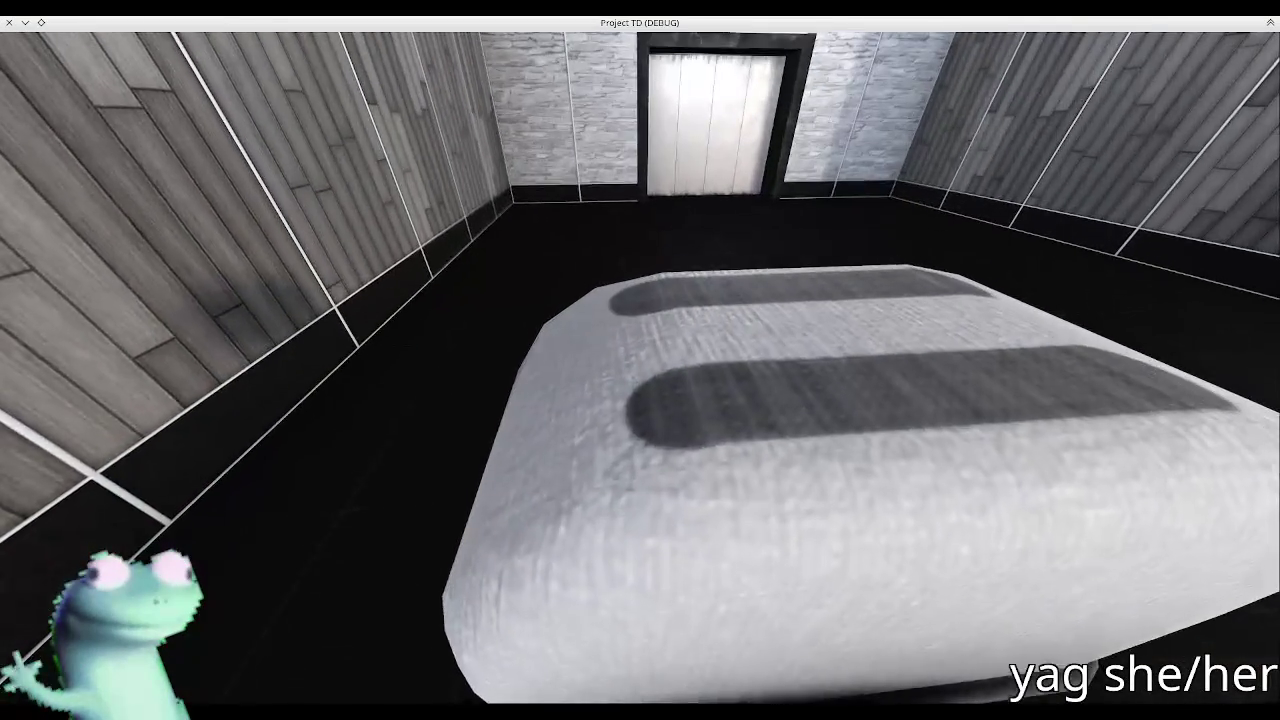
{"action": "key", "text": "s"}
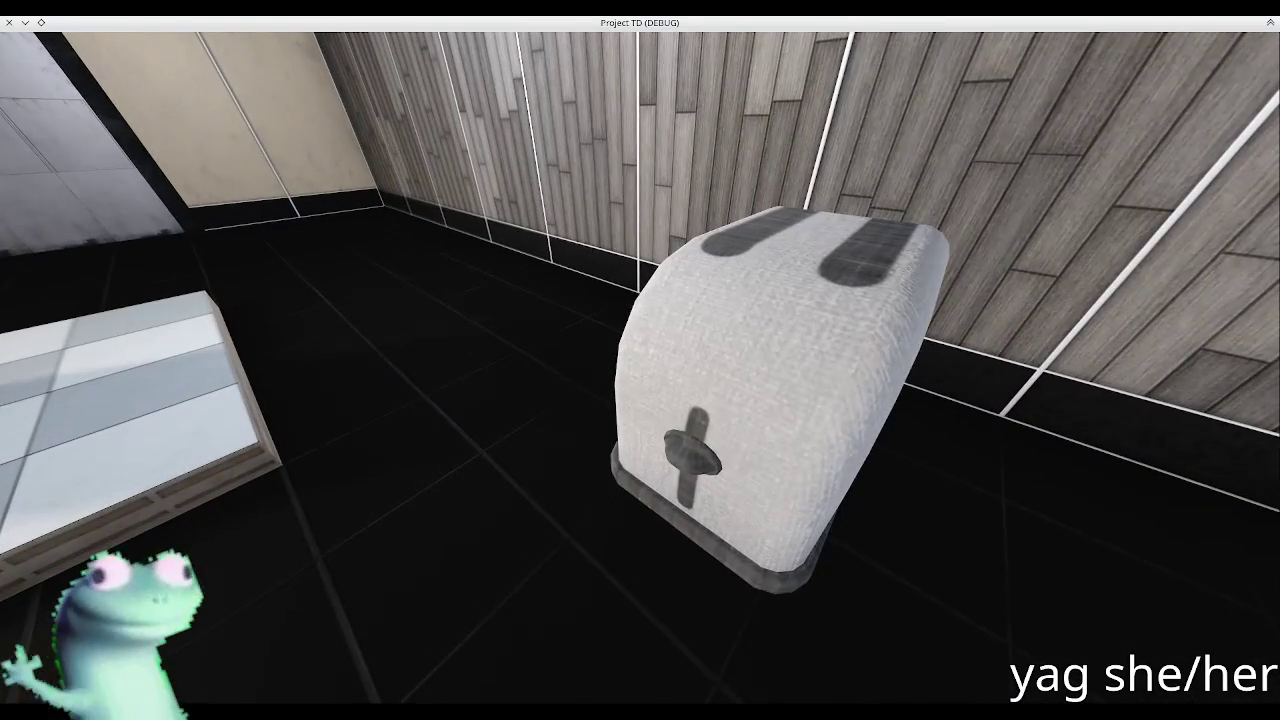
{"action": "key", "text": "w"}
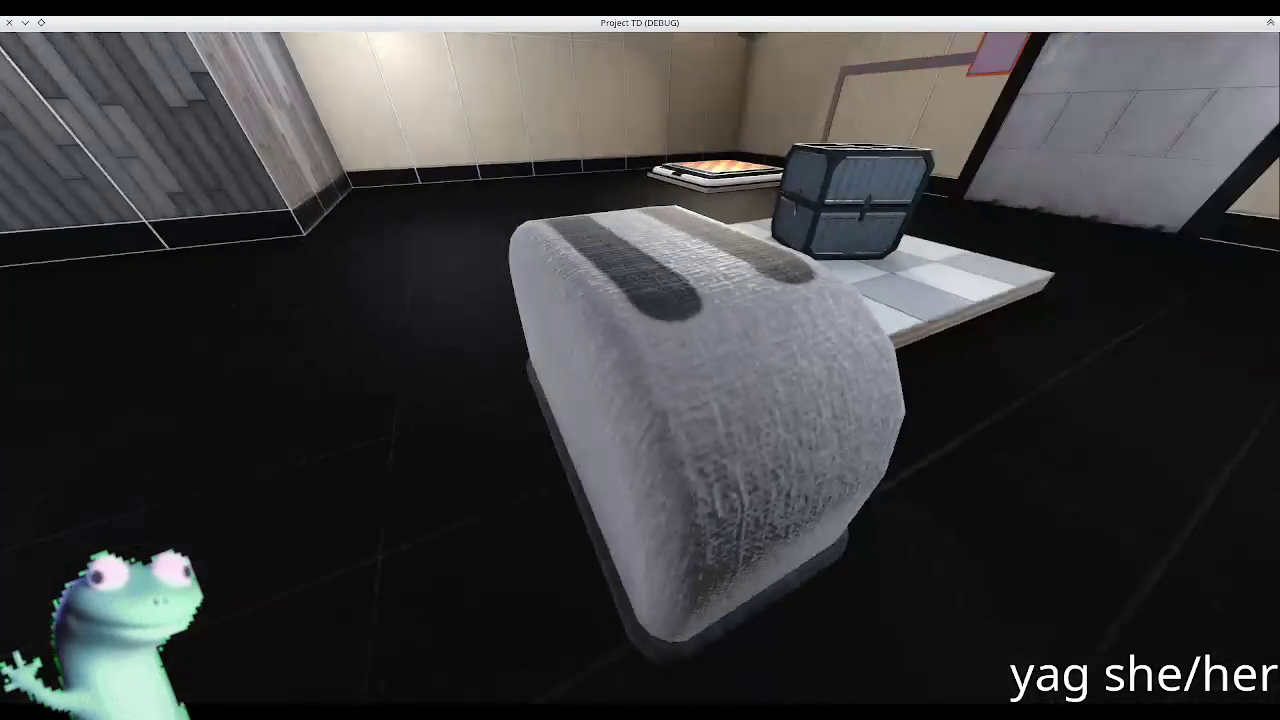
{"action": "key", "text": "s"}
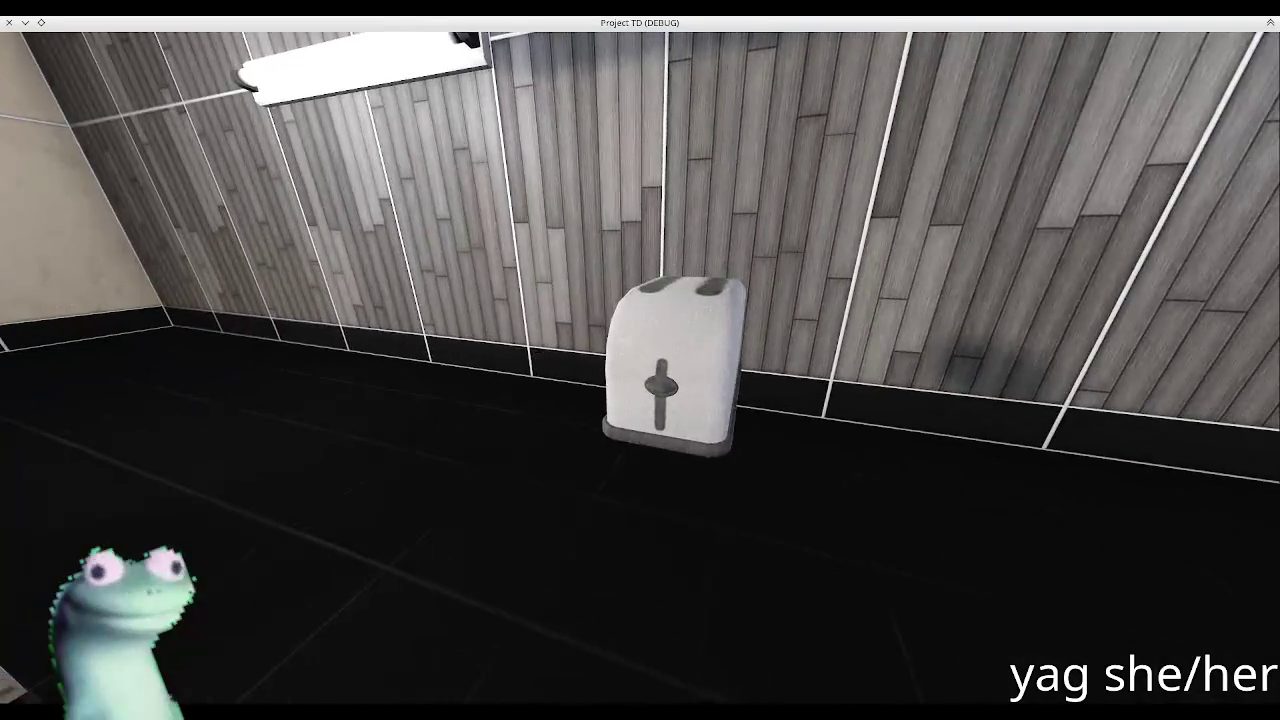
{"action": "key", "text": "w"}
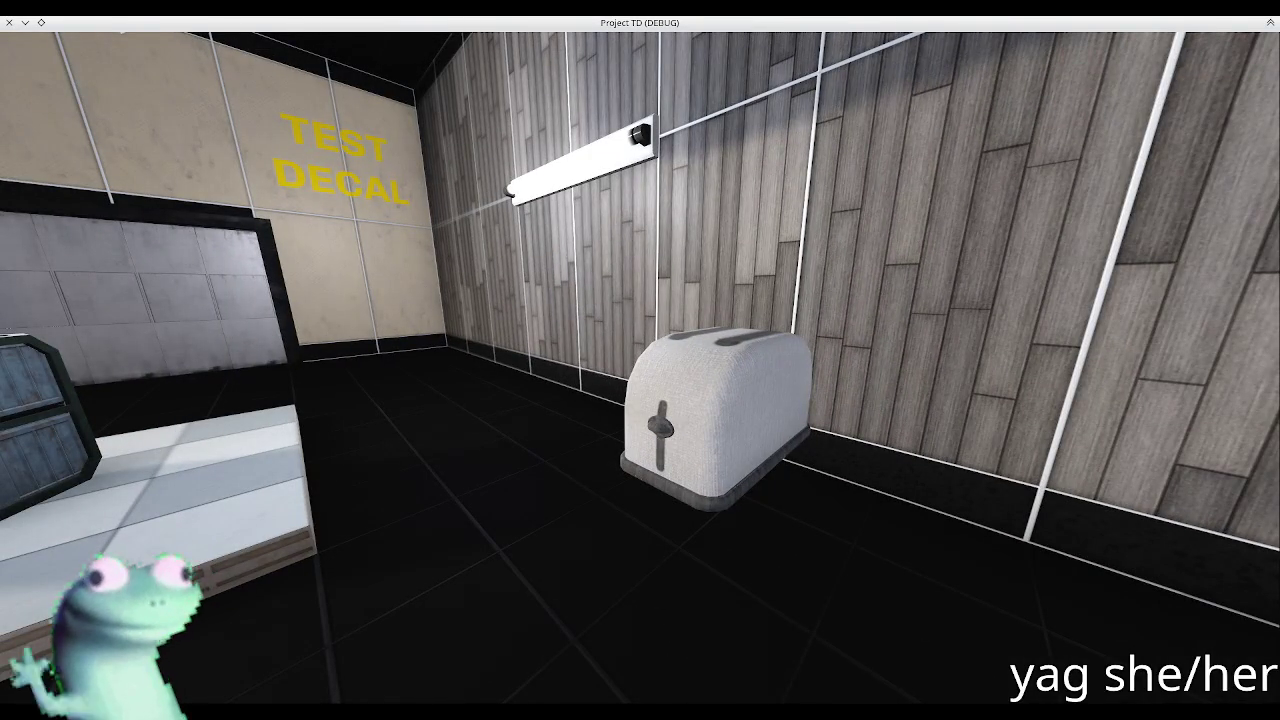
{"action": "key", "text": "s"}
{"action": "key", "text": "Escape"}
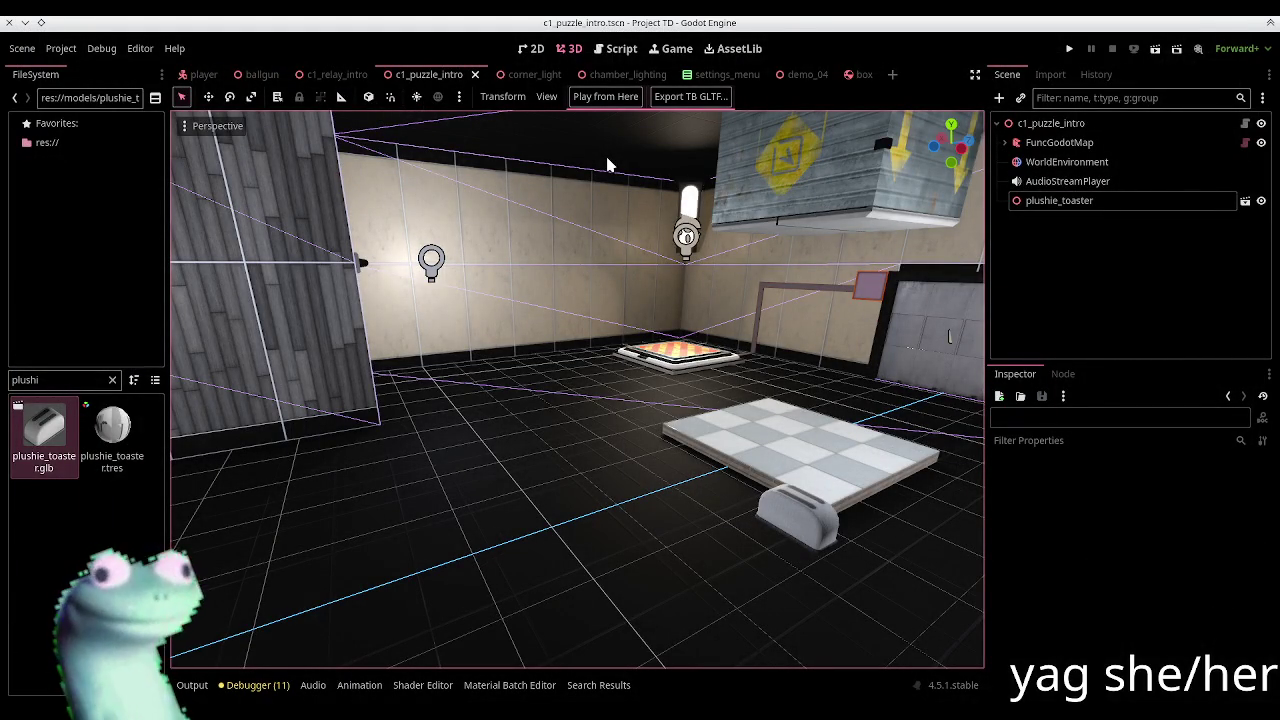
Step: Clear the 'plushi' FileSystem filter and position the stream chat window over the editor
{"action": "left_click", "coordinate": [112, 380]}
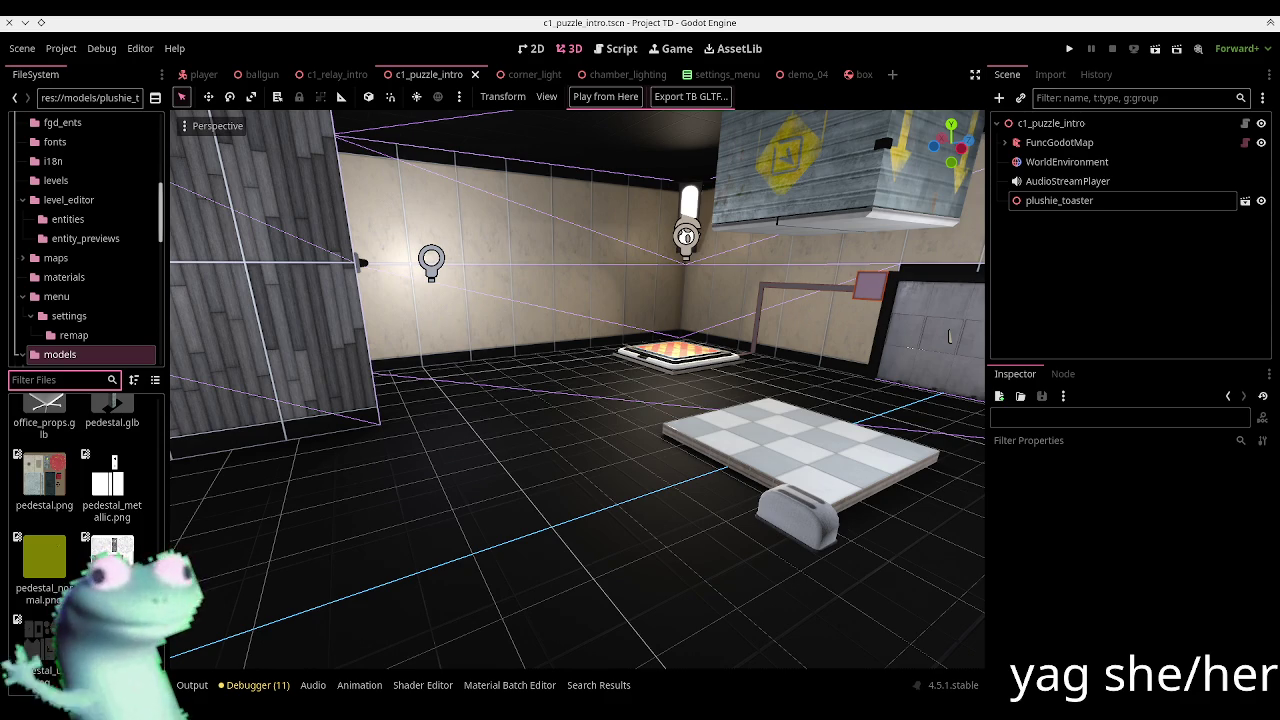
{"action": "left_click_drag", "start_coordinate": [519, 142], "coordinate": [710, 78]}
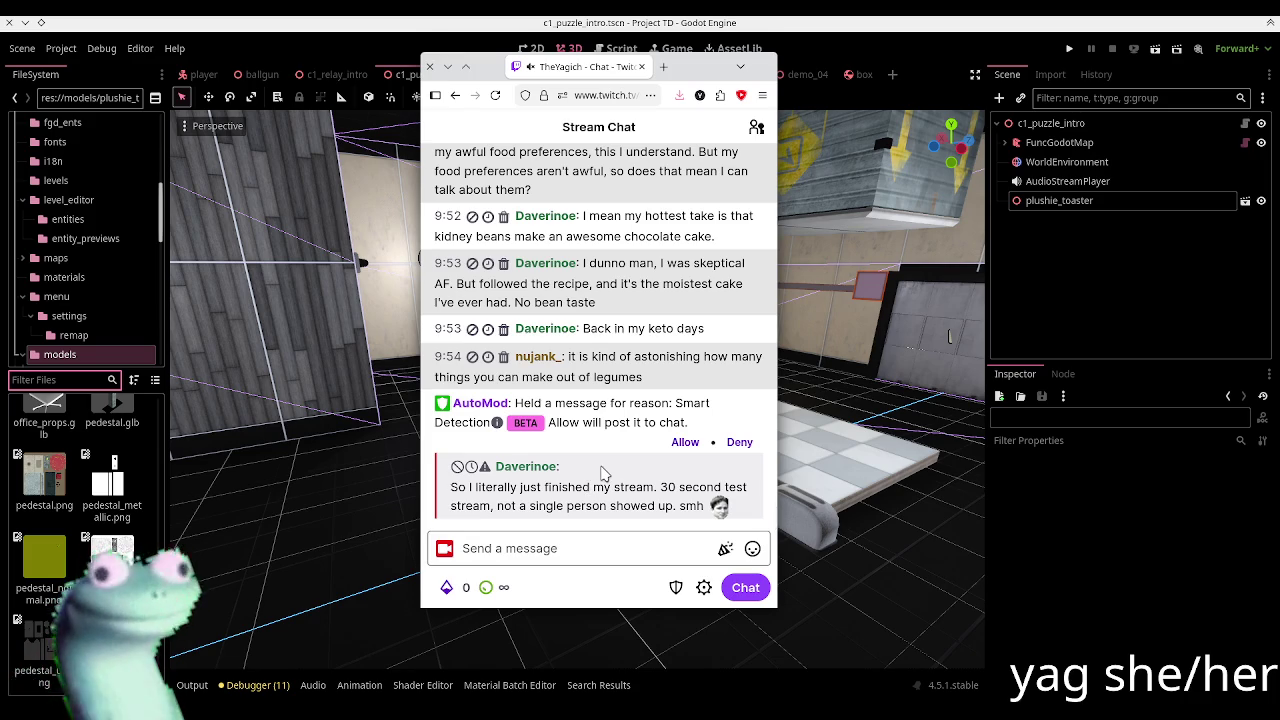
Step: Allow the AutoMod-held chat message and move the chat window out of the way
{"action": "left_click", "coordinate": [673, 446]}
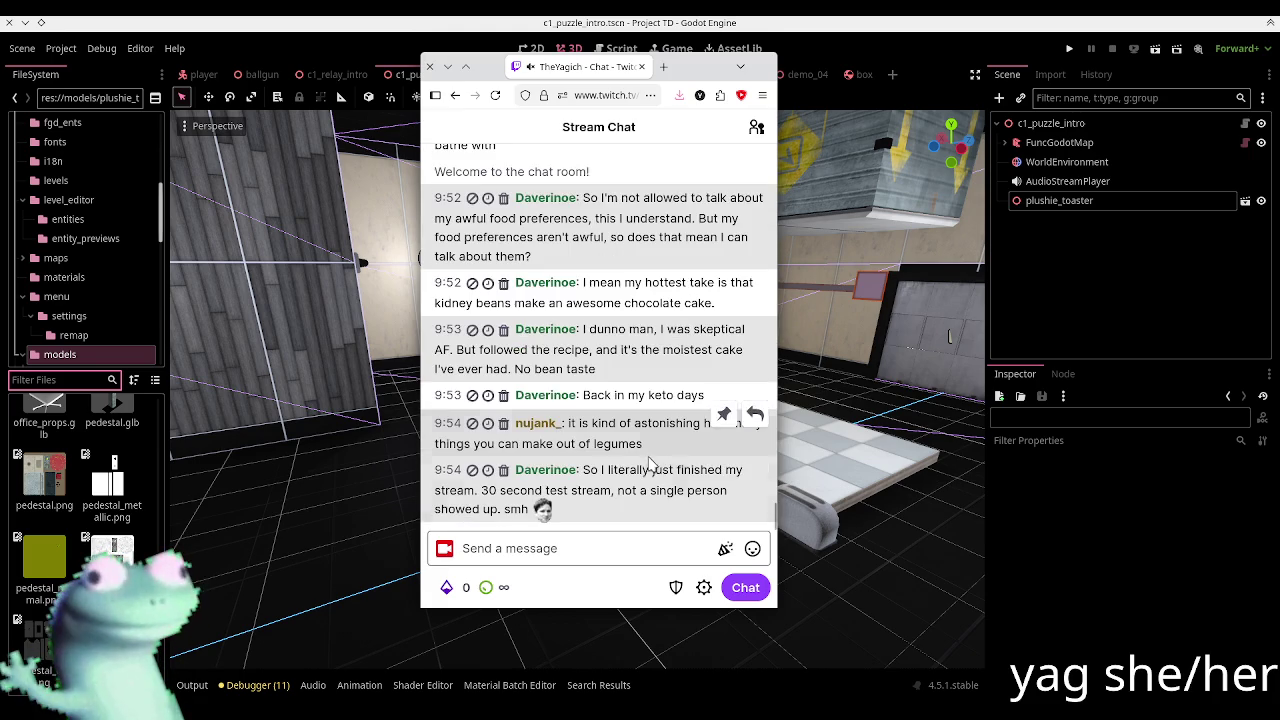
{"action": "left_click_drag", "start_coordinate": [703, 75], "coordinate": [655, 91]}
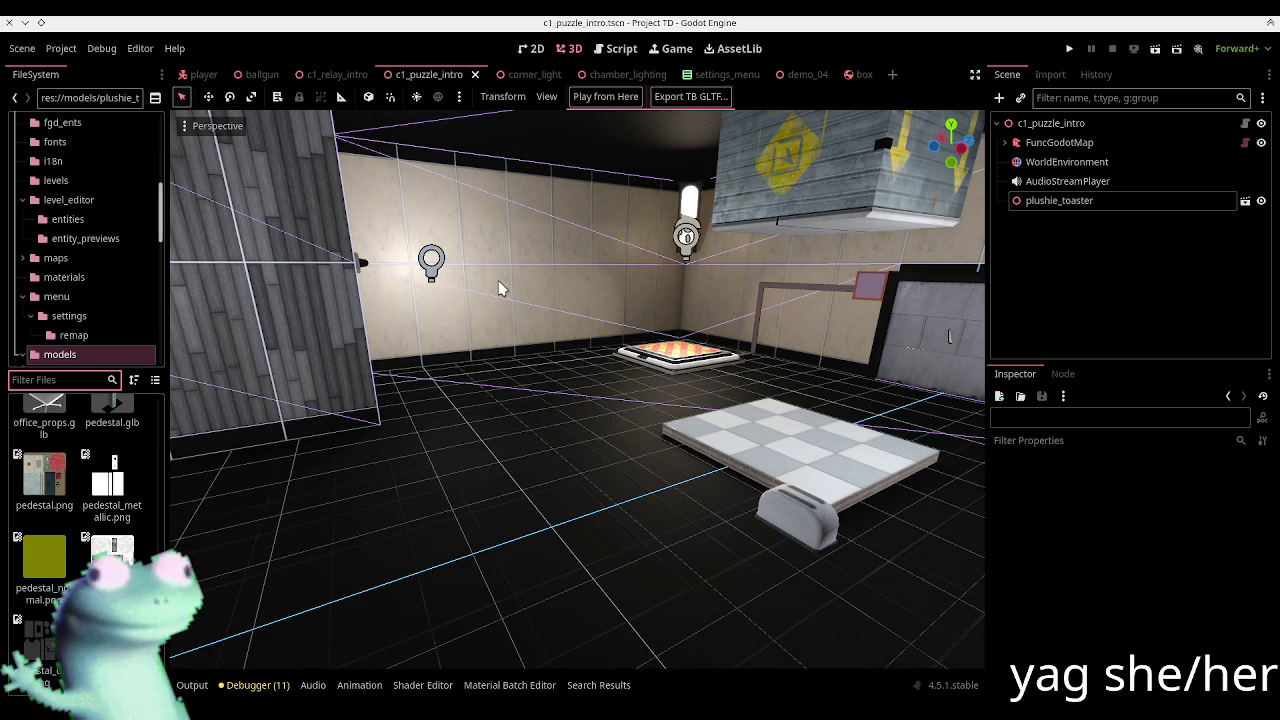
Step: Orbit the viewport to view the room's back wall and pressure plate
{"action": "mouse_move", "coordinate": [500, 288]}
{"action": "middle_mouse_down"}
{"action": "mouse_move", "coordinate": [423, 266]}
{"action": "mouse_move", "coordinate": [437, 286]}
{"action": "middle_mouse_up"}
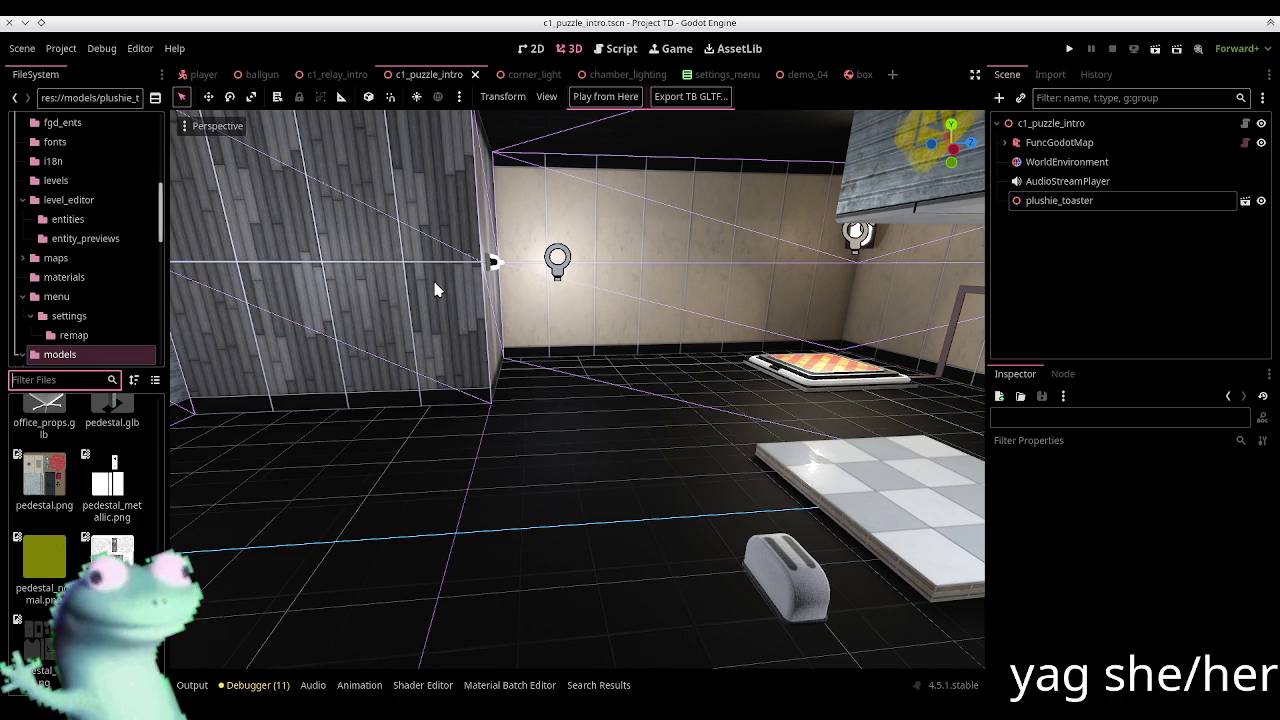
{"action": "mouse_move", "coordinate": [508, 282]}
{"action": "middle_mouse_down"}
{"action": "mouse_move", "coordinate": [500, 315]}
{"action": "mouse_move", "coordinate": [486, 309]}
{"action": "middle_mouse_up"}
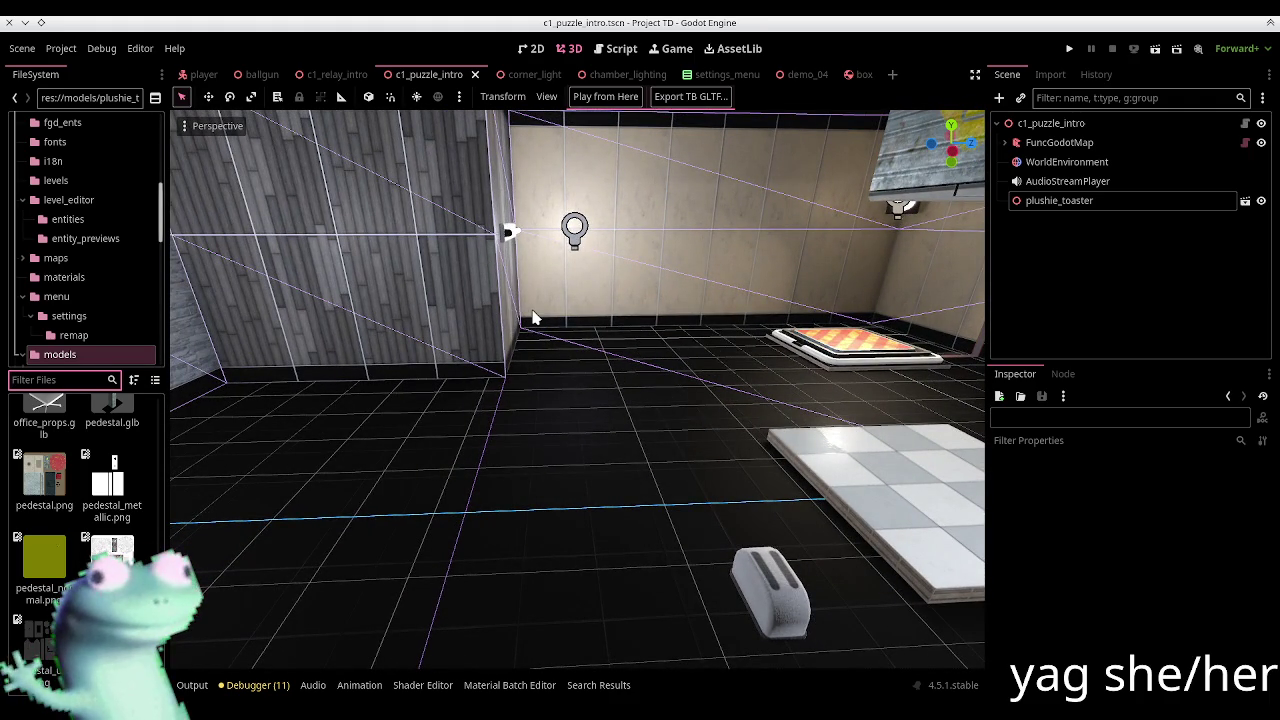
{"action": "middle_click_drag", "start_coordinate": [468, 381], "coordinate": [590, 386]}
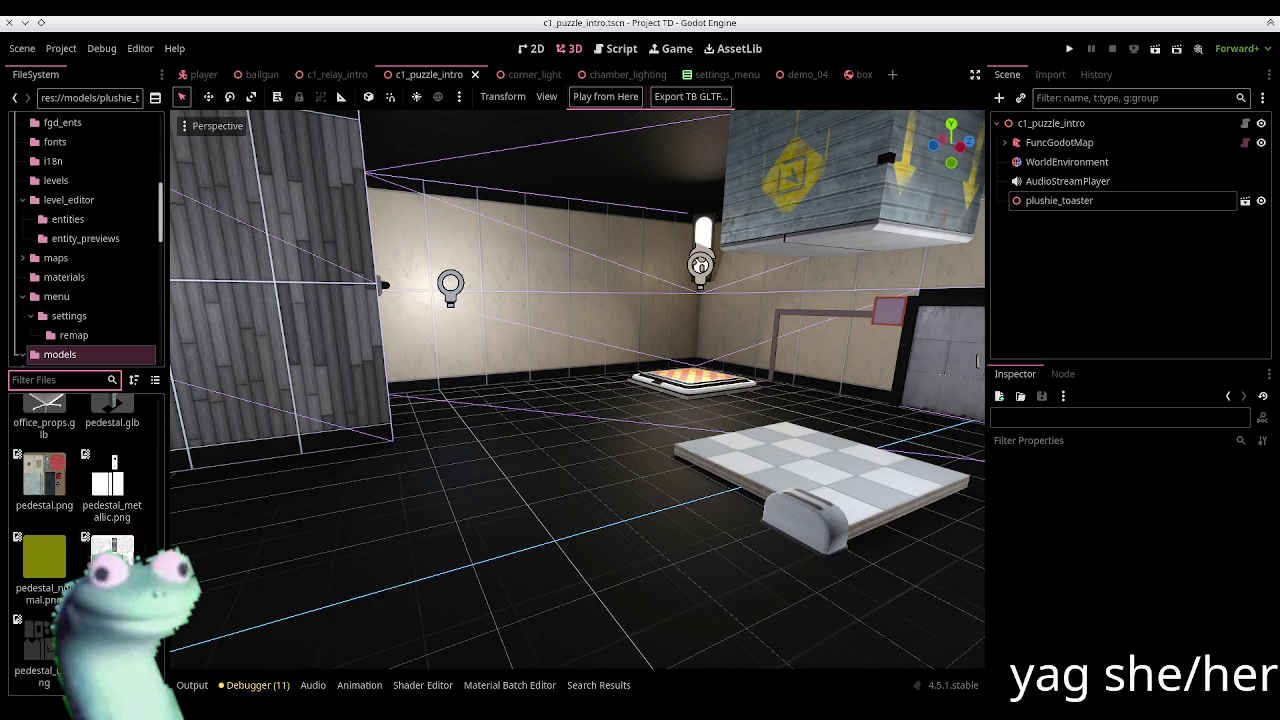
{"action": "scroll", "coordinate": [109, 396], "scroll_direction": "up", "scroll_amount": 5}
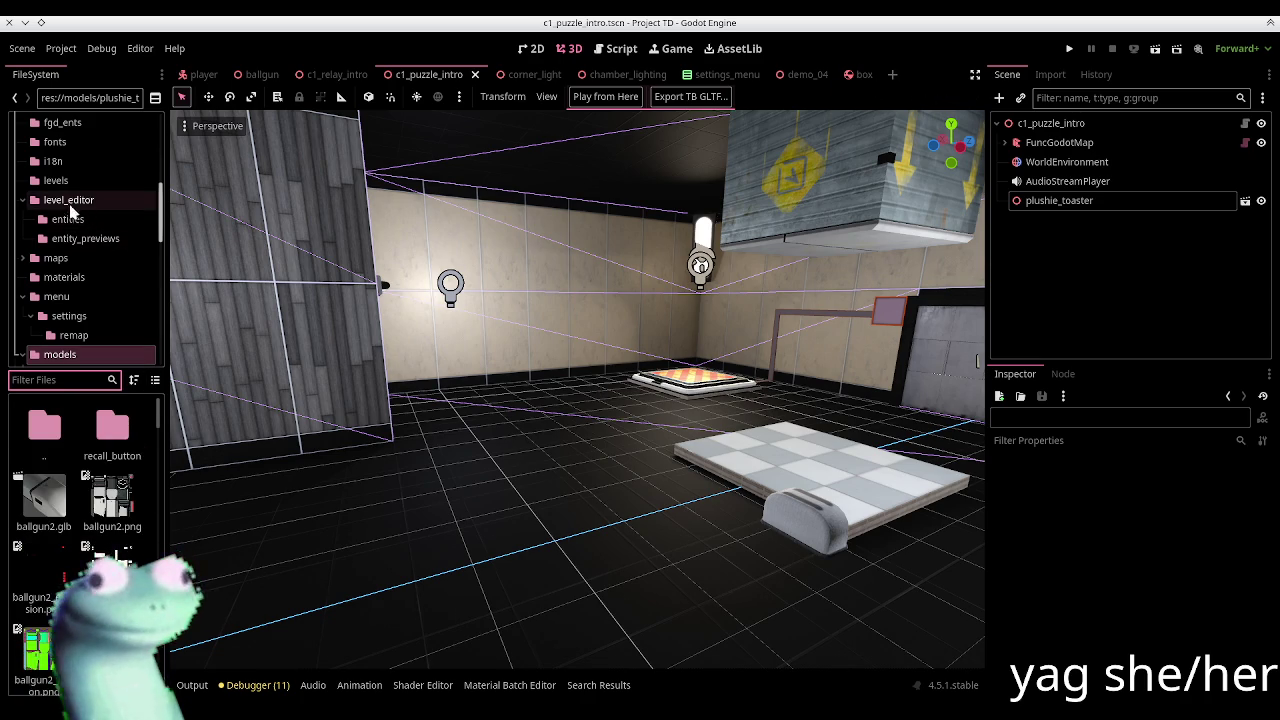
{"action": "scroll", "coordinate": [66, 300], "scroll_direction": "down", "scroll_amount": 2}
{"action": "scroll", "coordinate": [66, 300], "scroll_direction": "down", "scroll_amount": 2}
{"action": "scroll", "coordinate": [66, 300], "scroll_direction": "down", "scroll_amount": 1}
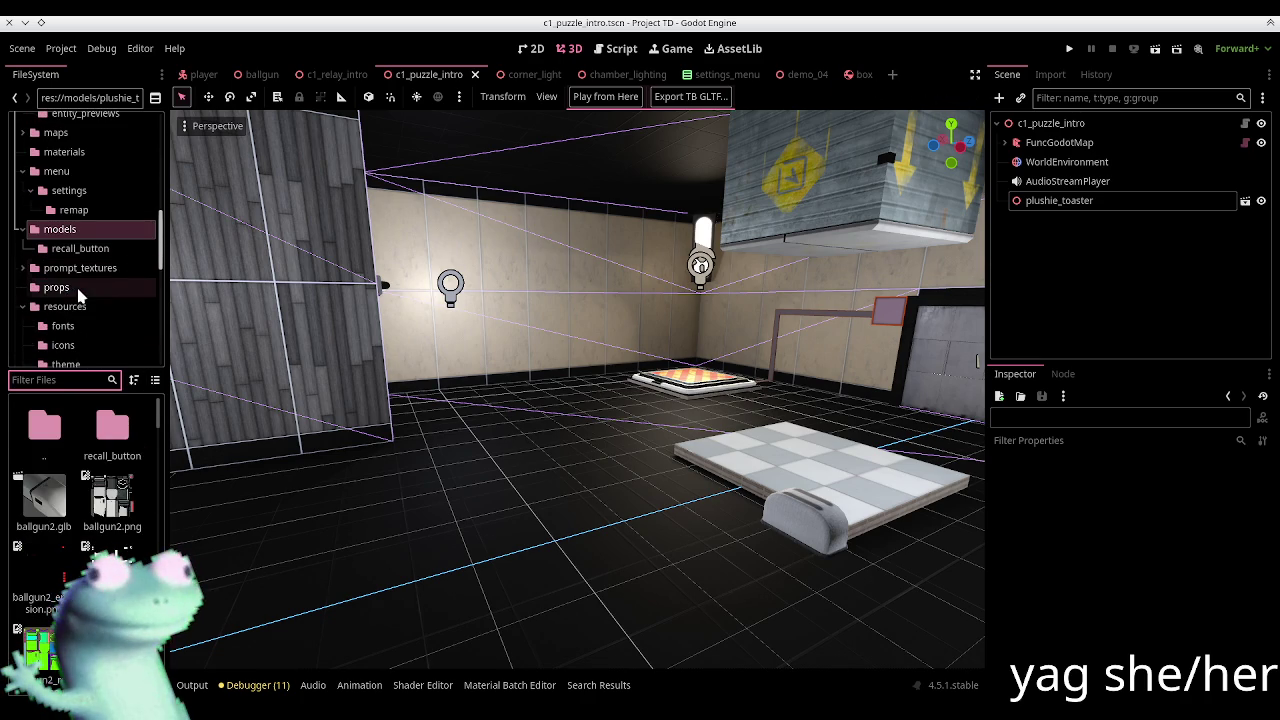
{"action": "scroll", "coordinate": [160, 255], "scroll_direction": "down", "scroll_amount": 3}
{"action": "scroll", "coordinate": [160, 255], "scroll_direction": "up", "scroll_amount": 3}
{"action": "scroll", "coordinate": [160, 250], "scroll_direction": "up", "scroll_amount": 2}
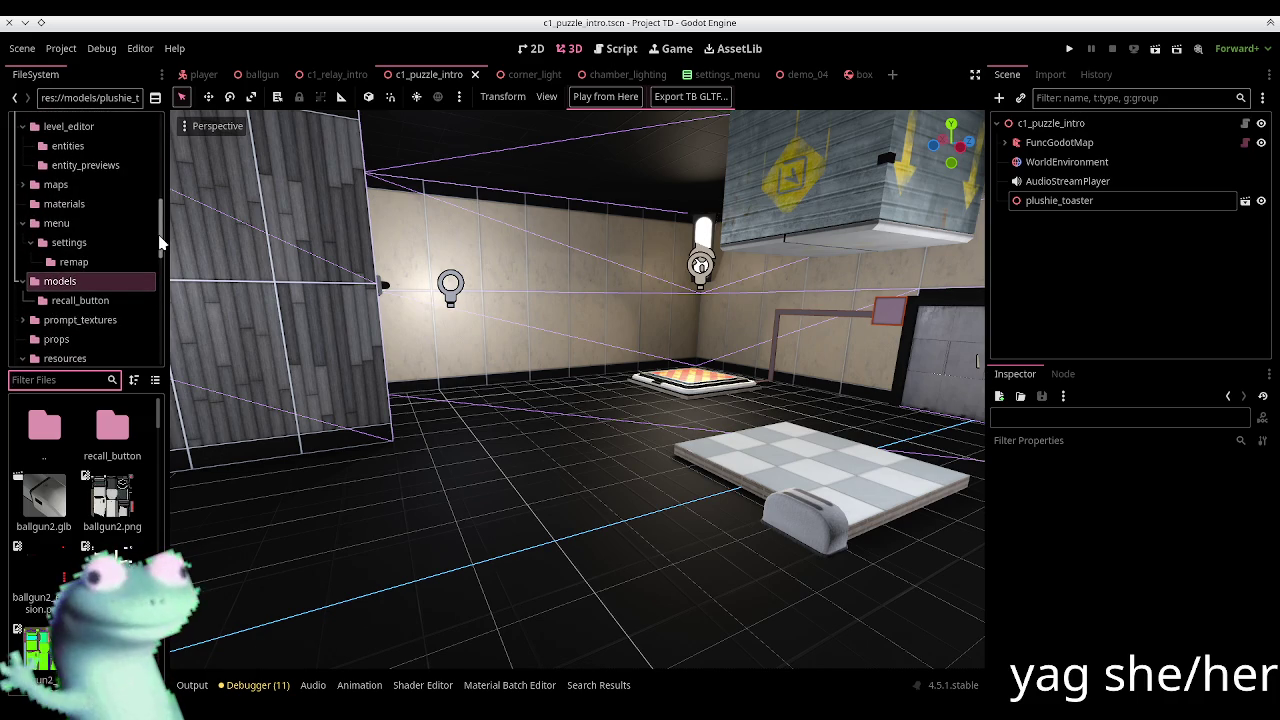
Step: Collapse the menu, dialogues and classes folders and bring up the ents folder's context menu
{"action": "left_click", "coordinate": [23, 223]}
{"action": "scroll", "coordinate": [70, 275], "scroll_direction": "up", "scroll_amount": 5}
{"action": "scroll", "coordinate": [60, 270], "scroll_direction": "up", "scroll_amount": 2}
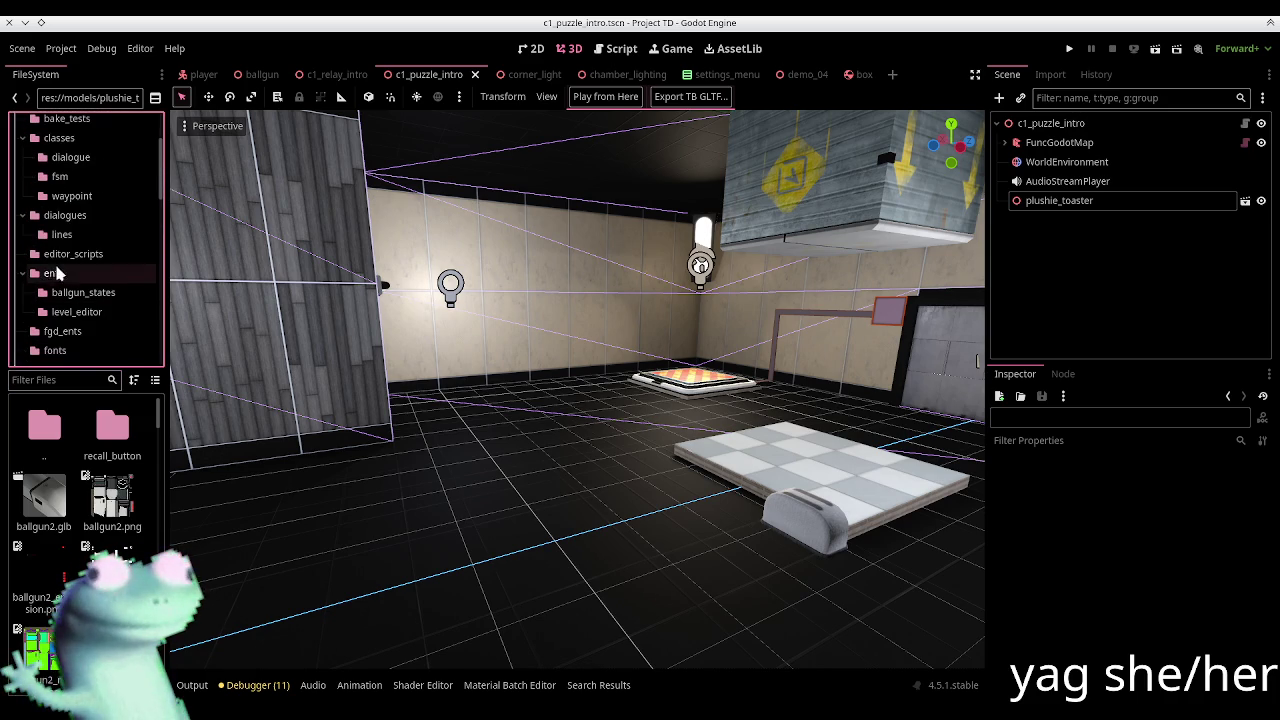
{"action": "left_click", "coordinate": [26, 240]}
{"action": "scroll", "coordinate": [30, 237], "scroll_direction": "up", "scroll_amount": 2}
{"action": "left_click", "coordinate": [22, 231]}
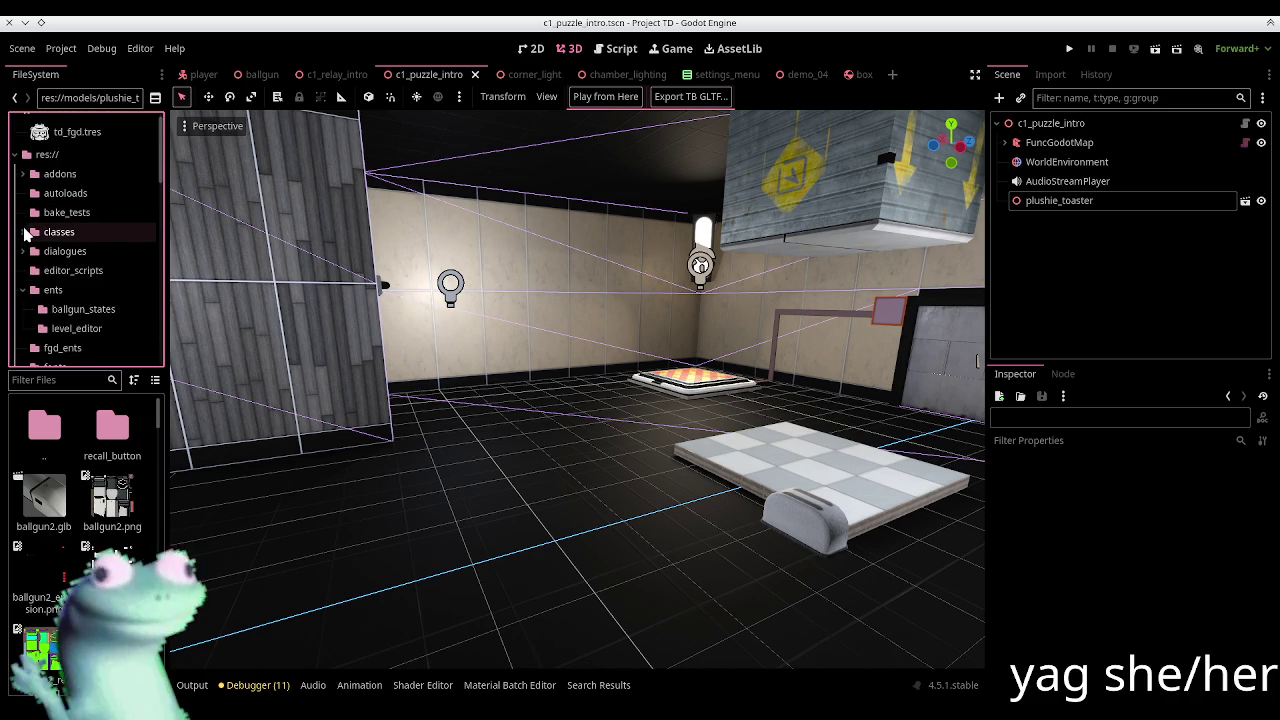
{"action": "left_click", "coordinate": [40, 290]}
{"action": "right_click", "coordinate": [50, 290]}
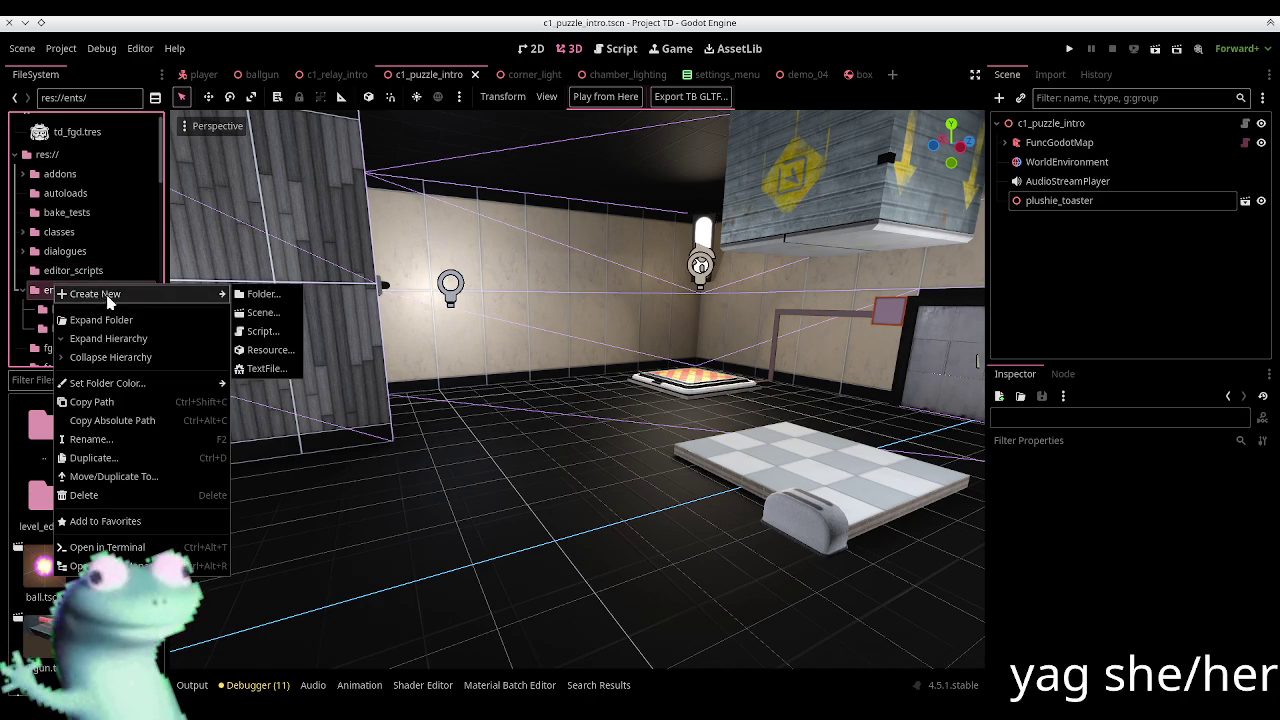
Step: Create res://ents/plush.gd from the Object: Empty template, inheriting CarryableRigidBody3D
{"action": "left_click", "coordinate": [263, 335]}
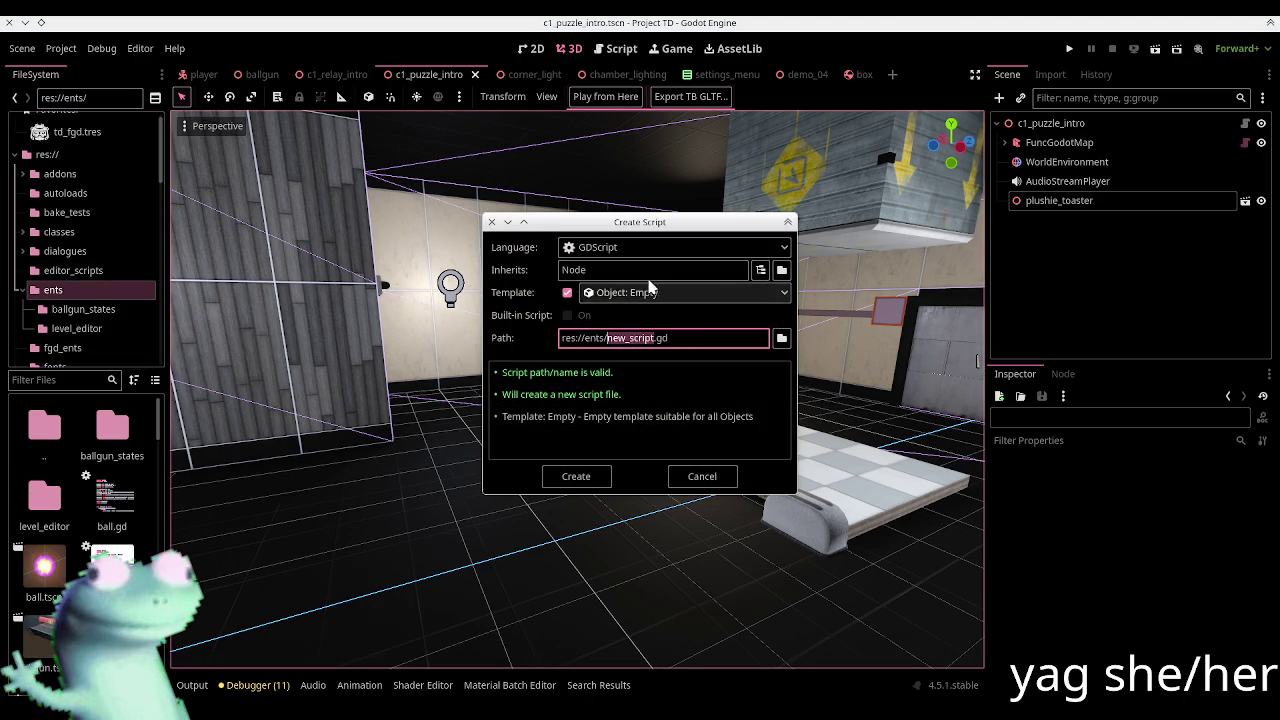
{"action": "double_click", "coordinate": [648, 270]}
{"action": "type", "text": "CarryableRigidBody3D"}
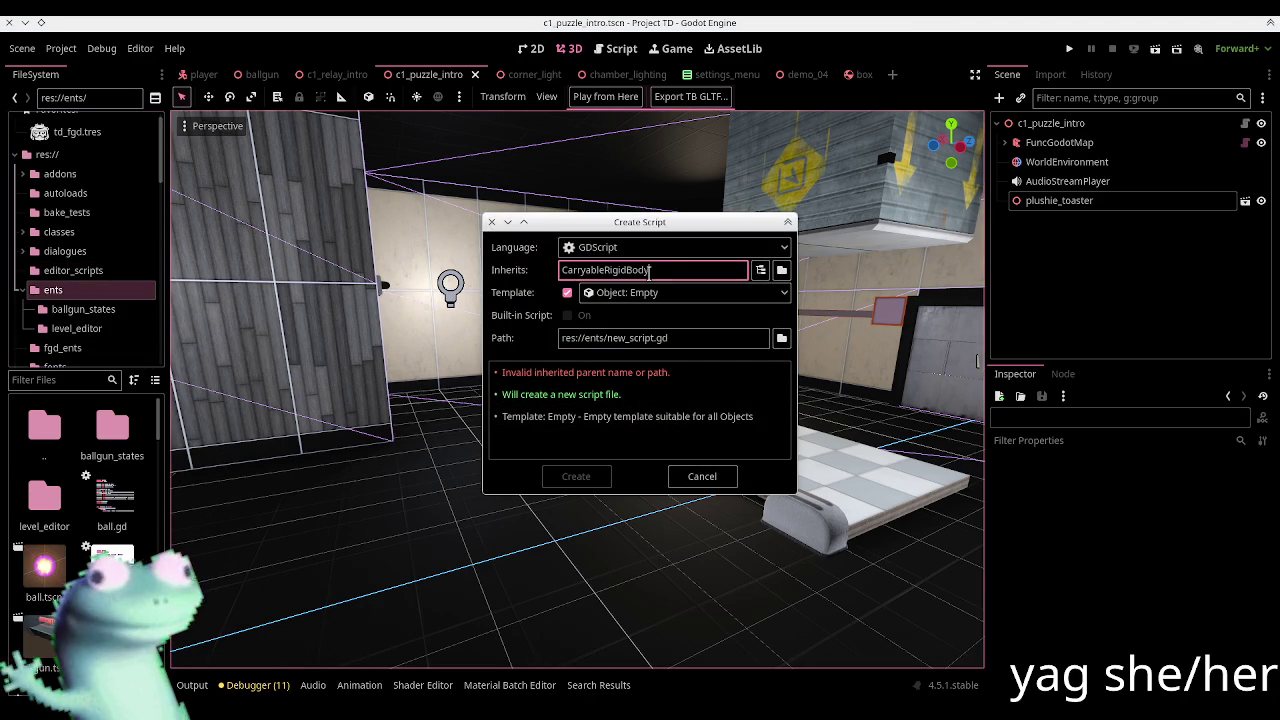
{"action": "left_click", "coordinate": [645, 292]}
{"action": "left_click", "coordinate": [640, 334]}
{"action": "double_click", "coordinate": [652, 338]}
{"action": "type", "text": "plush"}
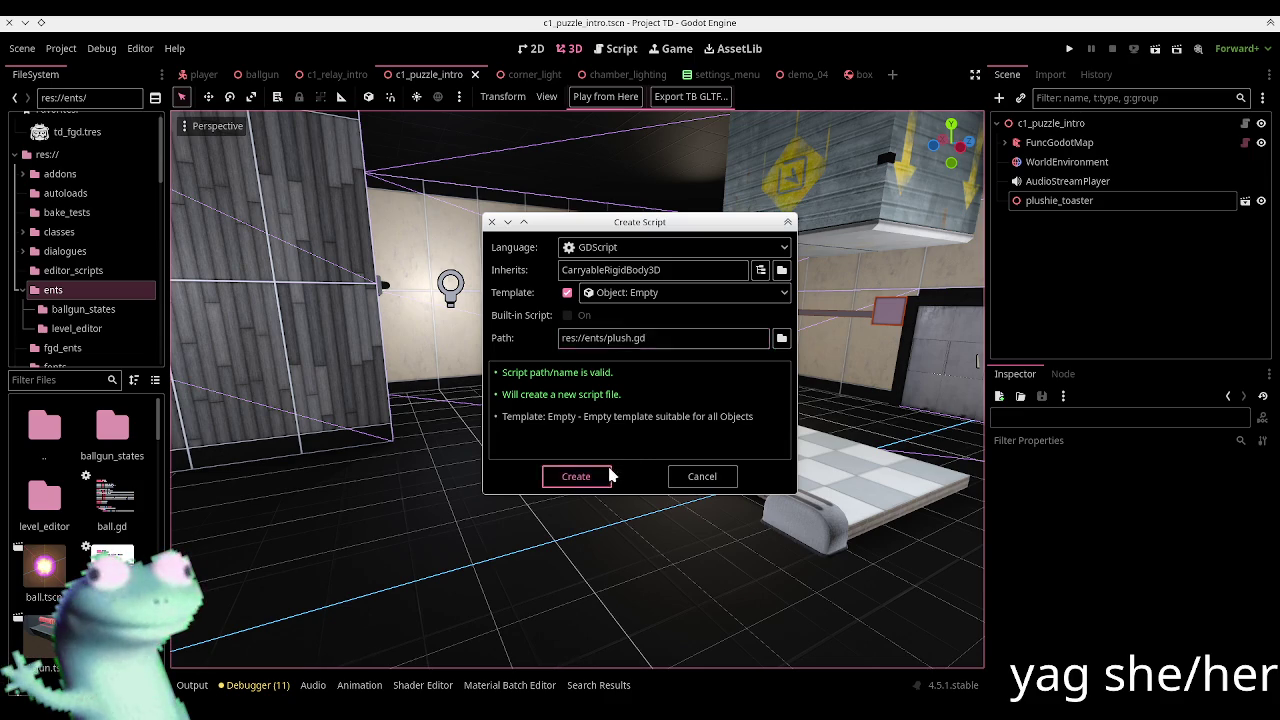
{"action": "left_click", "coordinate": [577, 474]}
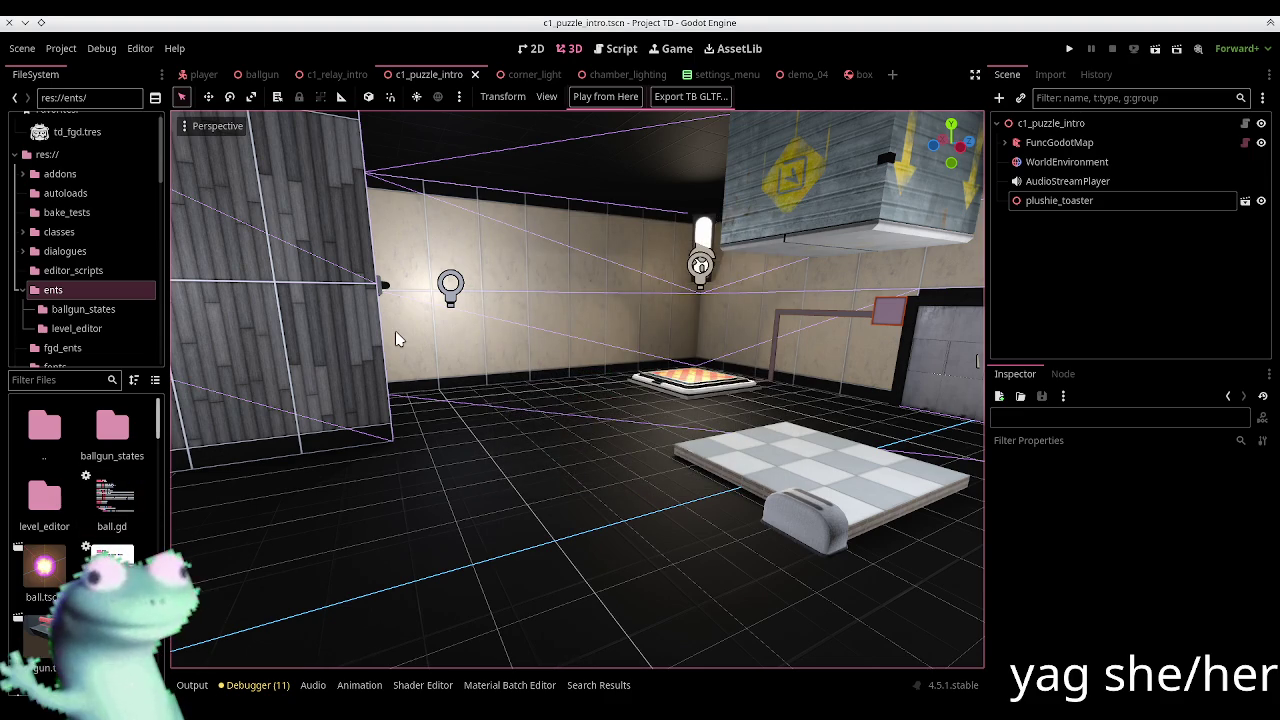
{"action": "left_click", "coordinate": [892, 74]}
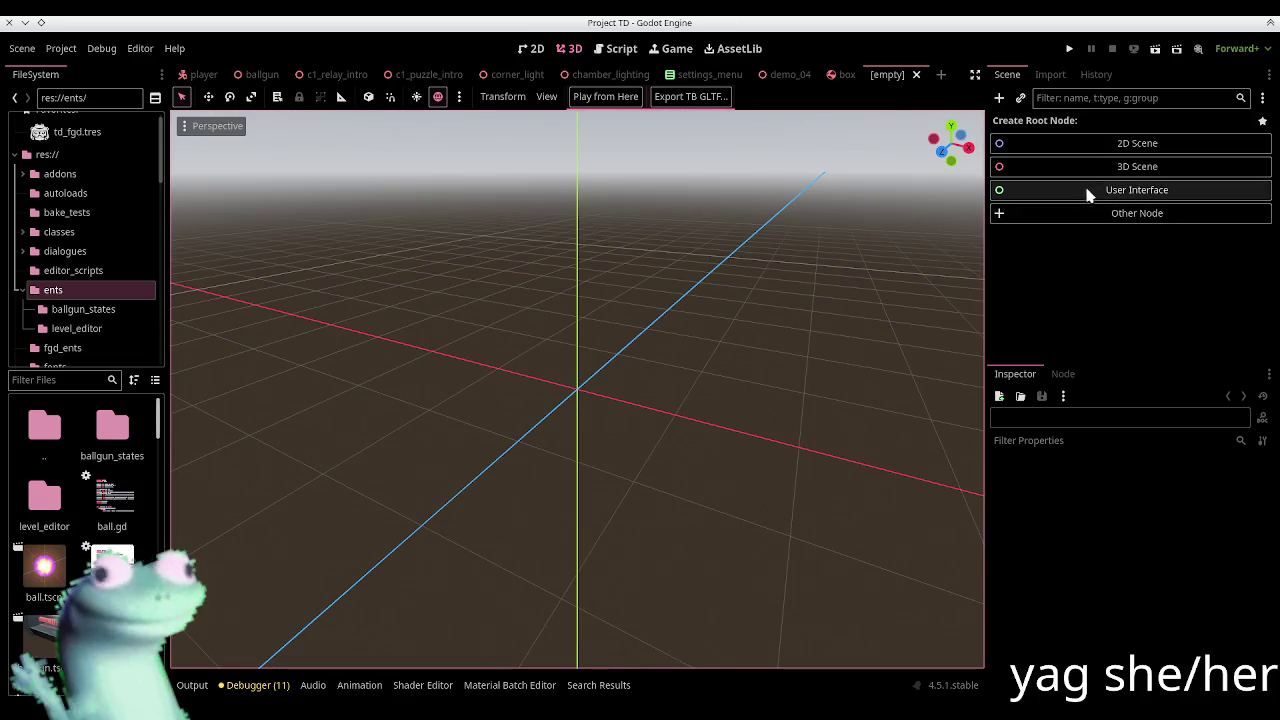
Step: Check the box scene's script for reference, then return to the new empty scene
{"action": "left_click", "coordinate": [1100, 213]}
{"action": "type", "text": "c"}
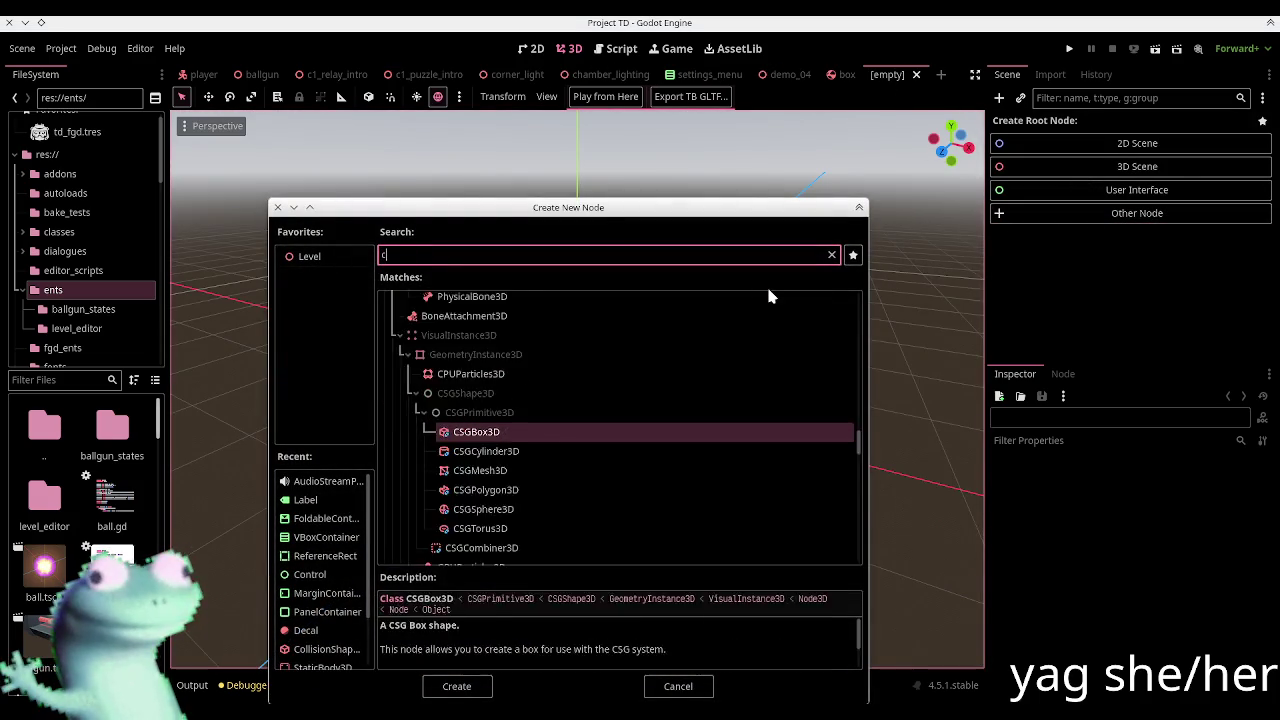
{"action": "type", "text": "arrya"}
{"action": "key", "text": "Escape"}
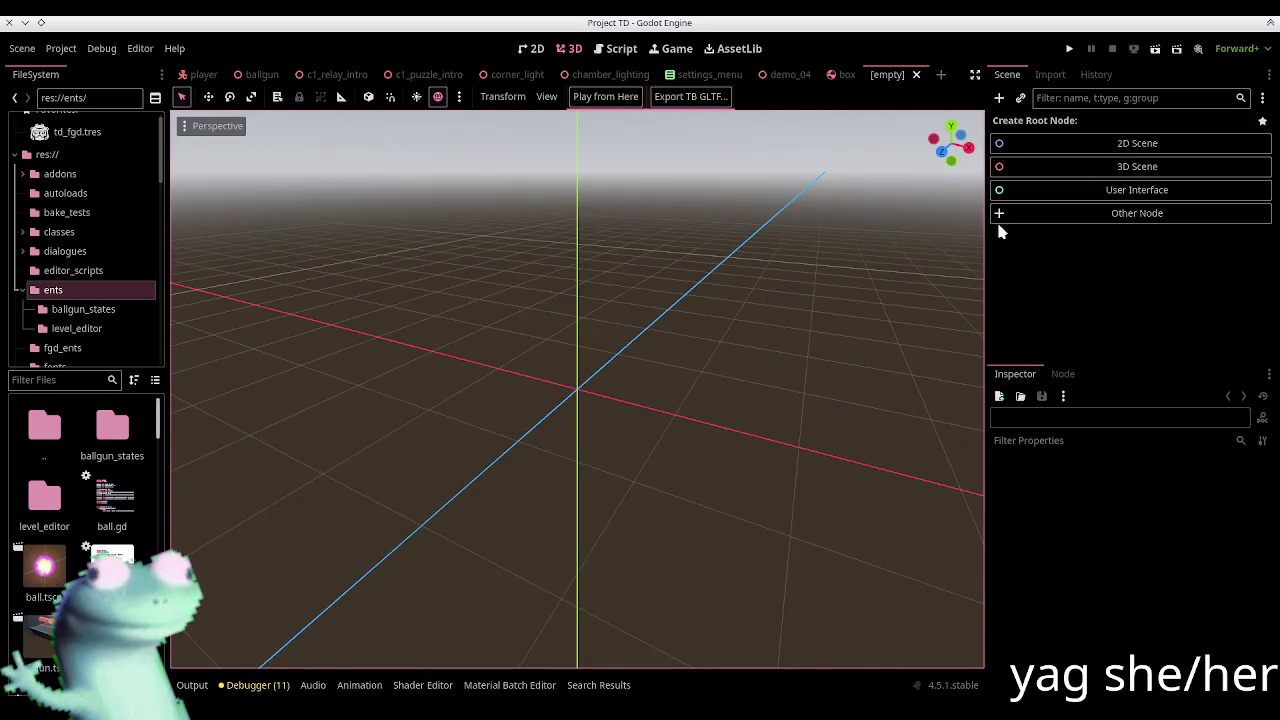
{"action": "scroll", "coordinate": [155, 432], "scroll_direction": "down", "scroll_amount": 1}
{"action": "scroll", "coordinate": [143, 513], "scroll_direction": "down", "scroll_amount": 5}
{"action": "scroll", "coordinate": [143, 513], "scroll_direction": "down", "scroll_amount": 2}
{"action": "scroll", "coordinate": [143, 513], "scroll_direction": "down", "scroll_amount": 2}
{"action": "scroll", "coordinate": [143, 513], "scroll_direction": "down", "scroll_amount": 2}
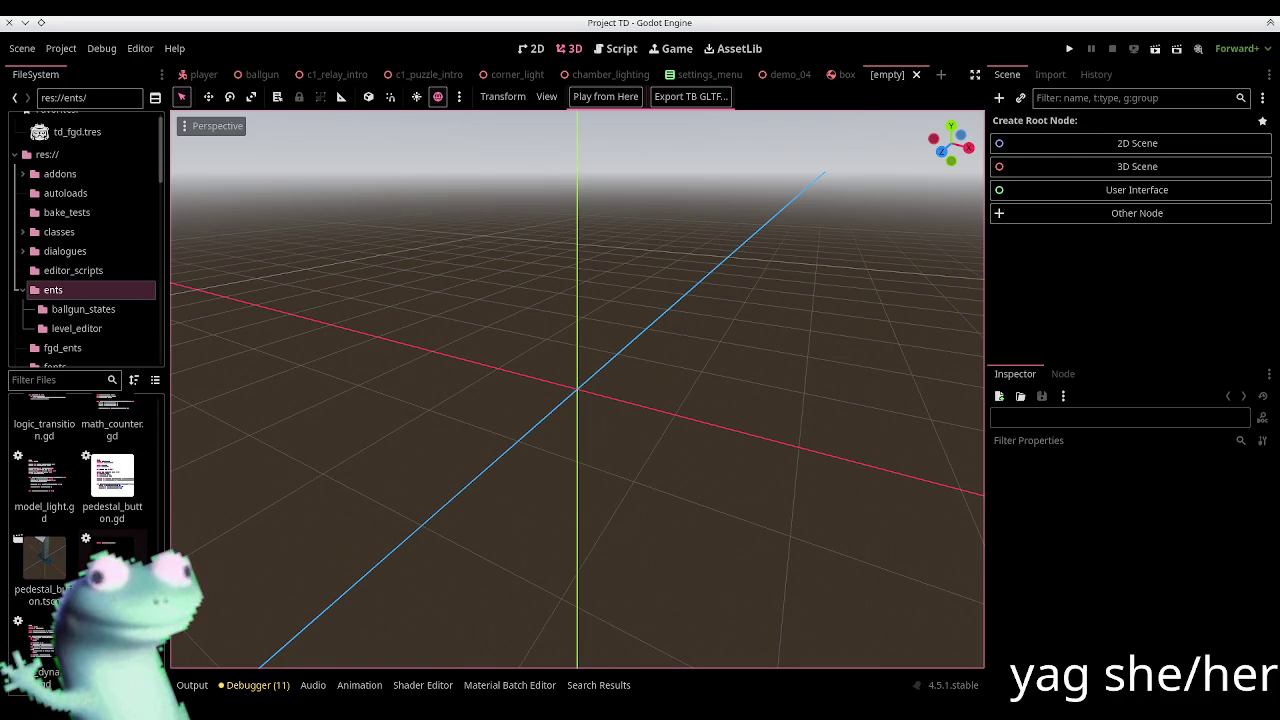
{"action": "left_click", "coordinate": [833, 75]}
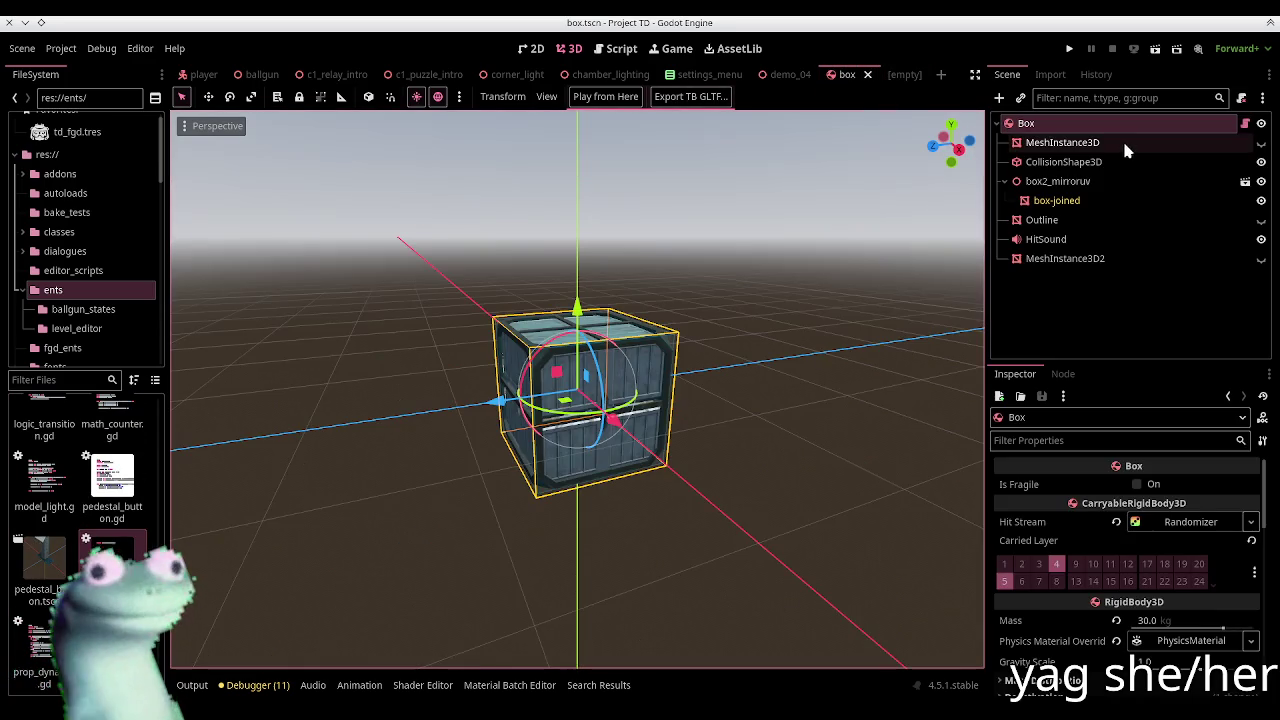
{"action": "left_click", "coordinate": [1245, 122]}
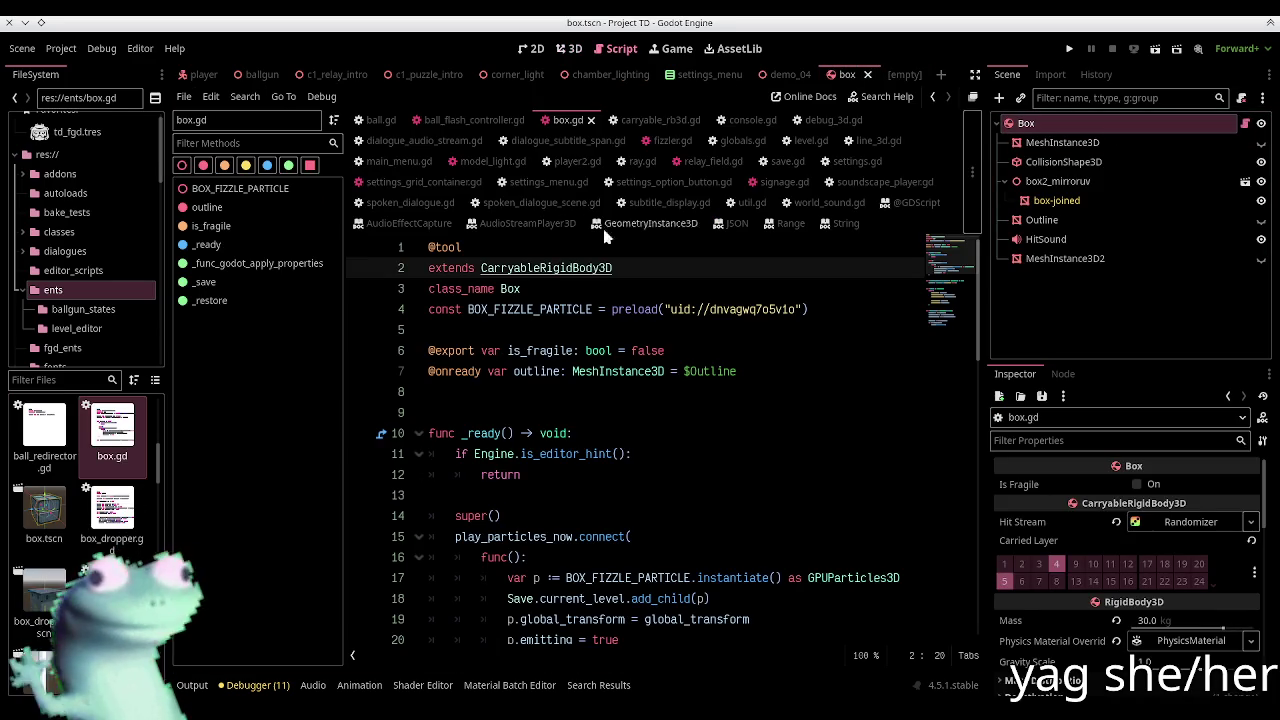
{"action": "left_click", "coordinate": [900, 75]}
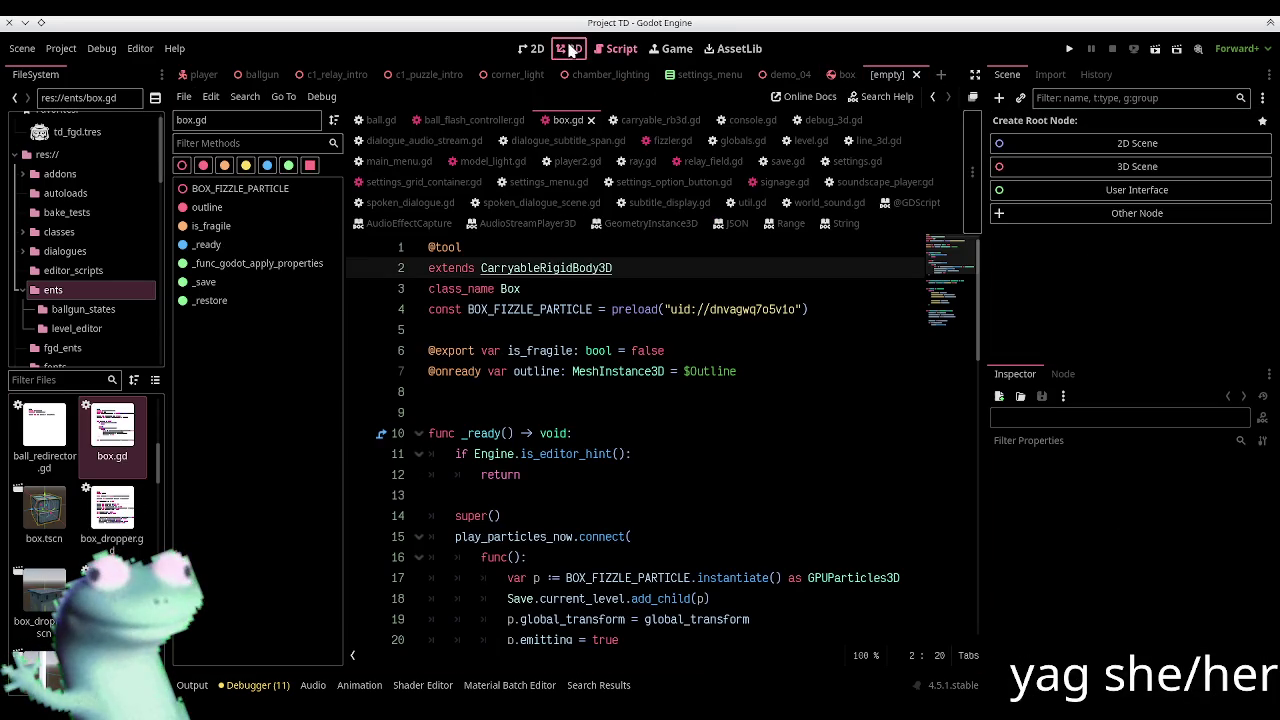
{"action": "left_click", "coordinate": [568, 48]}
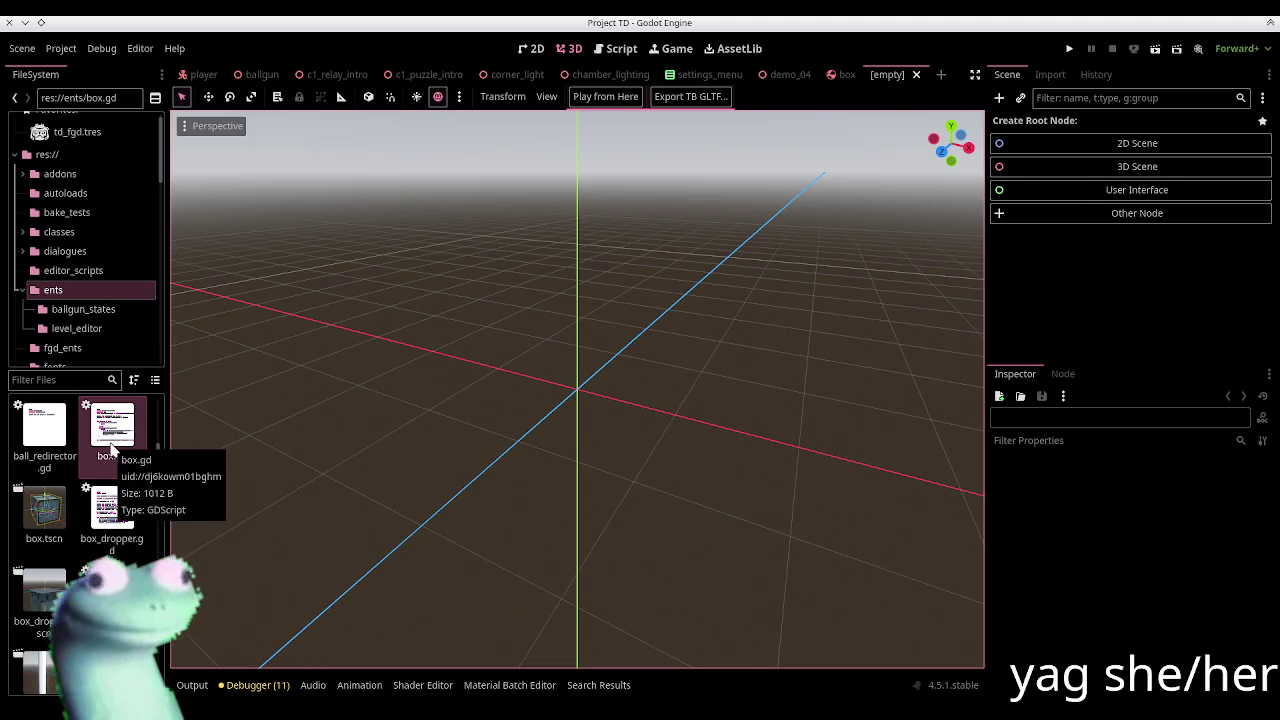
Step: Add 'class_name Plush' beneath the extends line in plush.gd and save it
{"action": "key", "text": "ctrl+alt+o"}
{"action": "type", "text": "plush"}
{"action": "key", "text": "Return"}
{"action": "left_click", "coordinate": [516, 385]}
{"action": "type", "text": "class_name Plush"}
{"action": "key", "text": "ctrl+s"}
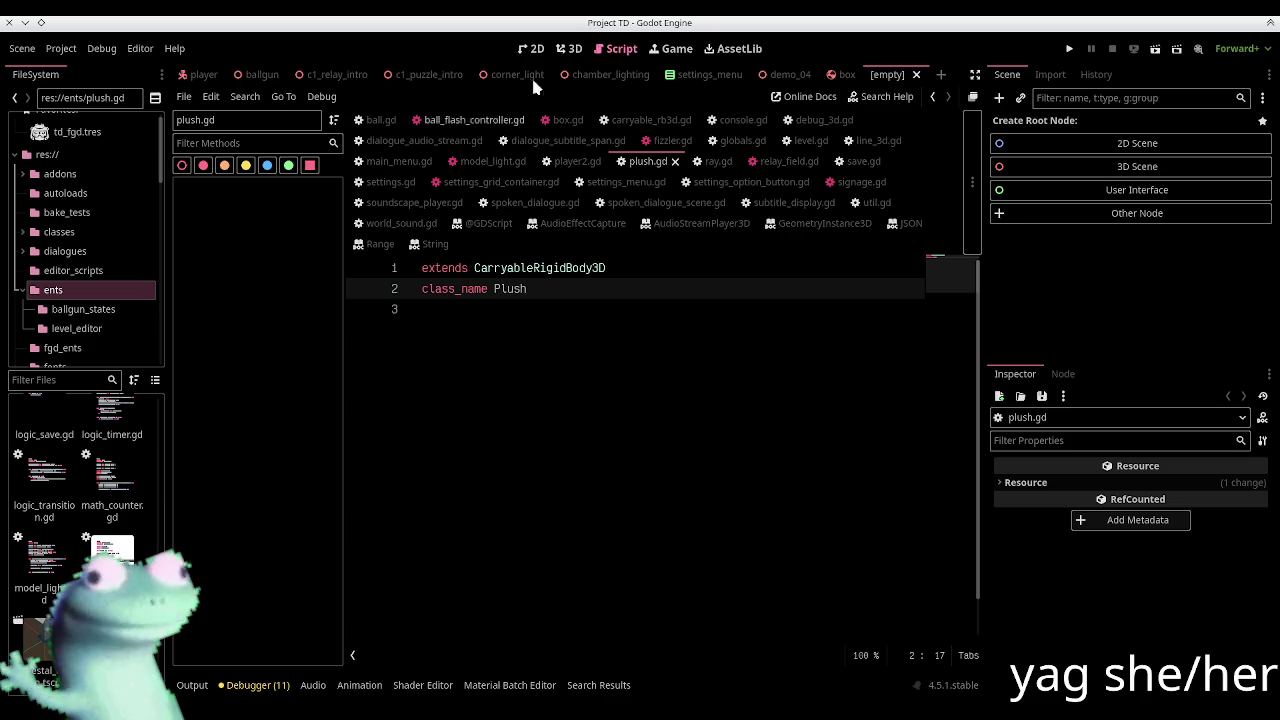
Step: Make Plush the new scene's root node, comparing against the box scene
{"action": "left_click", "coordinate": [571, 48]}
{"action": "left_click", "coordinate": [1085, 213]}
{"action": "type", "text": "p"}
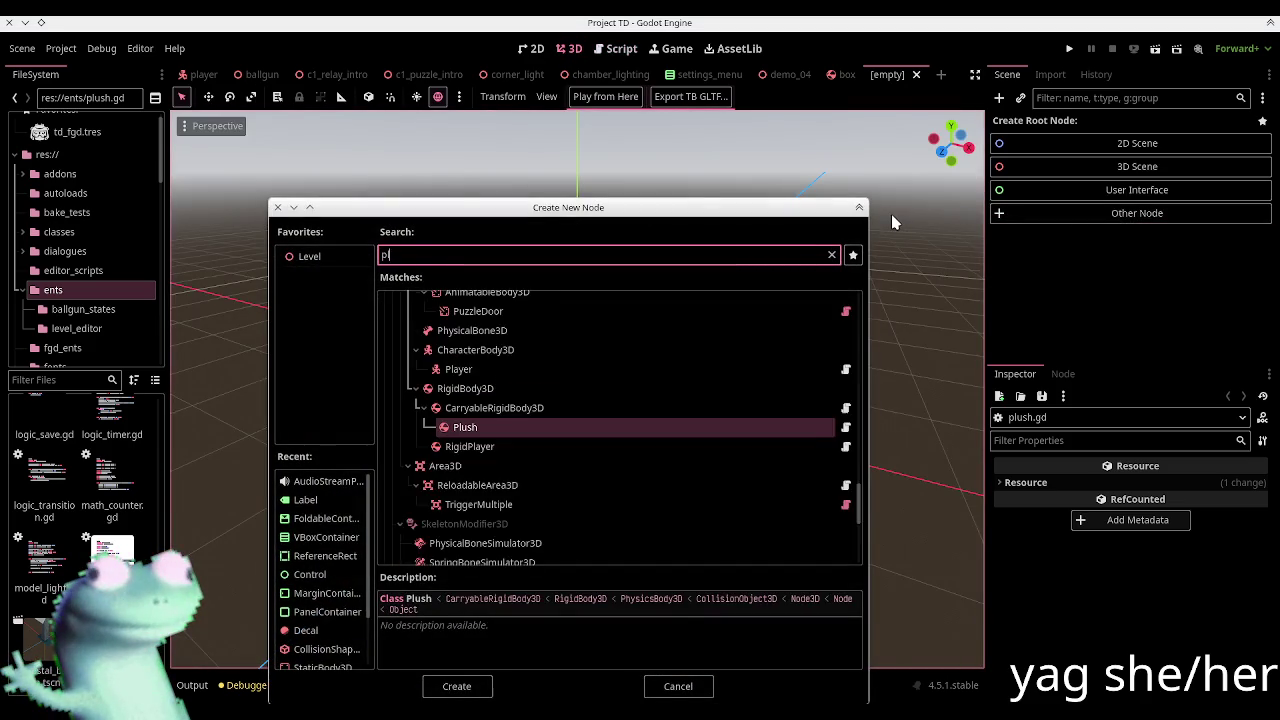
{"action": "type", "text": "lush"}
{"action": "key", "text": "Return"}
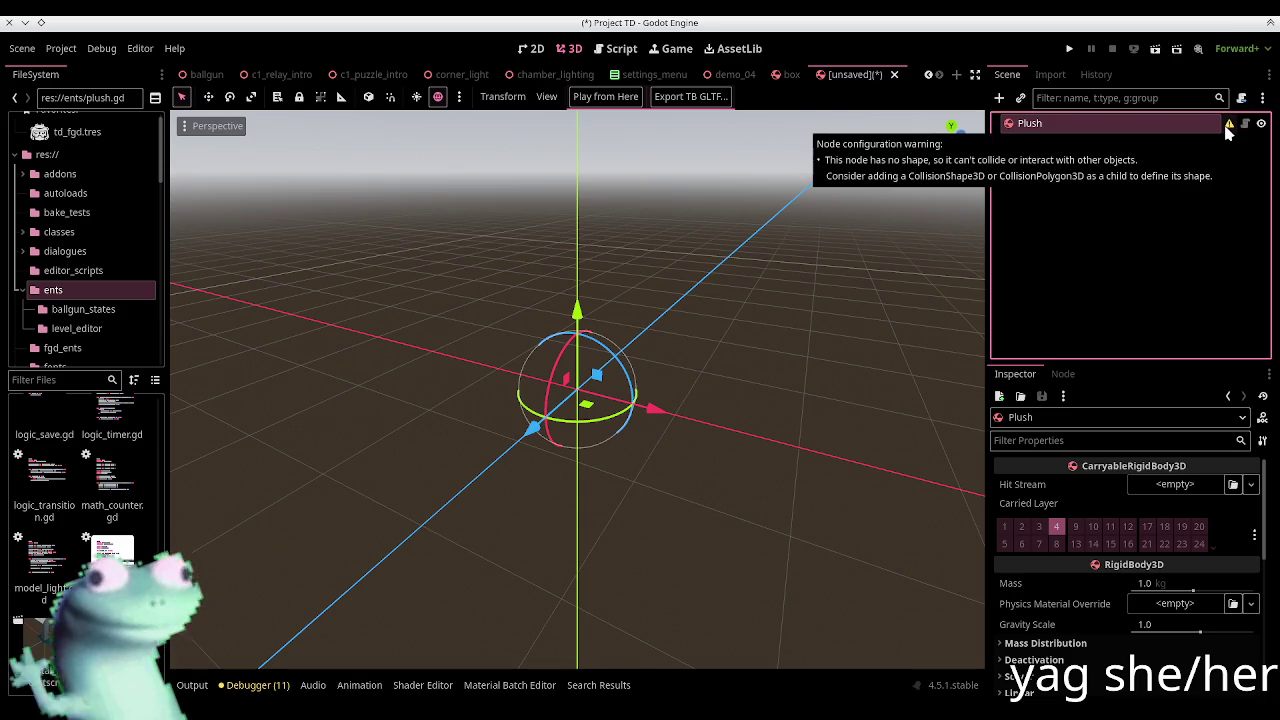
{"action": "left_click", "coordinate": [790, 74]}
{"action": "left_click", "coordinate": [865, 74]}
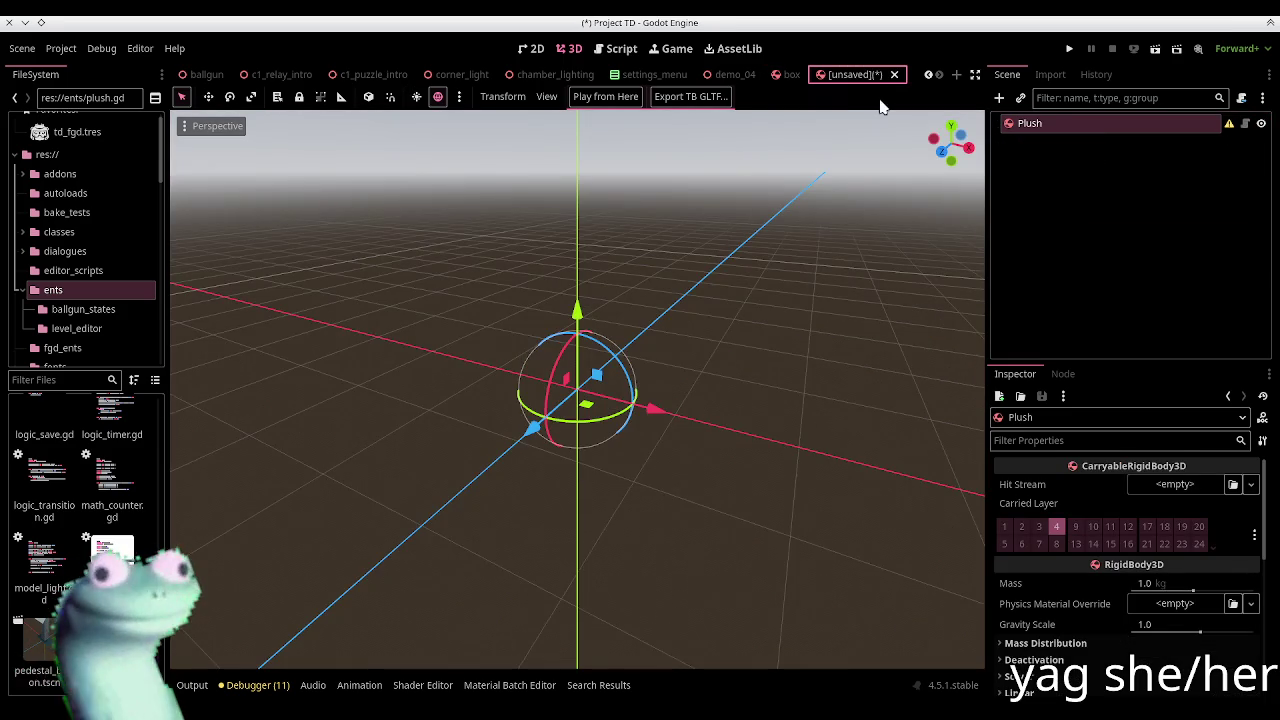
Step: Instance the plushie_toaster scene as a child of the Plush root
{"action": "left_click", "coordinate": [998, 97]}
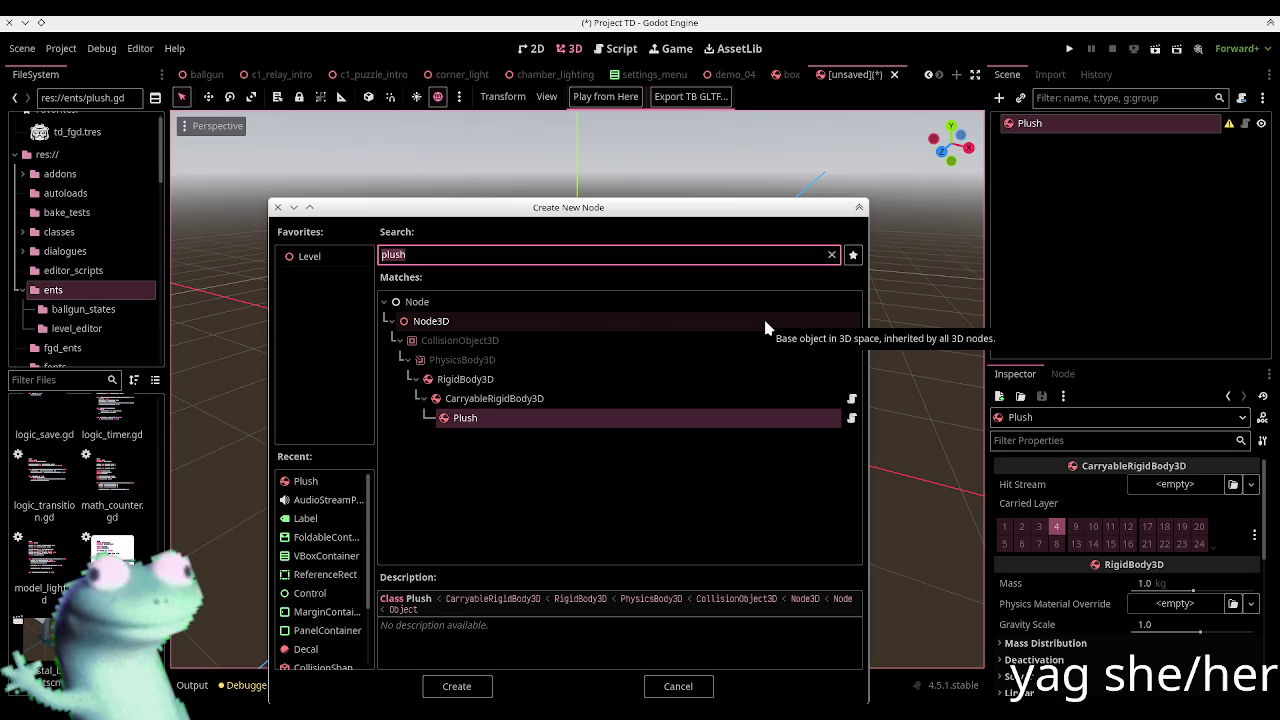
{"action": "key", "text": "Escape"}
{"action": "left_click", "coordinate": [1021, 97]}
{"action": "type", "text": "toaster"}
{"action": "key", "text": "Return"}
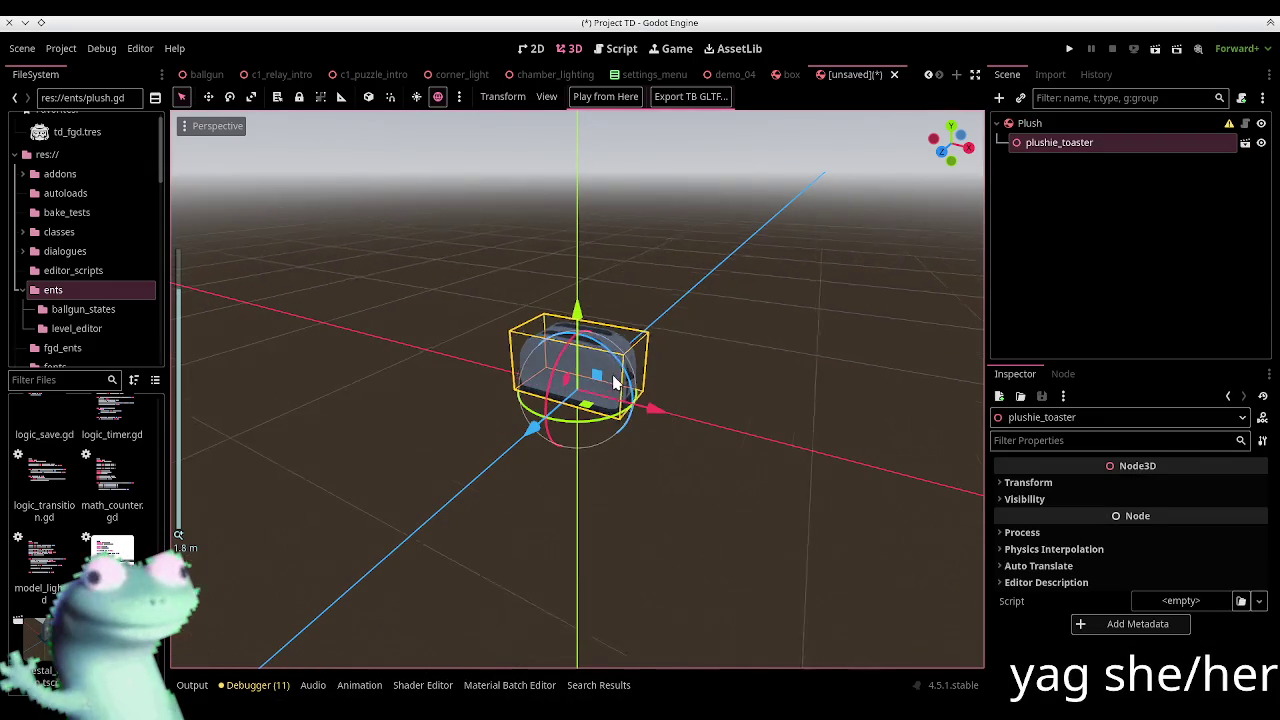
{"action": "left_click", "coordinate": [417, 97]}
{"action": "mouse_move", "coordinate": [643, 308]}
{"action": "middle_mouse_down"}
{"action": "mouse_move", "coordinate": [453, 378]}
{"action": "mouse_move", "coordinate": [580, 370]}
{"action": "mouse_move", "coordinate": [590, 420]}
{"action": "mouse_move", "coordinate": [613, 423]}
{"action": "middle_mouse_up"}
{"action": "scroll", "coordinate": [590, 420], "scroll_direction": "up", "scroll_amount": 5}
{"action": "middle_click_drag", "start_coordinate": [560, 381], "coordinate": [531, 311]}
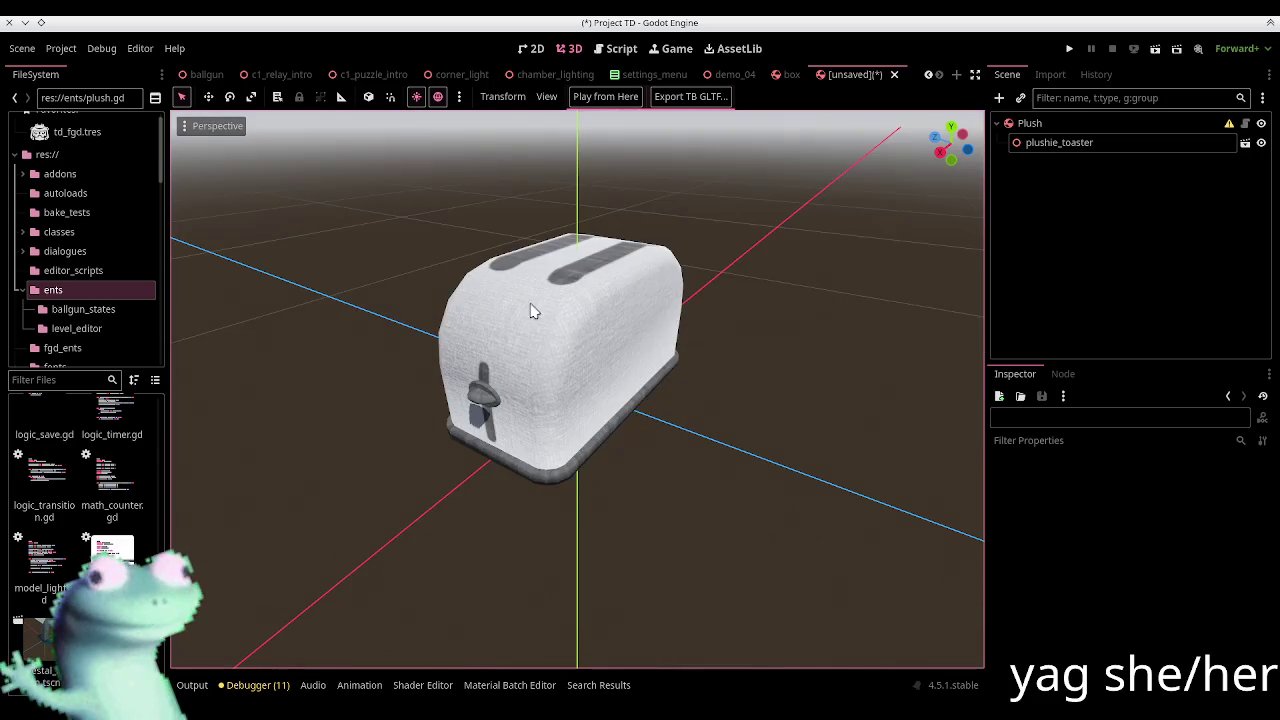
{"action": "mouse_move", "coordinate": [673, 282]}
{"action": "middle_mouse_down"}
{"action": "mouse_move", "coordinate": [731, 323]}
{"action": "mouse_move", "coordinate": [731, 366]}
{"action": "mouse_move", "coordinate": [783, 352]}
{"action": "middle_mouse_up"}
{"action": "left_click", "coordinate": [678, 312]}
{"action": "left_click", "coordinate": [786, 286]}
{"action": "mouse_move", "coordinate": [786, 286]}
{"action": "middle_mouse_down"}
{"action": "mouse_move", "coordinate": [717, 423]}
{"action": "mouse_move", "coordinate": [654, 466]}
{"action": "mouse_move", "coordinate": [539, 432]}
{"action": "mouse_move", "coordinate": [532, 408]}
{"action": "mouse_move", "coordinate": [609, 392]}
{"action": "mouse_move", "coordinate": [643, 449]}
{"action": "mouse_move", "coordinate": [680, 437]}
{"action": "mouse_move", "coordinate": [670, 441]}
{"action": "middle_mouse_up"}
{"action": "scroll", "coordinate": [620, 470], "scroll_direction": "up", "scroll_amount": 4}
{"action": "scroll", "coordinate": [500, 429], "scroll_direction": "up", "scroll_amount": 2}
{"action": "scroll", "coordinate": [491, 434], "scroll_direction": "up", "scroll_amount": 2}
{"action": "scroll", "coordinate": [532, 408], "scroll_direction": "down", "scroll_amount": 3}
Step: Recalculate all of the toaster mesh's normals to face outside
{"action": "key", "text": "alt+Tab"}
{"action": "left_click", "coordinate": [634, 508]}
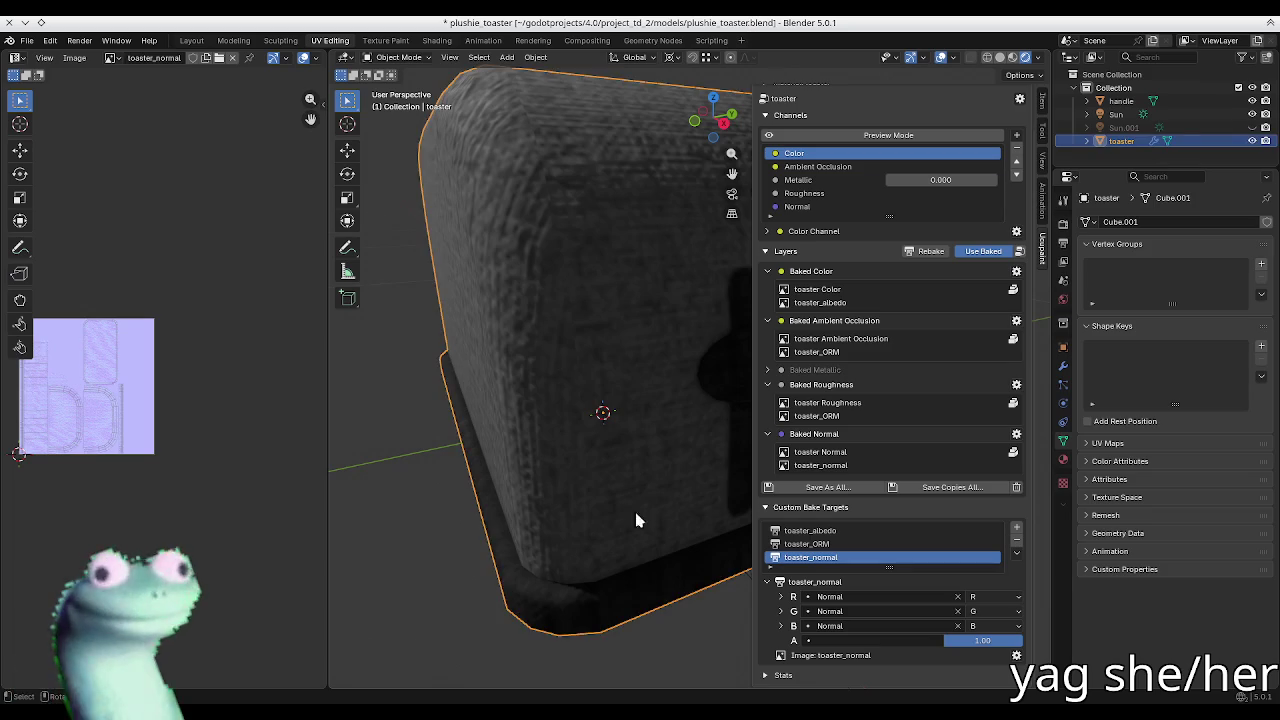
{"action": "scroll", "coordinate": [585, 383], "scroll_direction": "down", "scroll_amount": 4}
{"action": "key", "text": "Tab"}
{"action": "middle_click_drag", "start_coordinate": [631, 396], "coordinate": [681, 413]}
{"action": "key", "text": "a"}
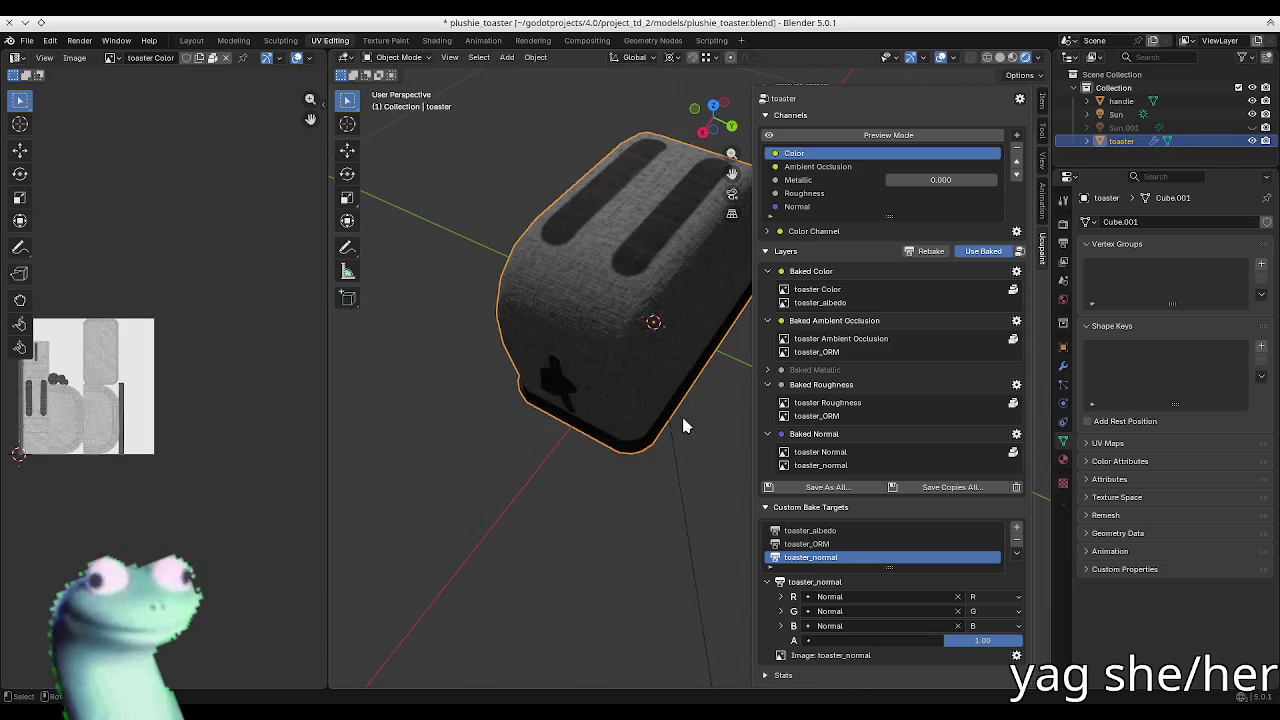
{"action": "key", "text": "alt+a"}
{"action": "key", "text": "a"}
{"action": "key", "text": "alt+n"}
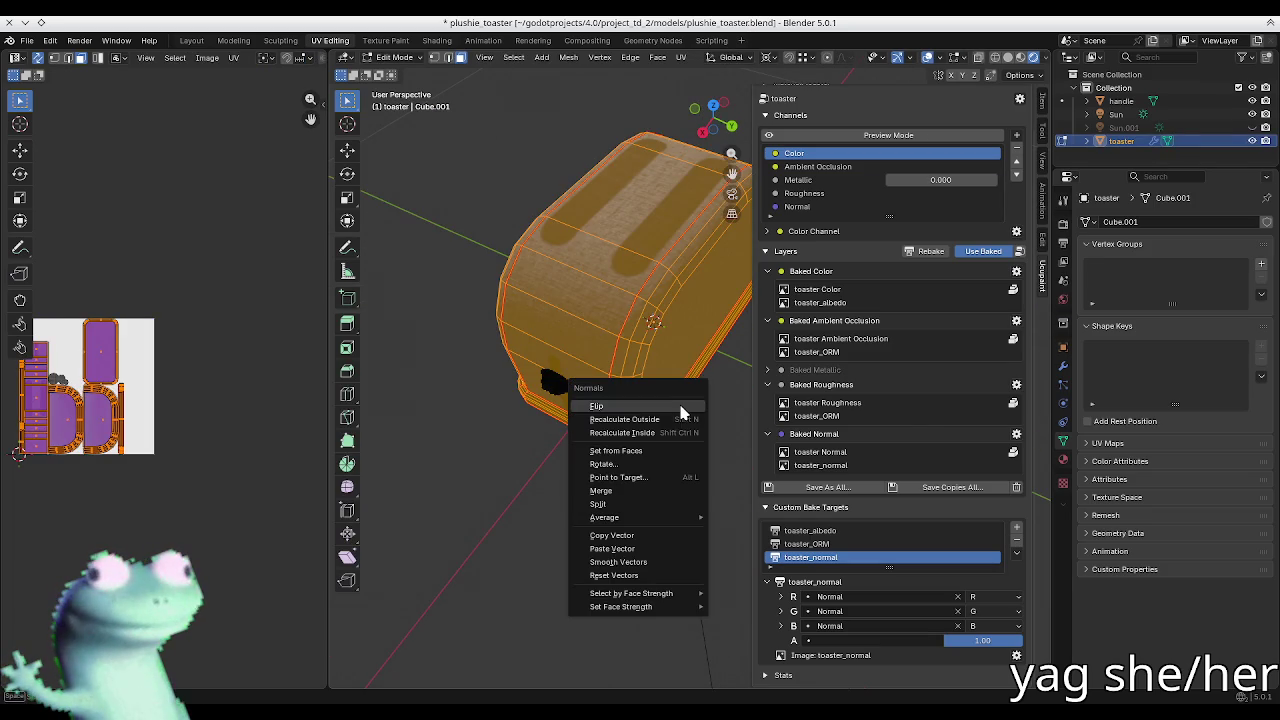
{"action": "left_click", "coordinate": [676, 426]}
{"action": "key", "text": "alt+a"}
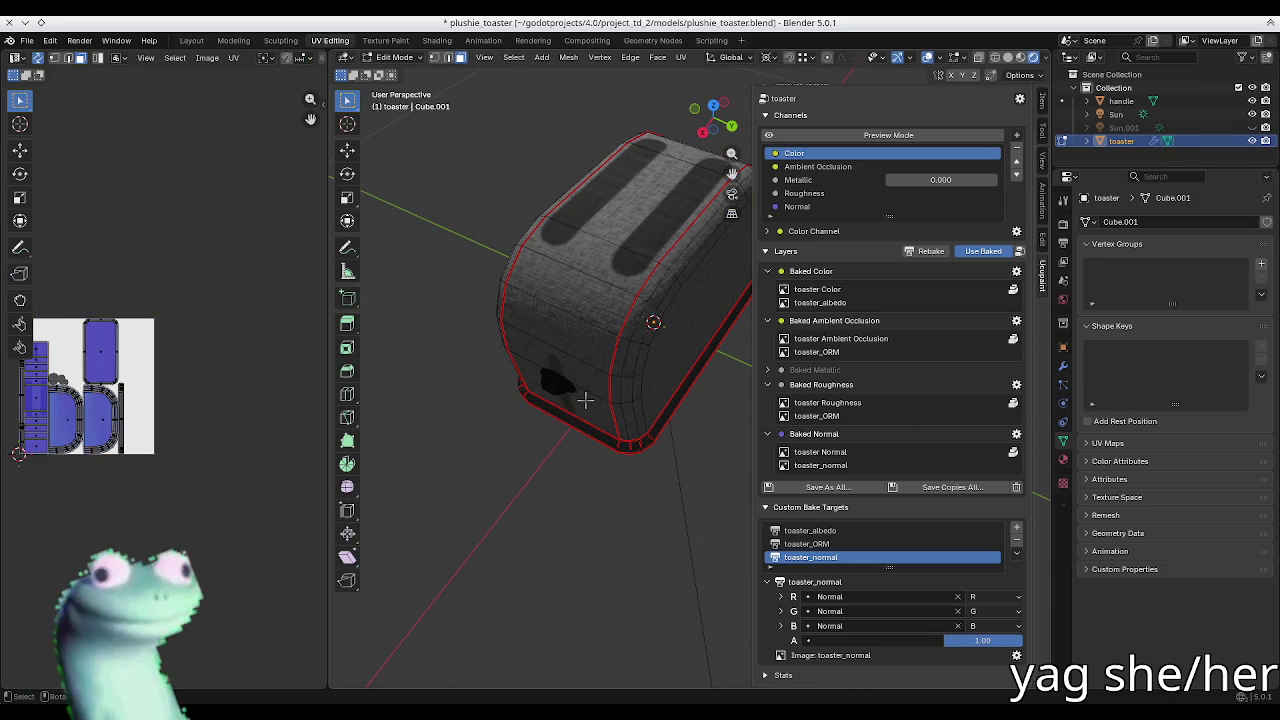
{"action": "key", "text": "Tab"}
Step: Save plushie_toaster.blend and re-export the toaster with its handle to glTF for Godot
{"action": "key", "text": "ctrl+s"}
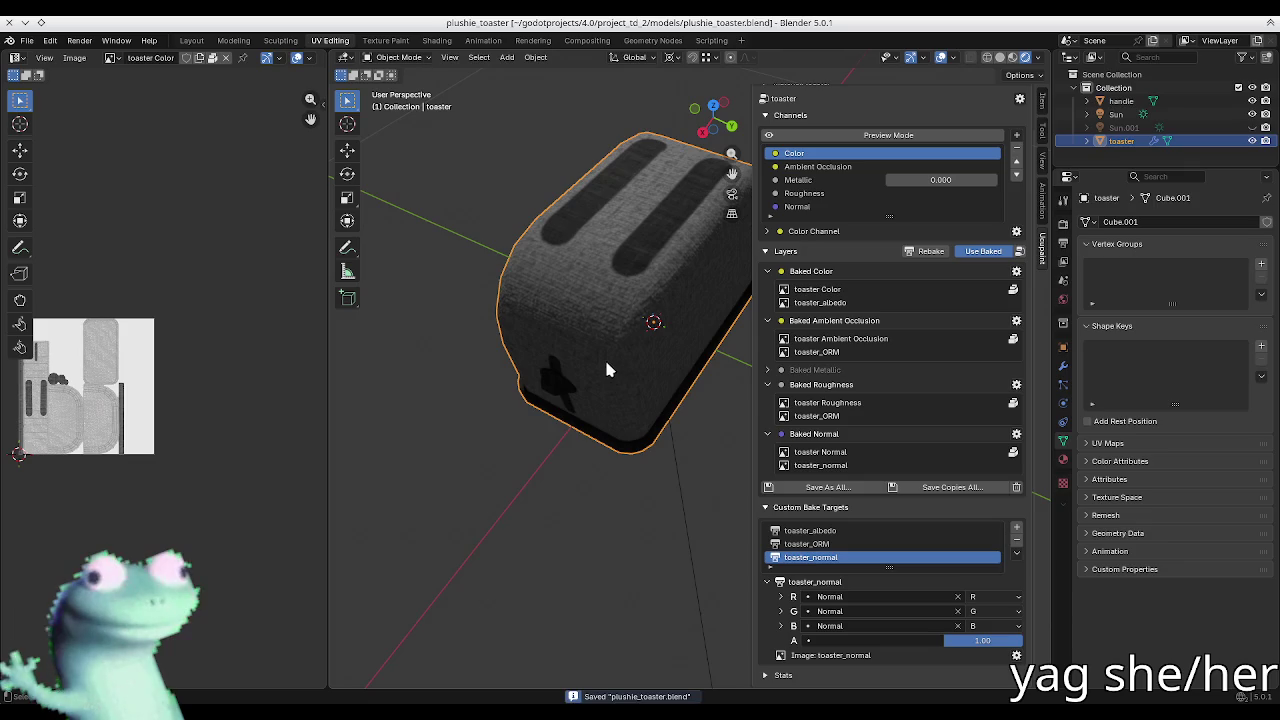
{"action": "left_click", "coordinate": [604, 360]}
{"action": "left_click", "coordinate": [1020, 563]}
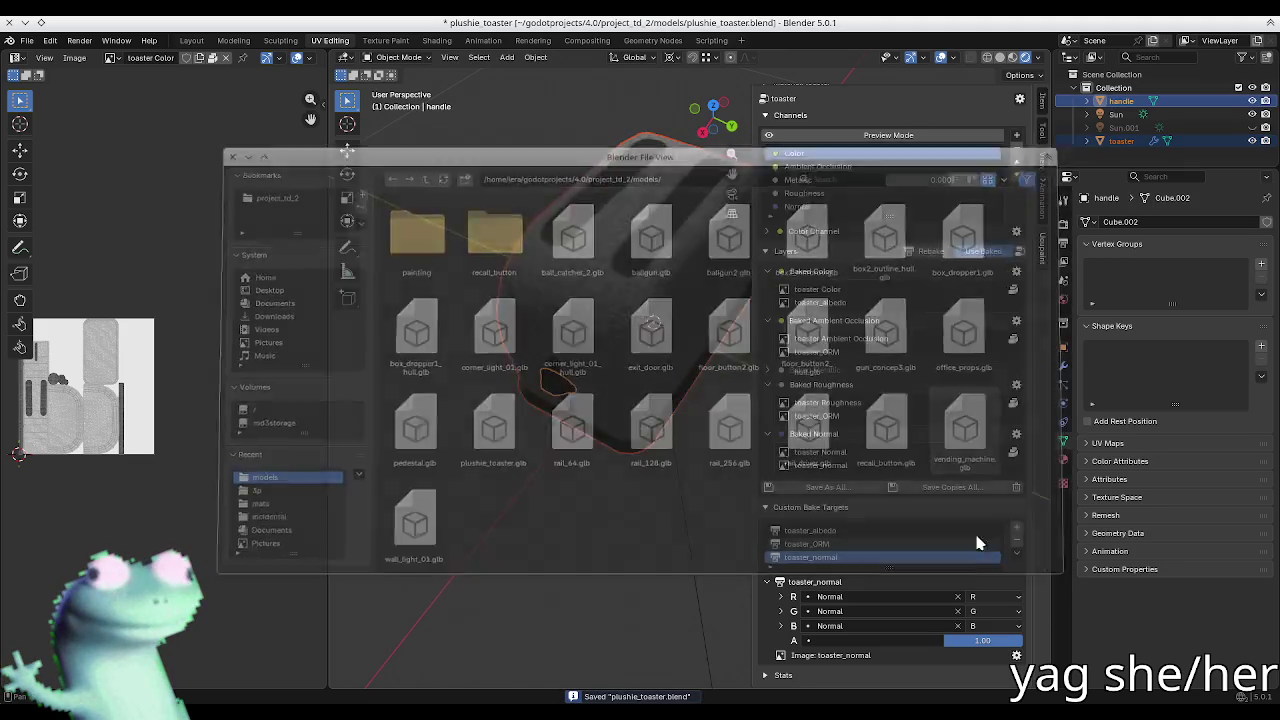
{"action": "mouse_move", "coordinate": [733, 456]}
{"action": "middle_mouse_down"}
{"action": "mouse_move", "coordinate": [699, 414]}
{"action": "mouse_move", "coordinate": [628, 382]}
{"action": "mouse_move", "coordinate": [645, 468]}
{"action": "middle_mouse_up"}
{"action": "key", "text": "alt+Tab"}
{"action": "key", "text": "alt+Tab"}
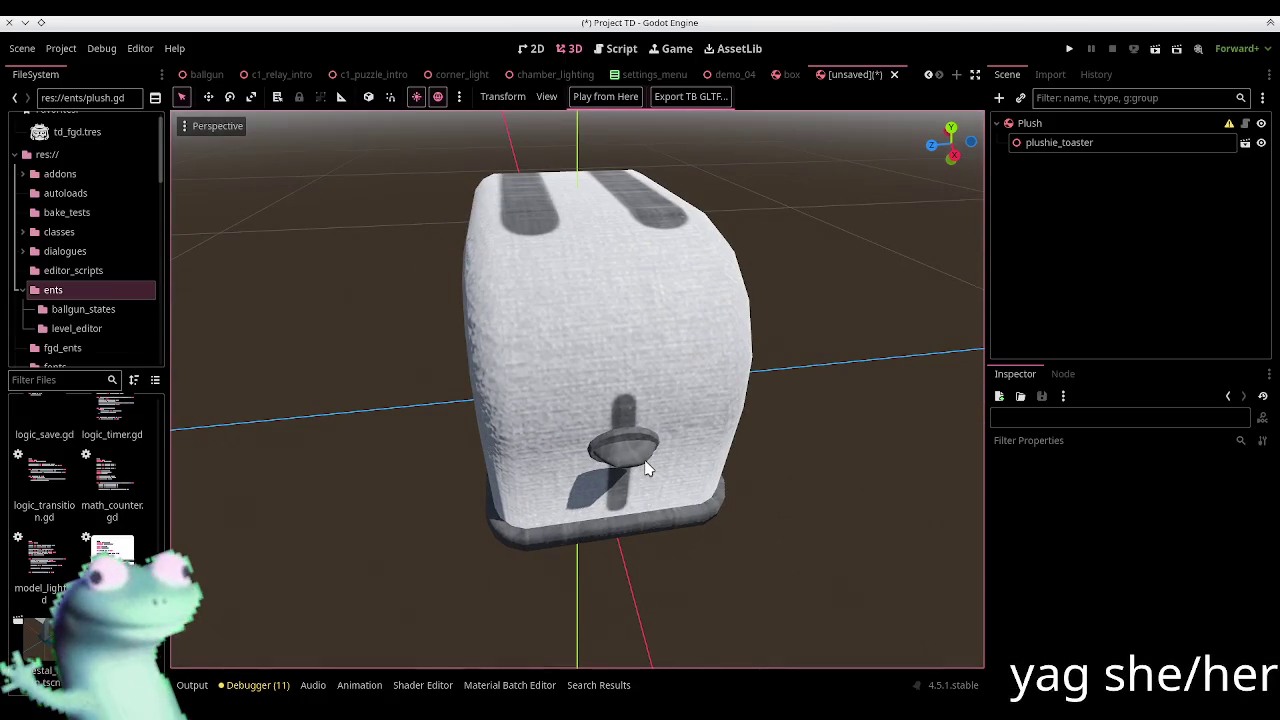